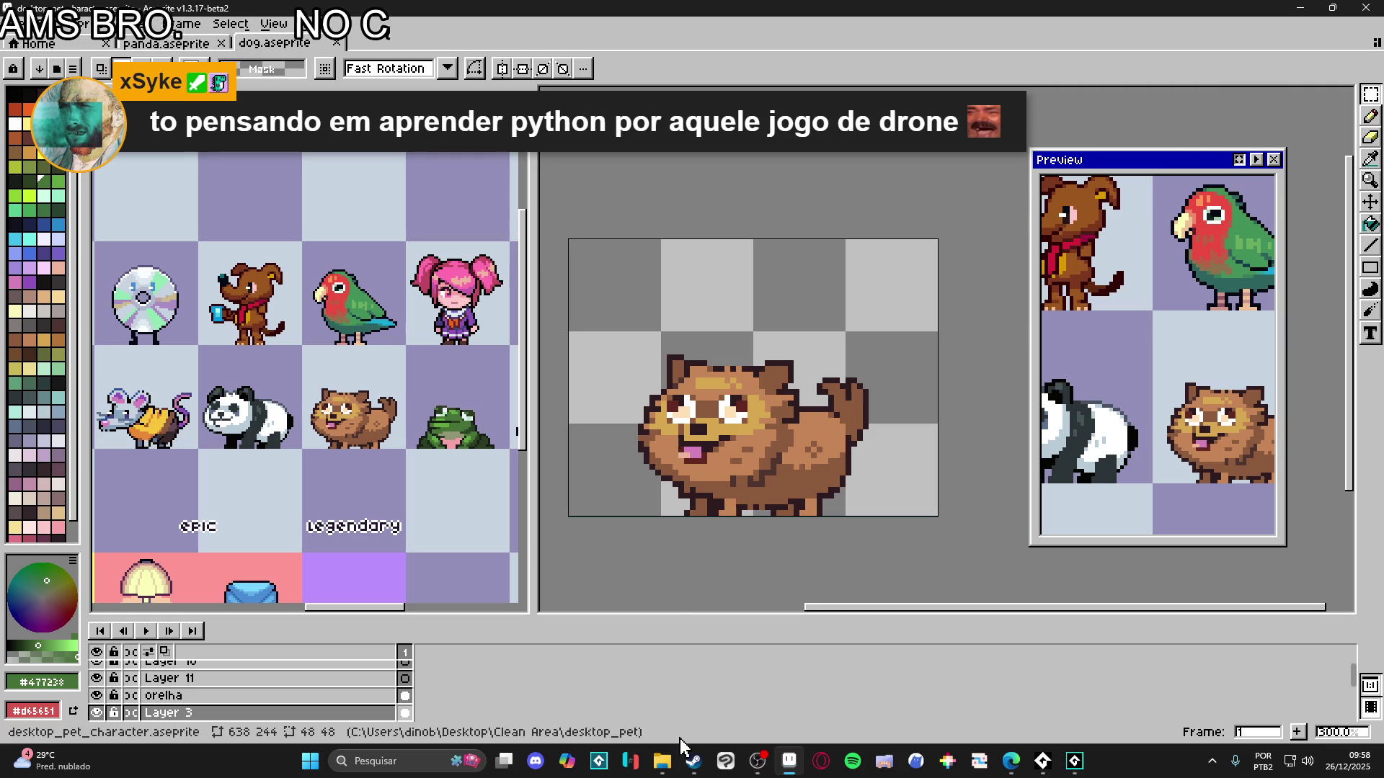
- Bring the Steam window in front of Aseprite and go to the store home page
{"action": "left_click", "coordinate": [693, 761]}
{"action": "mouse_move", "coordinate": [148, 36]}
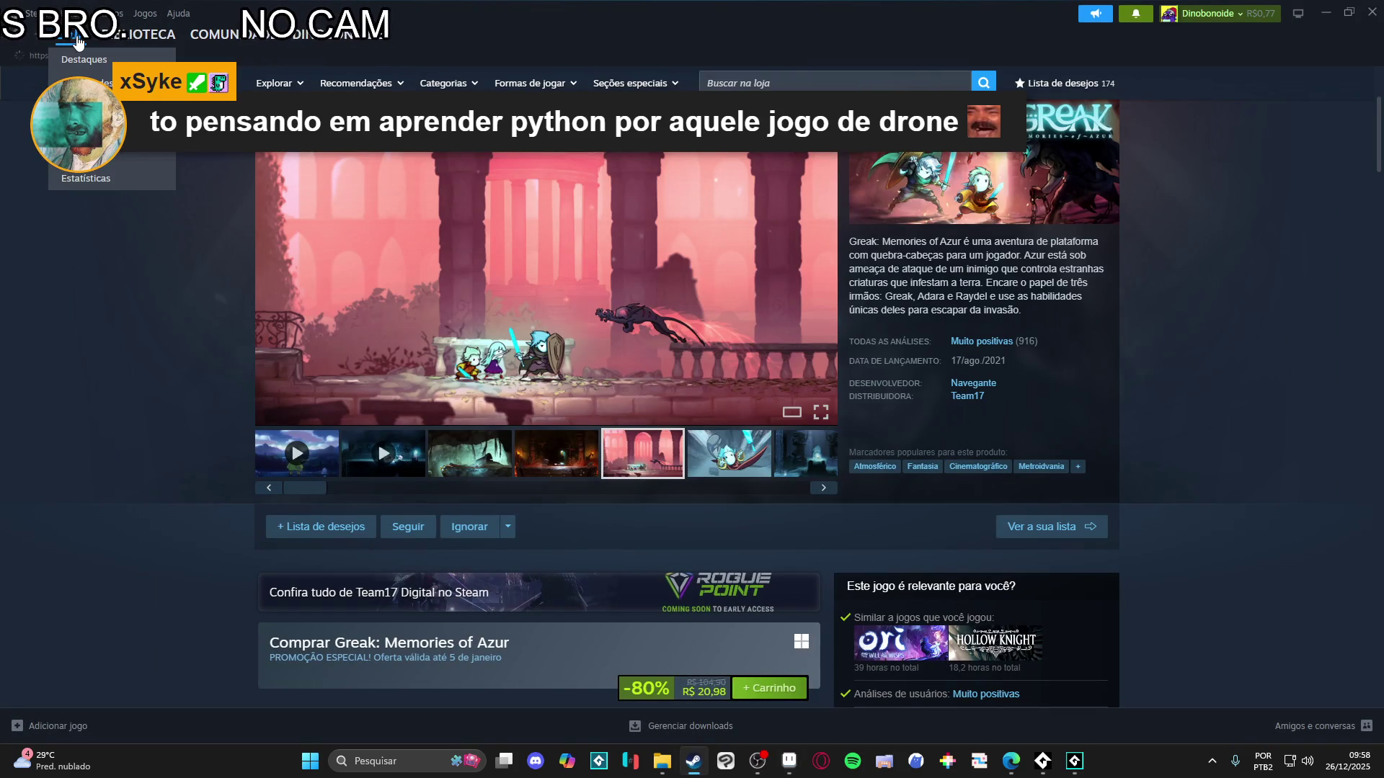
{"action": "left_click", "coordinate": [173, 59]}
- Scroll down the store front page to the discounts grid showing Cult of the Lamb at -50%
{"action": "scroll", "coordinate": [188, 274], "scroll_direction": "down", "scroll_amount": 3}
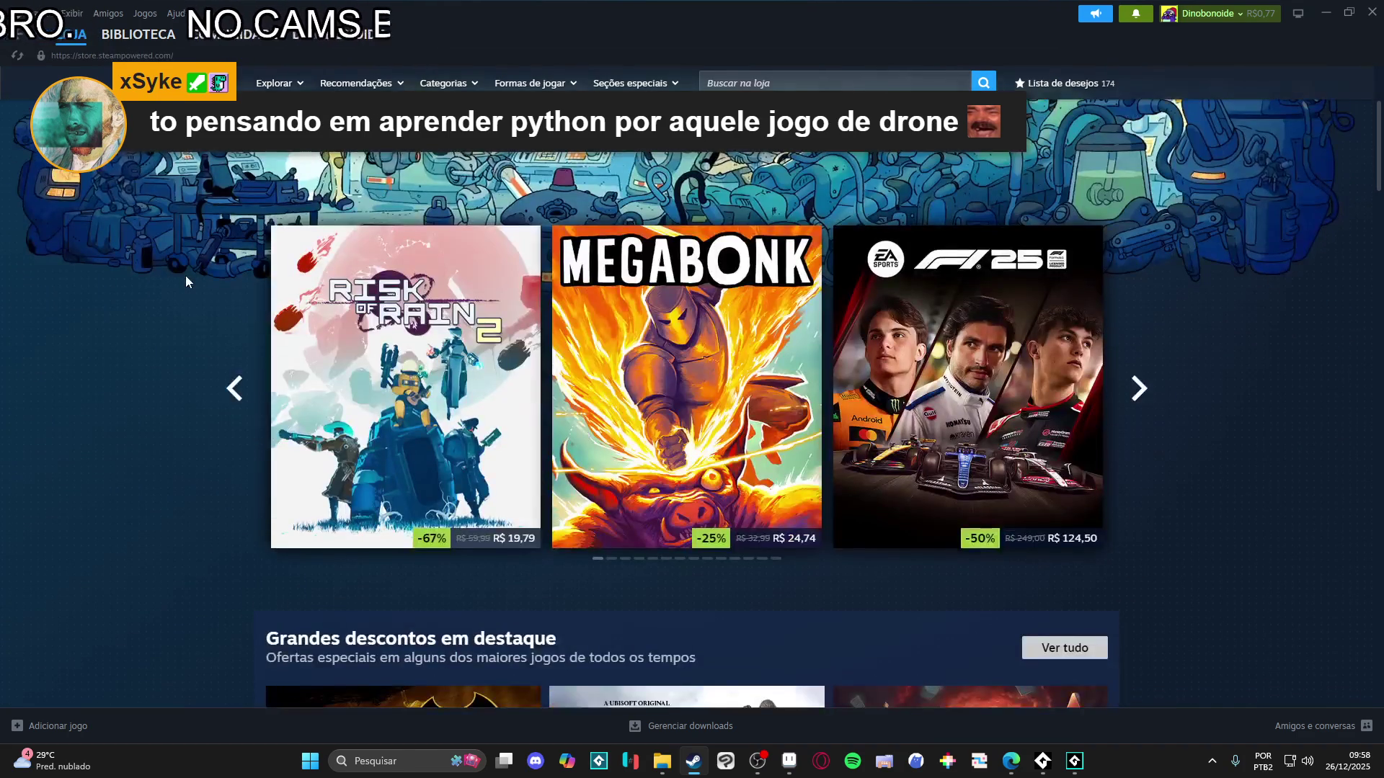
{"action": "scroll", "coordinate": [188, 276], "scroll_direction": "down", "scroll_amount": 1}
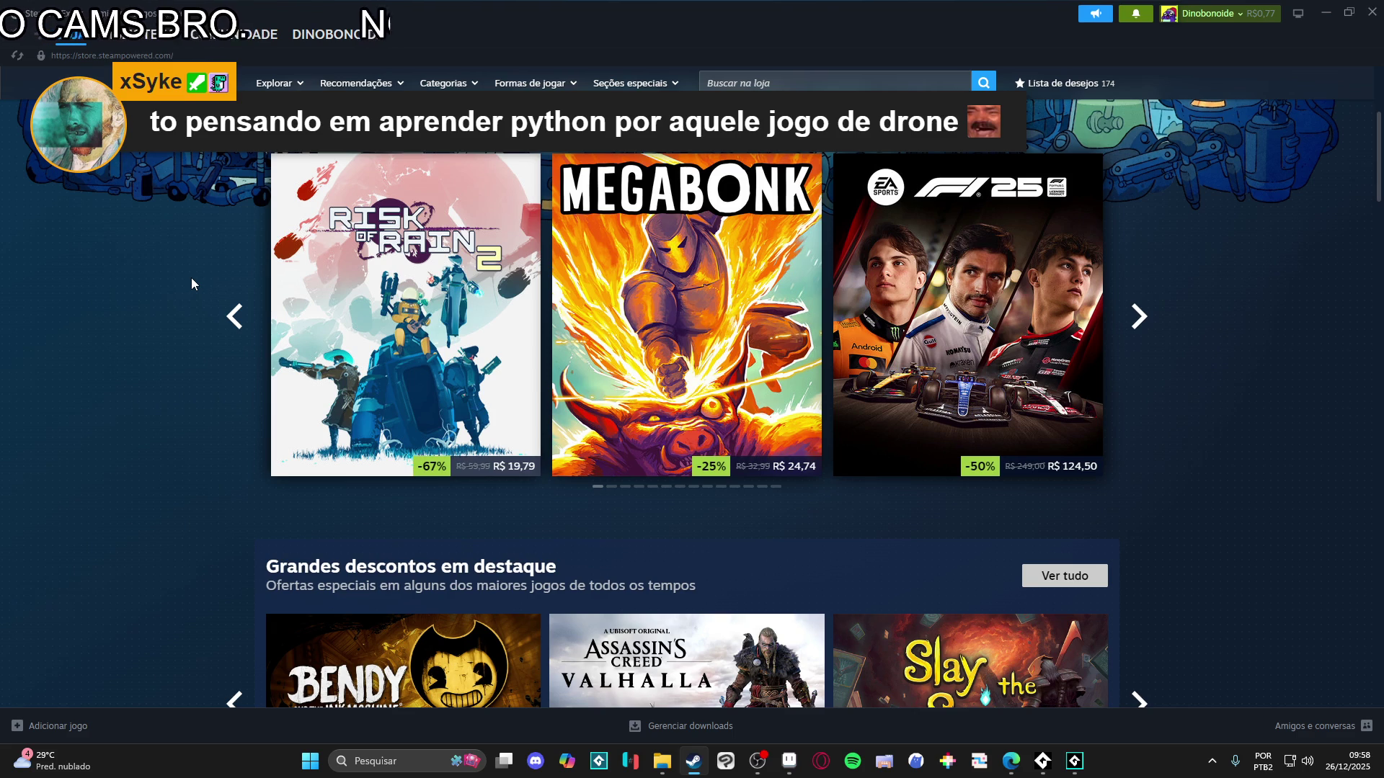
{"action": "scroll", "coordinate": [192, 278], "scroll_direction": "down", "scroll_amount": 4}
{"action": "scroll", "coordinate": [191, 278], "scroll_direction": "down", "scroll_amount": 7}
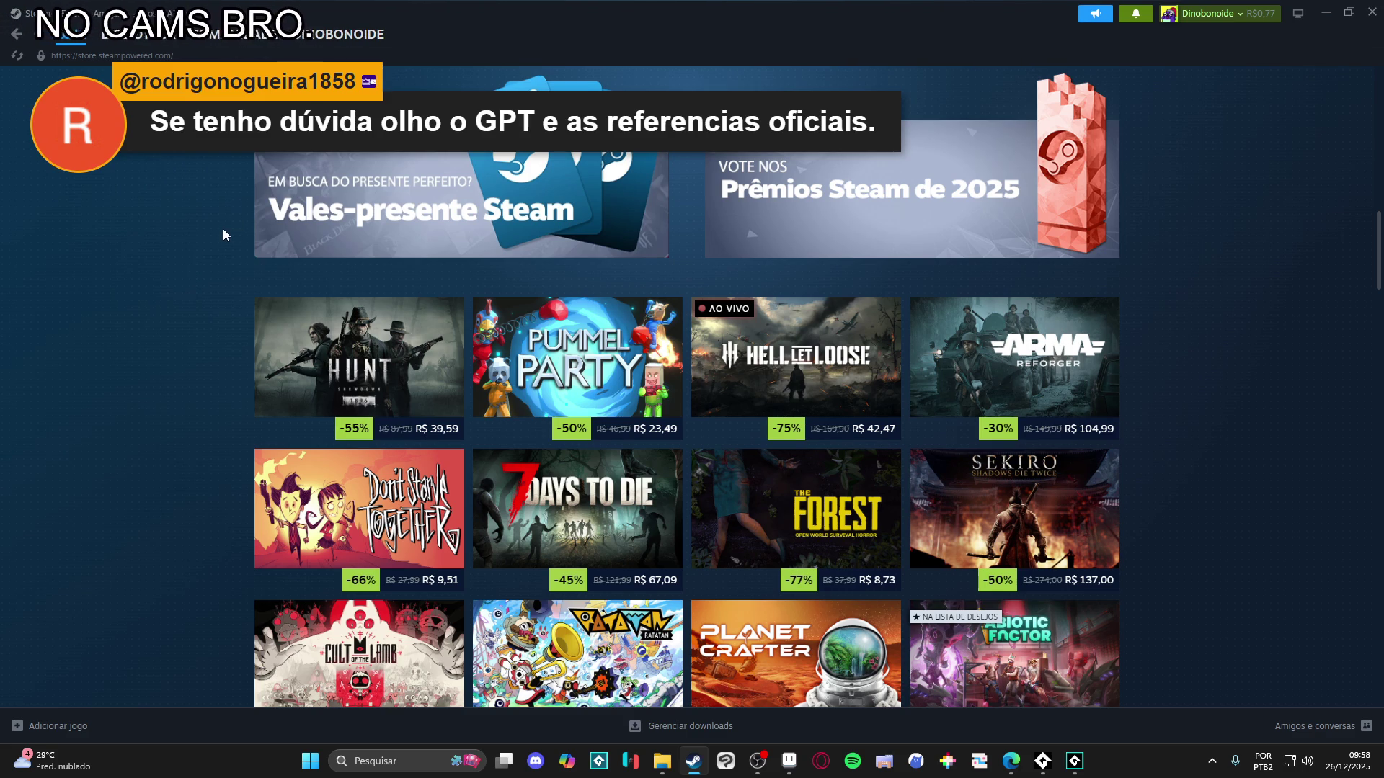
{"action": "scroll", "coordinate": [224, 228], "scroll_direction": "down", "scroll_amount": 4}
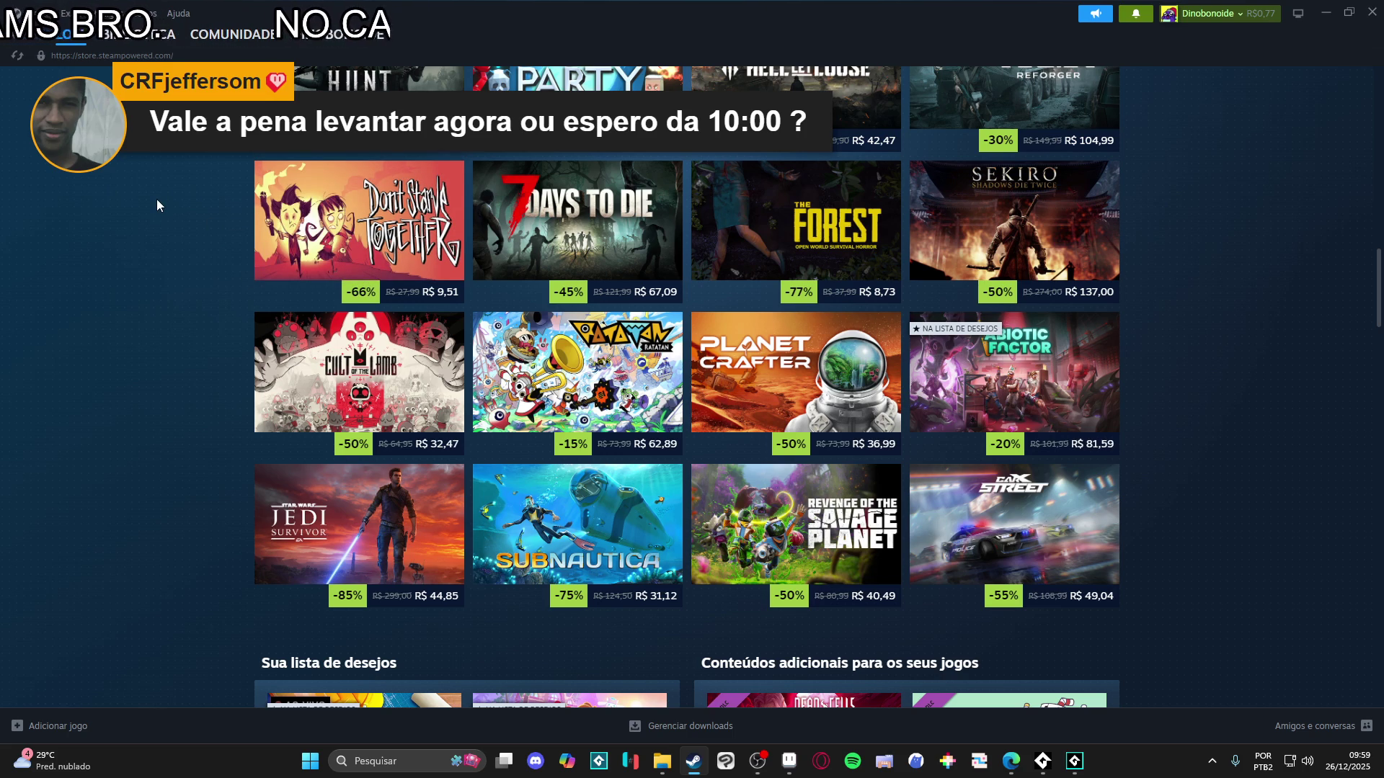
{"action": "scroll", "coordinate": [157, 205], "scroll_direction": "down", "scroll_amount": 4}
{"action": "scroll", "coordinate": [157, 205], "scroll_direction": "up", "scroll_amount": 2}
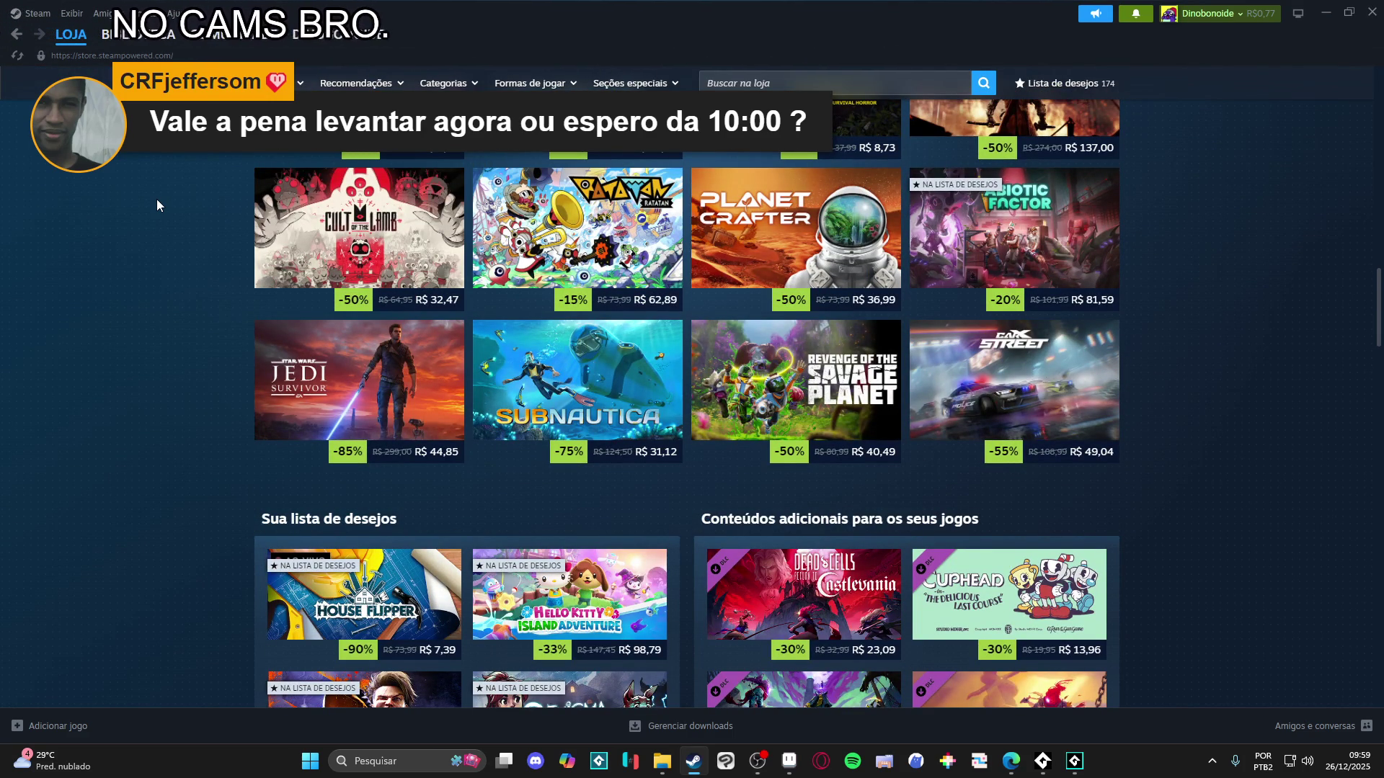
{"action": "mouse_move", "coordinate": [321, 250]}
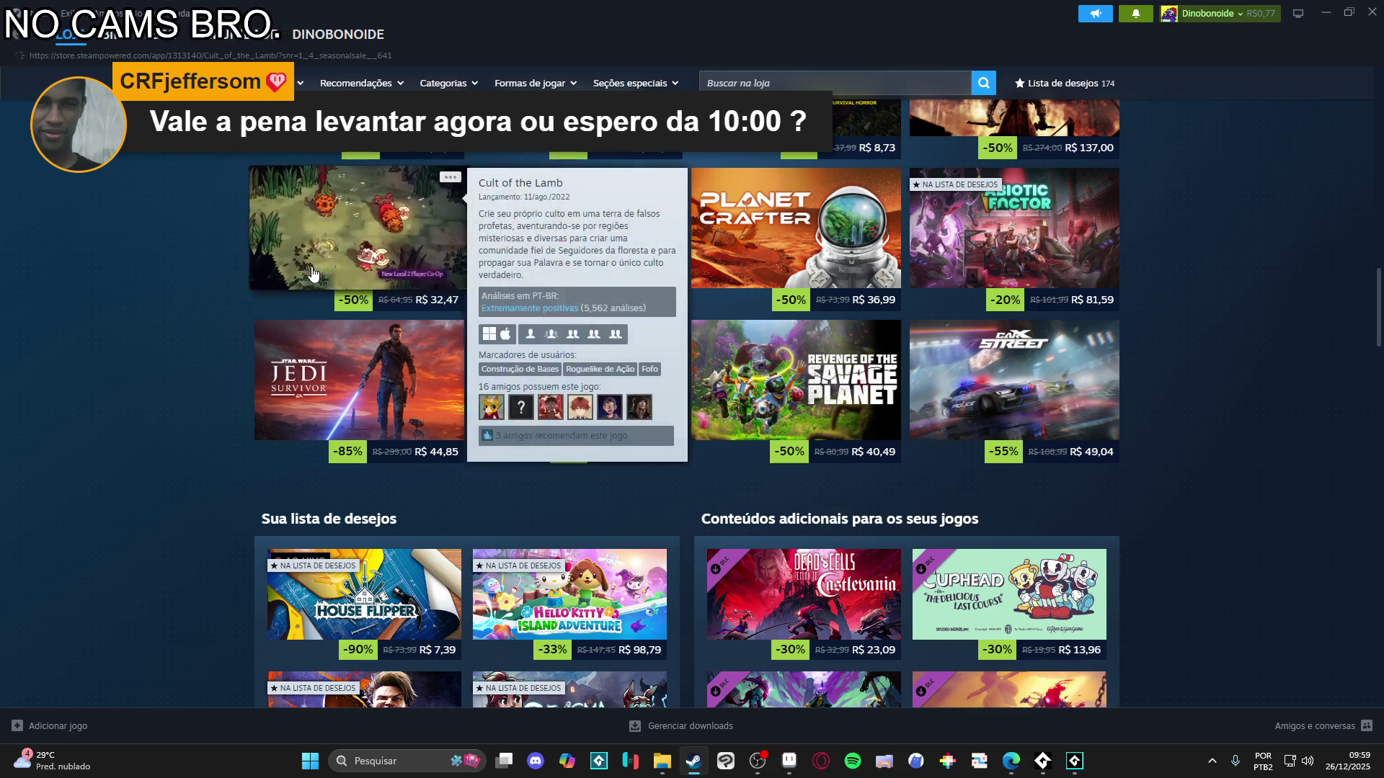
- Open the Cult of the Lamb store page and view the altar screenshot full size
{"action": "left_click", "coordinate": [379, 252]}
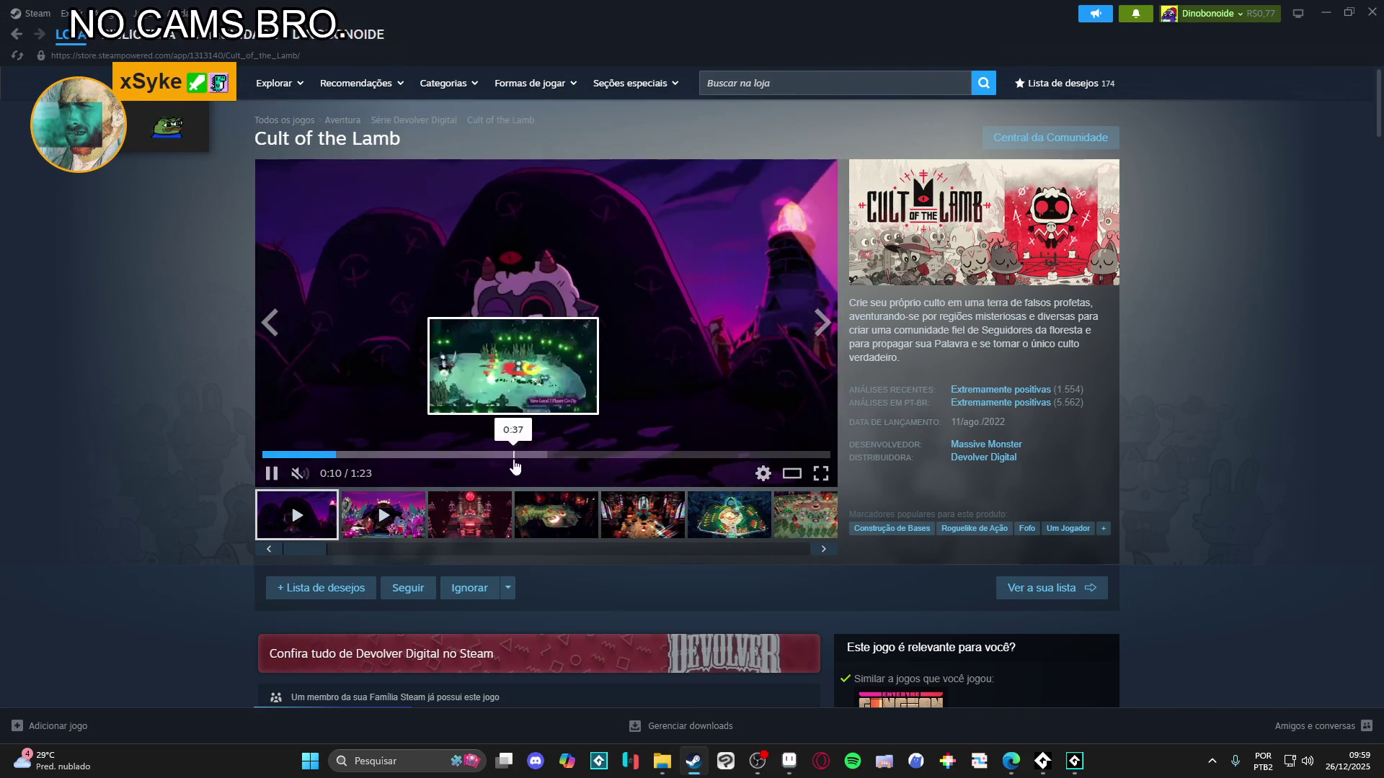
{"action": "left_click", "coordinate": [495, 518]}
{"action": "left_click", "coordinate": [648, 331]}
- Page through the Cult of the Lamb screenshots to 12 of 27, then close the viewer
{"action": "left_click", "coordinate": [1169, 384]}
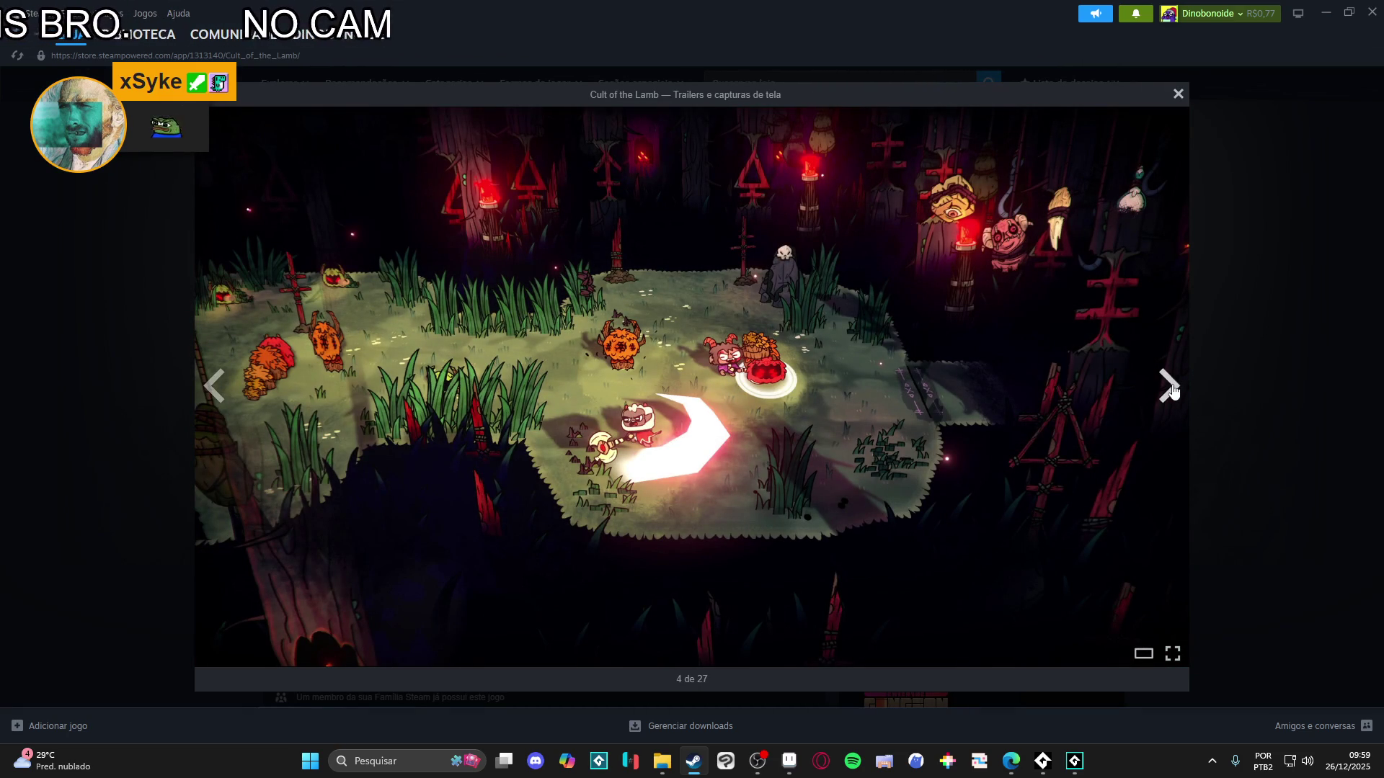
{"action": "left_click", "coordinate": [1169, 386]}
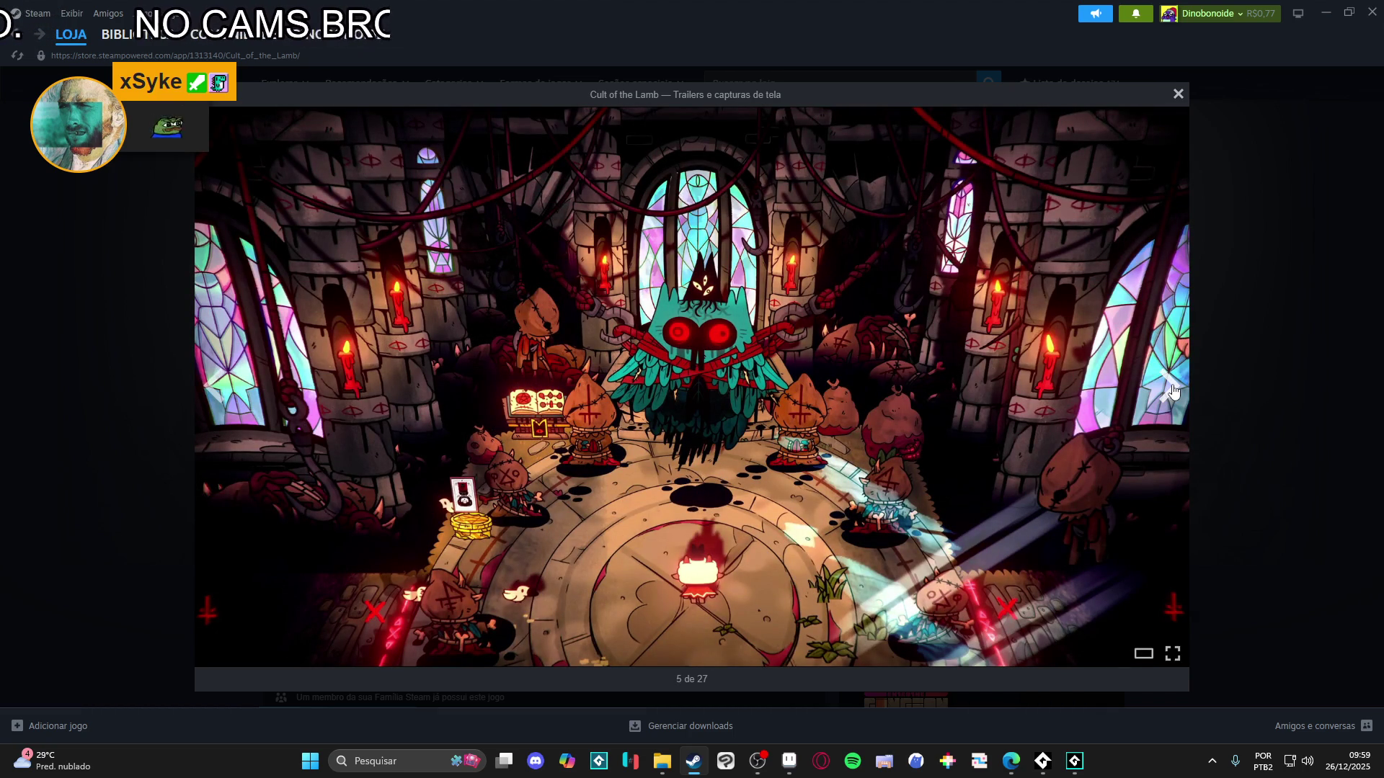
{"action": "left_click", "coordinate": [1169, 387]}
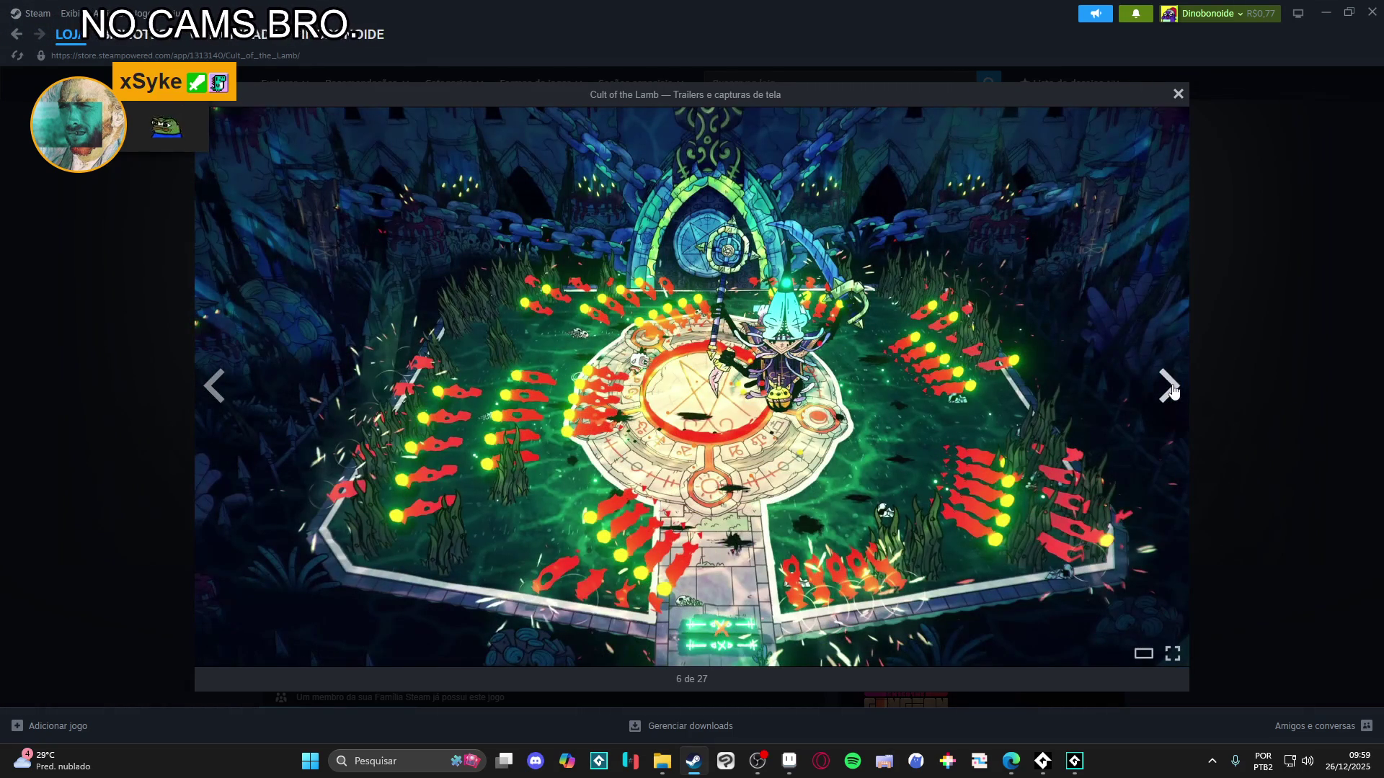
{"action": "left_click", "coordinate": [1169, 387]}
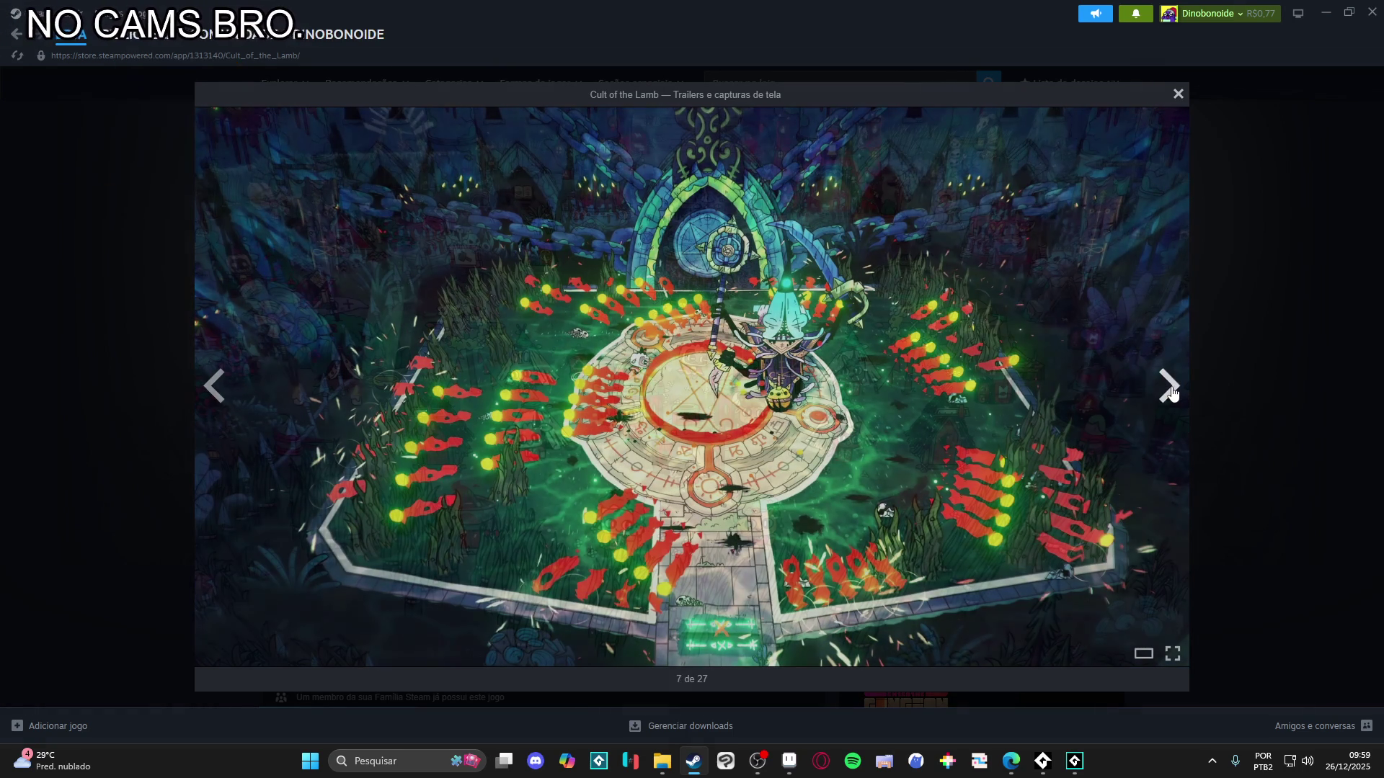
{"action": "left_click", "coordinate": [1169, 387]}
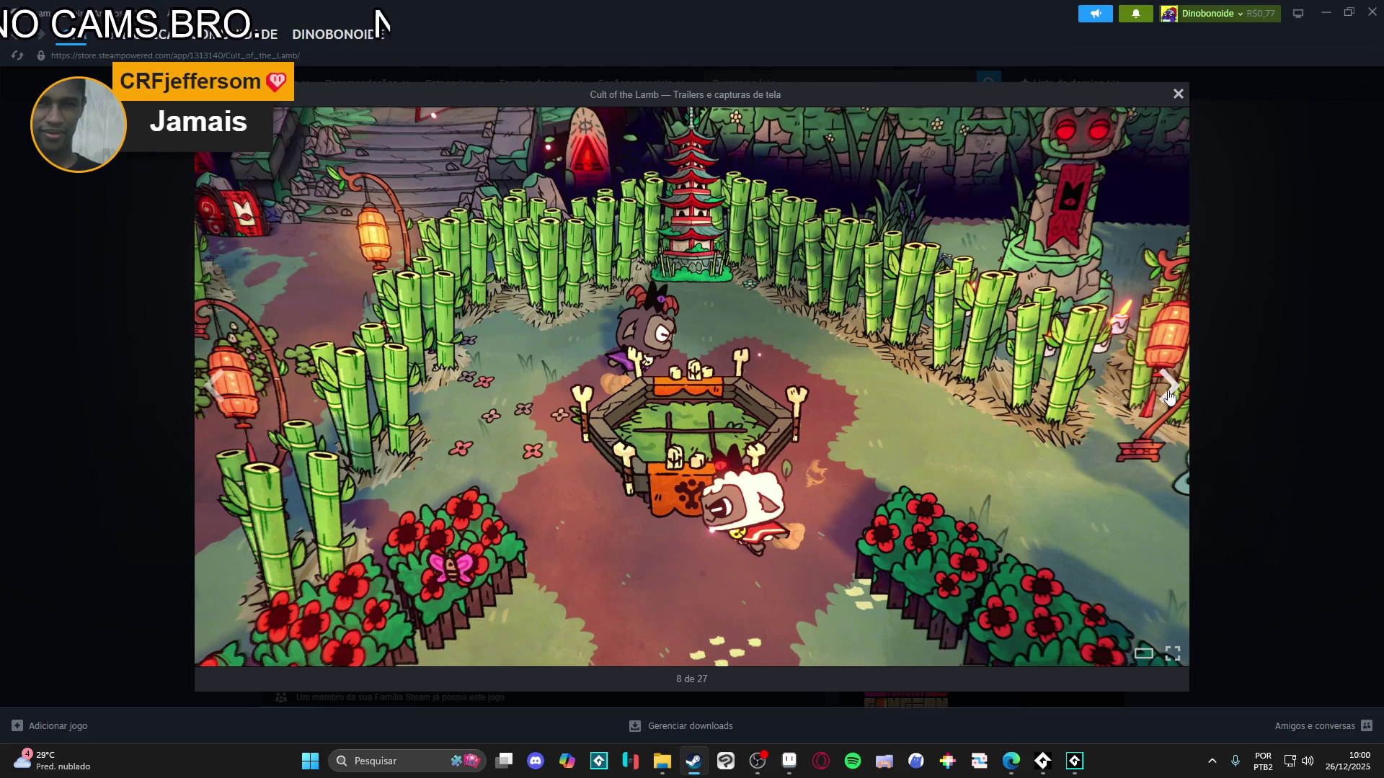
{"action": "left_click", "coordinate": [1169, 390]}
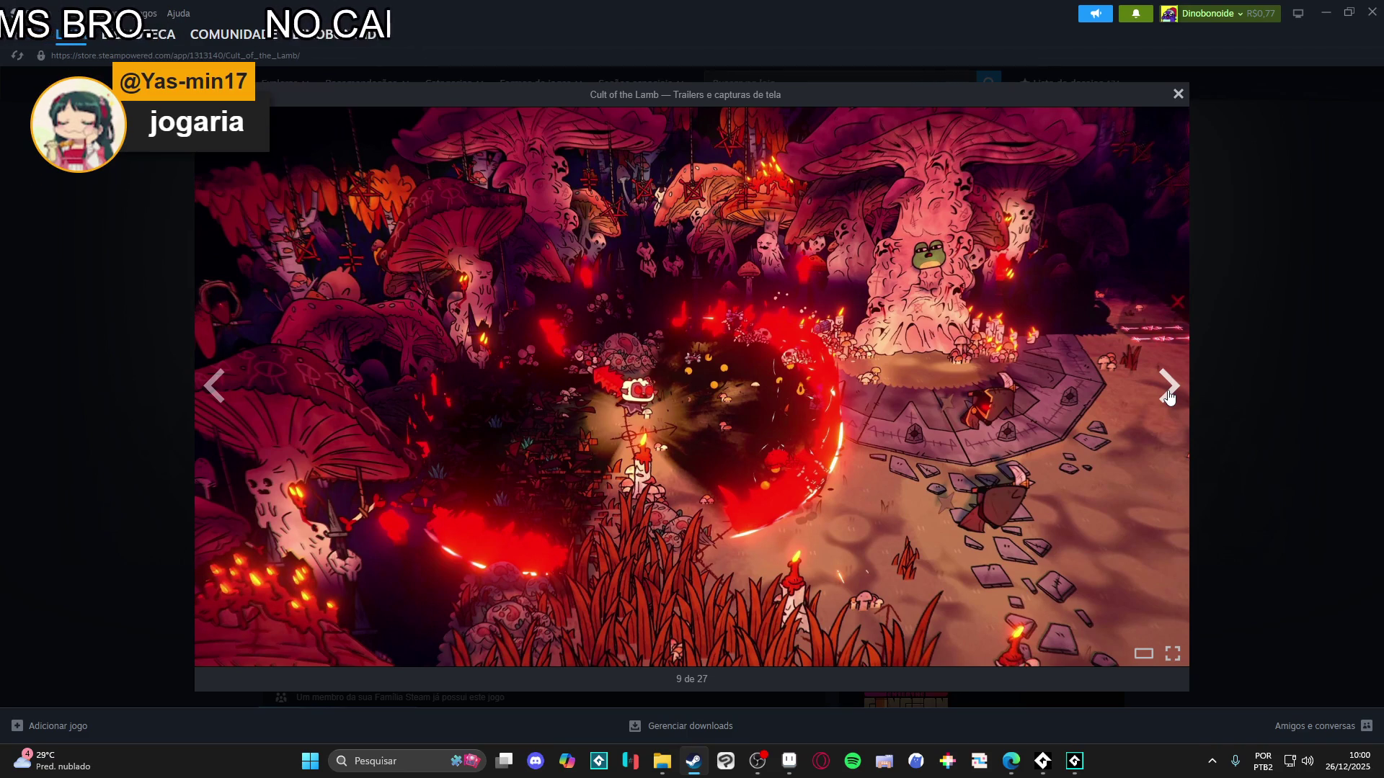
{"action": "left_click", "coordinate": [1169, 393]}
{"action": "left_click", "coordinate": [1169, 393]}
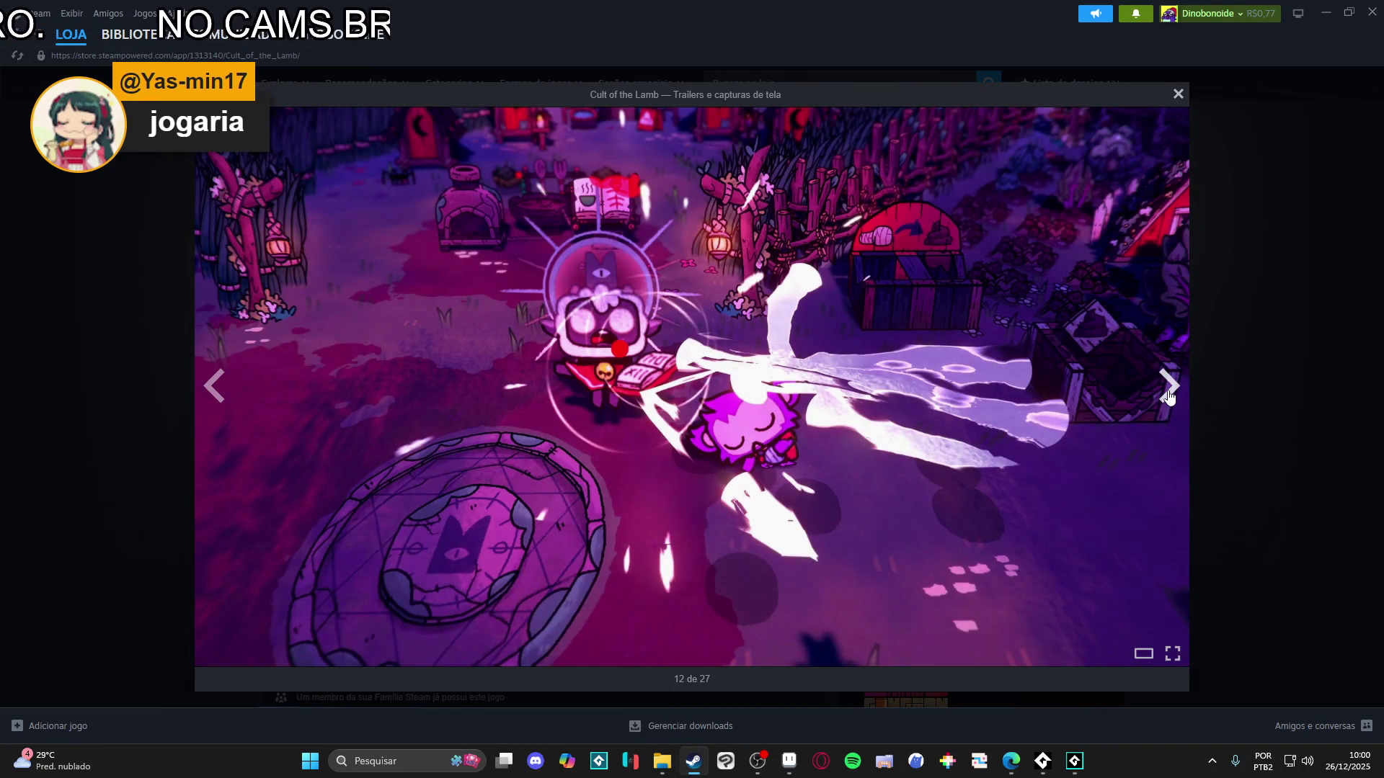
{"action": "left_click", "coordinate": [1169, 393]}
{"action": "left_click", "coordinate": [1251, 353]}
{"action": "scroll", "coordinate": [1254, 356], "scroll_direction": "down", "scroll_amount": 10}
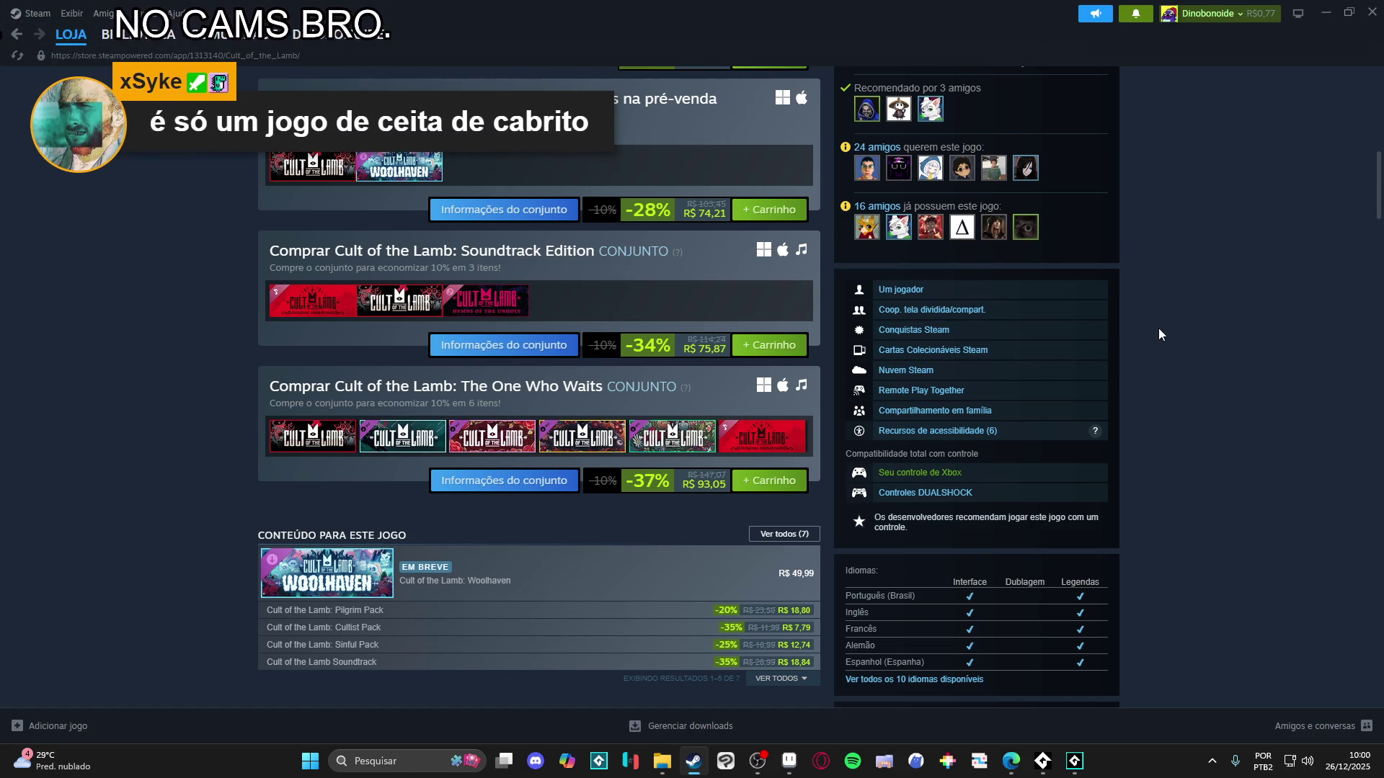
- Scroll through the Cult of the Lamb page, then return to the top showing its Extremamente positivas rating
{"action": "scroll", "coordinate": [1158, 328], "scroll_direction": "down", "scroll_amount": 4}
{"action": "scroll", "coordinate": [1157, 327], "scroll_direction": "up", "scroll_amount": 12}
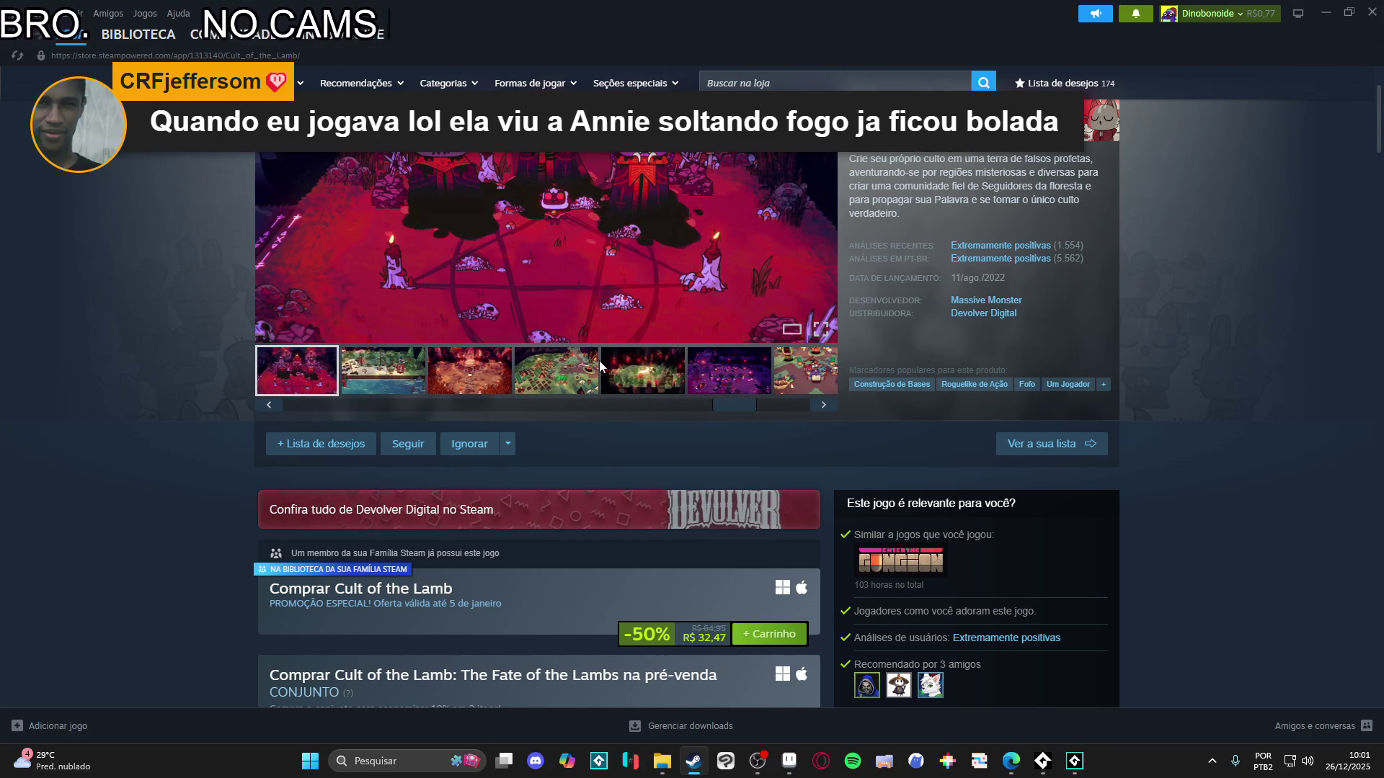
{"action": "scroll", "coordinate": [186, 202], "scroll_direction": "up", "scroll_amount": 2}
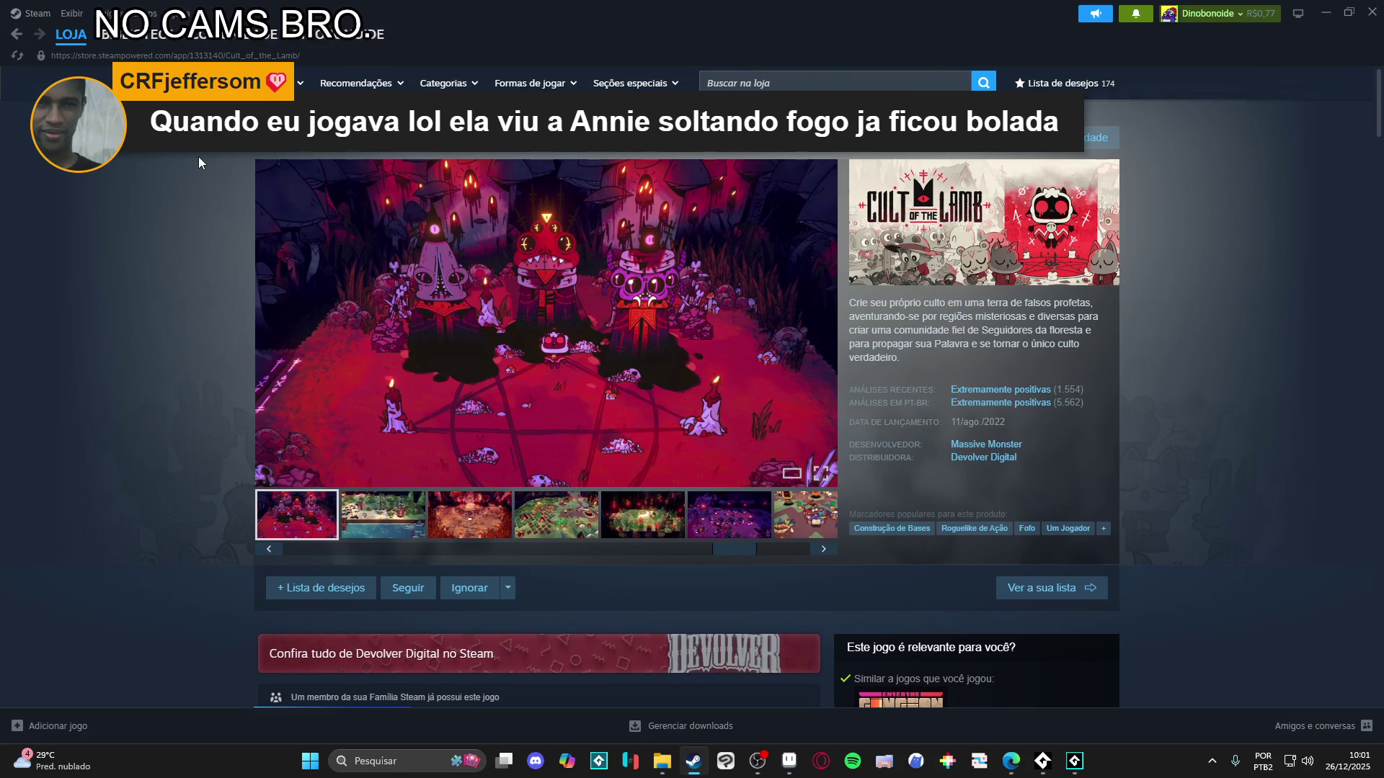
{"action": "scroll", "coordinate": [201, 159], "scroll_direction": "down", "scroll_amount": 10}
{"action": "scroll", "coordinate": [214, 138], "scroll_direction": "down", "scroll_amount": 2}
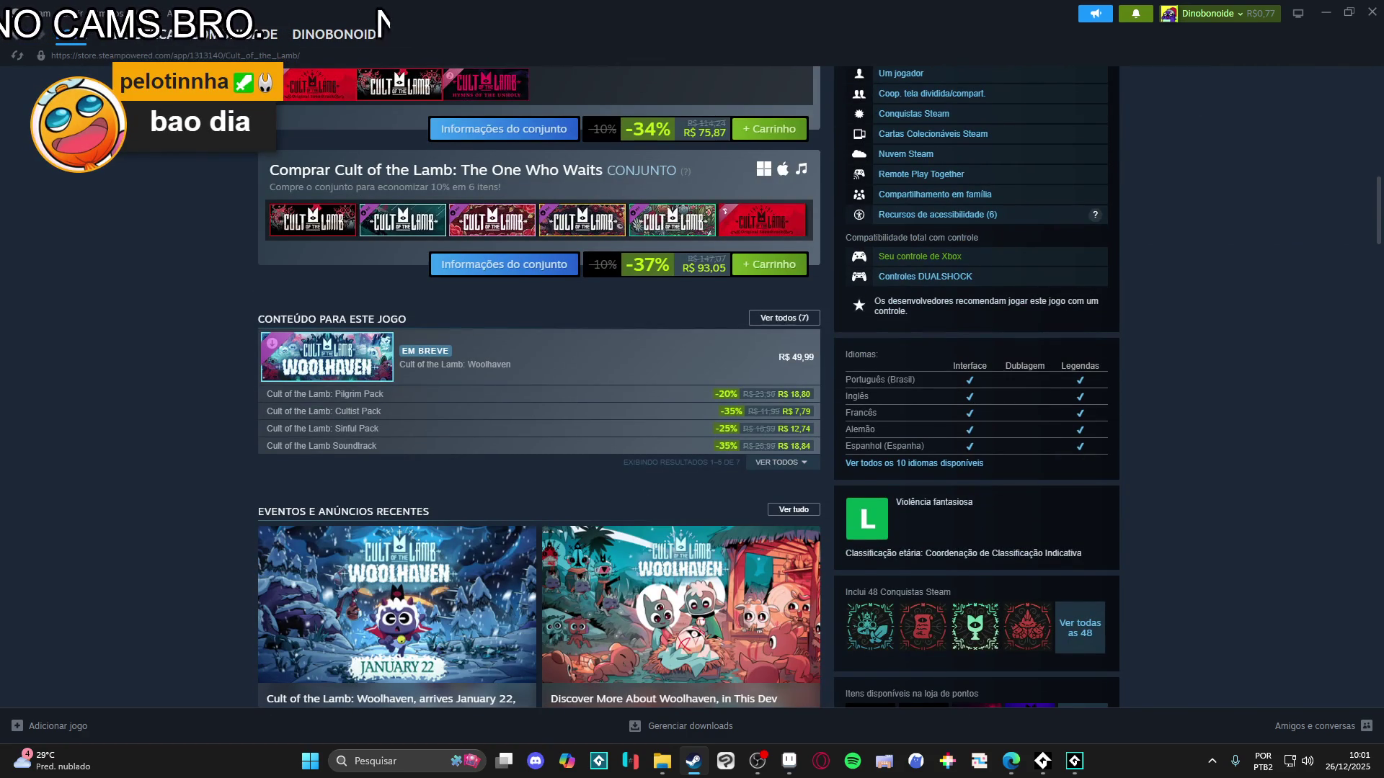
{"action": "scroll", "coordinate": [539, 389], "scroll_direction": "down", "scroll_amount": 2}
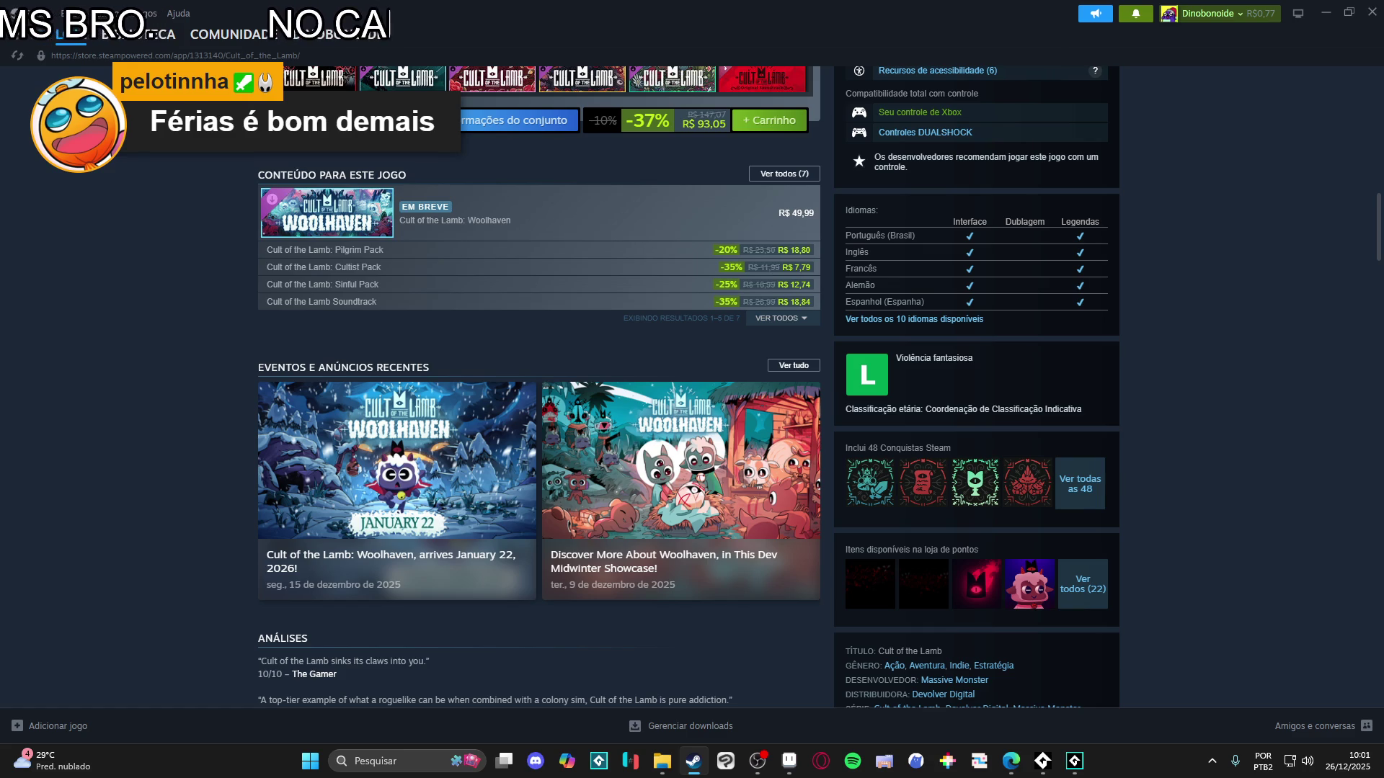
{"action": "scroll", "coordinate": [539, 389], "scroll_direction": "down", "scroll_amount": 5}
{"action": "scroll", "coordinate": [539, 390], "scroll_direction": "down", "scroll_amount": 7}
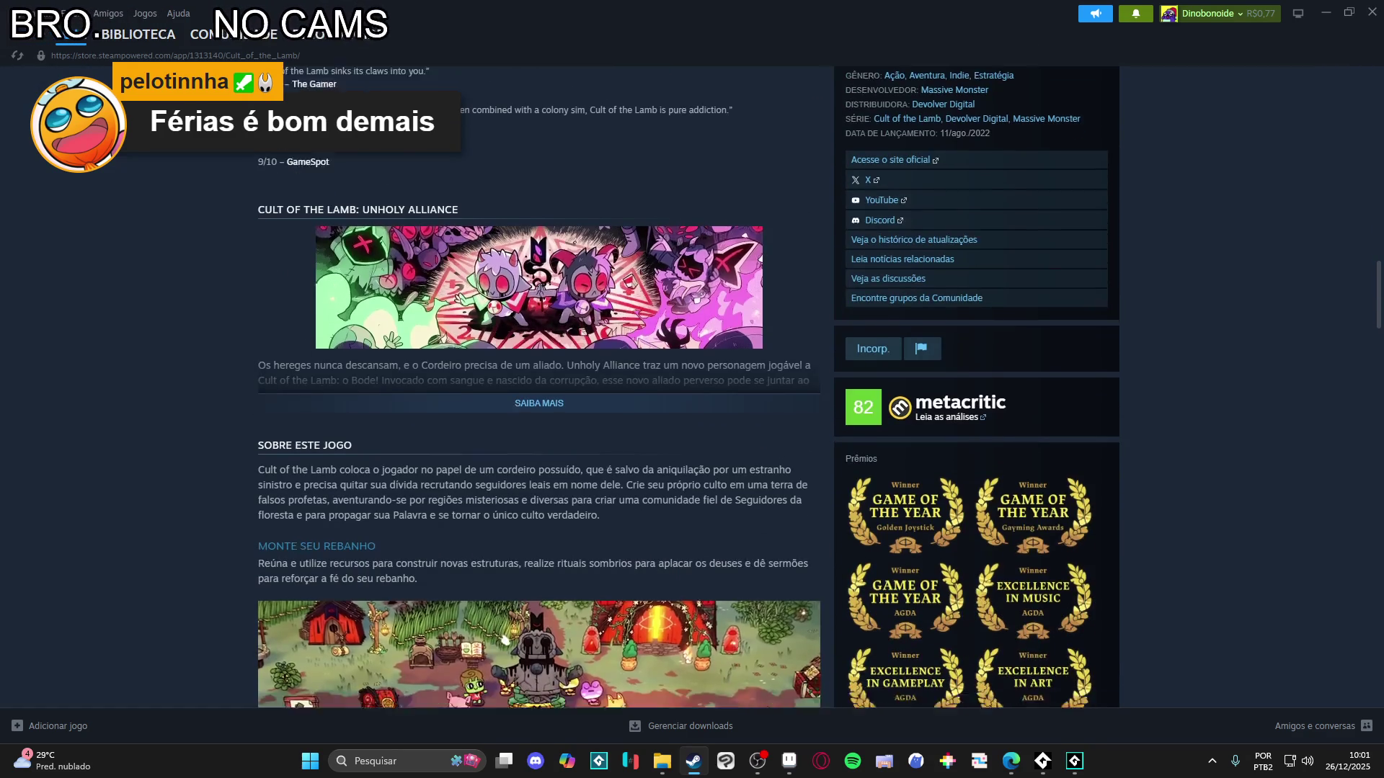
{"action": "scroll", "coordinate": [539, 389], "scroll_direction": "down", "scroll_amount": 5}
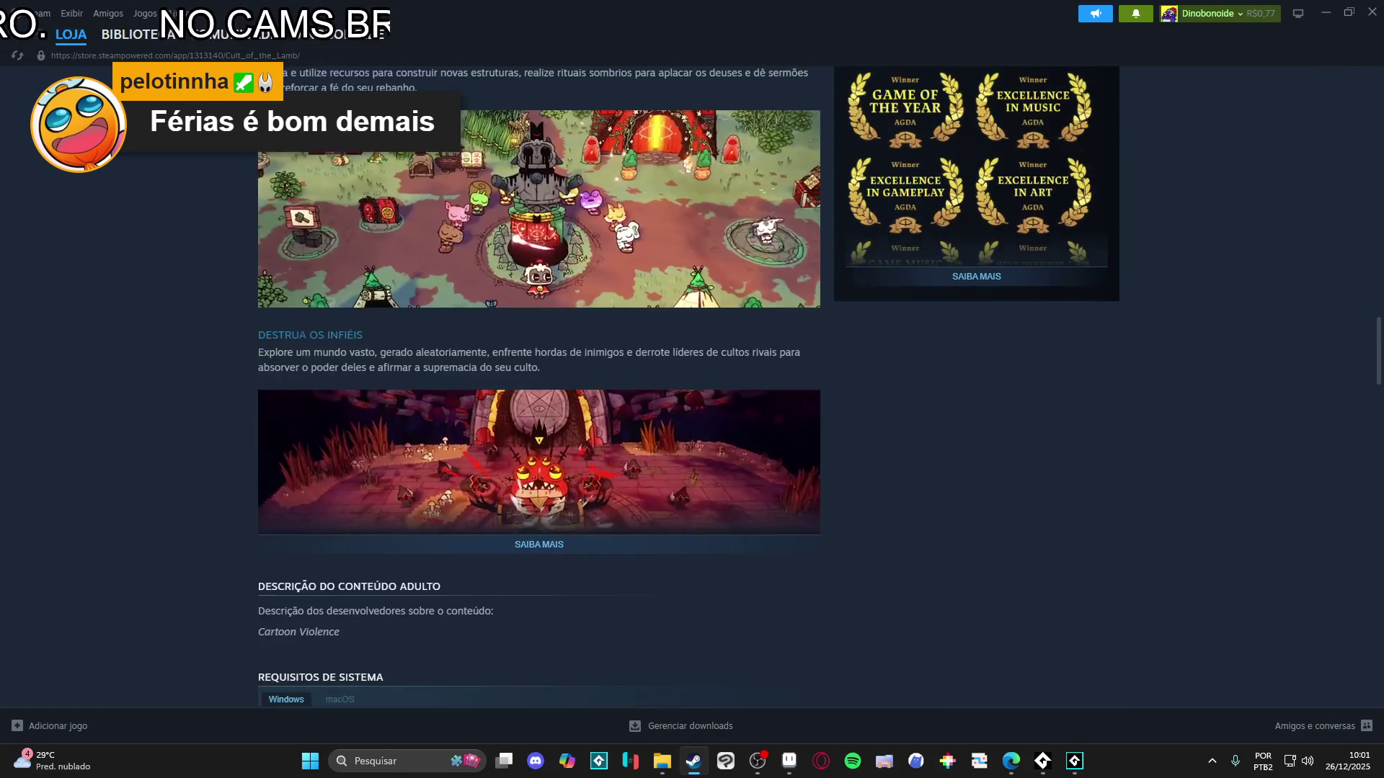
{"action": "scroll", "coordinate": [539, 389], "scroll_direction": "down", "scroll_amount": 4}
{"action": "scroll", "coordinate": [539, 389], "scroll_direction": "down", "scroll_amount": 5}
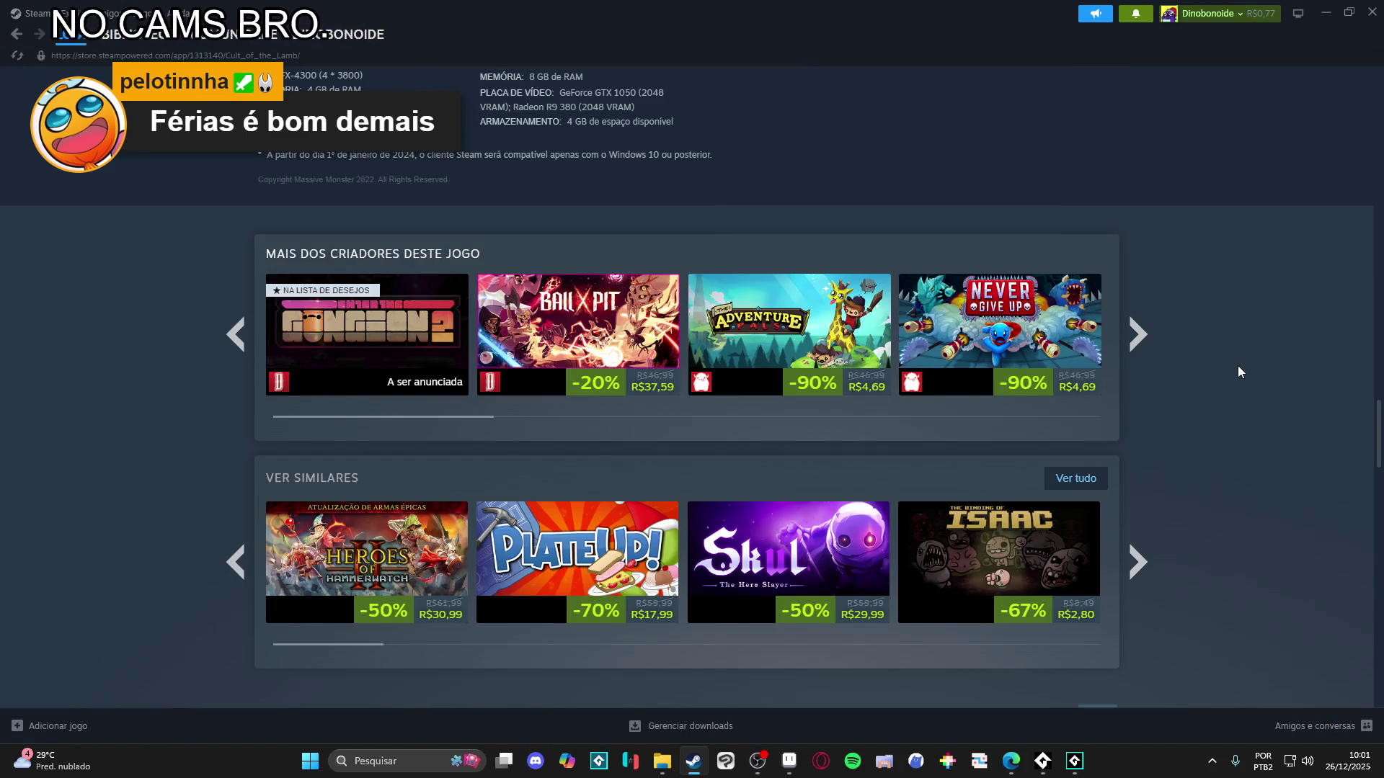
{"action": "scroll", "coordinate": [1238, 366], "scroll_direction": "down", "scroll_amount": 3}
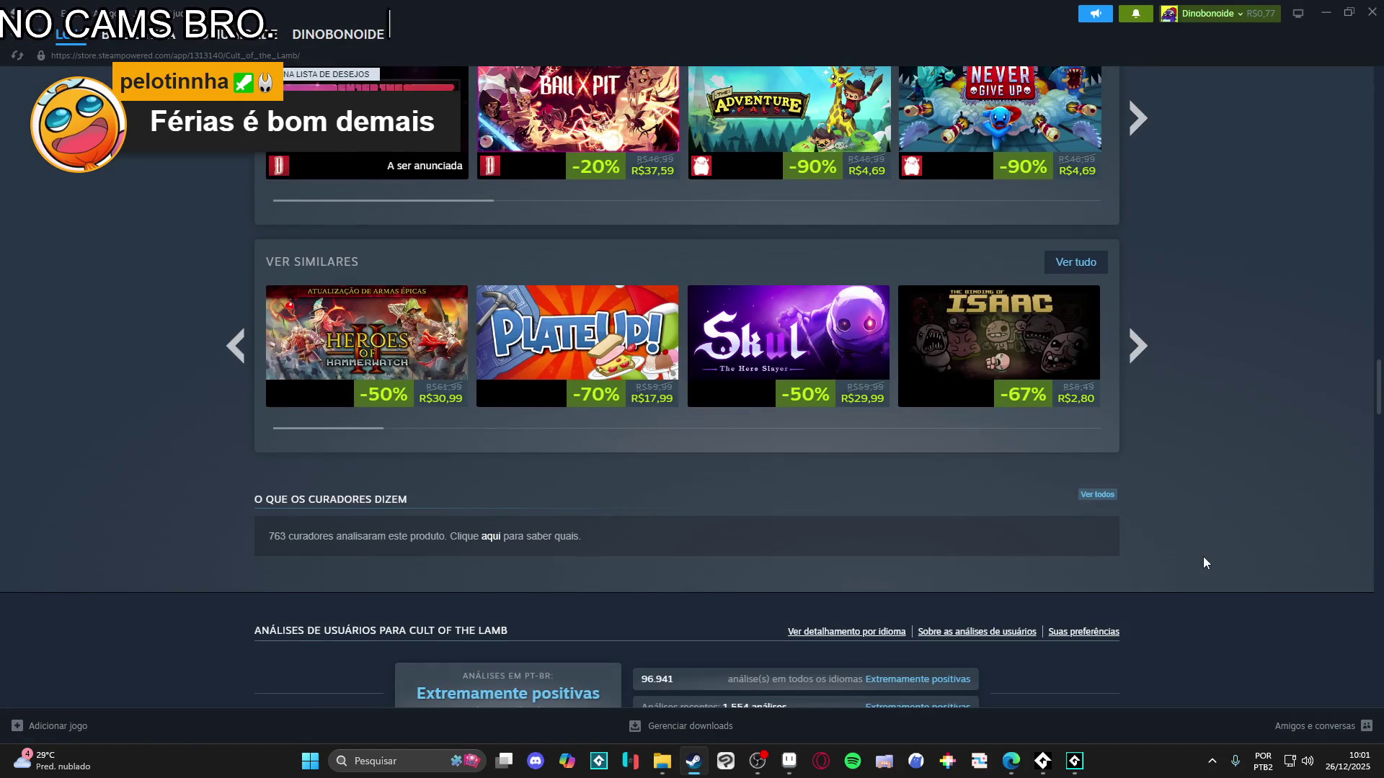
{"action": "key", "text": "Home"}
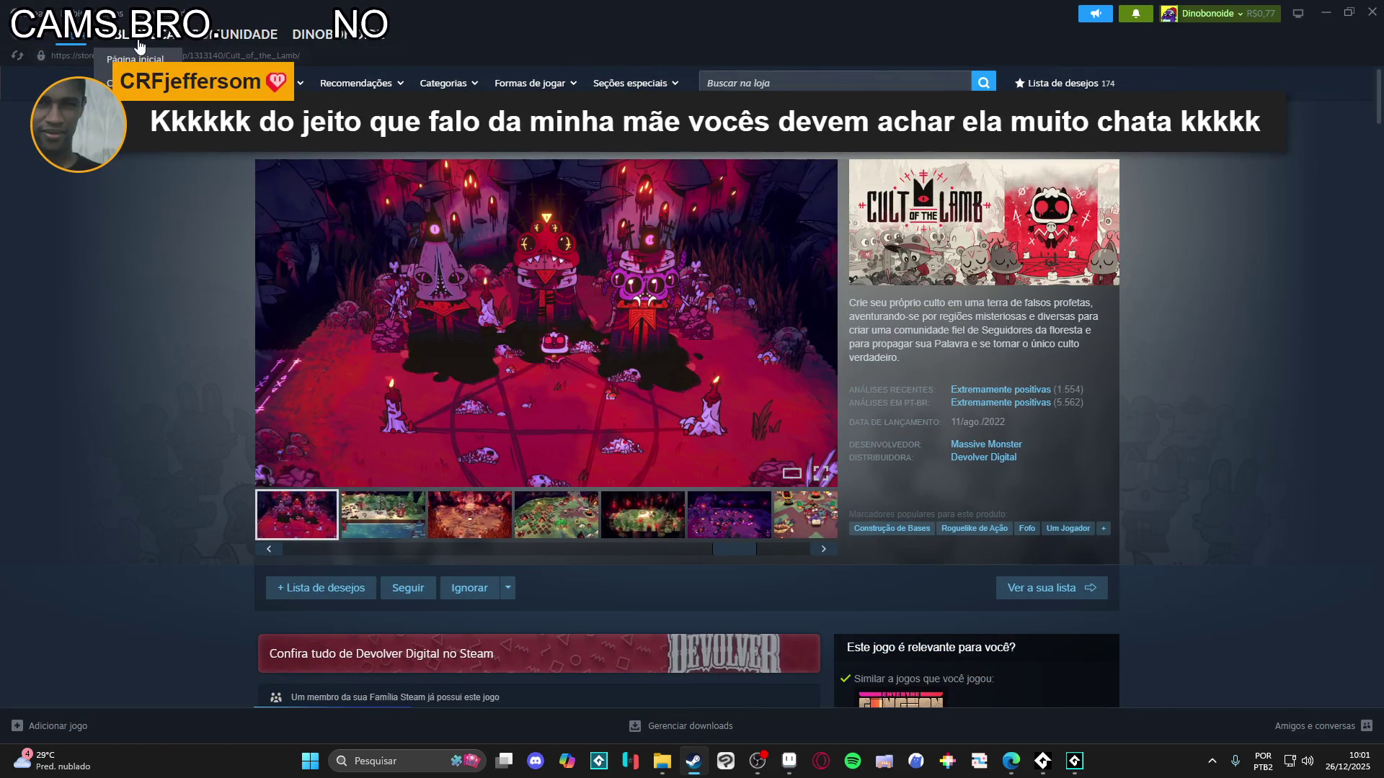
{"action": "mouse_move", "coordinate": [139, 45]}
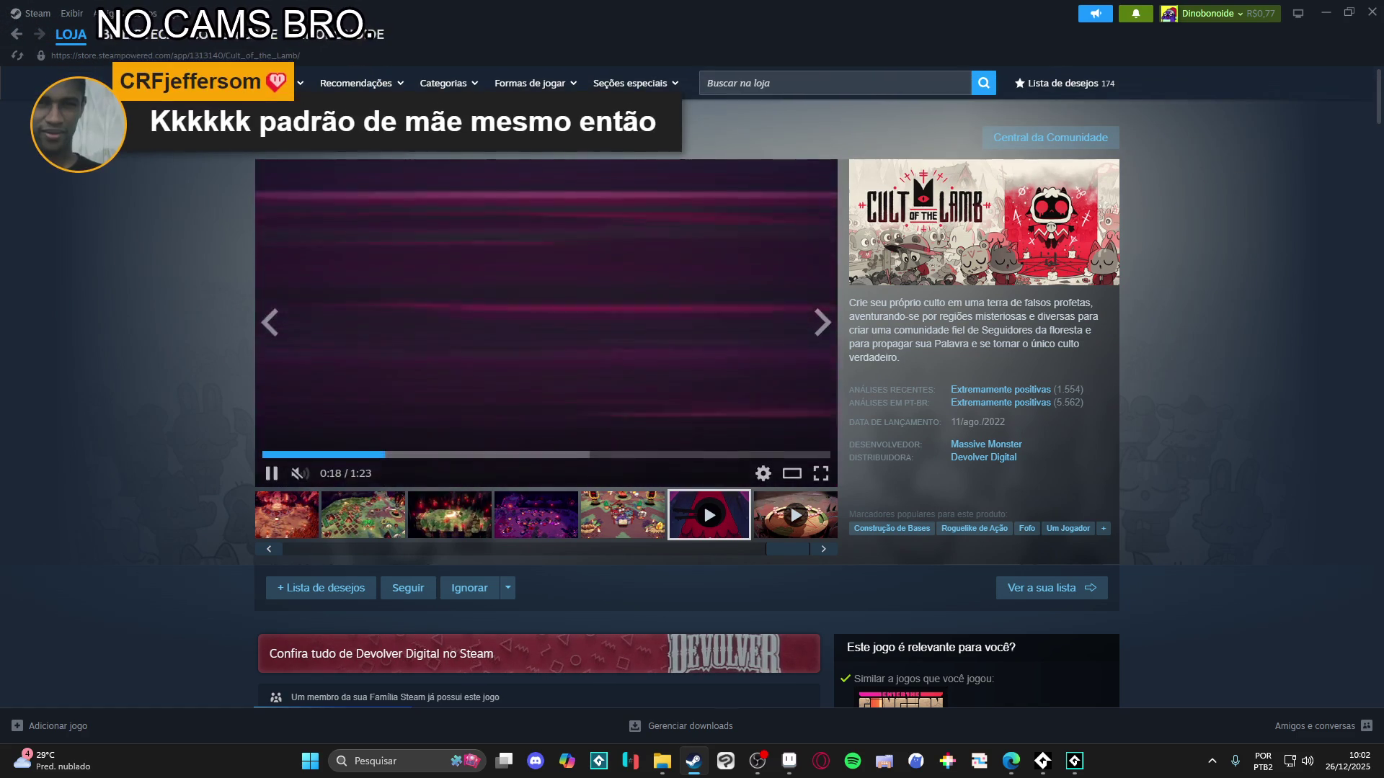
- Open a maximised browser window and load the Lospec palette list
{"action": "left_click", "coordinate": [1011, 761]}
{"action": "left_click_drag", "start_coordinate": [651, 4], "coordinate": [620, 6]}
{"action": "type", "text": "lospec.com/palette-list"}
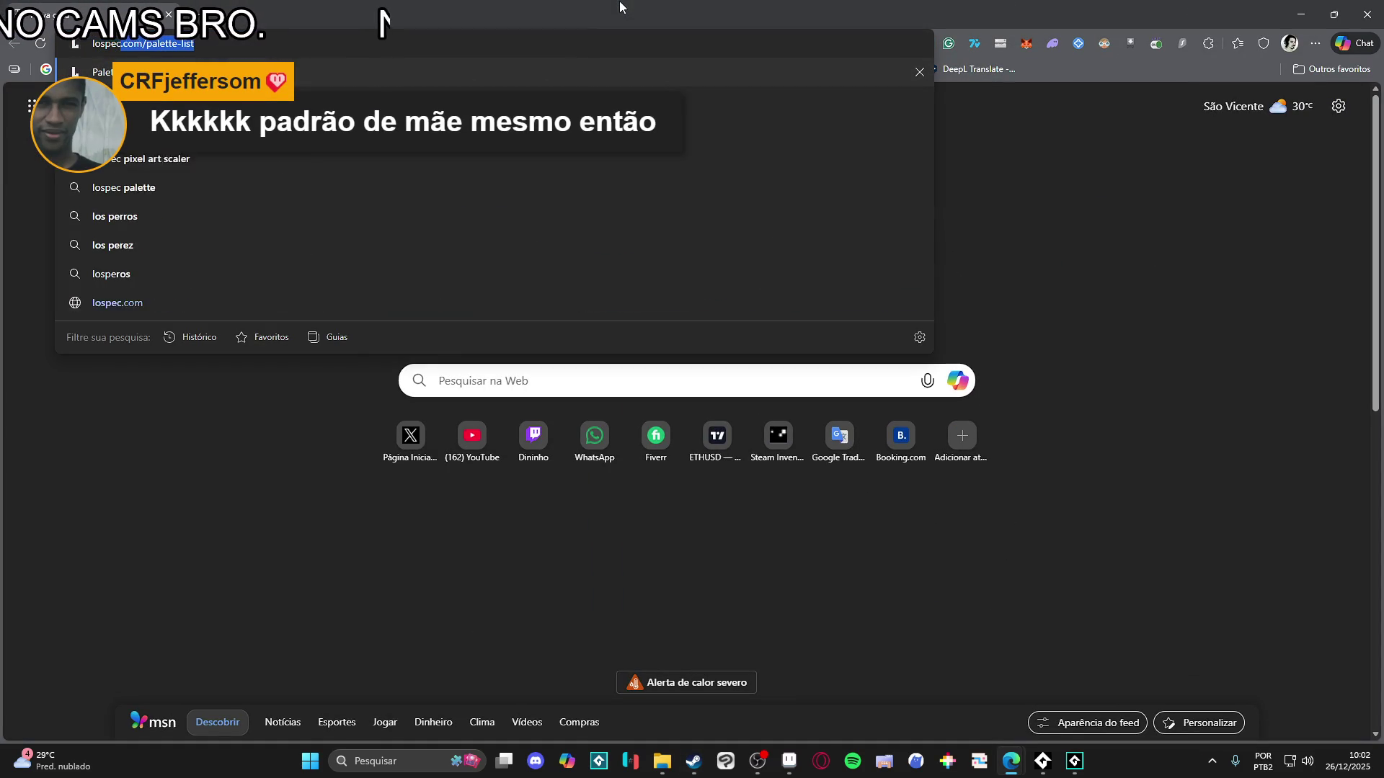
{"action": "key", "text": "Return"}
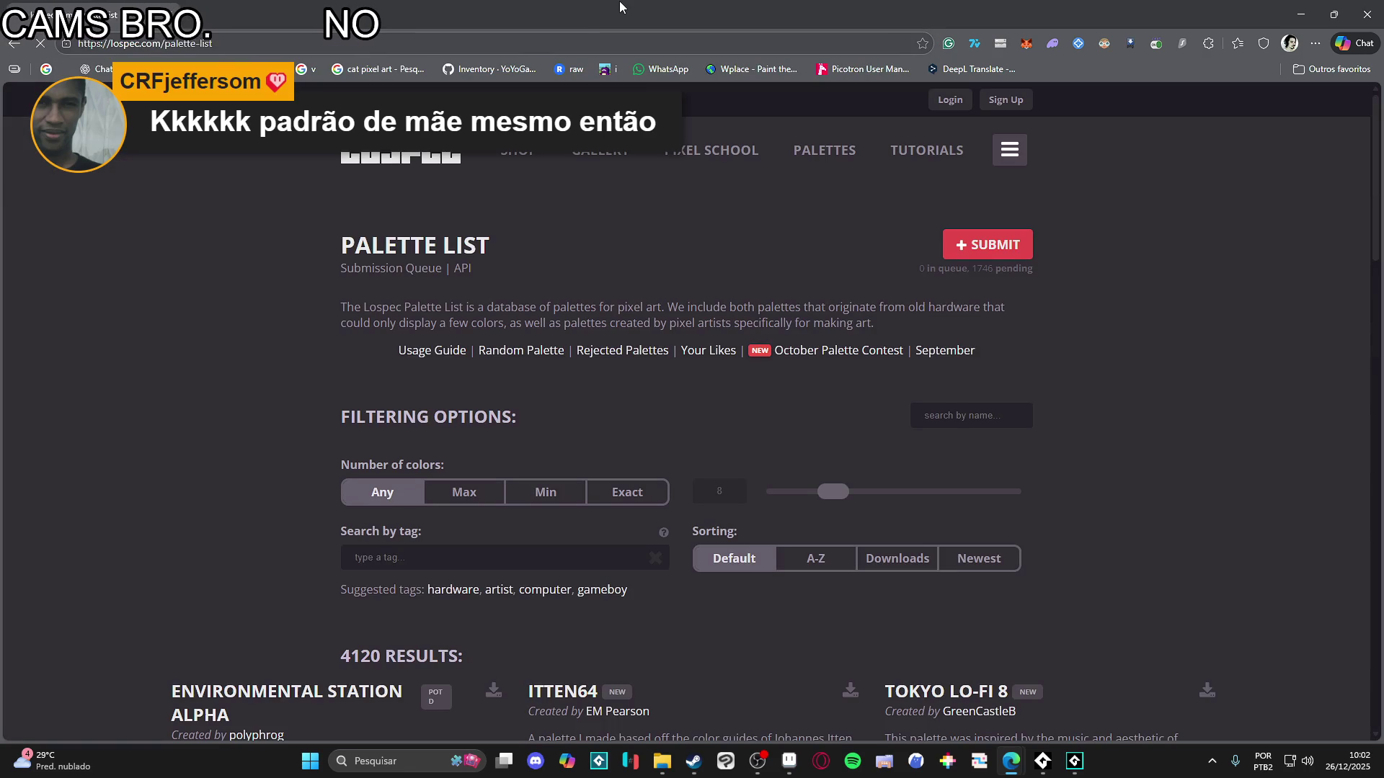
- Scroll through palette cards like Rust Gold 8, Lava-GB and Mulfok32, then bring up the address bar menu
{"action": "scroll", "coordinate": [277, 222], "scroll_direction": "down", "scroll_amount": 10}
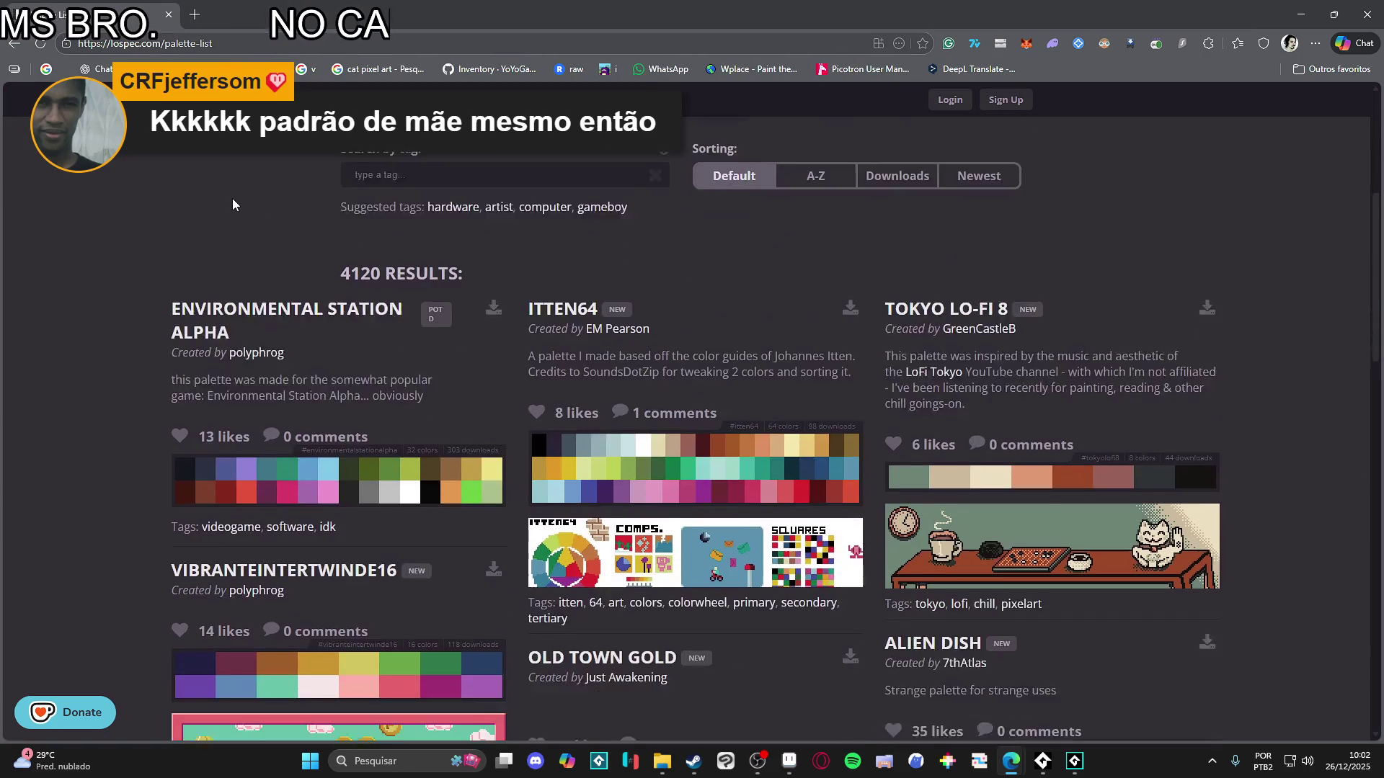
{"action": "scroll", "coordinate": [247, 172], "scroll_direction": "down", "scroll_amount": 2}
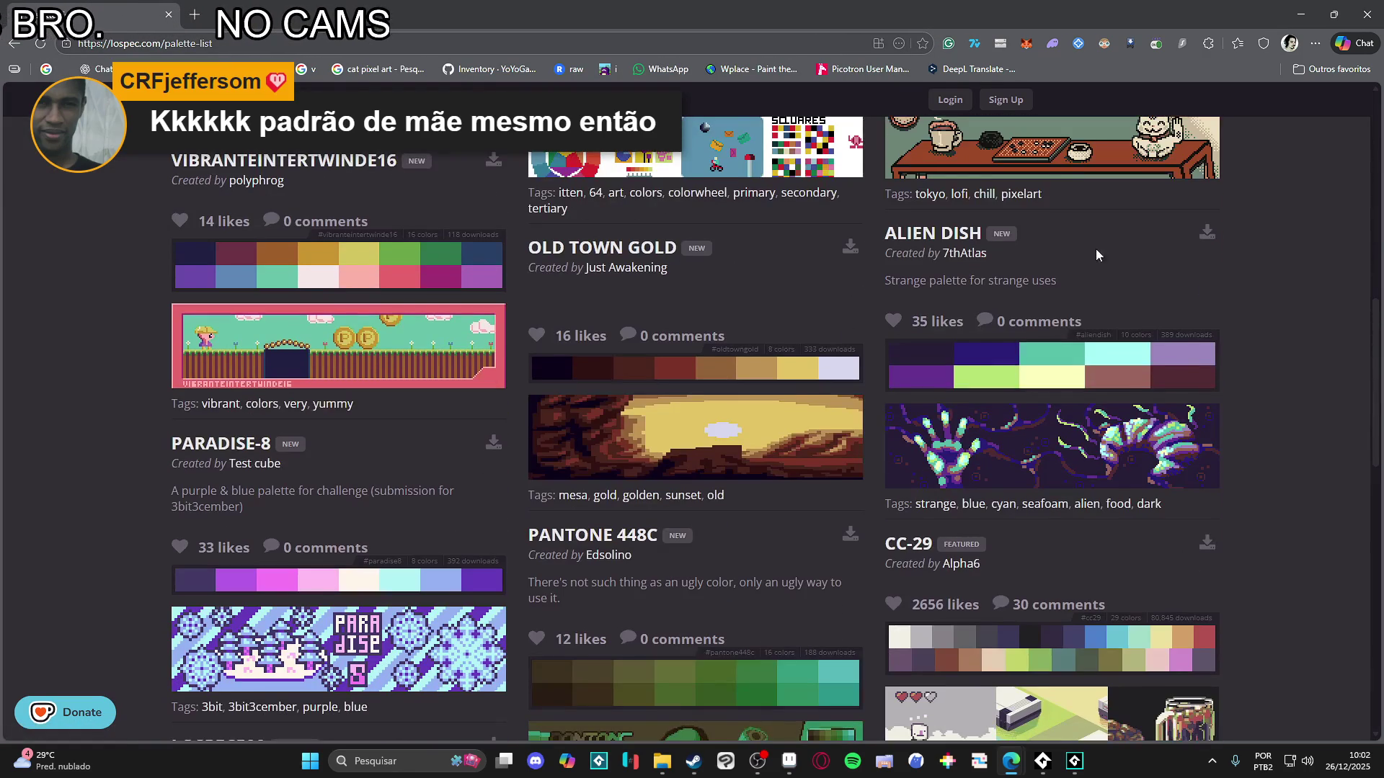
{"action": "scroll", "coordinate": [417, 332], "scroll_direction": "down", "scroll_amount": 4}
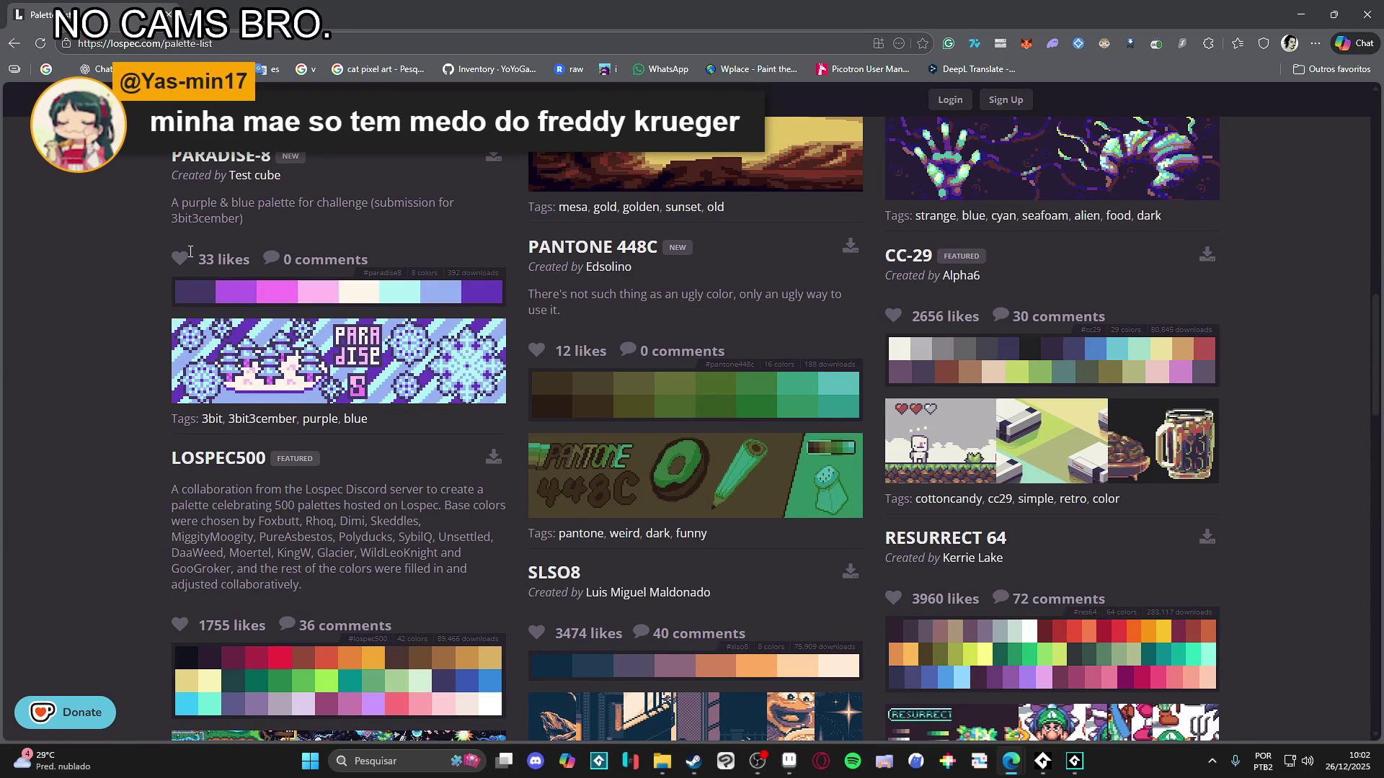
{"action": "scroll", "coordinate": [189, 251], "scroll_direction": "down", "scroll_amount": 2}
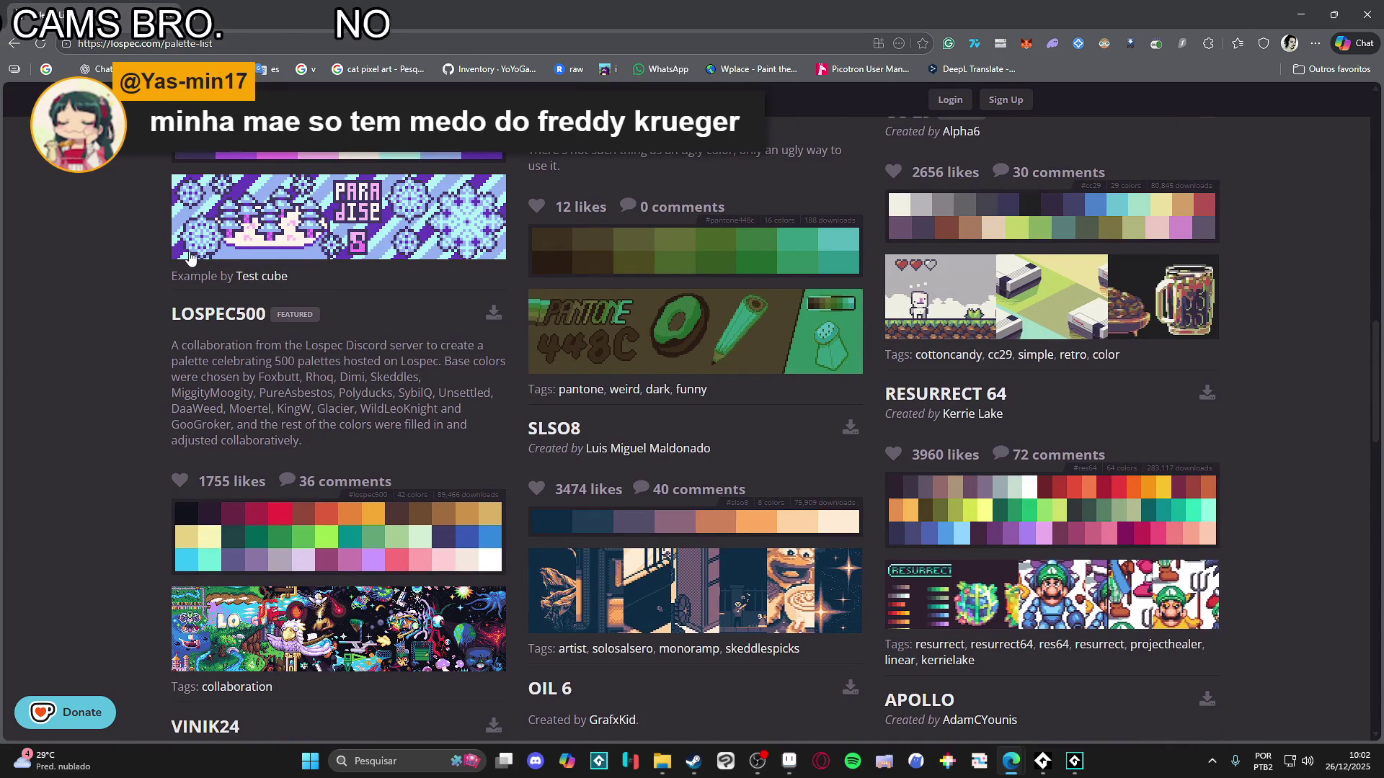
{"action": "scroll", "coordinate": [190, 256], "scroll_direction": "down", "scroll_amount": 2}
{"action": "scroll", "coordinate": [1048, 560], "scroll_direction": "down", "scroll_amount": 1}
{"action": "scroll", "coordinate": [624, 528], "scroll_direction": "down", "scroll_amount": 2}
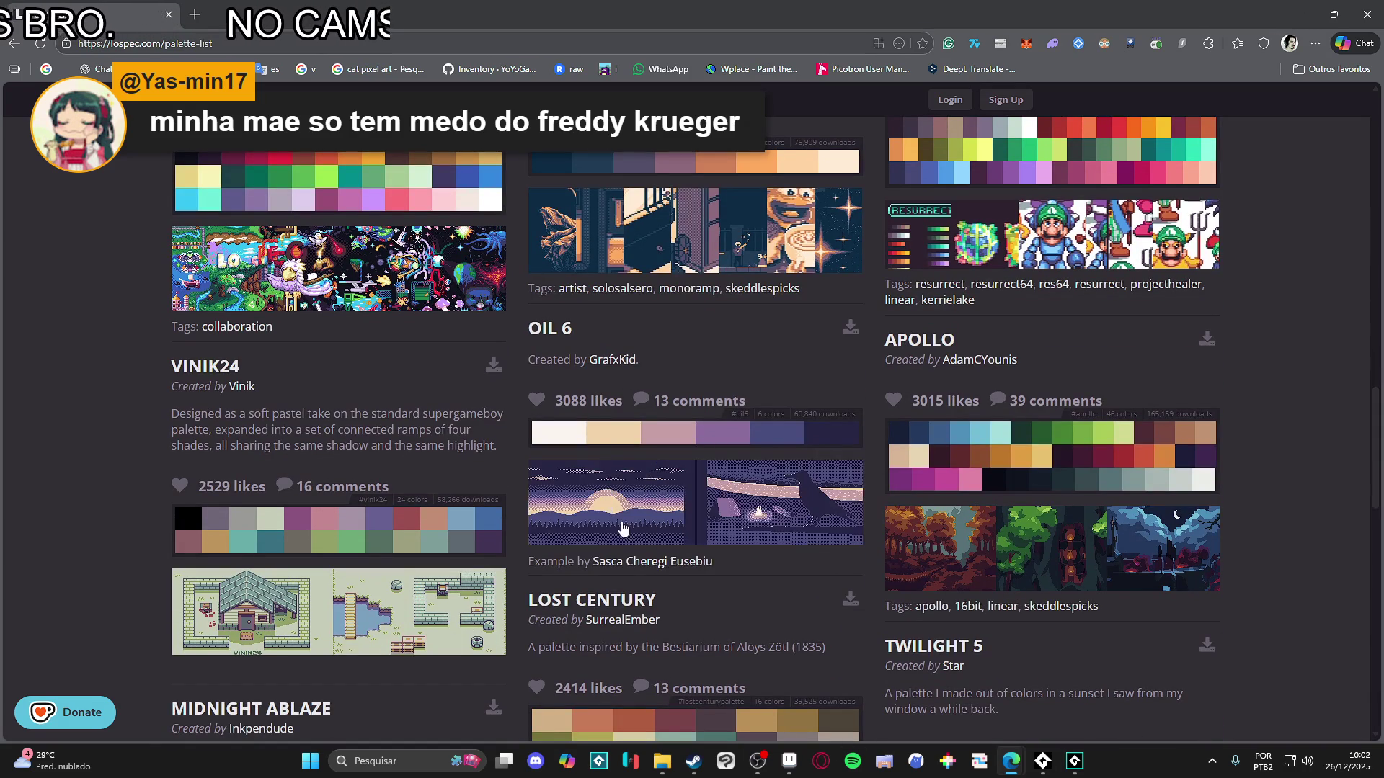
{"action": "scroll", "coordinate": [812, 603], "scroll_direction": "down", "scroll_amount": 2}
{"action": "scroll", "coordinate": [711, 522], "scroll_direction": "down", "scroll_amount": 5}
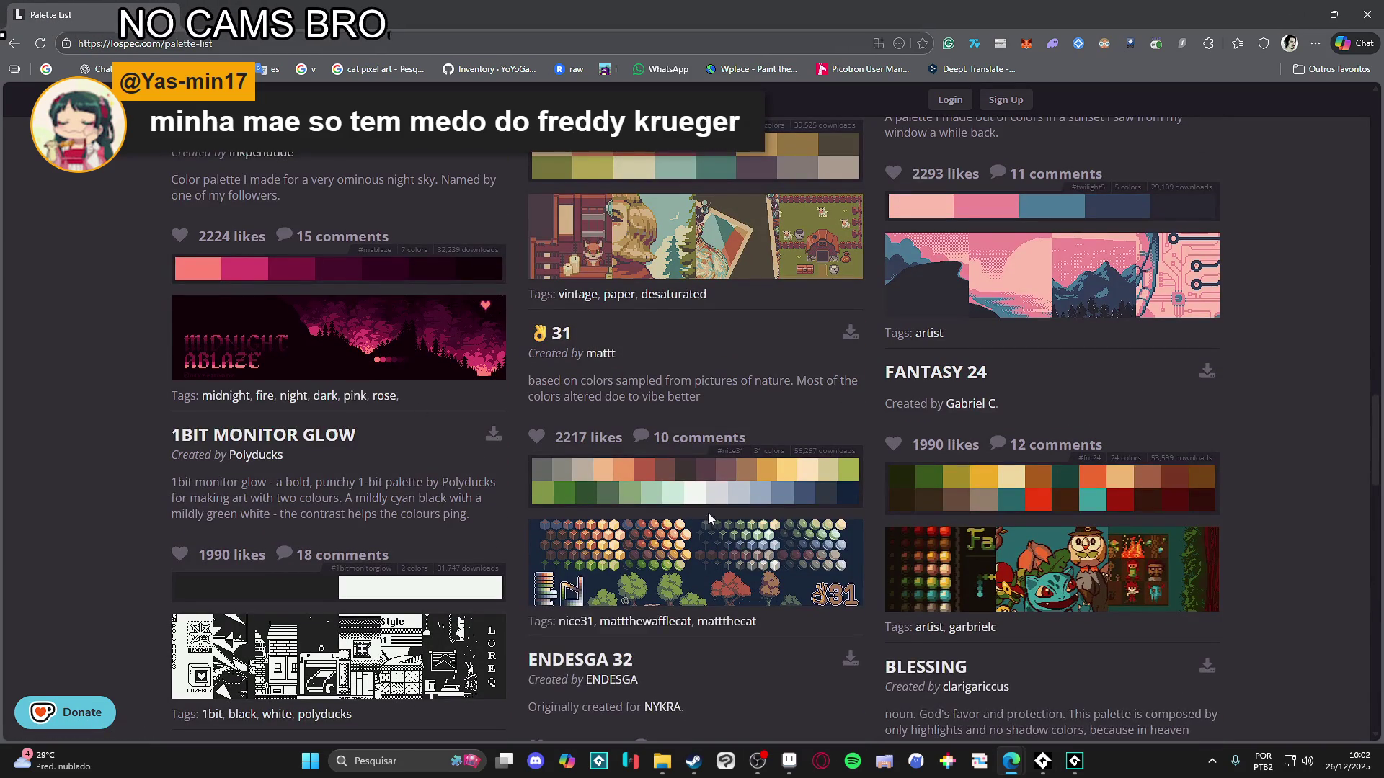
{"action": "scroll", "coordinate": [753, 566], "scroll_direction": "down", "scroll_amount": 1}
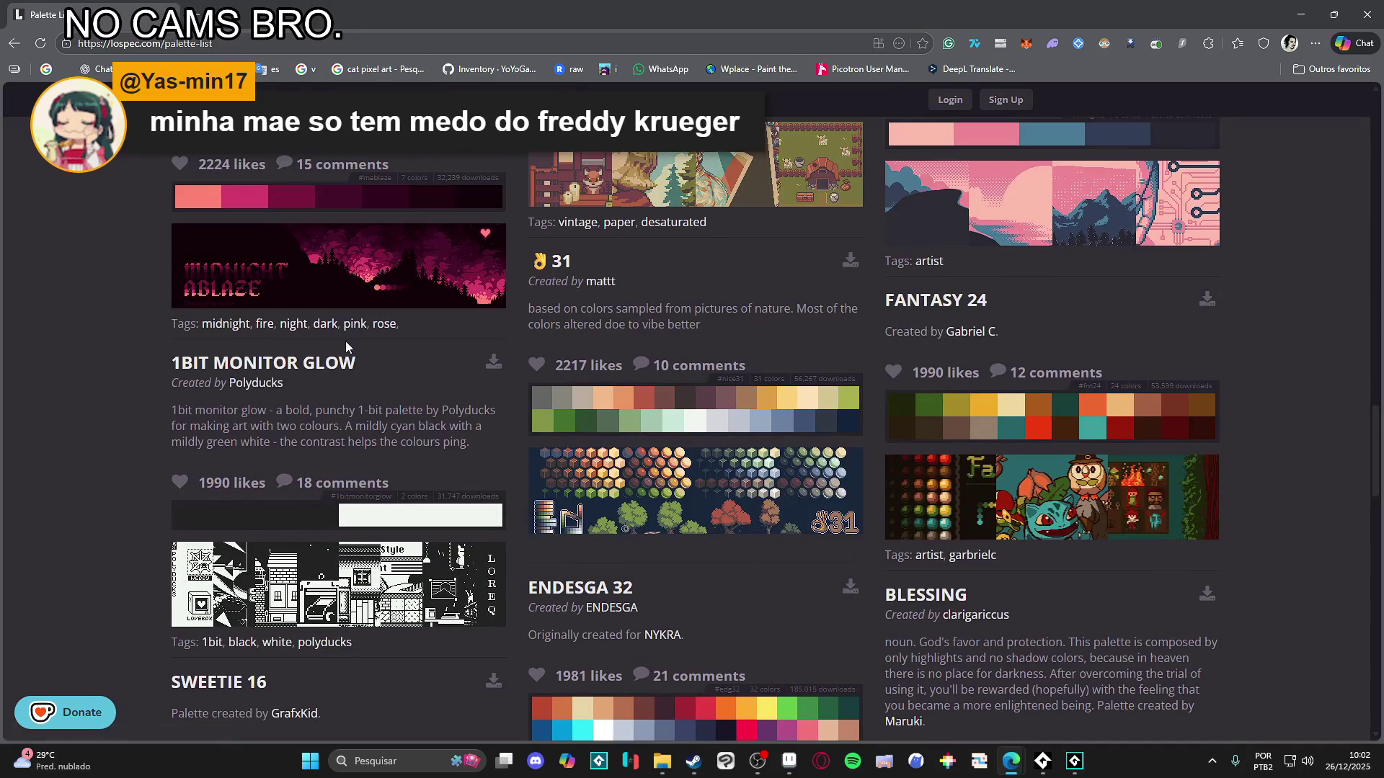
{"action": "scroll", "coordinate": [249, 361], "scroll_direction": "down", "scroll_amount": 3}
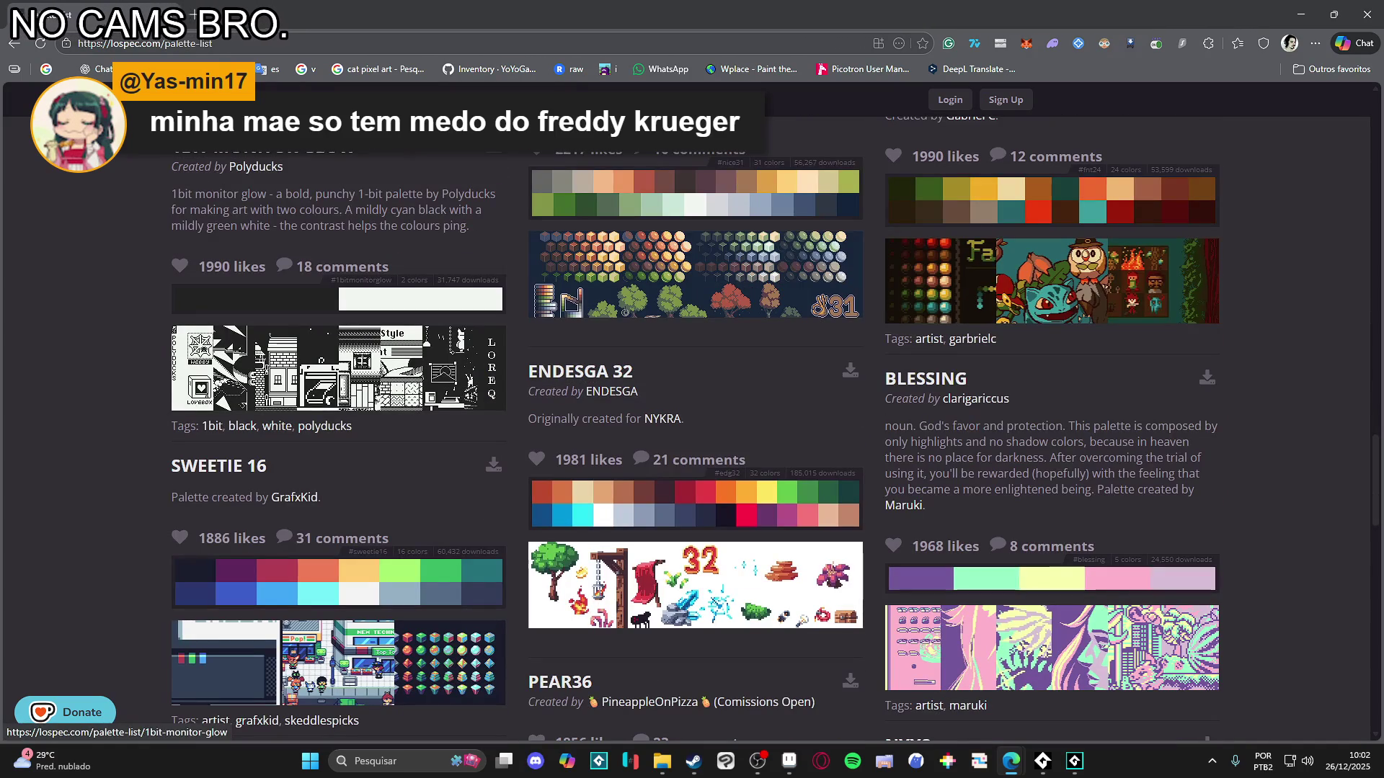
{"action": "scroll", "coordinate": [995, 426], "scroll_direction": "down", "scroll_amount": 3}
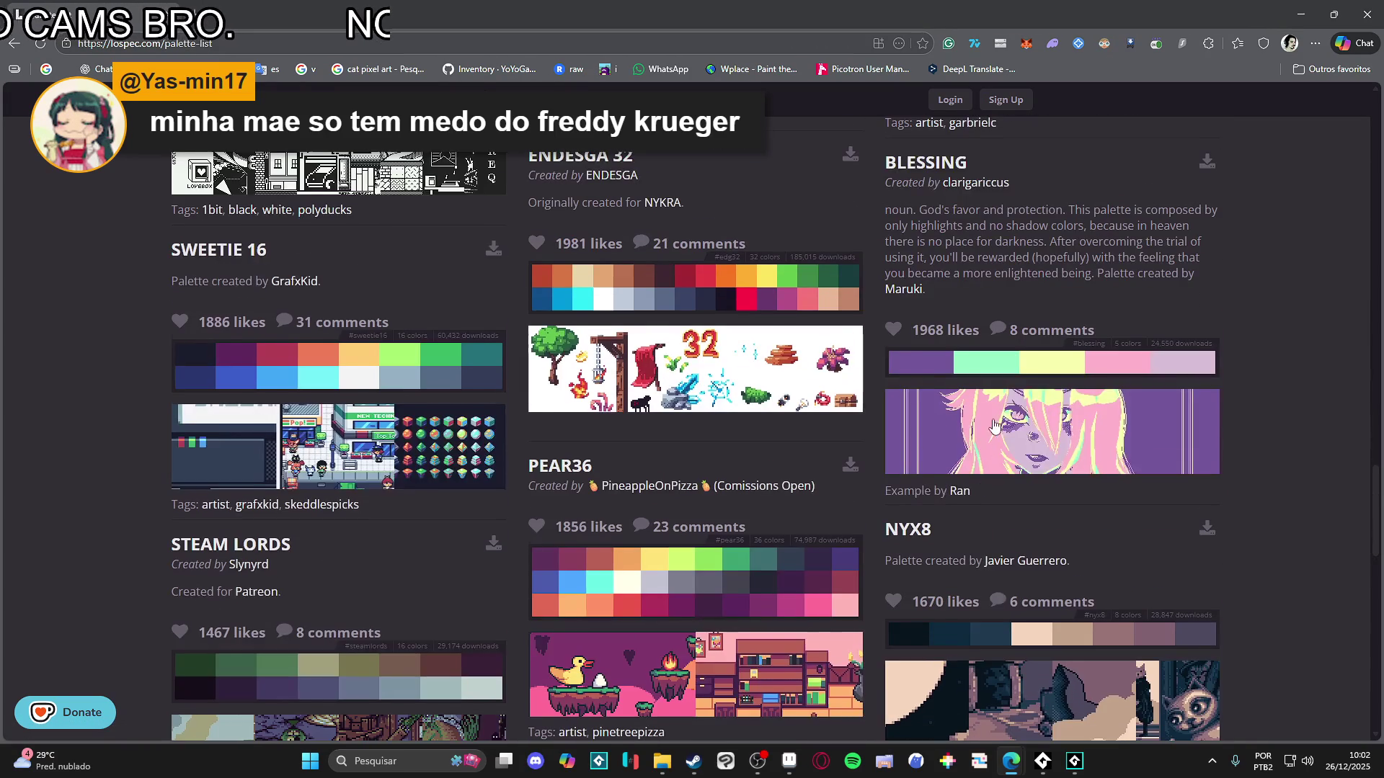
{"action": "scroll", "coordinate": [994, 427], "scroll_direction": "down", "scroll_amount": 3}
{"action": "scroll", "coordinate": [202, 158], "scroll_direction": "down", "scroll_amount": 4}
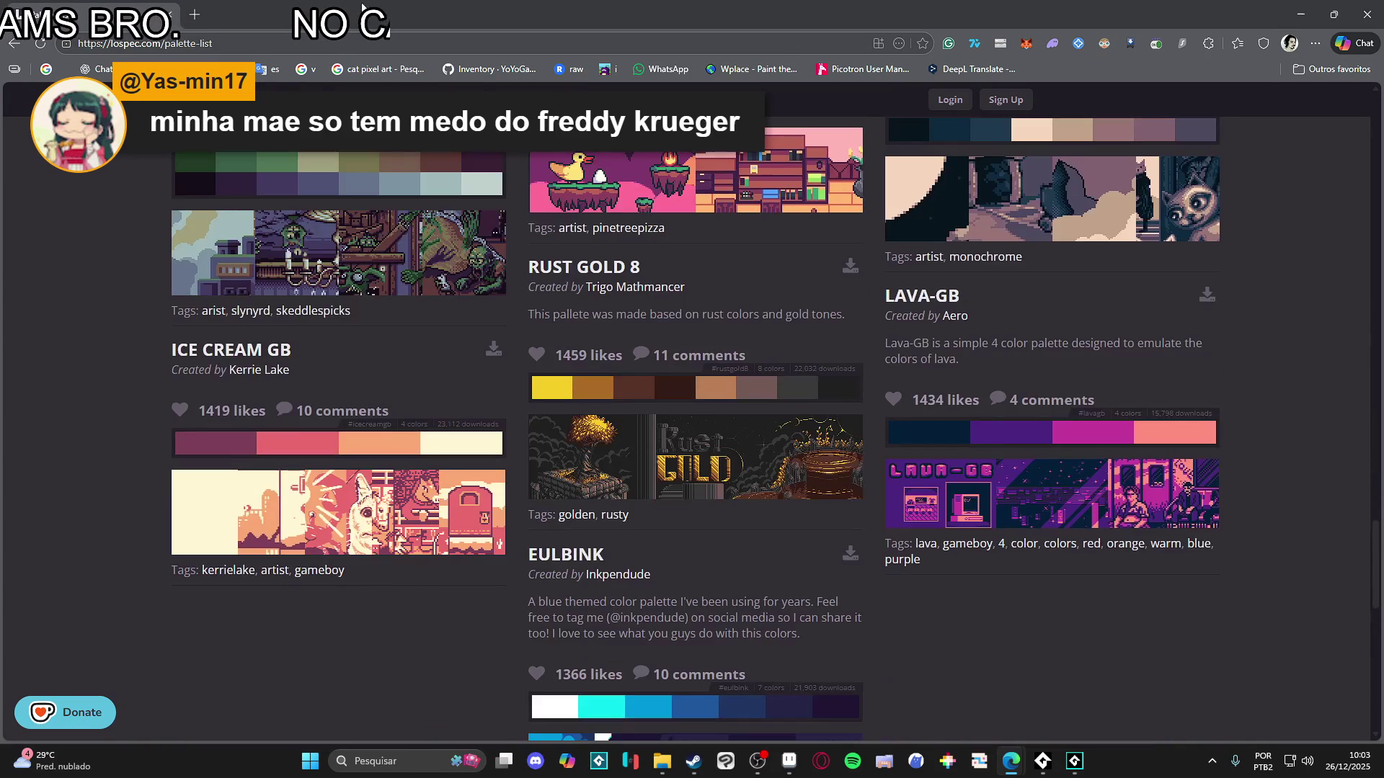
{"action": "right_click", "coordinate": [225, 42]}
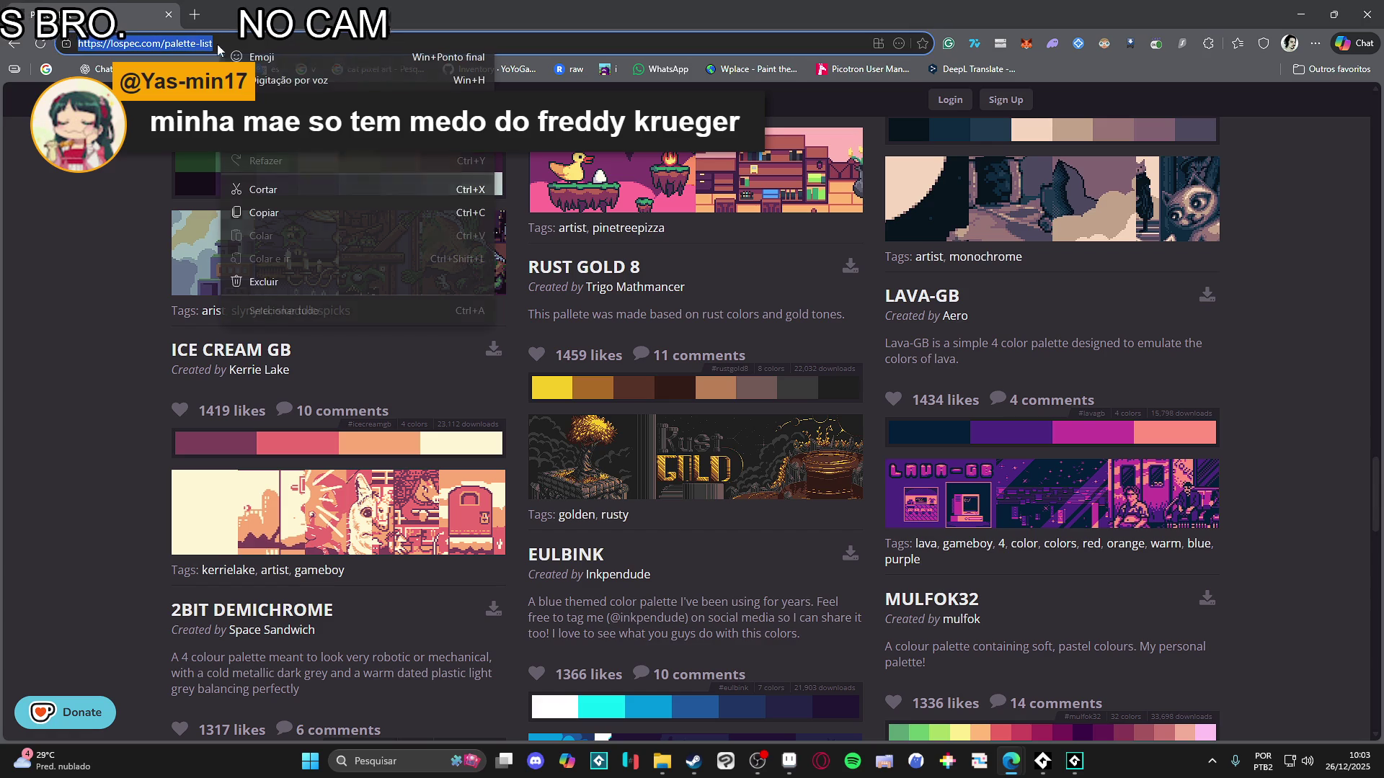
- Select the page address, switch windows, and later close the browser showing the Lospec palettes
{"action": "left_click", "coordinate": [295, 216]}
{"action": "key", "text": "alt+Tab"}
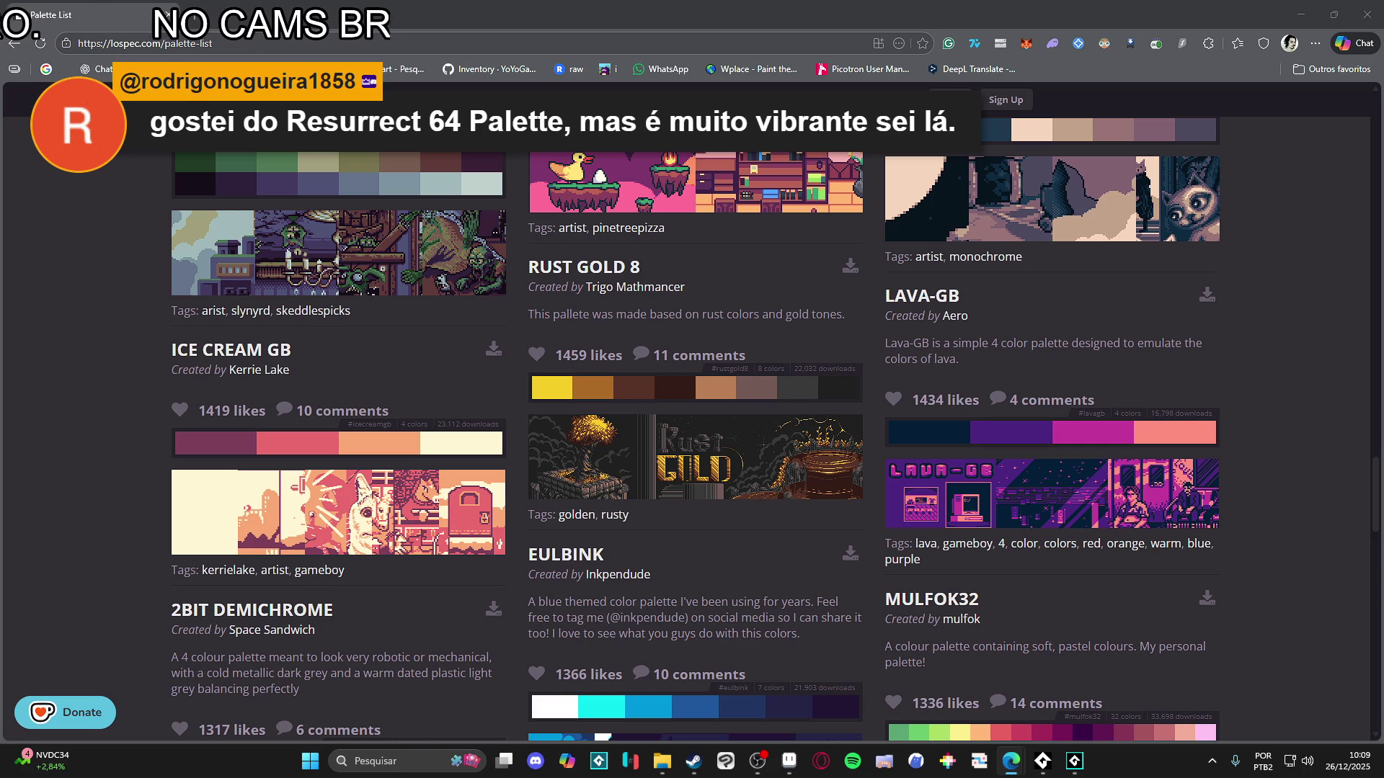
{"action": "left_click", "coordinate": [1367, 15]}
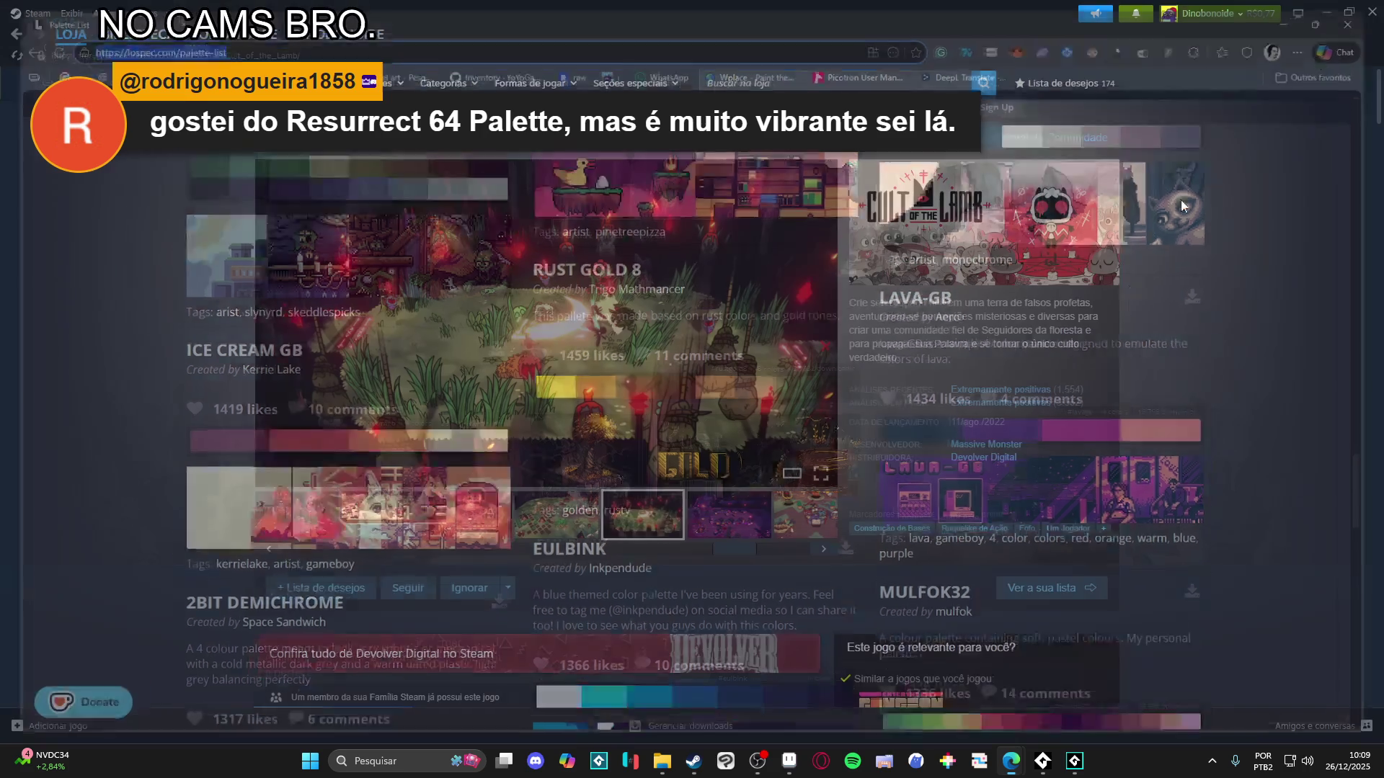
- Close Steam, return to the 64×48 dog.aseprite sprite, and open its Canvas Size dialog
{"action": "left_click", "coordinate": [1372, 12]}
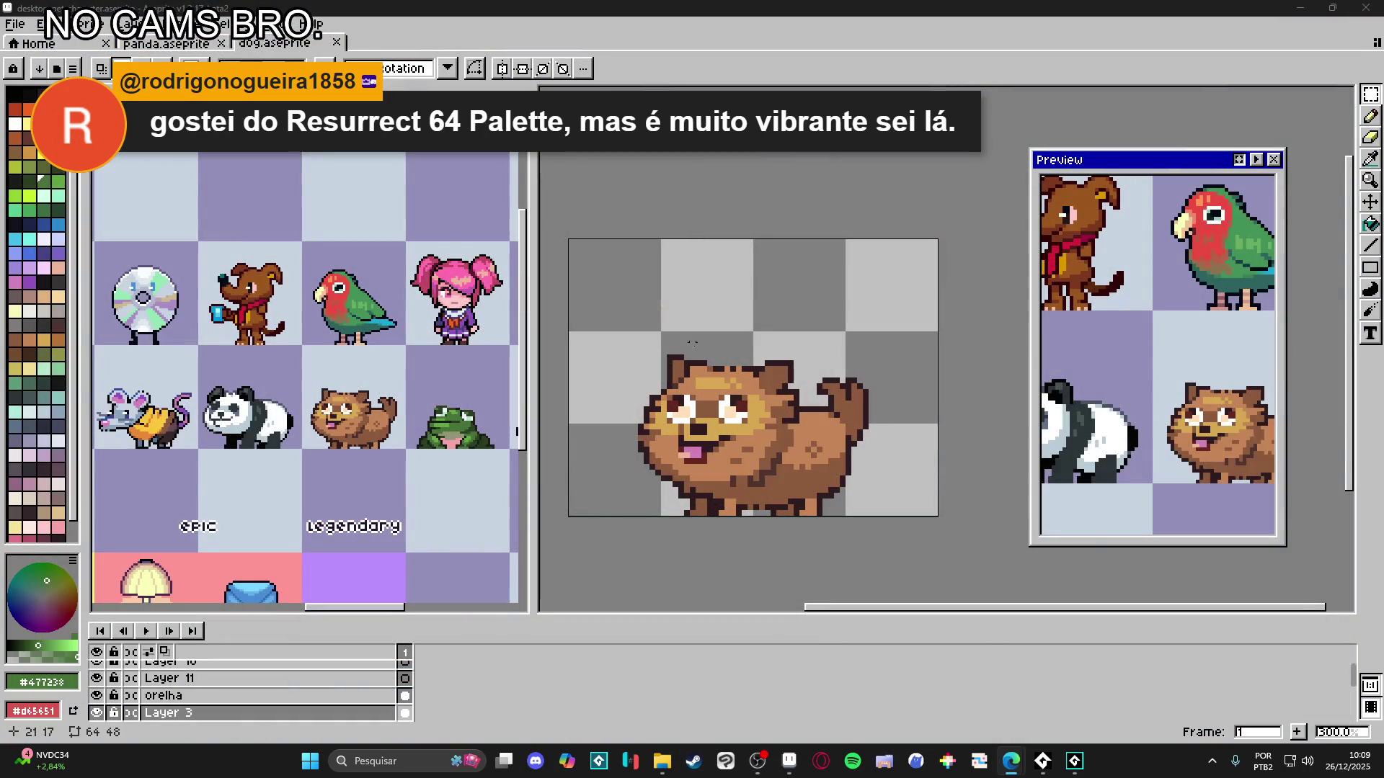
{"action": "left_click", "coordinate": [752, 455]}
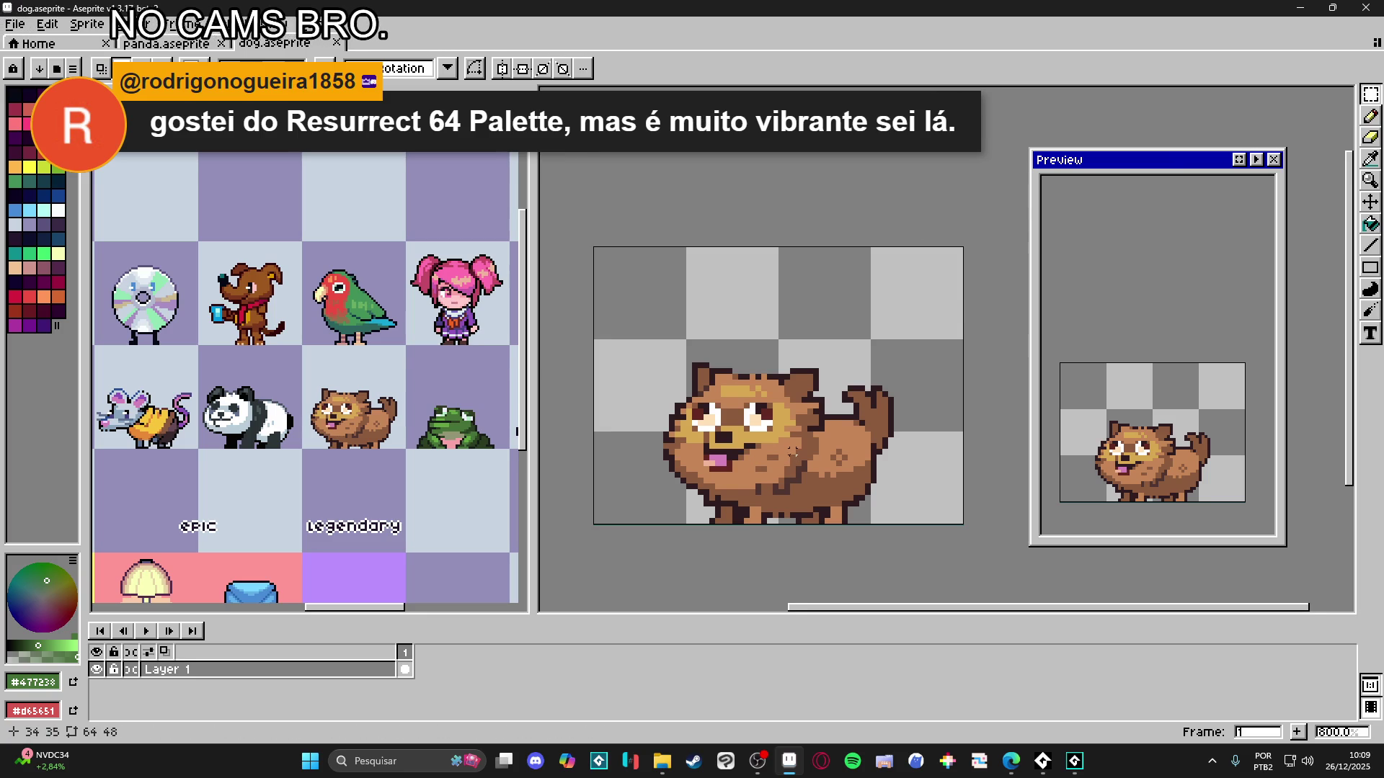
{"action": "key", "text": "ctrl+alt+c"}
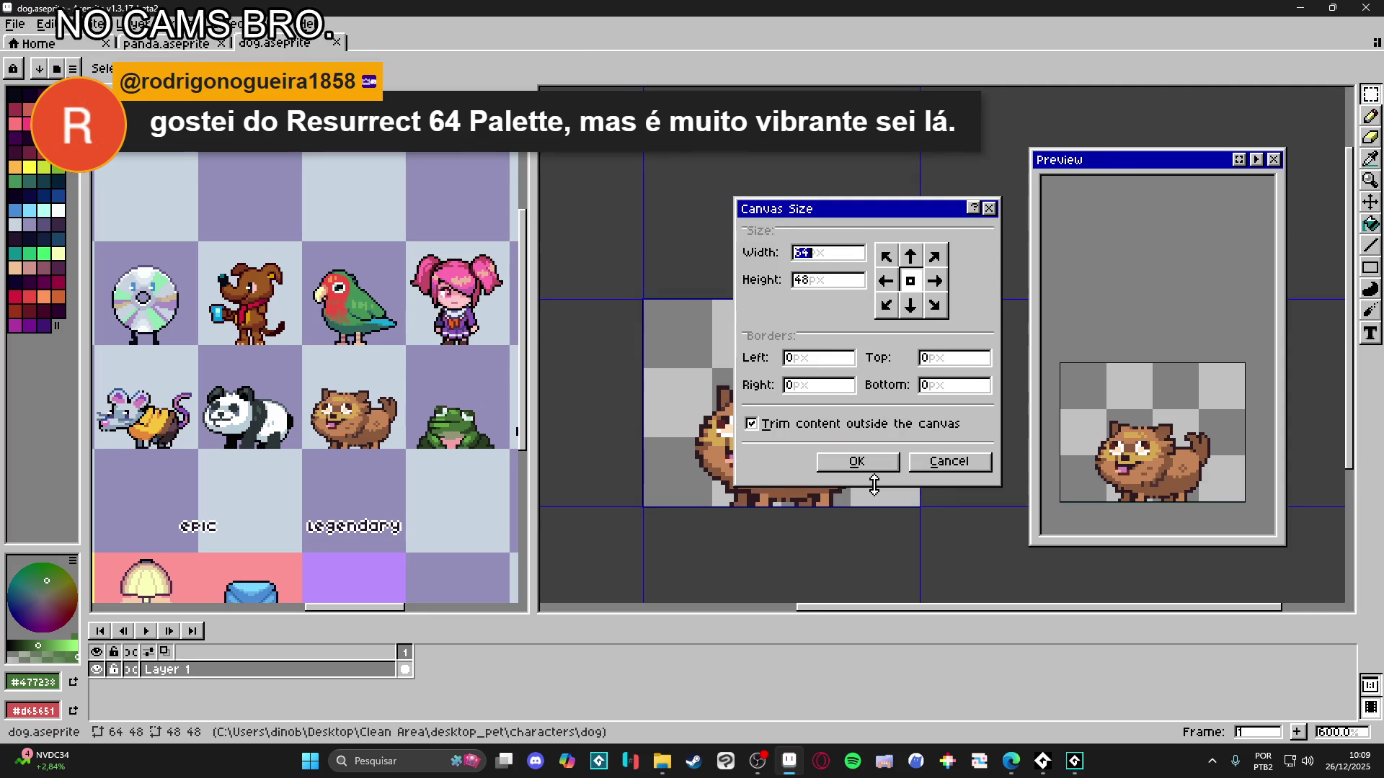
- Cancel Canvas Size without changes and add frame 2 to the dog timeline
{"action": "left_click", "coordinate": [949, 467]}
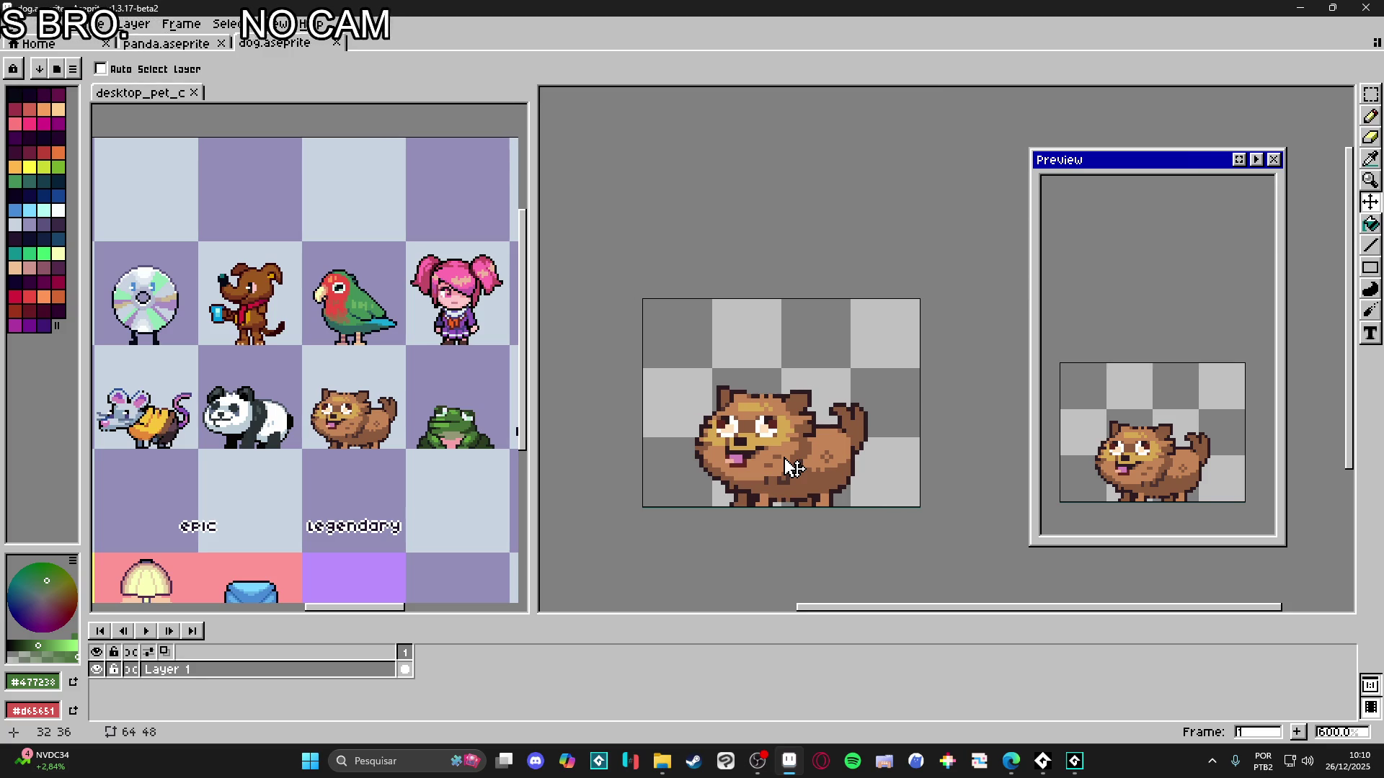
{"action": "key", "text": "alt+n"}
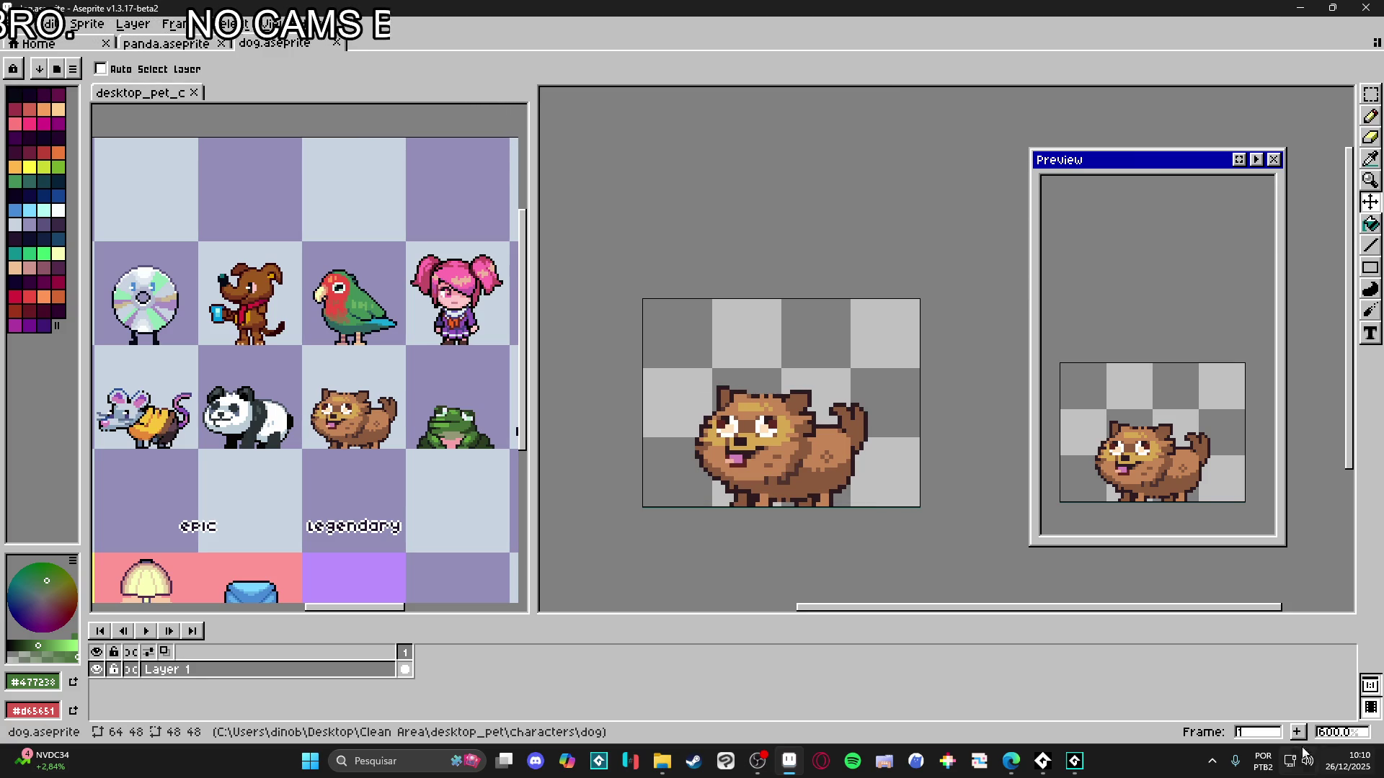
{"action": "scroll", "coordinate": [886, 510], "scroll_direction": "up", "scroll_amount": 1}
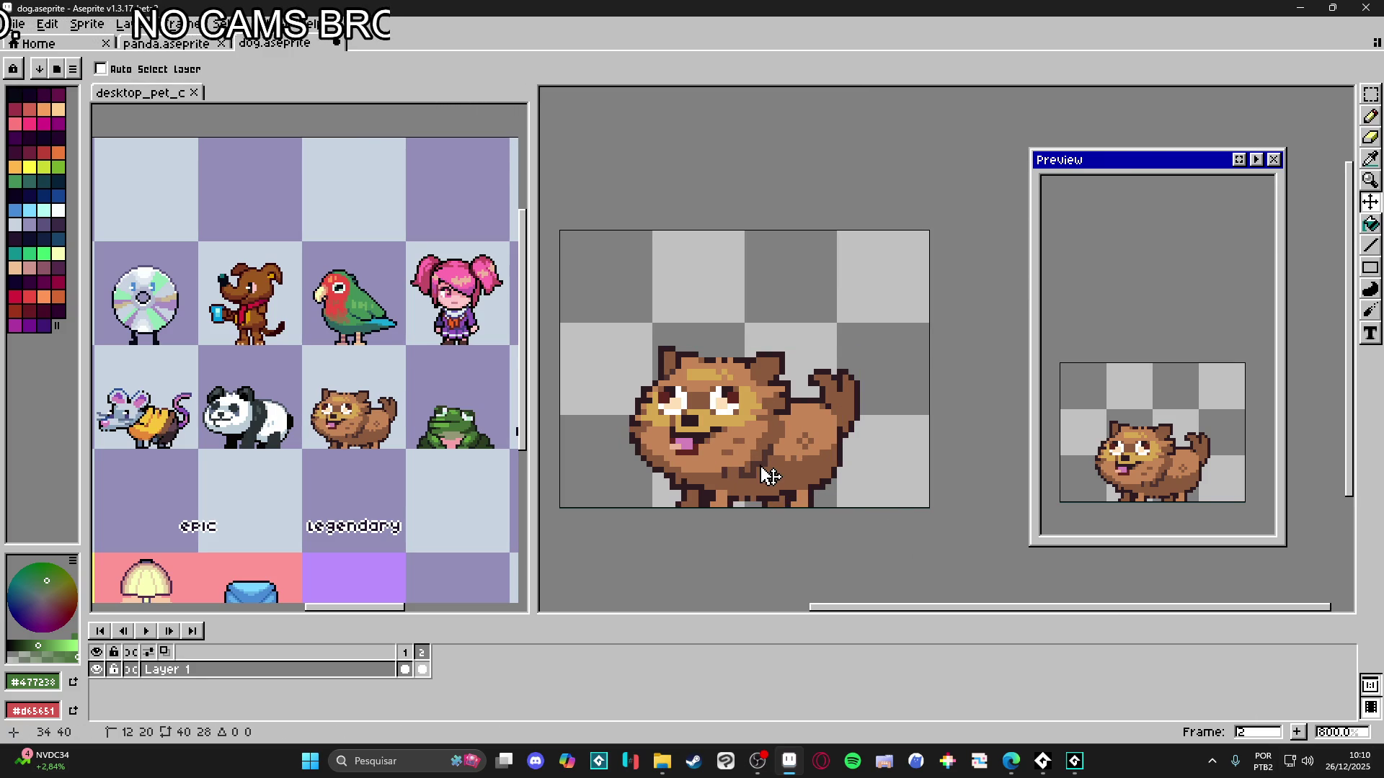
- Raise the dog one pixel, rotate the first front foot 45°, and add a #2d1b1c outline pixel beneath it
{"action": "left_click_drag", "start_coordinate": [770, 476], "coordinate": [770, 471]}
{"action": "scroll", "coordinate": [750, 483], "scroll_direction": "up", "scroll_amount": 2}
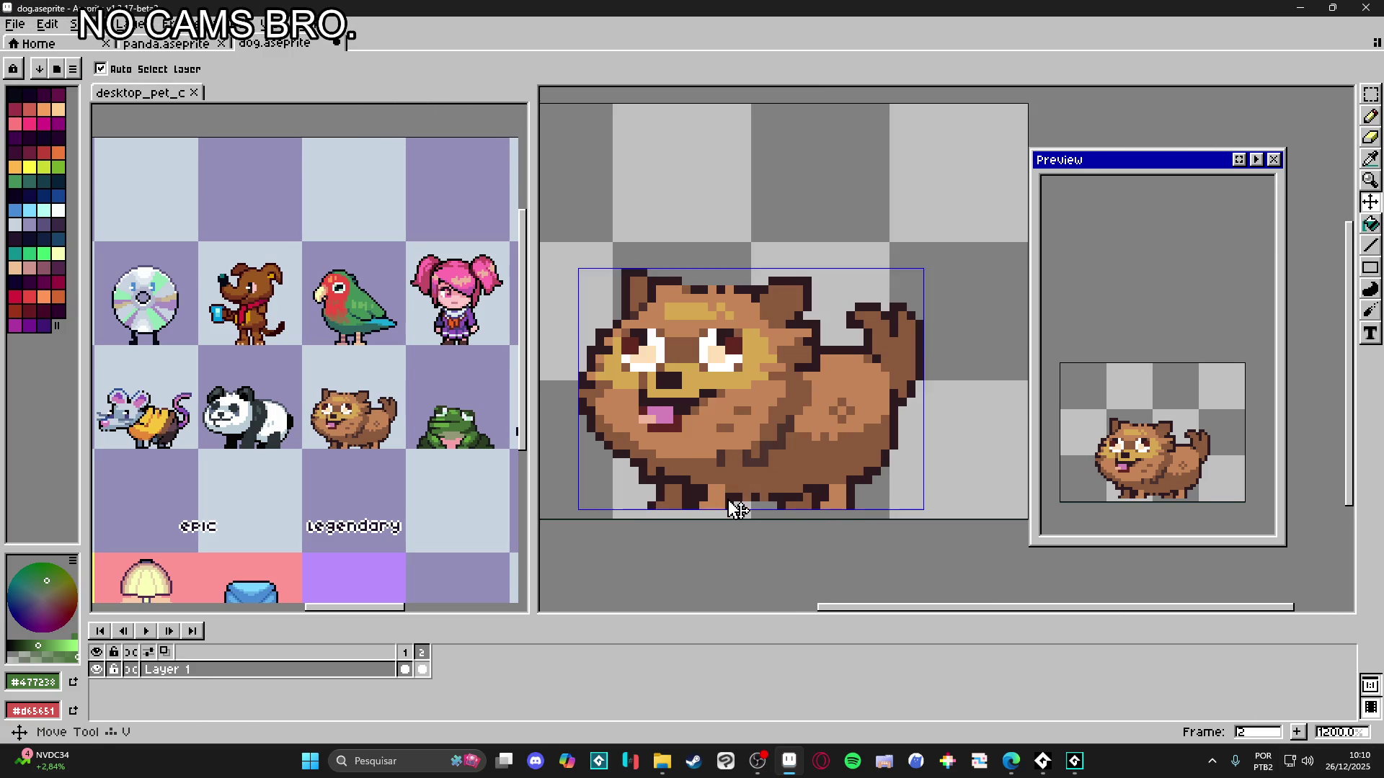
{"action": "key", "text": "m"}
{"action": "mouse_move", "coordinate": [733, 511]}
{"action": "left_mouse_down"}
{"action": "mouse_move", "coordinate": [691, 492]}
{"action": "mouse_move", "coordinate": [782, 496]}
{"action": "left_mouse_up"}
{"action": "scroll", "coordinate": [697, 467], "scroll_direction": "up", "scroll_amount": 3}
{"action": "scroll", "coordinate": [696, 467], "scroll_direction": "up", "scroll_amount": 1}
{"action": "mouse_move", "coordinate": [722, 453]}
{"action": "left_mouse_down"}
{"action": "mouse_move", "coordinate": [756, 475]}
{"action": "mouse_move", "coordinate": [785, 436]}
{"action": "mouse_move", "coordinate": [751, 424]}
{"action": "mouse_move", "coordinate": [768, 477]}
{"action": "left_mouse_up"}
{"action": "scroll", "coordinate": [793, 468], "scroll_direction": "down", "scroll_amount": 3}
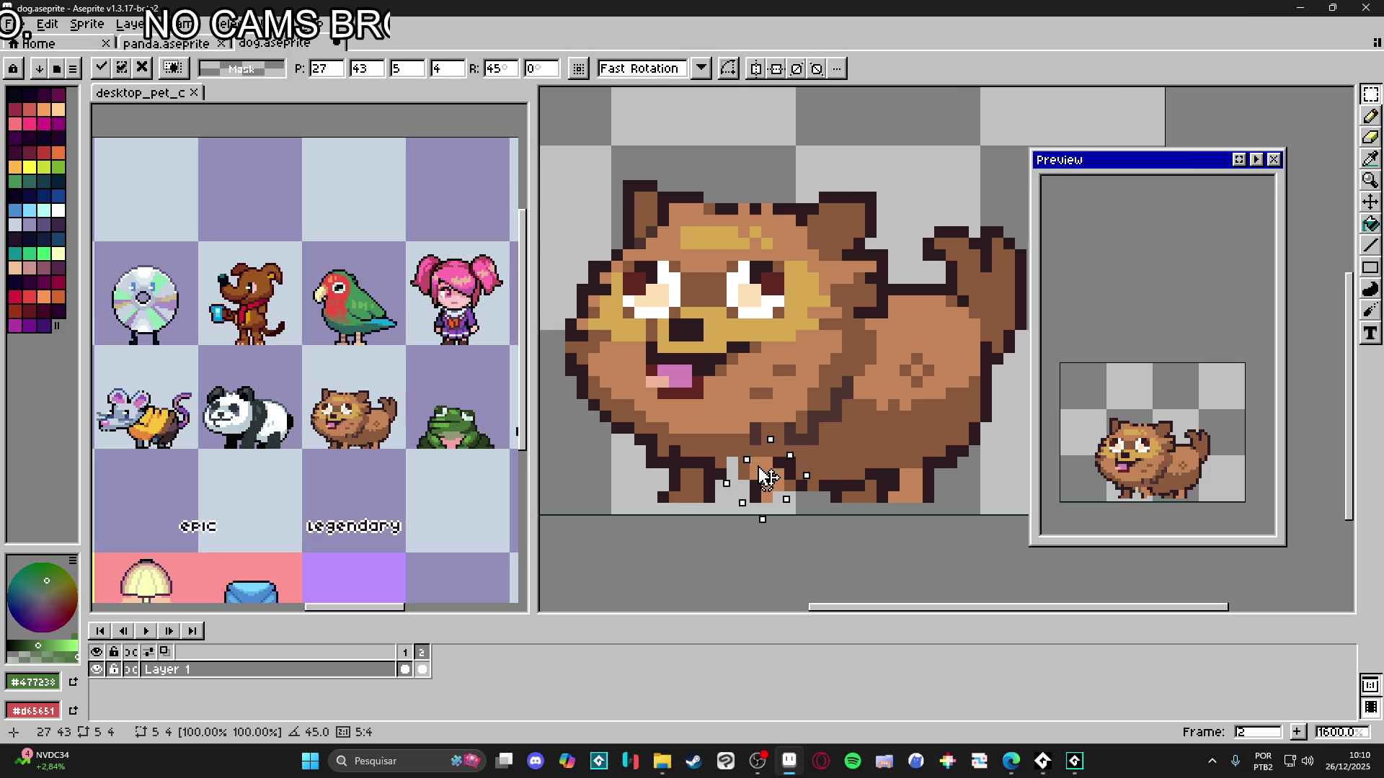
{"action": "left_click", "coordinate": [800, 472]}
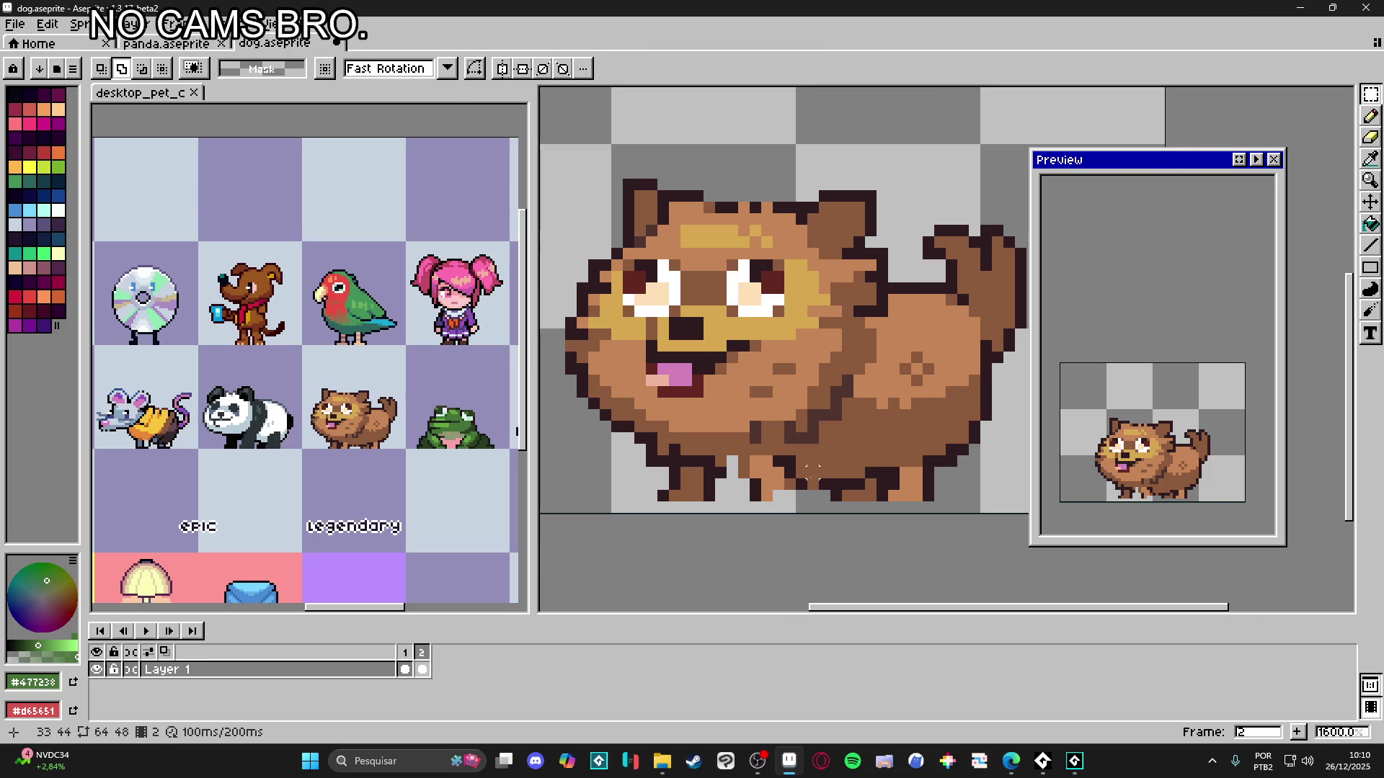
{"action": "key", "text": "b"}
{"action": "left_click", "coordinate": [777, 493], "text": "alt"}
{"action": "left_click", "coordinate": [760, 505]}
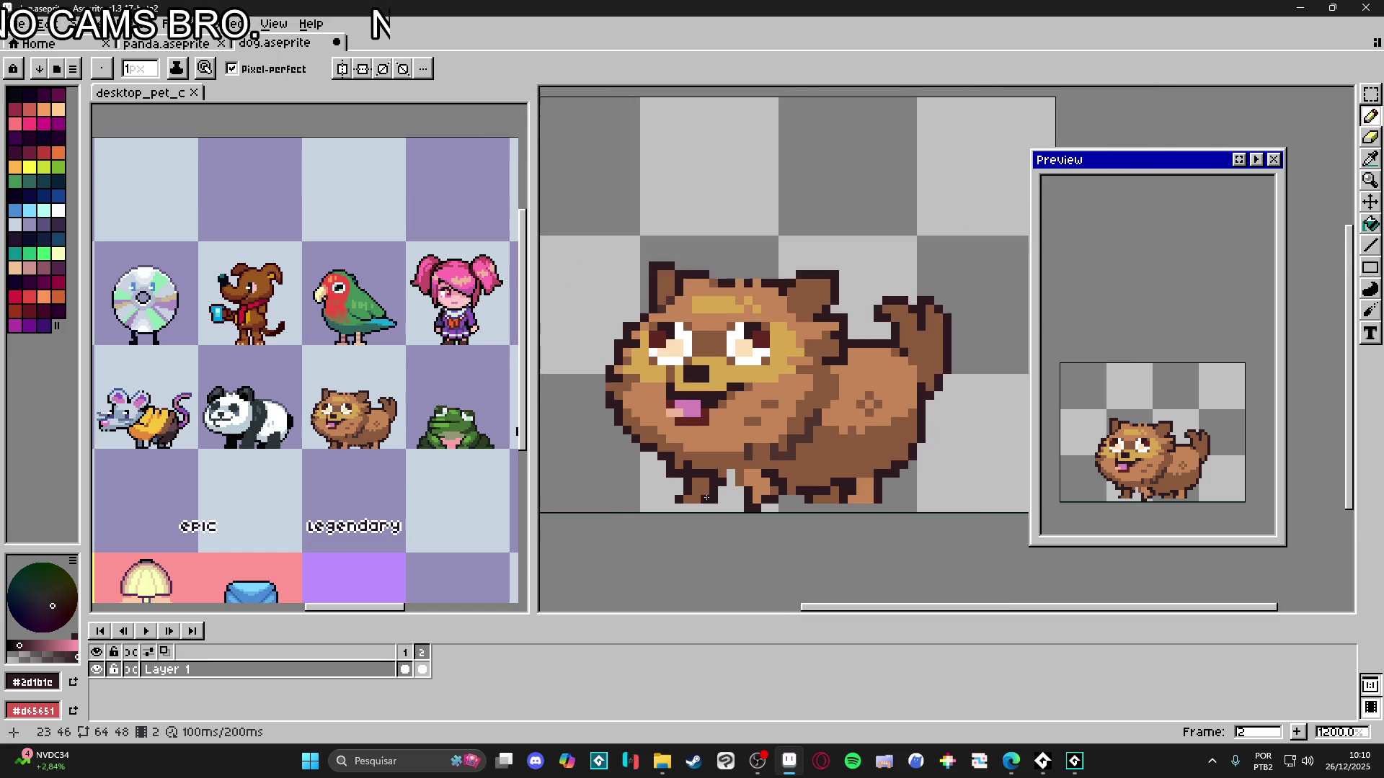
- Select the other front foot, rotate it -45°, and darken its bottom edge
{"action": "scroll", "coordinate": [760, 505], "scroll_direction": "up", "scroll_amount": 2}
{"action": "key", "text": "v"}
{"action": "key", "text": "m"}
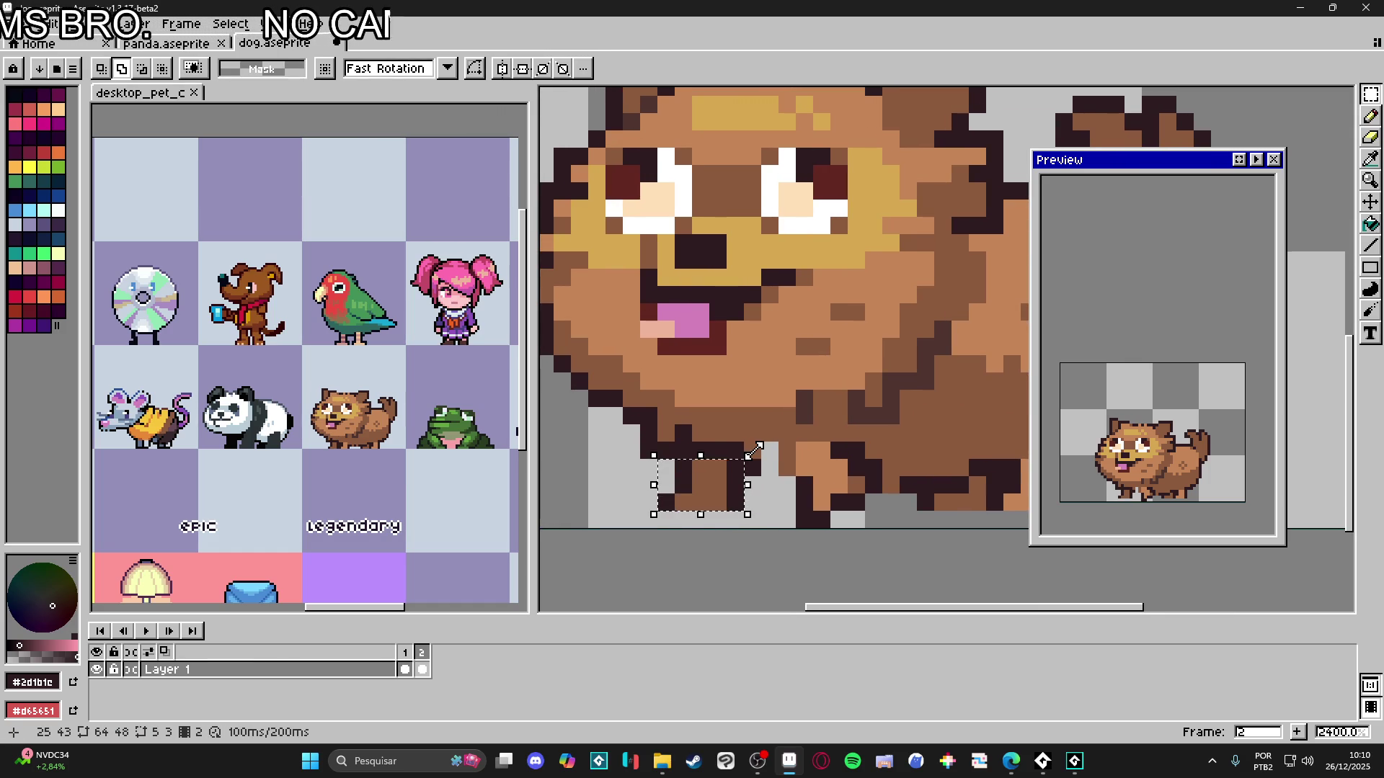
{"action": "mouse_move", "coordinate": [756, 450]}
{"action": "left_mouse_down"}
{"action": "mouse_move", "coordinate": [783, 487]}
{"action": "mouse_move", "coordinate": [769, 478]}
{"action": "mouse_move", "coordinate": [779, 490]}
{"action": "mouse_move", "coordinate": [768, 481]}
{"action": "mouse_move", "coordinate": [717, 503]}
{"action": "mouse_move", "coordinate": [707, 475]}
{"action": "mouse_move", "coordinate": [710, 494]}
{"action": "left_mouse_up"}
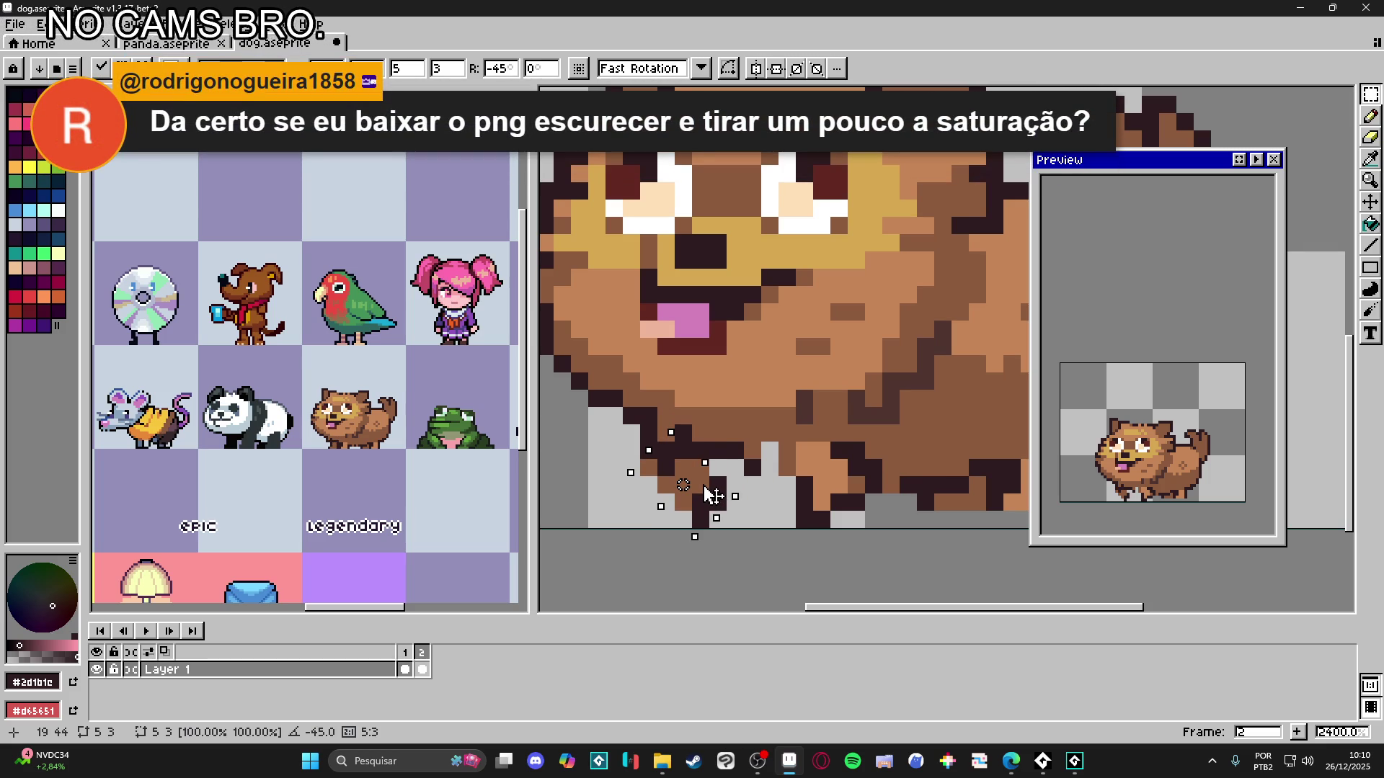
{"action": "key", "text": "Return"}
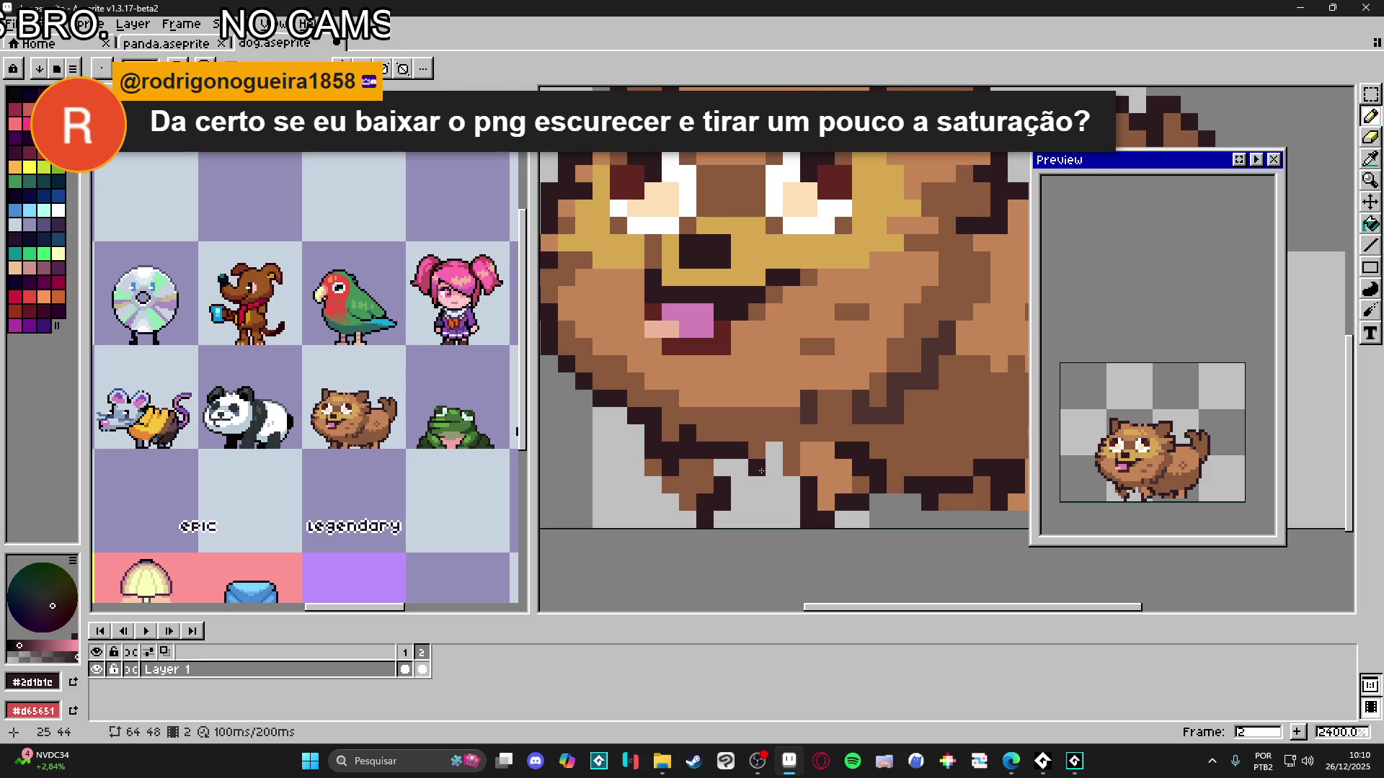
{"action": "left_click", "coordinate": [722, 520]}
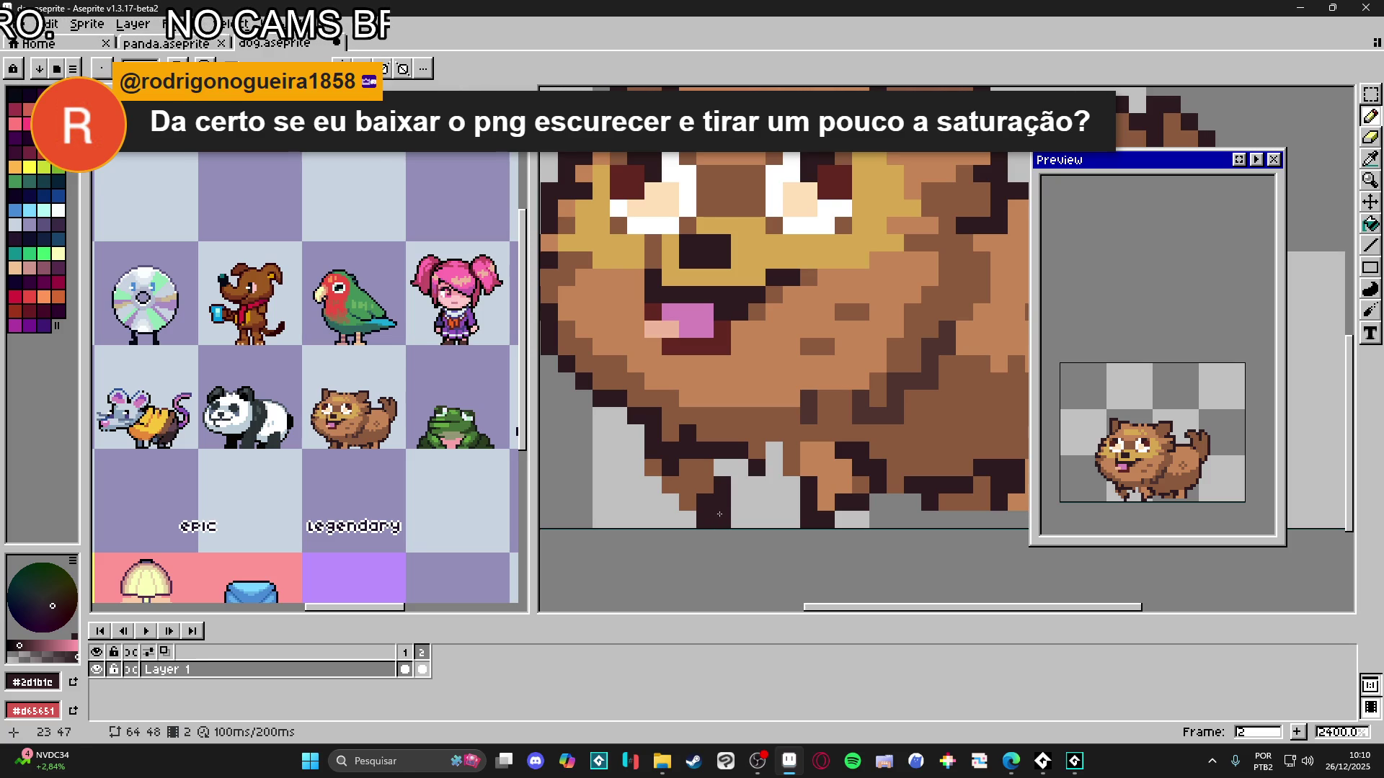
- Draw dark outline pixels along the dog's lower-left edge, then eyedrop the brown fur colour
{"action": "left_click", "coordinate": [687, 520]}
{"action": "left_click", "coordinate": [670, 503]}
{"action": "left_click_drag", "start_coordinate": [653, 467], "coordinate": [635, 449]}
{"action": "left_click_drag", "start_coordinate": [705, 484], "coordinate": [726, 482]}
{"action": "left_click", "coordinate": [722, 477], "text": "alt"}
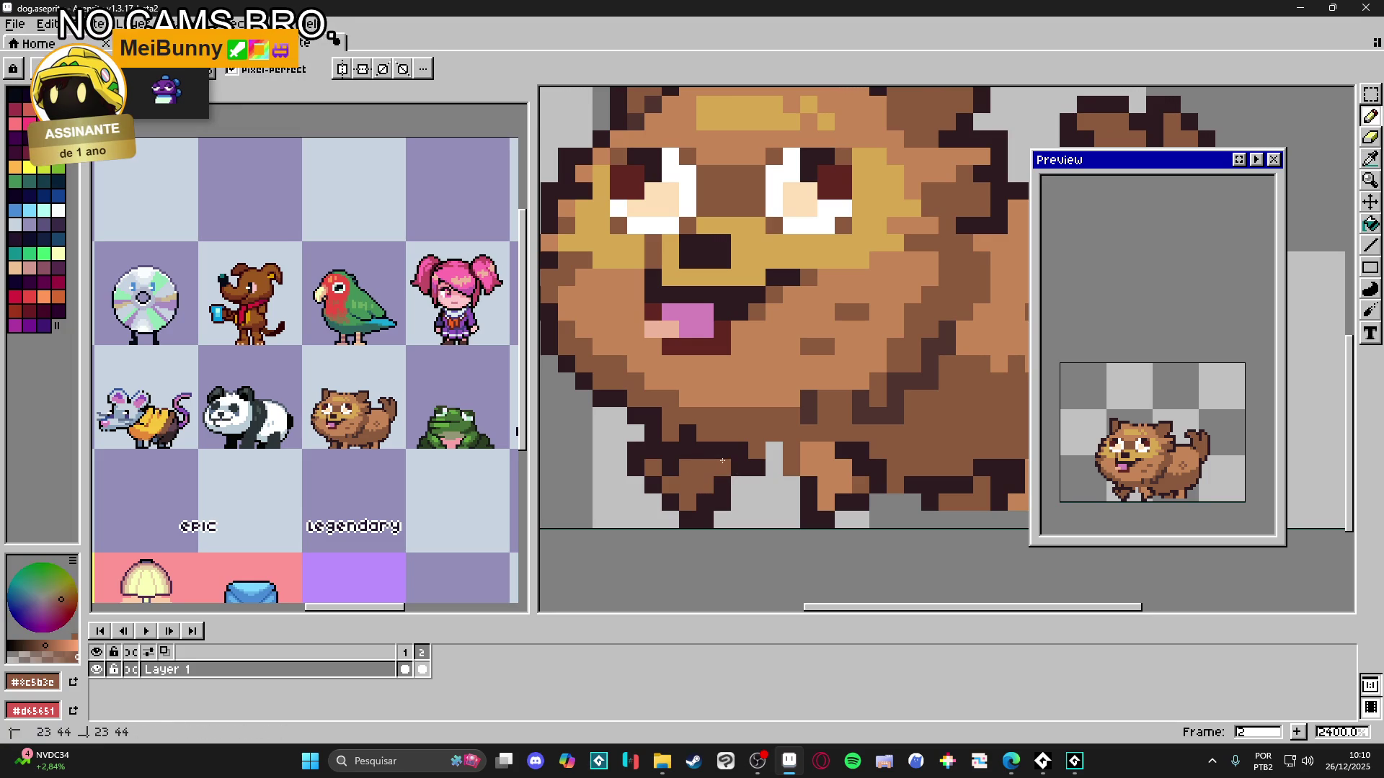
{"action": "left_click", "coordinate": [816, 481], "text": "alt"}
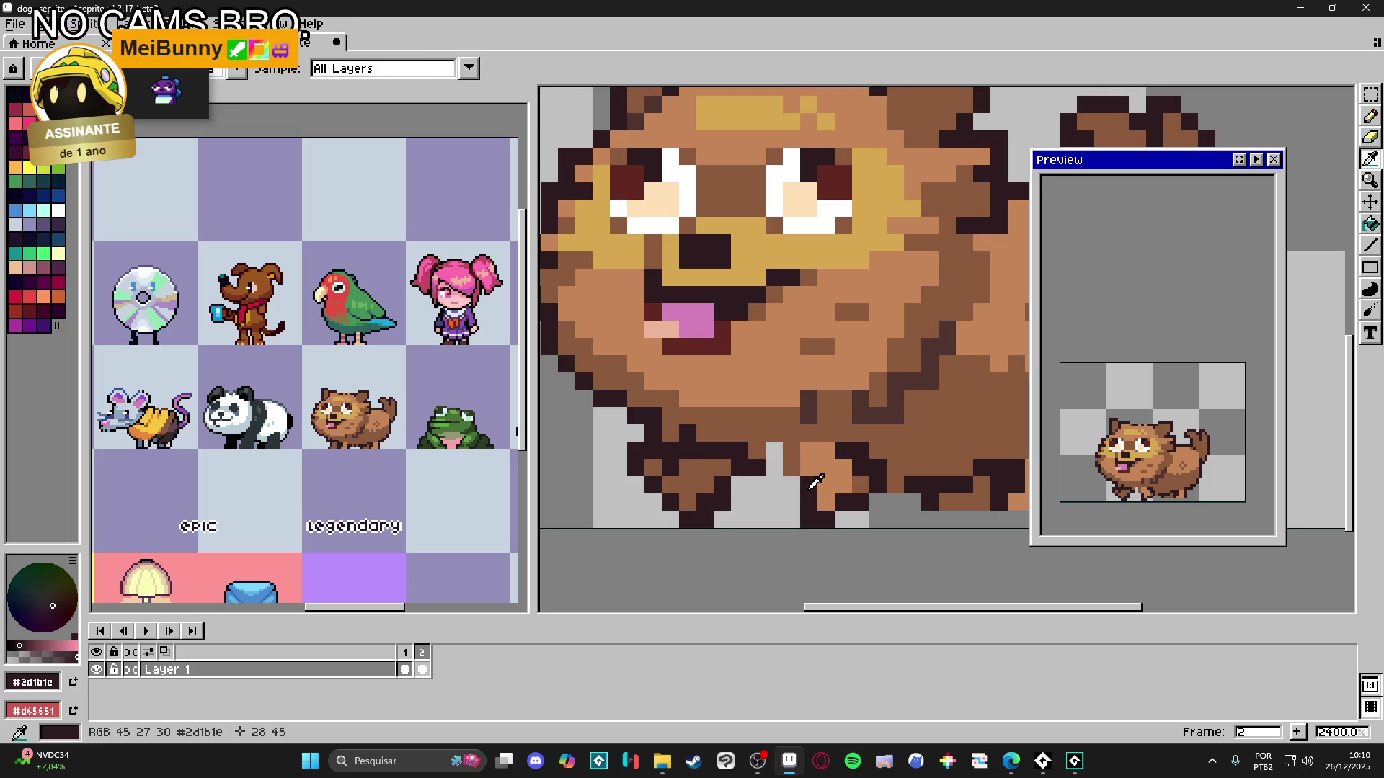
{"action": "left_click", "coordinate": [774, 467], "text": "alt"}
- Select the back foot, rotate it about -27°, commit, and deselect
{"action": "key", "text": "m"}
{"action": "scroll", "coordinate": [807, 464], "scroll_direction": "up", "scroll_amount": 2}
{"action": "left_click_drag", "start_coordinate": [797, 433], "coordinate": [984, 541]}
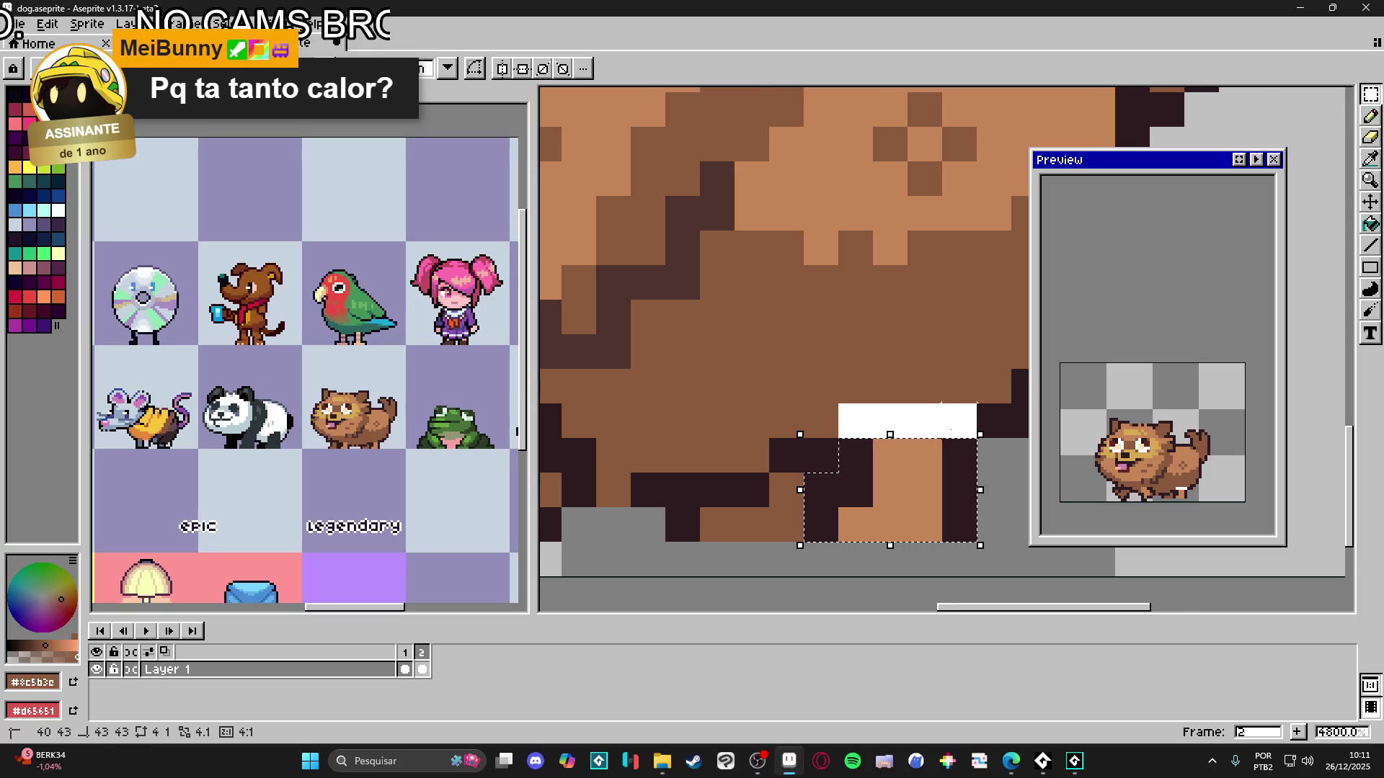
{"action": "scroll", "coordinate": [977, 407], "scroll_direction": "down", "scroll_amount": 2}
{"action": "mouse_move", "coordinate": [975, 408]}
{"action": "left_mouse_down"}
{"action": "mouse_move", "coordinate": [995, 432]}
{"action": "mouse_move", "coordinate": [943, 459]}
{"action": "left_mouse_up"}
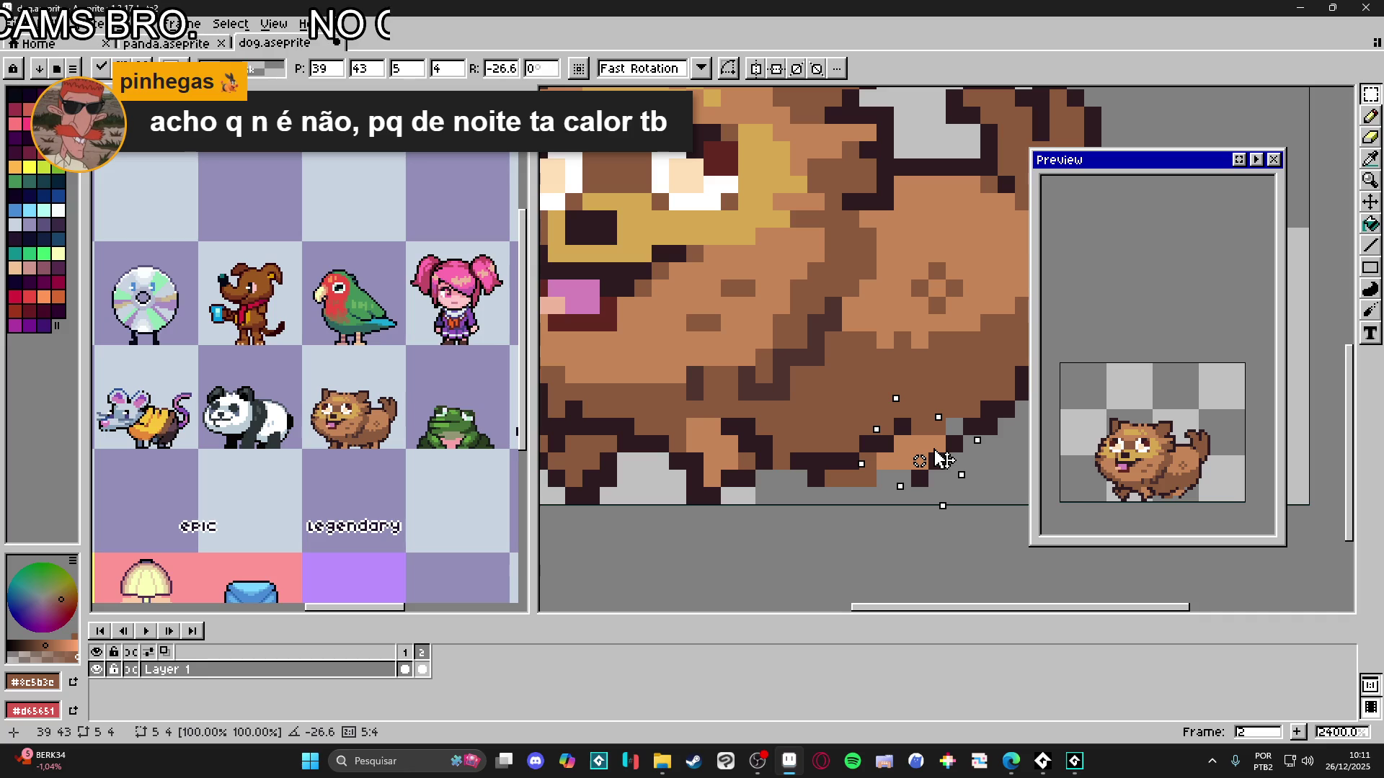
{"action": "key", "text": "Return"}
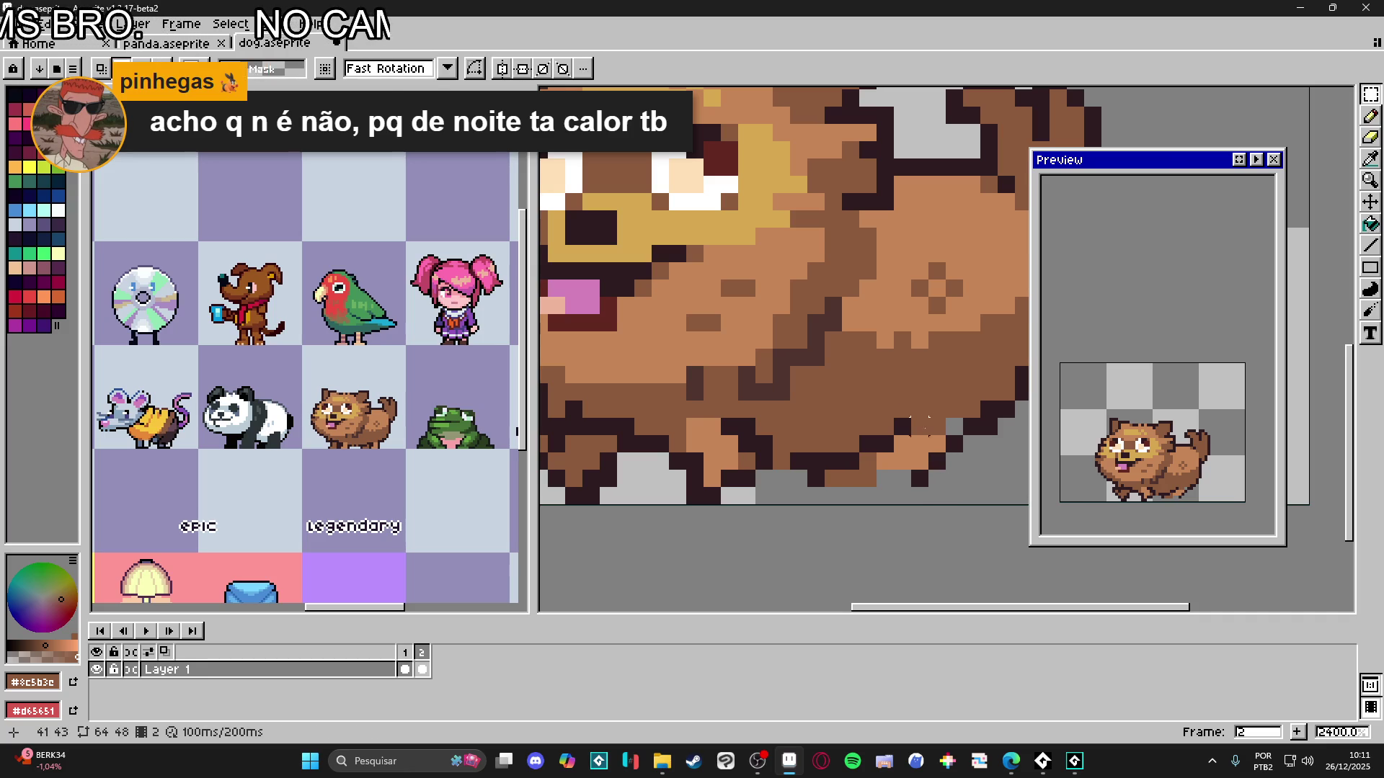
{"action": "key", "text": "ctrl+d"}
- Paint a dark outline along the dog's bottom edge and fill brown fur pixels beneath it
{"action": "key", "text": "i"}
{"action": "left_click", "coordinate": [926, 470]}
{"action": "left_click_drag", "start_coordinate": [908, 478], "coordinate": [816, 479]}
{"action": "key", "text": "e"}
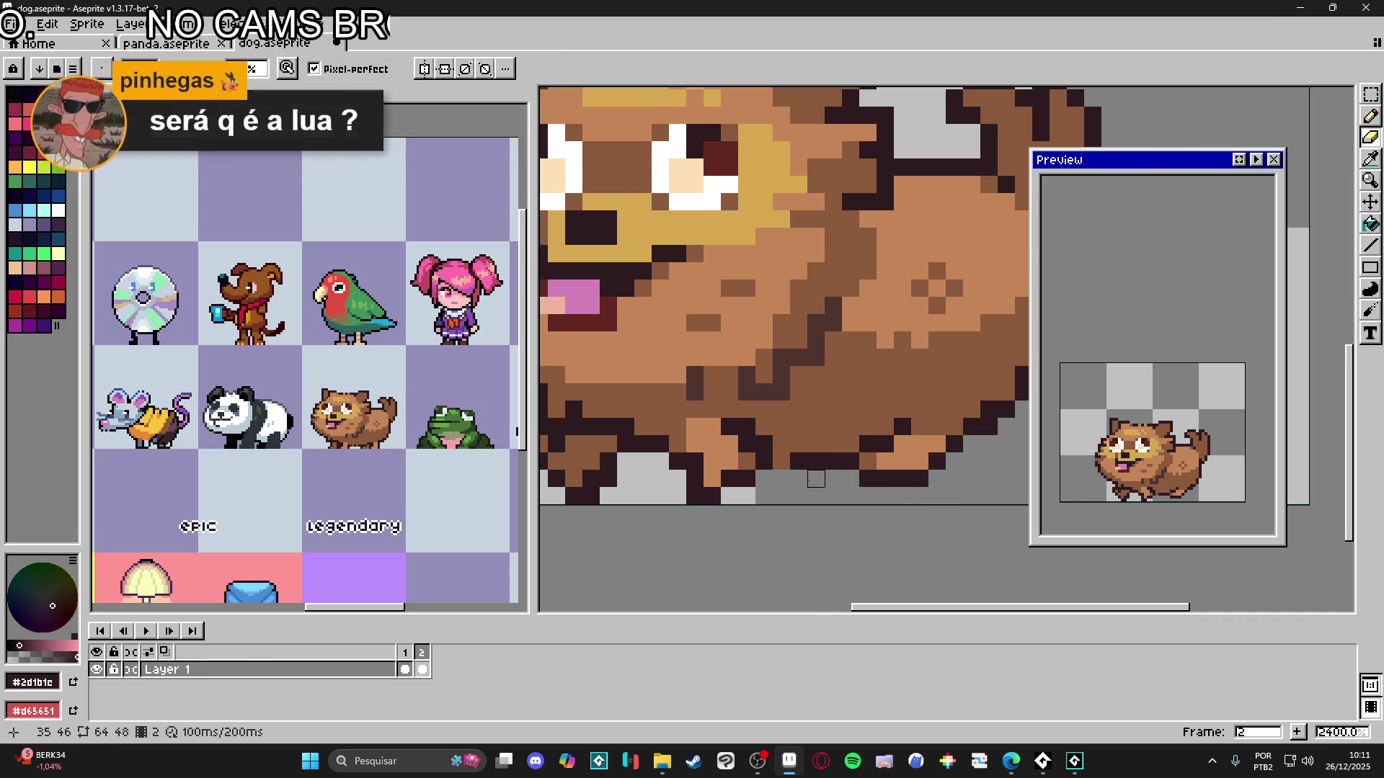
{"action": "scroll", "coordinate": [816, 479], "scroll_direction": "down", "scroll_amount": 2}
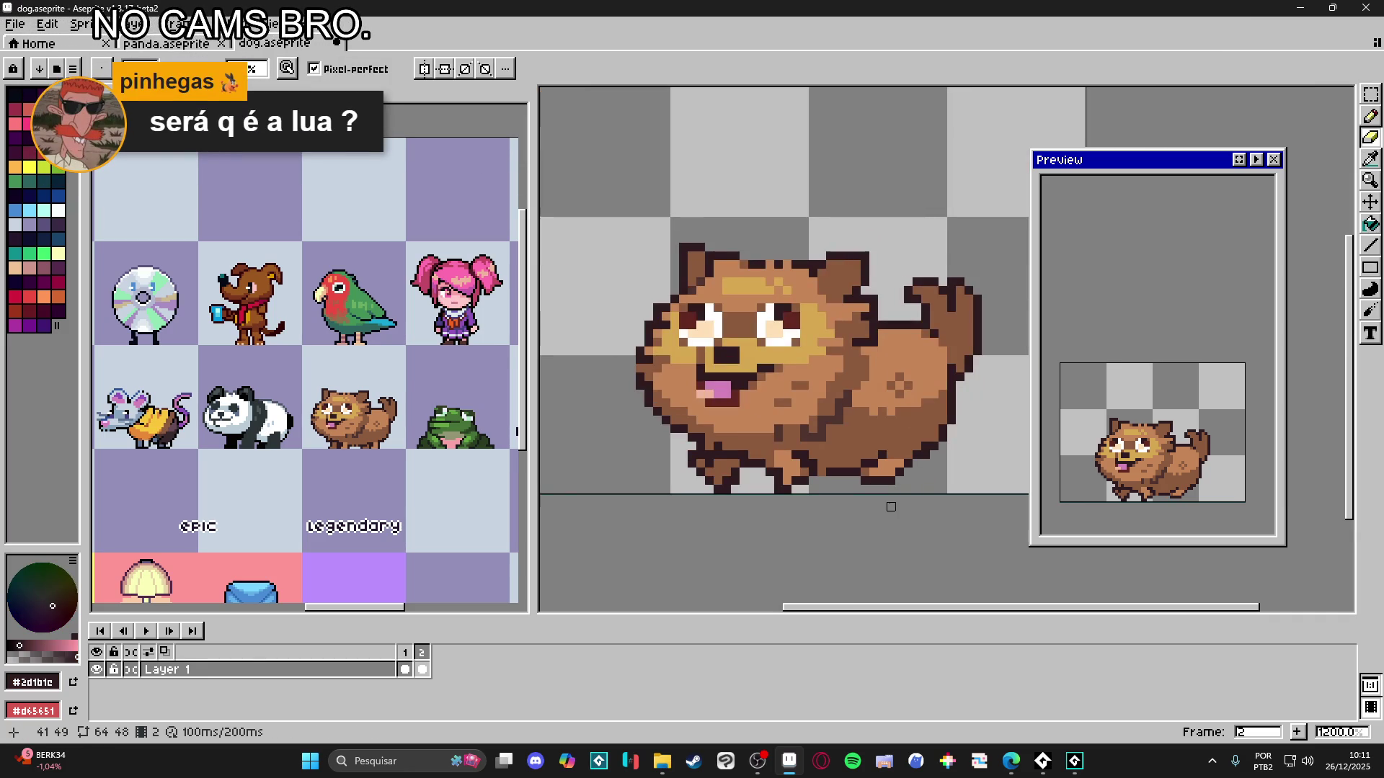
{"action": "key", "text": "b"}
{"action": "left_click", "coordinate": [868, 488]}
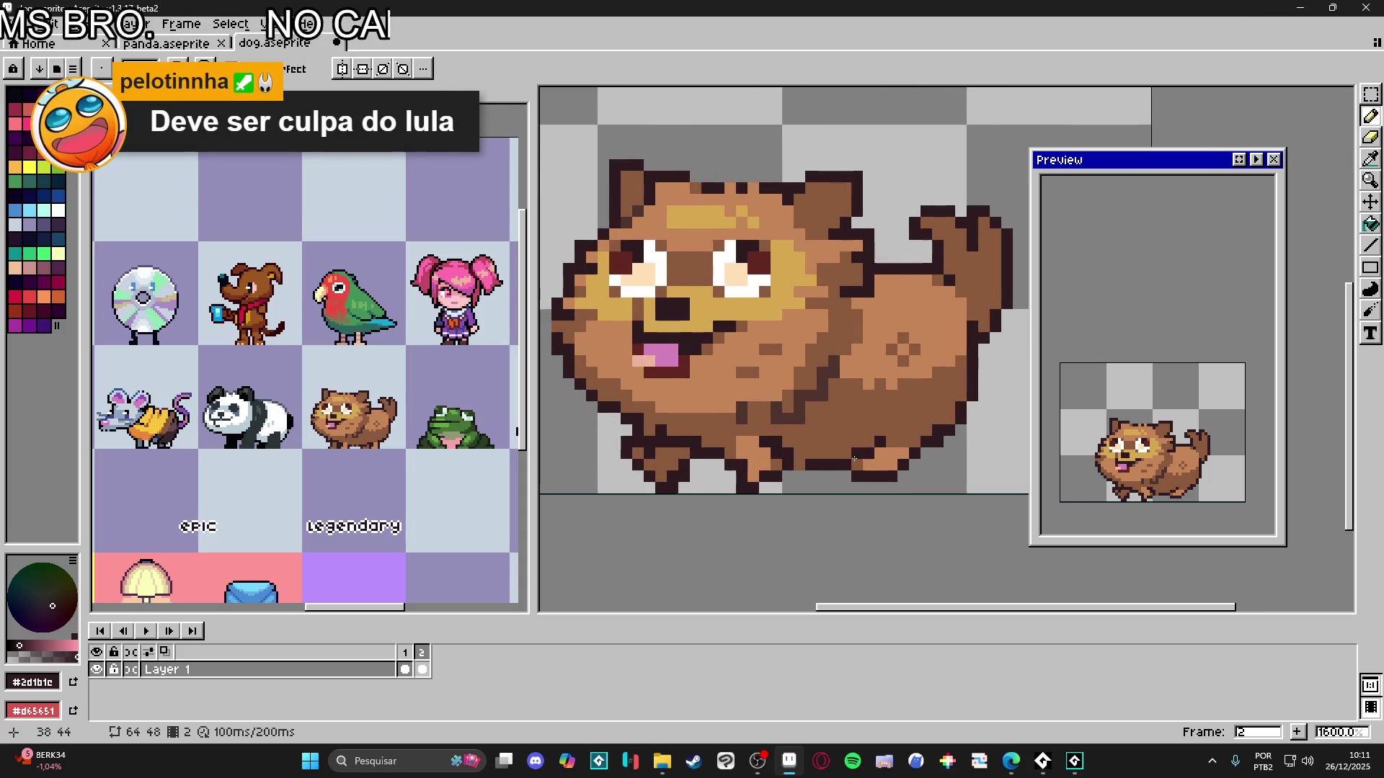
{"action": "scroll", "coordinate": [831, 463], "scroll_direction": "up", "scroll_amount": 2}
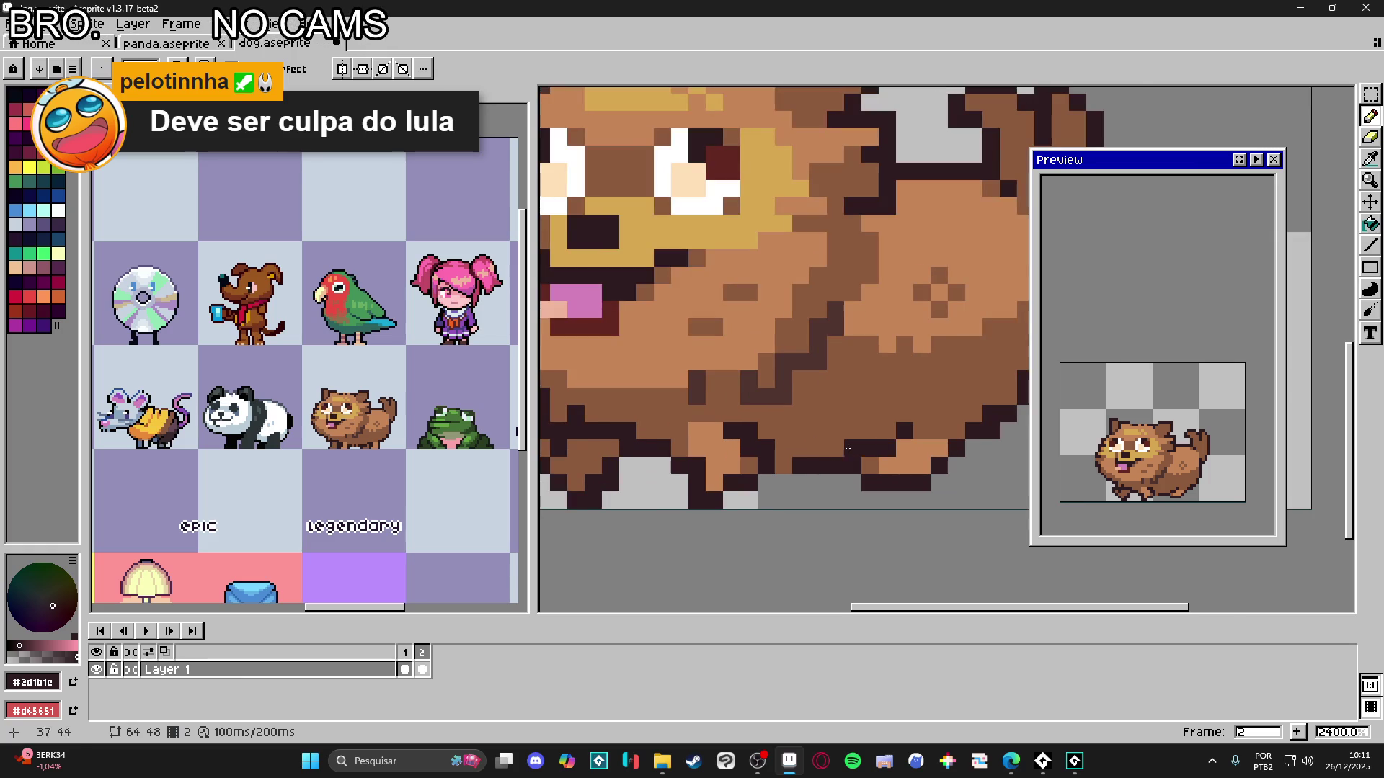
{"action": "left_click", "coordinate": [853, 479], "text": "alt"}
{"action": "left_click", "coordinate": [890, 501]}
{"action": "left_click", "coordinate": [870, 501]}
{"action": "left_click", "coordinate": [904, 501]}
{"action": "left_click", "coordinate": [838, 469]}
{"action": "key", "text": "ctrl+z"}
{"action": "left_click", "coordinate": [844, 469]}
- Erase stray bottom-edge pixels and add brown and dark outline pixels around the back foot
{"action": "key", "text": "e"}
{"action": "left_click", "coordinate": [853, 482]}
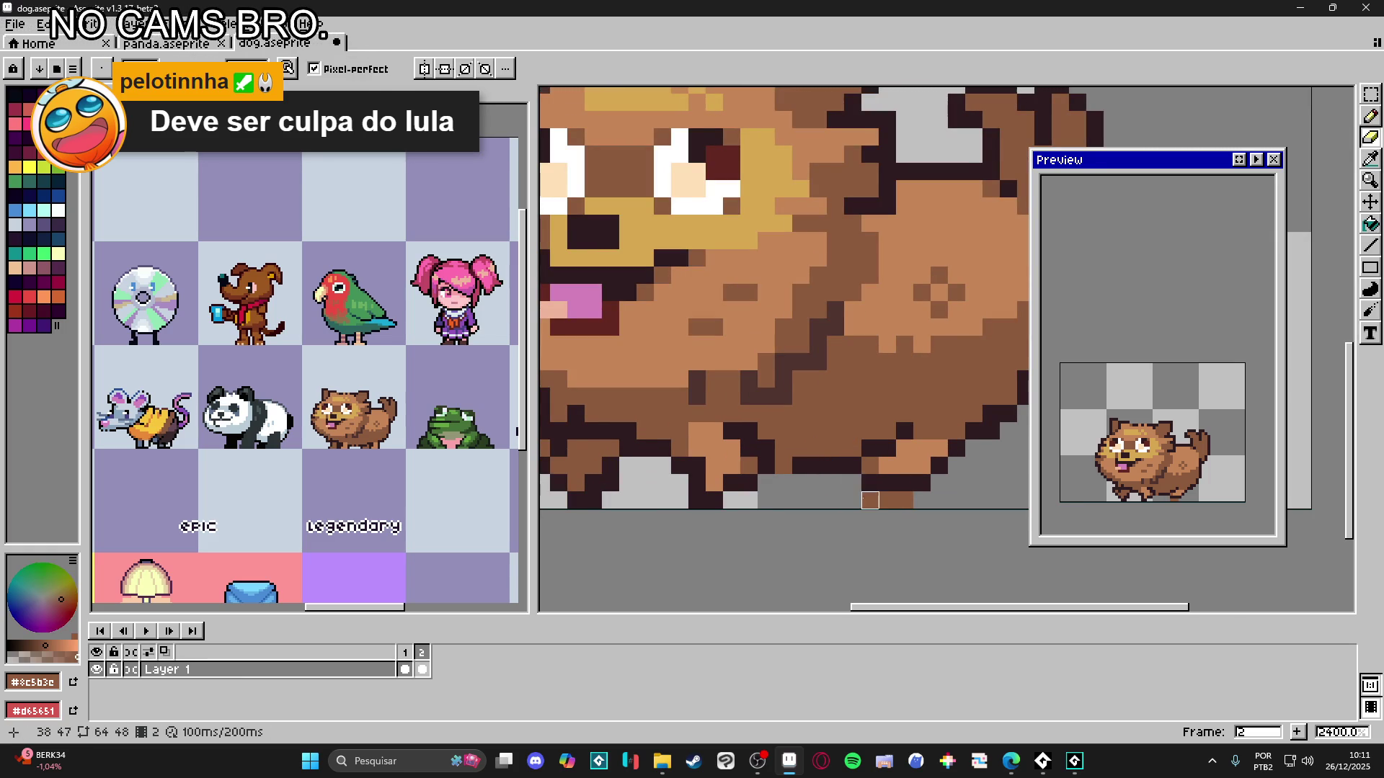
{"action": "left_click", "coordinate": [871, 501]}
{"action": "key", "text": "b"}
{"action": "left_click", "coordinate": [922, 501]}
{"action": "left_click", "coordinate": [936, 488]}
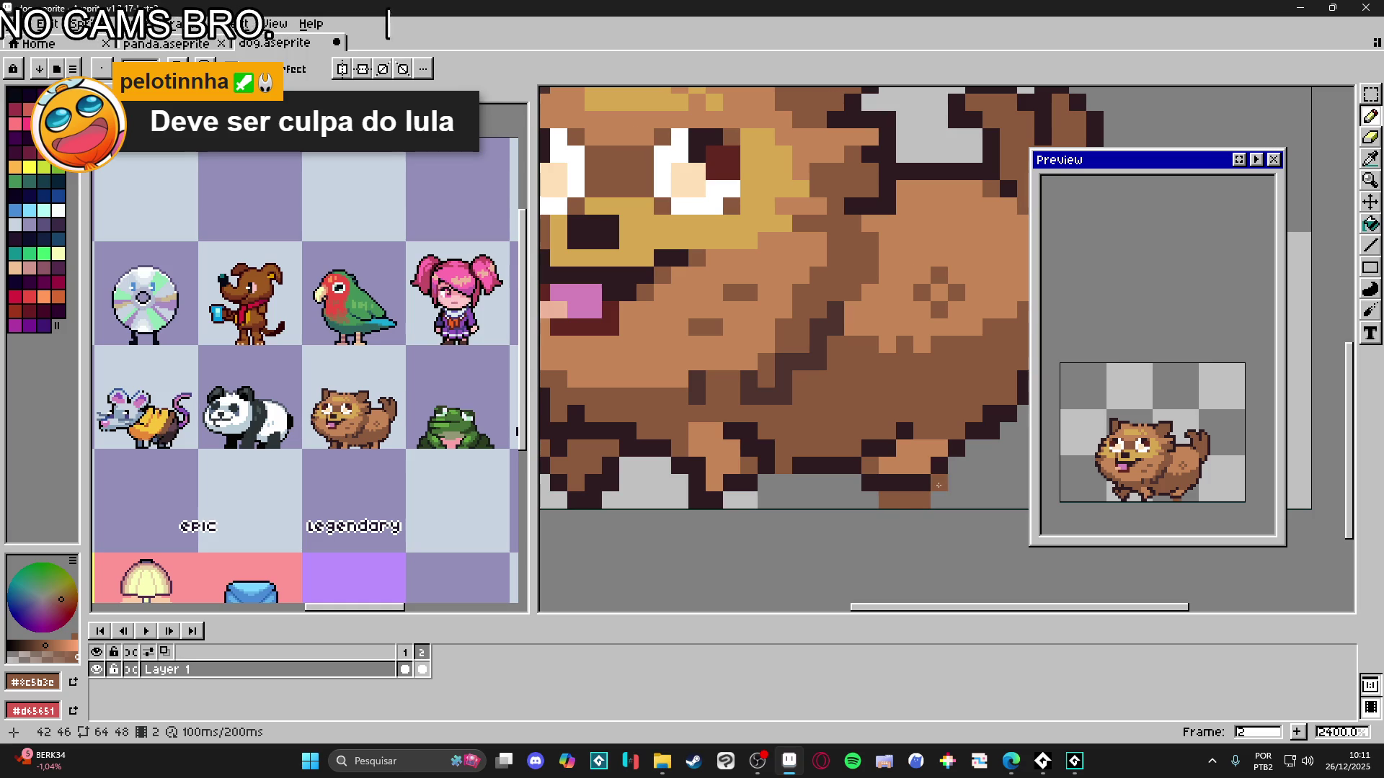
{"action": "left_click", "coordinate": [937, 465]}
{"action": "left_click", "coordinate": [923, 479], "text": "alt"}
{"action": "left_click", "coordinate": [955, 465]}
{"action": "left_click", "coordinate": [908, 496]}
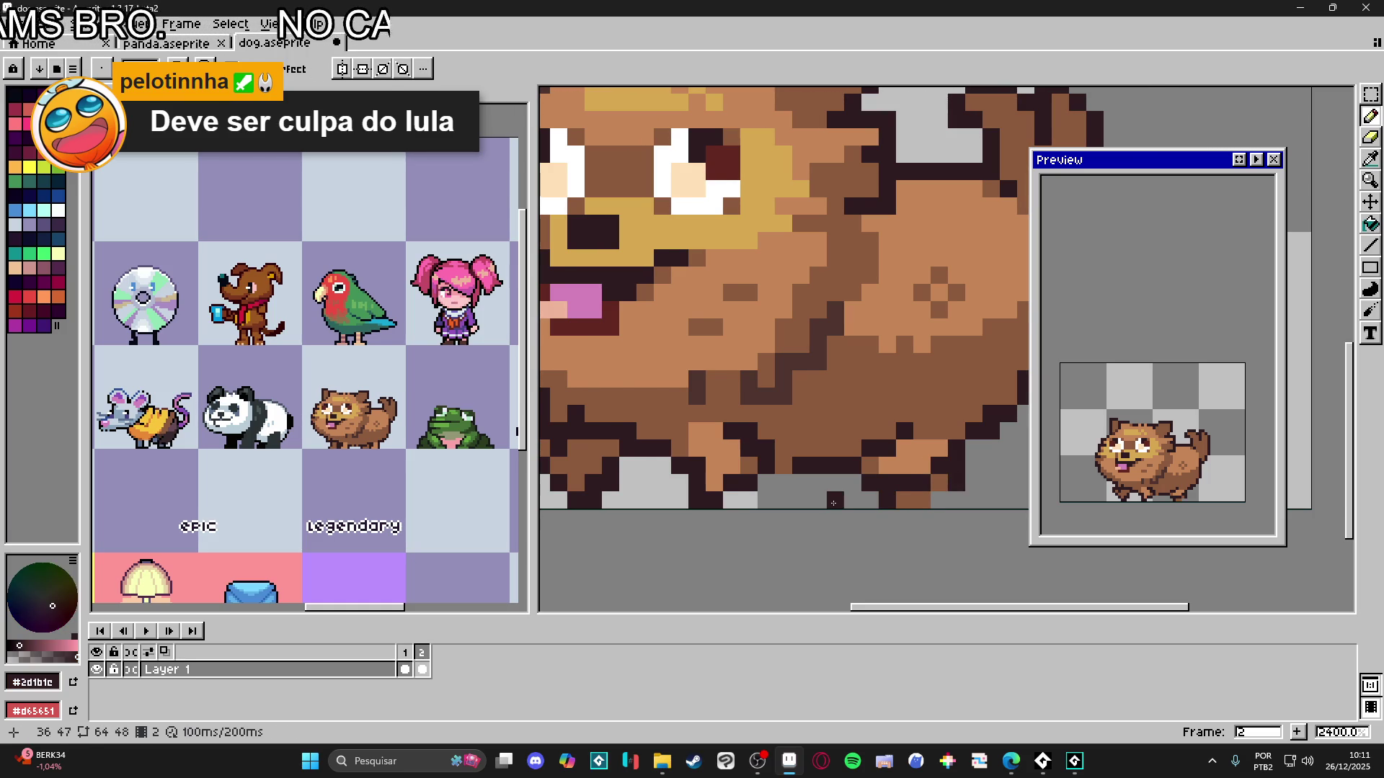
{"action": "scroll", "coordinate": [831, 529], "scroll_direction": "down", "scroll_amount": 3}
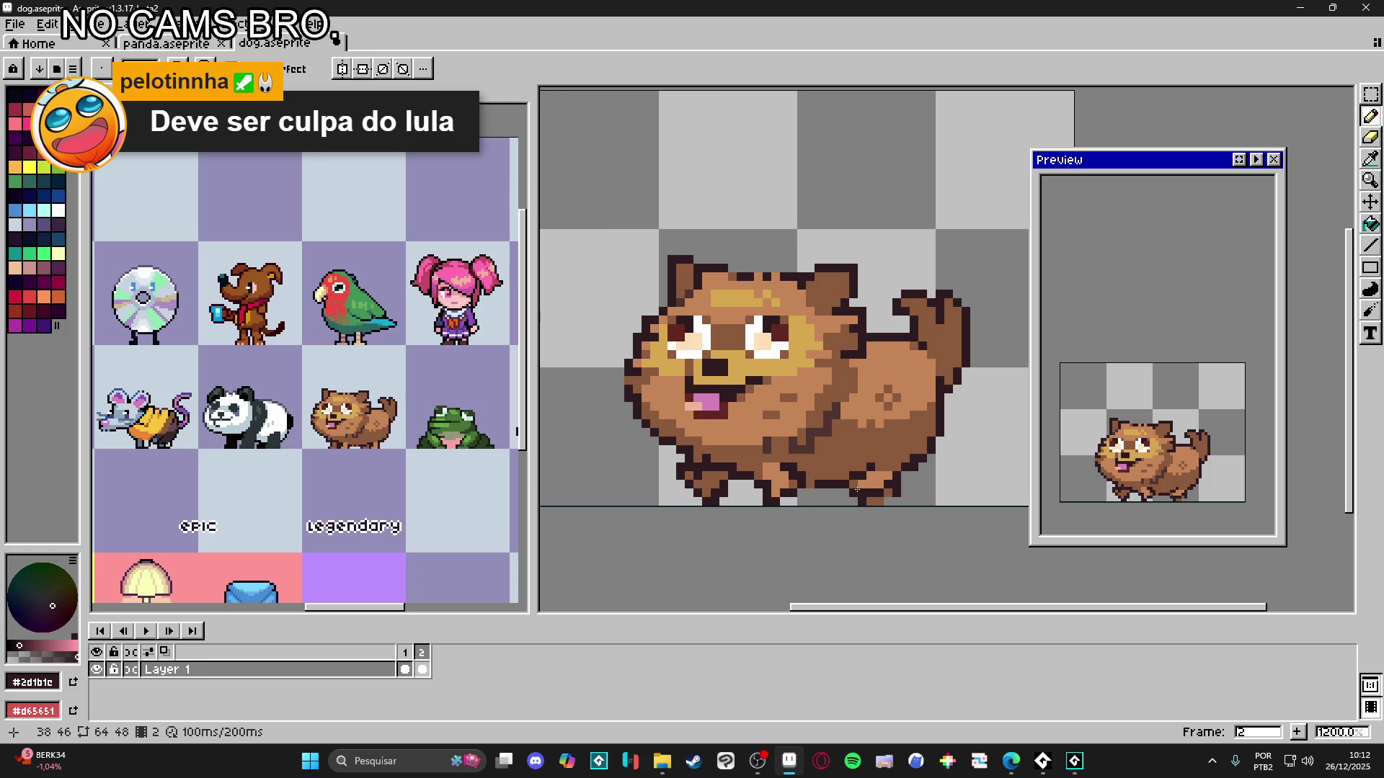
{"action": "scroll", "coordinate": [857, 490], "scroll_direction": "up", "scroll_amount": 1}
{"action": "left_click", "coordinate": [756, 469], "text": "alt"}
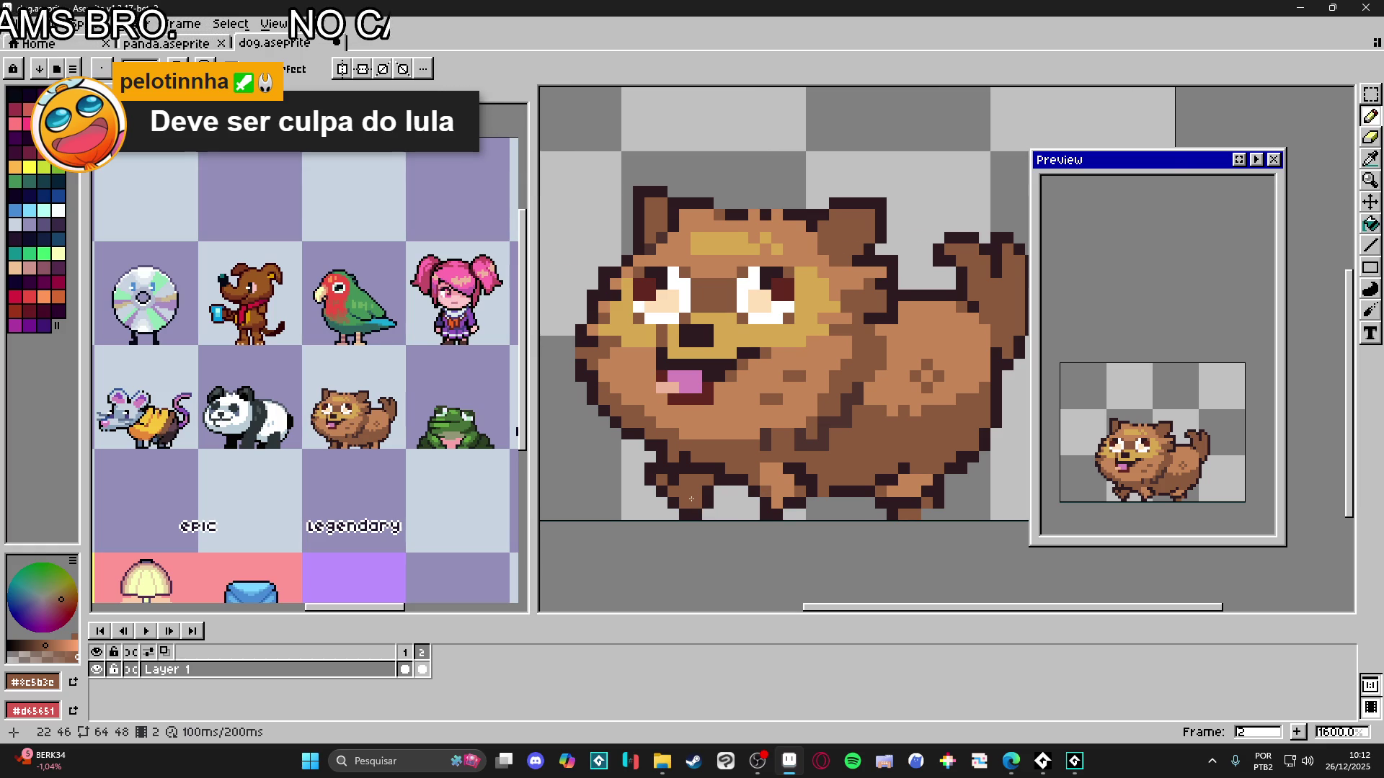
{"action": "scroll", "coordinate": [691, 499], "scroll_direction": "down", "scroll_amount": 2}
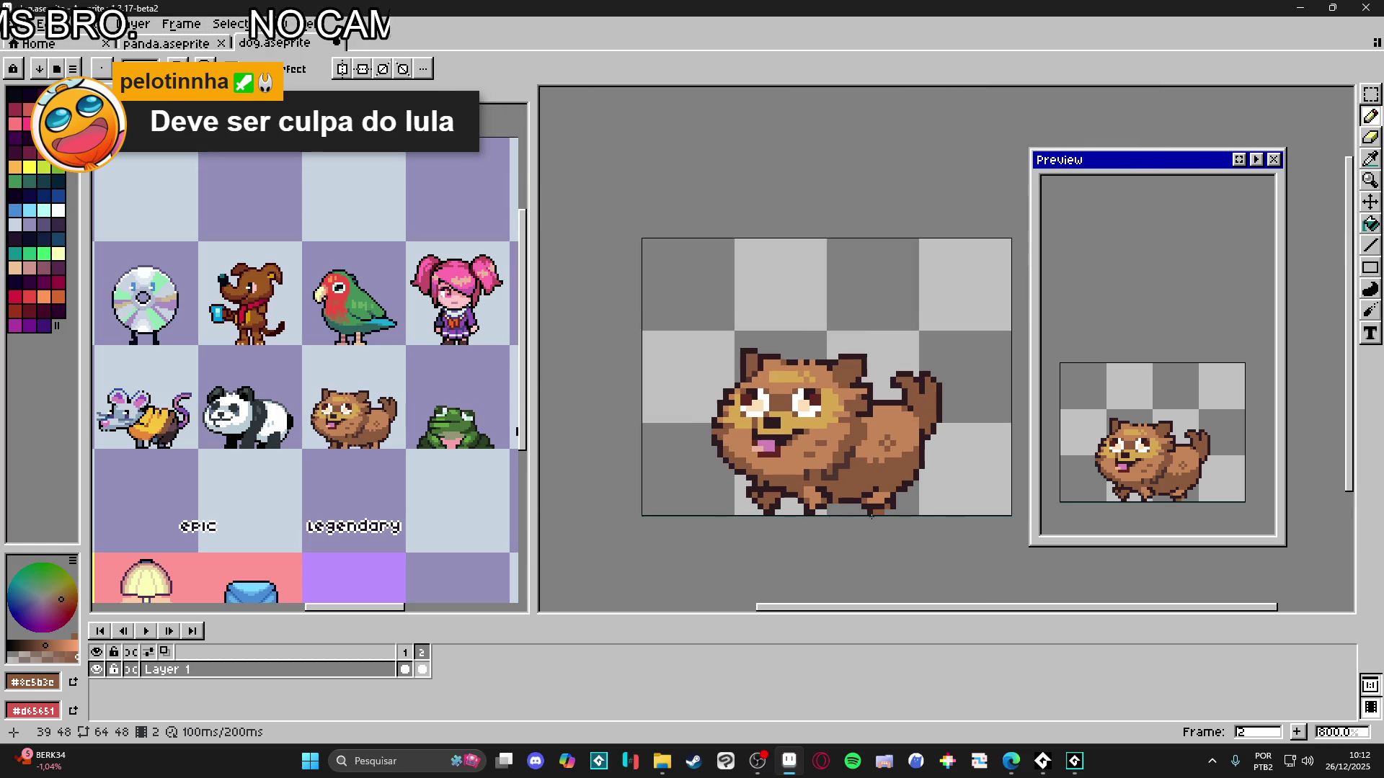
- Flip between frames 1 and 2 in the timeline to compare the poses
{"action": "left_click", "coordinate": [404, 656]}
{"action": "left_click", "coordinate": [422, 657]}
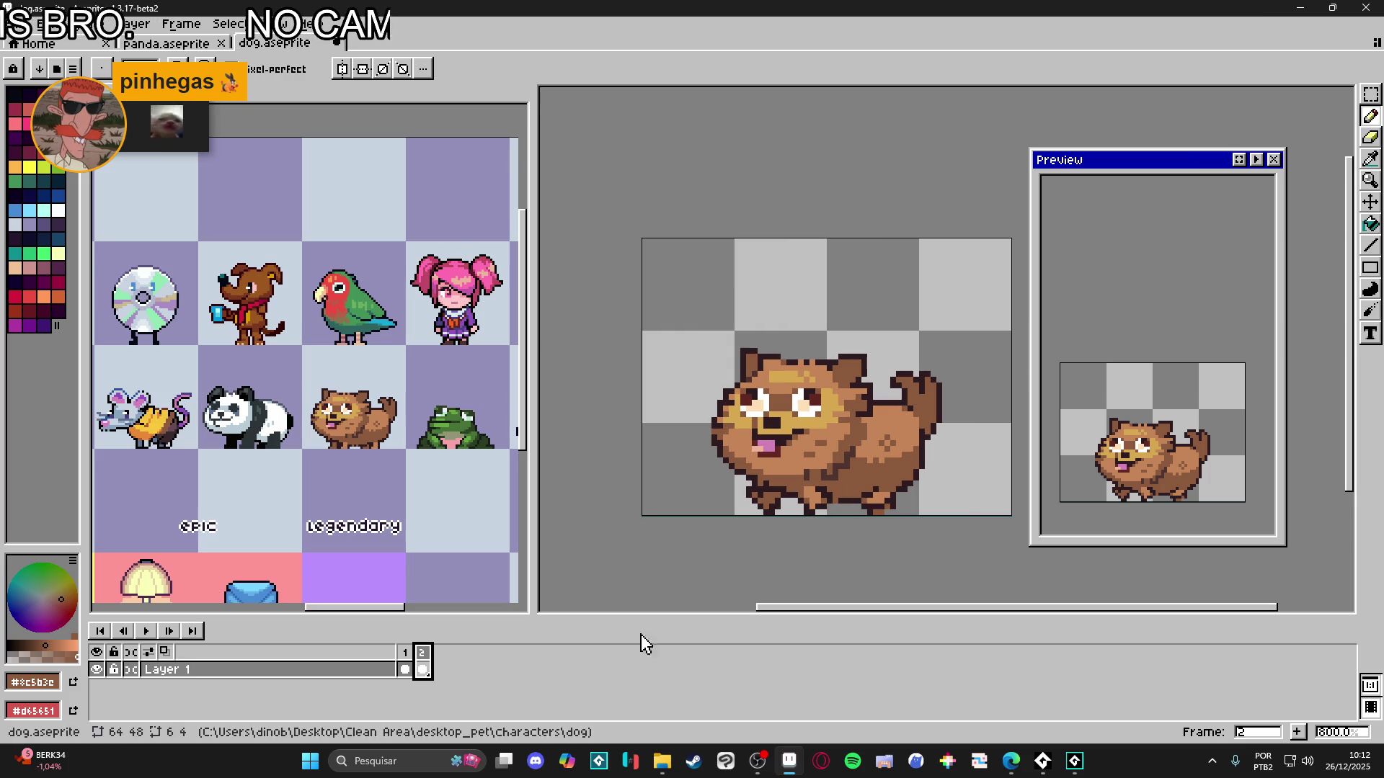
{"action": "left_click", "coordinate": [405, 653]}
{"action": "left_click", "coordinate": [424, 652]}
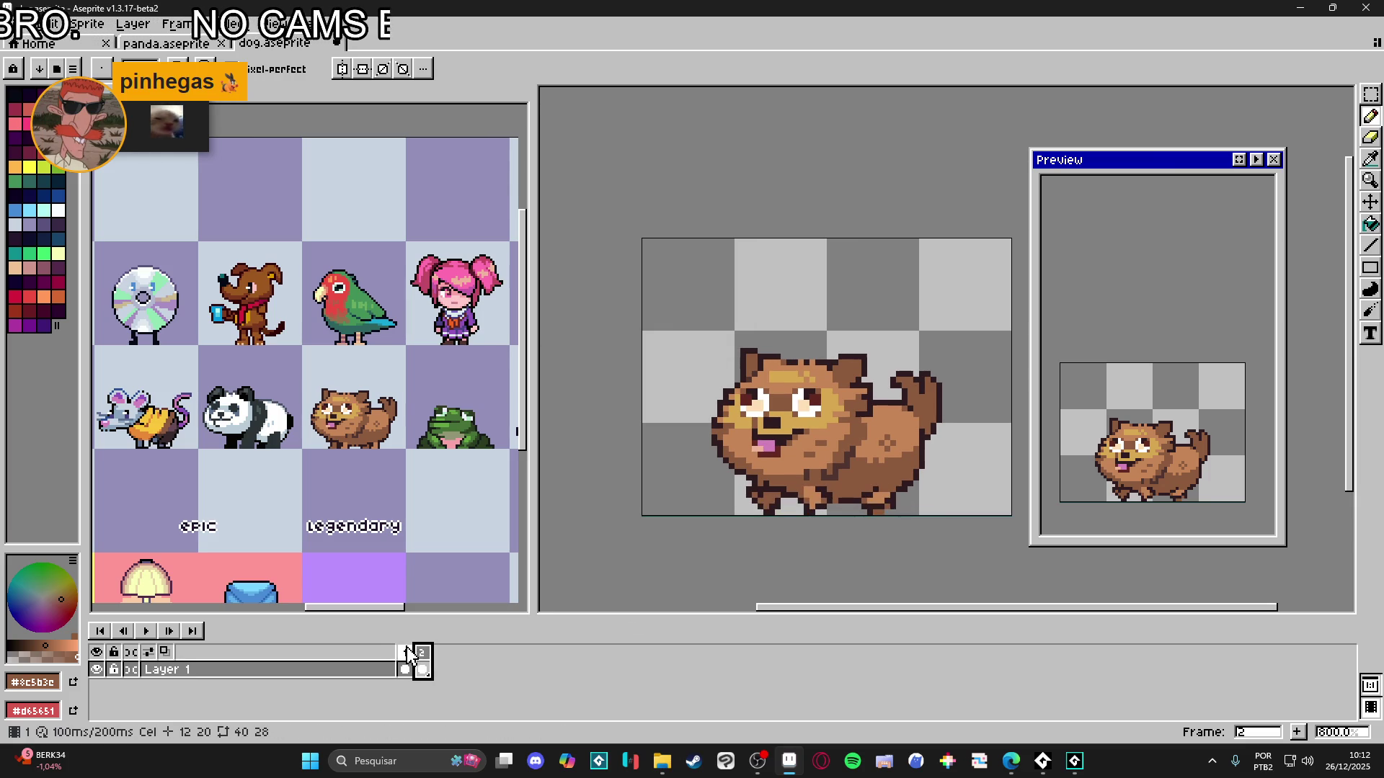
{"action": "left_click", "coordinate": [407, 648]}
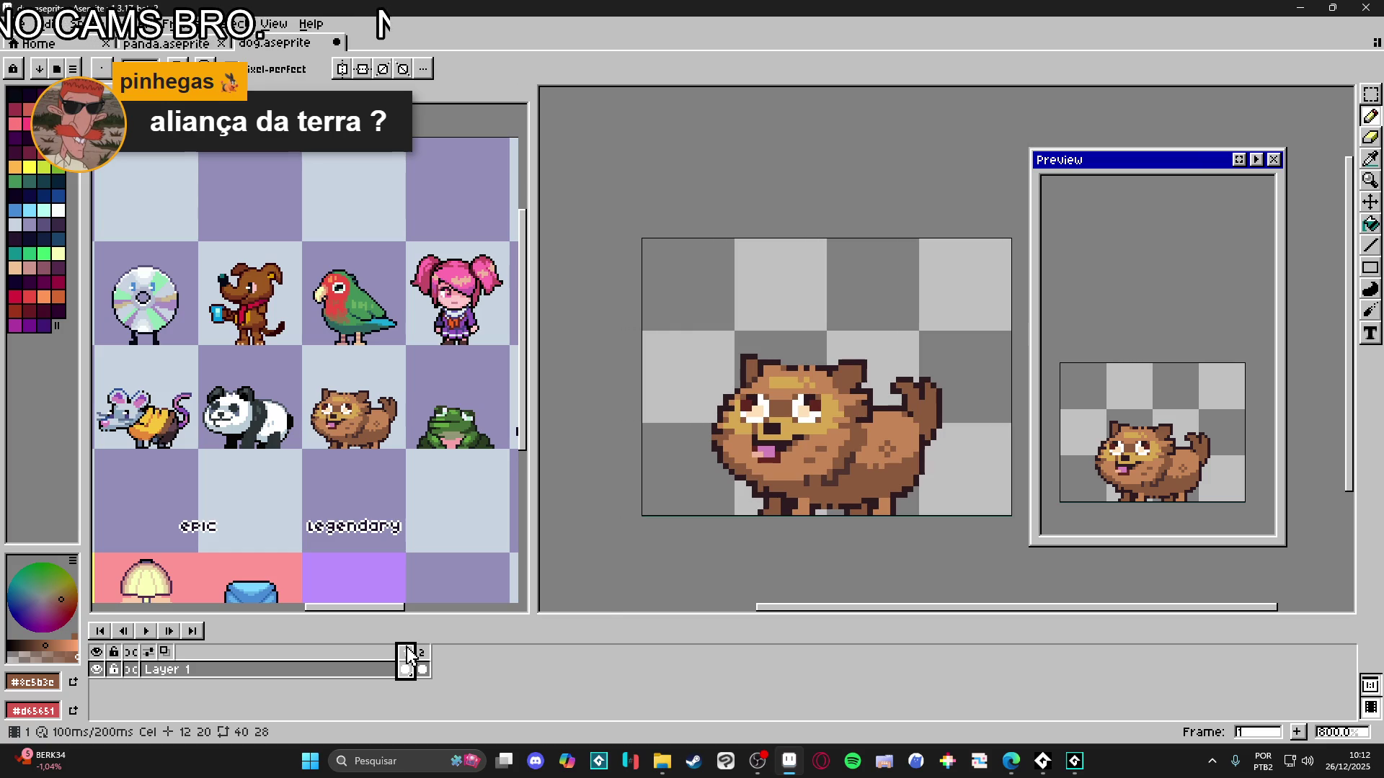
- Add a third frame to the walk animation and scrub through the frames
{"action": "left_click", "coordinate": [1298, 733]}
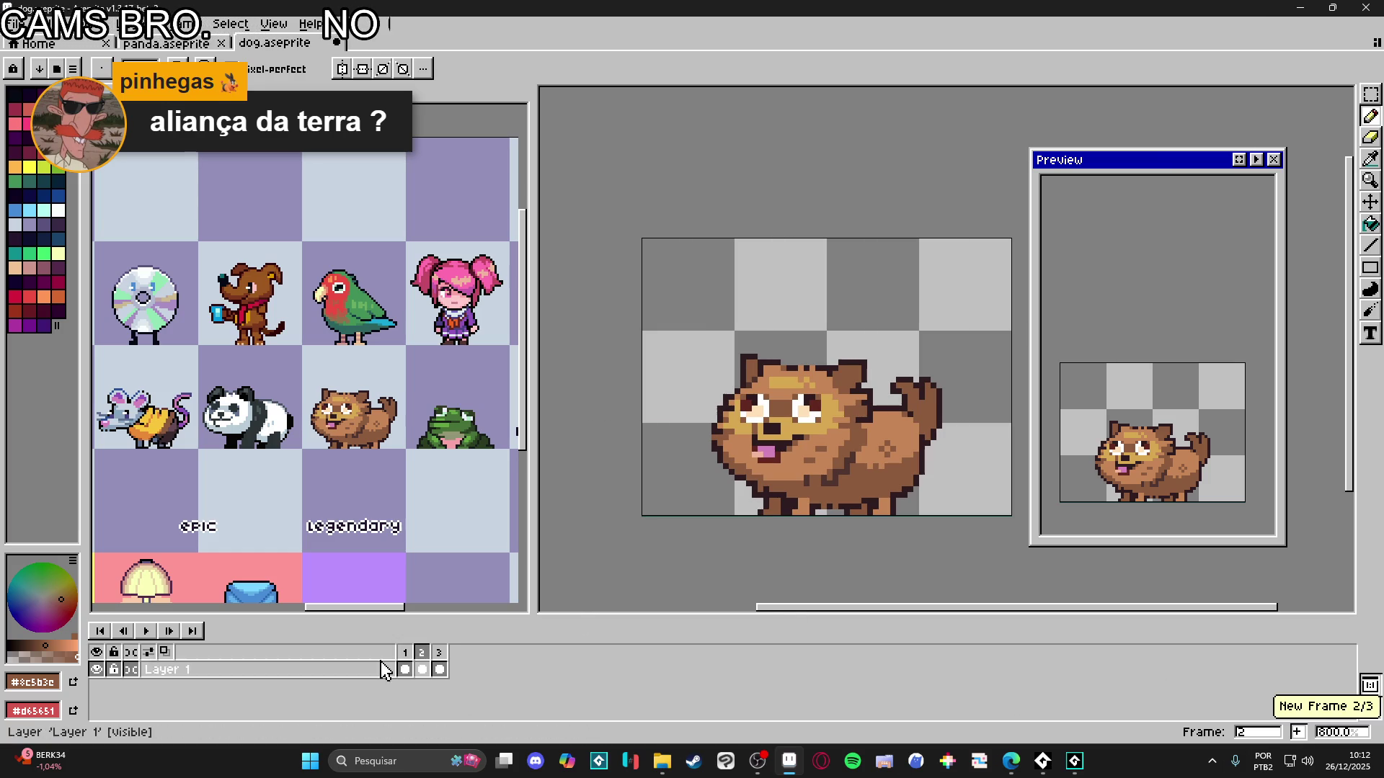
{"action": "left_click_drag", "start_coordinate": [441, 653], "coordinate": [423, 654]}
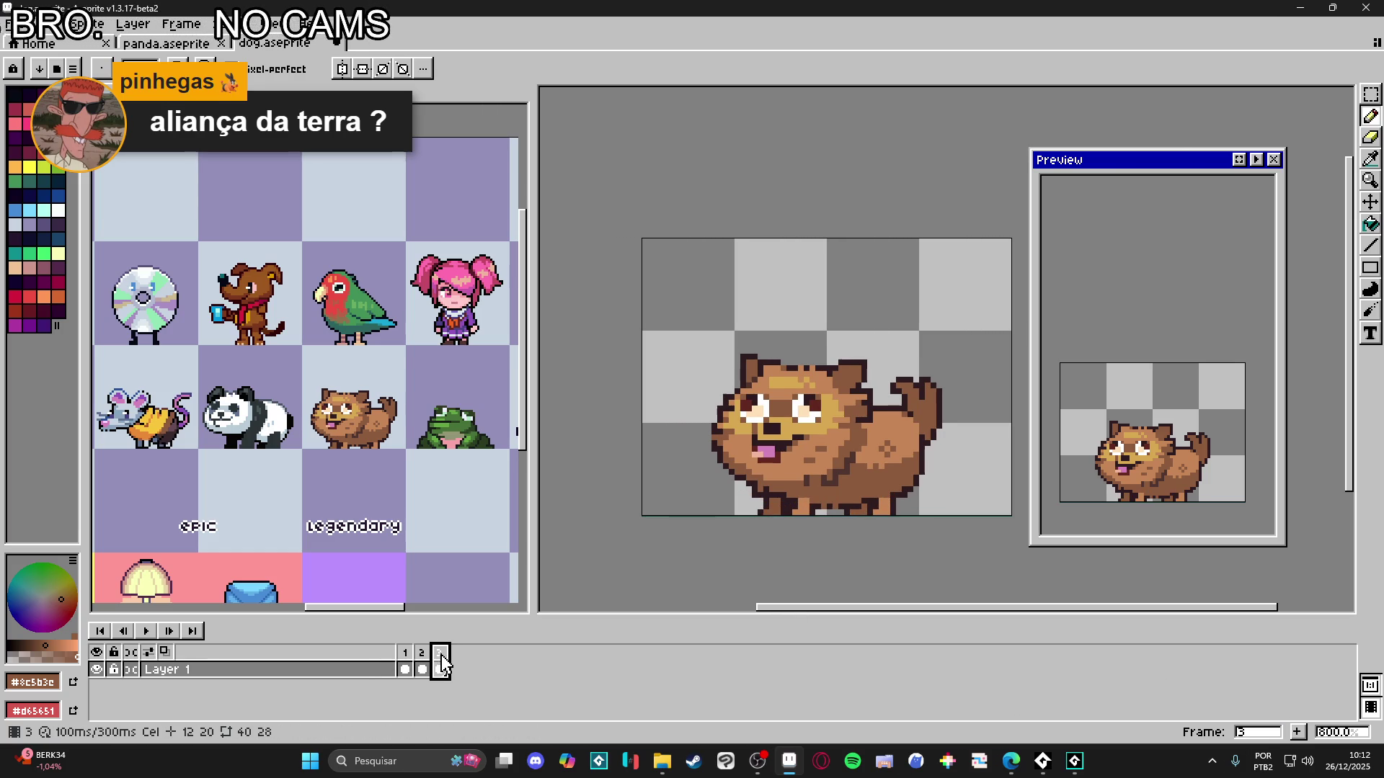
{"action": "left_click", "coordinate": [410, 654]}
{"action": "left_click", "coordinate": [423, 655]}
- Compare frames 2 and 3, then add frame 4 to extend the dog walk to 400 ms
{"action": "left_click", "coordinate": [440, 656]}
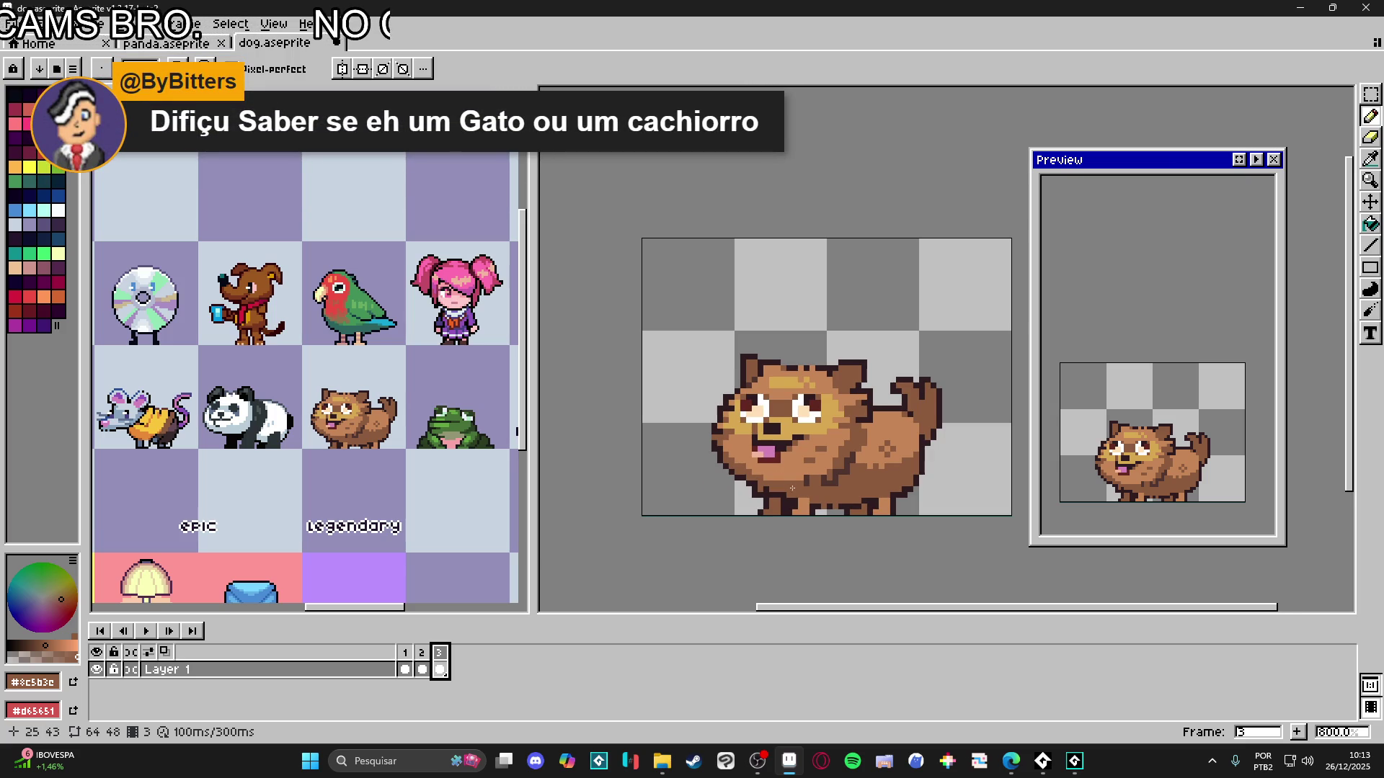
{"action": "mouse_move", "coordinate": [783, 490]}
{"action": "left_mouse_down"}
{"action": "mouse_move", "coordinate": [753, 497]}
{"action": "mouse_move", "coordinate": [836, 520]}
{"action": "mouse_move", "coordinate": [790, 485]}
{"action": "left_mouse_up"}
{"action": "key", "text": "v"}
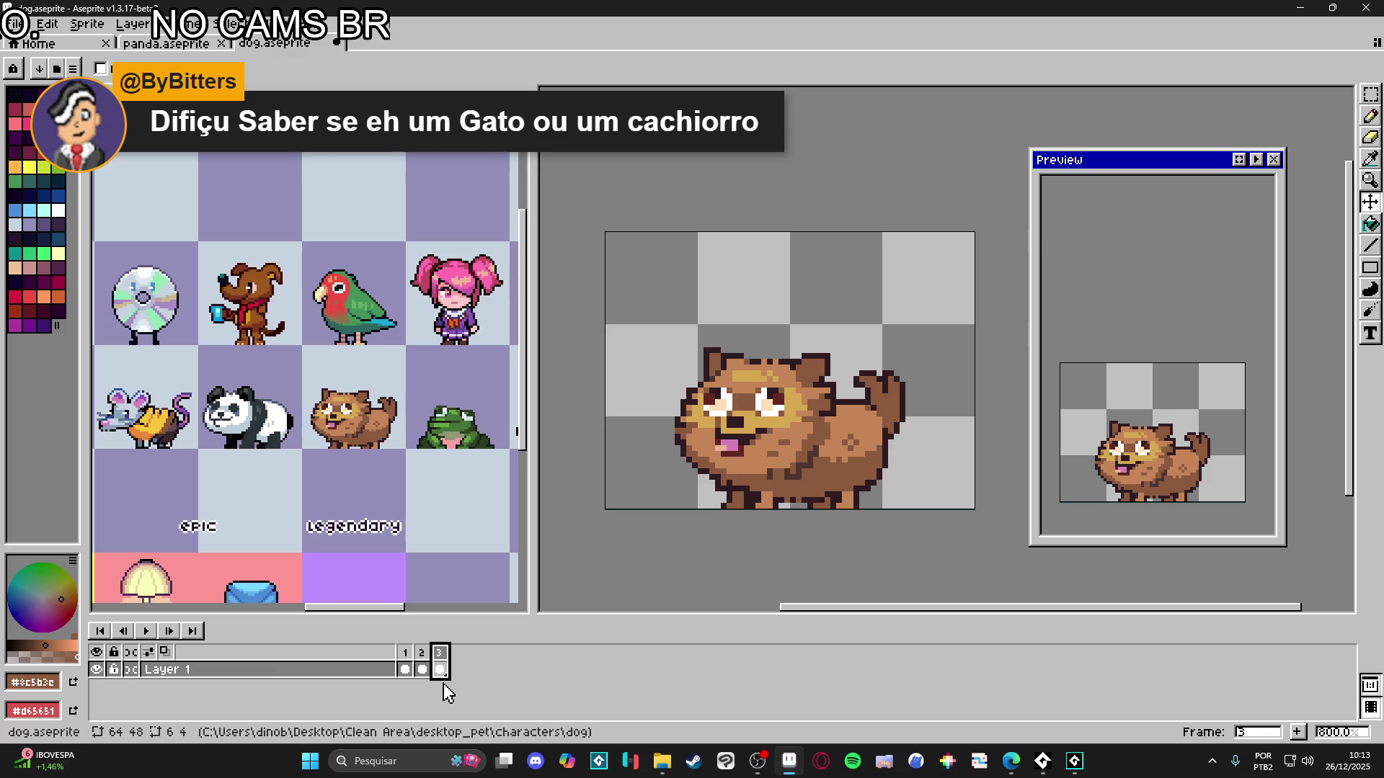
{"action": "left_click", "coordinate": [421, 661]}
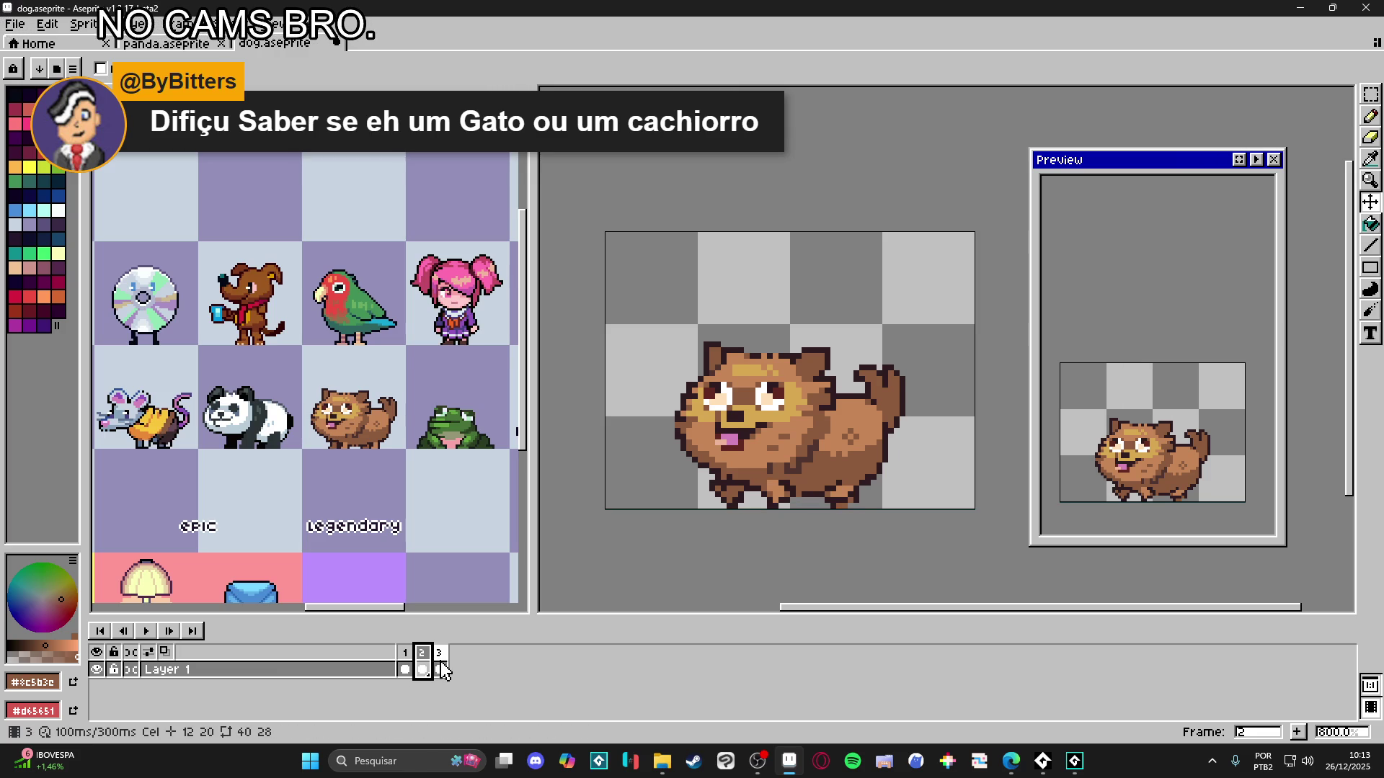
{"action": "left_click", "coordinate": [441, 668]}
{"action": "left_click", "coordinate": [1296, 732]}
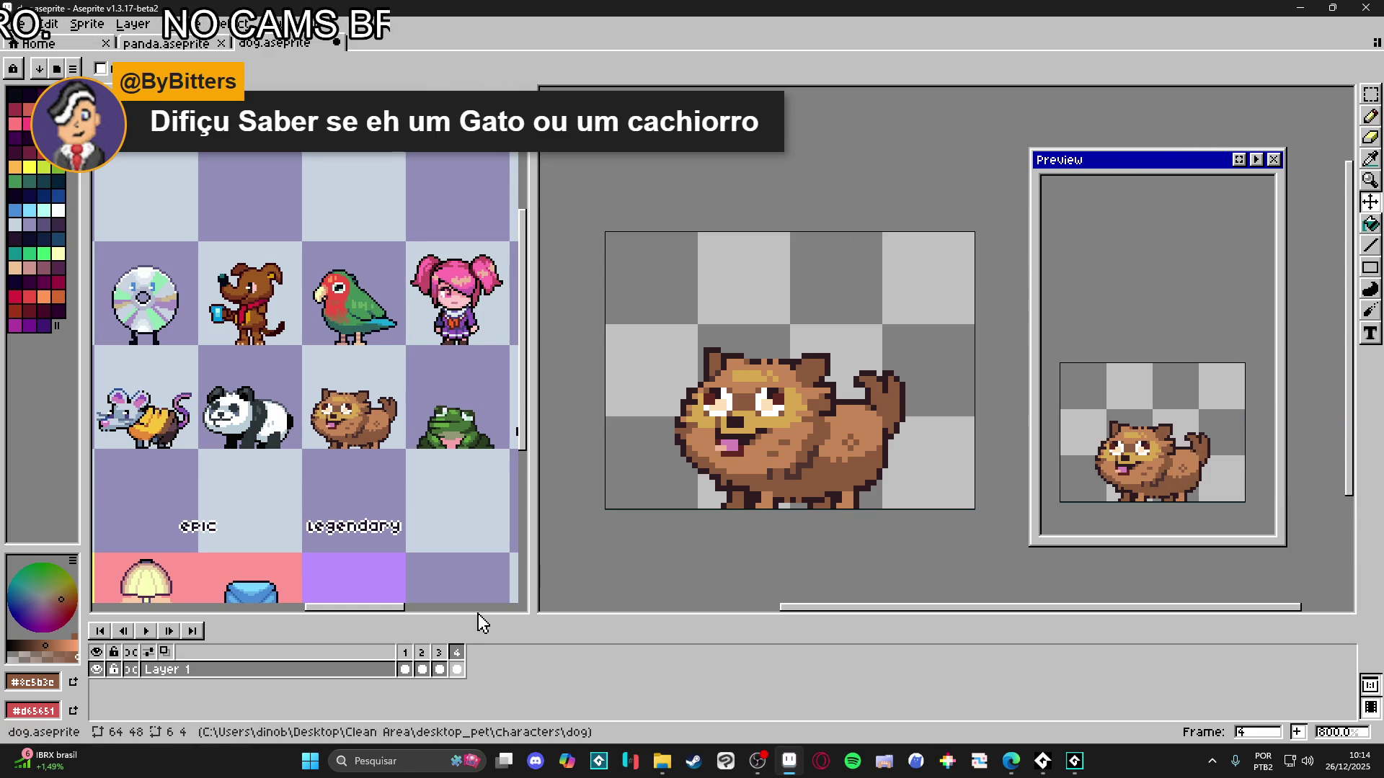
- Move the dog's cel up one pixel on frame 4 and compare it with frame 3
{"action": "left_click_drag", "start_coordinate": [863, 457], "coordinate": [860, 457]}
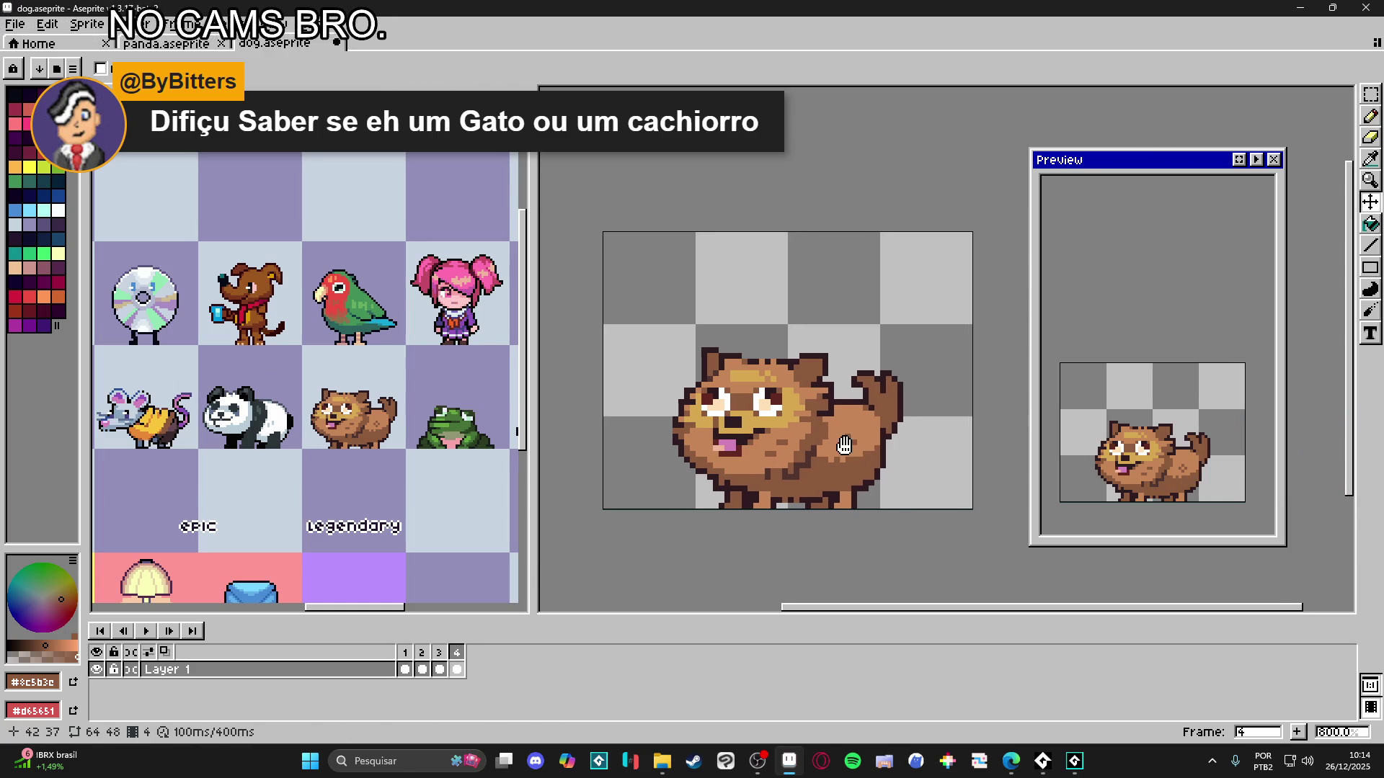
{"action": "left_click", "coordinate": [446, 656]}
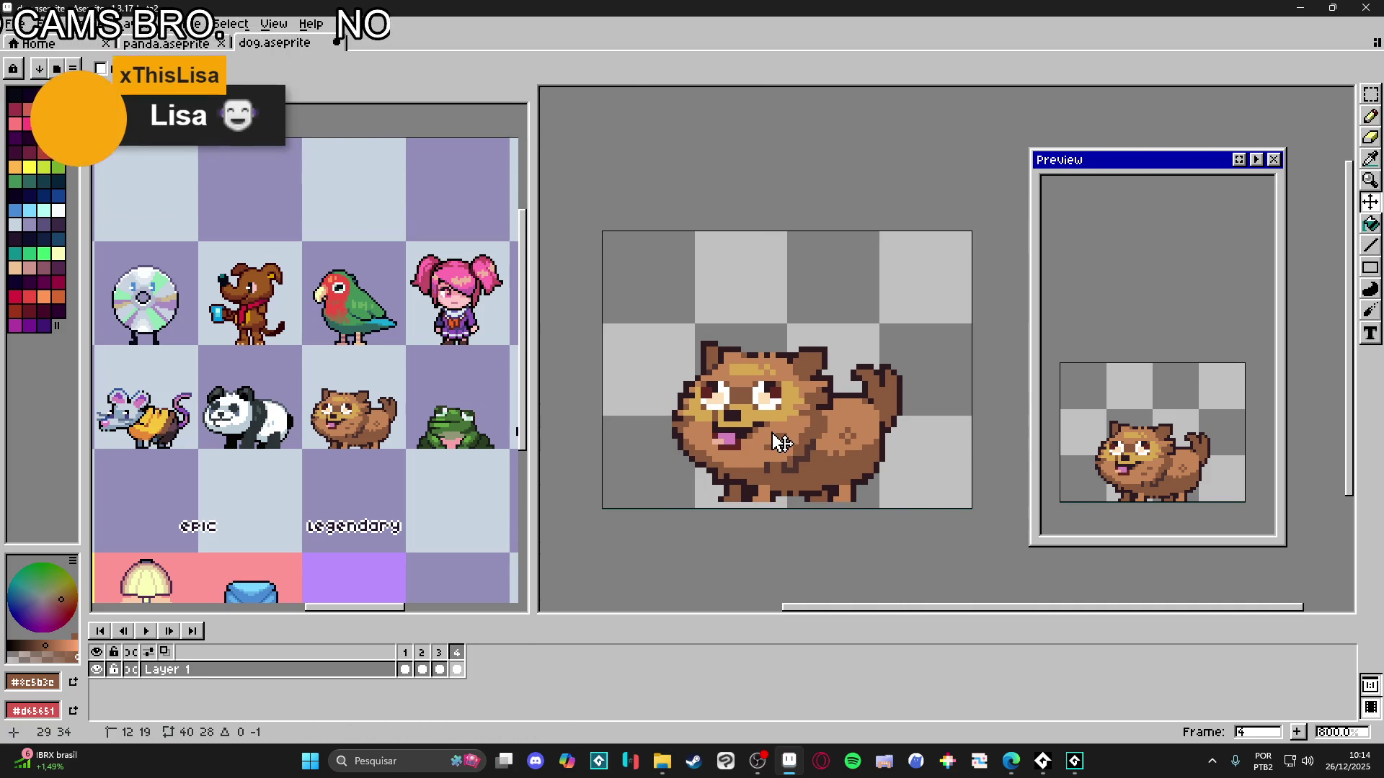
{"action": "left_click_drag", "start_coordinate": [769, 434], "coordinate": [766, 433]}
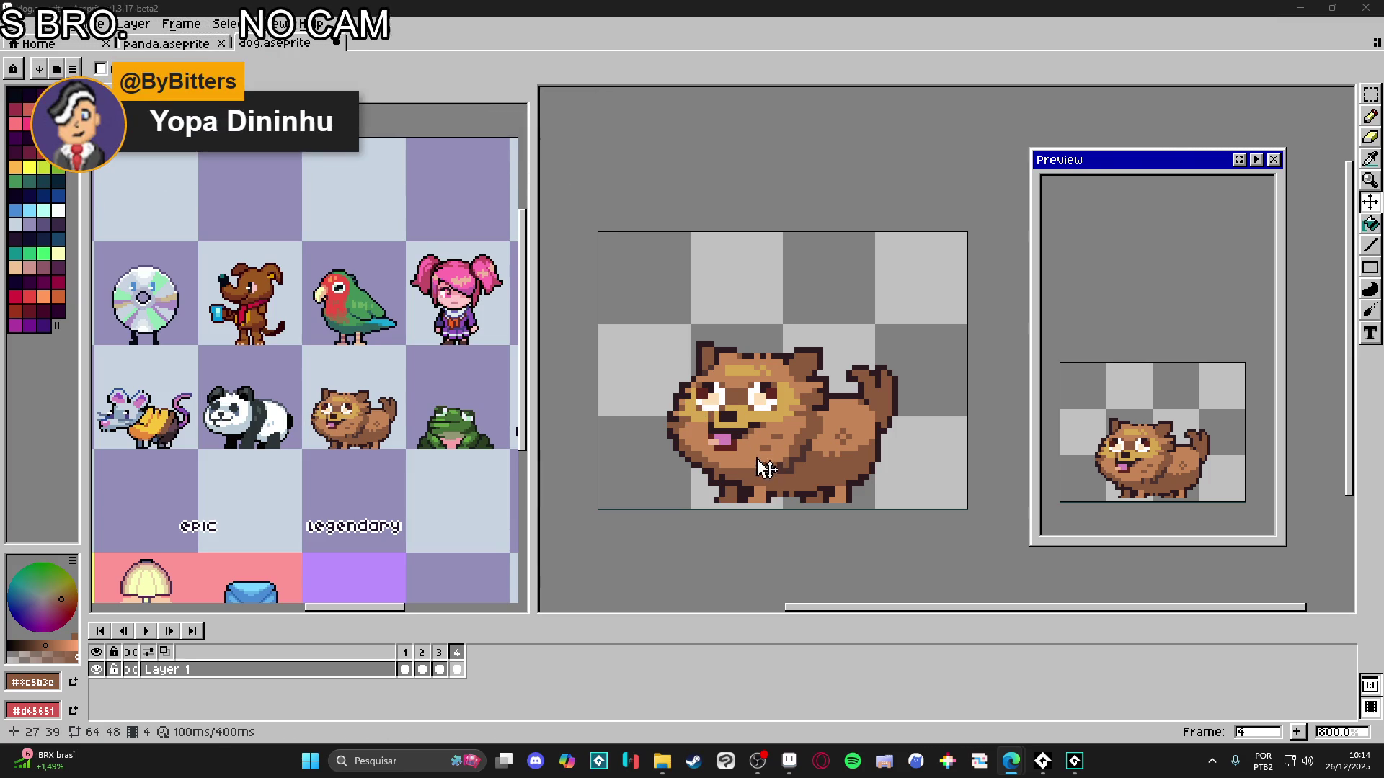
{"action": "left_click", "coordinate": [438, 652]}
{"action": "left_click", "coordinate": [457, 652]}
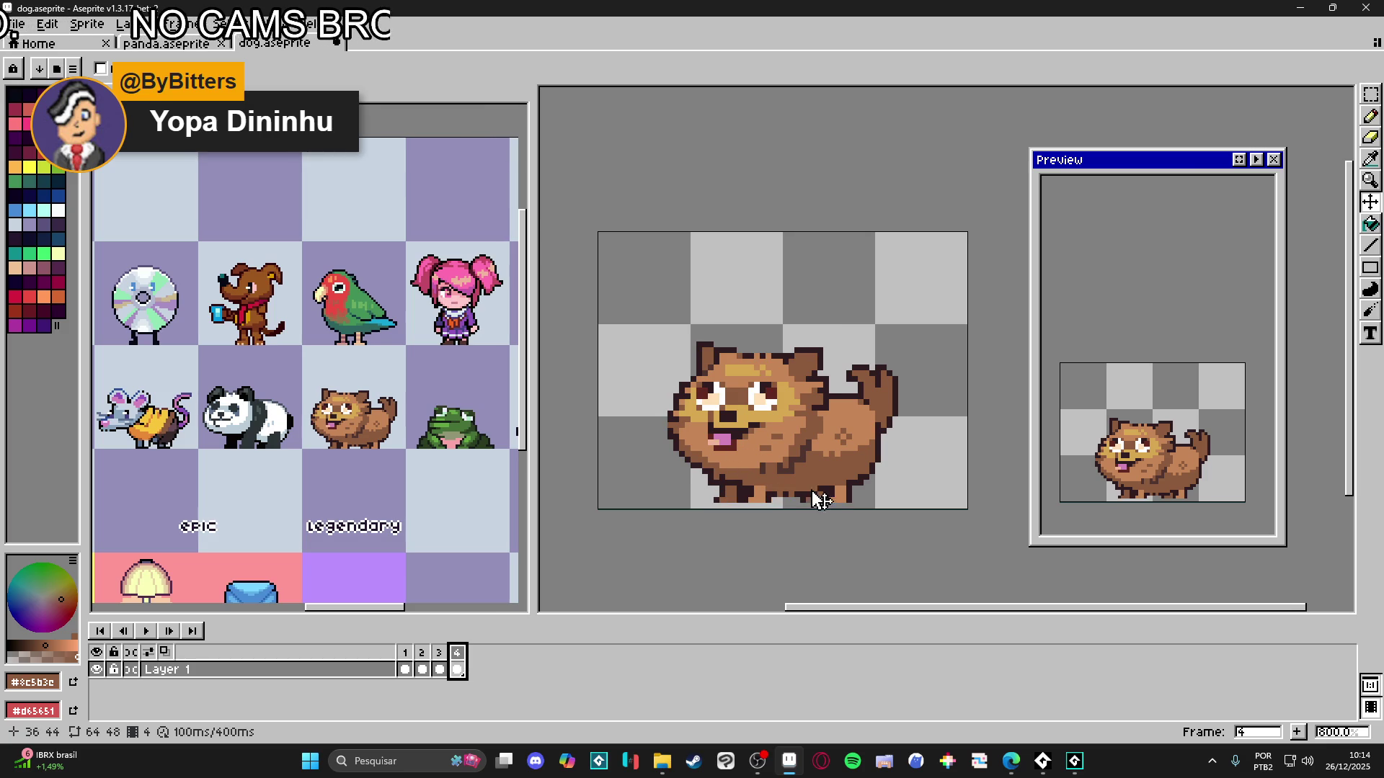
- Marquee-select the dog's paw on frame 4 and compare it against frame 3
{"action": "key", "text": "m"}
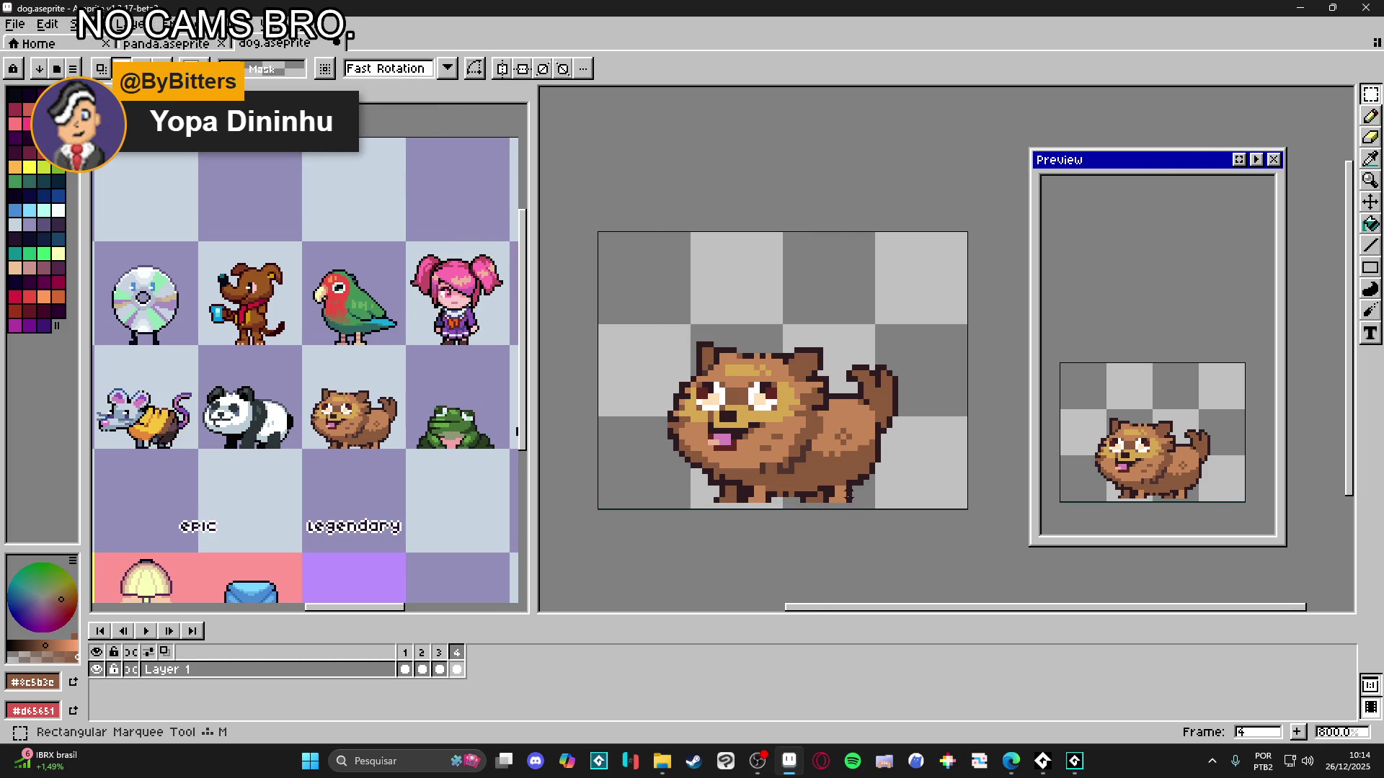
{"action": "scroll", "coordinate": [849, 497], "scroll_direction": "up", "scroll_amount": 1}
{"action": "scroll", "coordinate": [849, 496], "scroll_direction": "up", "scroll_amount": 1}
{"action": "left_click_drag", "start_coordinate": [849, 504], "coordinate": [793, 504]}
{"action": "scroll", "coordinate": [793, 505], "scroll_direction": "up", "scroll_amount": 2}
{"action": "scroll", "coordinate": [883, 494], "scroll_direction": "down", "scroll_amount": 3}
{"action": "left_click", "coordinate": [446, 657]}
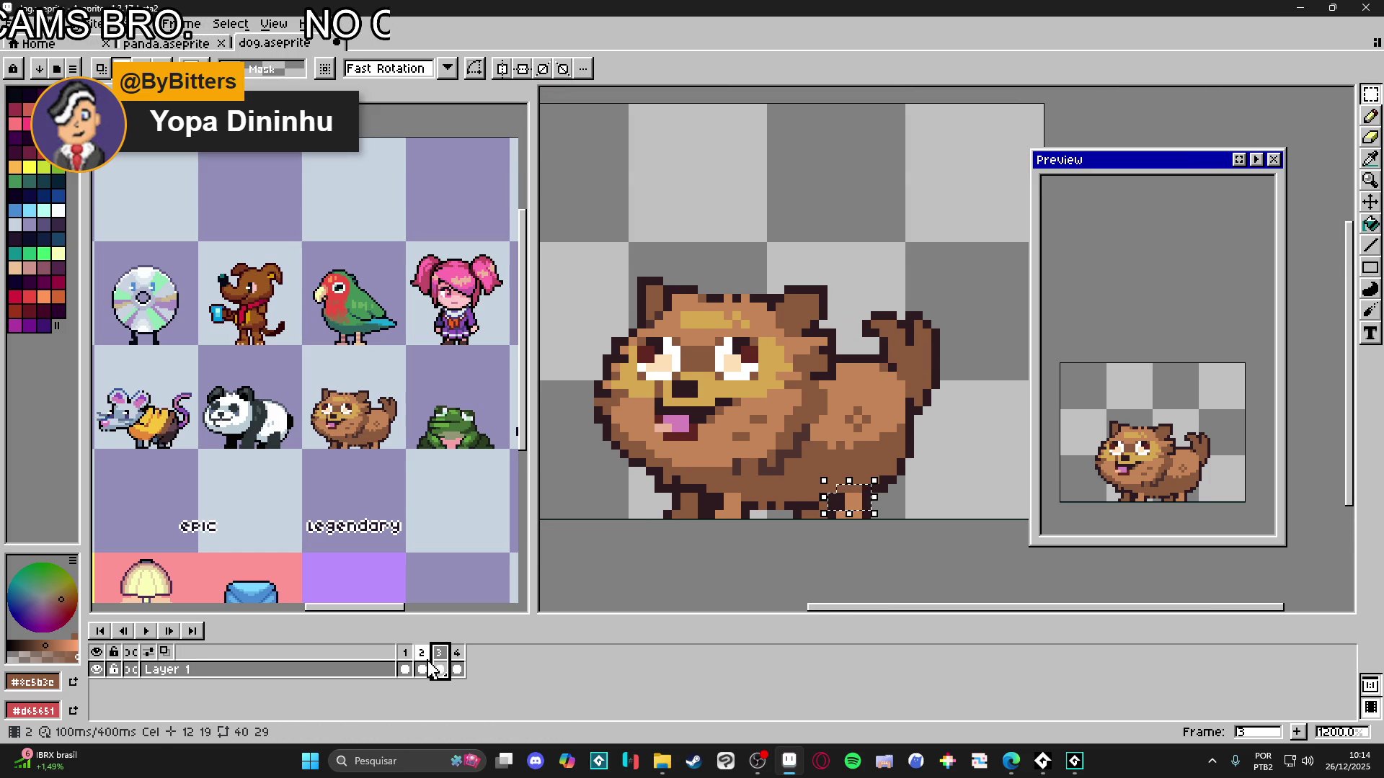
{"action": "left_click", "coordinate": [457, 669]}
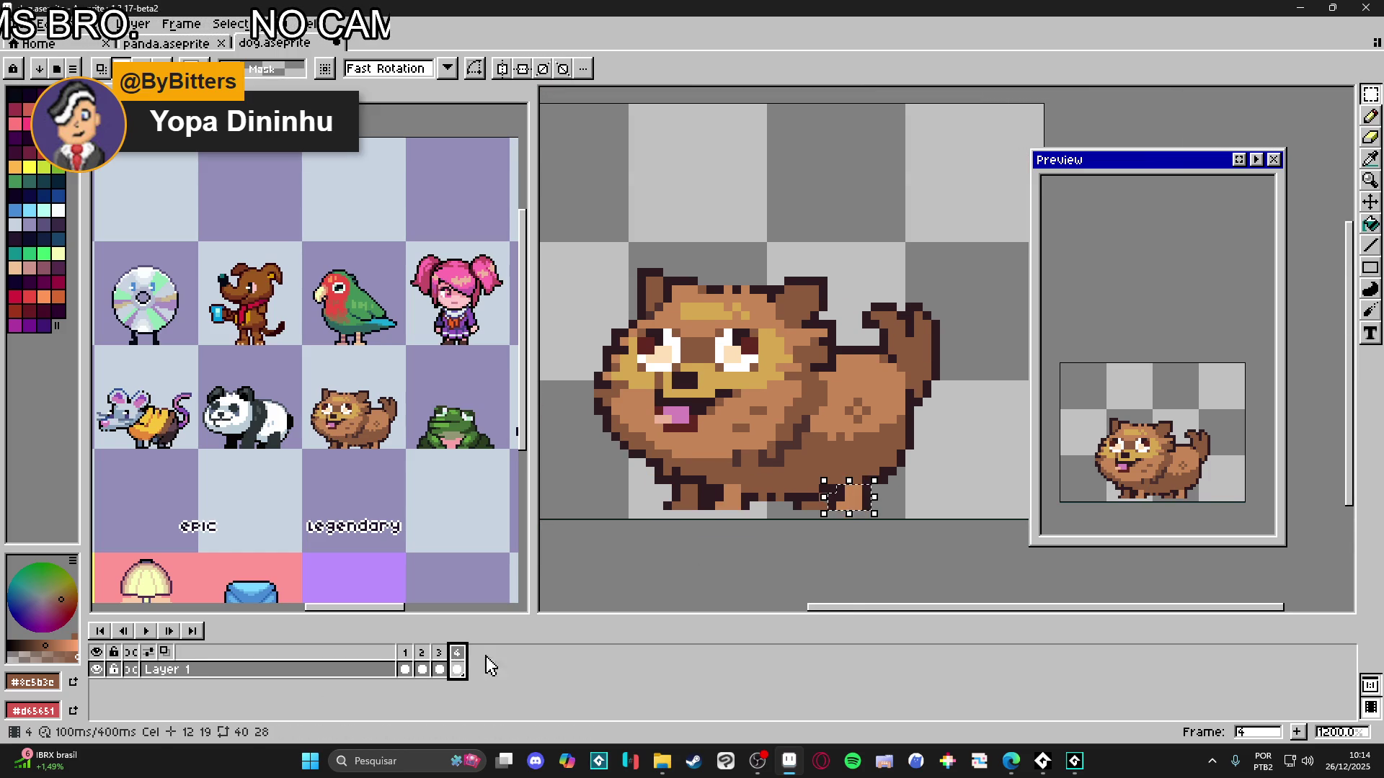
{"action": "scroll", "coordinate": [872, 498], "scroll_direction": "up", "scroll_amount": 1}
{"action": "scroll", "coordinate": [871, 519], "scroll_direction": "left", "scroll_amount": 3}
{"action": "scroll", "coordinate": [852, 461], "scroll_direction": "right", "scroll_amount": 2}
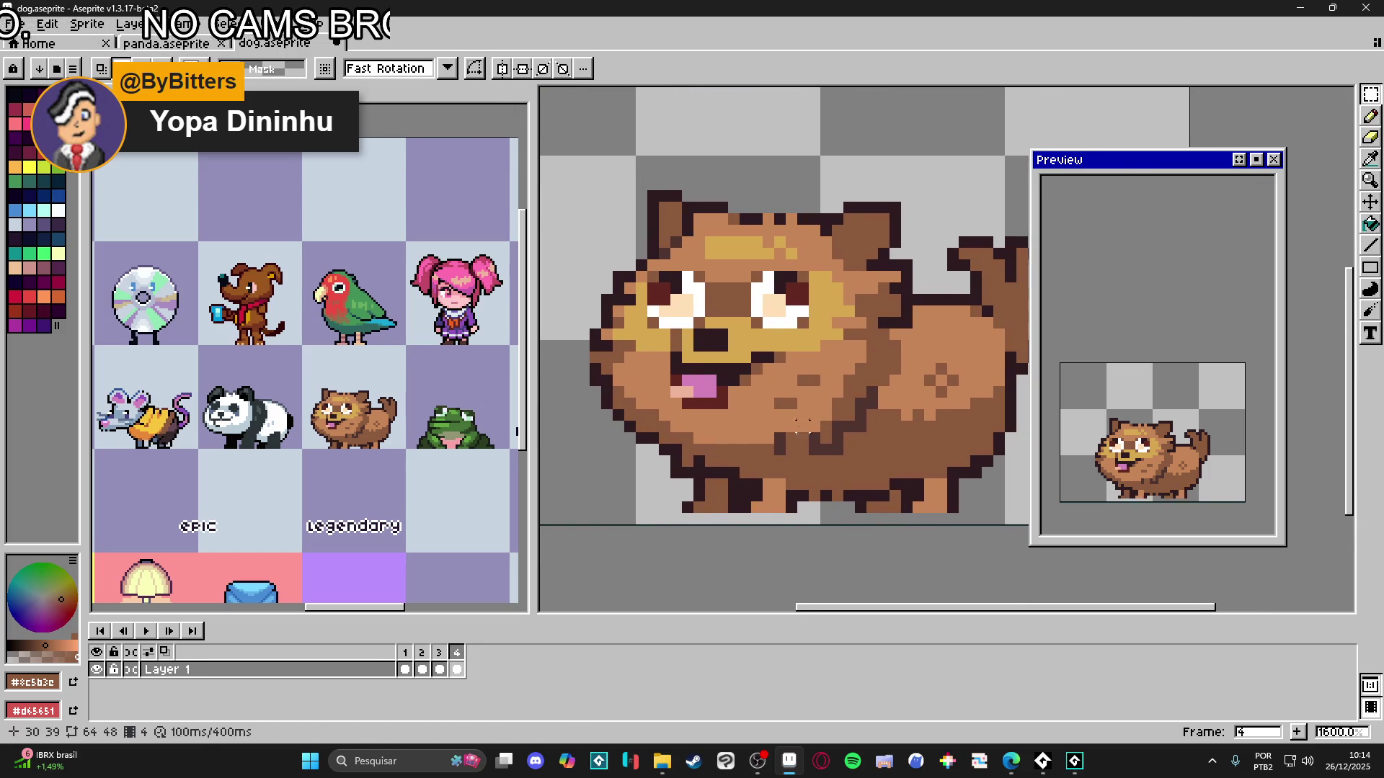
{"action": "scroll", "coordinate": [852, 462], "scroll_direction": "down", "scroll_amount": 1}
{"action": "scroll", "coordinate": [857, 462], "scroll_direction": "right", "scroll_amount": 1}
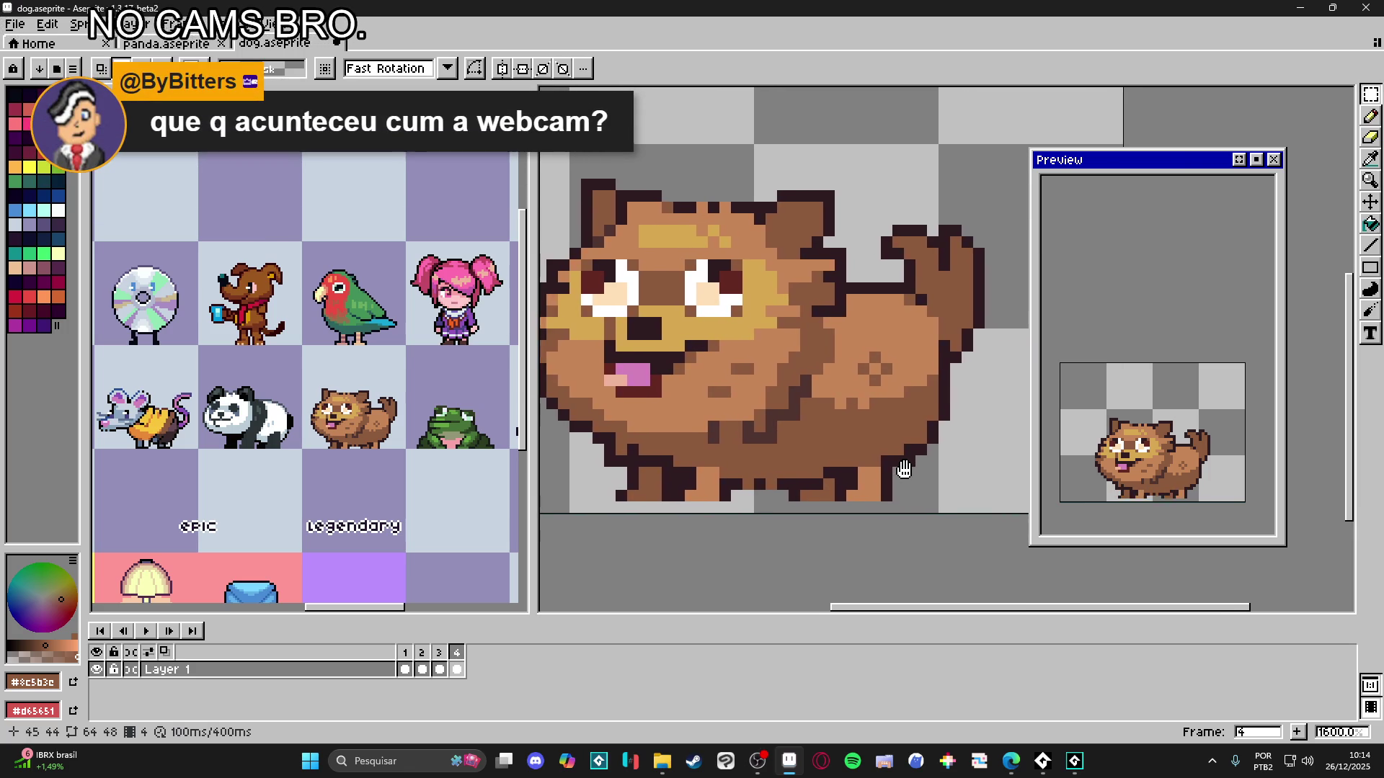
- Reselect the lower leg with a taller box, rotate it 45° and shift it right and down
{"action": "left_click_drag", "start_coordinate": [881, 467], "coordinate": [815, 497]}
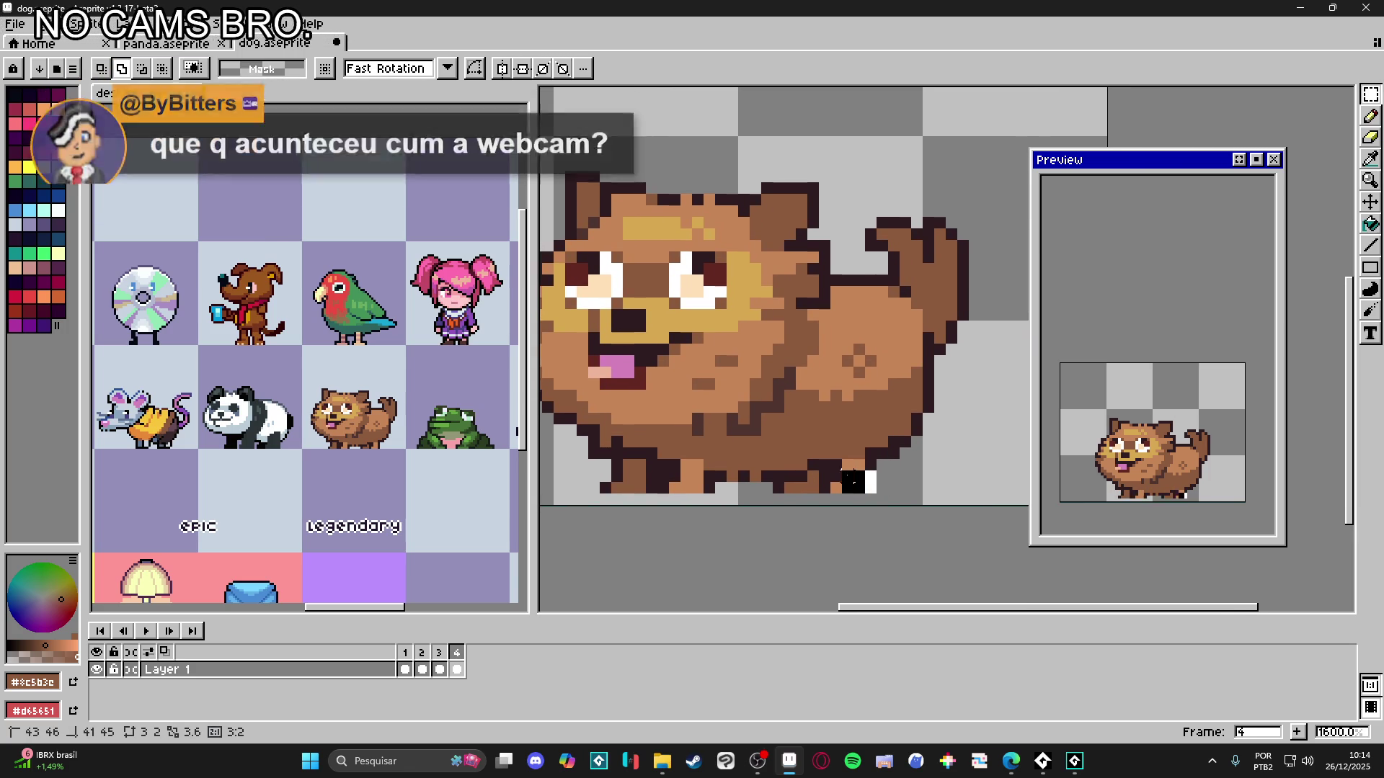
{"action": "scroll", "coordinate": [842, 479], "scroll_direction": "up", "scroll_amount": 2}
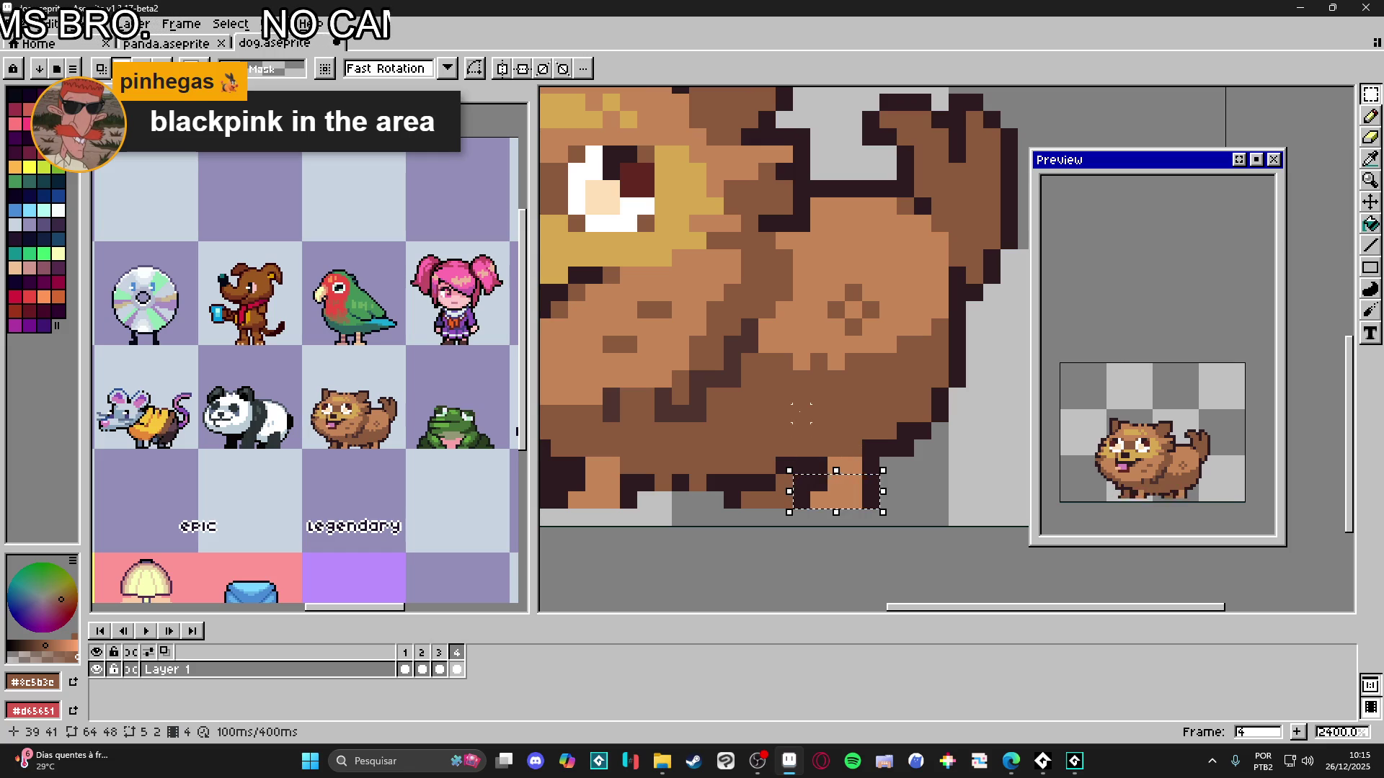
{"action": "mouse_move", "coordinate": [819, 446]}
{"action": "left_mouse_down"}
{"action": "mouse_move", "coordinate": [840, 475]}
{"action": "mouse_move", "coordinate": [871, 484]}
{"action": "mouse_move", "coordinate": [875, 447]}
{"action": "left_mouse_up"}
{"action": "scroll", "coordinate": [876, 447], "scroll_direction": "down", "scroll_amount": 2}
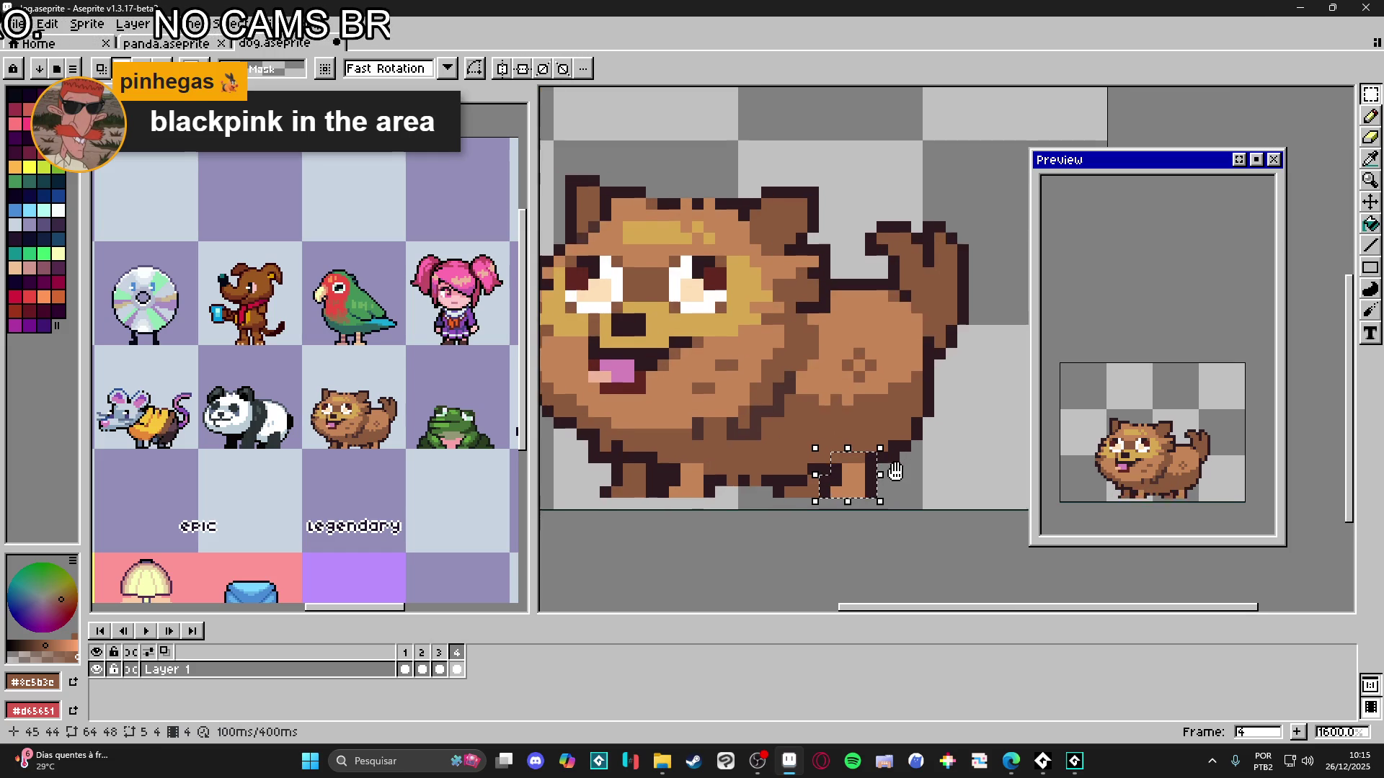
{"action": "left_click_drag", "start_coordinate": [881, 417], "coordinate": [849, 400]}
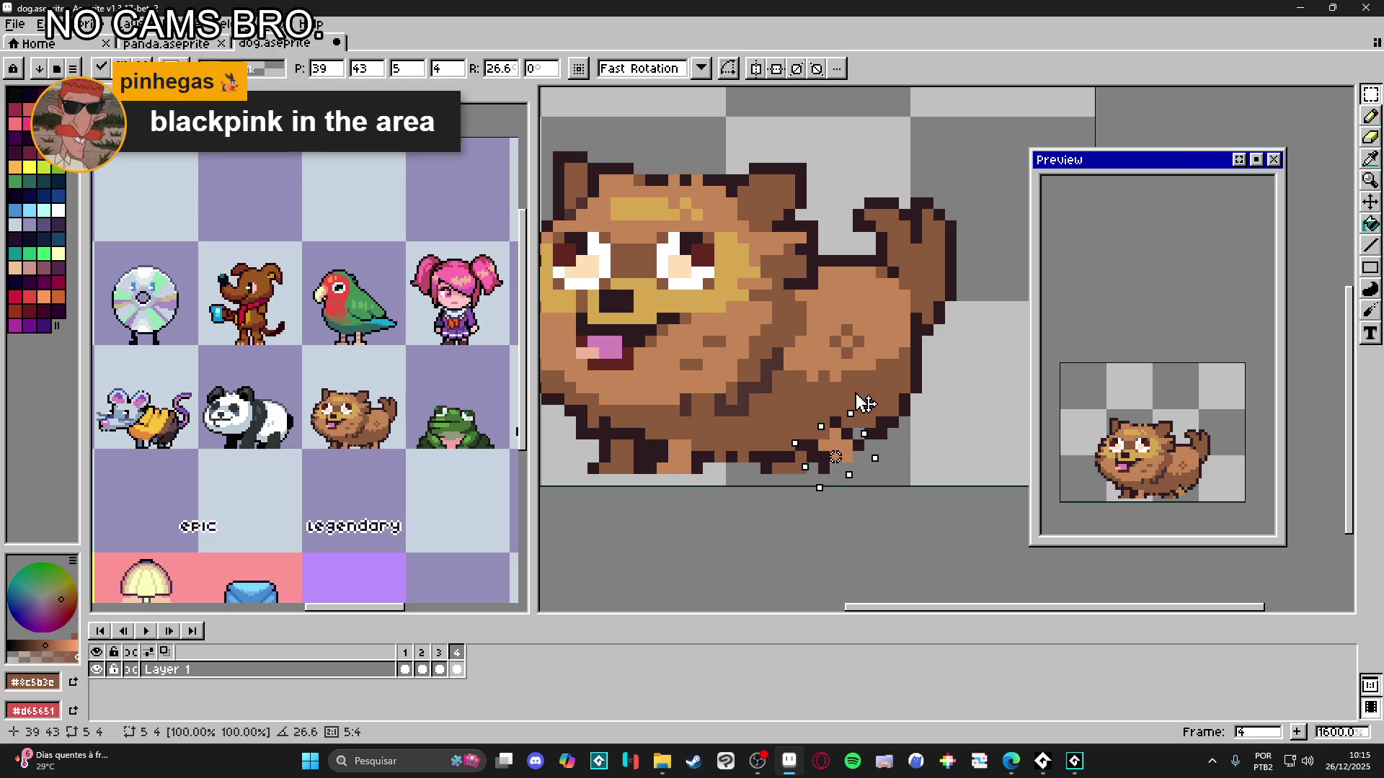
{"action": "left_click_drag", "start_coordinate": [835, 450], "coordinate": [855, 459]}
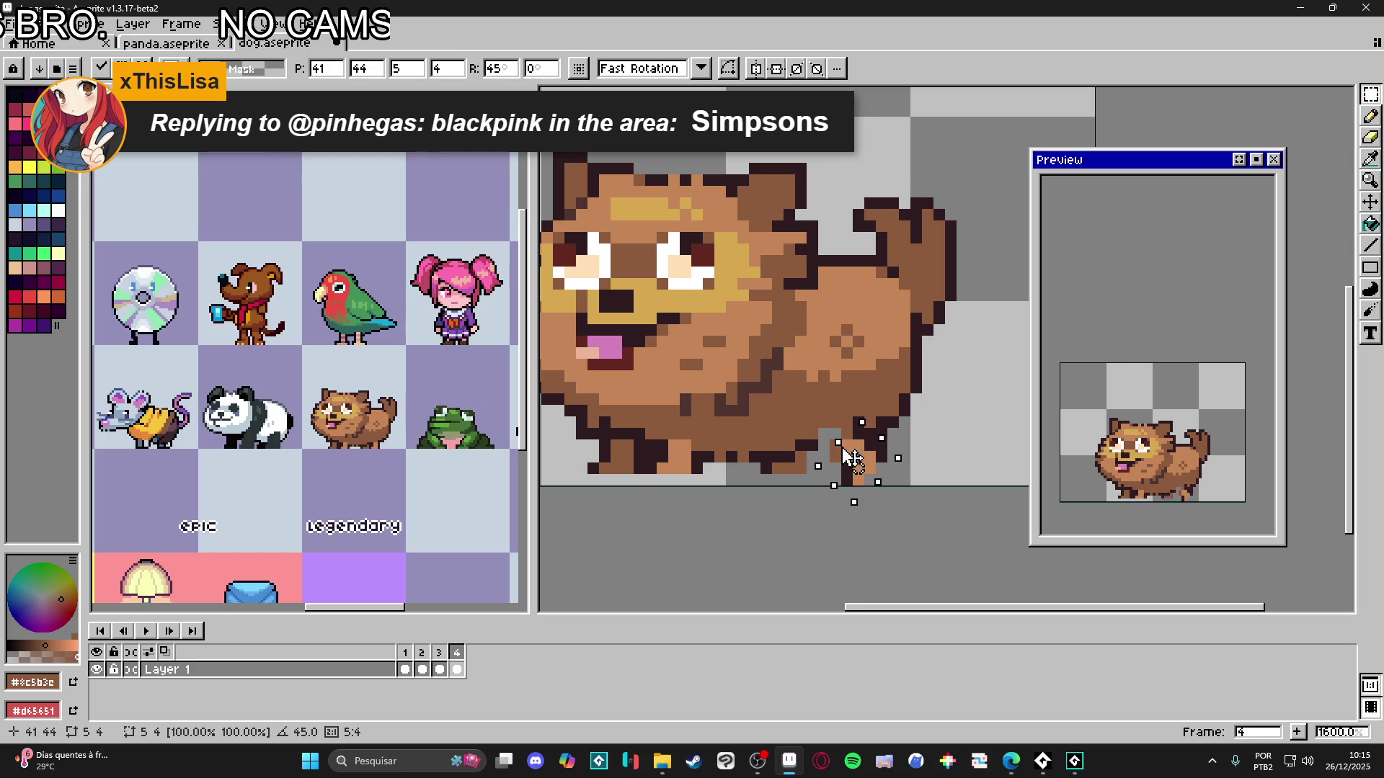
- Commit the rotation, add dark outline pixels on the foot and fill the grey gap with brown
{"action": "key", "text": "b"}
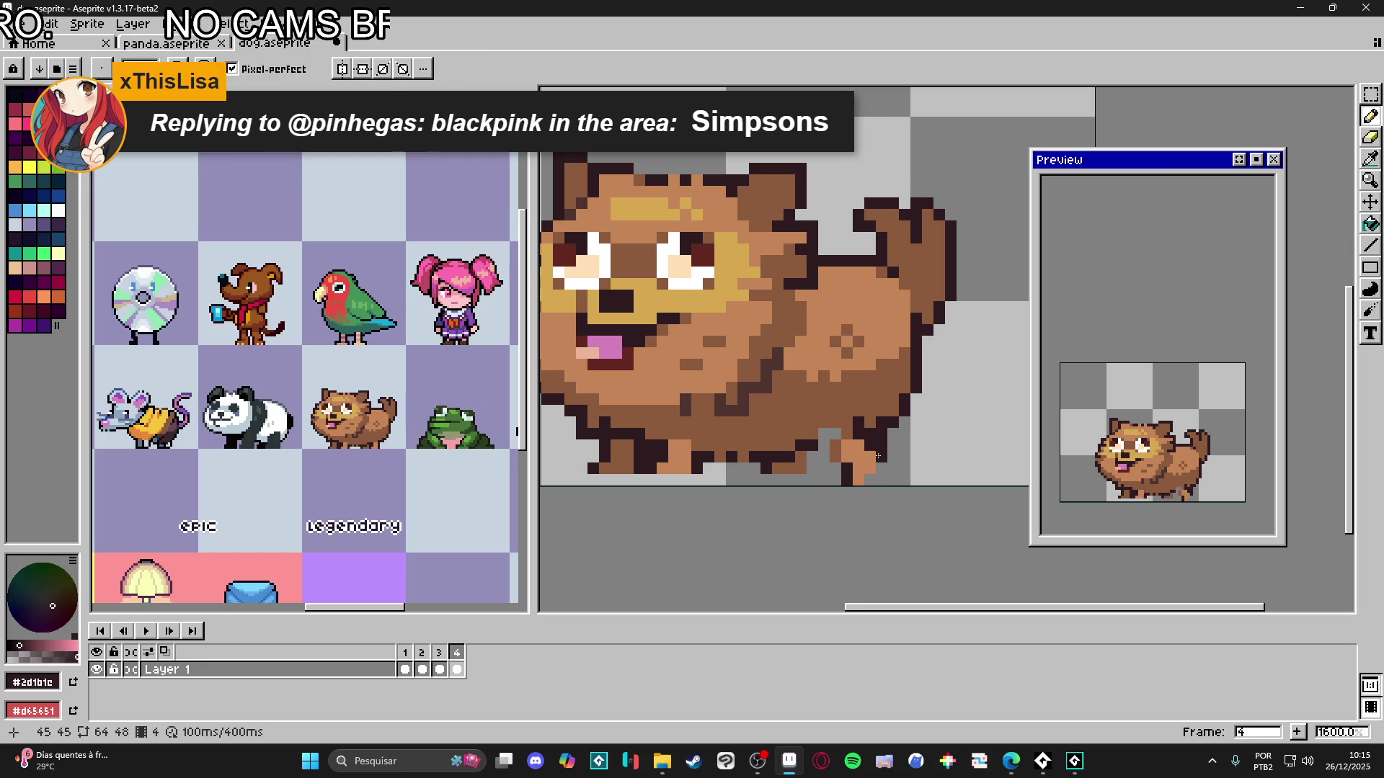
{"action": "left_click", "coordinate": [879, 451], "text": "alt"}
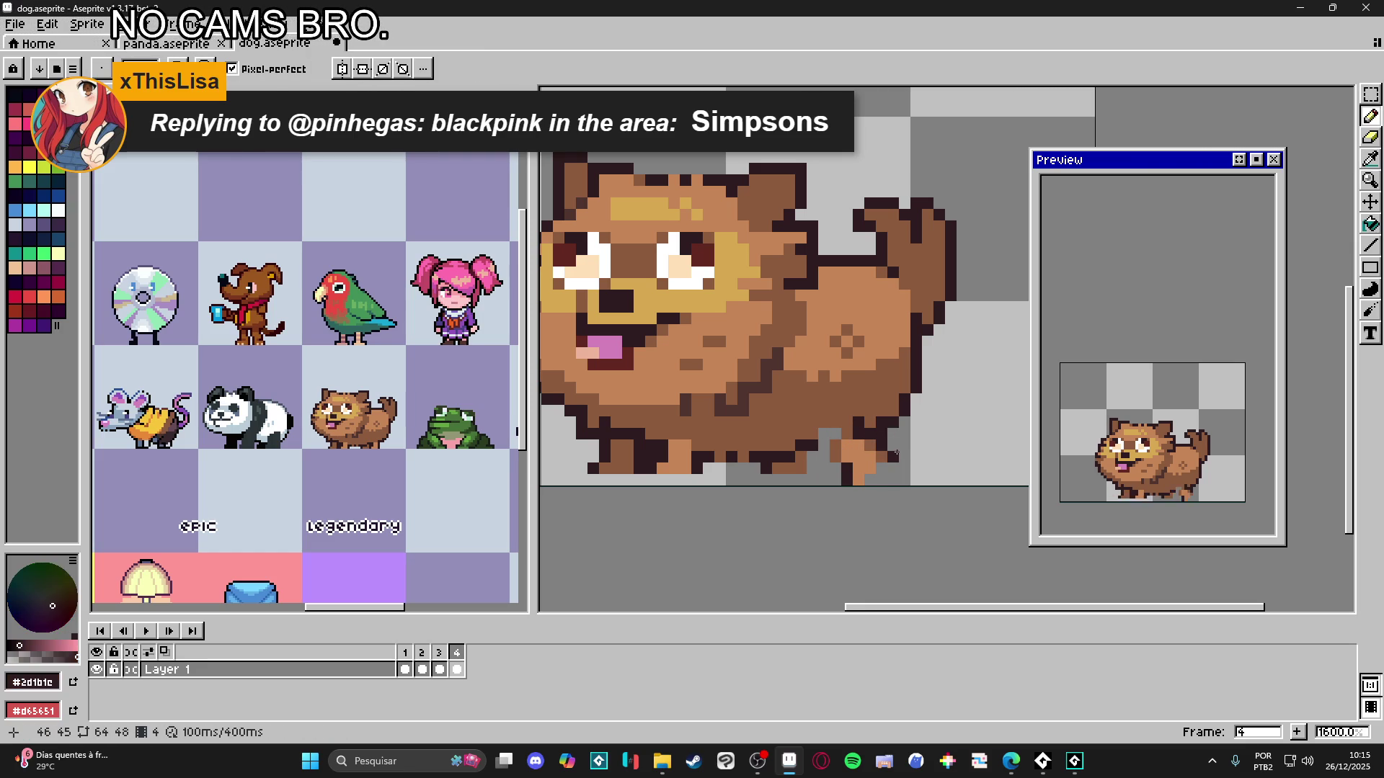
{"action": "left_click", "coordinate": [882, 466]}
{"action": "left_click_drag", "start_coordinate": [851, 461], "coordinate": [865, 467]}
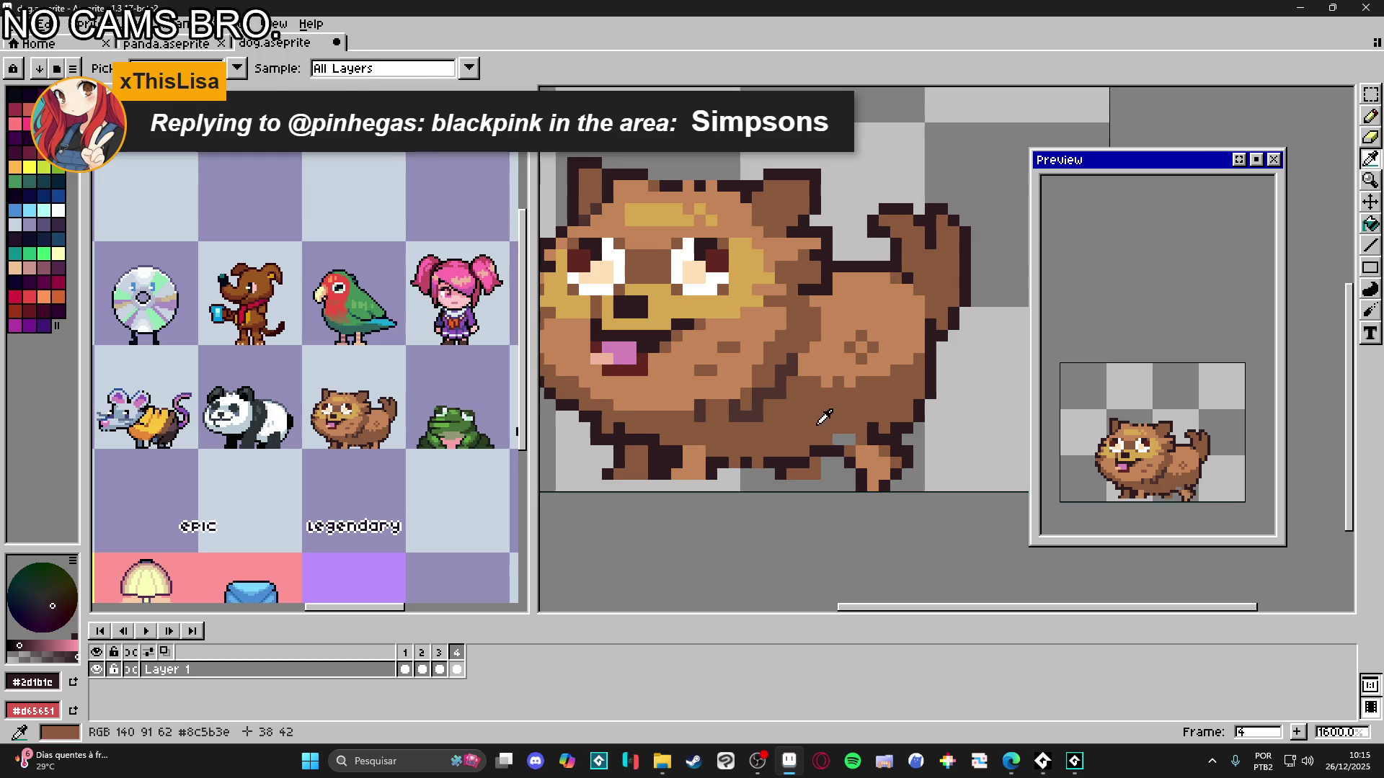
{"action": "left_click", "coordinate": [822, 441], "text": "alt"}
{"action": "left_click", "coordinate": [841, 438]}
{"action": "left_click_drag", "start_coordinate": [808, 444], "coordinate": [816, 447]}
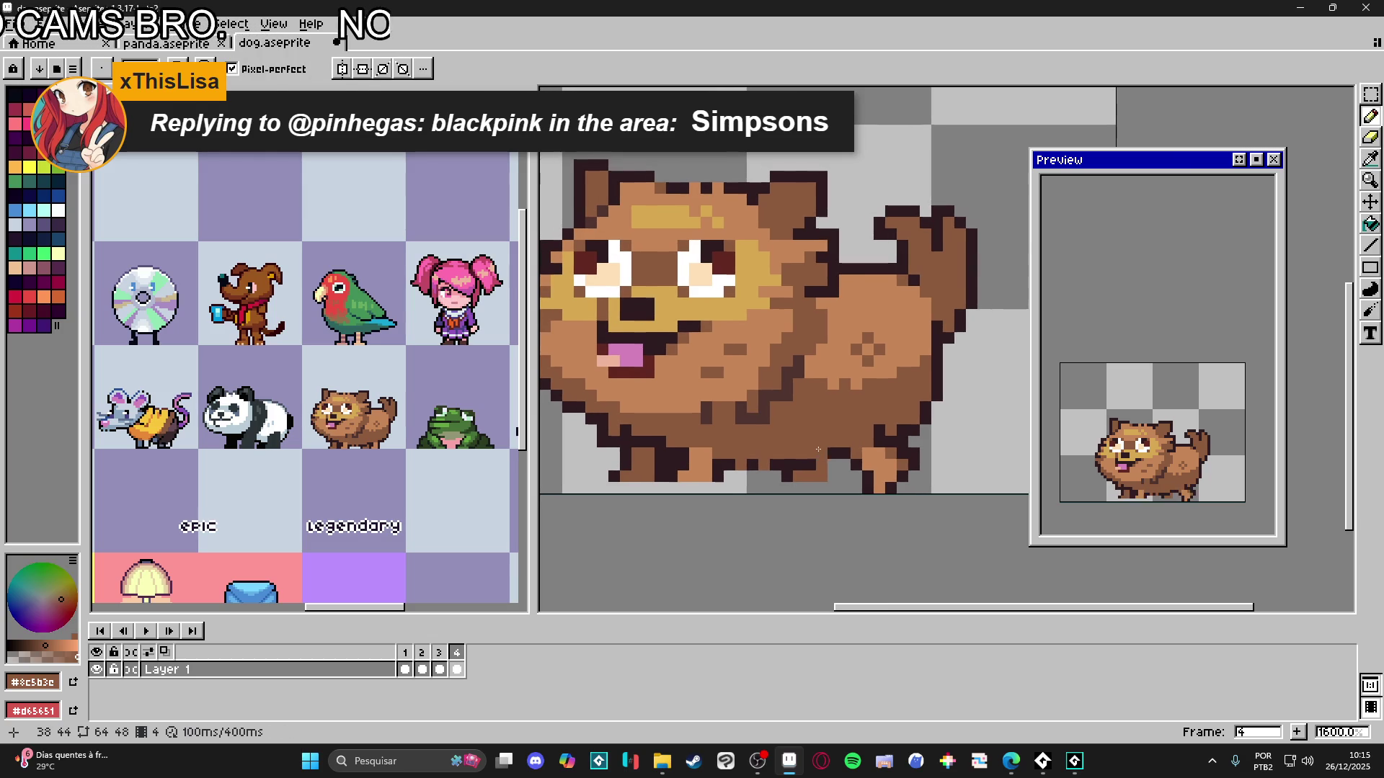
- Paint brown pixels along the leg and foot bottom, resampling outline and fur colours
{"action": "key", "text": "e"}
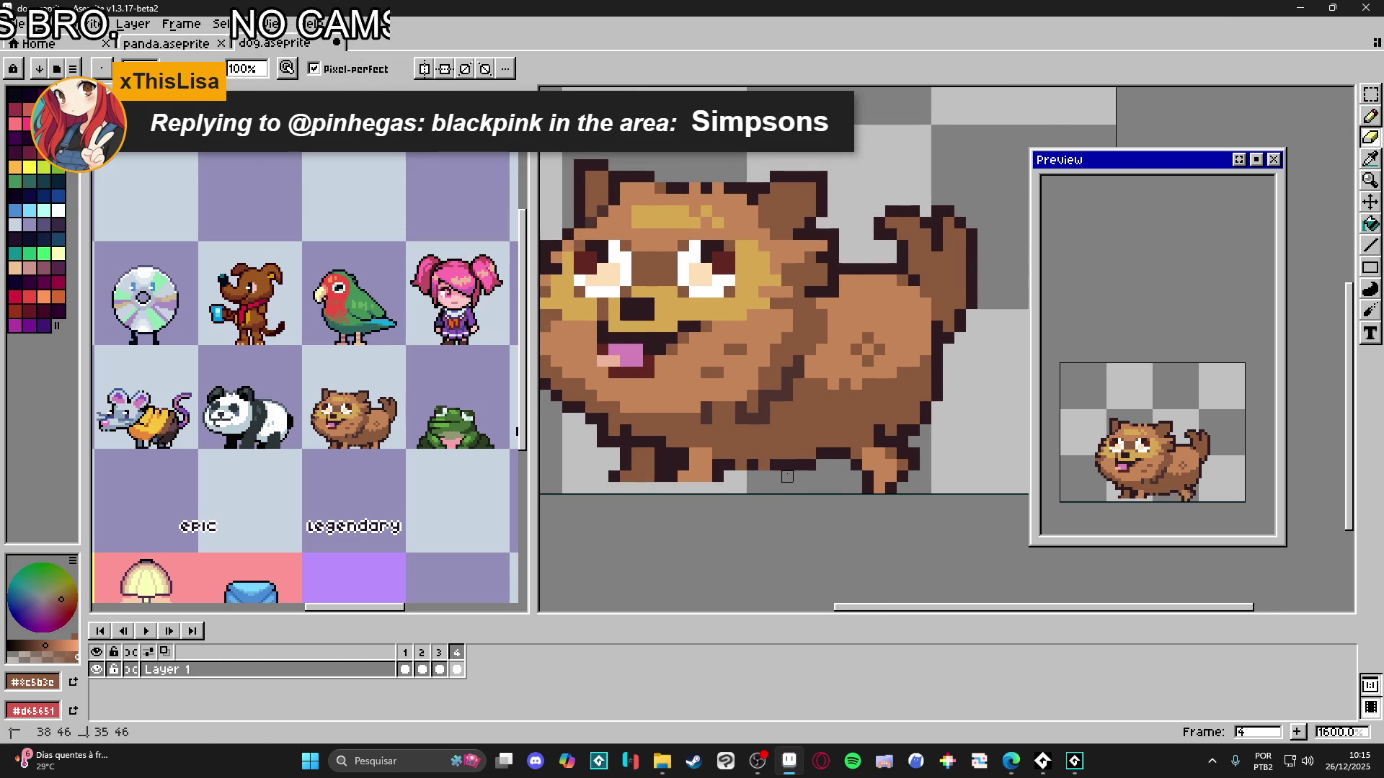
{"action": "left_click_drag", "start_coordinate": [750, 473], "coordinate": [723, 473]}
{"action": "key", "text": "b"}
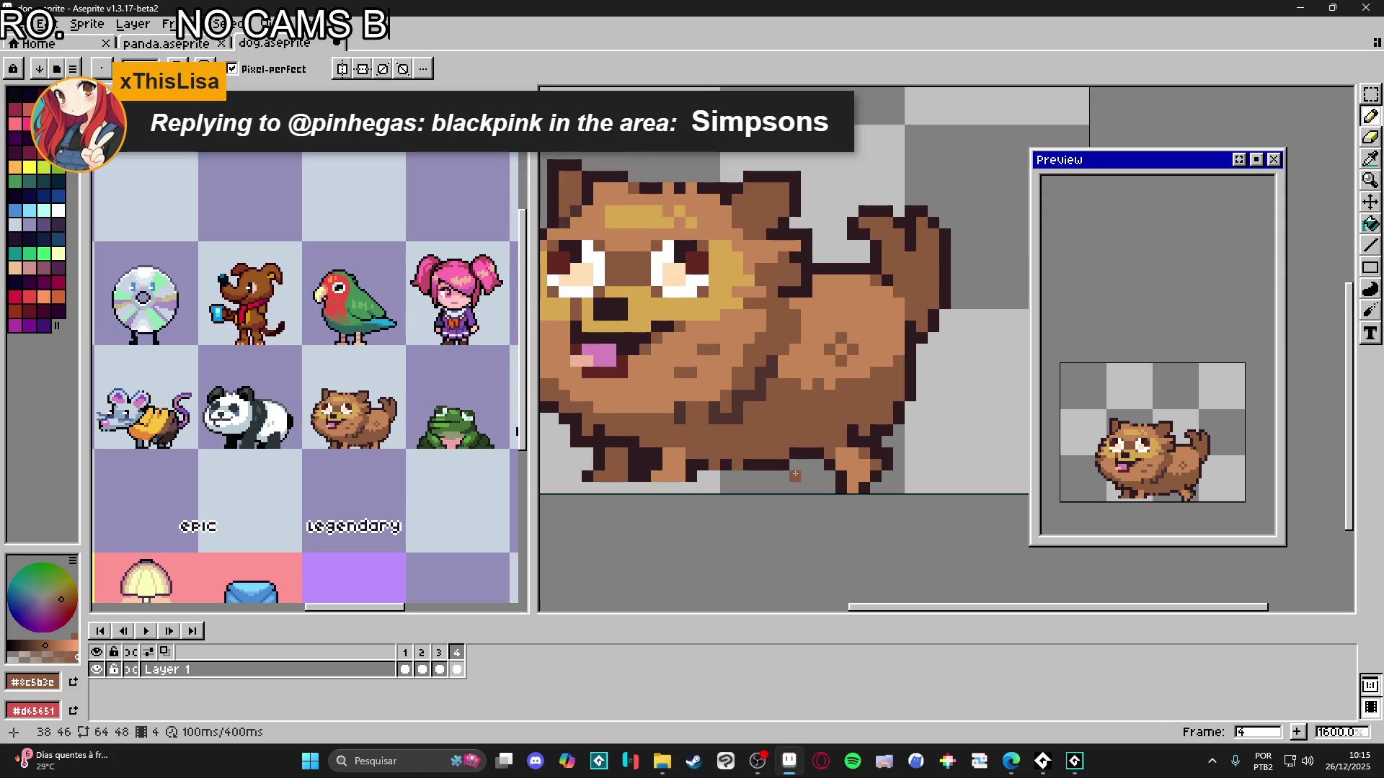
{"action": "left_click_drag", "start_coordinate": [787, 465], "coordinate": [799, 461]}
{"action": "left_click", "coordinate": [786, 483]}
{"action": "left_click", "coordinate": [796, 484]}
{"action": "left_click", "coordinate": [785, 484]}
{"action": "left_click", "coordinate": [840, 441], "text": "alt"}
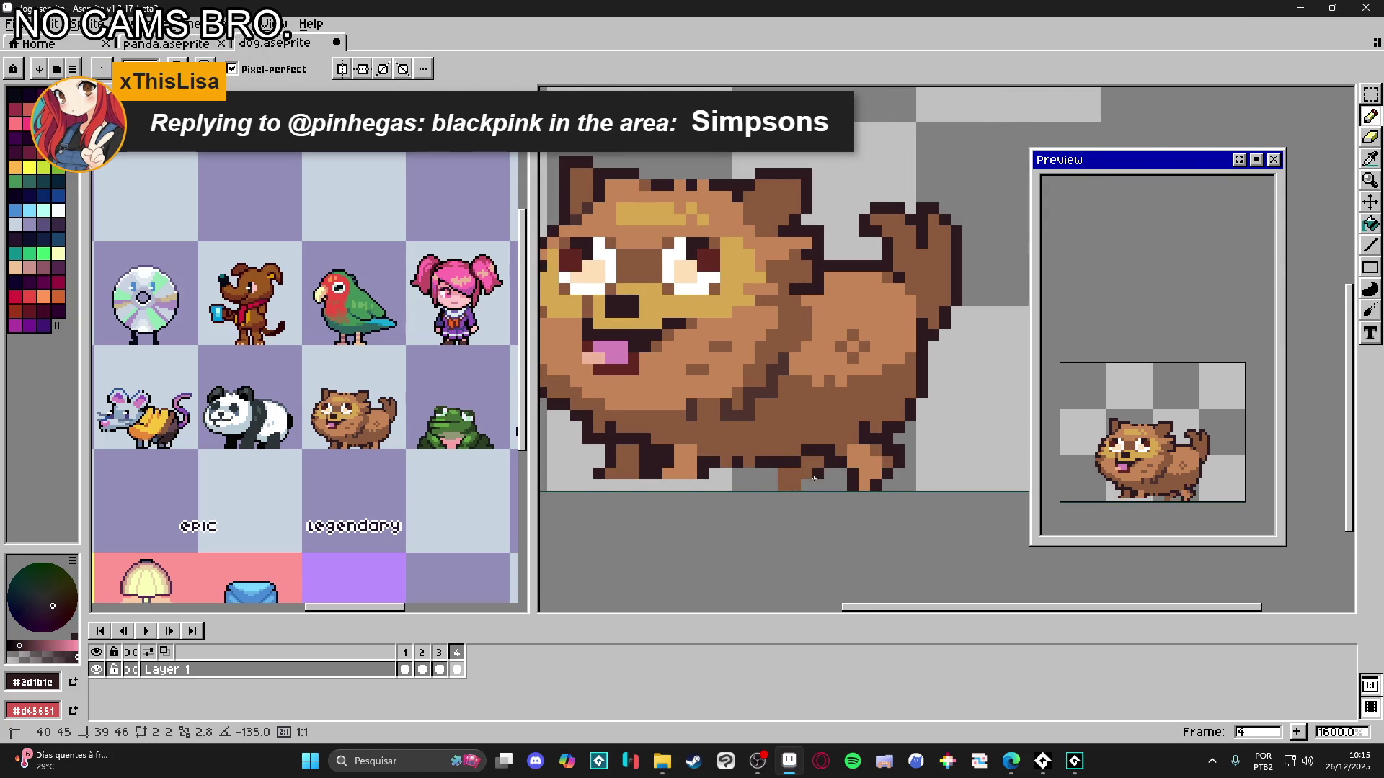
{"action": "left_click", "coordinate": [778, 472], "text": "alt"}
{"action": "left_click", "coordinate": [755, 472], "text": "alt"}
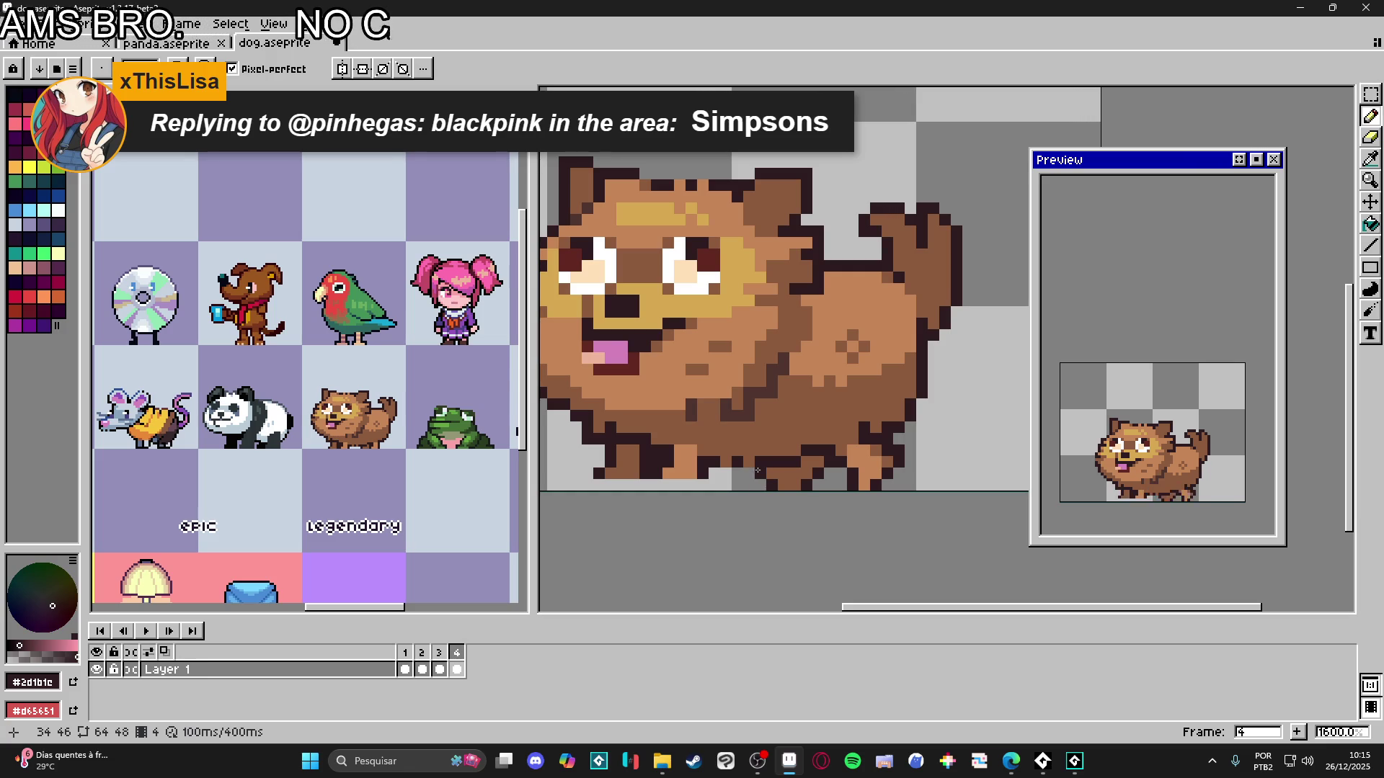
{"action": "scroll", "coordinate": [745, 470], "scroll_direction": "left", "scroll_amount": 5}
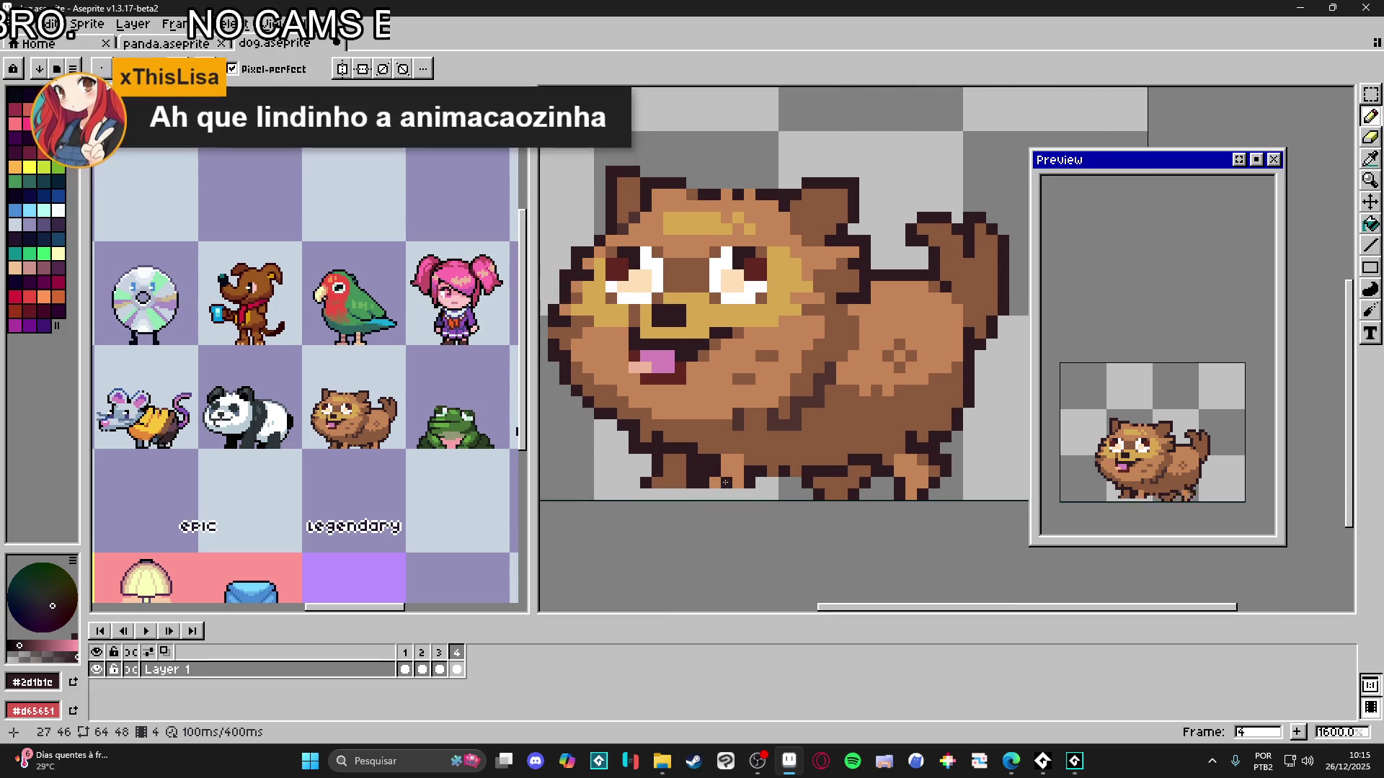
{"action": "mouse_move", "coordinate": [741, 468]}
{"action": "left_mouse_down"}
{"action": "mouse_move", "coordinate": [816, 514]}
{"action": "mouse_move", "coordinate": [763, 493]}
{"action": "left_mouse_up"}
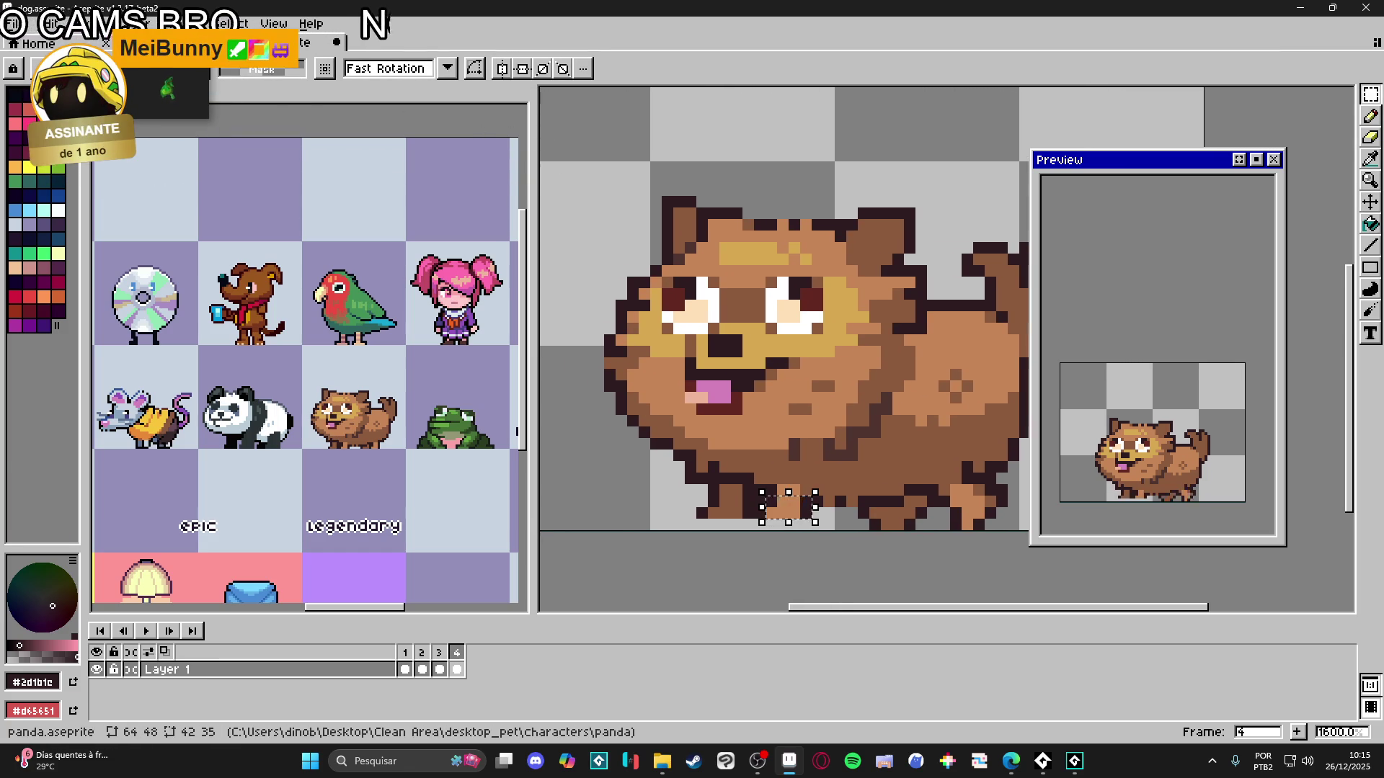
{"action": "left_click", "coordinate": [166, 43]}
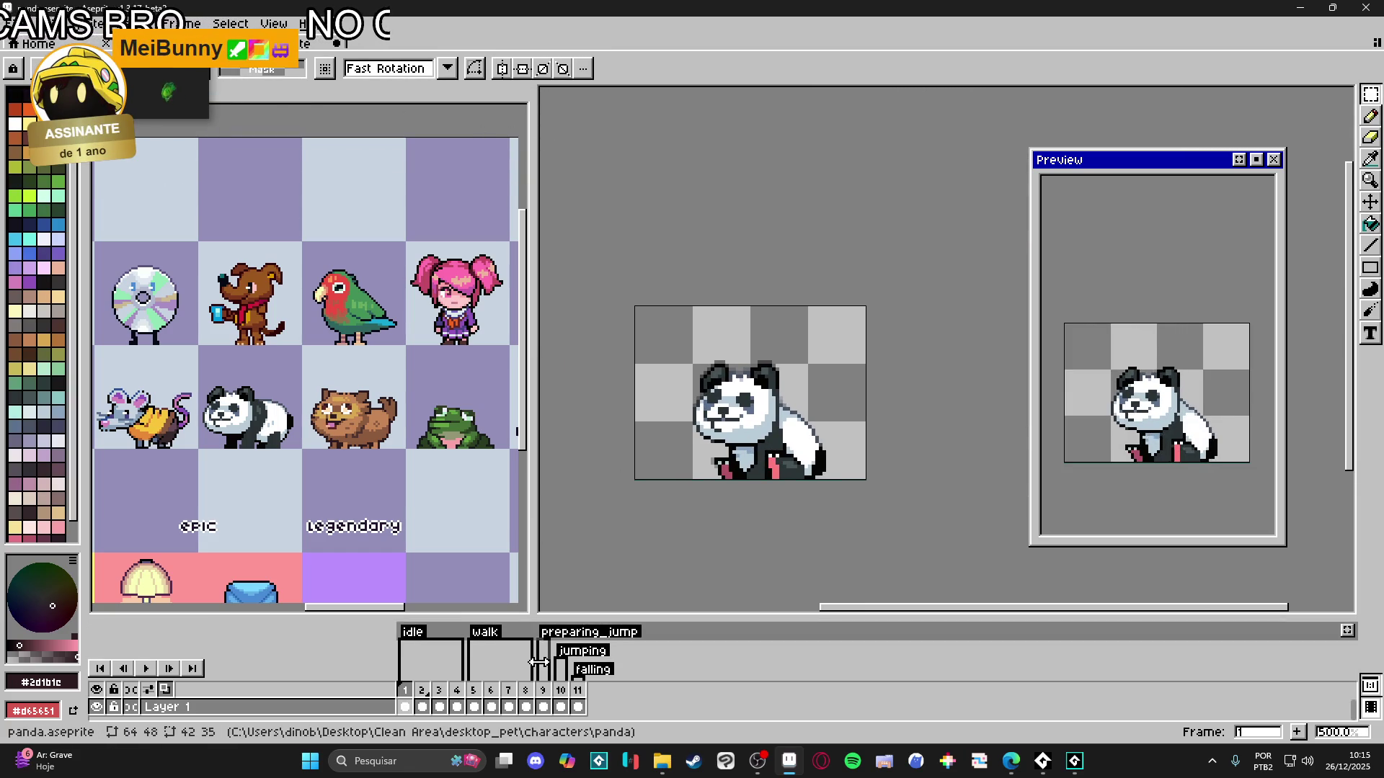
{"action": "left_click", "coordinate": [479, 694]}
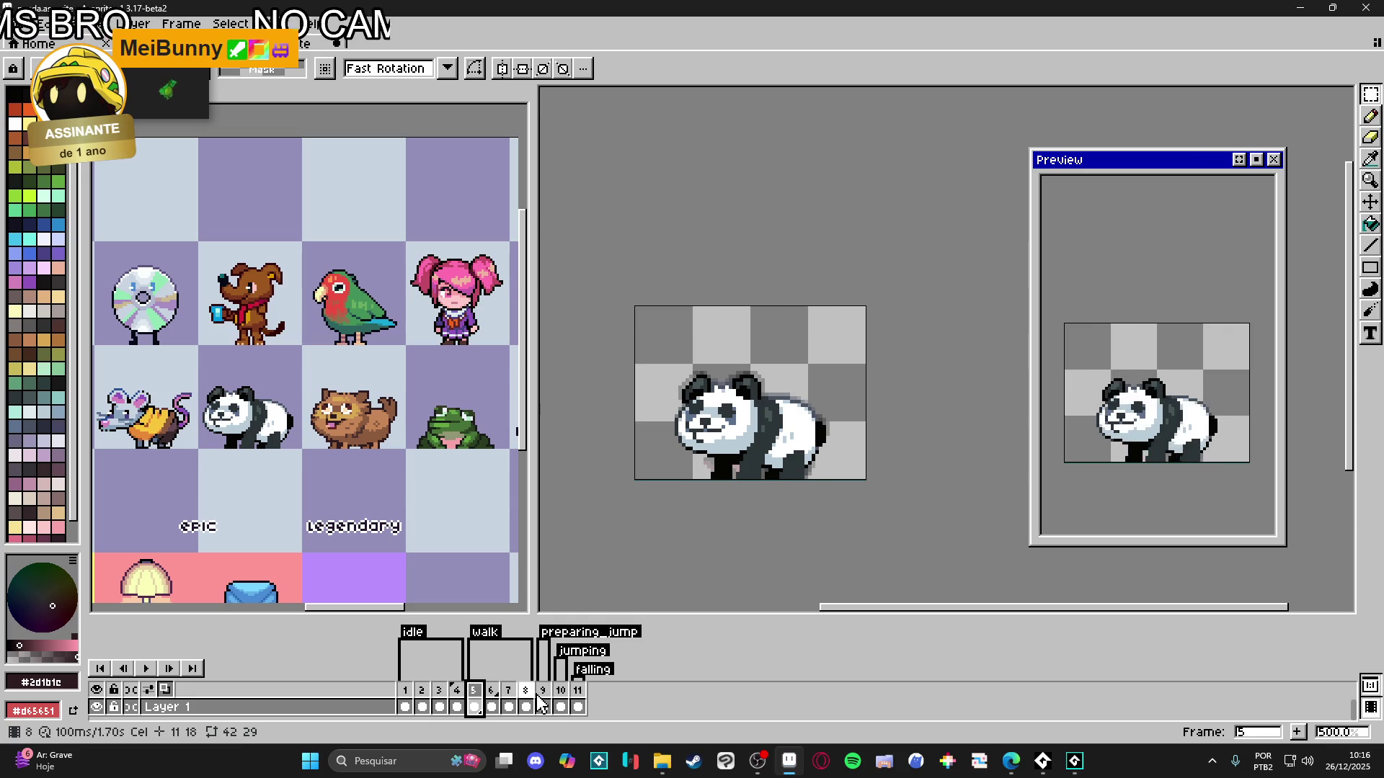
{"action": "key", "text": "Home"}
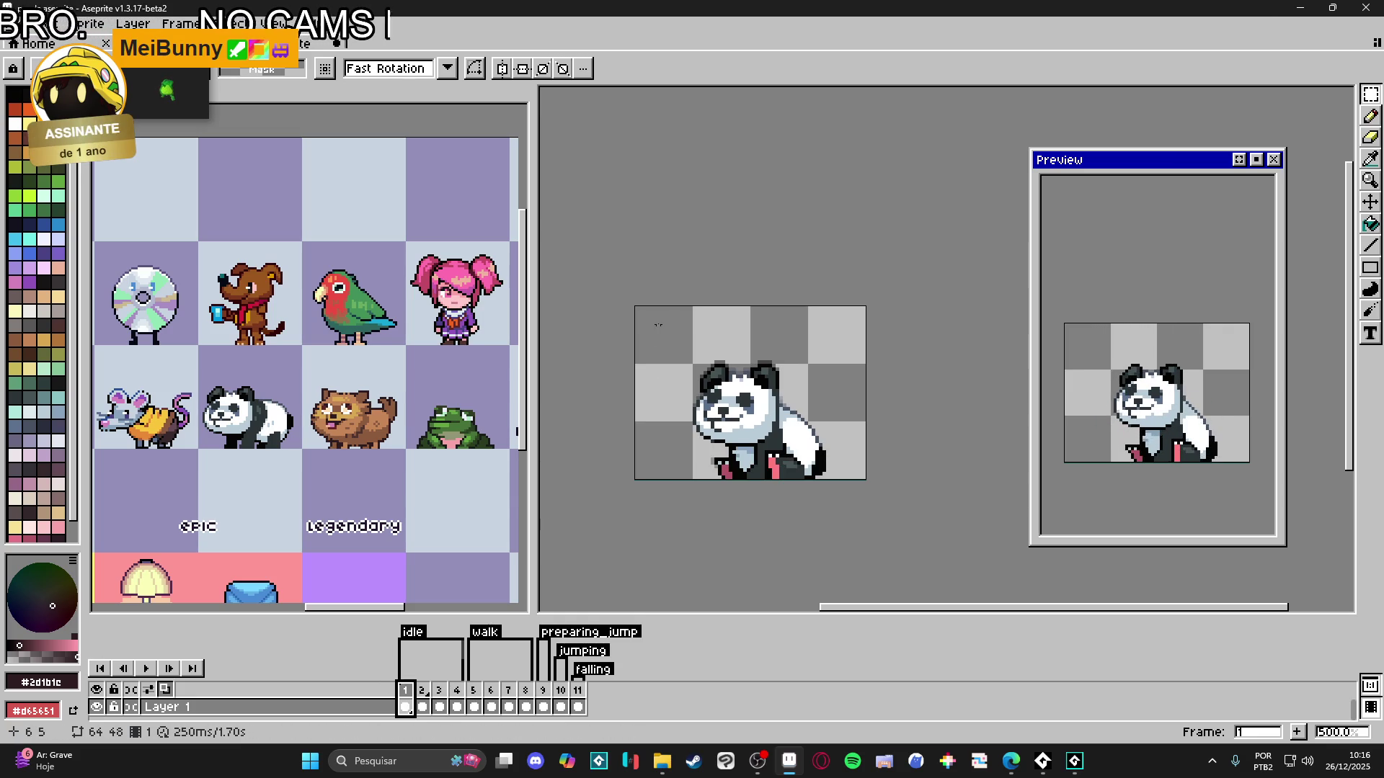
{"action": "left_click", "coordinate": [165, 43]}
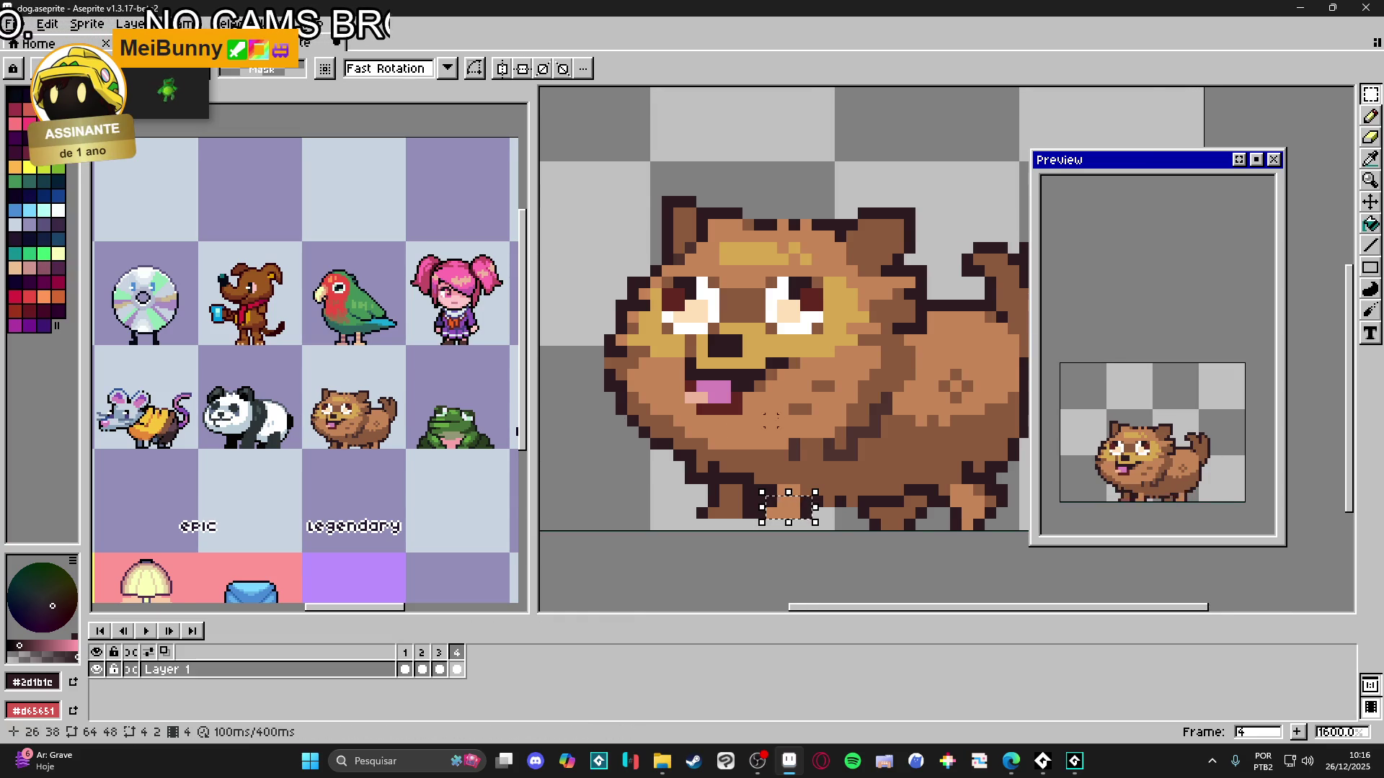
- Rotate the selected front foot about -26.6°, nudge it one pixel left and down, and commit
{"action": "left_click_drag", "start_coordinate": [770, 420], "coordinate": [749, 432]}
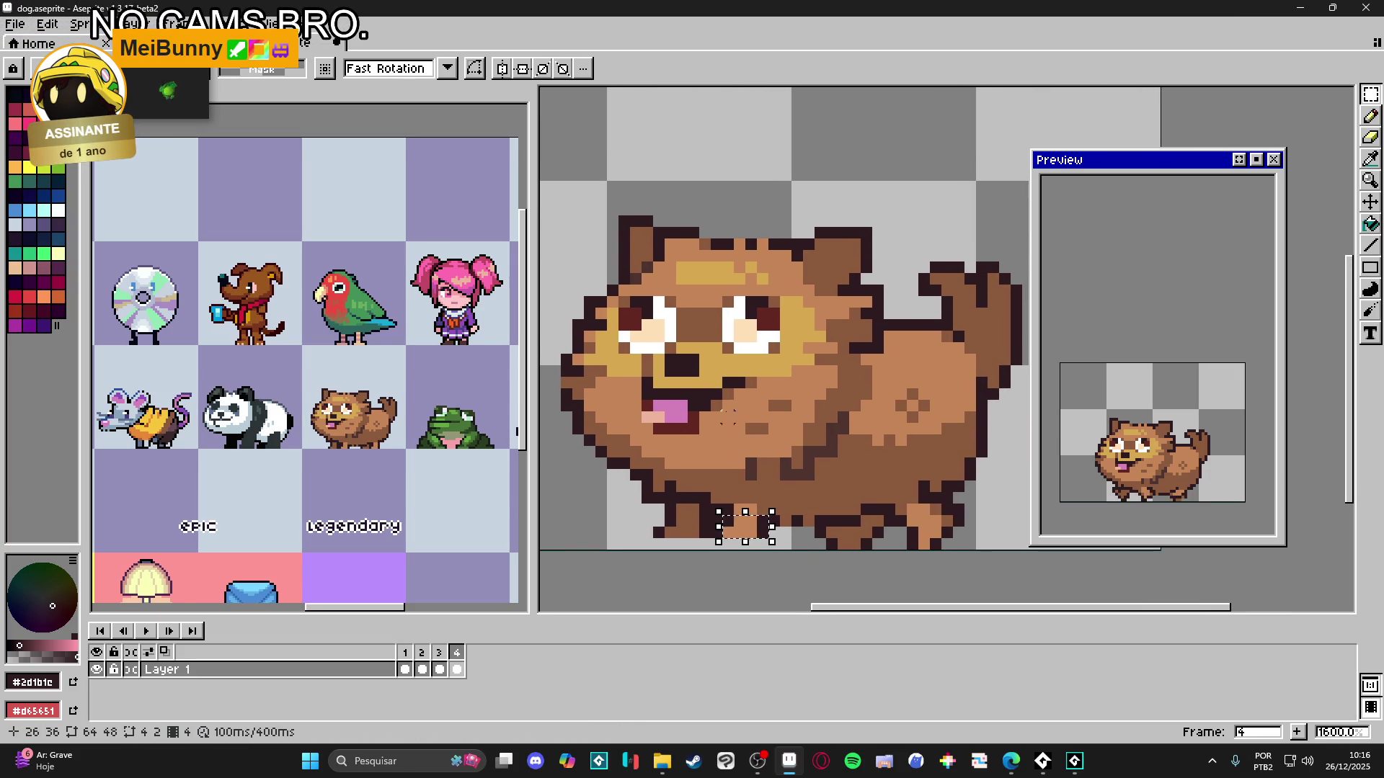
{"action": "scroll", "coordinate": [733, 520], "scroll_direction": "up", "scroll_amount": 5}
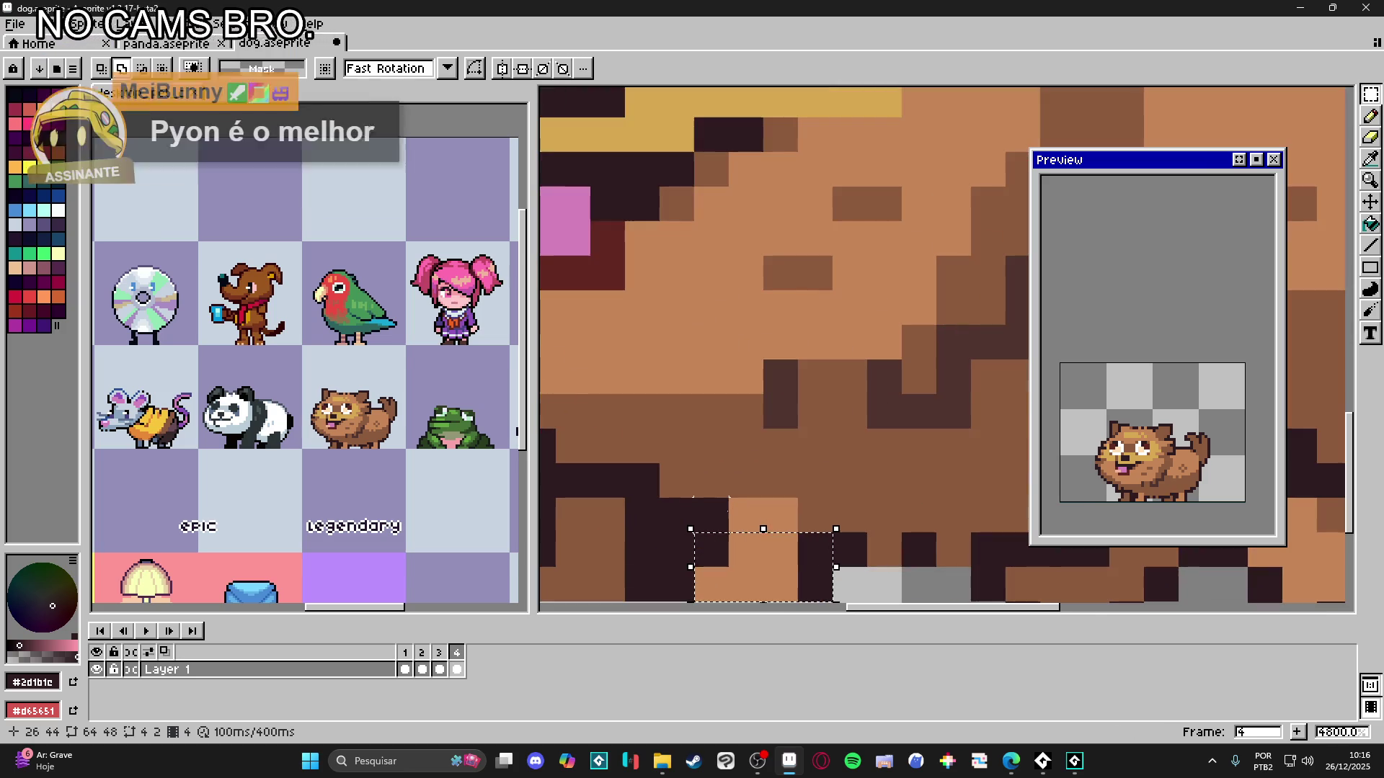
{"action": "scroll", "coordinate": [794, 519], "scroll_direction": "down", "scroll_amount": 5}
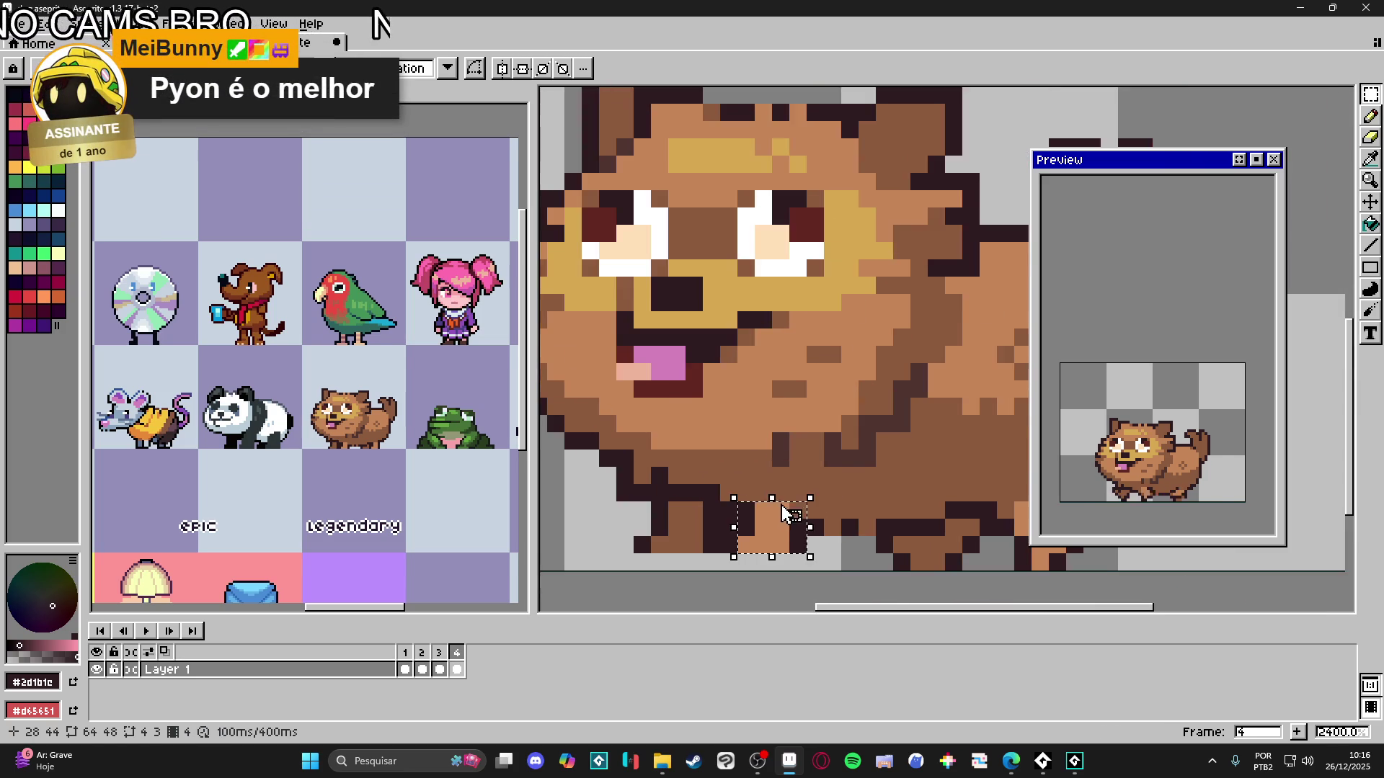
{"action": "scroll", "coordinate": [755, 490], "scroll_direction": "up", "scroll_amount": 1}
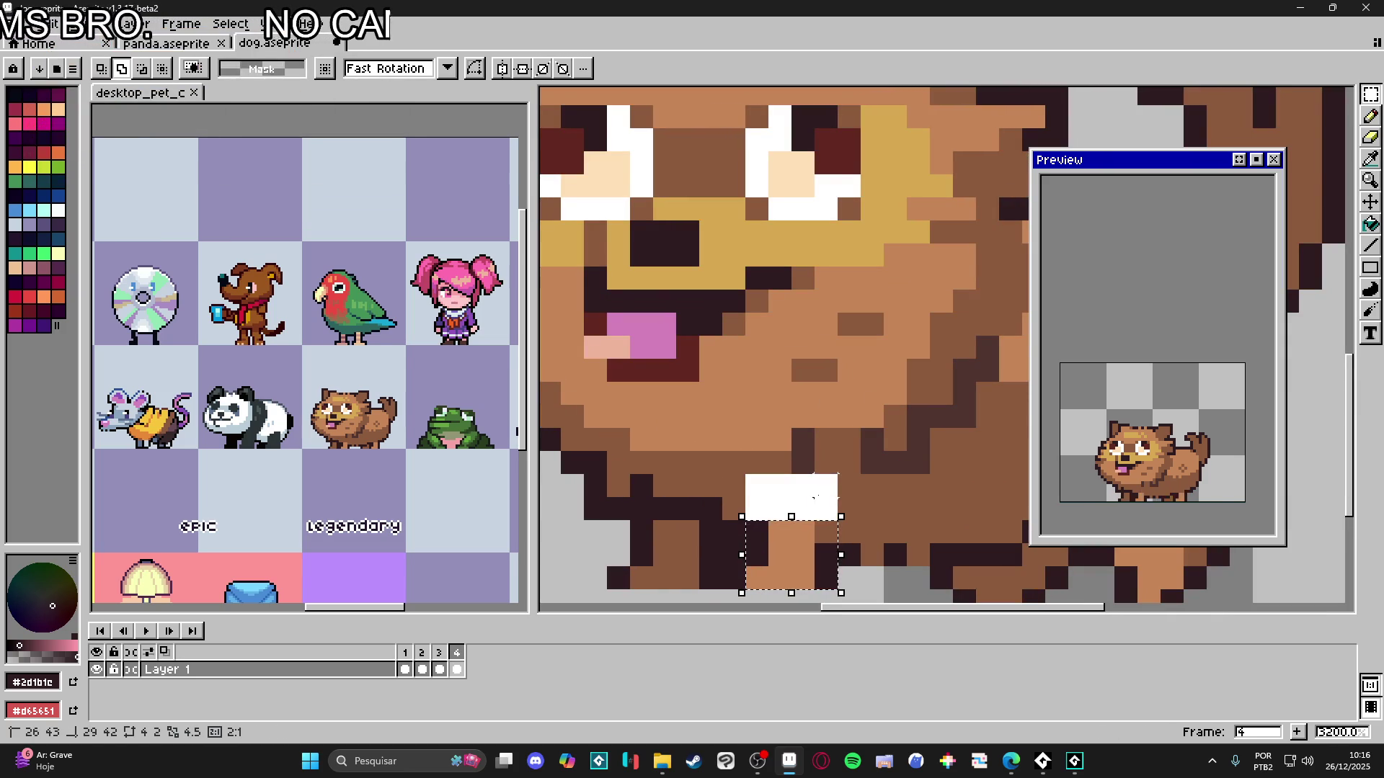
{"action": "scroll", "coordinate": [828, 496], "scroll_direction": "down", "scroll_amount": 1}
{"action": "scroll", "coordinate": [823, 490], "scroll_direction": "up", "scroll_amount": 1}
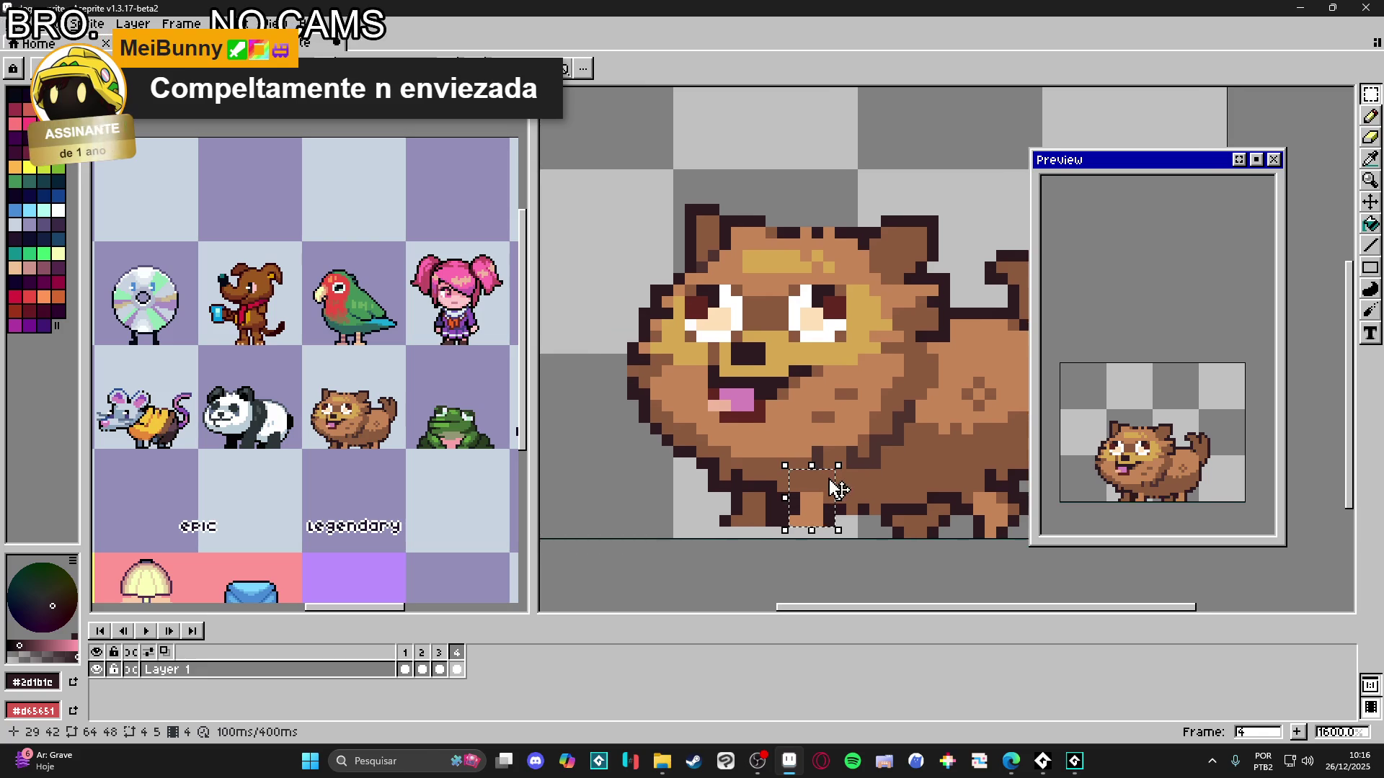
{"action": "scroll", "coordinate": [843, 472], "scroll_direction": "down", "scroll_amount": 1}
{"action": "mouse_move", "coordinate": [863, 461]}
{"action": "left_mouse_down"}
{"action": "mouse_move", "coordinate": [882, 499]}
{"action": "mouse_move", "coordinate": [886, 488]}
{"action": "left_mouse_up"}
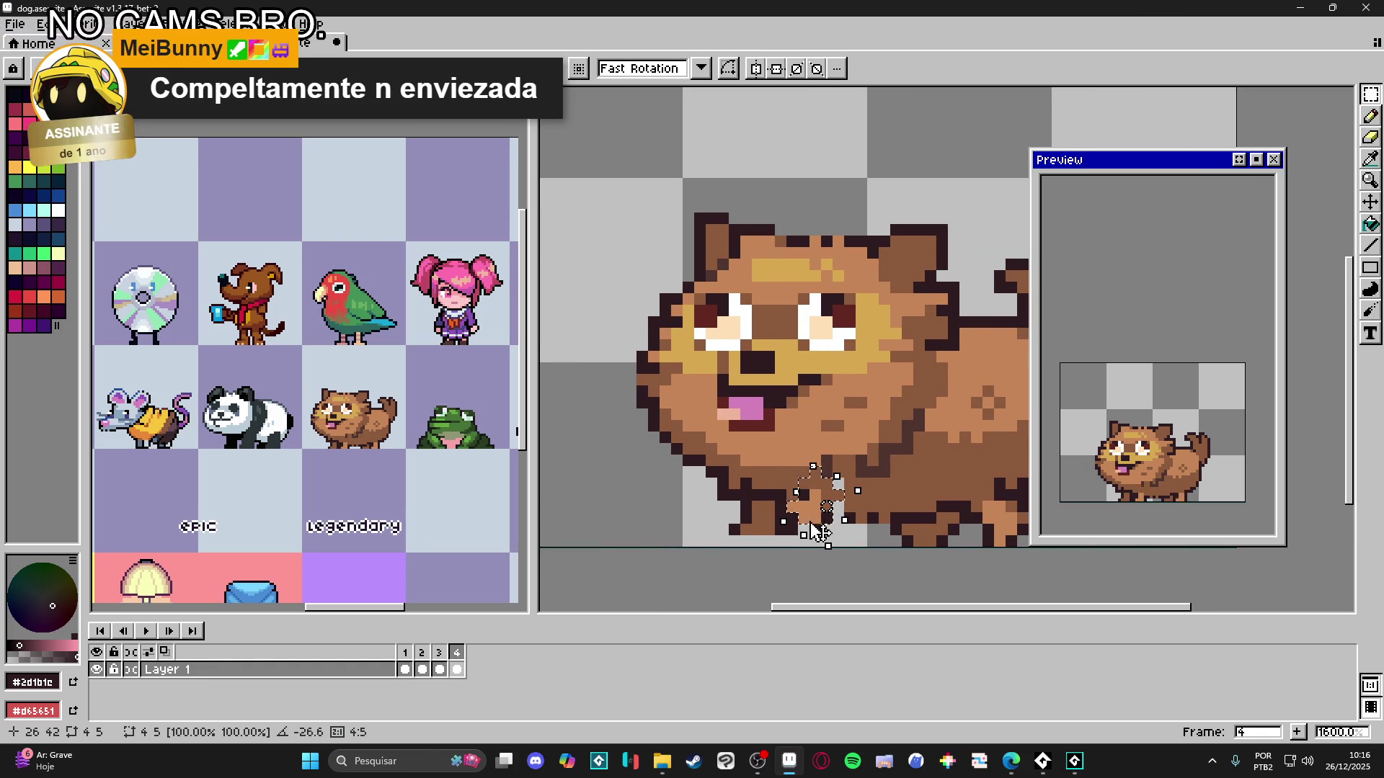
{"action": "key", "text": "Left"}
{"action": "key", "text": "Down"}
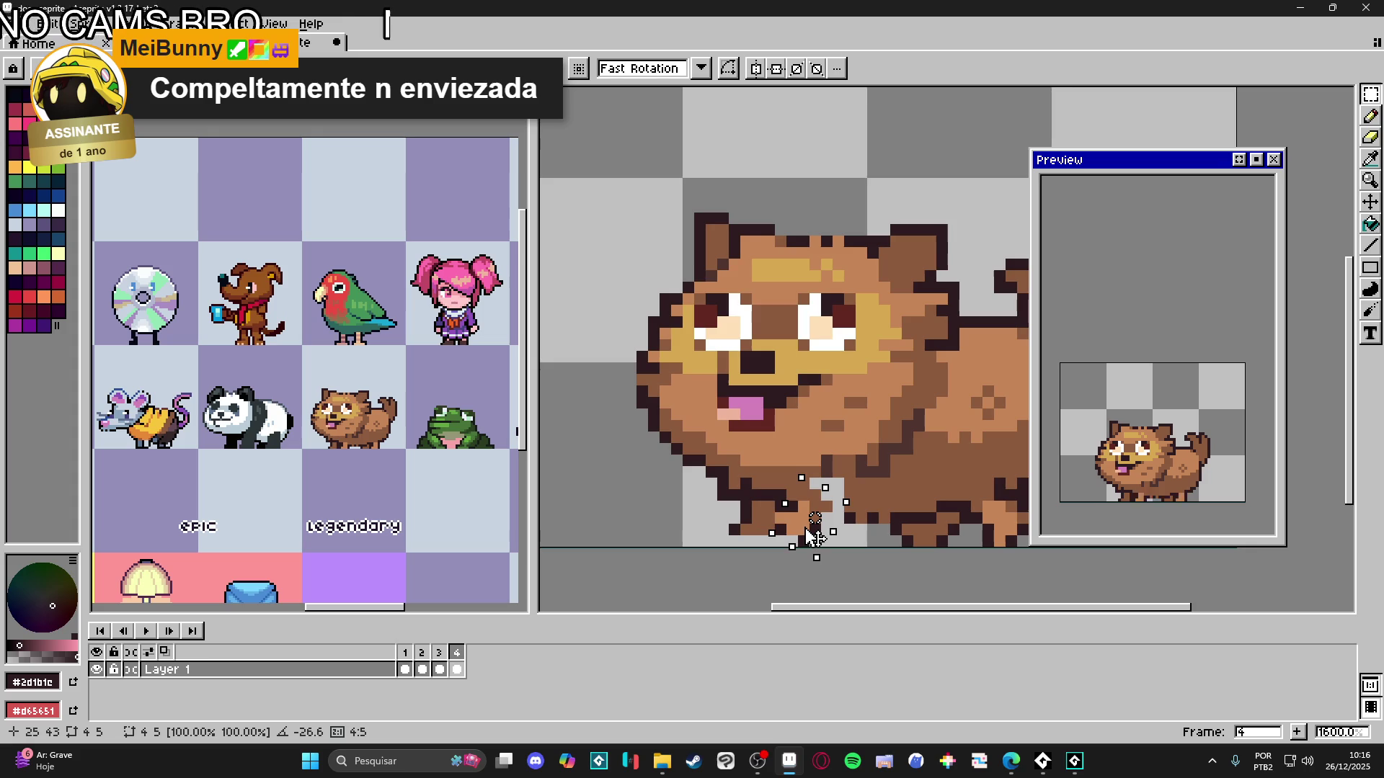
{"action": "left_click_drag", "start_coordinate": [814, 536], "coordinate": [762, 552]}
- Fill the light gap between the legs with brown #8c5b3c
{"action": "key", "text": "b"}
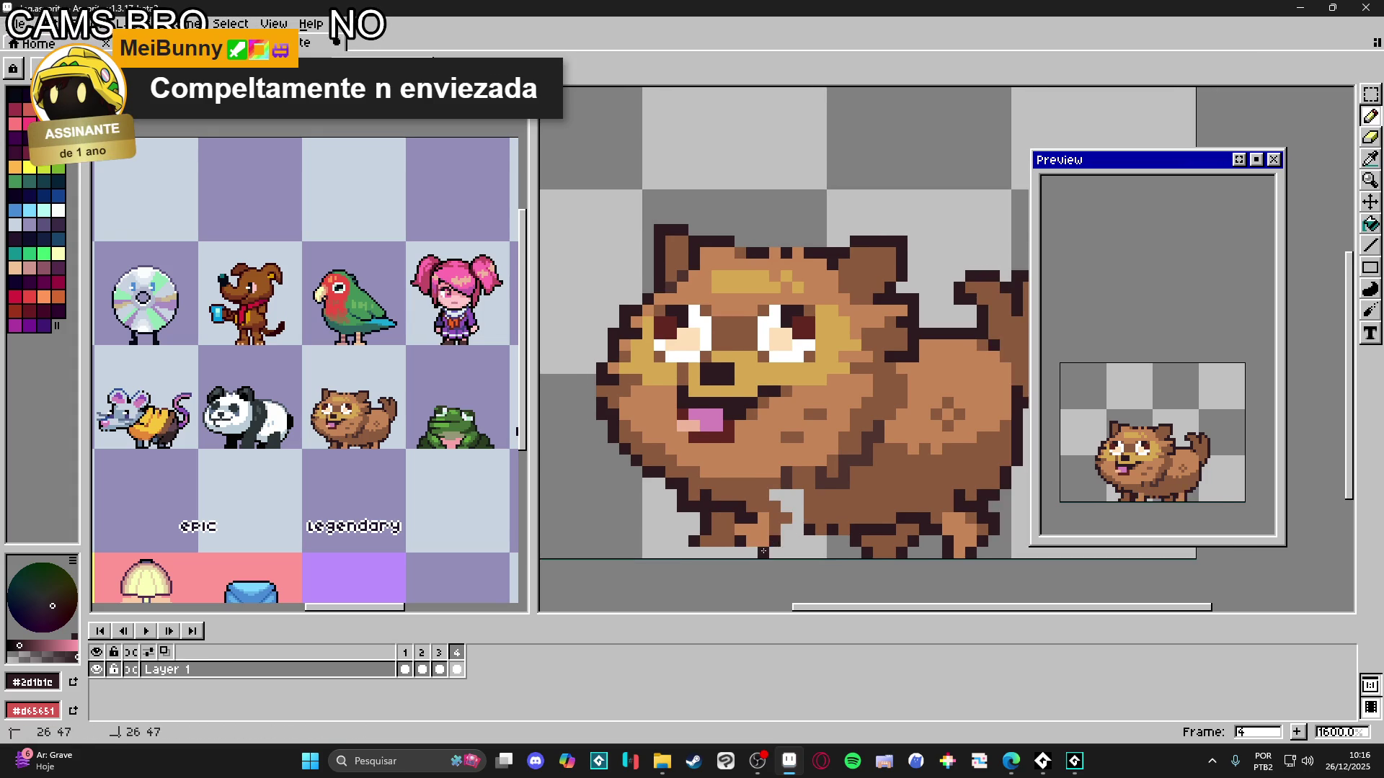
{"action": "left_click", "coordinate": [792, 515], "text": "alt"}
{"action": "left_click_drag", "start_coordinate": [796, 516], "coordinate": [798, 502]}
{"action": "left_click", "coordinate": [775, 495]}
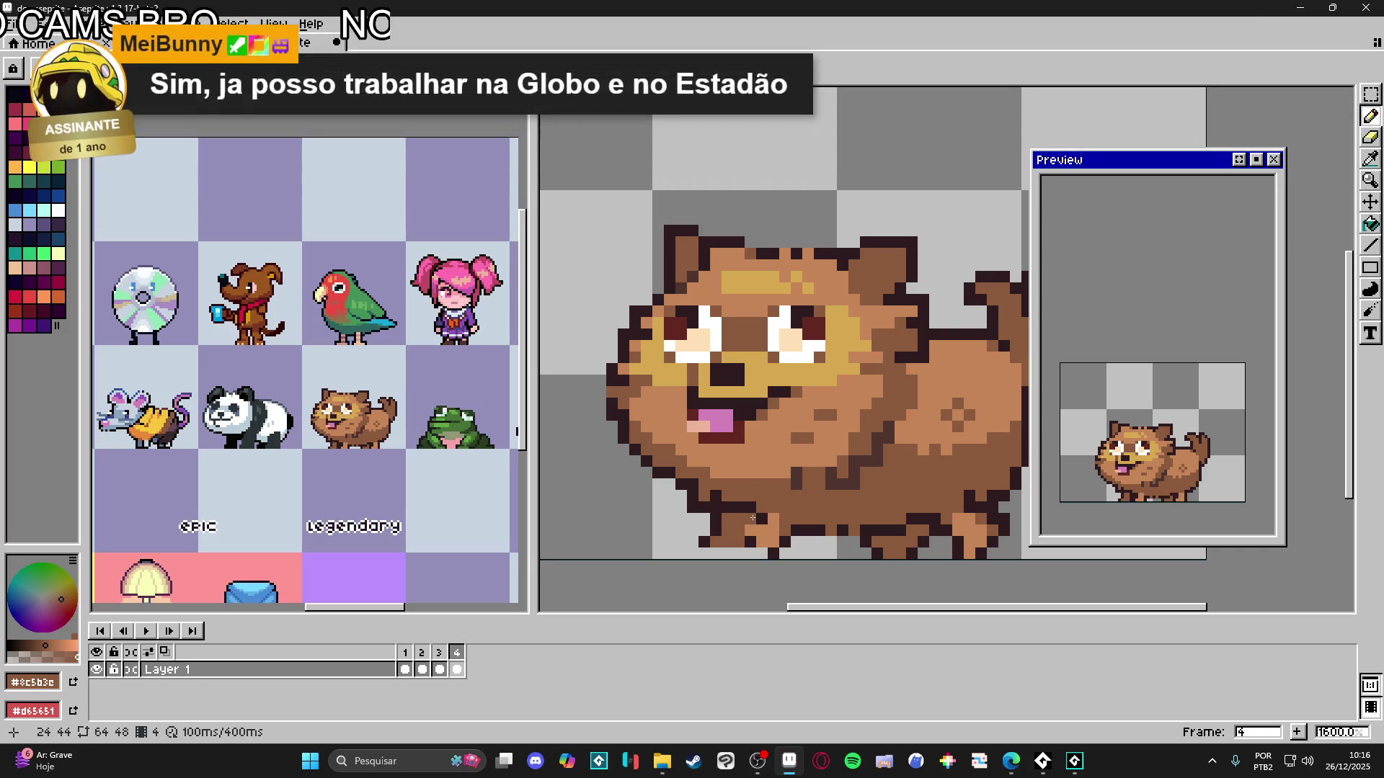
- Add a dark outline pixel, erase a stray one, and paint brown pixels on the hind leg
{"action": "left_click", "coordinate": [742, 521], "text": "alt"}
{"action": "left_click", "coordinate": [761, 554]}
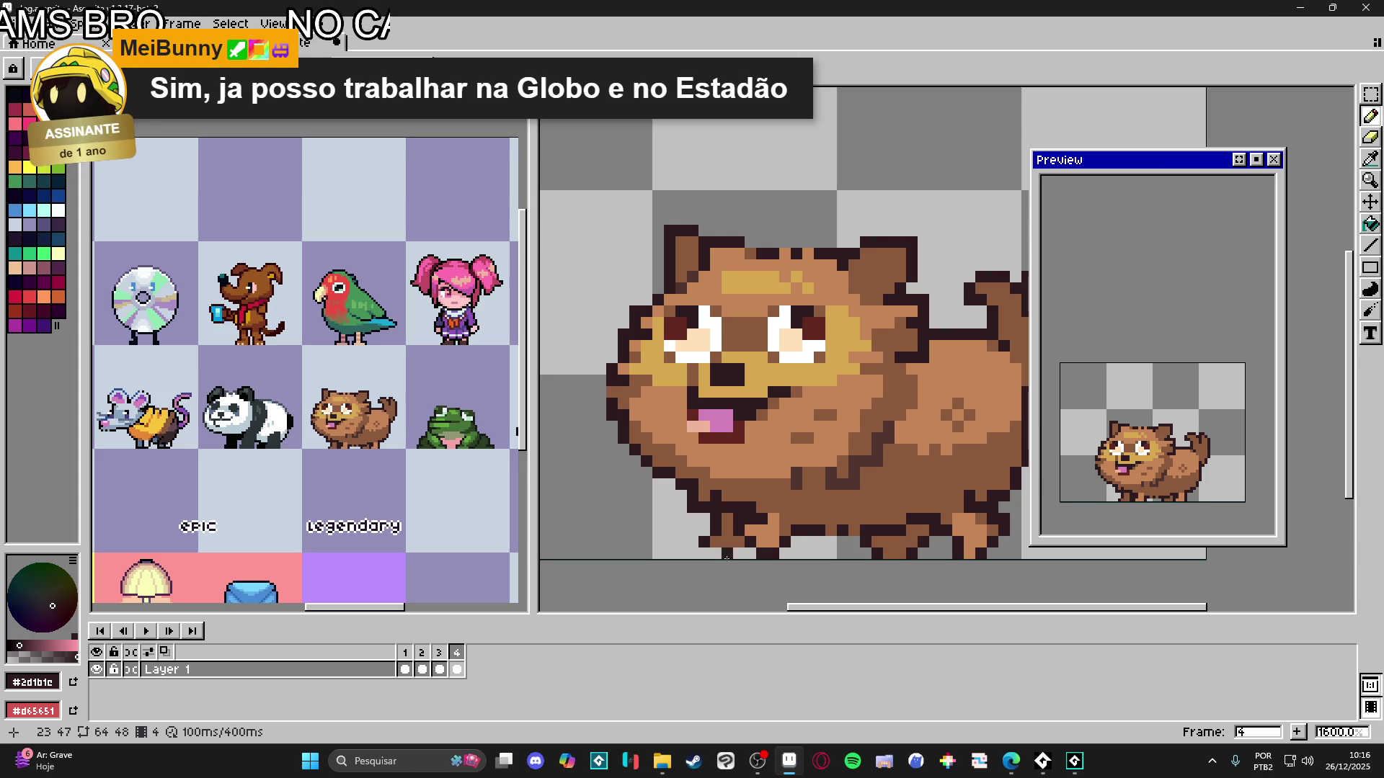
{"action": "key", "text": "e"}
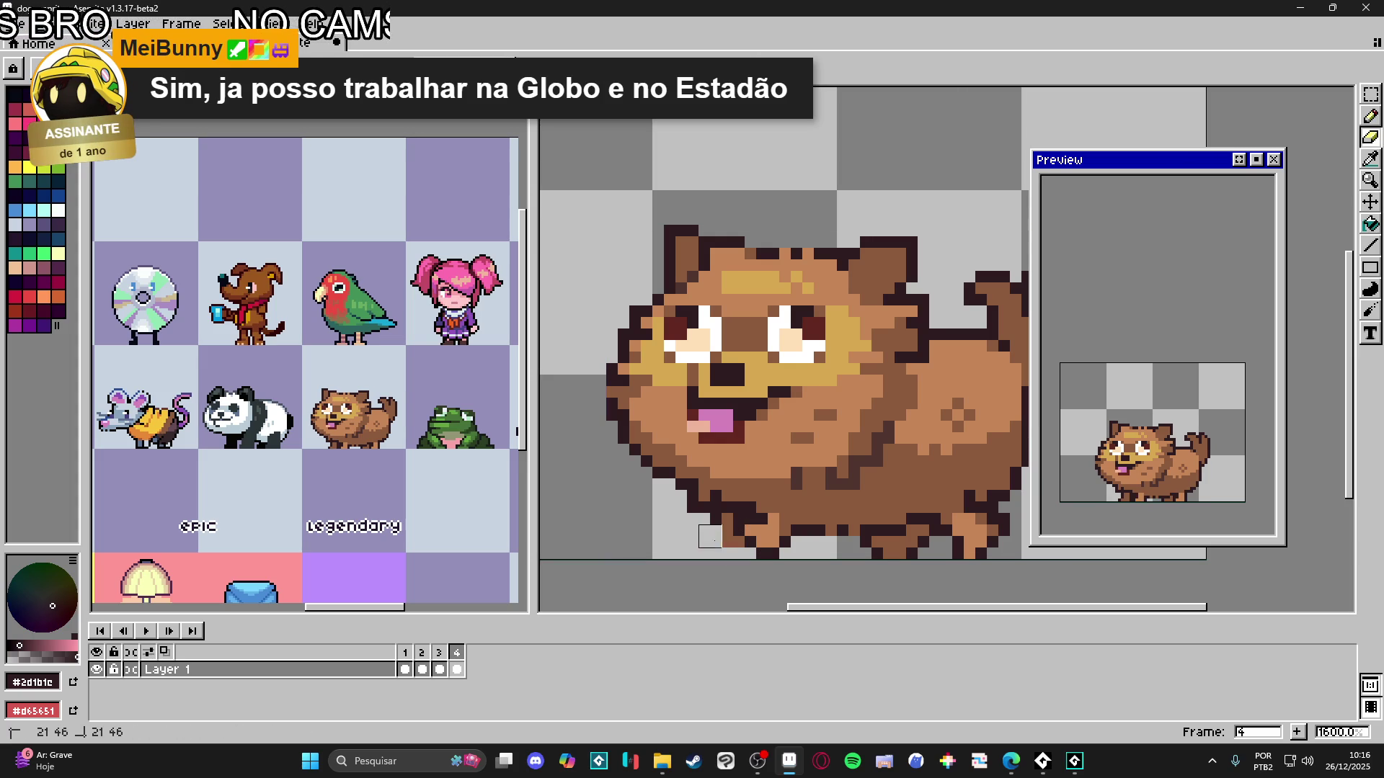
{"action": "left_click", "coordinate": [738, 542]}
{"action": "key", "text": "b"}
{"action": "left_click", "coordinate": [805, 533], "text": "alt"}
{"action": "left_click", "coordinate": [805, 544]}
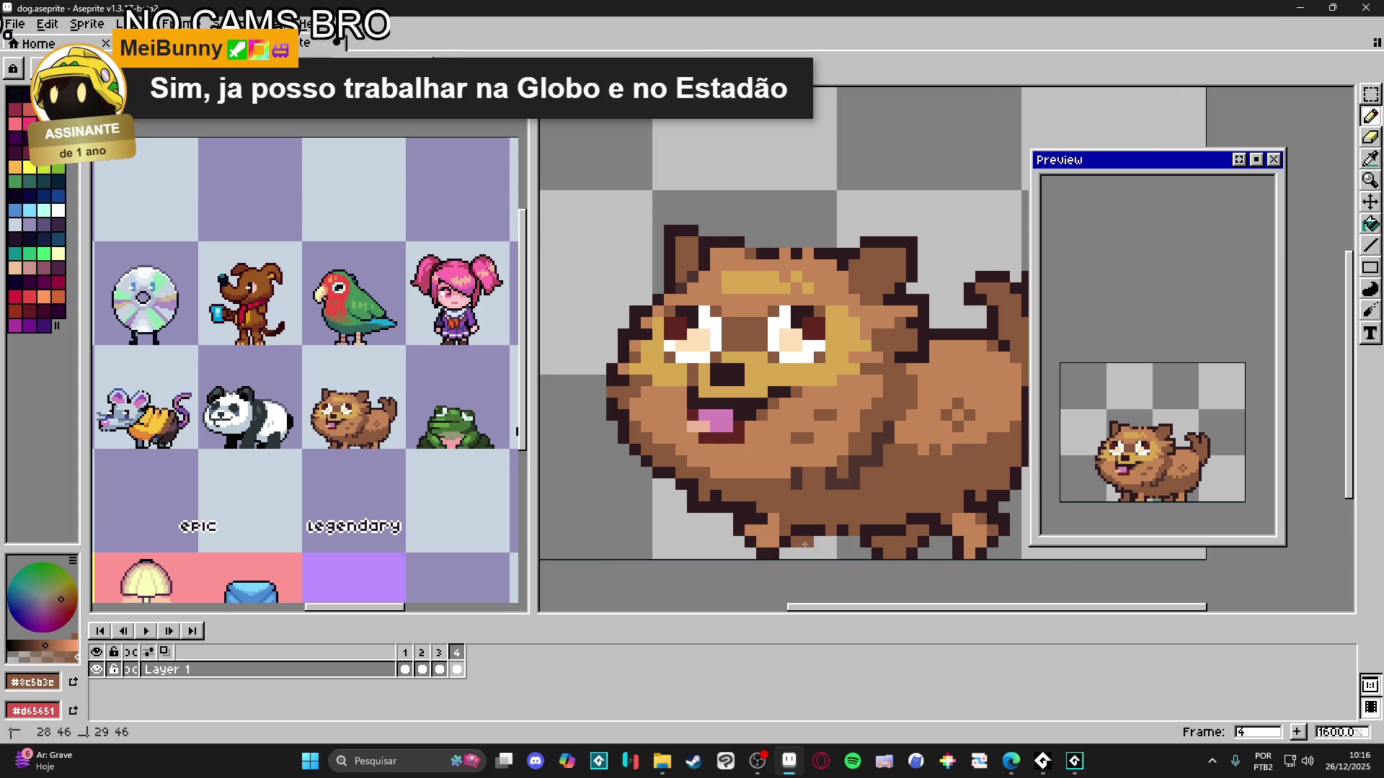
{"action": "left_click", "coordinate": [815, 550]}
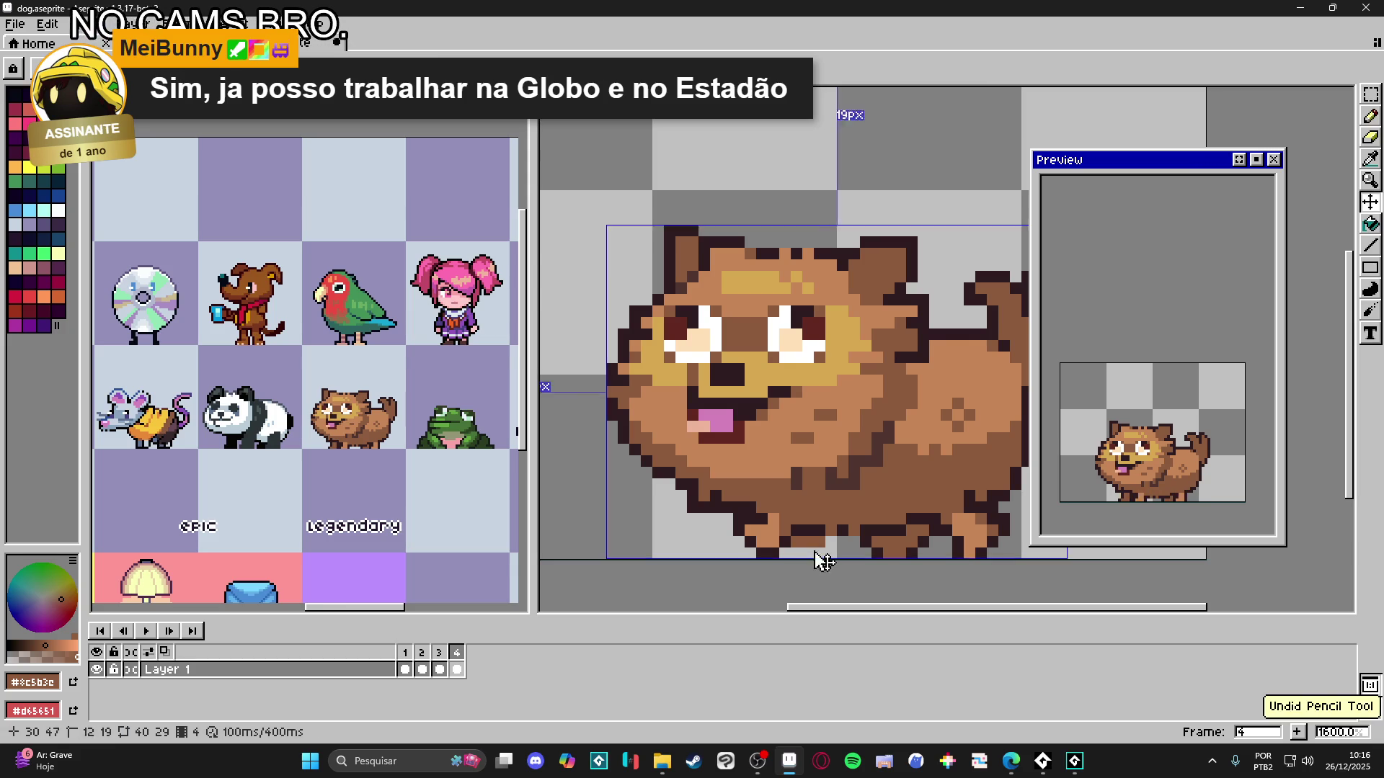
{"action": "left_click", "coordinate": [825, 550]}
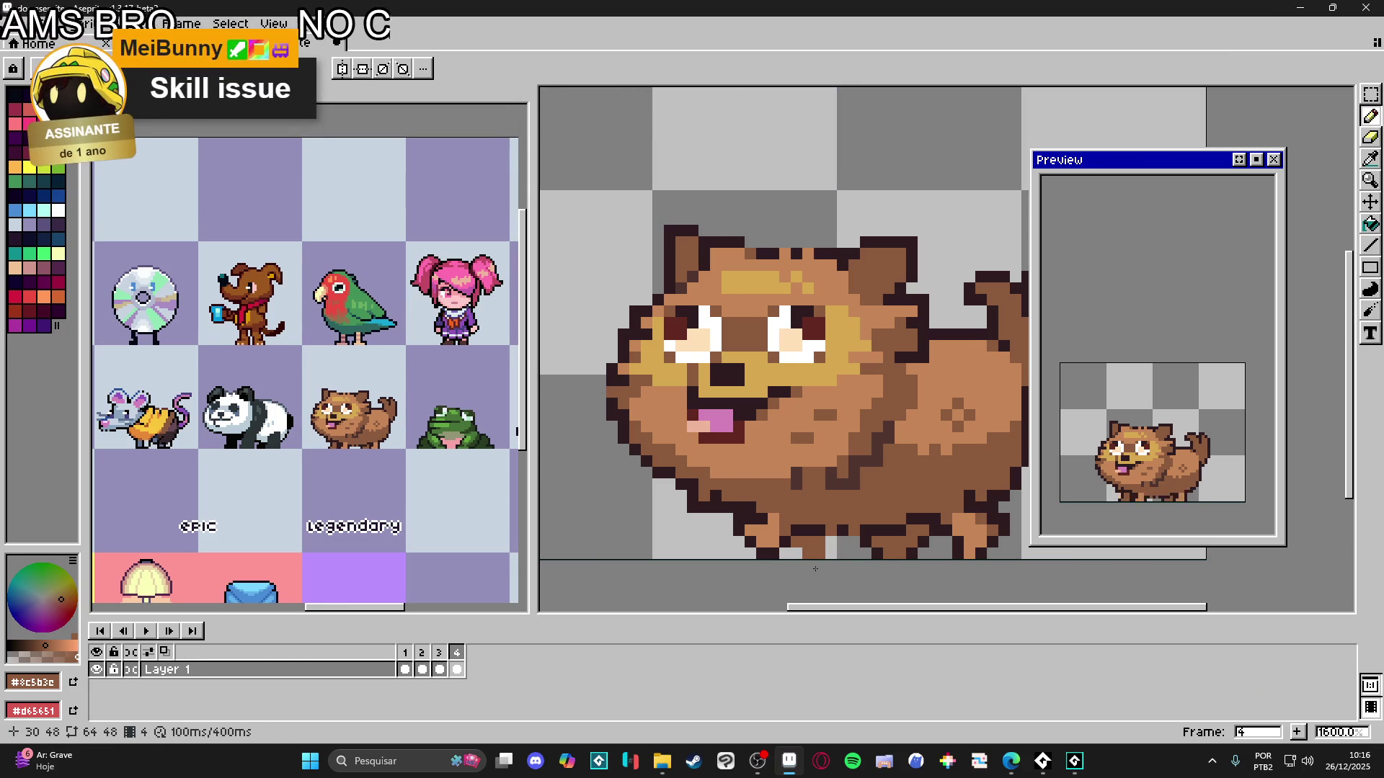
- Resample the outline and brown colours around the foot, zoom out, and save dog.aseprite
{"action": "left_click", "coordinate": [817, 533], "text": "alt"}
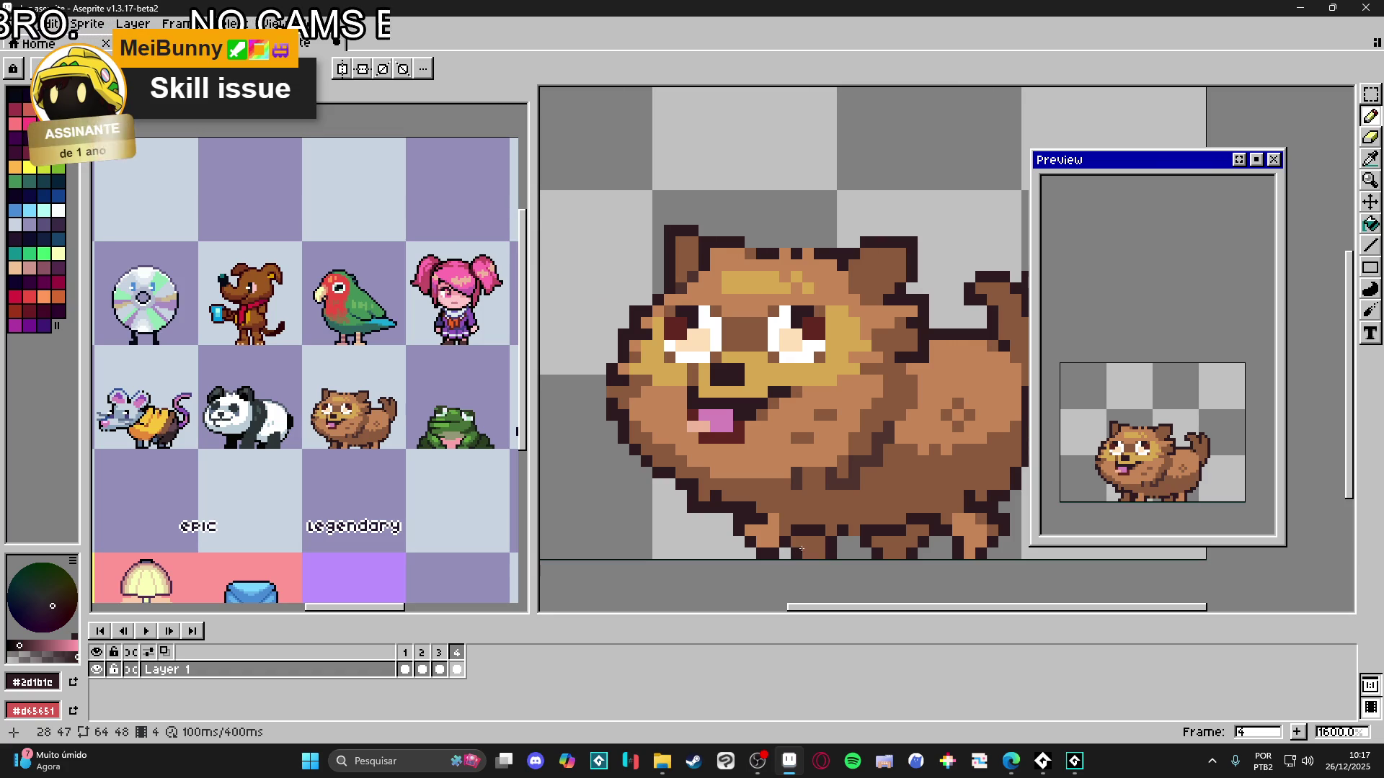
{"action": "left_click", "coordinate": [824, 542], "text": "alt"}
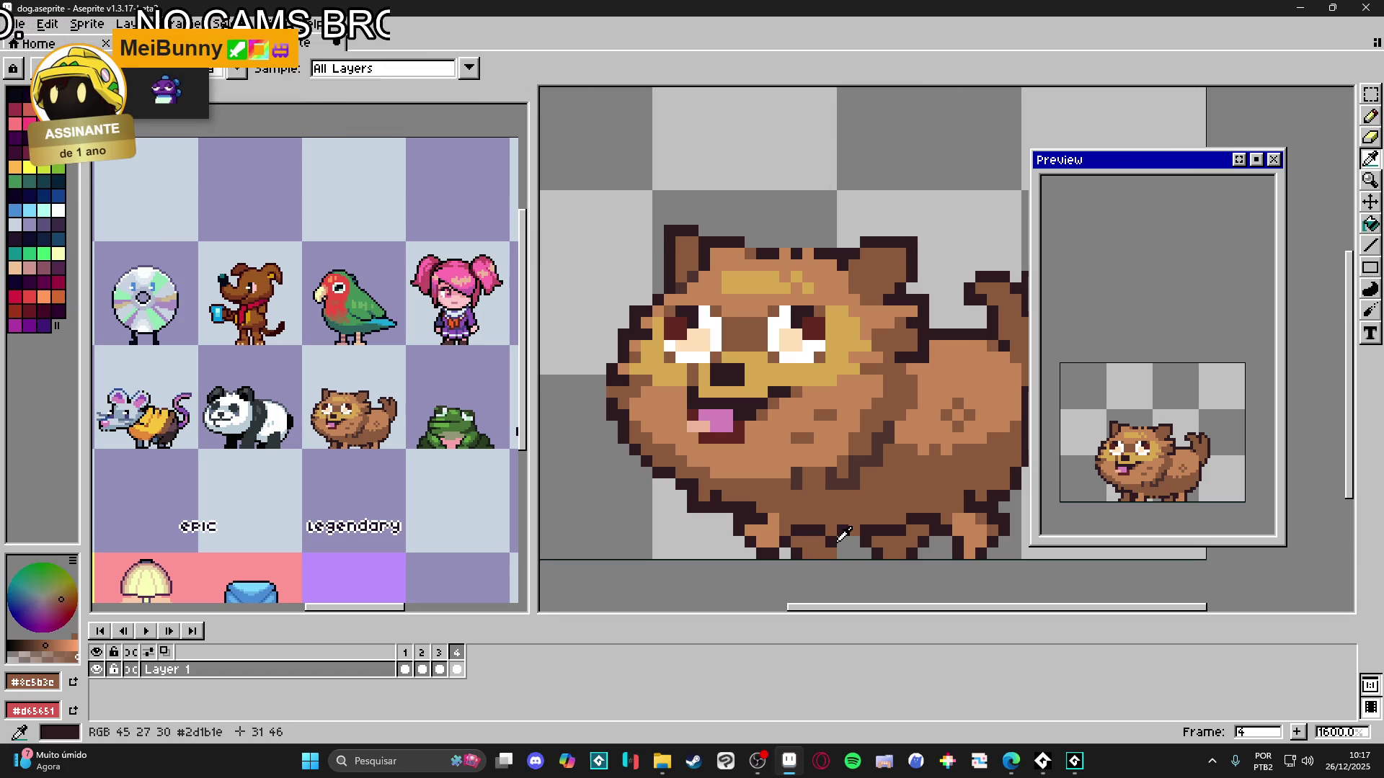
{"action": "left_click", "coordinate": [827, 544], "text": "alt"}
{"action": "scroll", "coordinate": [854, 589], "scroll_direction": "down", "scroll_amount": 3}
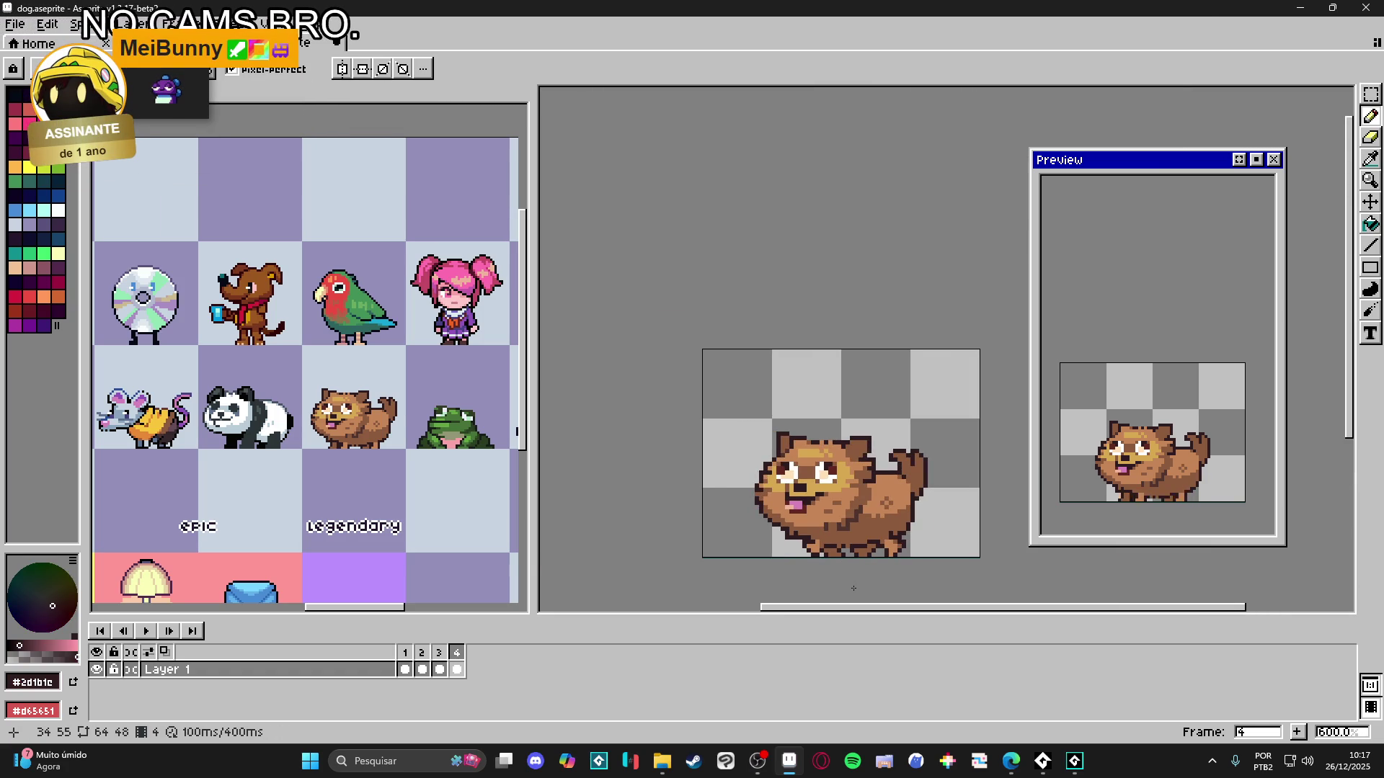
{"action": "scroll", "coordinate": [851, 586], "scroll_direction": "right", "scroll_amount": 2}
{"action": "key", "text": "ctrl+s"}
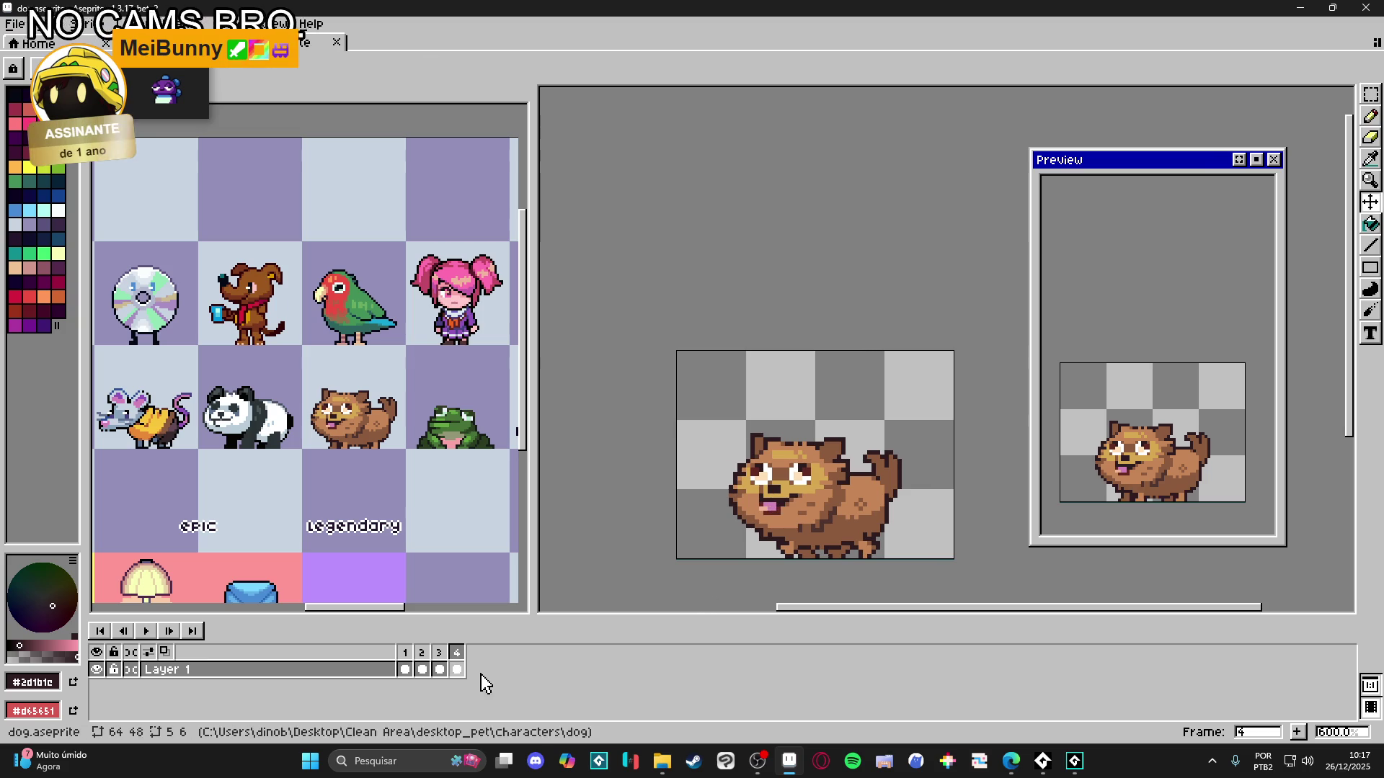
- Go to frame 2 and marquee-select the dog's tail
{"action": "left_click", "coordinate": [404, 666]}
{"action": "left_click", "coordinate": [423, 667]}
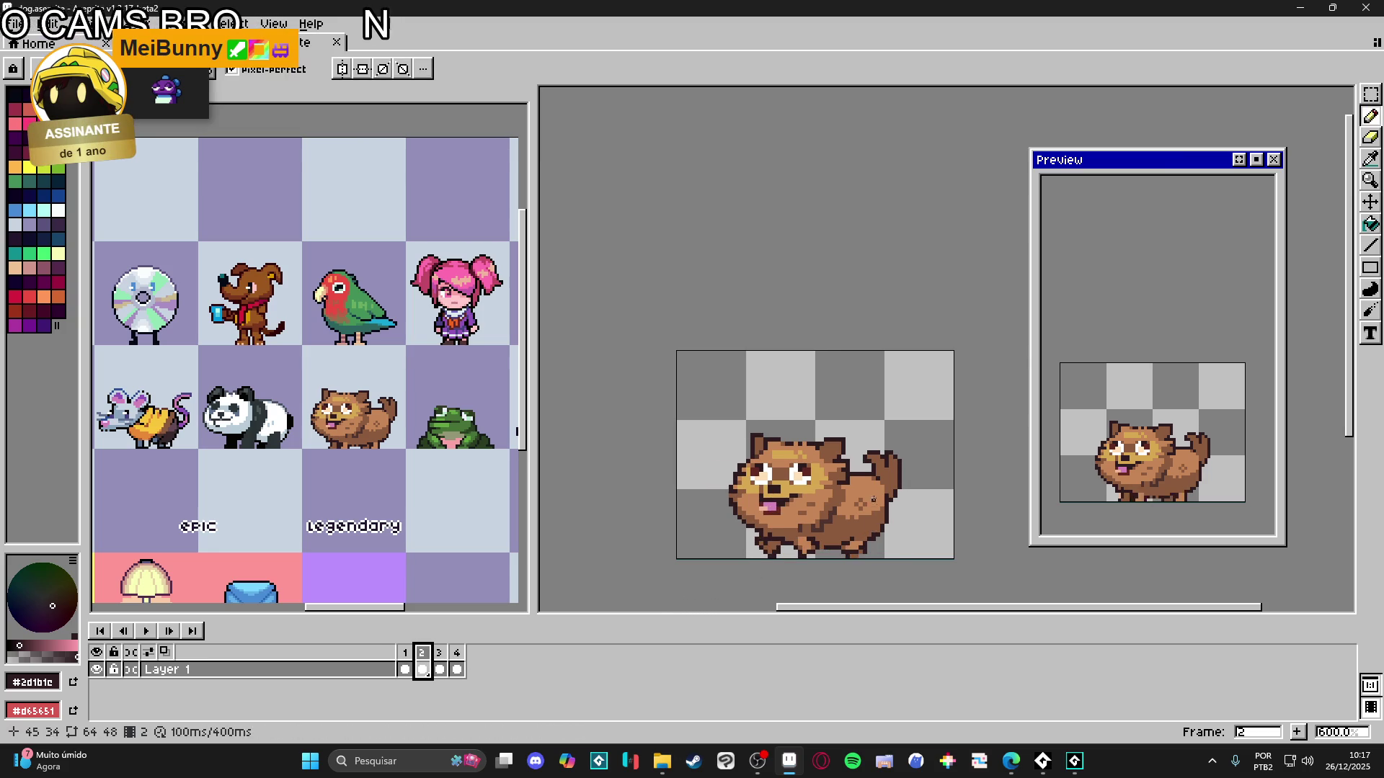
{"action": "scroll", "coordinate": [882, 469], "scroll_direction": "up", "scroll_amount": 3}
{"action": "key", "text": "v"}
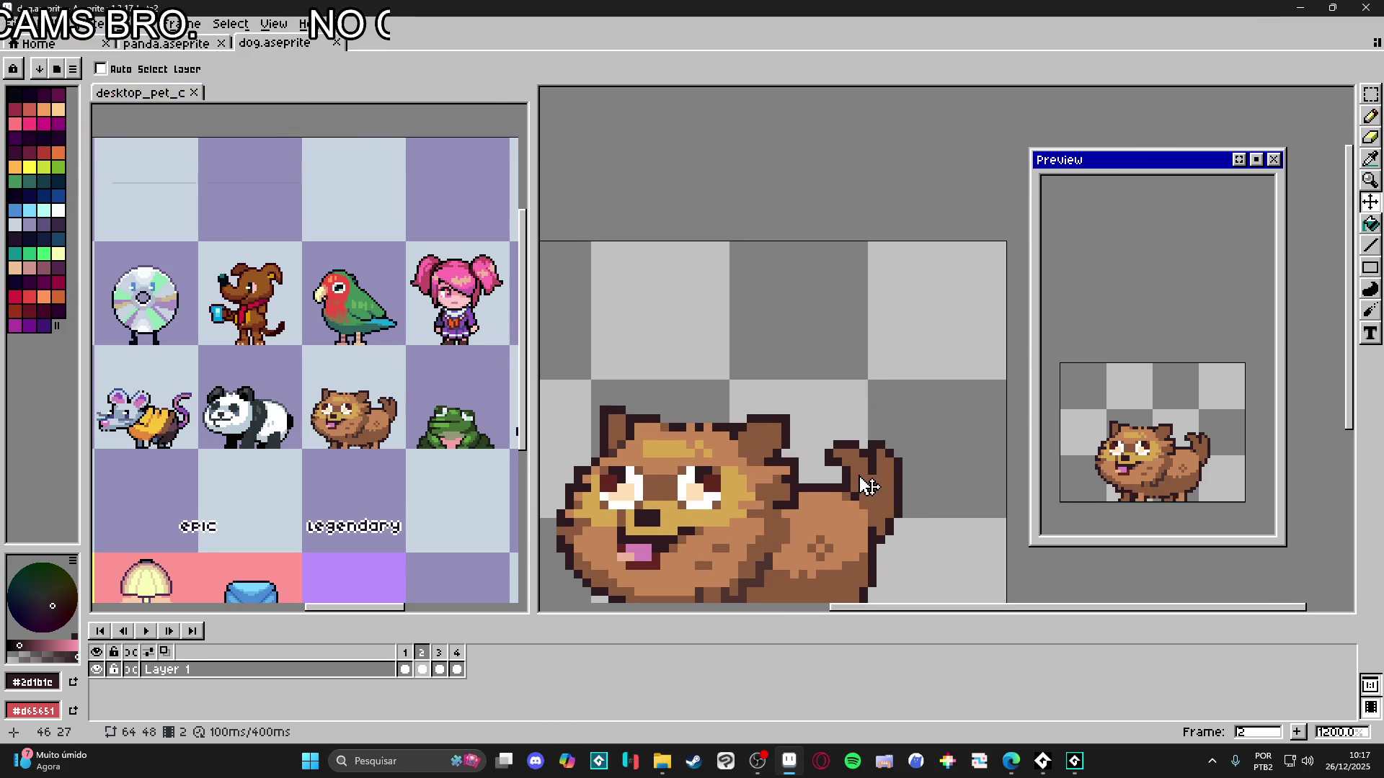
{"action": "key", "text": "m"}
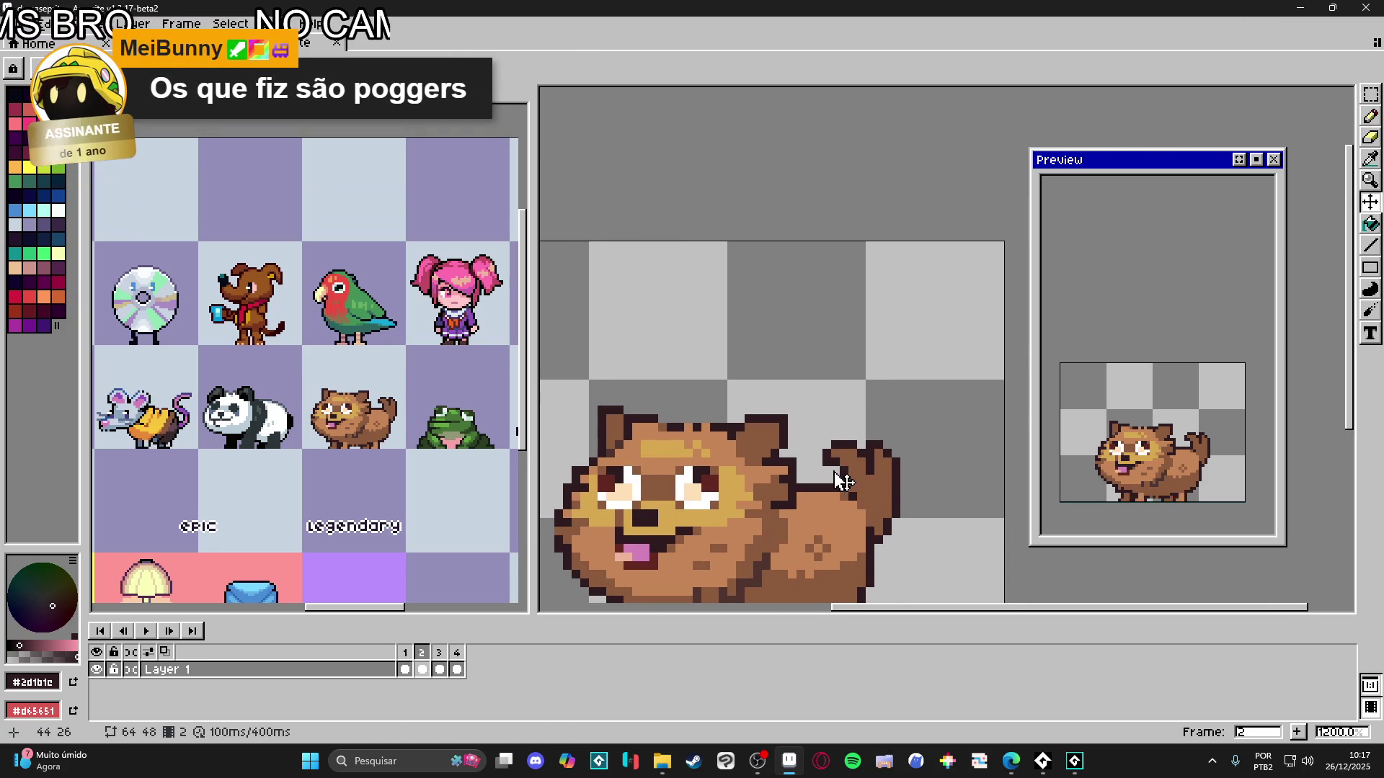
{"action": "mouse_move", "coordinate": [821, 429]}
{"action": "left_mouse_down"}
{"action": "mouse_move", "coordinate": [920, 487]}
{"action": "mouse_move", "coordinate": [907, 560]}
{"action": "left_mouse_up"}
{"action": "scroll", "coordinate": [874, 507], "scroll_direction": "up", "scroll_amount": 3}
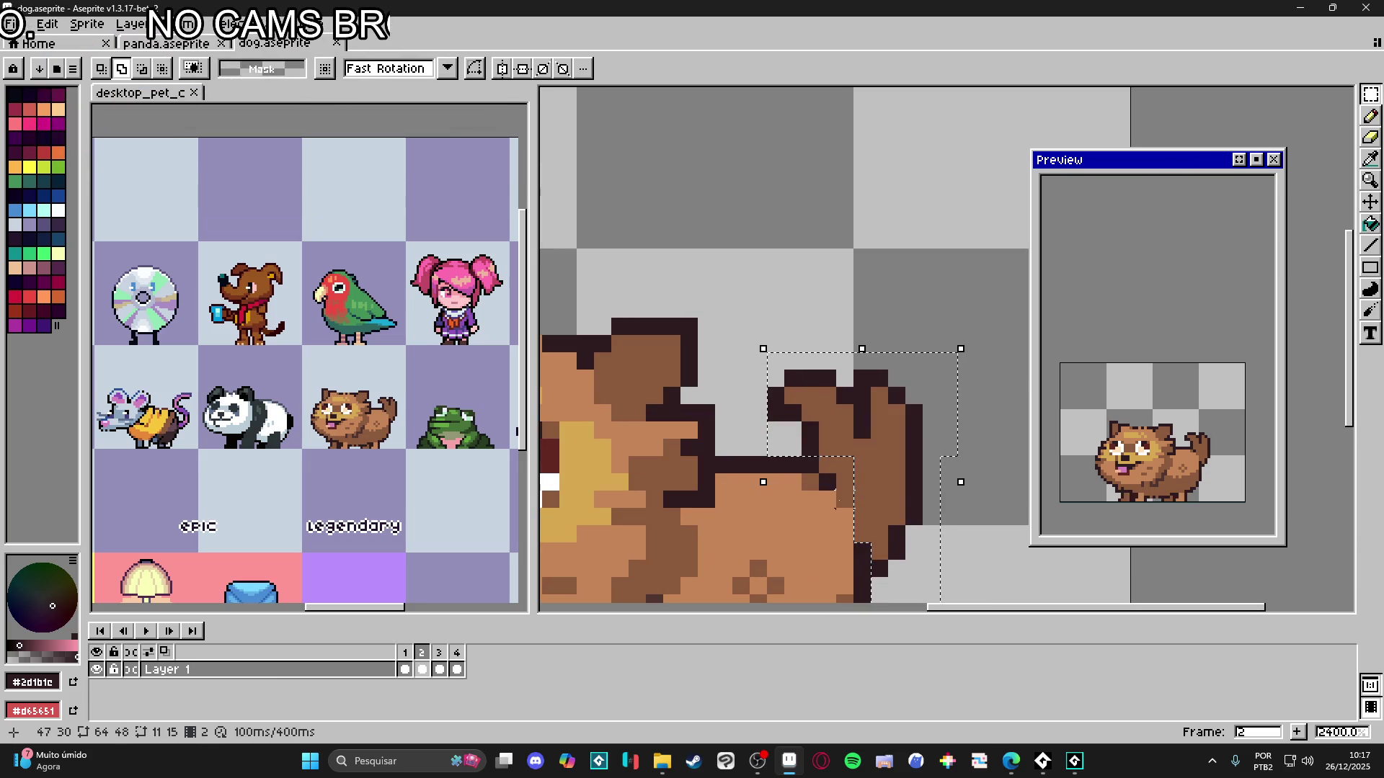
- Delete the selected tail and create an empty Layer 2 above Layer 1
{"action": "key", "text": "Delete"}
{"action": "scroll", "coordinate": [843, 459], "scroll_direction": "down", "scroll_amount": 3}
{"action": "left_click", "coordinate": [402, 672]}
{"action": "key", "text": "shift+n"}
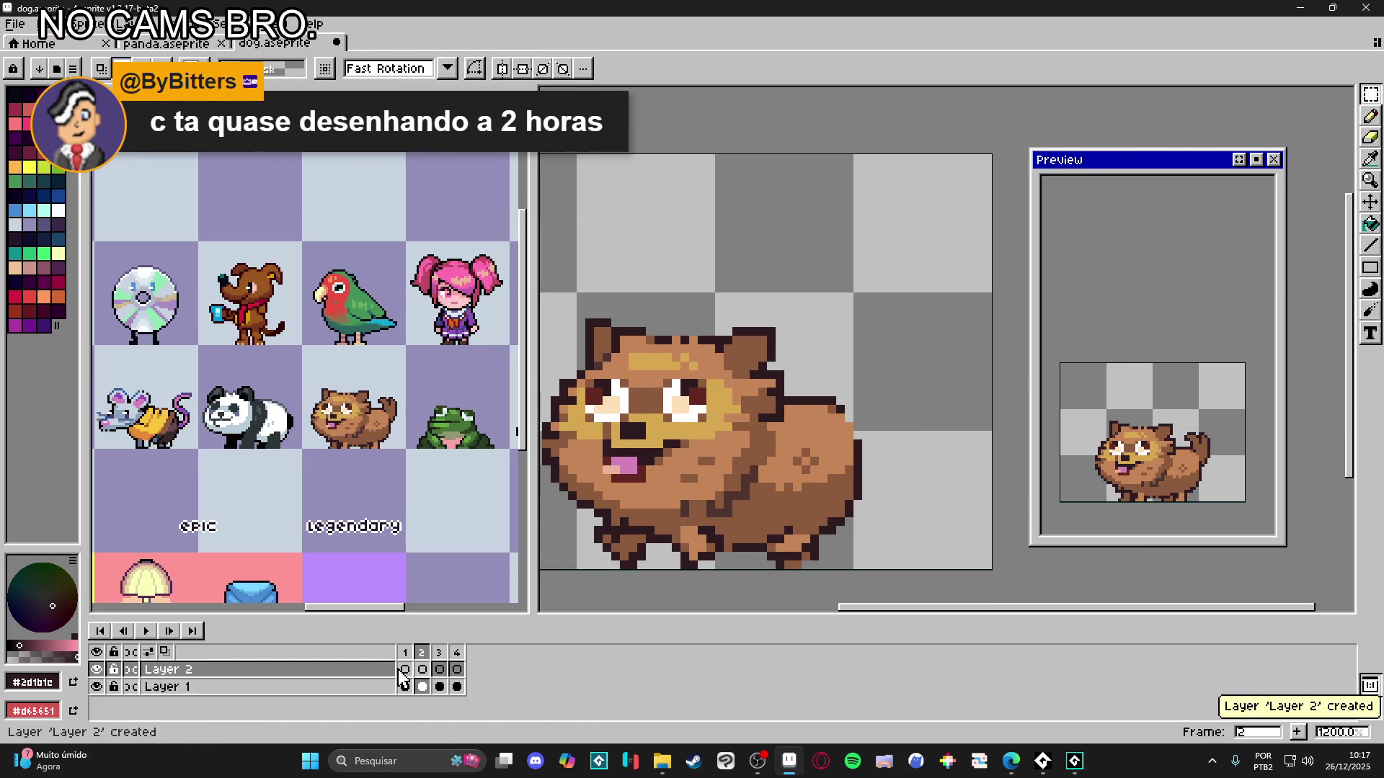
- Move Layer 2 below Layer 1, then paste the tail into frame 2 and cancel it
{"action": "left_click", "coordinate": [402, 671]}
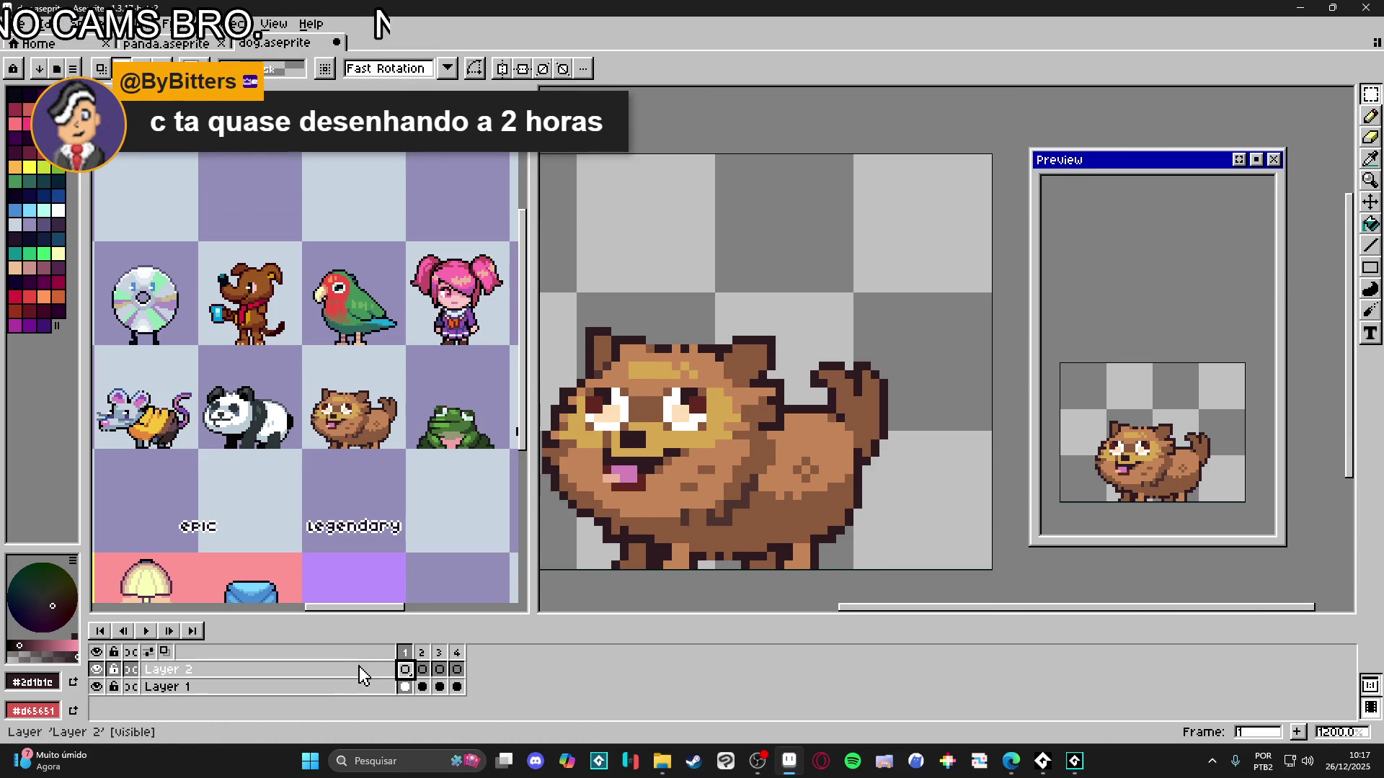
{"action": "left_click_drag", "start_coordinate": [374, 674], "coordinate": [410, 712]}
{"action": "left_click", "coordinate": [421, 688]}
{"action": "key", "text": "ctrl+v"}
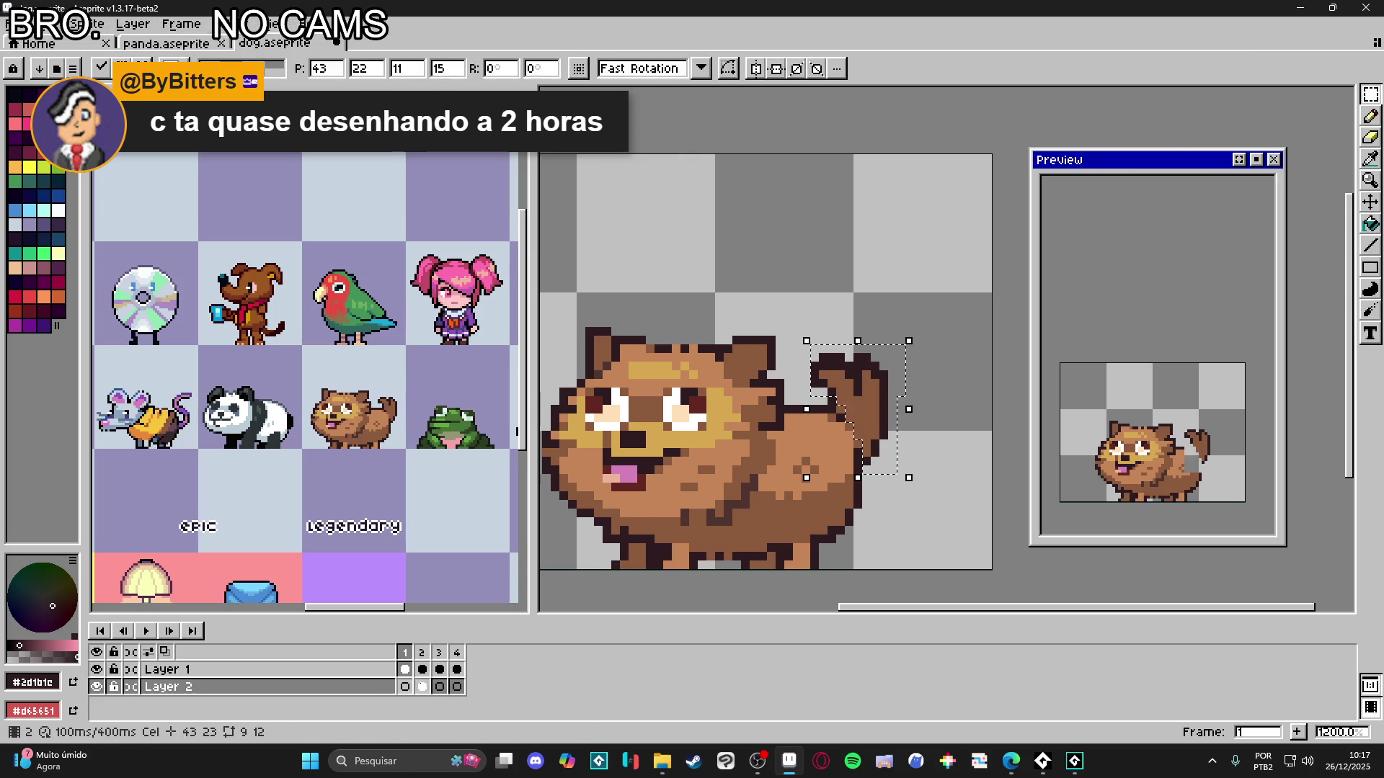
{"action": "key", "text": "Escape"}
- On frame 1, clear a small tail strip on Layer 1 and the upper tail pixels on Layer 2
{"action": "left_click", "coordinate": [405, 652]}
{"action": "key", "text": "v"}
{"action": "left_click", "coordinate": [868, 411], "text": "ctrl"}
{"action": "scroll", "coordinate": [829, 400], "scroll_direction": "up", "scroll_amount": 1}
{"action": "key", "text": "m"}
{"action": "mouse_move", "coordinate": [787, 265]}
{"action": "left_mouse_down"}
{"action": "mouse_move", "coordinate": [902, 401]}
{"action": "mouse_move", "coordinate": [943, 411]}
{"action": "left_mouse_up"}
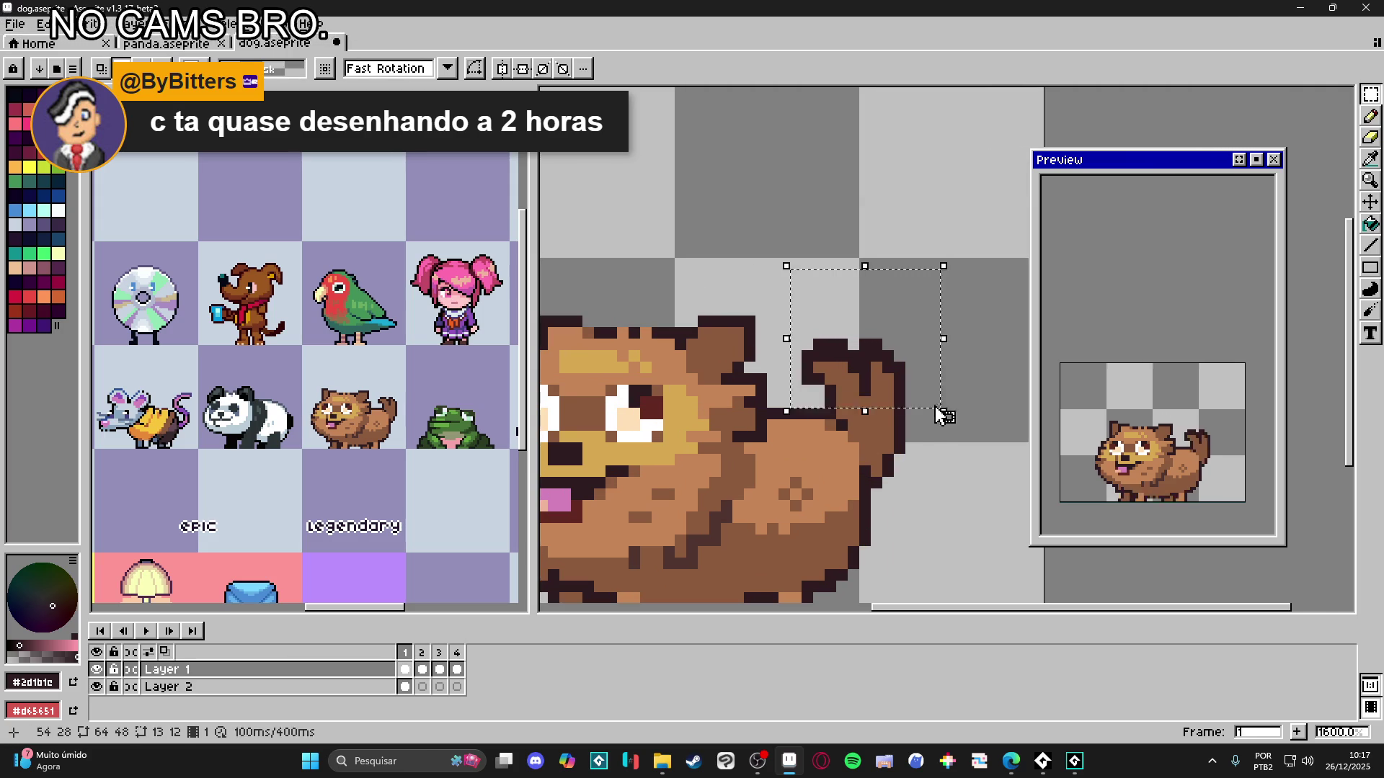
{"action": "left_click_drag", "start_coordinate": [832, 394], "coordinate": [874, 412]}
{"action": "key", "text": "Delete"}
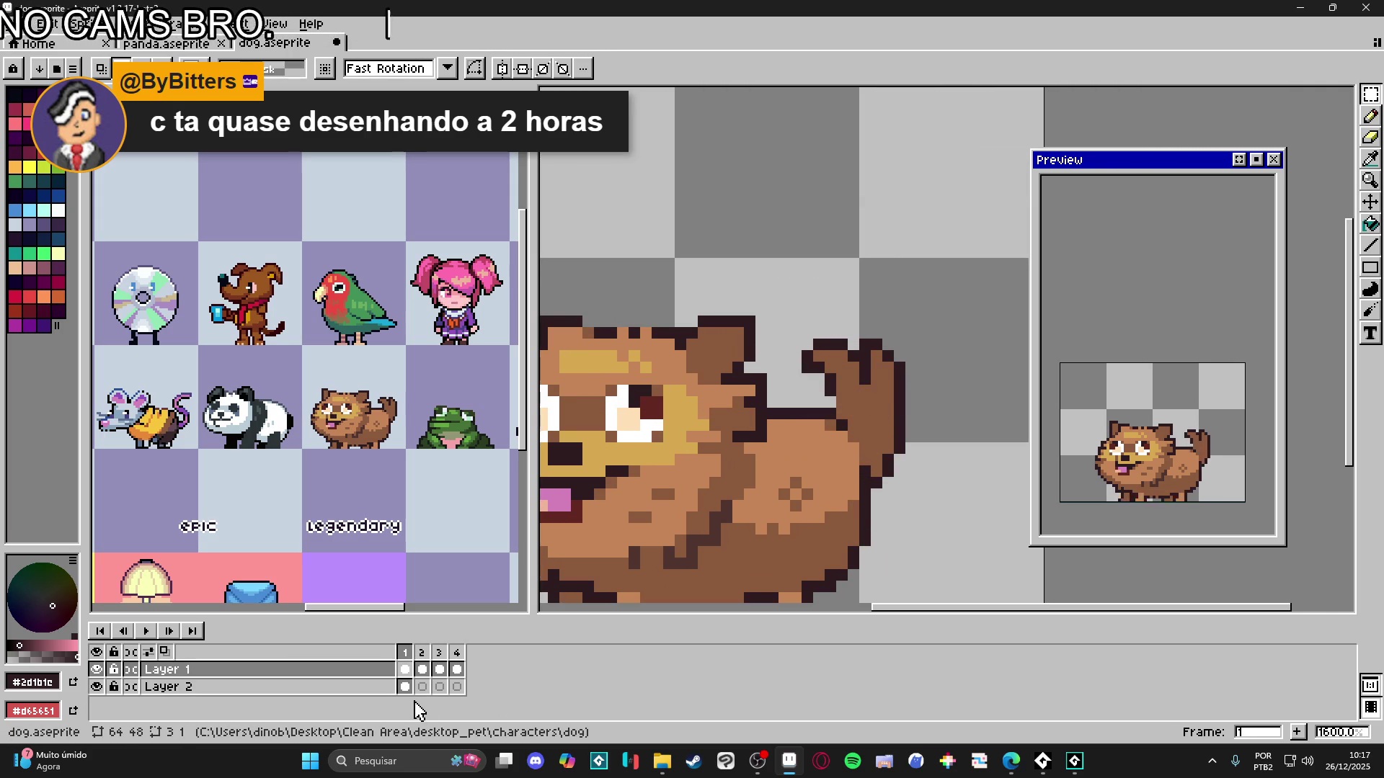
{"action": "left_click", "coordinate": [405, 687]}
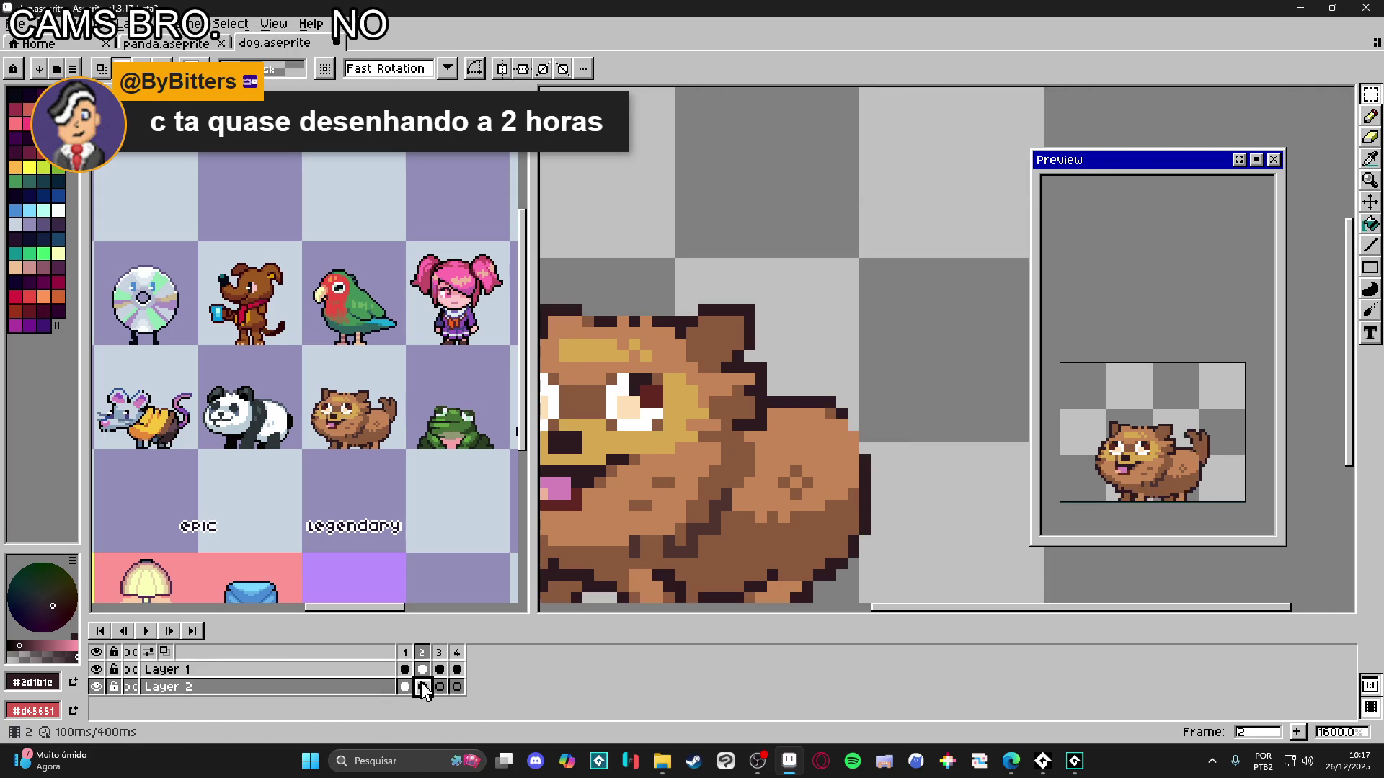
{"action": "mouse_move", "coordinate": [778, 292]}
{"action": "left_mouse_down"}
{"action": "mouse_move", "coordinate": [874, 315]}
{"action": "mouse_move", "coordinate": [905, 407]}
{"action": "left_mouse_up"}
{"action": "key", "text": "Delete"}
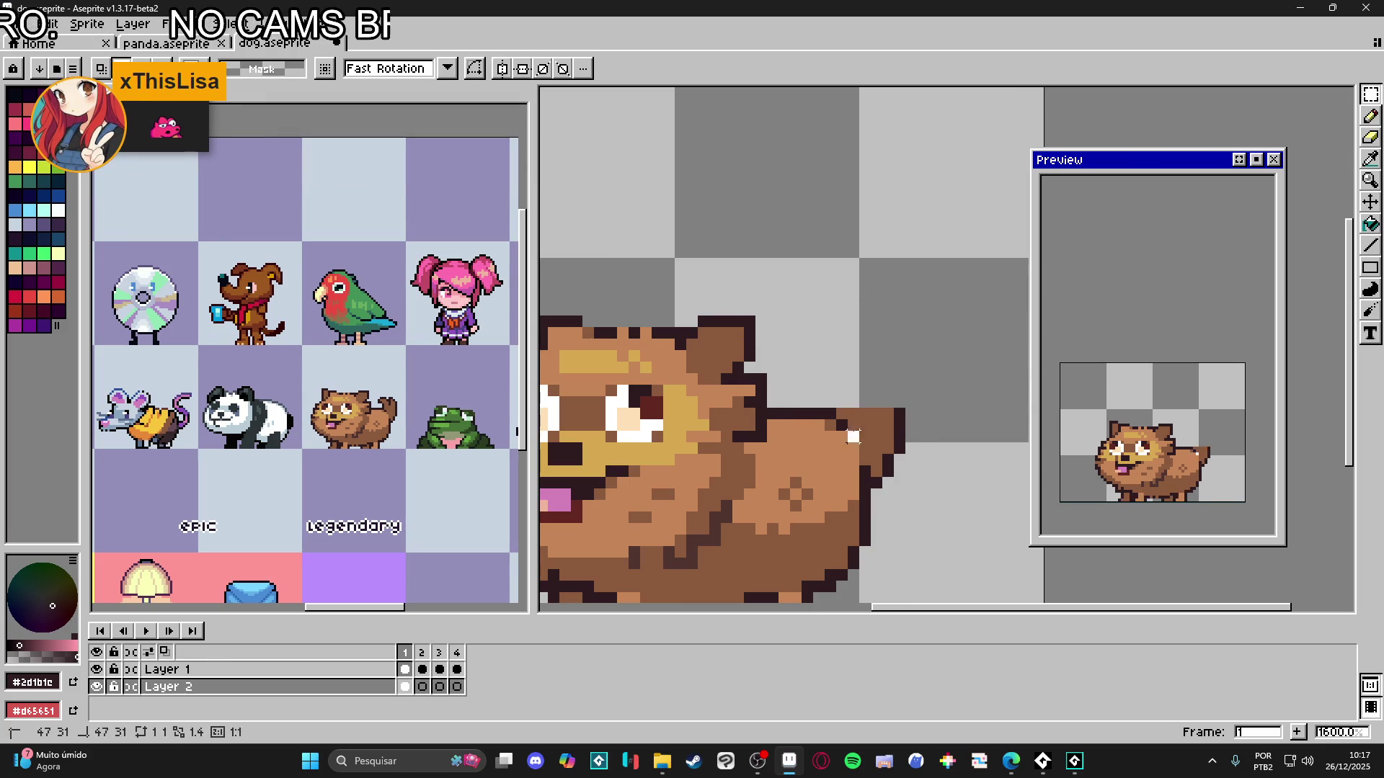
- Undo the trial moves and clears, then move the dog's tail down one pixel in frame 1
{"action": "key", "text": "v"}
{"action": "mouse_move", "coordinate": [842, 415]}
{"action": "left_mouse_down"}
{"action": "mouse_move", "coordinate": [864, 432]}
{"action": "mouse_move", "coordinate": [917, 412]}
{"action": "mouse_move", "coordinate": [896, 427]}
{"action": "left_mouse_up"}
{"action": "key", "text": "ctrl+z"}
{"action": "key", "text": "m"}
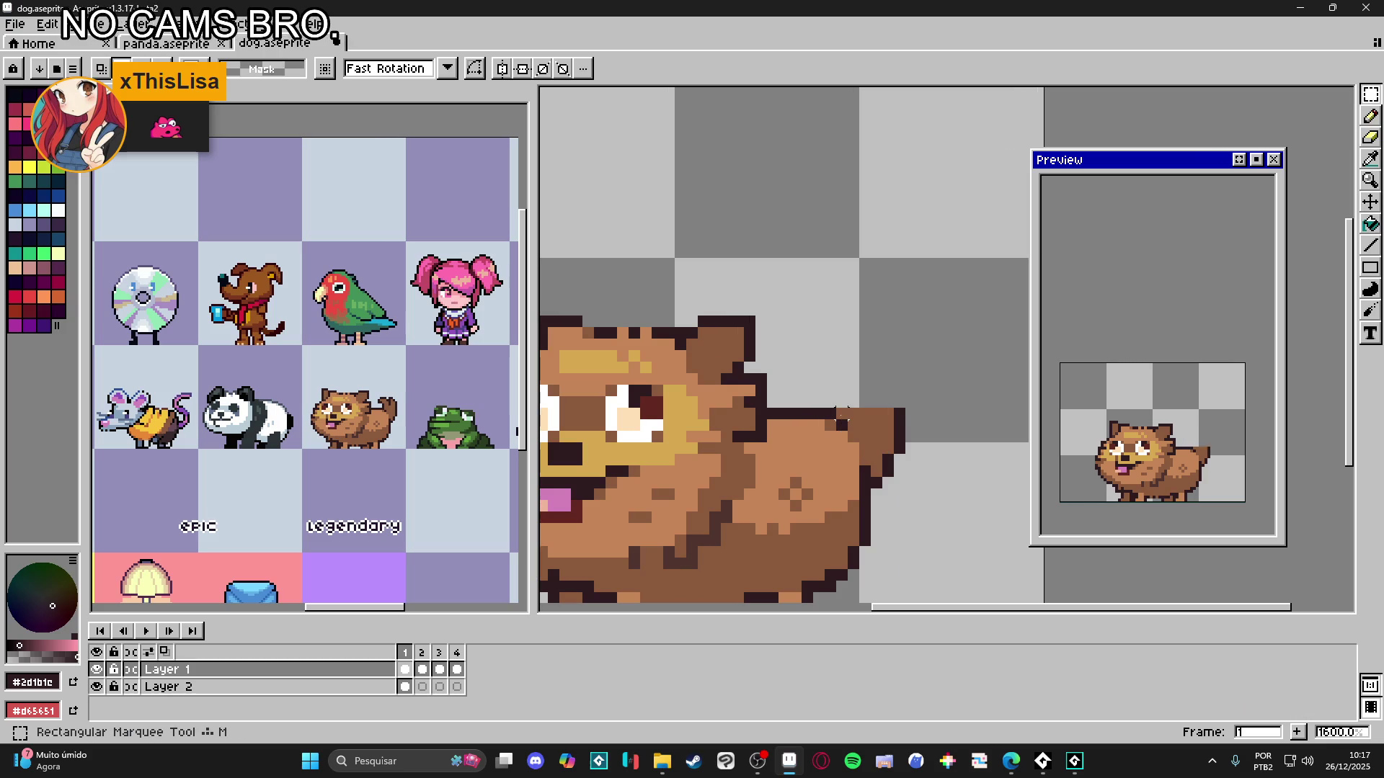
{"action": "left_click_drag", "start_coordinate": [925, 378], "coordinate": [888, 496]}
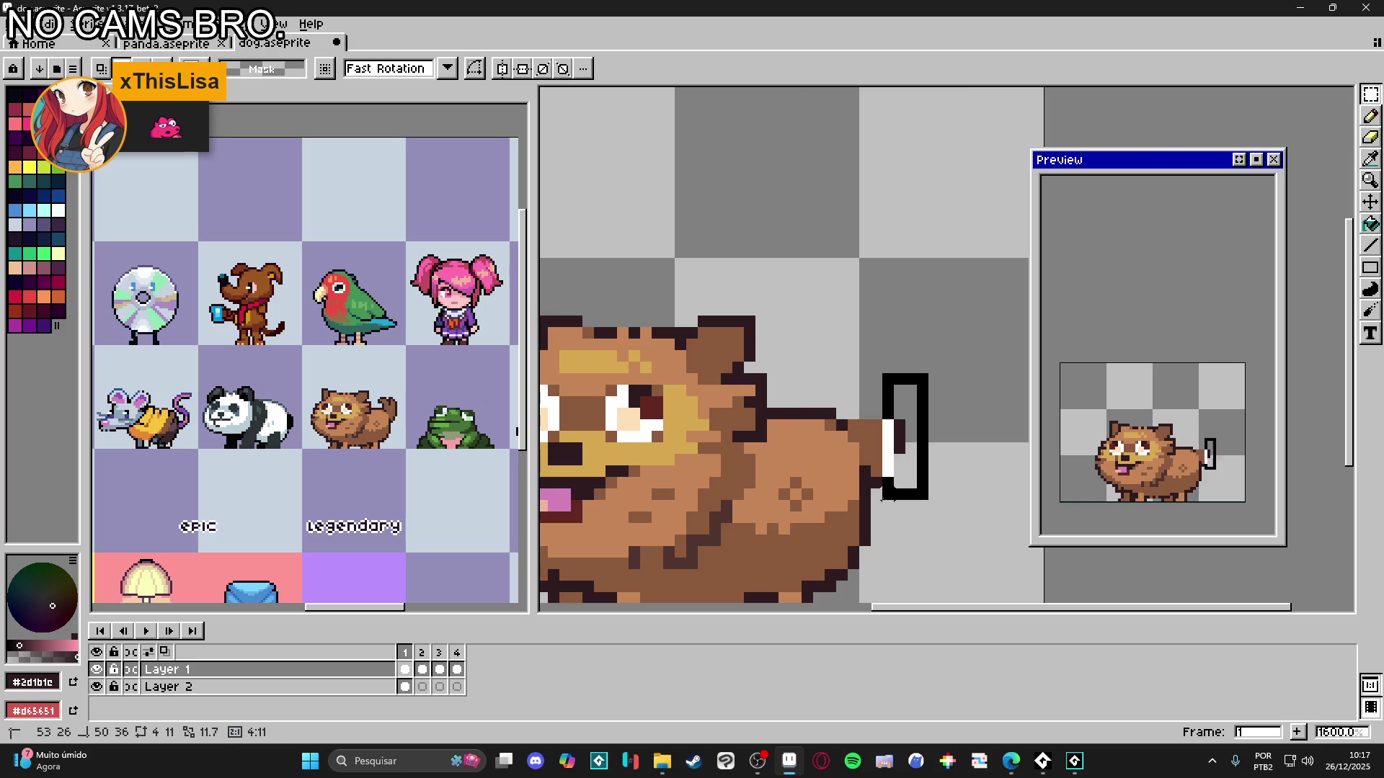
{"action": "key", "text": "ctrl+z"}
{"action": "left_click_drag", "start_coordinate": [853, 435], "coordinate": [898, 458]}
{"action": "left_click", "coordinate": [893, 467], "text": "ctrl"}
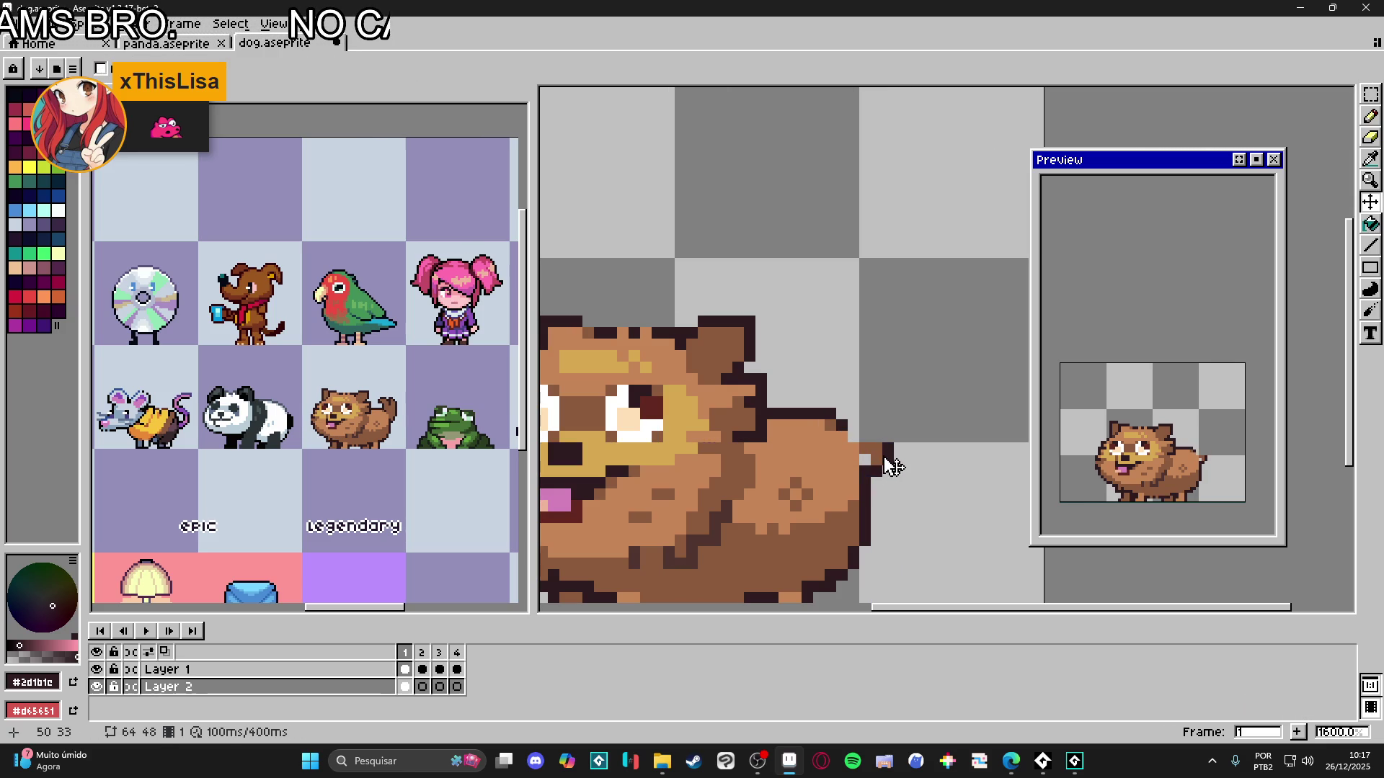
{"action": "key", "text": "m"}
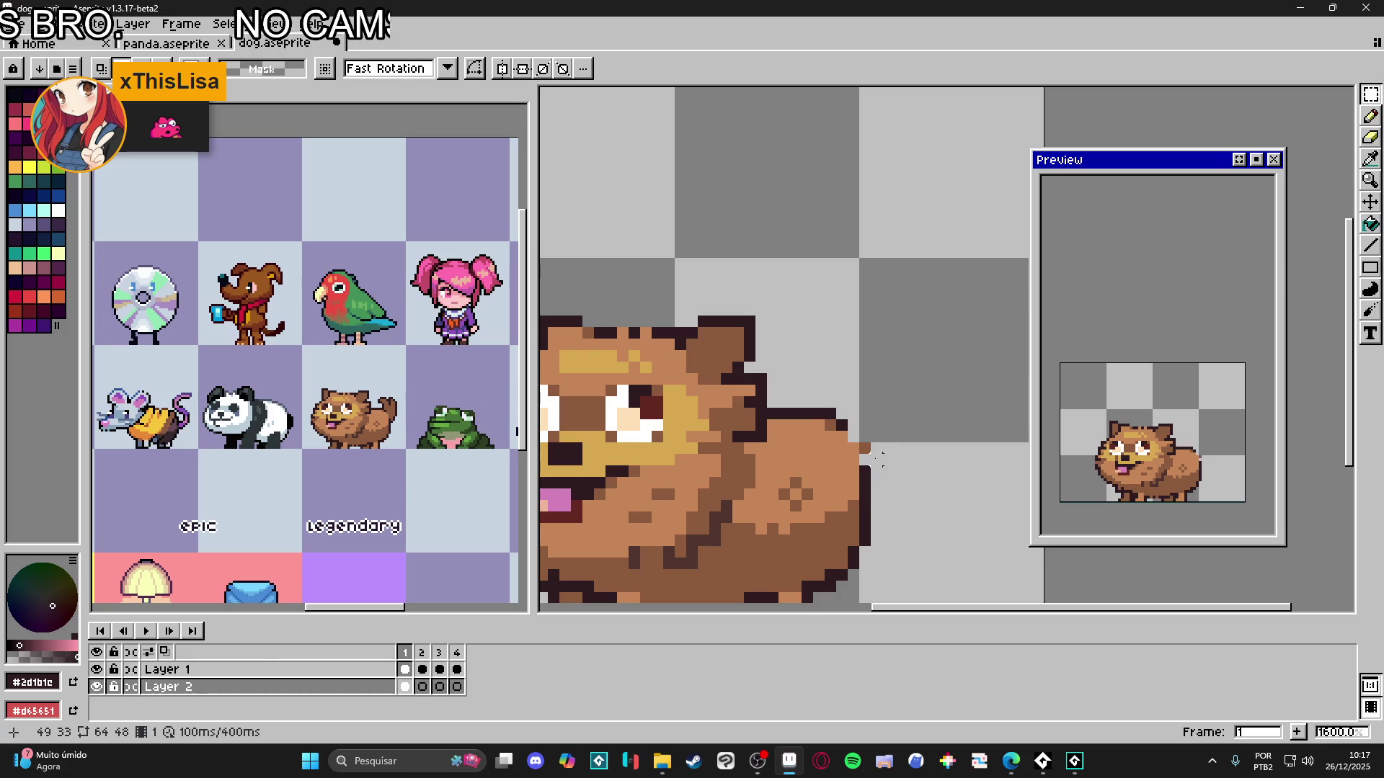
{"action": "left_click_drag", "start_coordinate": [853, 444], "coordinate": [855, 448]}
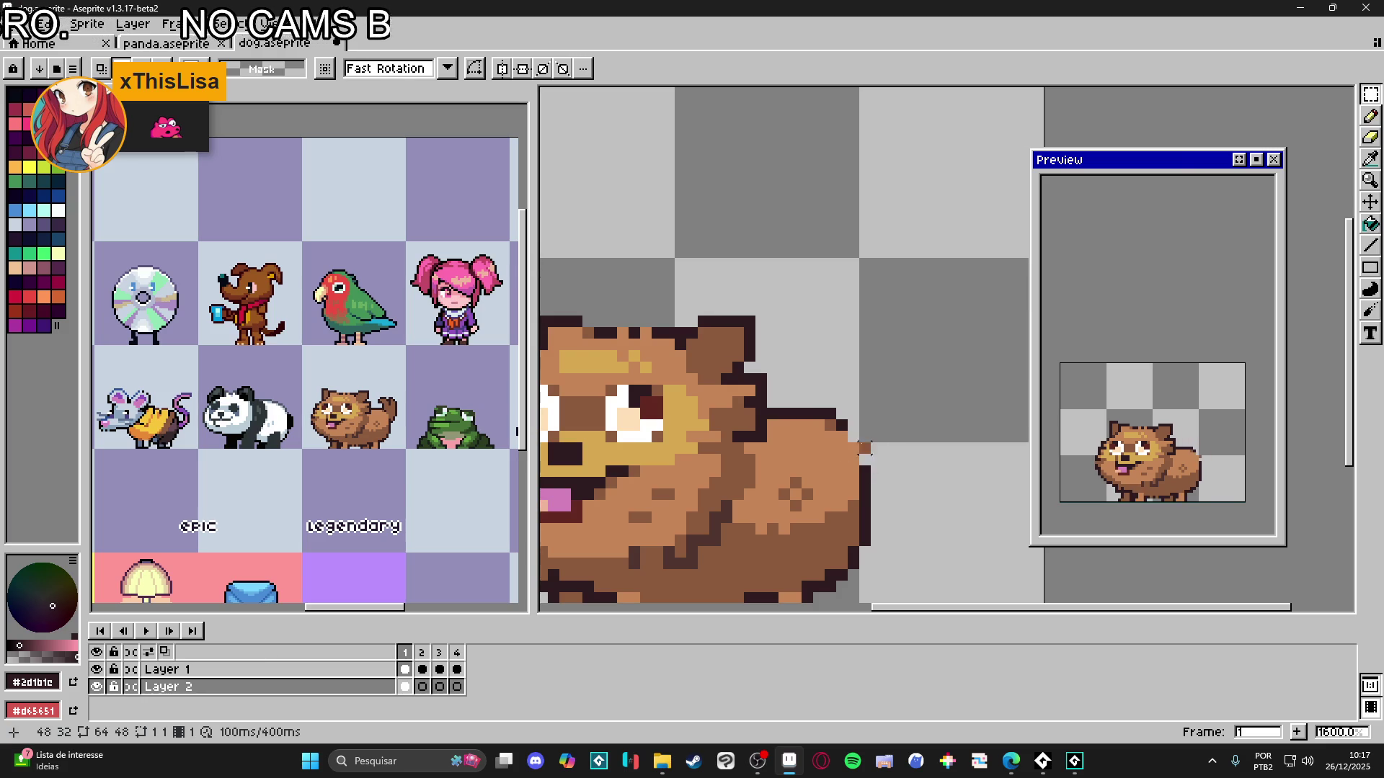
{"action": "key", "text": "ctrl+z"}
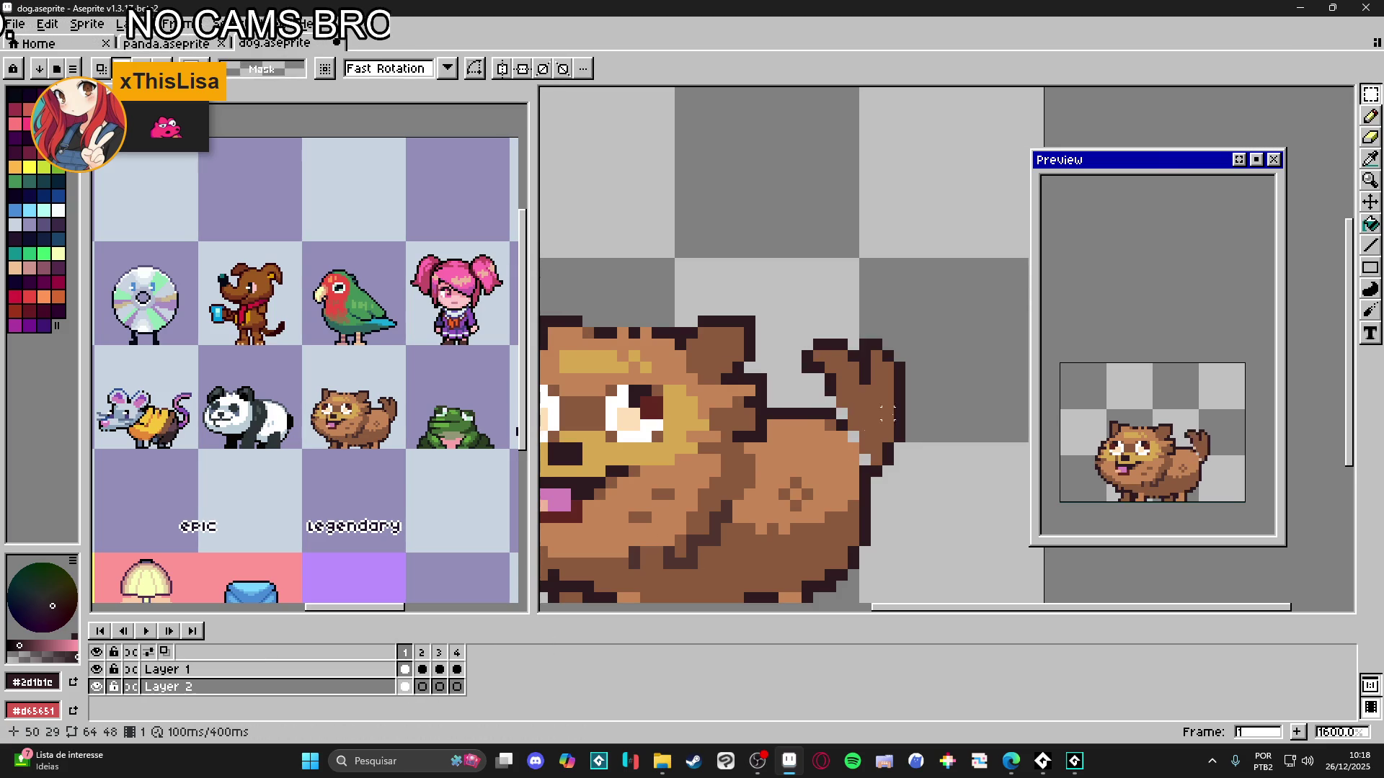
{"action": "scroll", "coordinate": [884, 420], "scroll_direction": "down", "scroll_amount": 1}
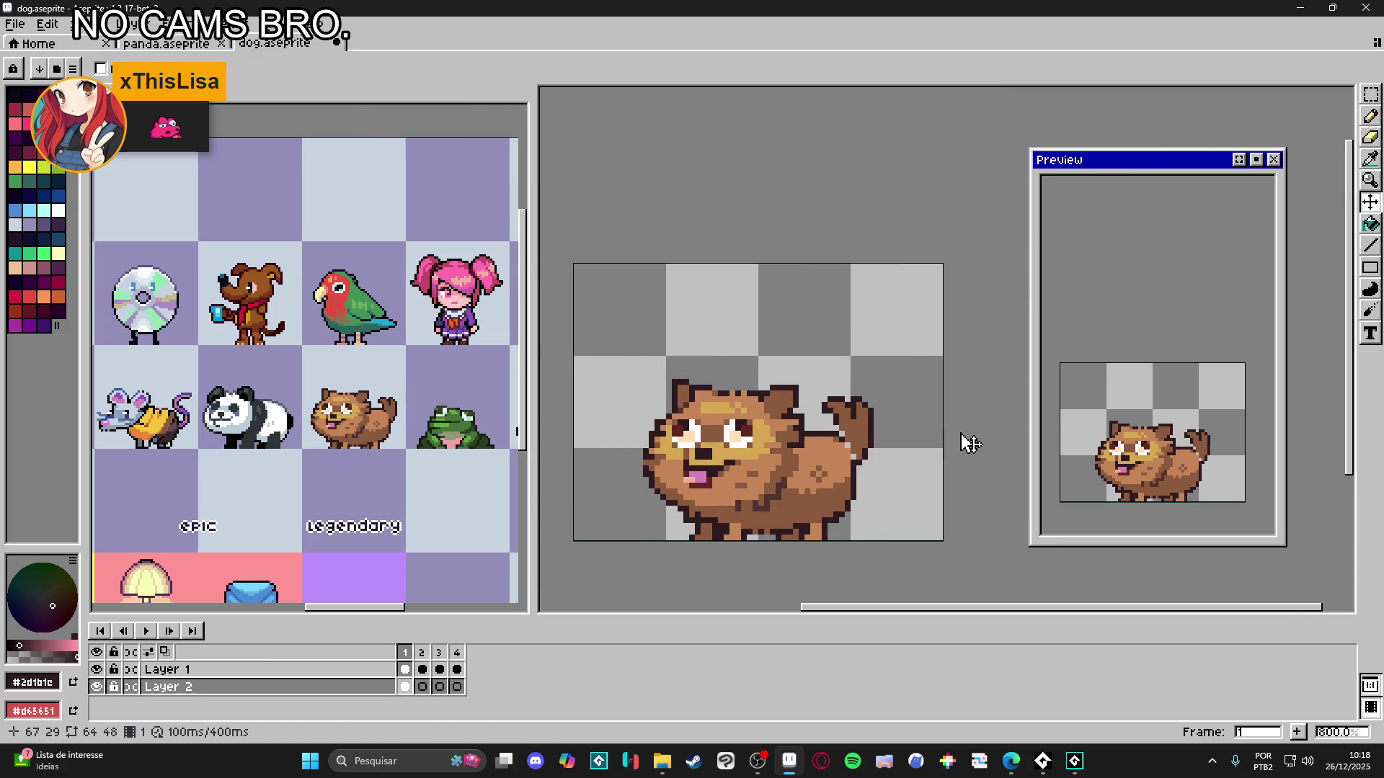
{"action": "scroll", "coordinate": [849, 439], "scroll_direction": "up", "scroll_amount": 1}
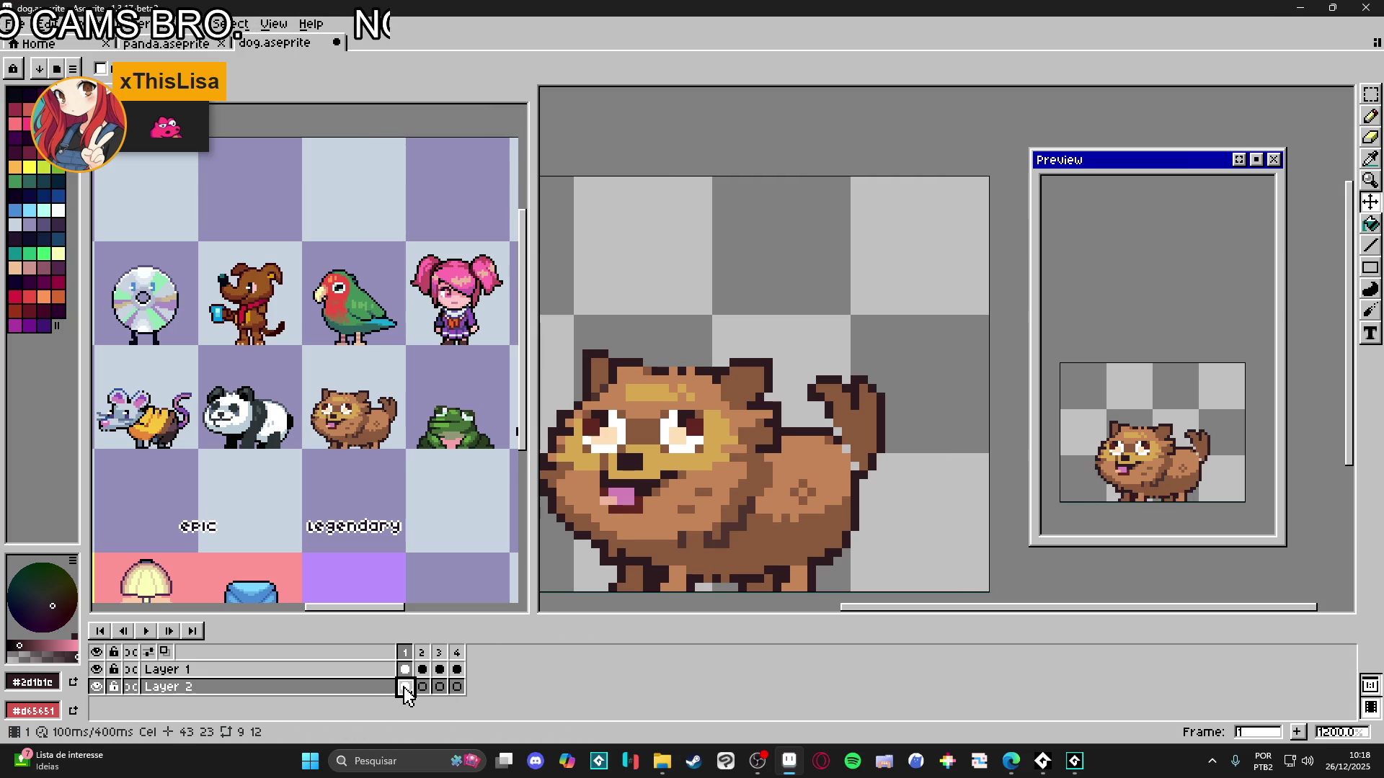
{"action": "left_click_drag", "start_coordinate": [875, 433], "coordinate": [876, 441]}
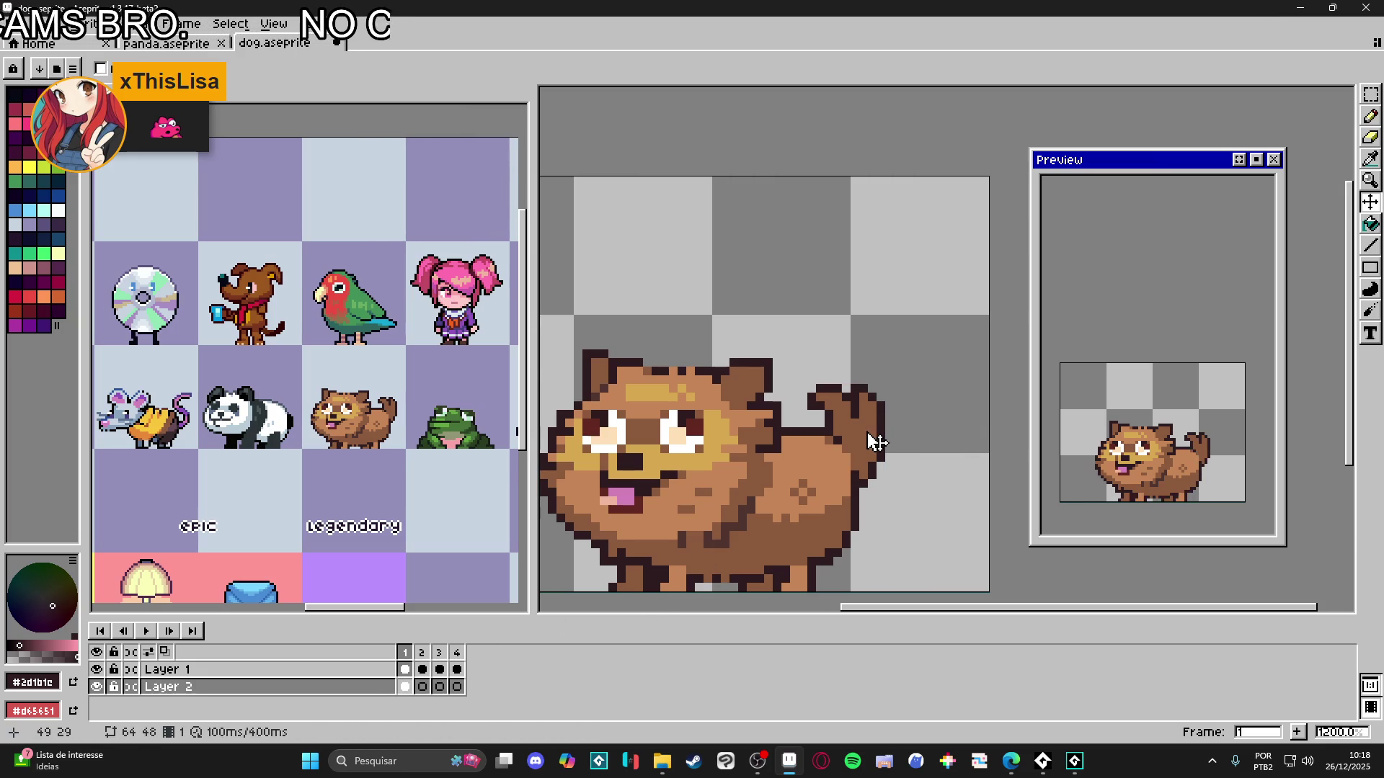
- On frame 2 of the tail layer, marquee-select the tail and cancel the transform
{"action": "left_click", "coordinate": [422, 687]}
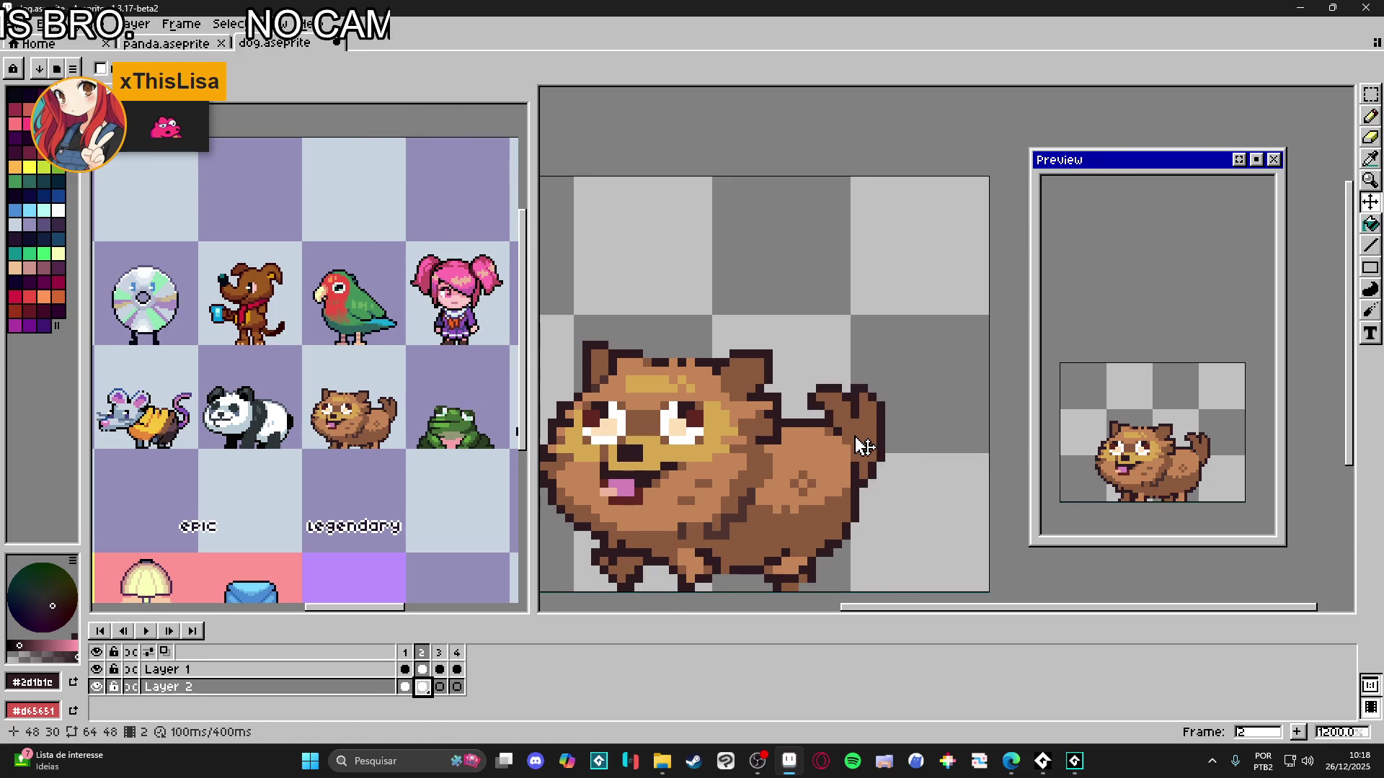
{"action": "key", "text": "m"}
{"action": "mouse_move", "coordinate": [807, 374]}
{"action": "left_mouse_down"}
{"action": "mouse_move", "coordinate": [887, 480]}
{"action": "mouse_move", "coordinate": [875, 454]}
{"action": "mouse_move", "coordinate": [907, 452]}
{"action": "left_mouse_up"}
{"action": "left_click", "coordinate": [863, 427]}
{"action": "key", "text": "Escape"}
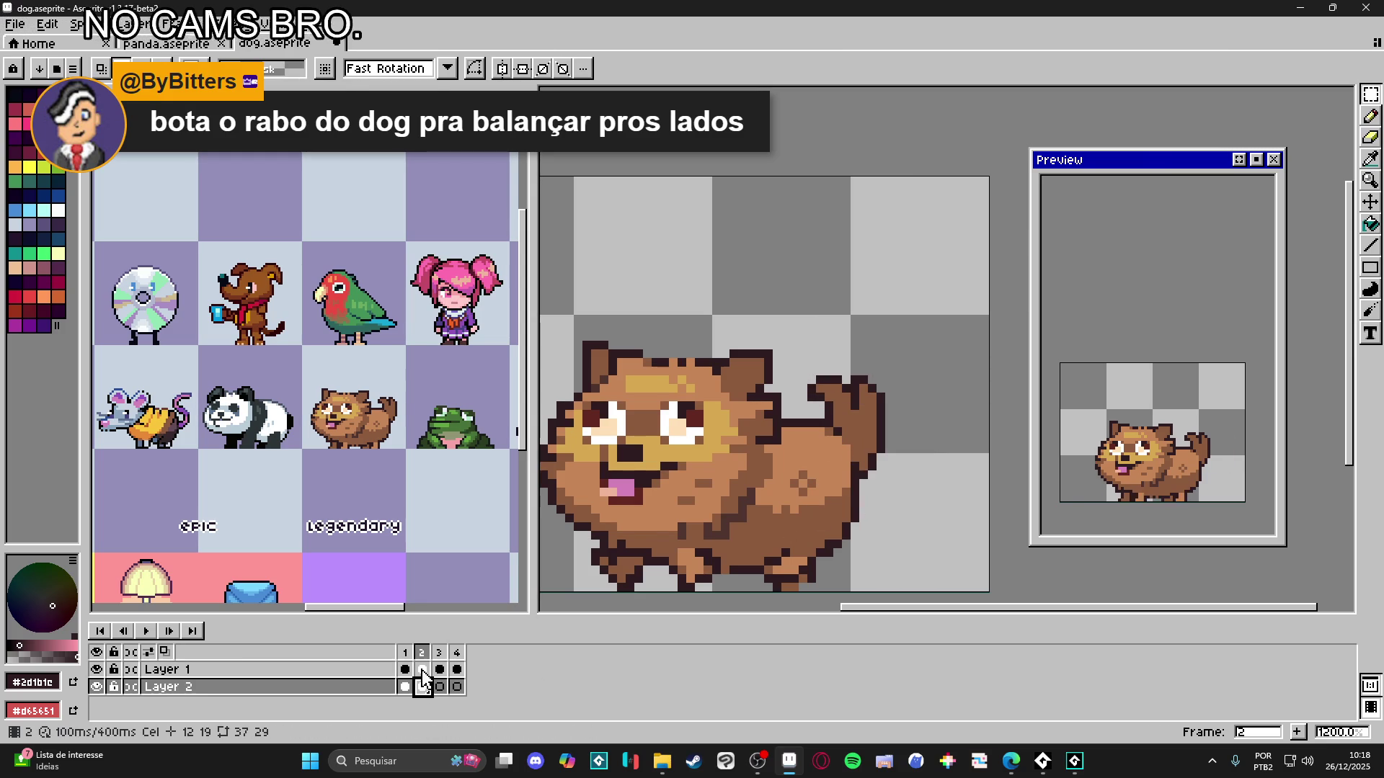
- Delete the tail from frame 2 after comparing it with frame 1
{"action": "left_click", "coordinate": [405, 687]}
{"action": "left_click", "coordinate": [423, 686]}
{"action": "key", "text": "Delete"}
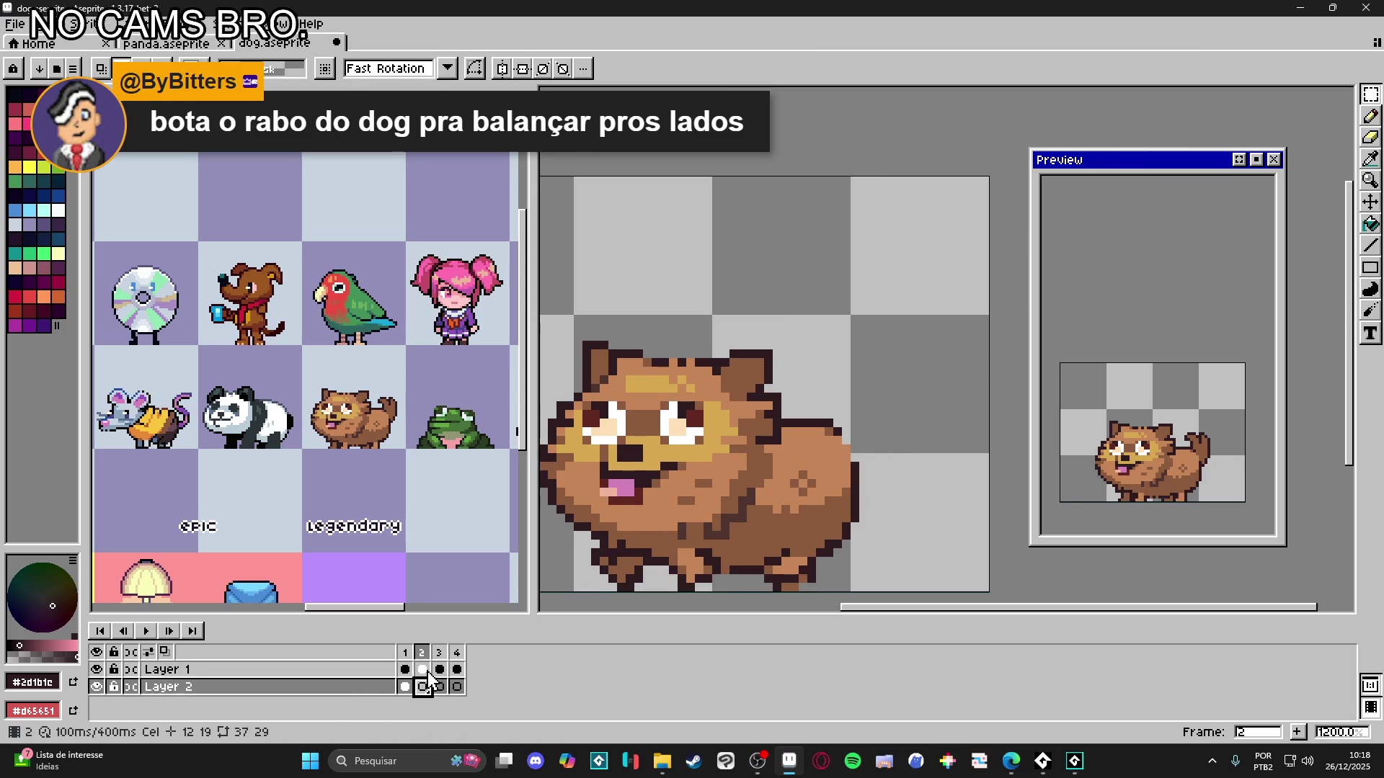
{"action": "left_click", "coordinate": [423, 670]}
- Clear the tail in frame 3 on Layer 2, removing its brown fill, upper part and lower part
{"action": "left_click", "coordinate": [440, 687]}
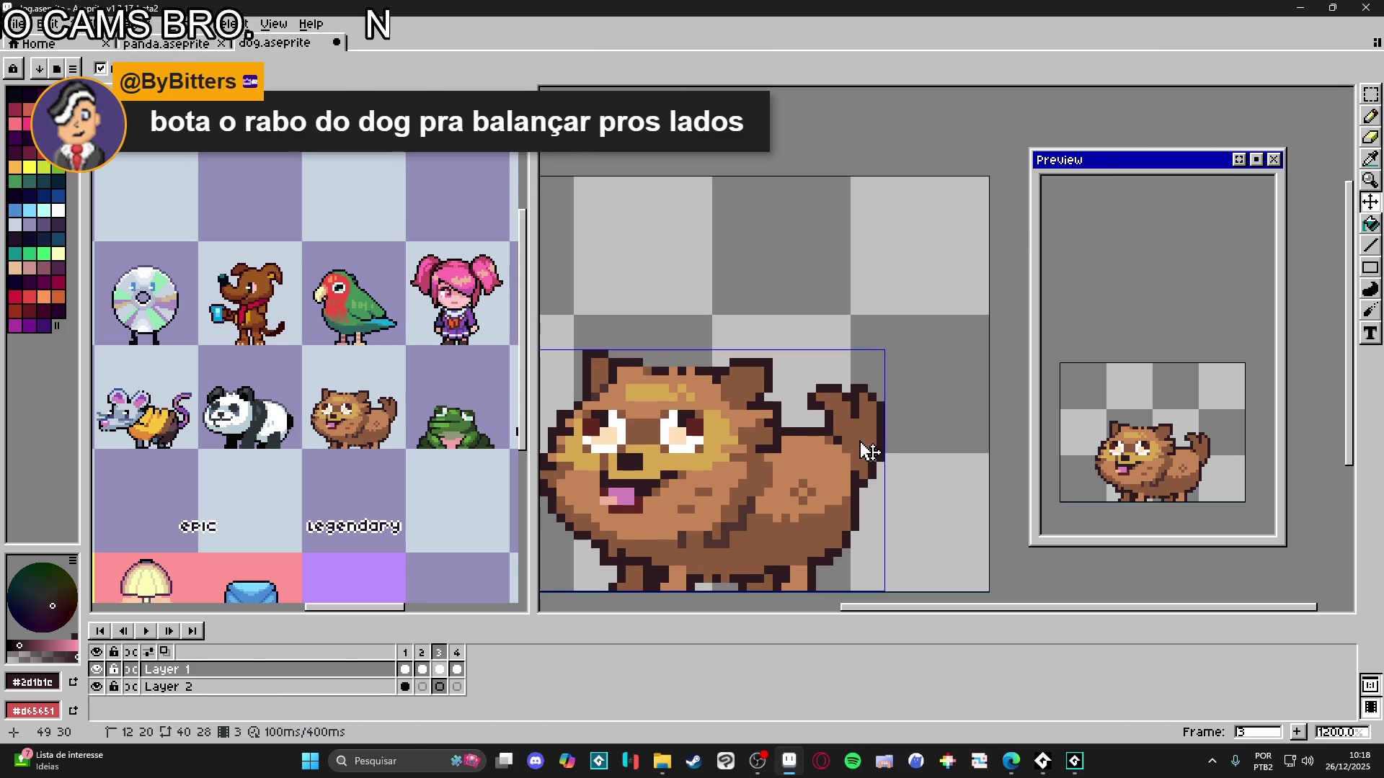
{"action": "key", "text": "w"}
{"action": "left_click", "coordinate": [850, 411]}
{"action": "key", "text": "Delete"}
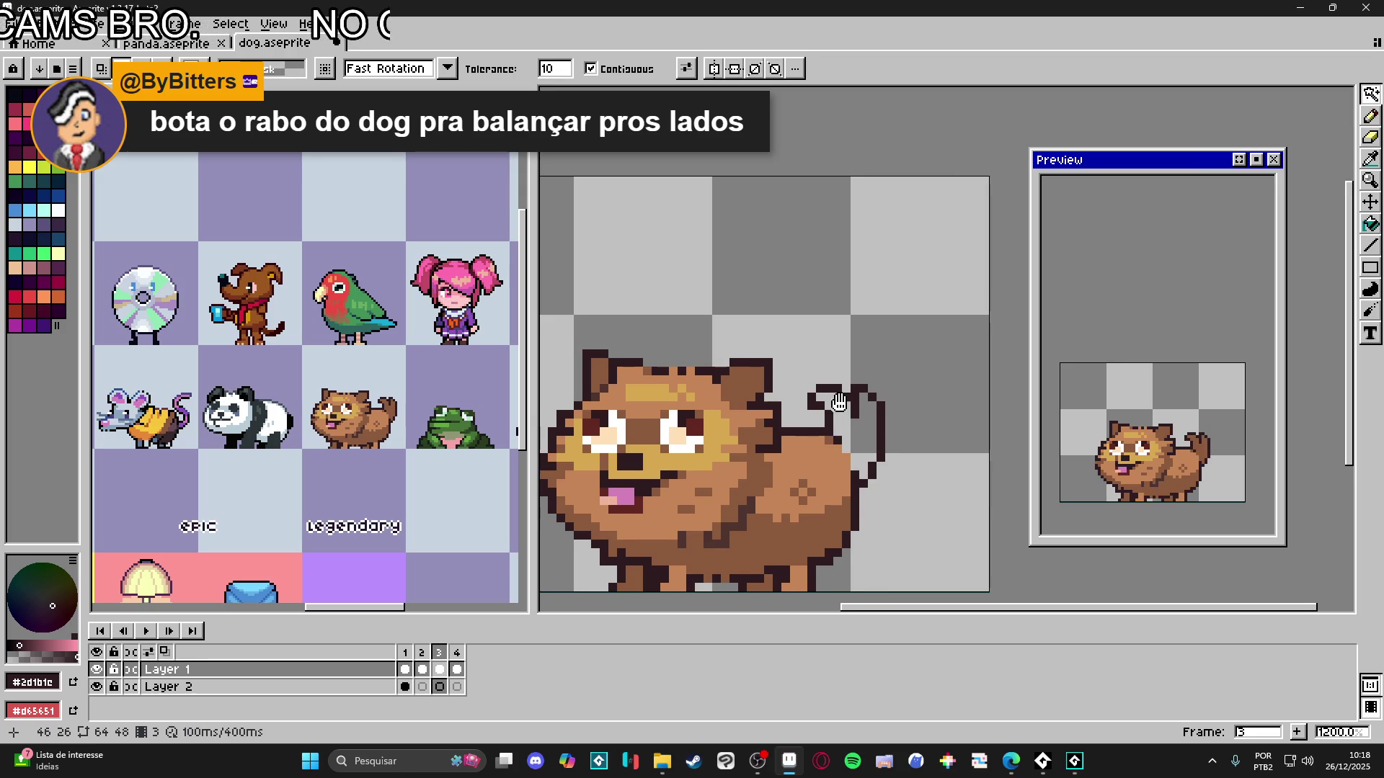
{"action": "left_click_drag", "start_coordinate": [836, 406], "coordinate": [827, 413]}
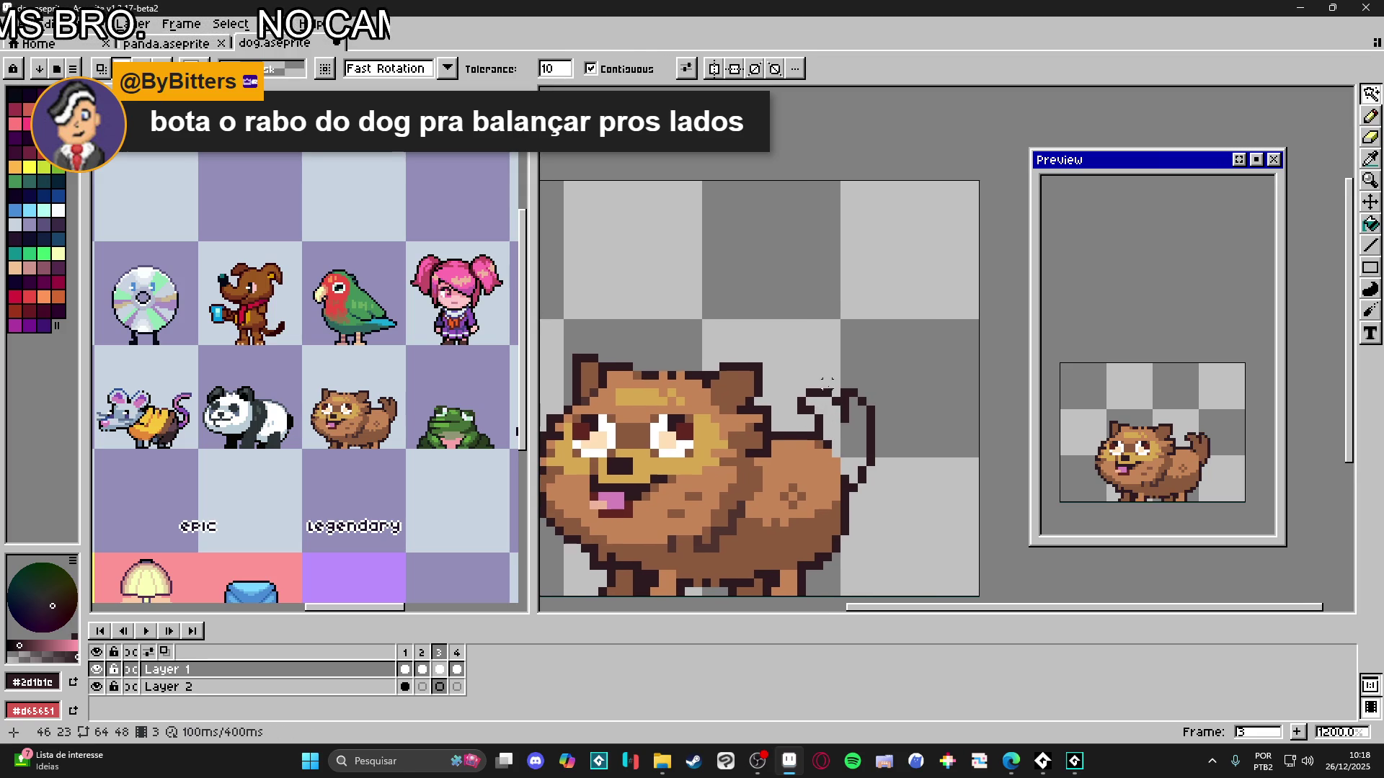
{"action": "key", "text": "m"}
{"action": "mouse_move", "coordinate": [790, 365]}
{"action": "left_mouse_down"}
{"action": "mouse_move", "coordinate": [894, 417]}
{"action": "mouse_move", "coordinate": [919, 446]}
{"action": "left_mouse_up"}
{"action": "key", "text": "Delete"}
{"action": "left_click_drag", "start_coordinate": [918, 361], "coordinate": [843, 512]}
{"action": "key", "text": "Delete"}
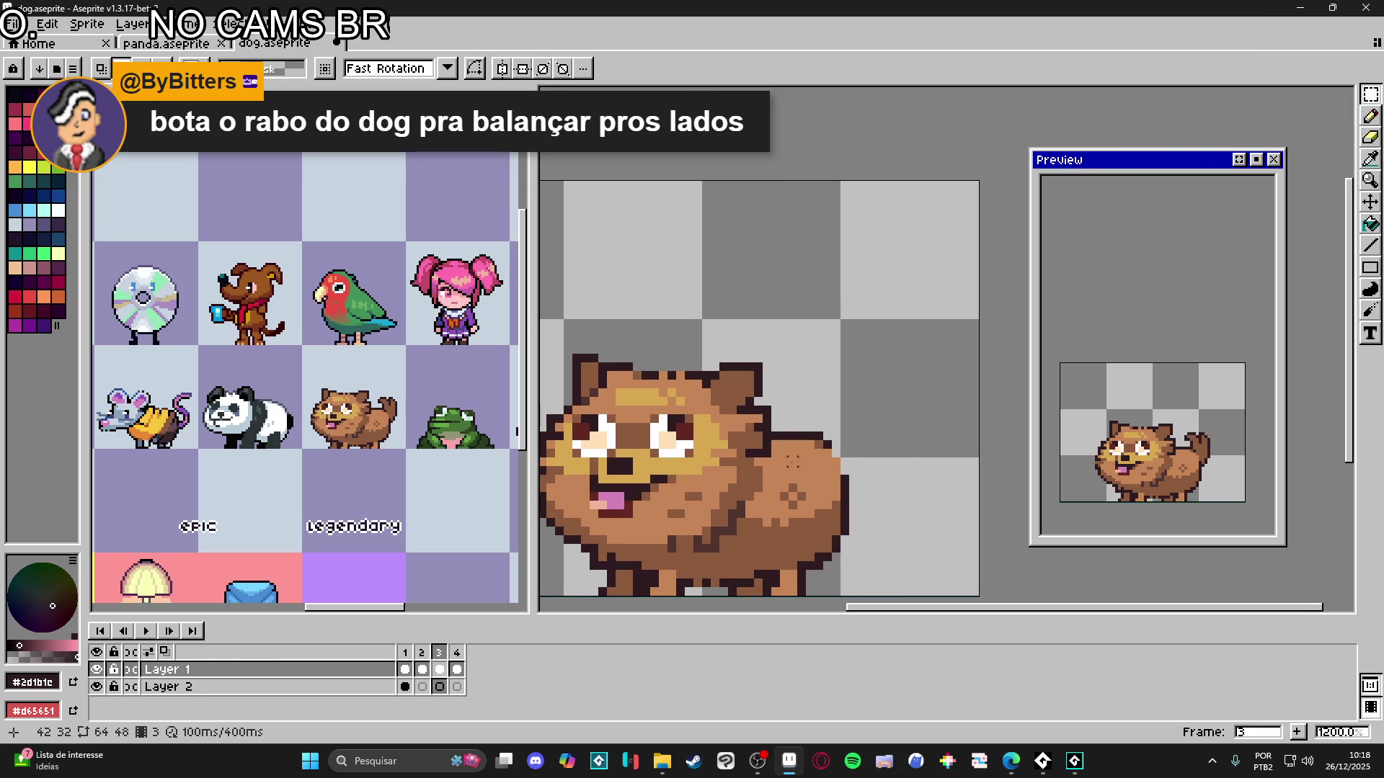
- Select and erase the tail in frame 4
{"action": "left_click", "coordinate": [457, 652]}
{"action": "key", "text": "v"}
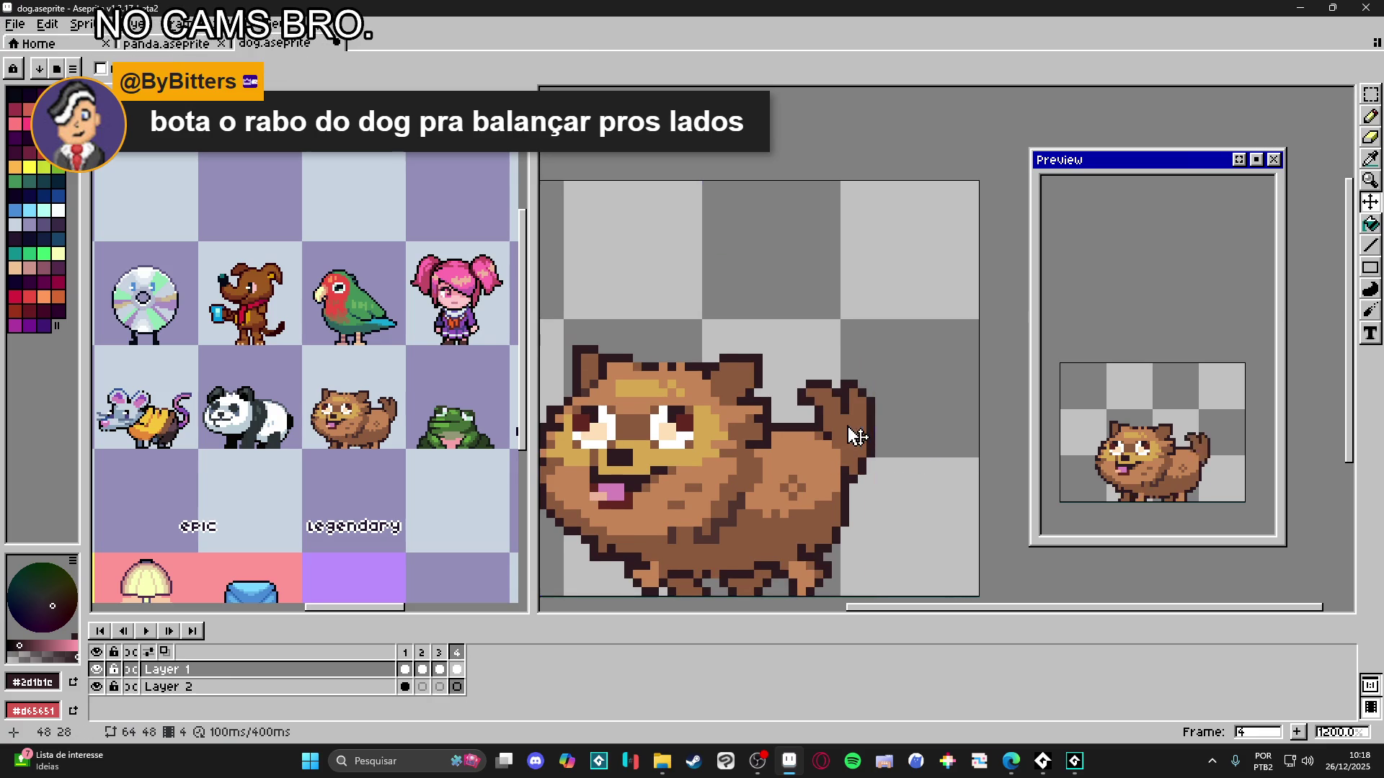
{"action": "left_click_drag", "start_coordinate": [858, 436], "coordinate": [875, 448]}
{"action": "key", "text": "m"}
{"action": "mouse_move", "coordinate": [810, 357]}
{"action": "left_mouse_down"}
{"action": "mouse_move", "coordinate": [915, 430]}
{"action": "mouse_move", "coordinate": [876, 514]}
{"action": "mouse_move", "coordinate": [848, 428]}
{"action": "left_mouse_up"}
{"action": "key", "text": "Delete"}
{"action": "key", "text": "Delete"}
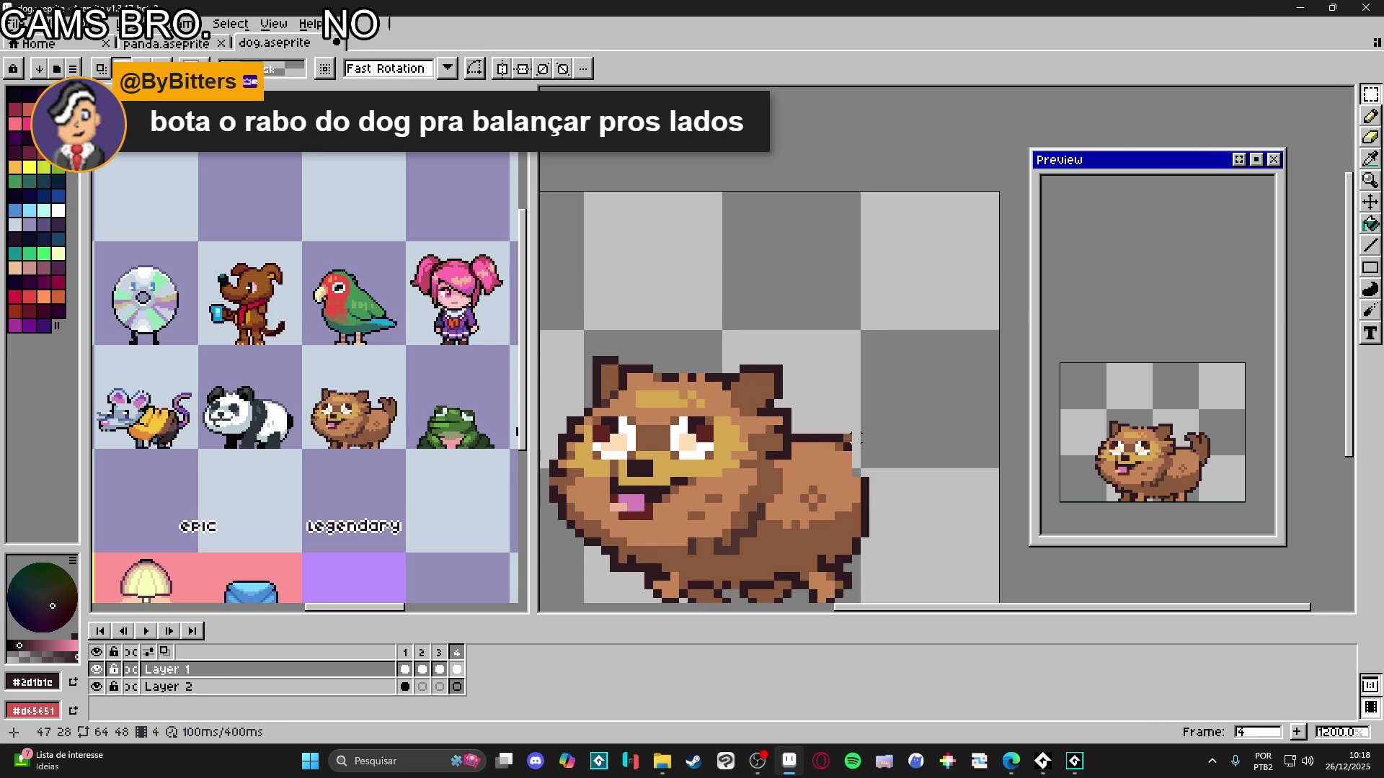
- Undo the frame 4 clear, then clear the leftover tail strip pixels
{"action": "key", "text": "ctrl+z"}
{"action": "left_click_drag", "start_coordinate": [860, 336], "coordinate": [860, 361]}
{"action": "key", "text": "ctrl+d"}
{"action": "scroll", "coordinate": [858, 458], "scroll_direction": "up", "scroll_amount": 2}
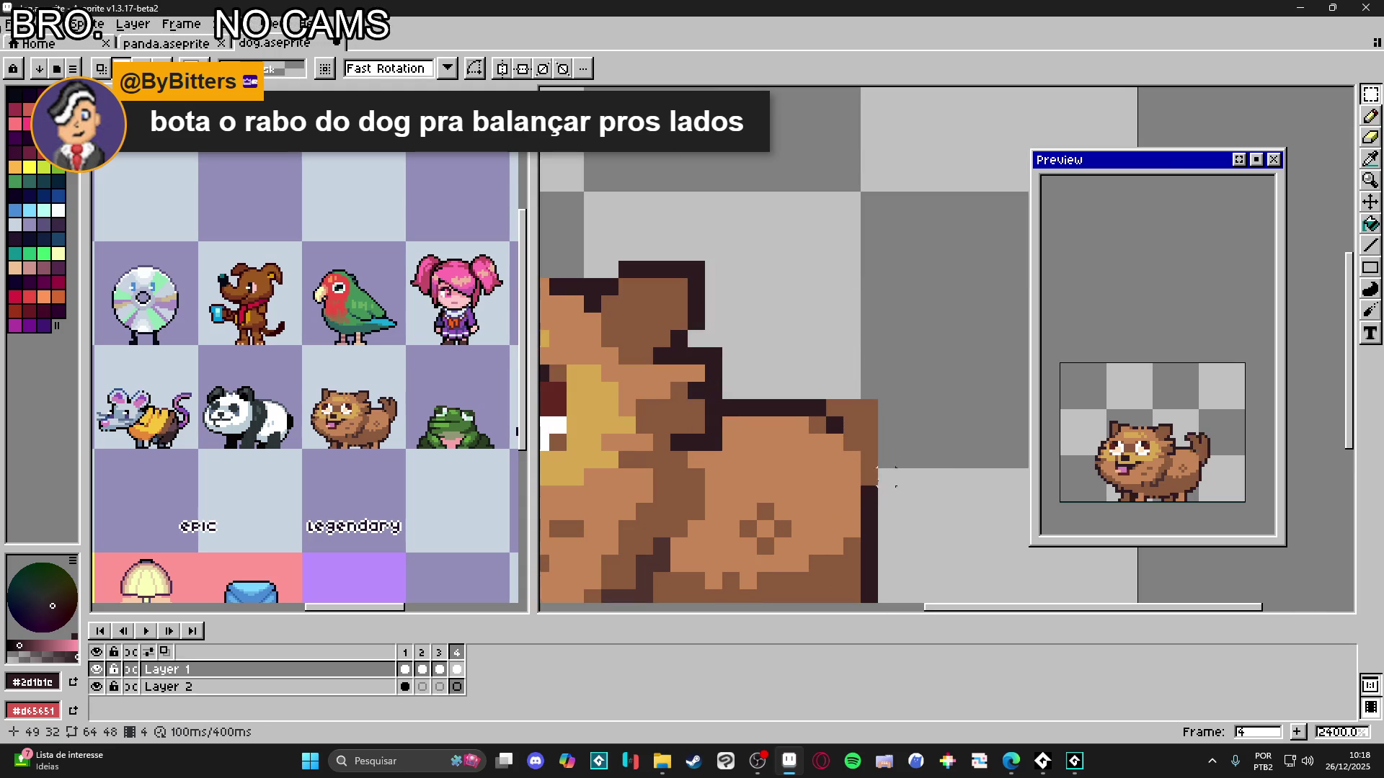
{"action": "key", "text": "Delete"}
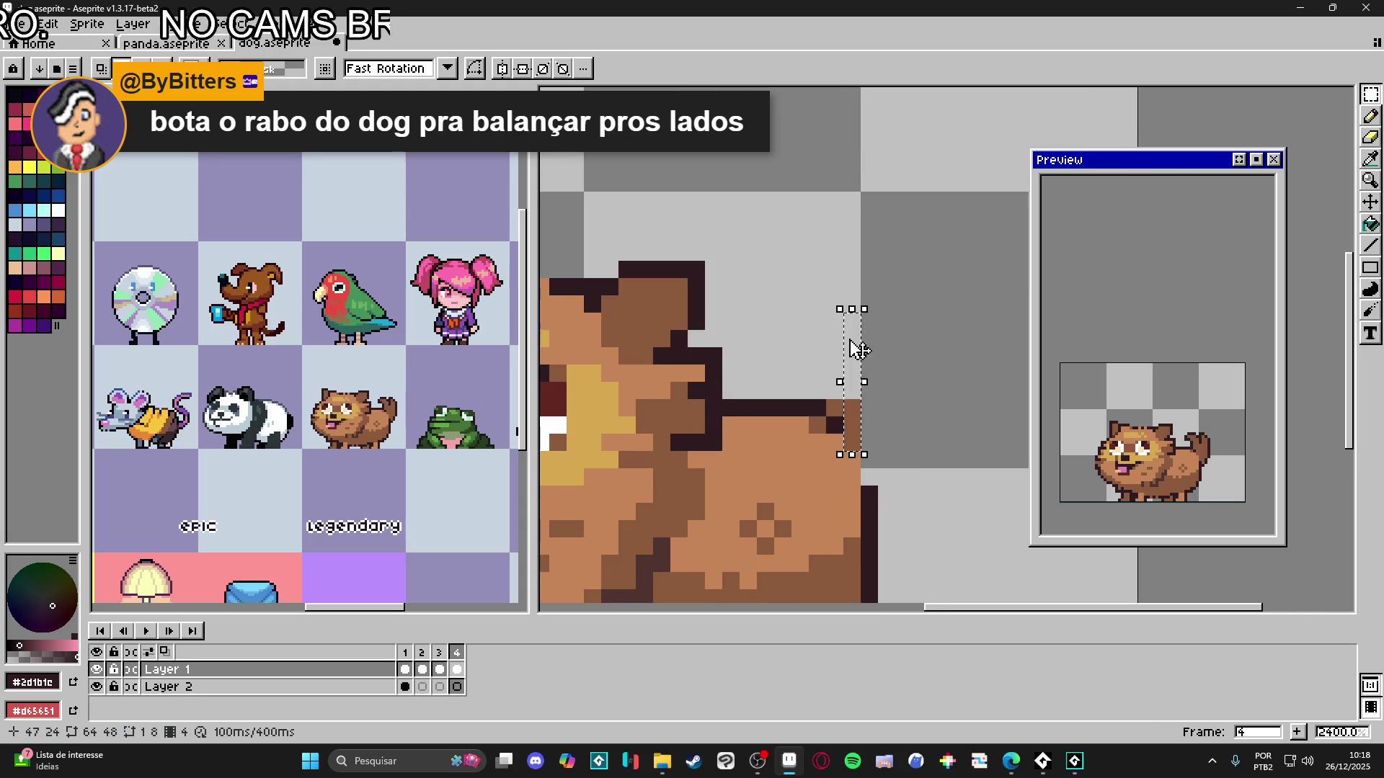
{"action": "scroll", "coordinate": [821, 447], "scroll_direction": "down", "scroll_amount": 5}
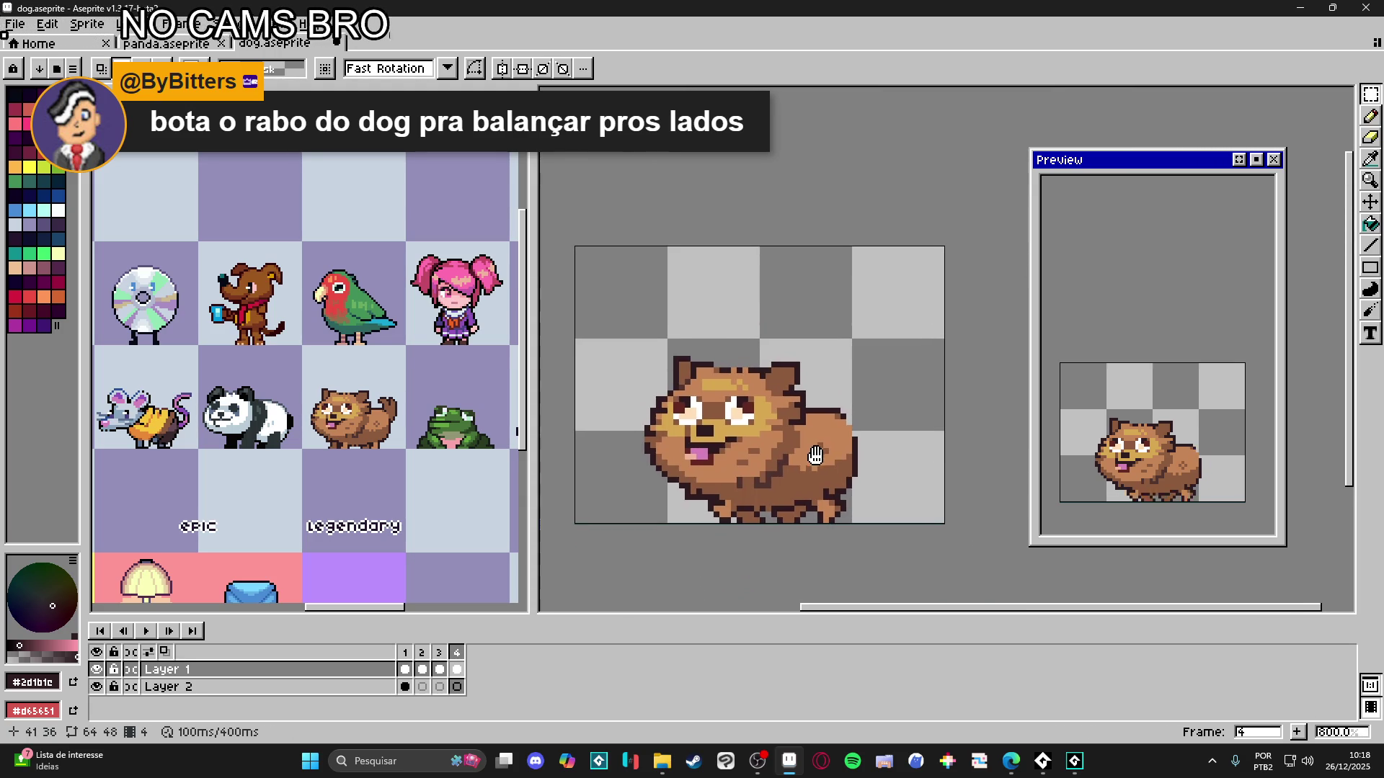
- Nudge the frame 2 tail up one pixel, comparing it against frame 1
{"action": "left_click", "coordinate": [406, 687]}
{"action": "left_click", "coordinate": [426, 687]}
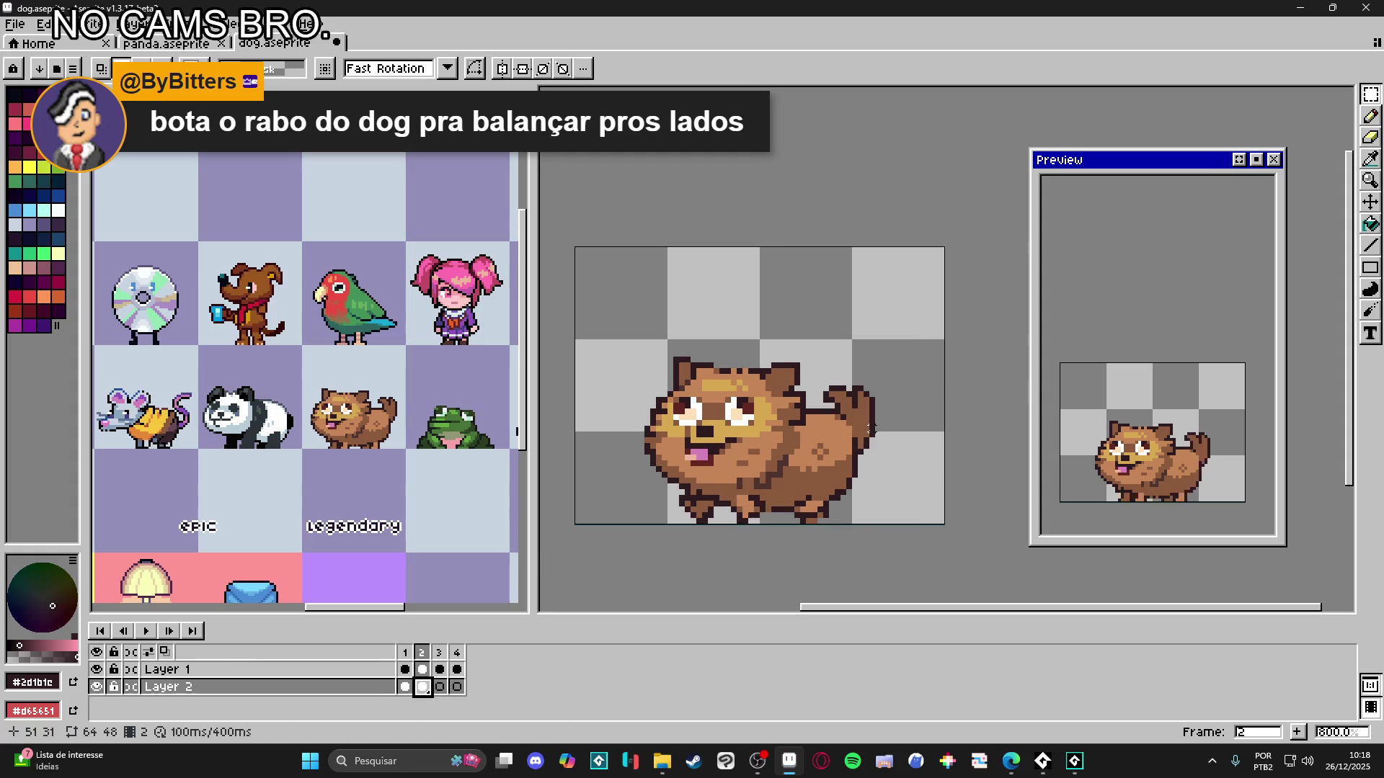
{"action": "left_click_drag", "start_coordinate": [872, 426], "coordinate": [872, 420]}
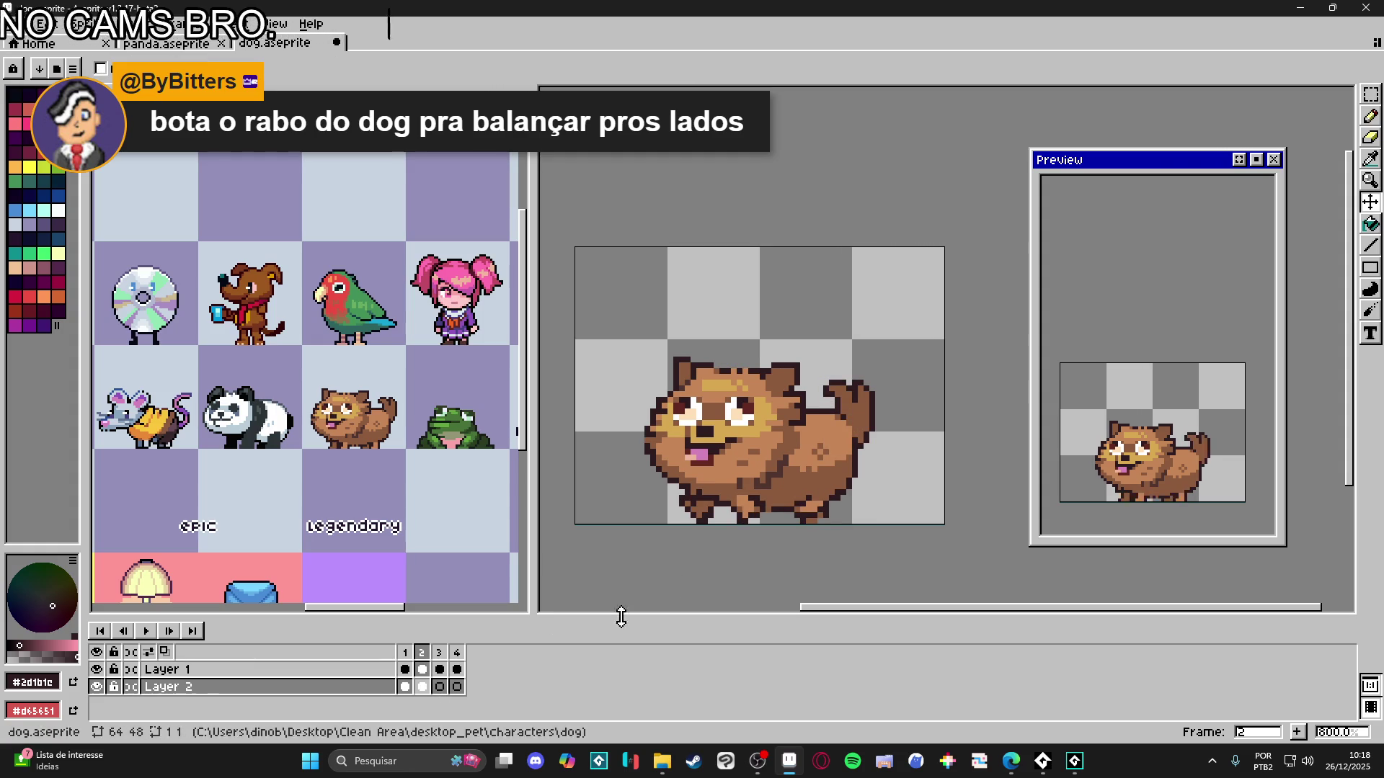
{"action": "left_click", "coordinate": [405, 687]}
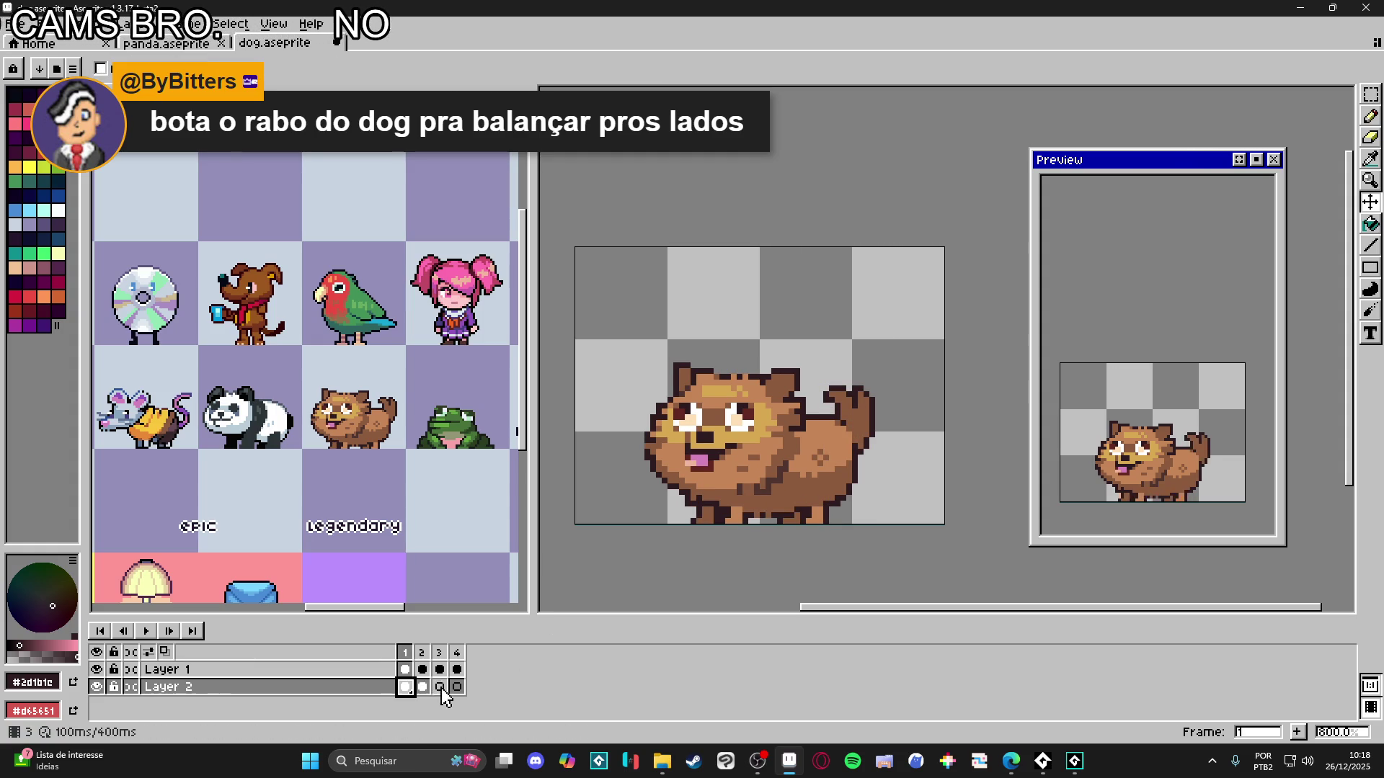
{"action": "left_click", "coordinate": [422, 687]}
- Skew the frame 2 tail so it leans sideways
{"action": "key", "text": "m"}
{"action": "scroll", "coordinate": [840, 376], "scroll_direction": "up", "scroll_amount": 1}
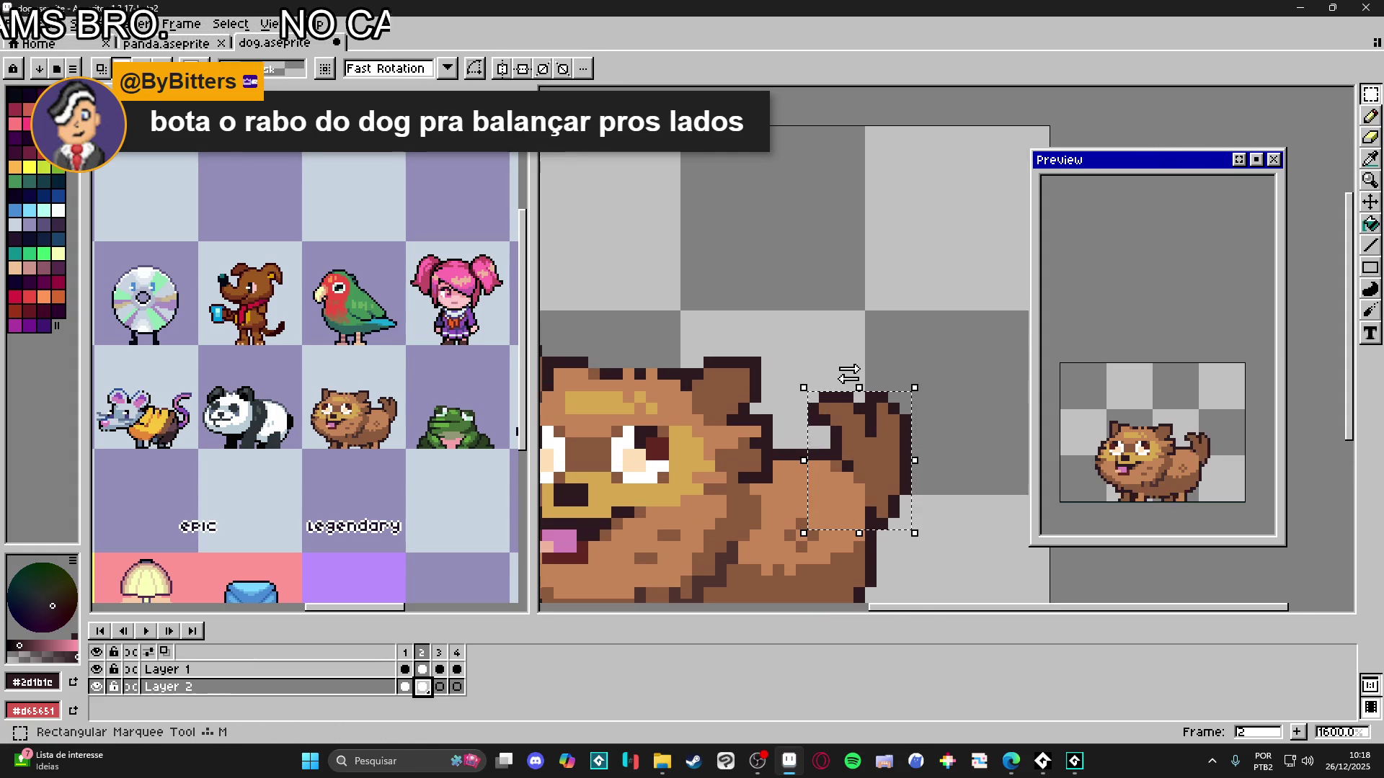
{"action": "left_click_drag", "start_coordinate": [860, 374], "coordinate": [860, 388]}
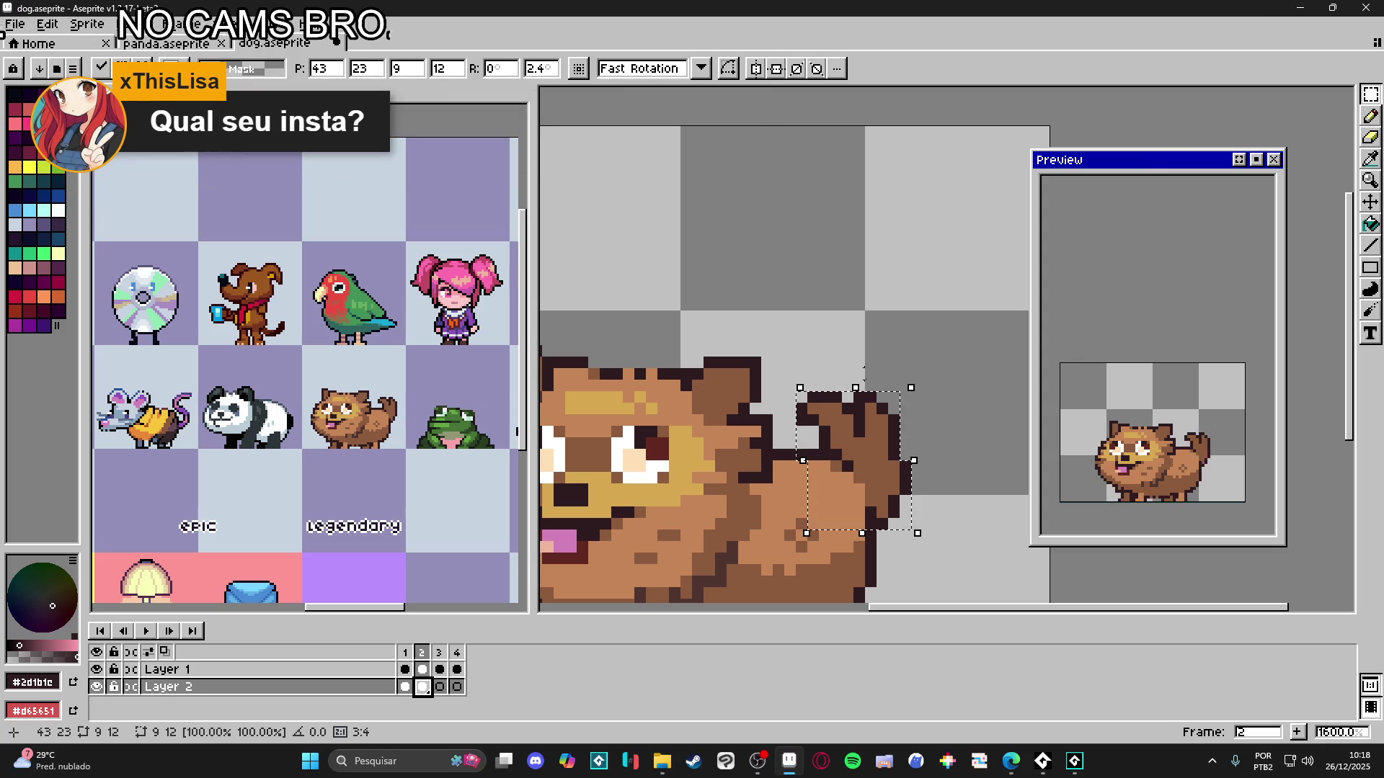
{"action": "key", "text": "Return"}
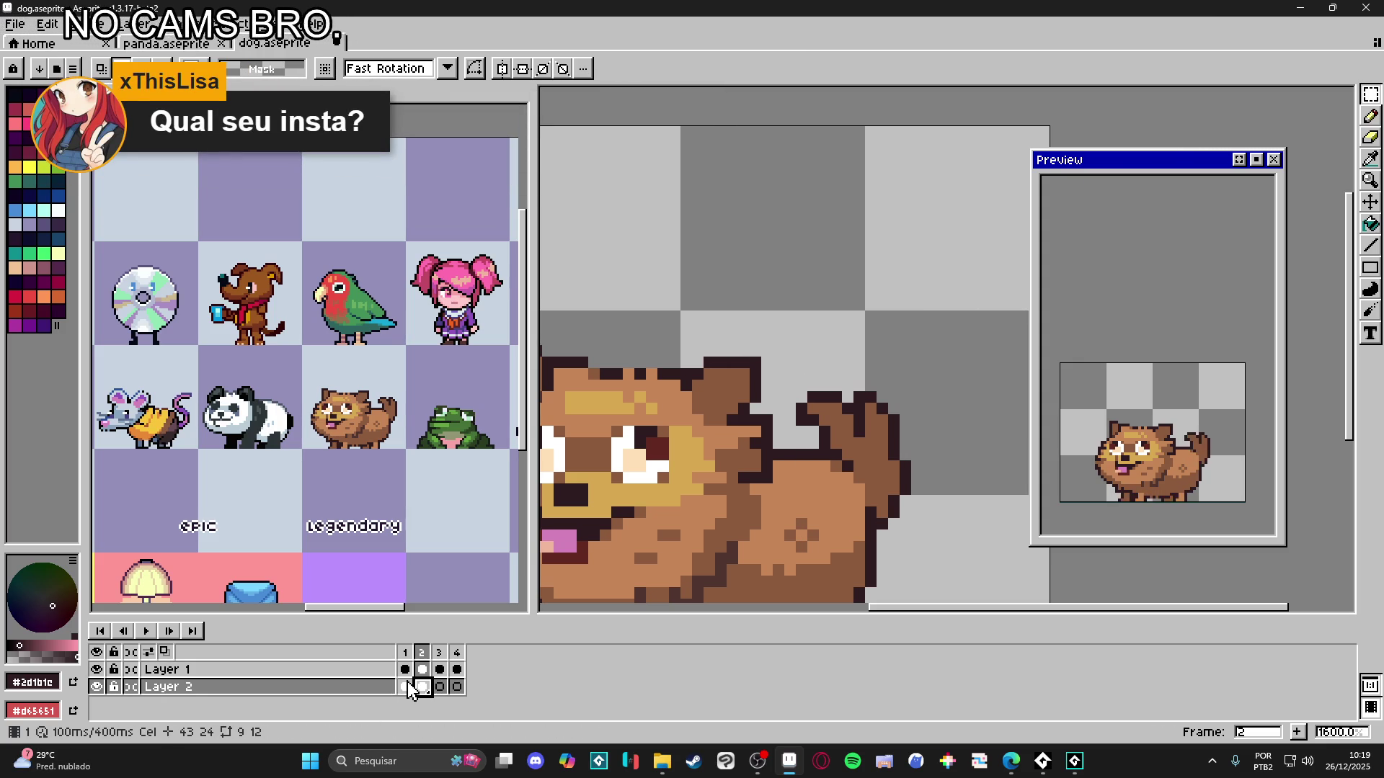
- Step through frames 1 to 4 to check the tail in each
{"action": "left_click", "coordinate": [405, 687]}
{"action": "left_click", "coordinate": [423, 687]}
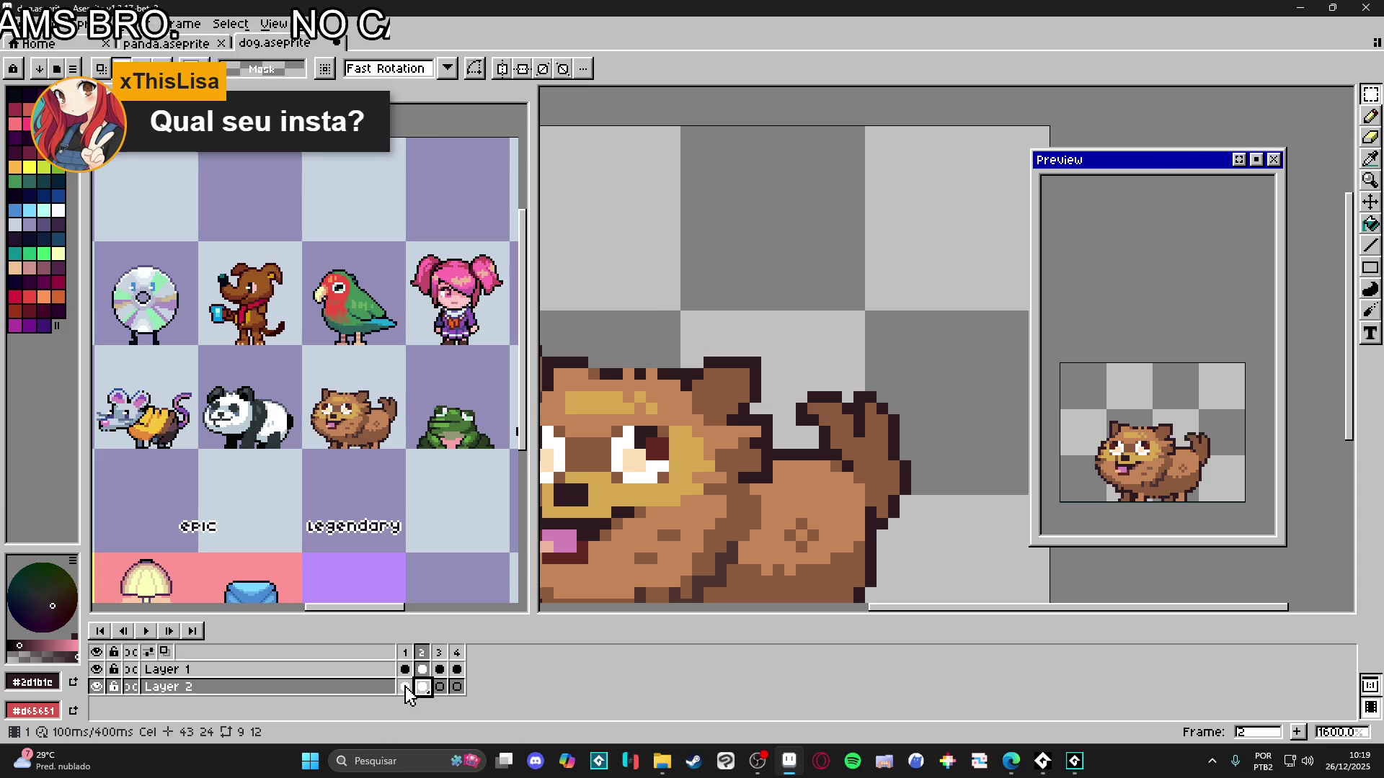
{"action": "left_click", "coordinate": [441, 689]}
{"action": "left_click", "coordinate": [456, 687]}
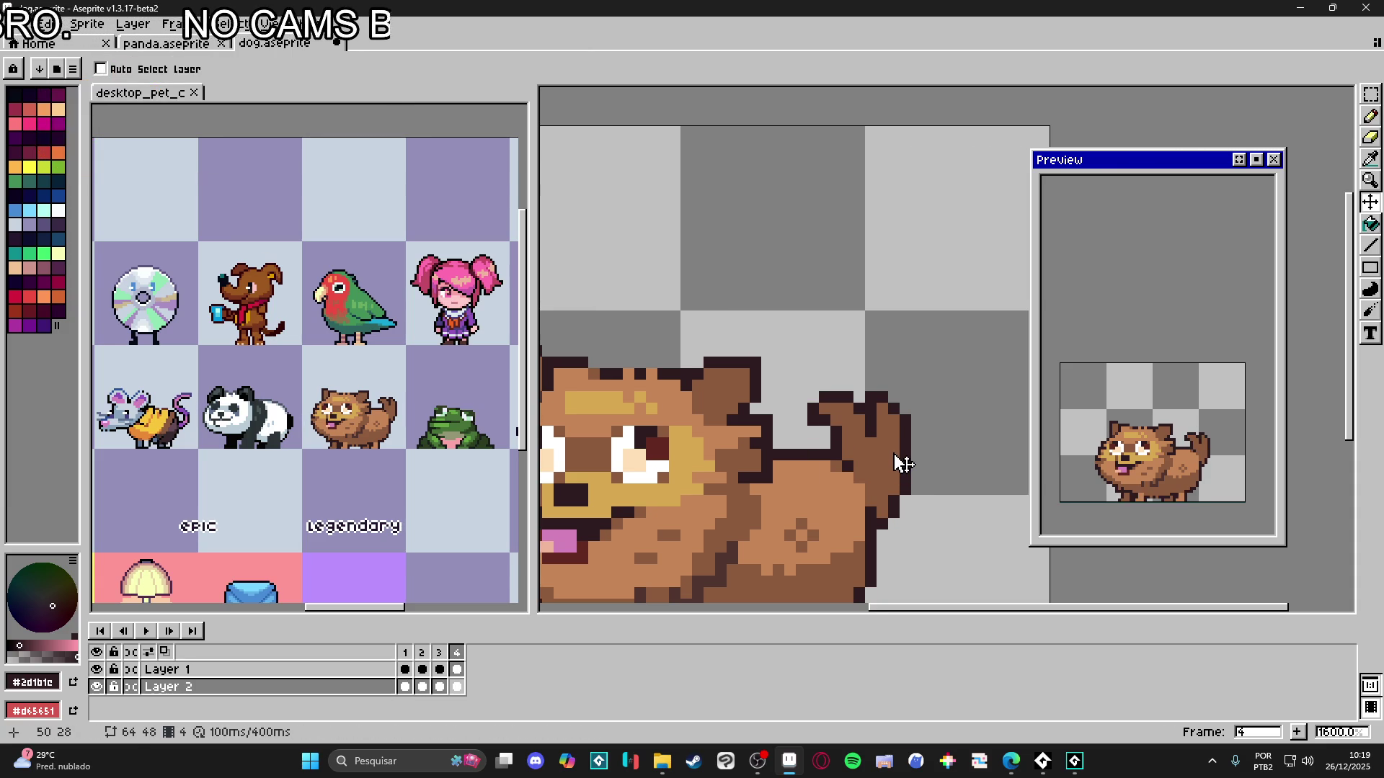
- Rotate the frame 4 tail about 9.5 degrees
{"action": "key", "text": "m"}
{"action": "key", "text": "ctrl+shift+d"}
{"action": "left_click_drag", "start_coordinate": [861, 375], "coordinate": [888, 429]}
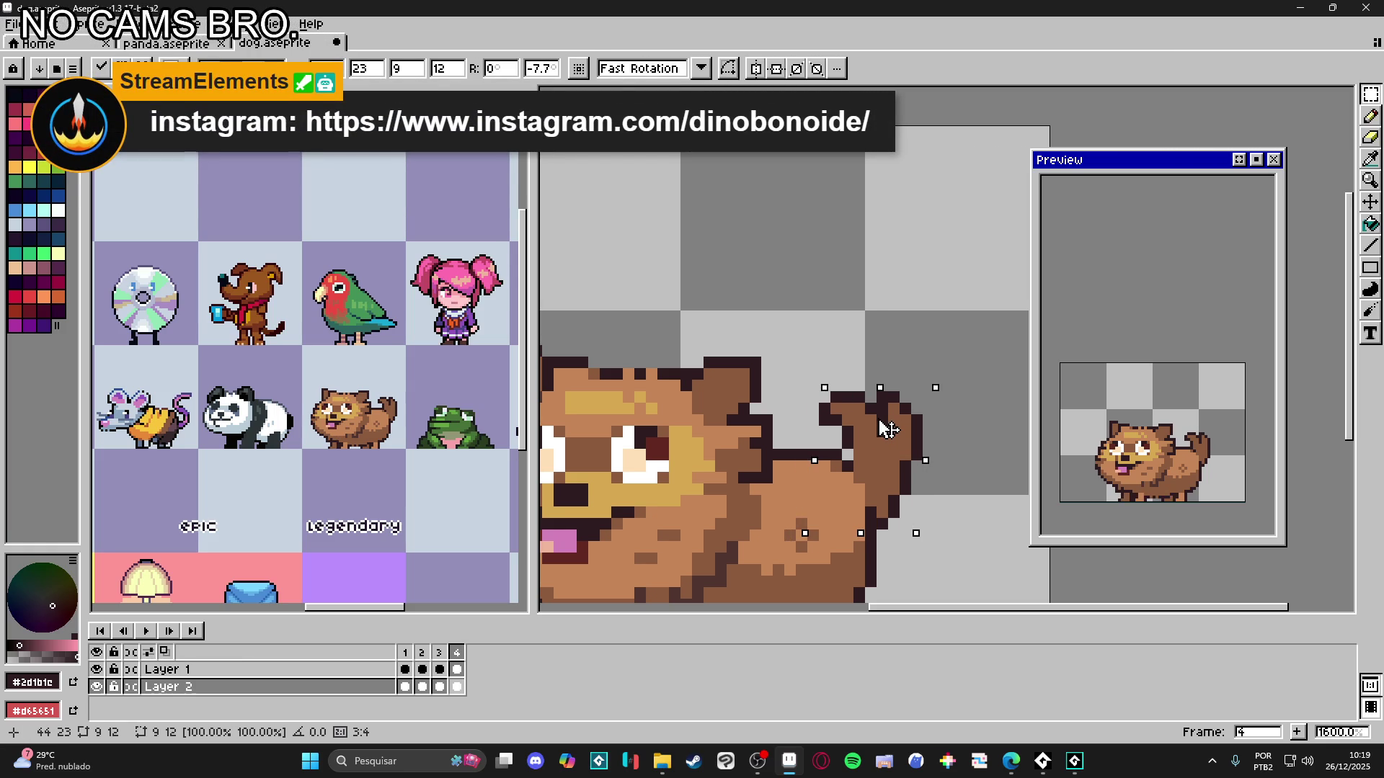
{"action": "key", "text": "Return"}
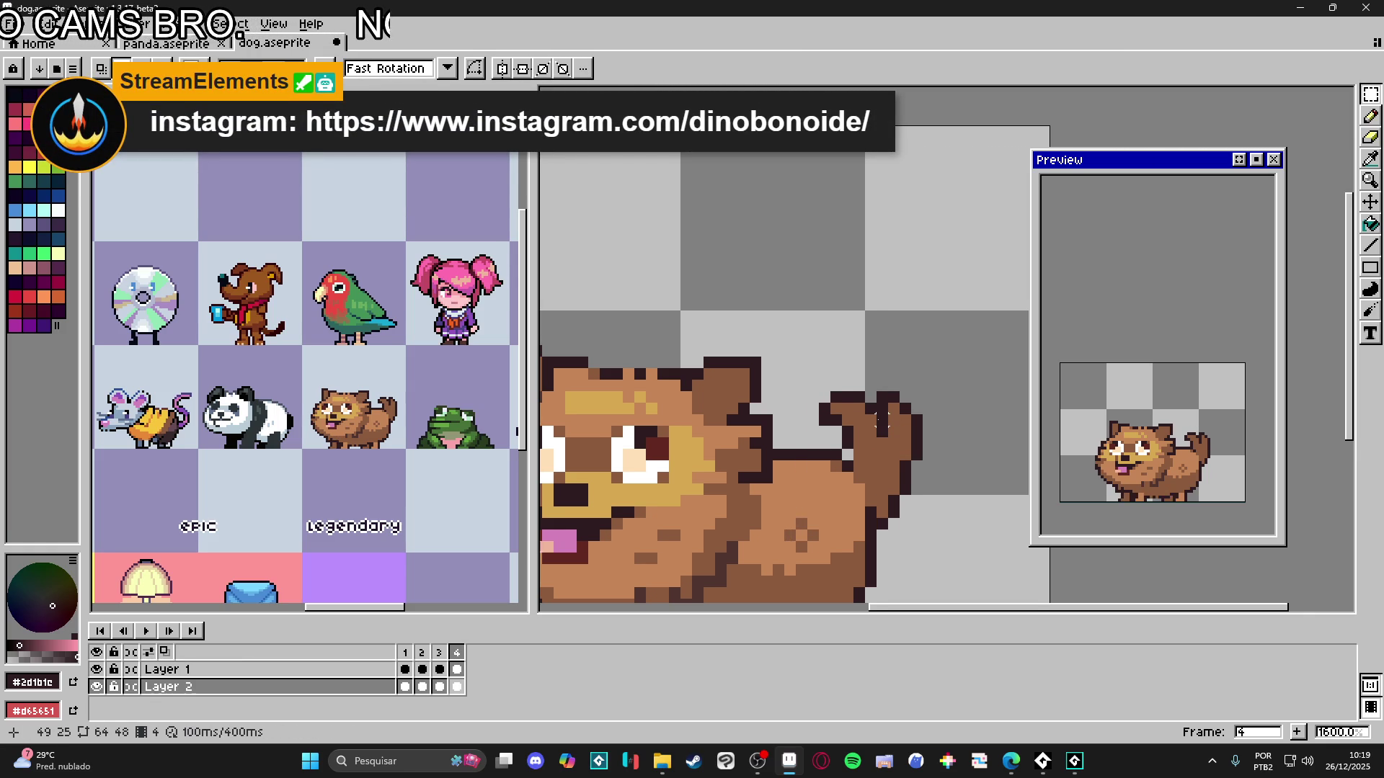
{"action": "scroll", "coordinate": [880, 419], "scroll_direction": "down", "scroll_amount": 1}
{"action": "scroll", "coordinate": [880, 419], "scroll_direction": "down", "scroll_amount": 1}
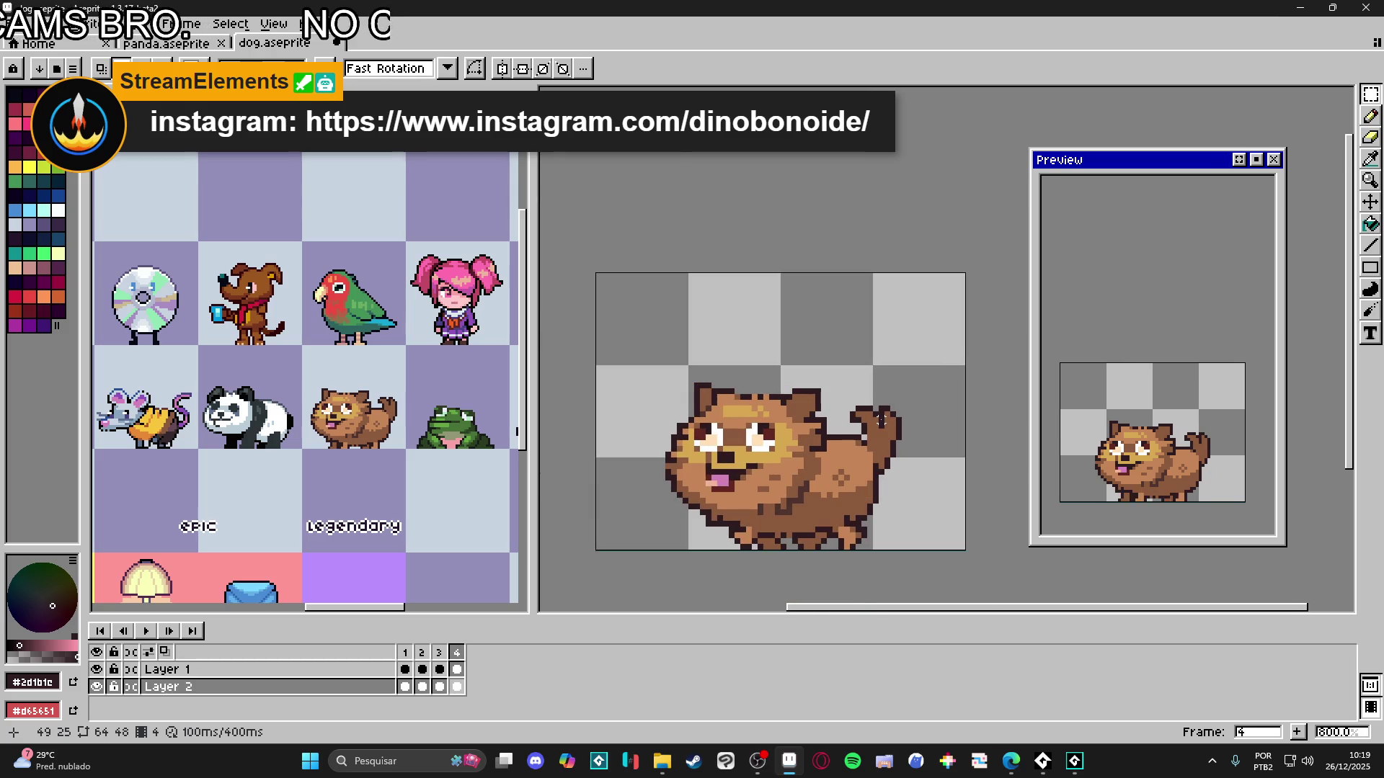
- Select the dog's tail on Layer 2 in frame 2 and confirm the pending transform
{"action": "left_click", "coordinate": [405, 676]}
{"action": "left_click", "coordinate": [422, 670]}
{"action": "scroll", "coordinate": [888, 430], "scroll_direction": "up", "scroll_amount": 2}
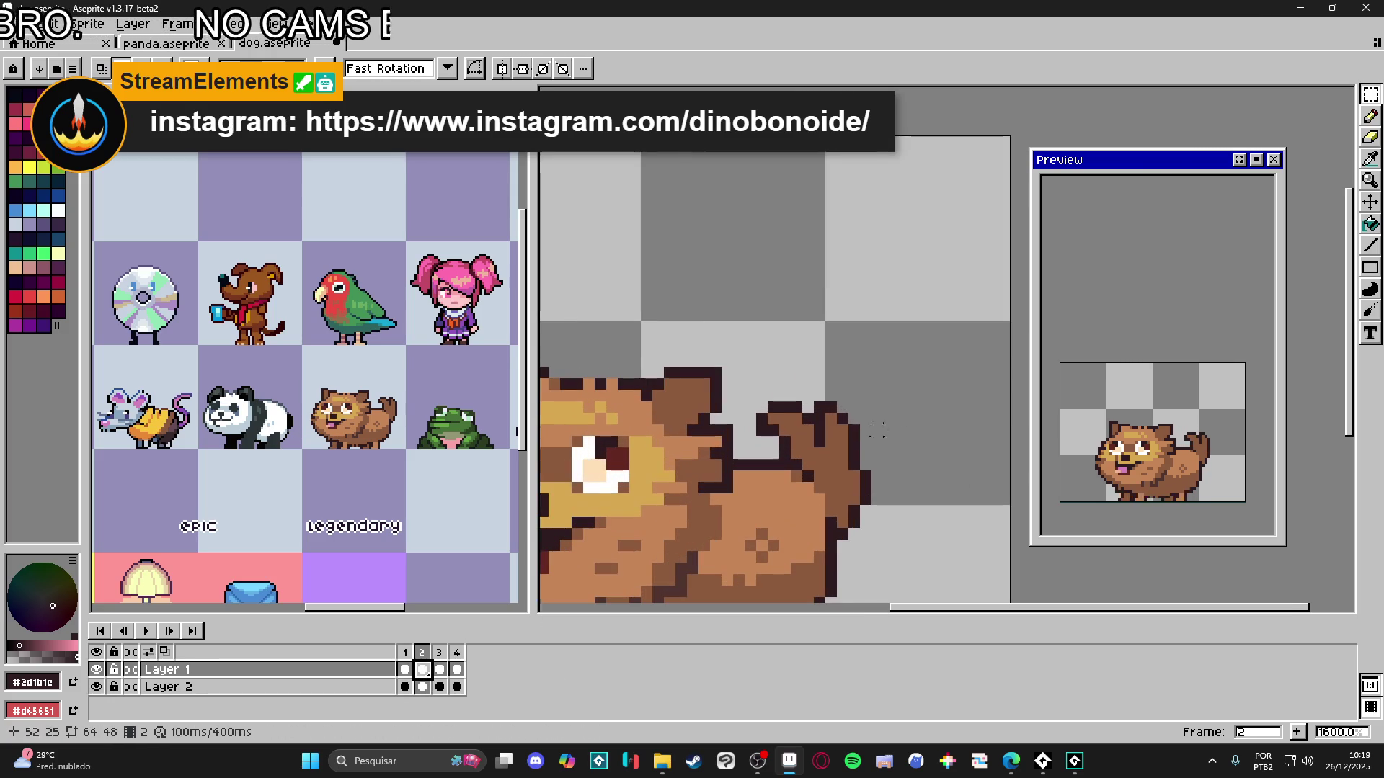
{"action": "left_click", "coordinate": [843, 454], "text": "ctrl"}
{"action": "mouse_move", "coordinate": [752, 543]}
{"action": "left_mouse_down"}
{"action": "mouse_move", "coordinate": [849, 379]}
{"action": "mouse_move", "coordinate": [884, 393]}
{"action": "mouse_move", "coordinate": [869, 388]}
{"action": "mouse_move", "coordinate": [830, 462]}
{"action": "left_mouse_up"}
{"action": "key", "text": "Return"}
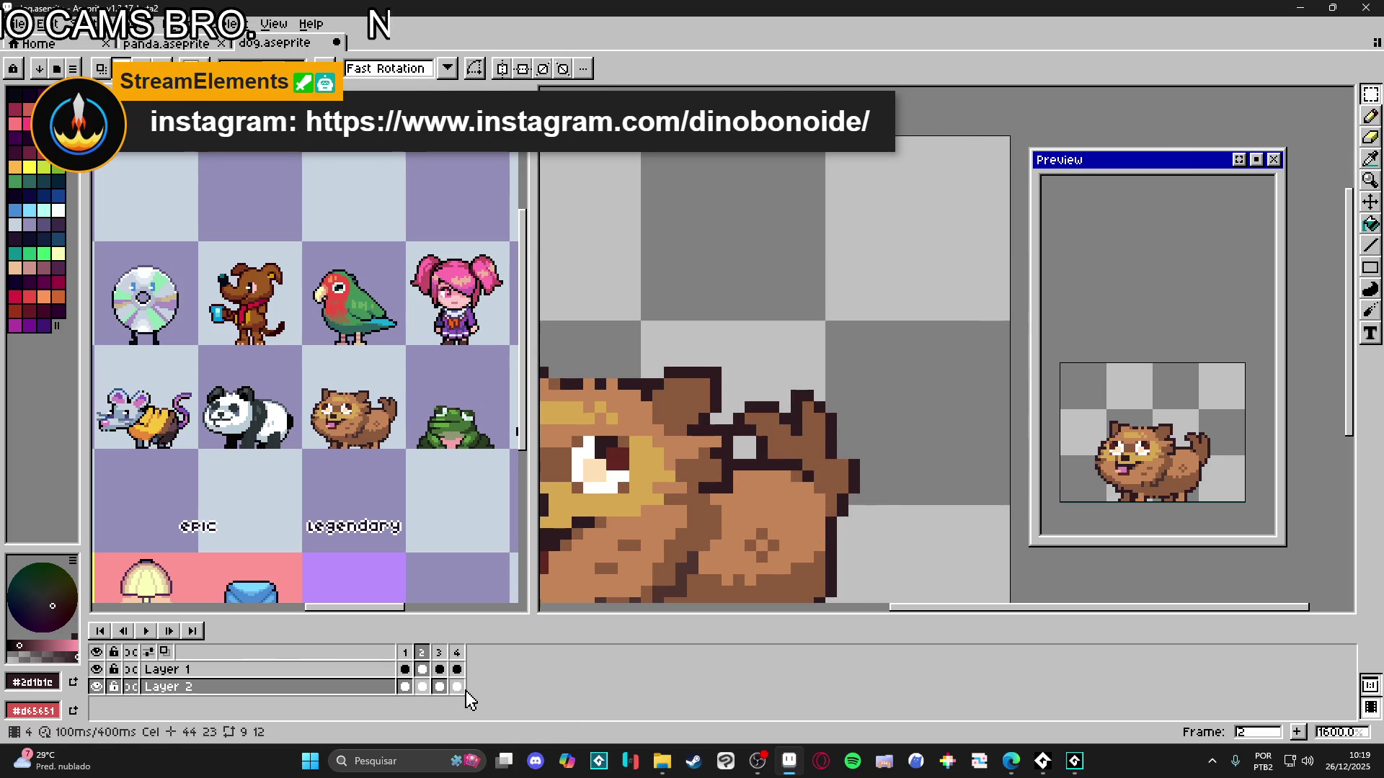
- Tilt the frame 4 tail with a rotation and nudge it one pixel right
{"action": "left_click", "coordinate": [458, 688]}
{"action": "left_click_drag", "start_coordinate": [899, 372], "coordinate": [927, 410]}
{"action": "left_click_drag", "start_coordinate": [874, 456], "coordinate": [886, 462]}
{"action": "key", "text": "Return"}
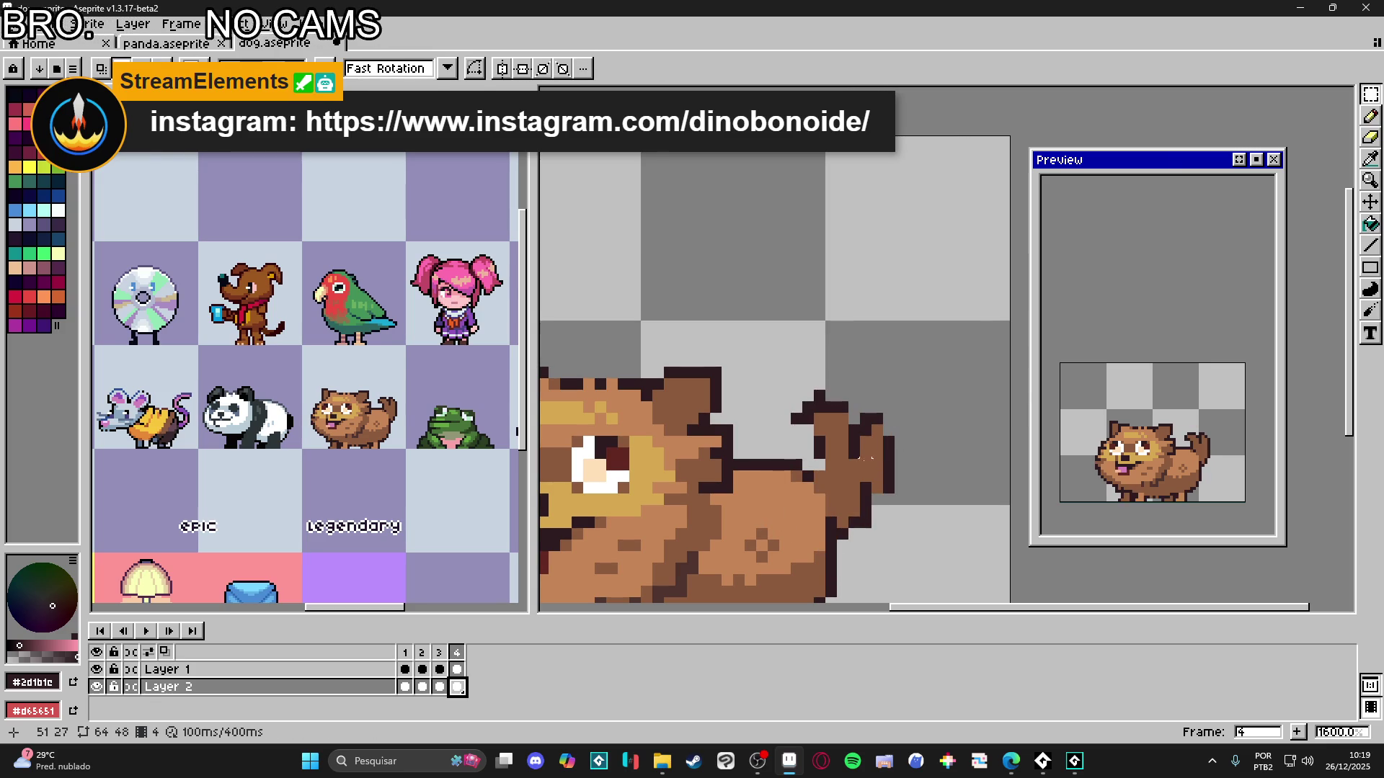
{"action": "key", "text": "Right"}
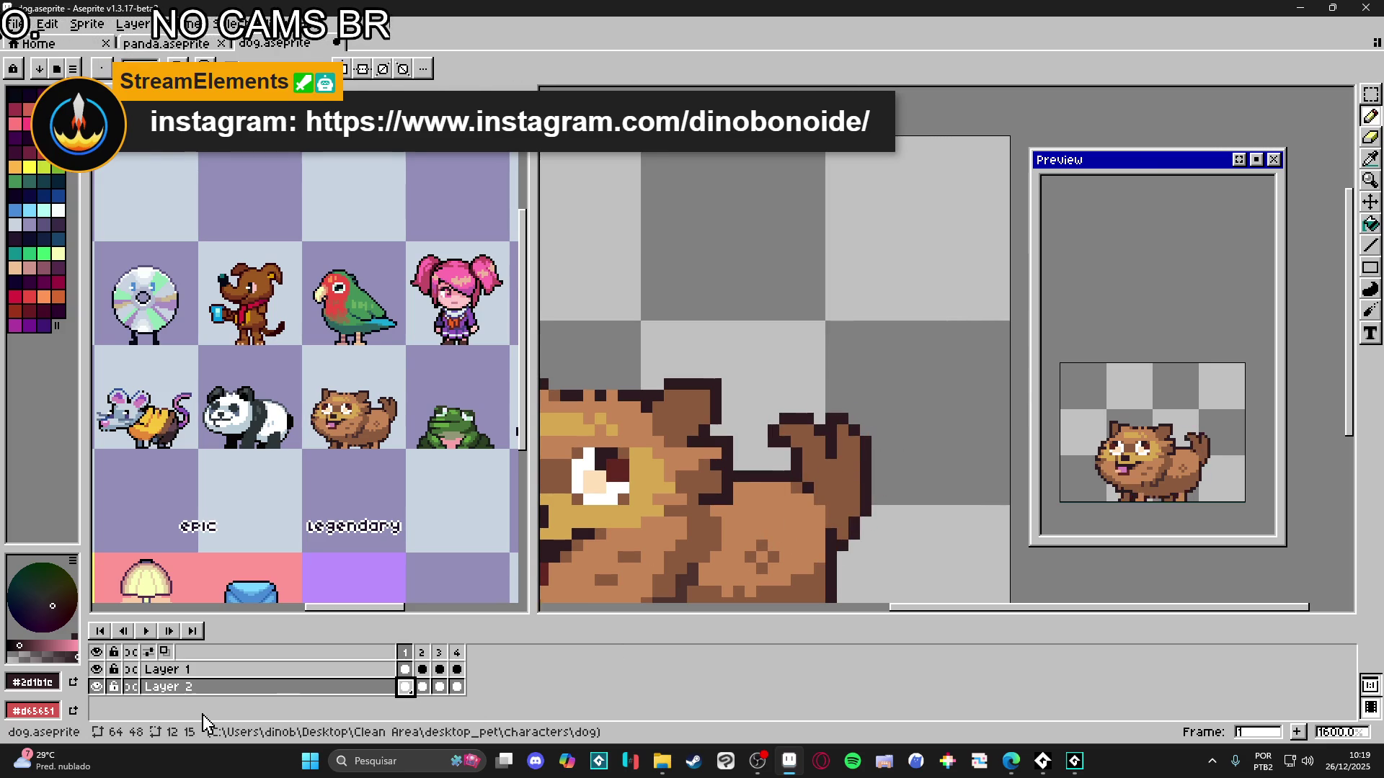
- In frame 2, draw a dark outline line up the tail and add brown fill
{"action": "left_click", "coordinate": [417, 688]}
{"action": "key", "text": "i"}
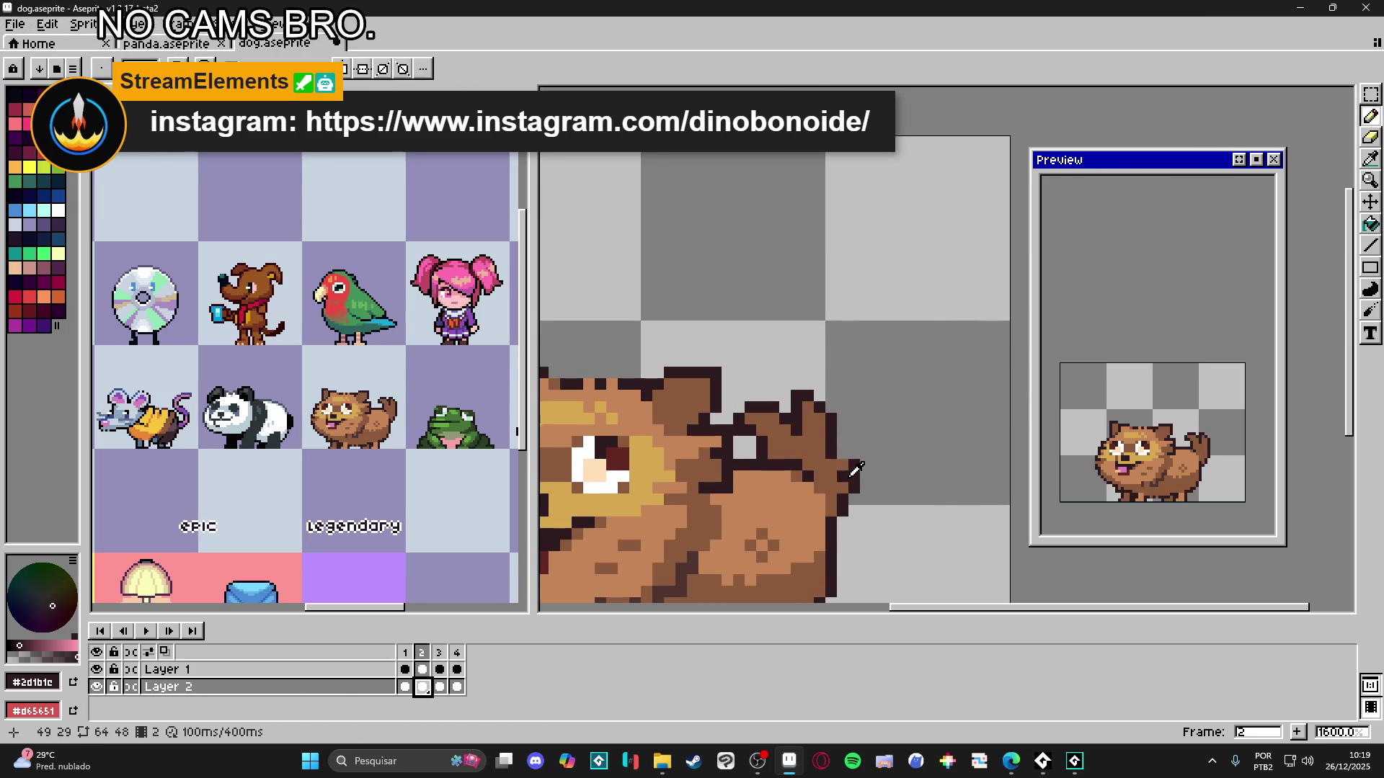
{"action": "key", "text": "b"}
{"action": "left_click_drag", "start_coordinate": [859, 485], "coordinate": [830, 426]}
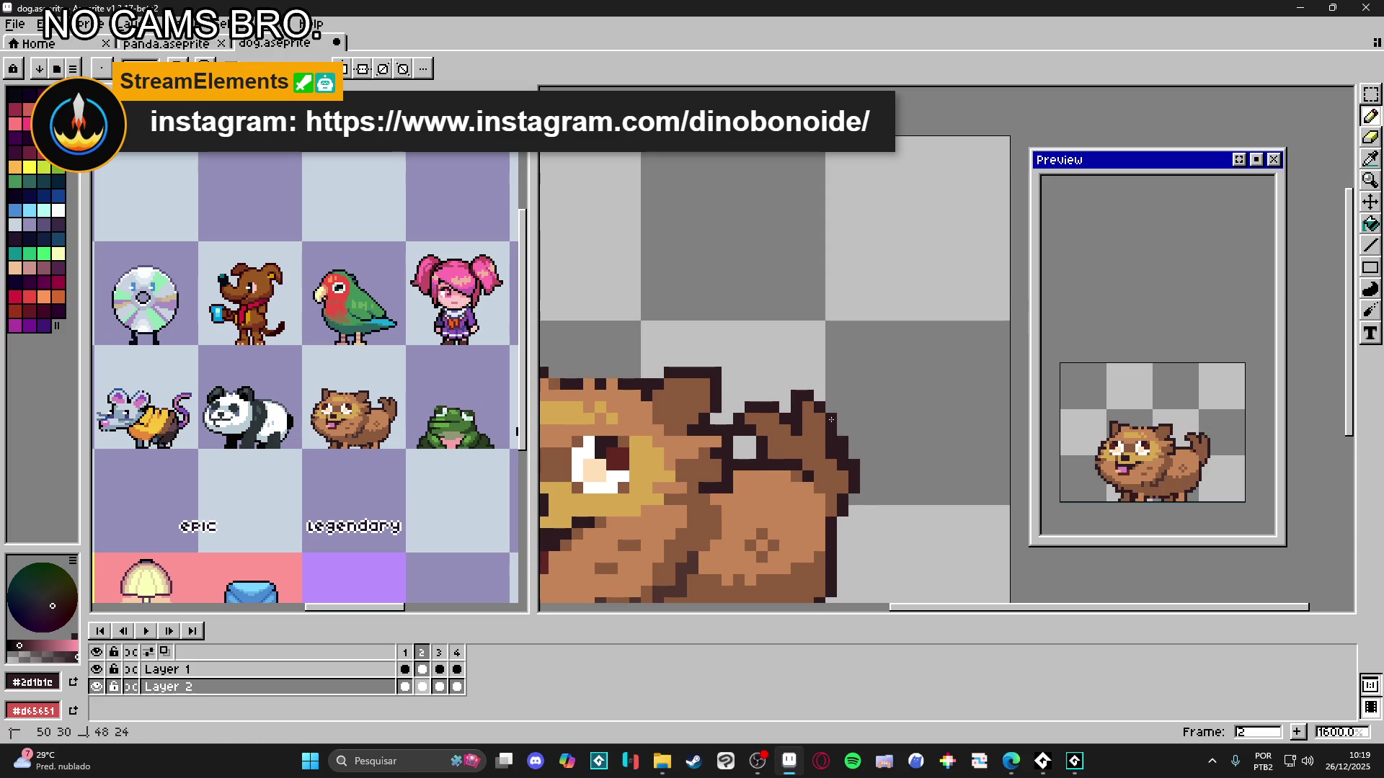
{"action": "key", "text": "e"}
{"action": "key", "text": "b"}
{"action": "left_click", "coordinate": [827, 450], "text": "alt"}
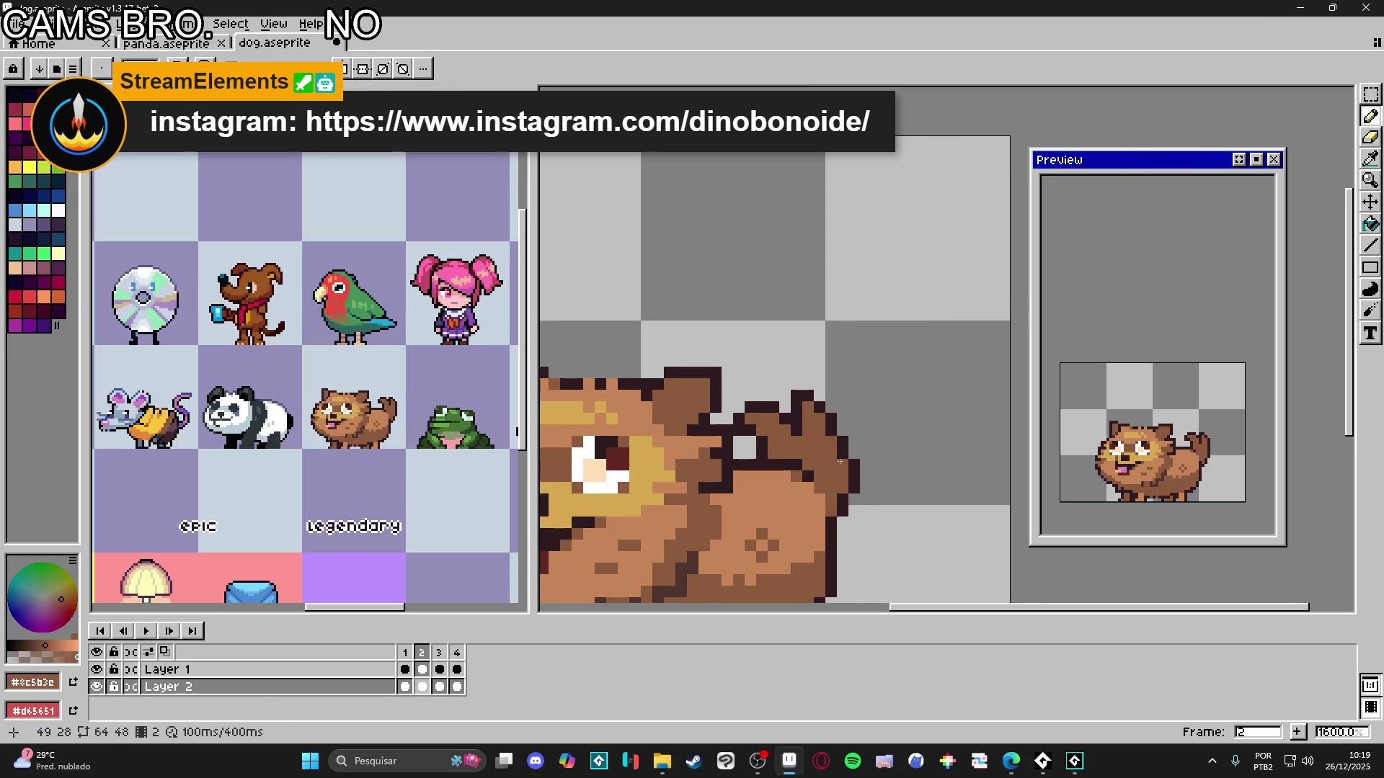
{"action": "left_click_drag", "start_coordinate": [797, 444], "coordinate": [812, 448]}
- Erase stray outline pixels on the tail edge and redraw the outline one column in
{"action": "left_click", "coordinate": [853, 512], "text": "alt"}
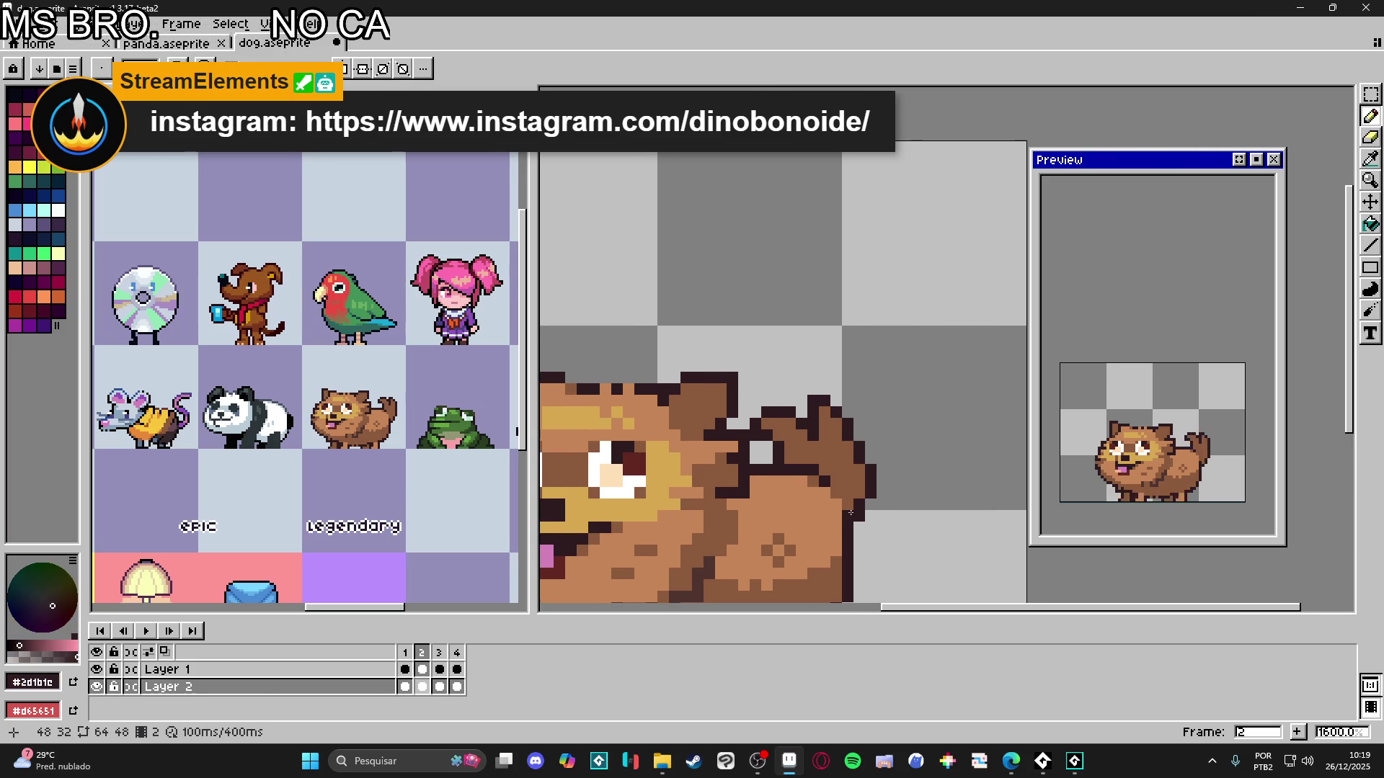
{"action": "key", "text": "e"}
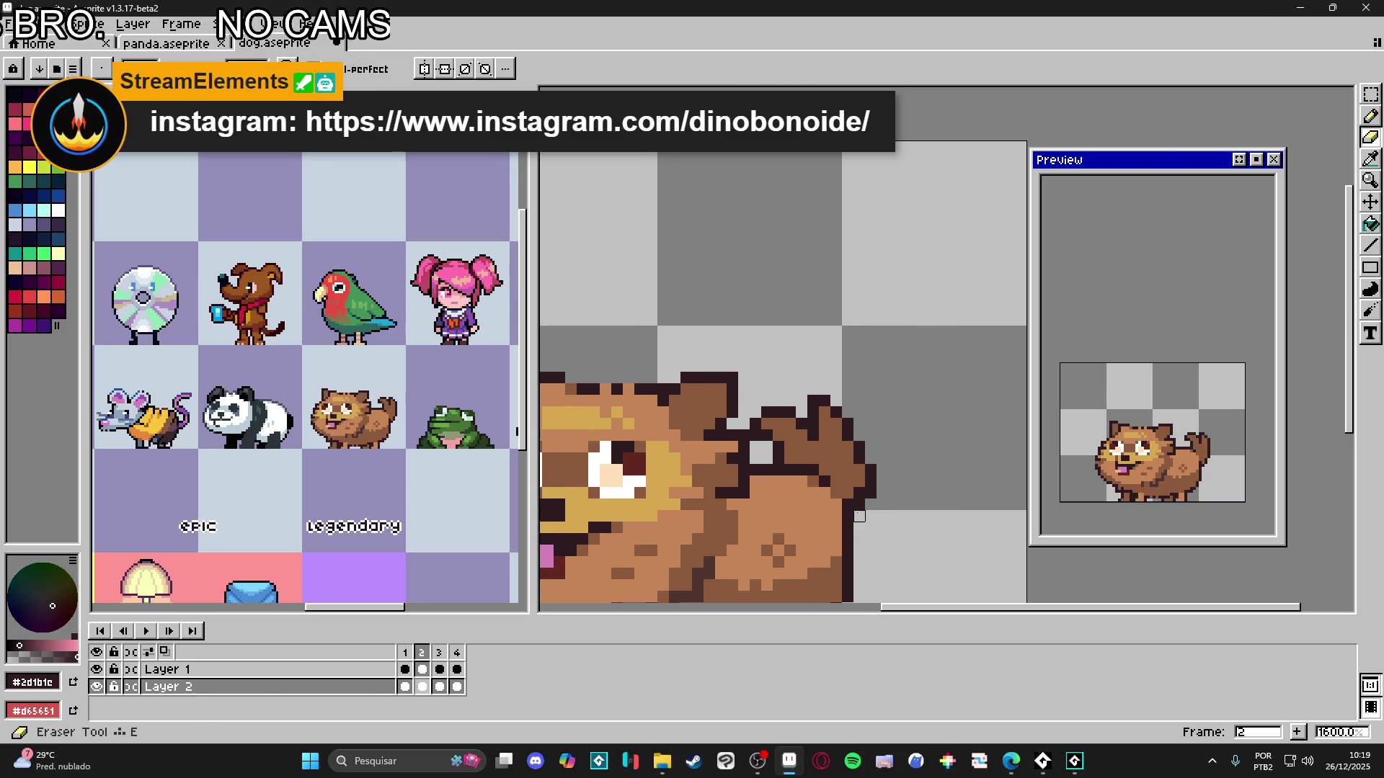
{"action": "left_click", "coordinate": [869, 470]}
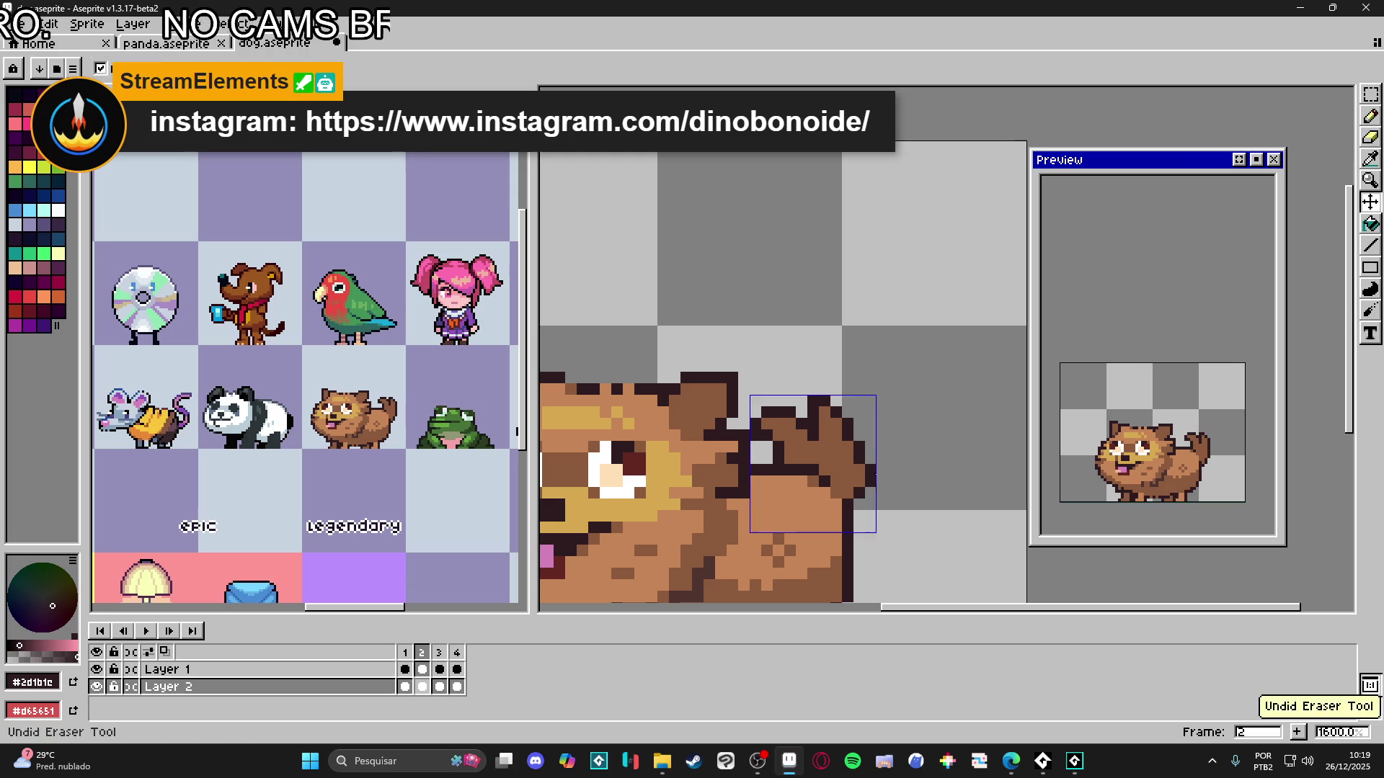
{"action": "key", "text": "b"}
{"action": "left_click", "coordinate": [858, 482]}
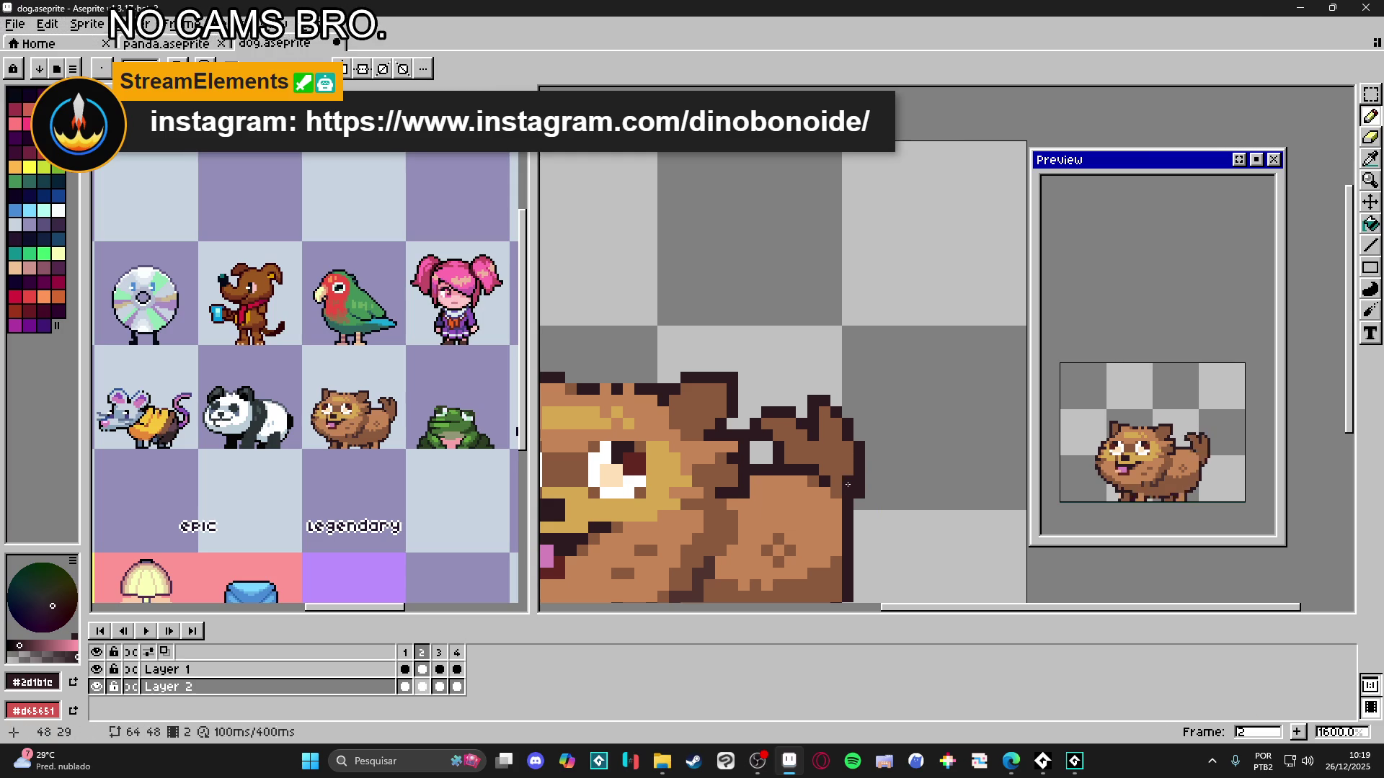
{"action": "key", "text": "e"}
{"action": "scroll", "coordinate": [854, 497], "scroll_direction": "down", "scroll_amount": 3}
- Fix the tail tip in frame 4, replacing its dark pixel and extending the outline down one pixel
{"action": "left_click", "coordinate": [439, 687]}
{"action": "left_click", "coordinate": [422, 687]}
{"action": "left_click", "coordinate": [440, 687]}
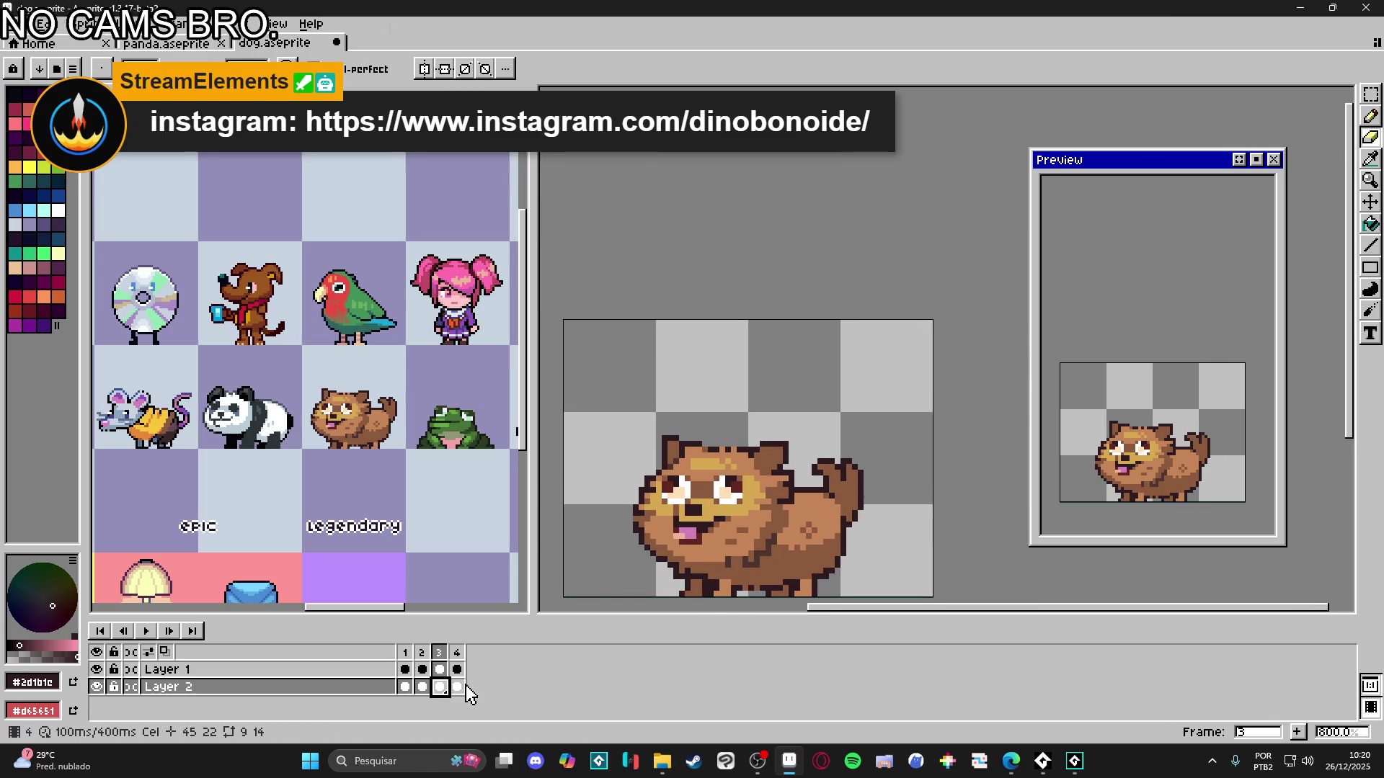
{"action": "left_click", "coordinate": [457, 687]}
{"action": "scroll", "coordinate": [785, 436], "scroll_direction": "up", "scroll_amount": 3}
{"action": "left_click", "coordinate": [773, 448]}
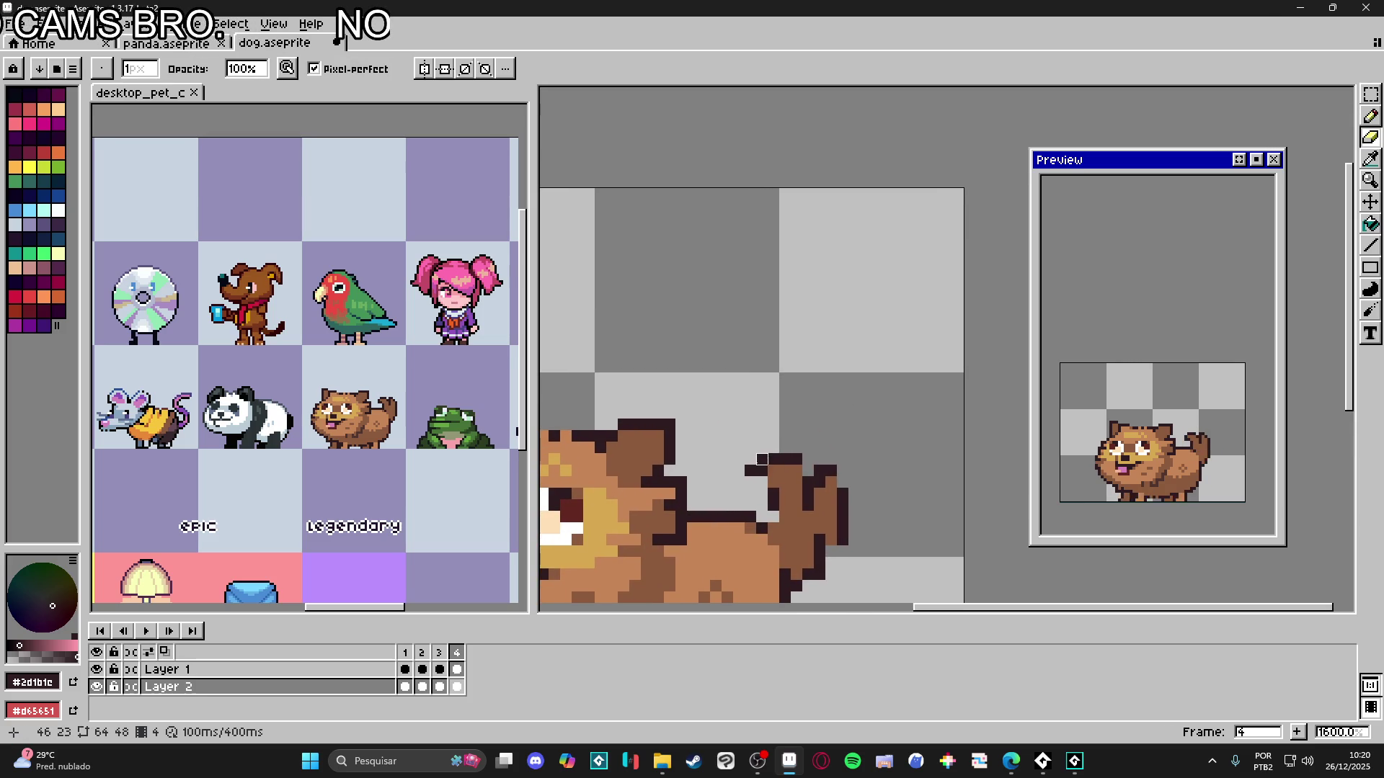
{"action": "key", "text": "b"}
{"action": "left_click", "coordinate": [760, 460]}
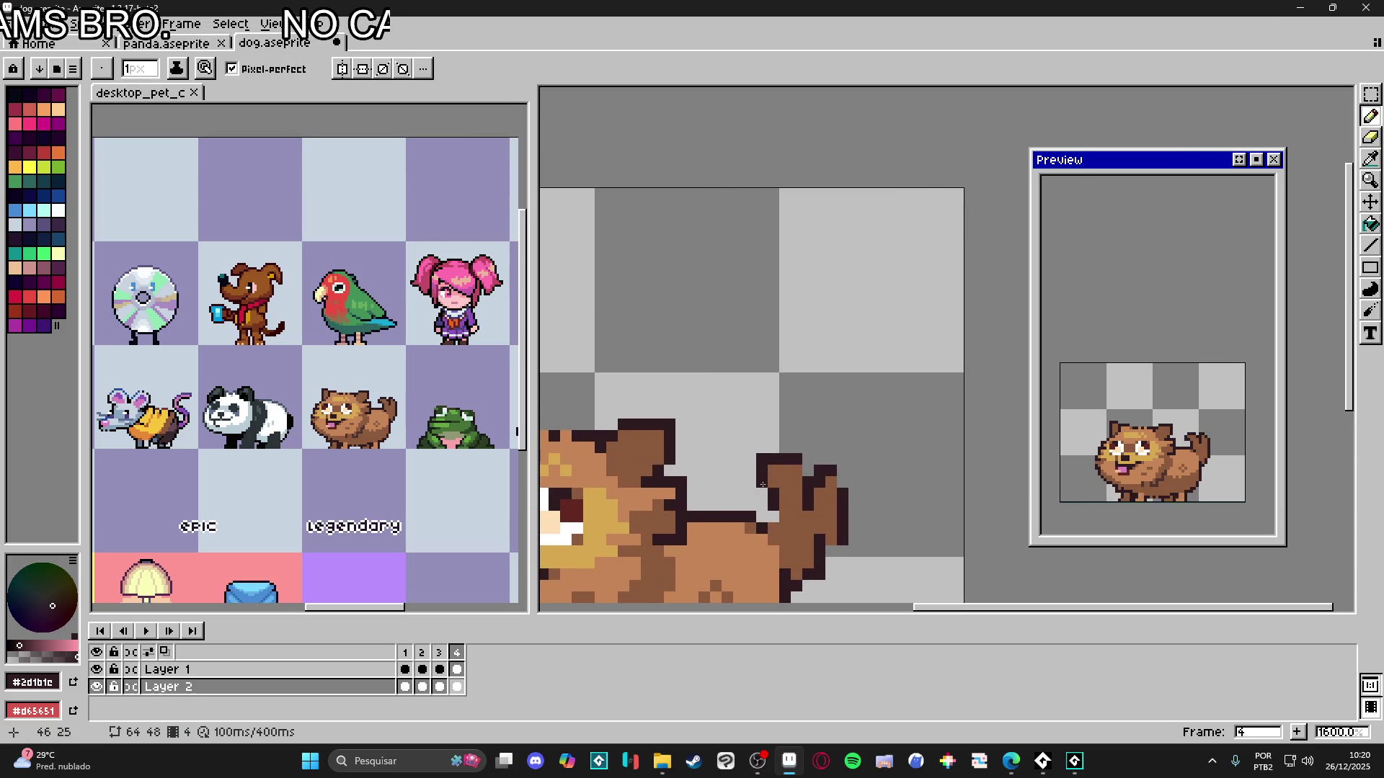
{"action": "left_click", "coordinate": [762, 482]}
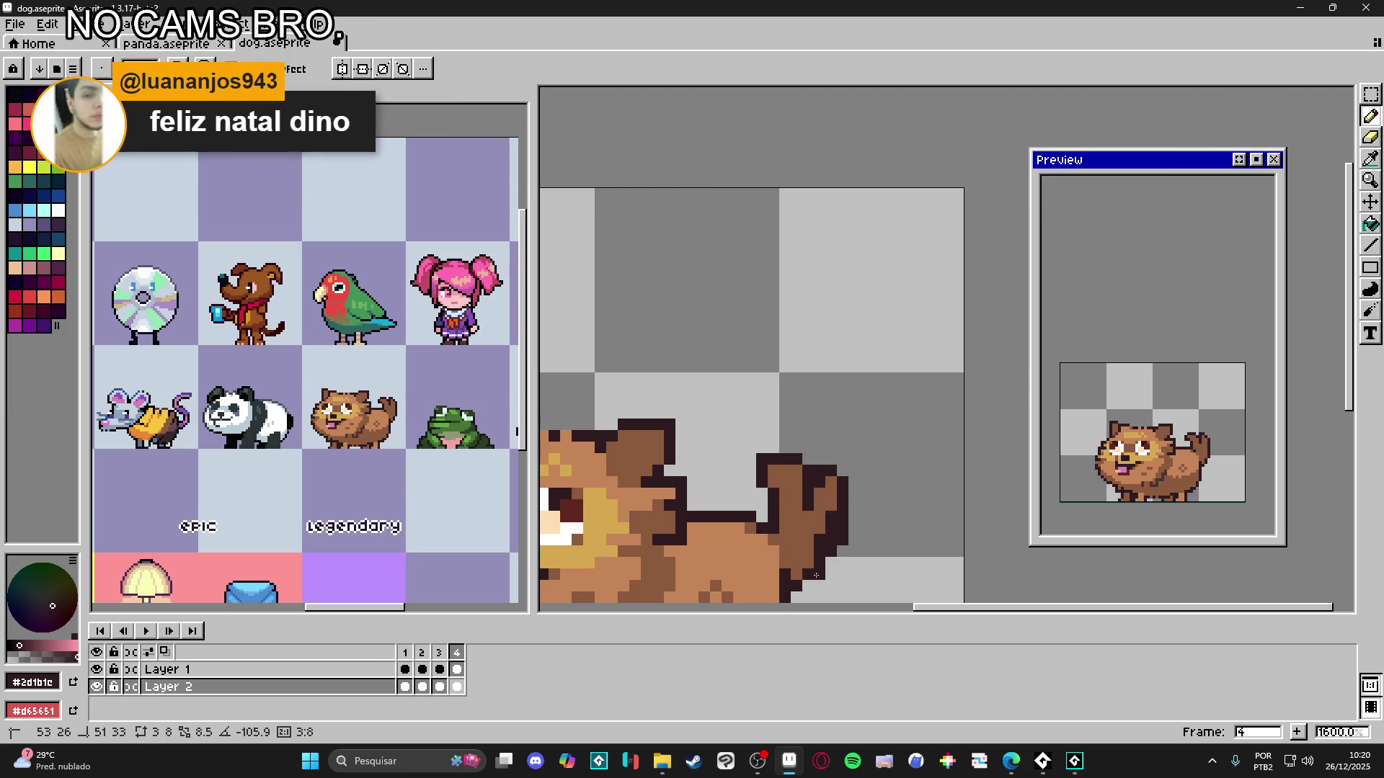
- Touch up the tail's brown fill and dark outline pixels
{"action": "left_click", "coordinate": [818, 526], "text": "alt"}
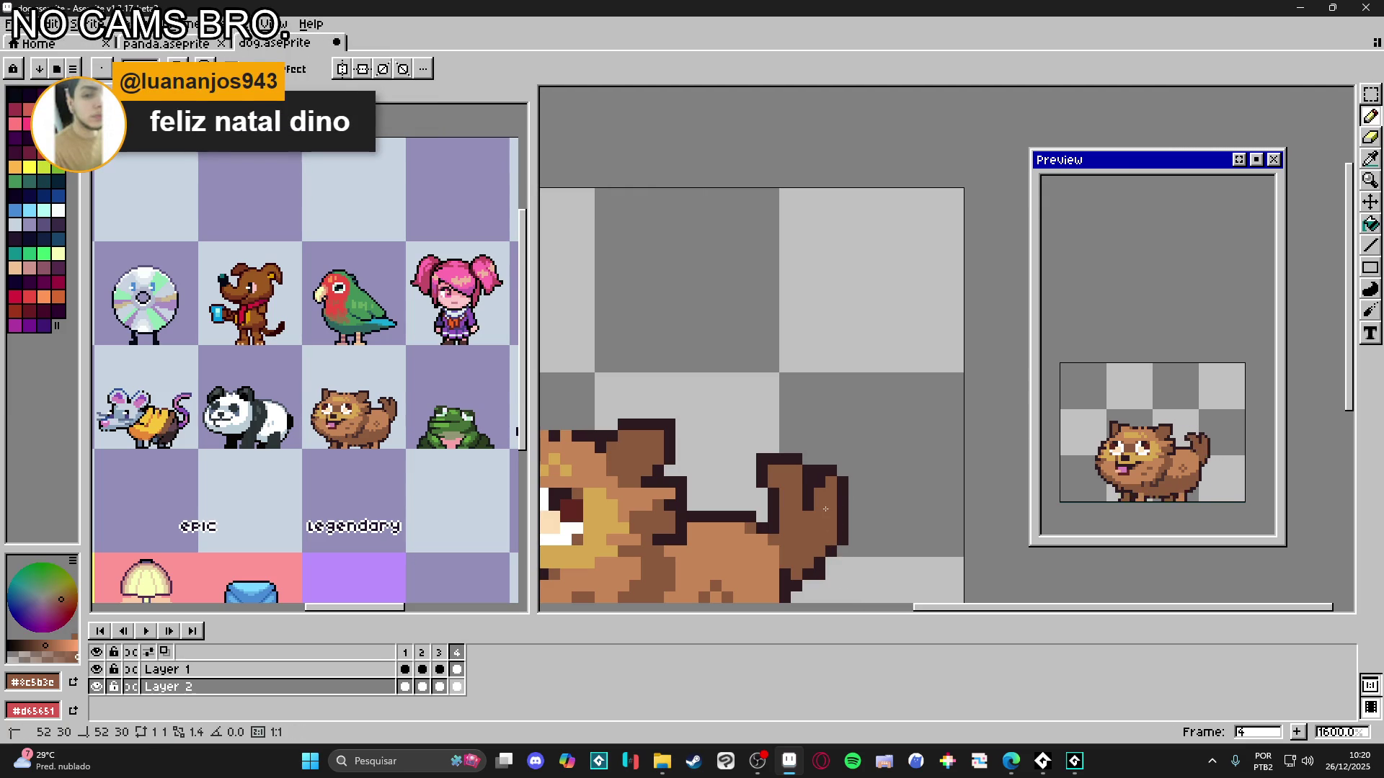
{"action": "key", "text": "e"}
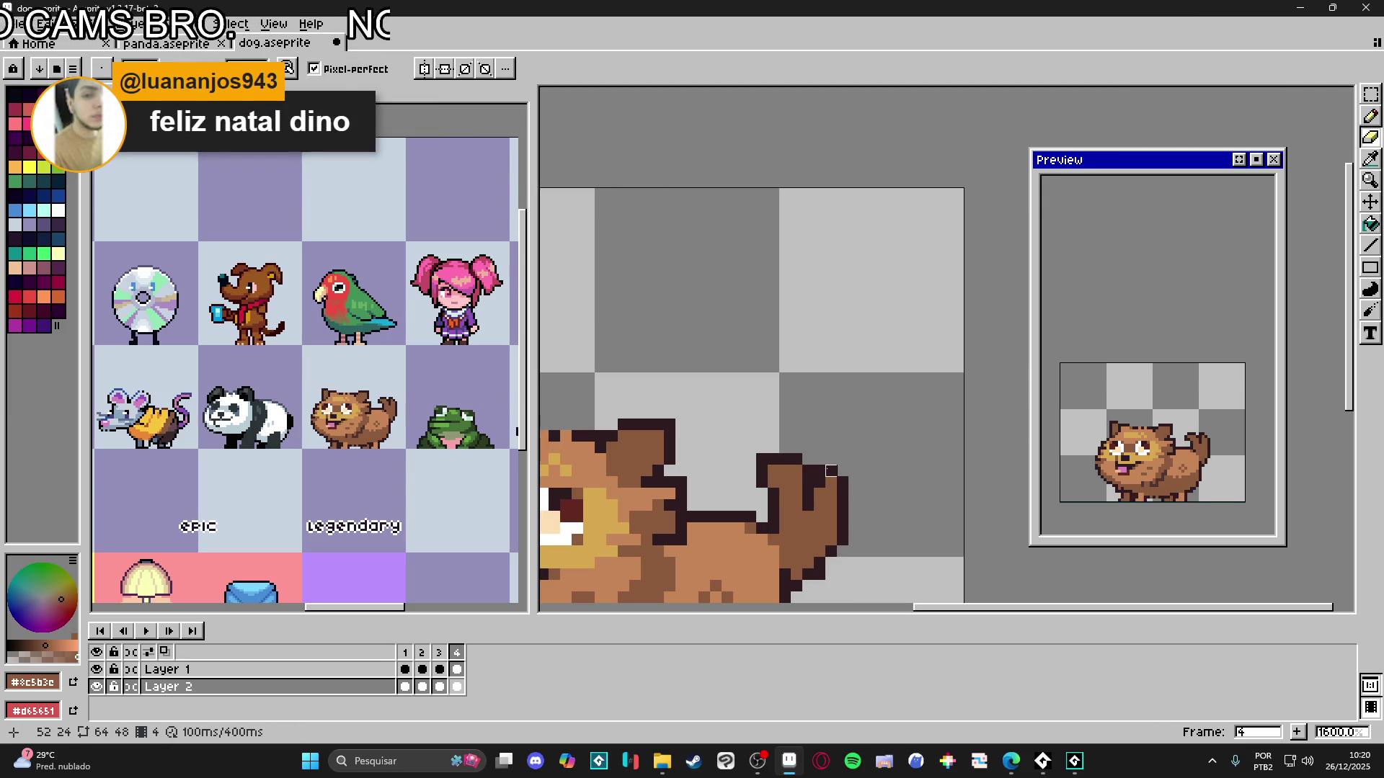
{"action": "key", "text": "b"}
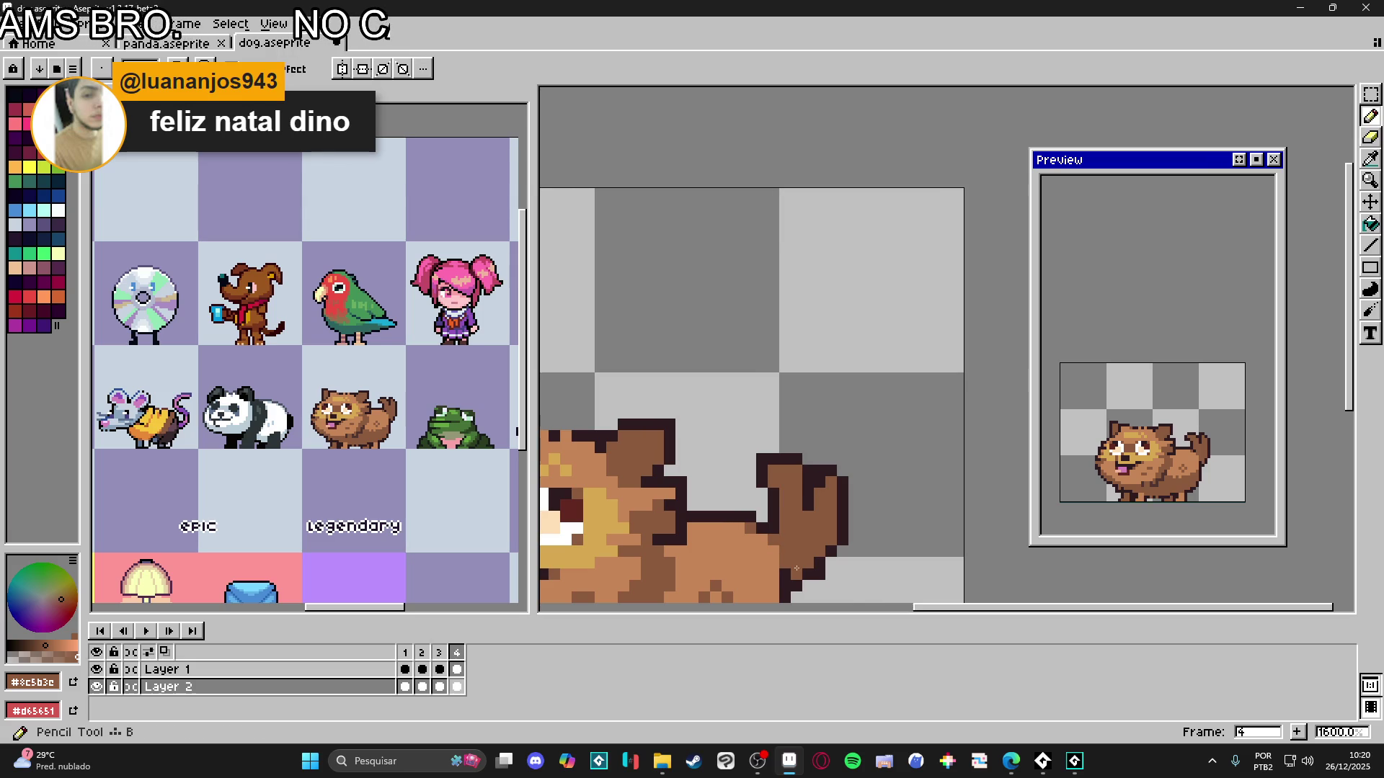
{"action": "left_click", "coordinate": [775, 538], "text": "alt"}
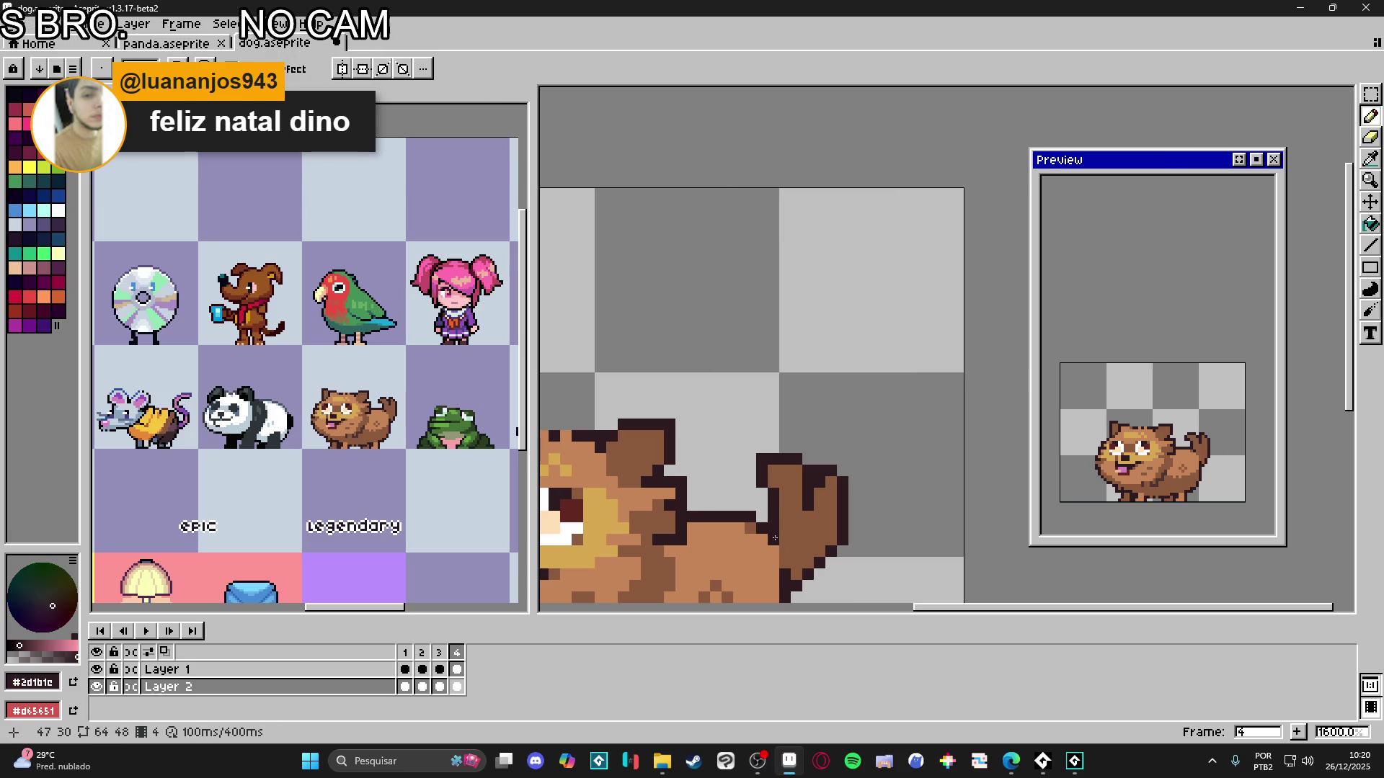
{"action": "key", "text": "ctrl"}
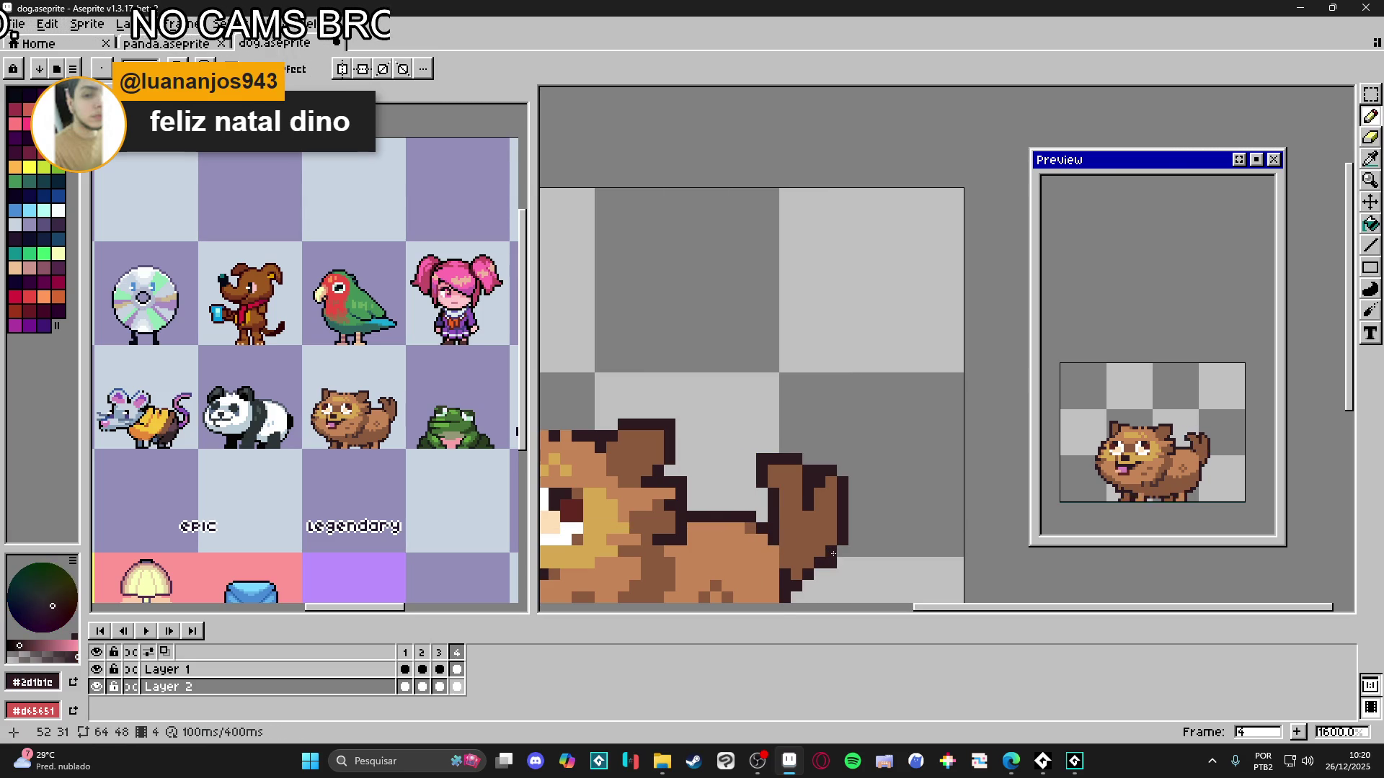
{"action": "left_click", "coordinate": [827, 566], "text": "alt"}
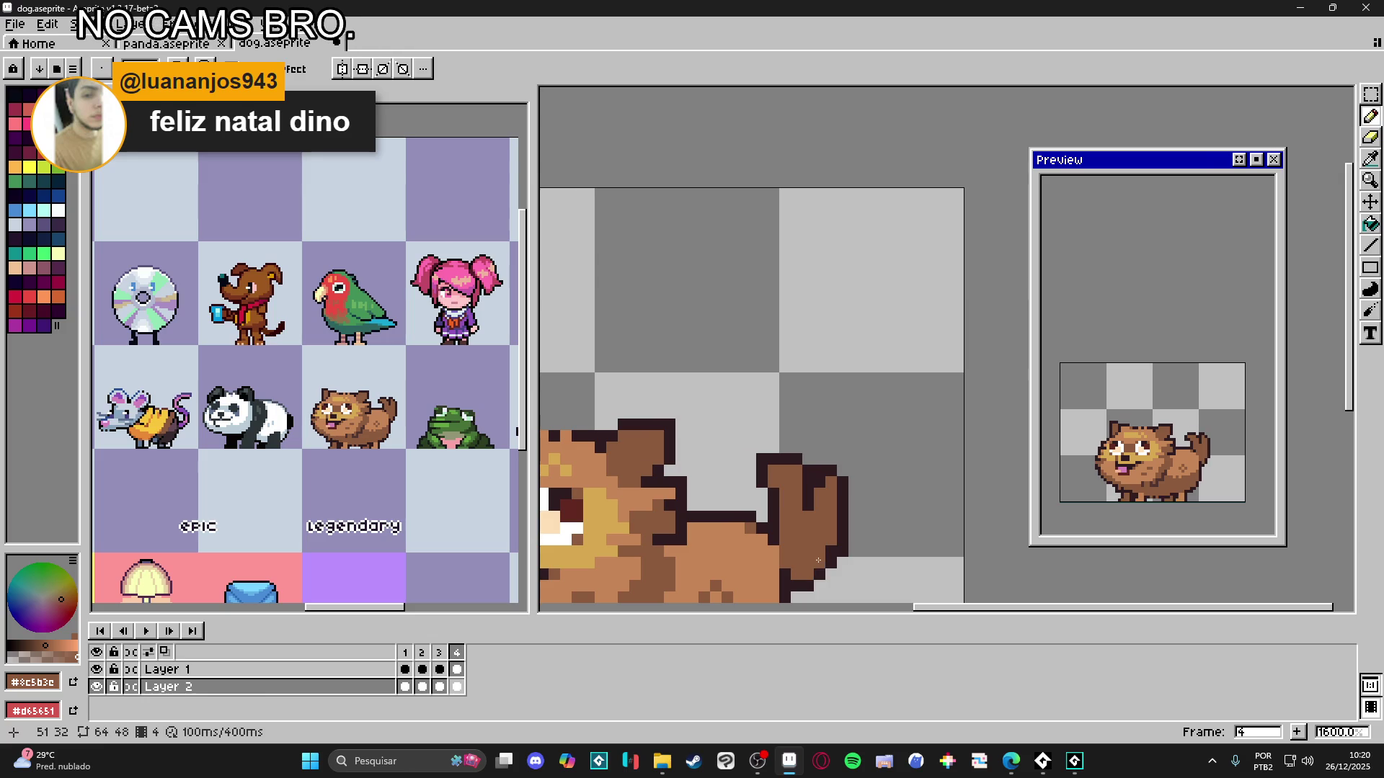
{"action": "left_click", "coordinate": [821, 571], "text": "alt"}
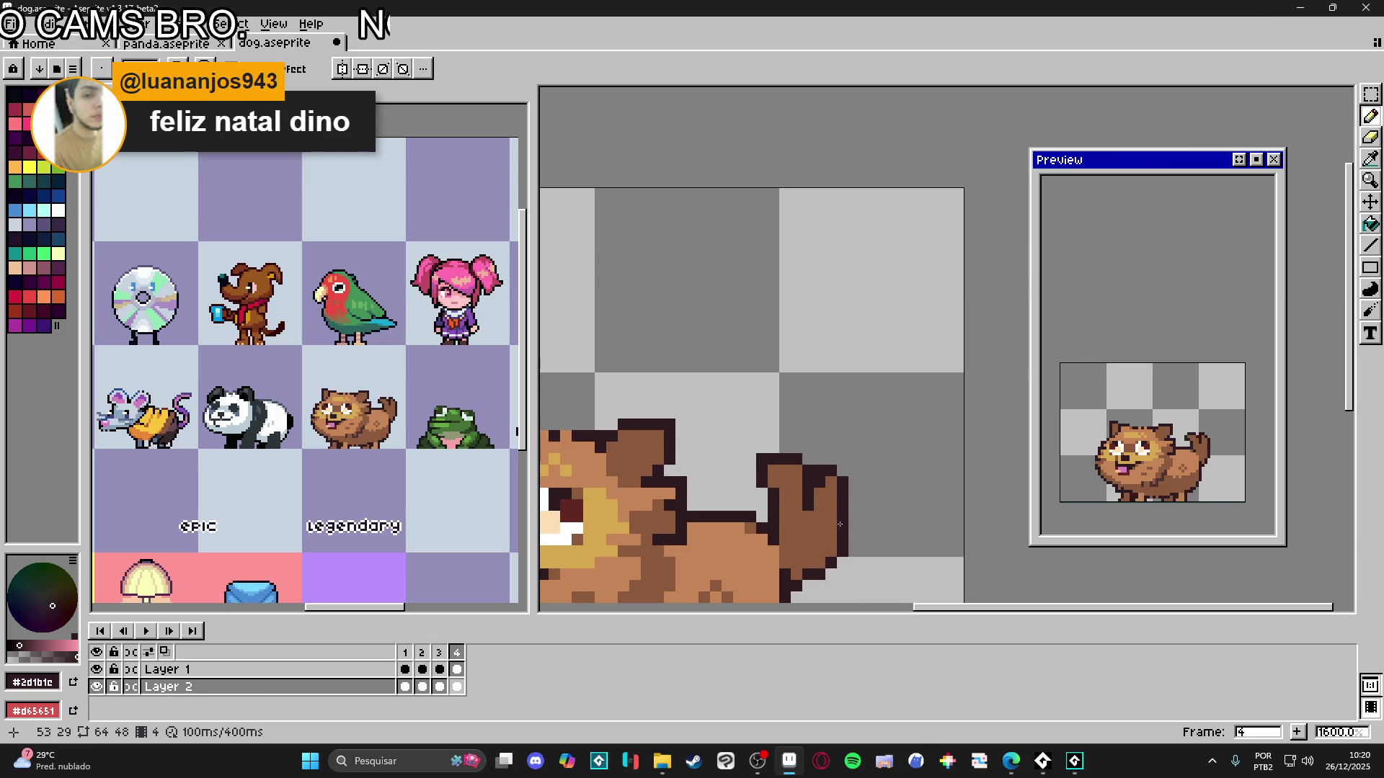
- Preview frame 1 and return to frame 2 on Layer 2
{"action": "scroll", "coordinate": [900, 539], "scroll_direction": "down", "scroll_amount": 3}
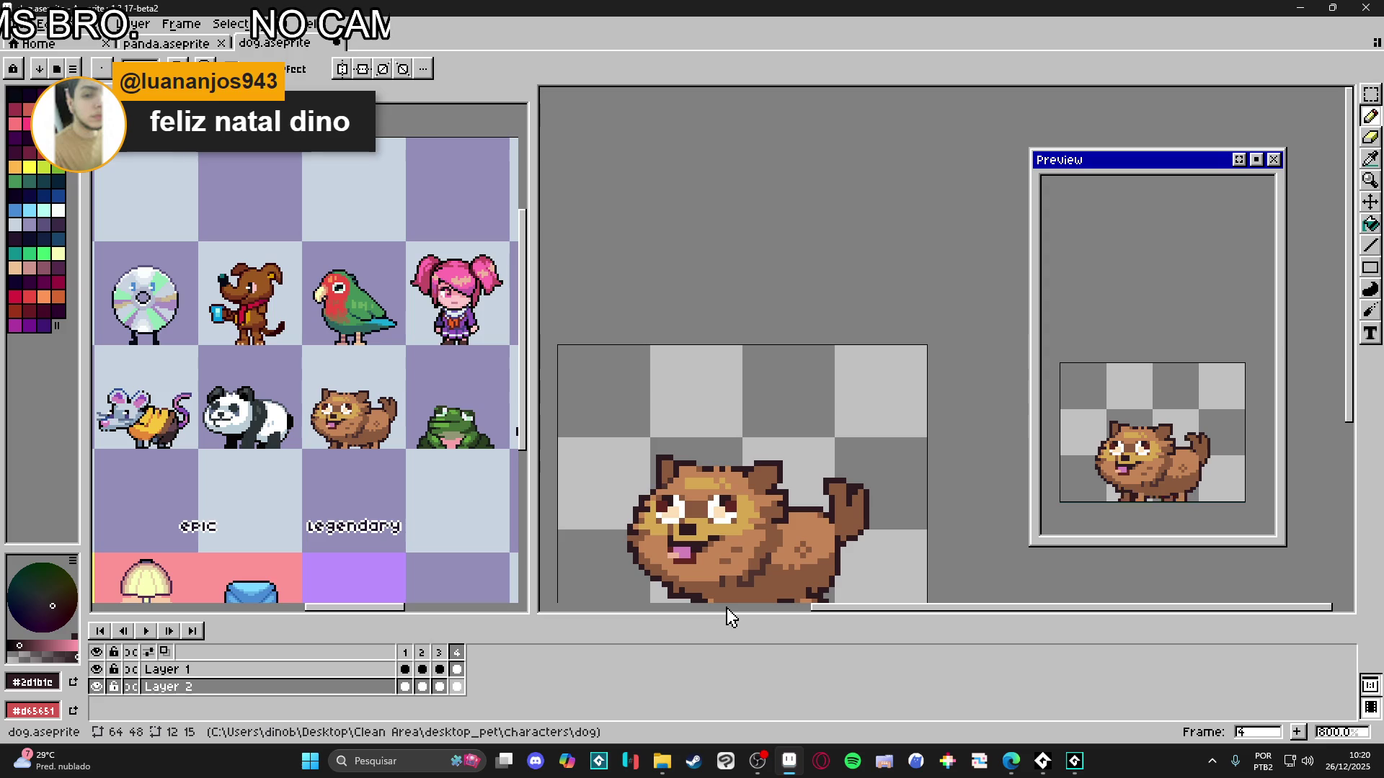
{"action": "scroll", "coordinate": [726, 504], "scroll_direction": "down", "scroll_amount": 2}
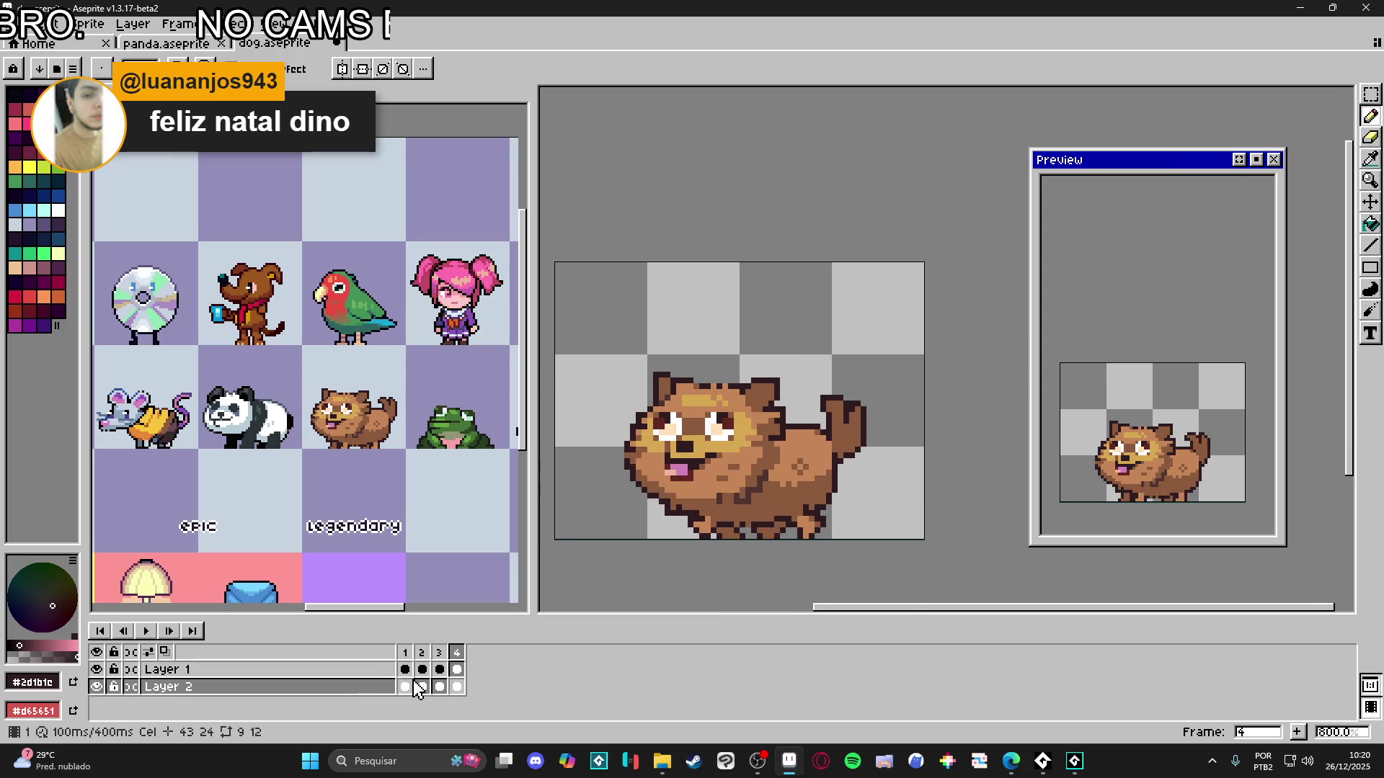
{"action": "left_click", "coordinate": [405, 687]}
{"action": "left_click", "coordinate": [422, 687]}
{"action": "scroll", "coordinate": [627, 508], "scroll_direction": "up", "scroll_amount": 3}
- Select the dog's mouth and fill the gaps beside it with dark red-brown
{"action": "left_click", "coordinate": [713, 472], "text": "ctrl"}
{"action": "key", "text": "m"}
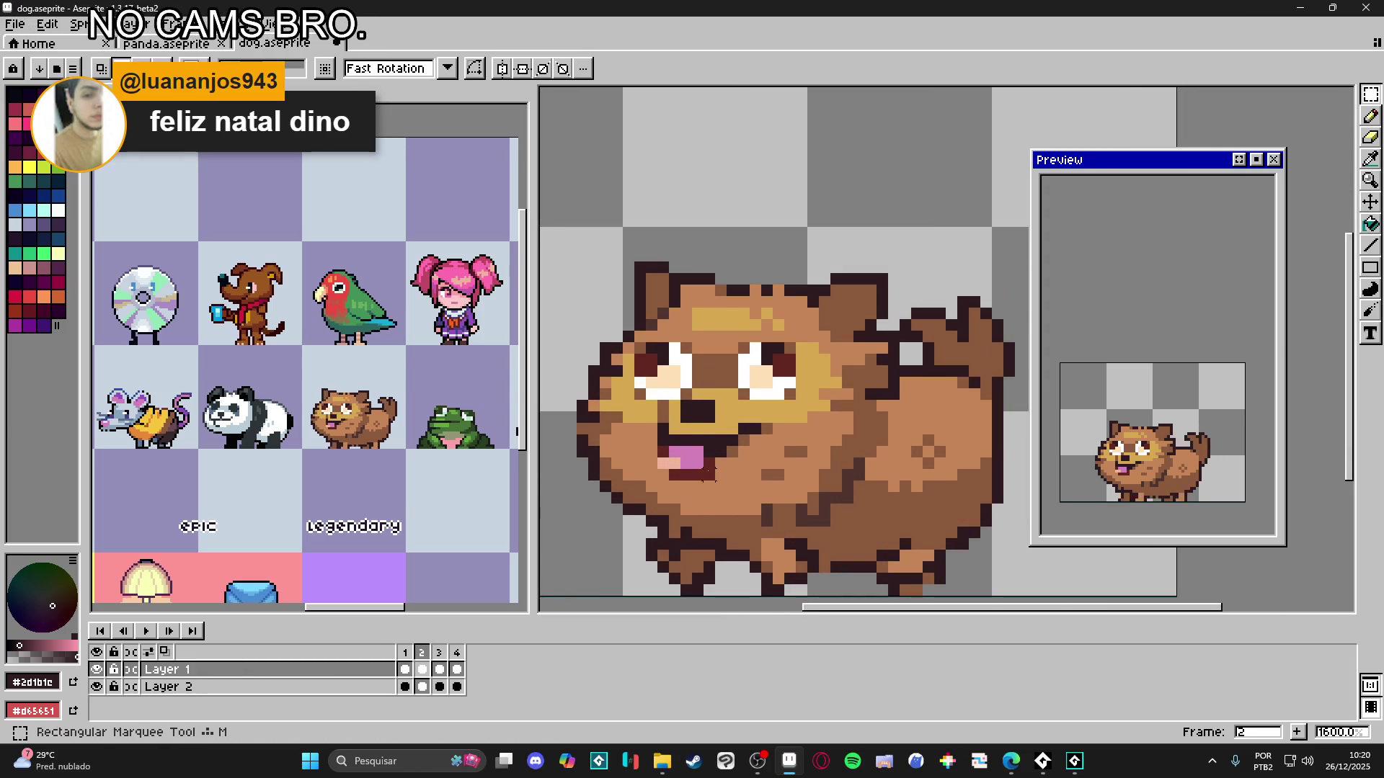
{"action": "scroll", "coordinate": [721, 479], "scroll_direction": "up", "scroll_amount": 2}
{"action": "left_click_drag", "start_coordinate": [641, 442], "coordinate": [710, 478]}
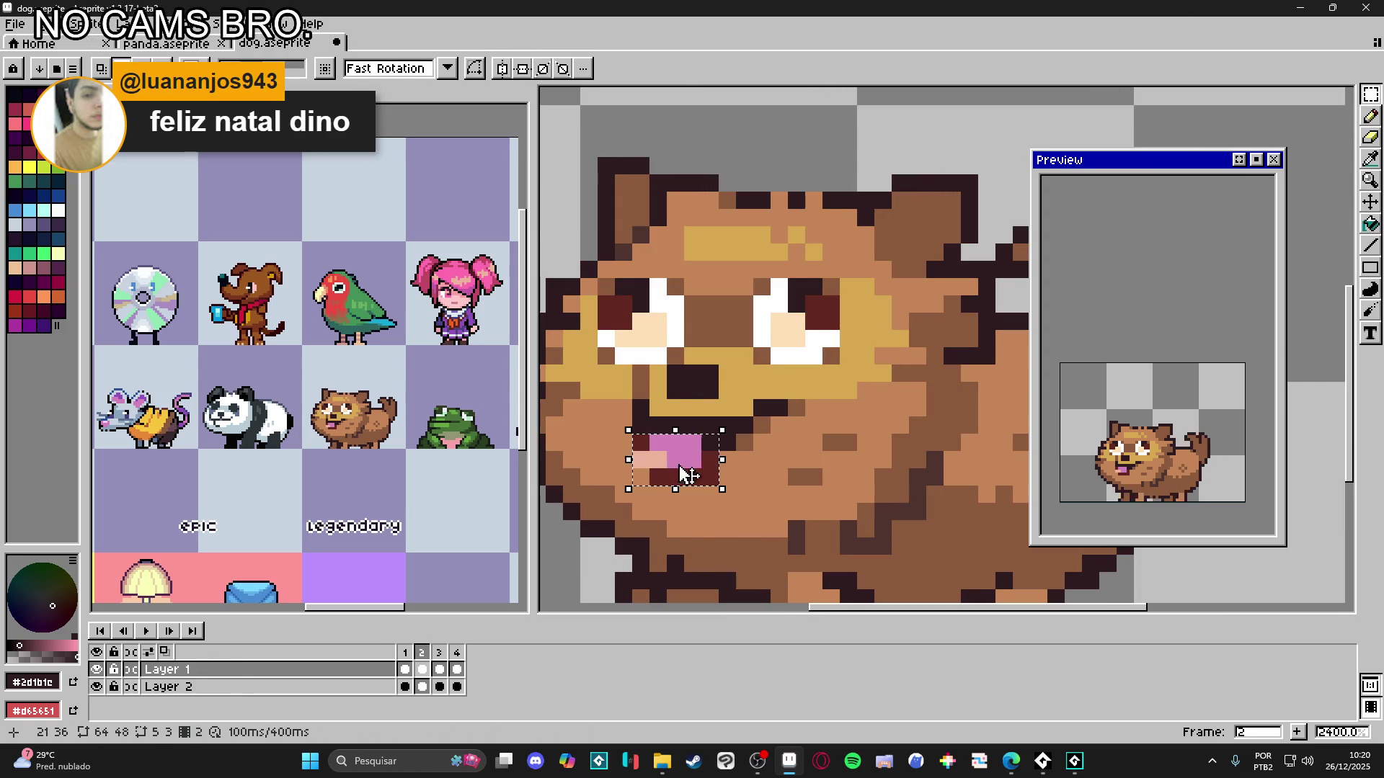
{"action": "mouse_move", "coordinate": [635, 454]}
{"action": "left_mouse_down"}
{"action": "mouse_move", "coordinate": [698, 469]}
{"action": "mouse_move", "coordinate": [665, 484]}
{"action": "left_mouse_up"}
{"action": "key", "text": "b"}
{"action": "left_click", "coordinate": [620, 468], "text": "alt"}
{"action": "left_click", "coordinate": [640, 468]}
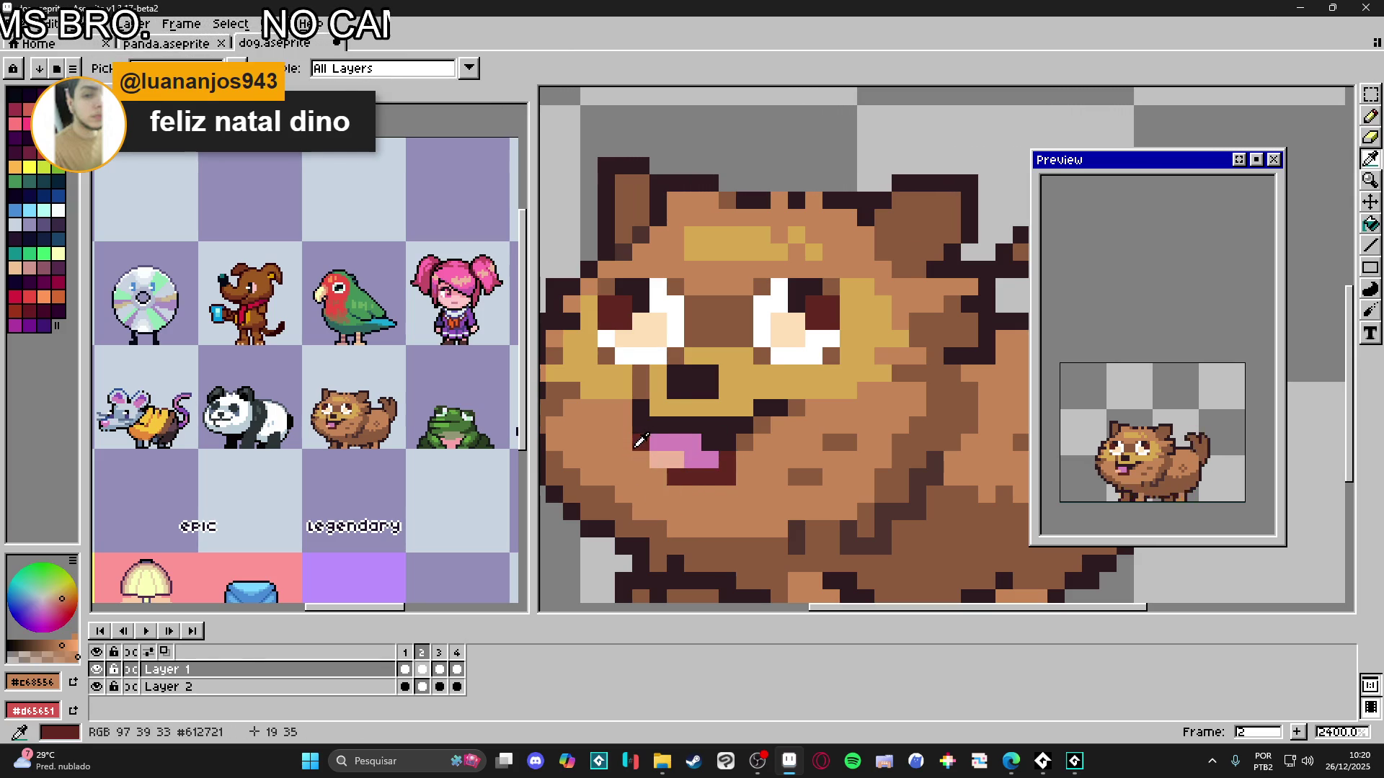
{"action": "left_click", "coordinate": [660, 473], "text": "alt"}
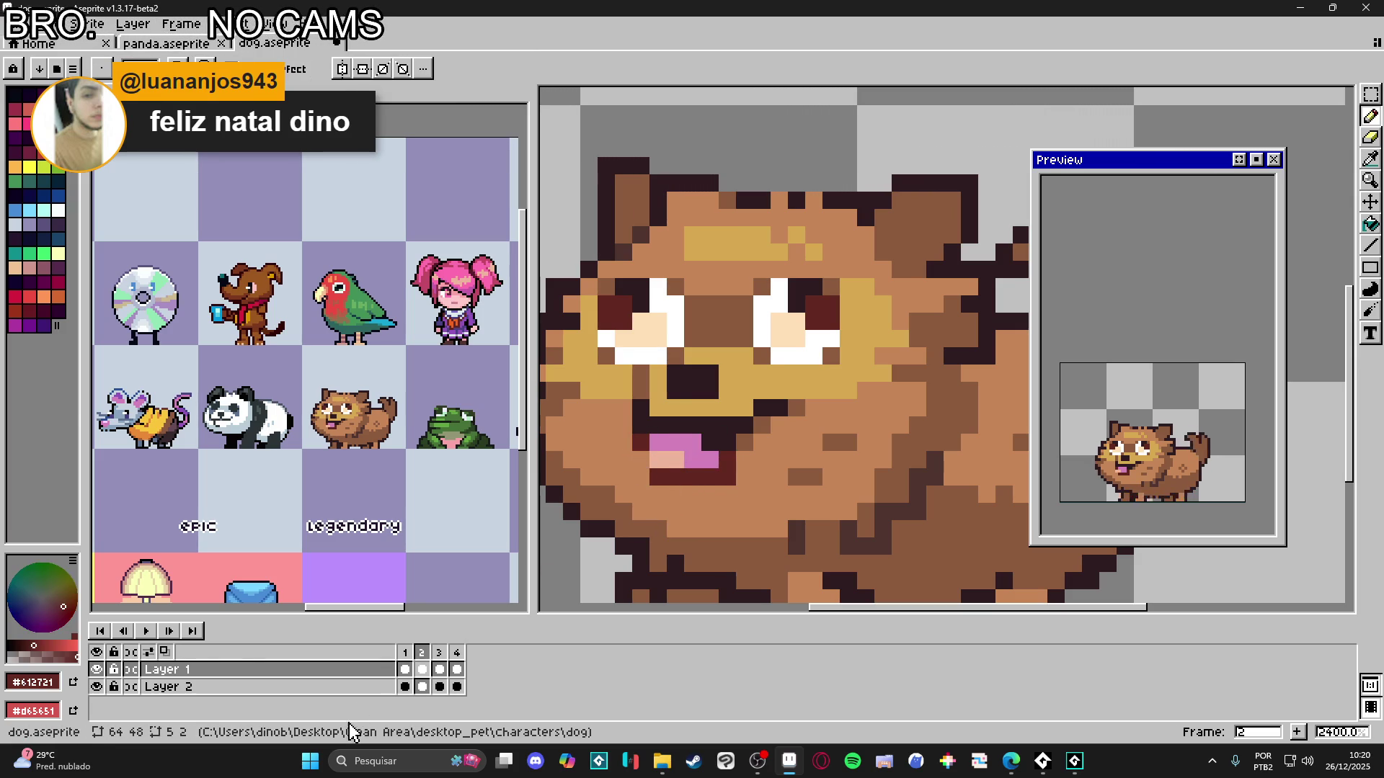
- Step through frames 1 to 4 to review the mouth
{"action": "left_click", "coordinate": [407, 688]}
{"action": "left_click", "coordinate": [423, 687]}
{"action": "left_click", "coordinate": [440, 686]}
{"action": "left_click", "coordinate": [457, 687]}
- In frame 4, select the tongue pixels and move them one pixel left
{"action": "key", "text": "v"}
{"action": "left_click", "coordinate": [715, 495], "text": "ctrl"}
{"action": "key", "text": "m"}
{"action": "mouse_move", "coordinate": [722, 489]}
{"action": "left_mouse_down"}
{"action": "mouse_move", "coordinate": [681, 447]}
{"action": "mouse_move", "coordinate": [629, 448]}
{"action": "left_mouse_up"}
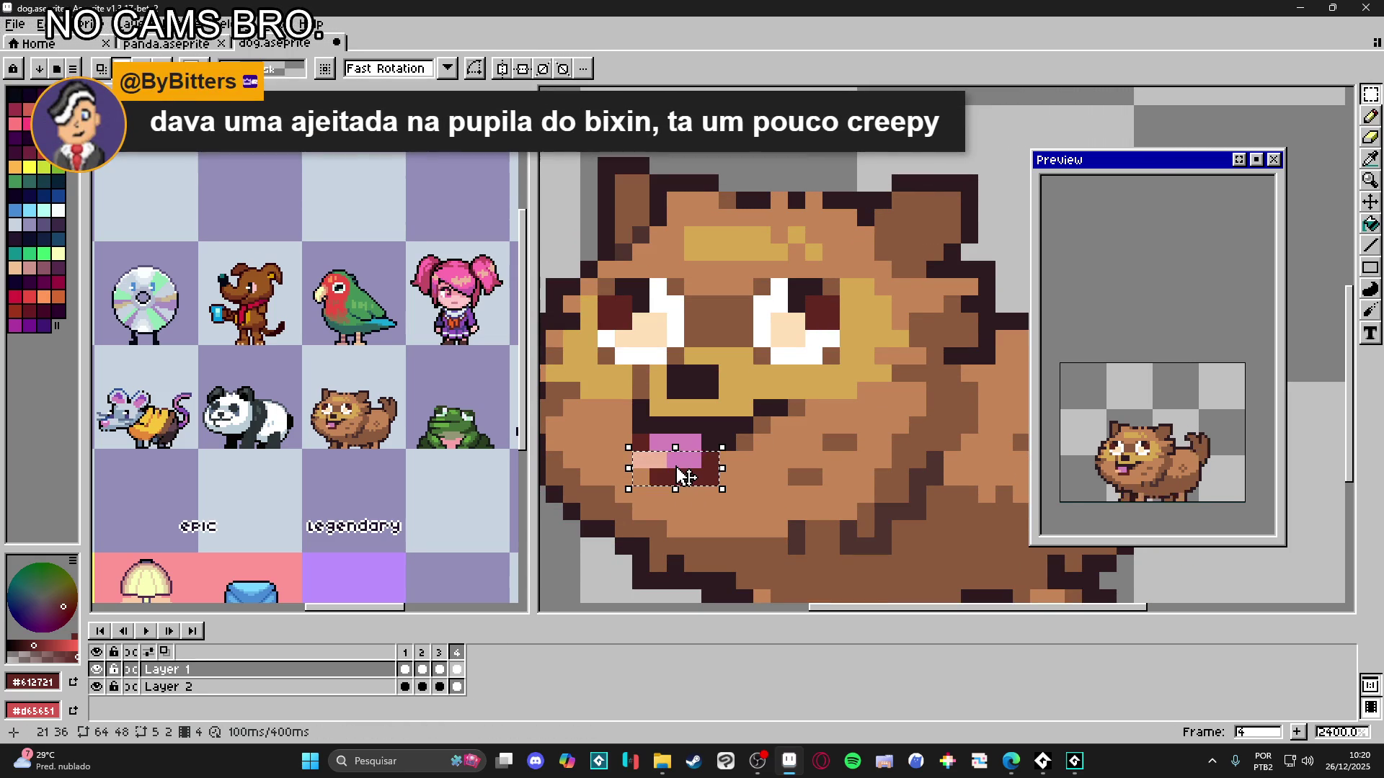
{"action": "key", "text": "Left"}
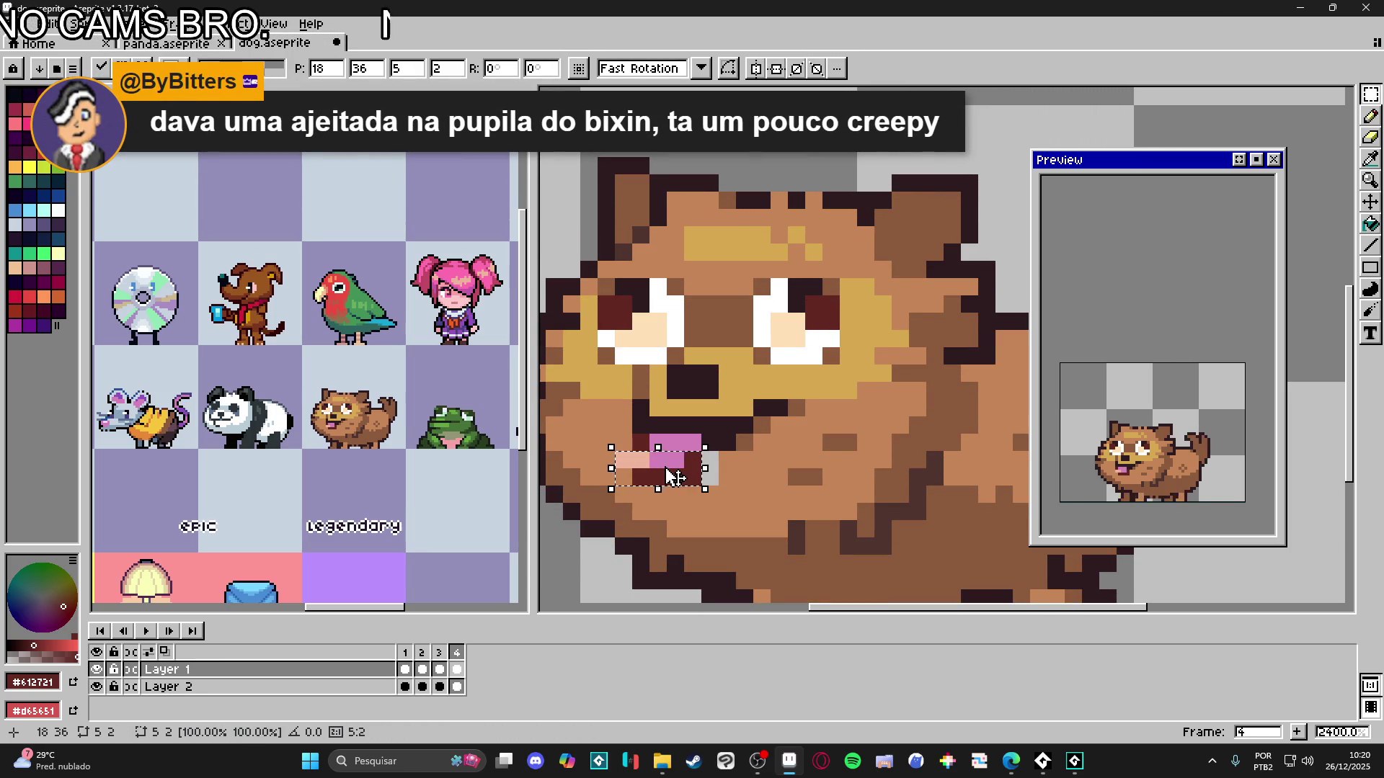
{"action": "key", "text": "b"}
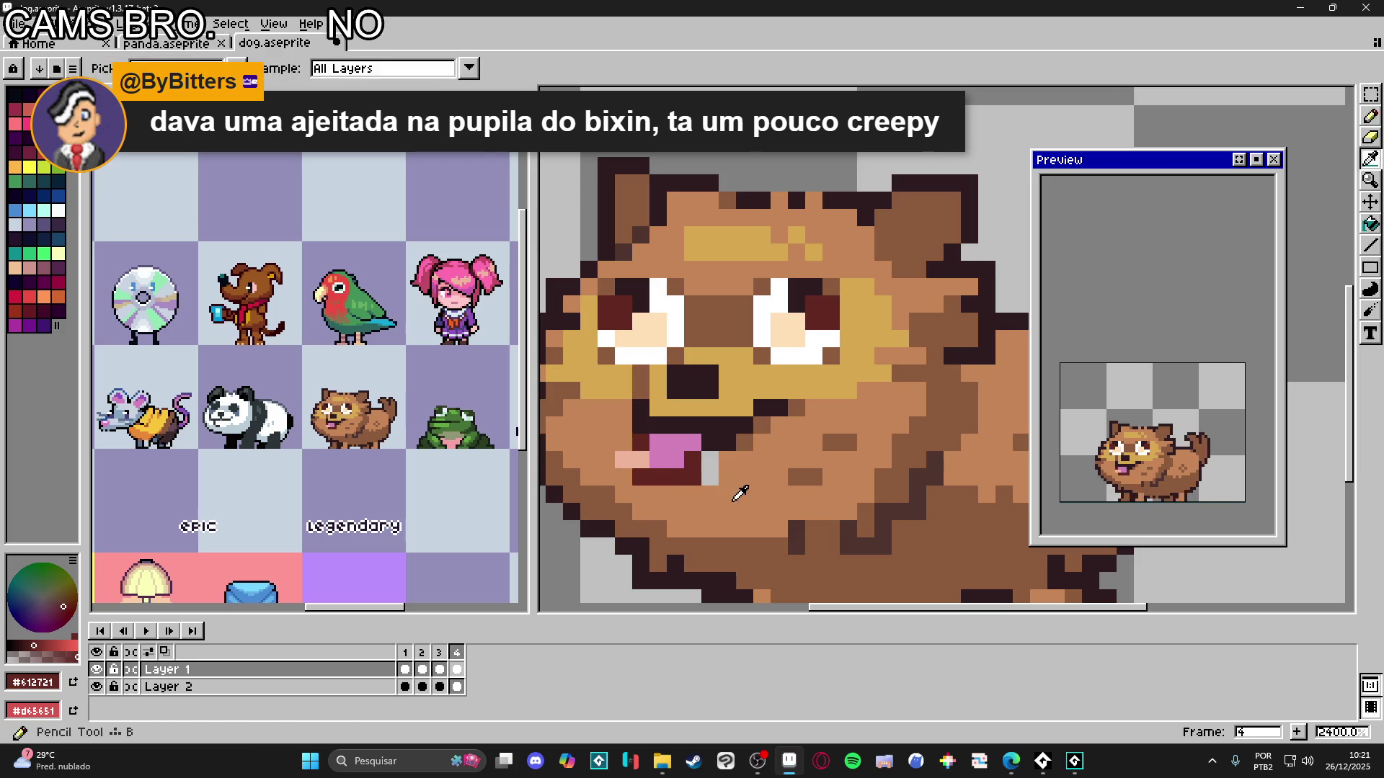
- Paint a light pink pixel on the tongue
{"action": "left_click", "coordinate": [732, 473], "text": "alt"}
{"action": "key", "text": "ctrl+d"}
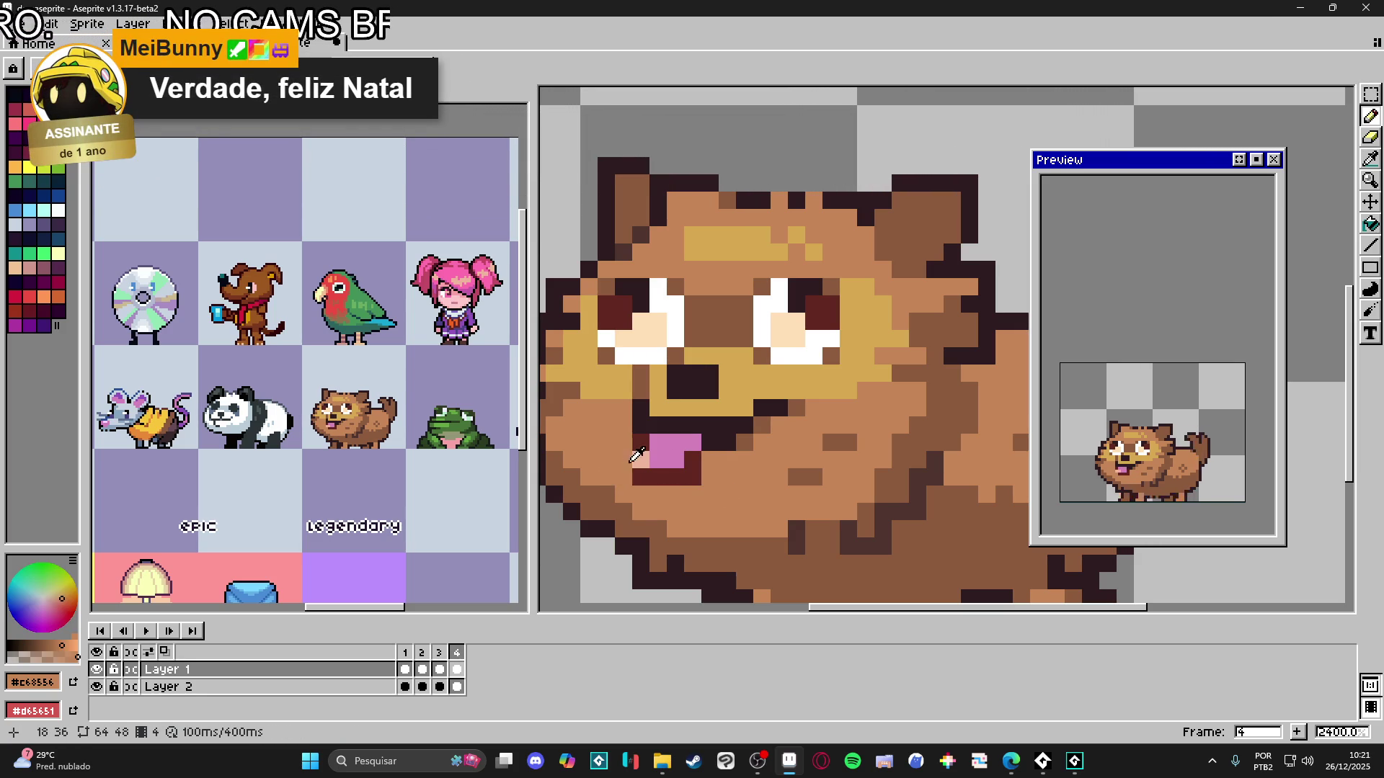
{"action": "left_click", "coordinate": [640, 460], "text": "alt"}
{"action": "left_click", "coordinate": [657, 462]}
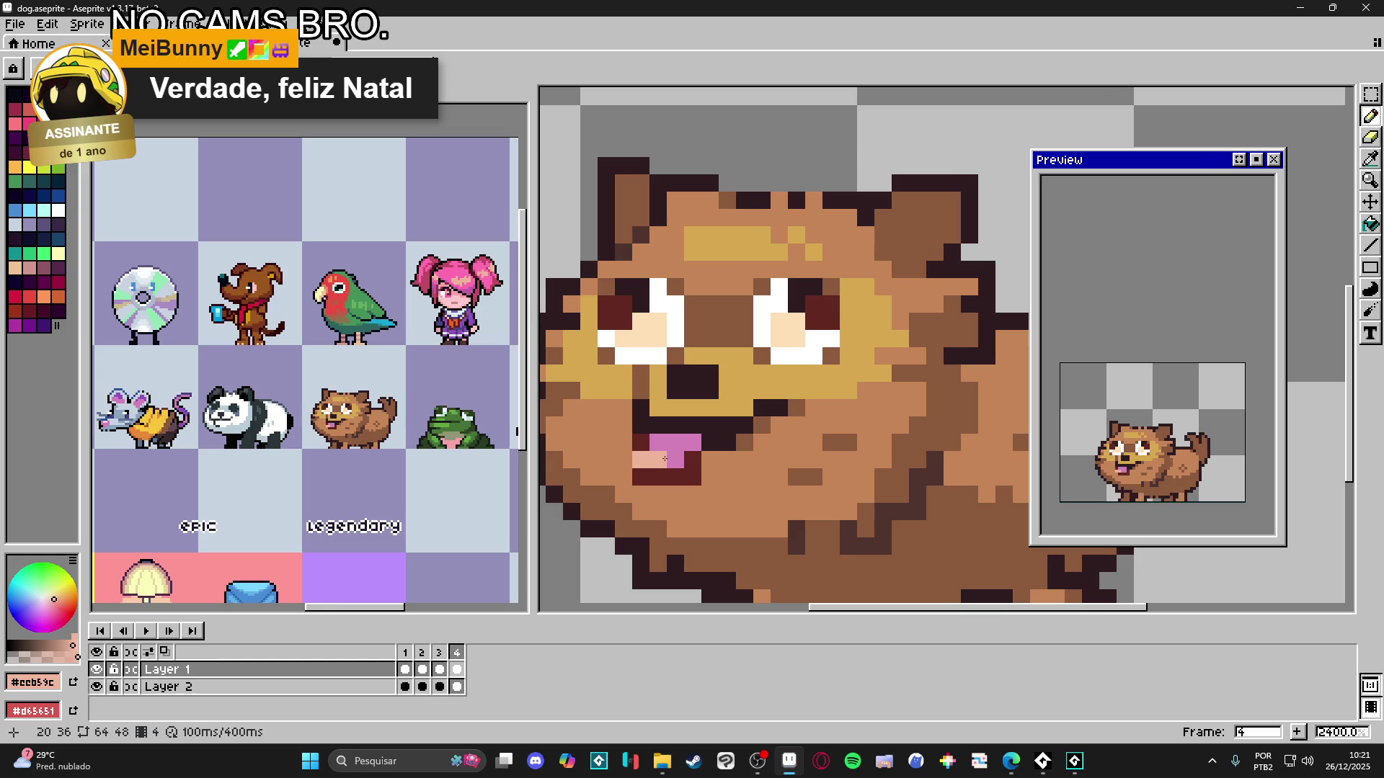
- Cycle through frames 1 to 4 twice to compare the tongue
{"action": "left_click", "coordinate": [406, 687]}
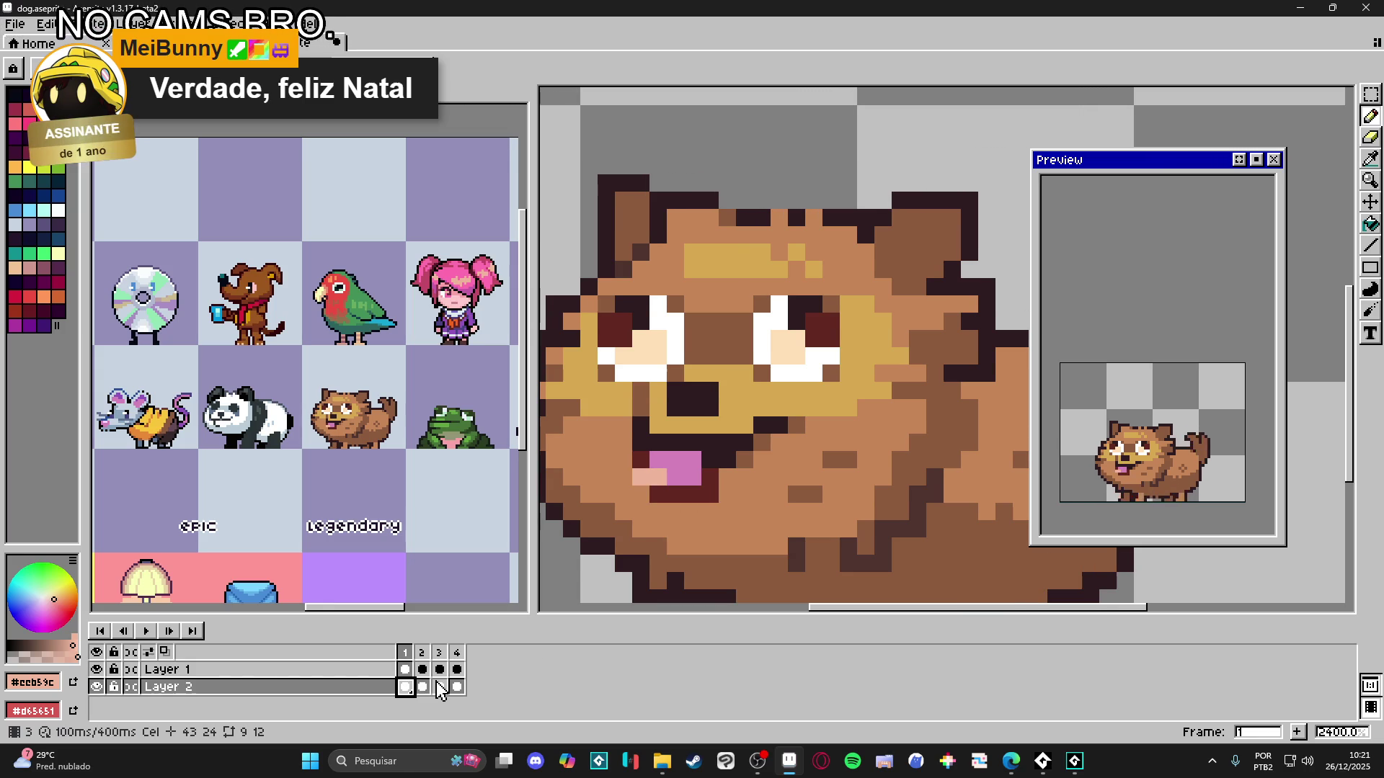
{"action": "left_click", "coordinate": [422, 687]}
{"action": "left_click", "coordinate": [439, 687]}
{"action": "left_click", "coordinate": [457, 687]}
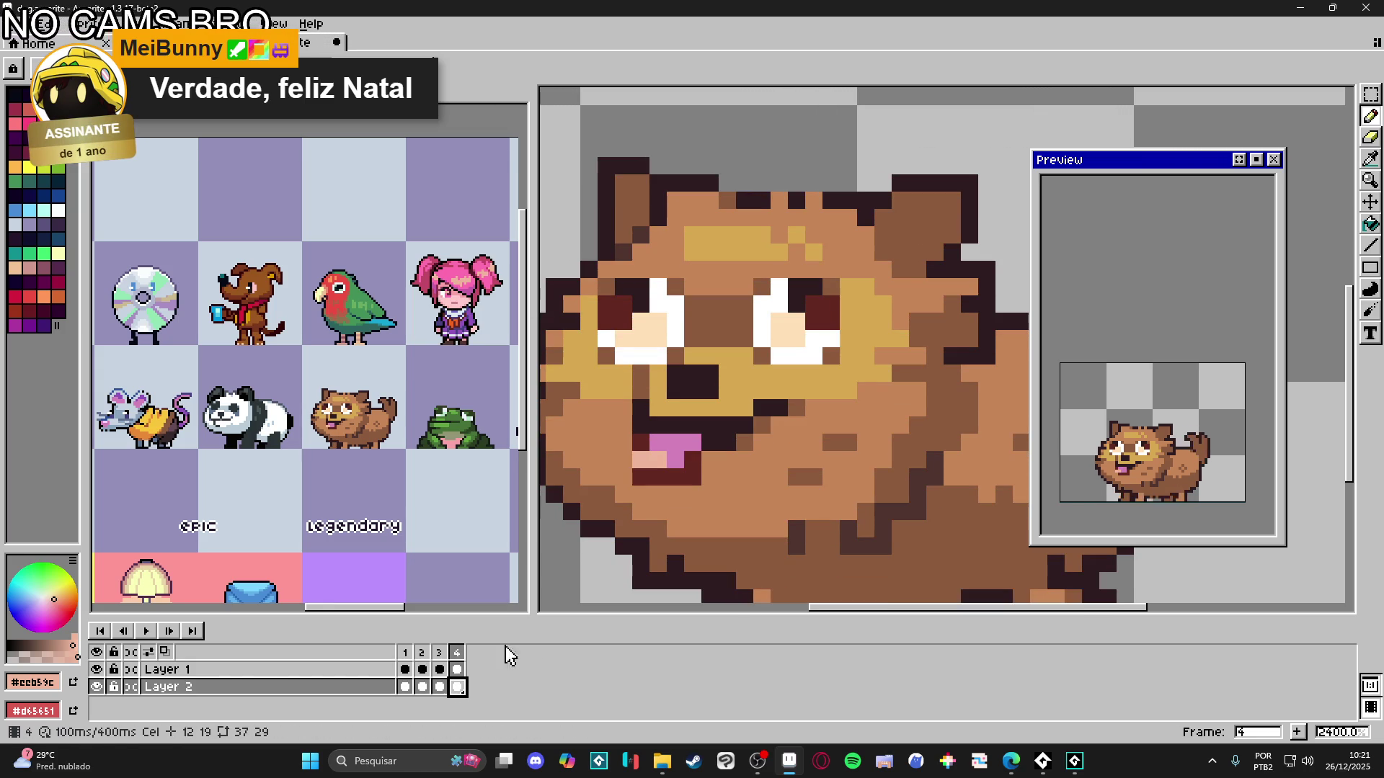
{"action": "left_click", "coordinate": [411, 689]}
{"action": "left_click", "coordinate": [422, 688]}
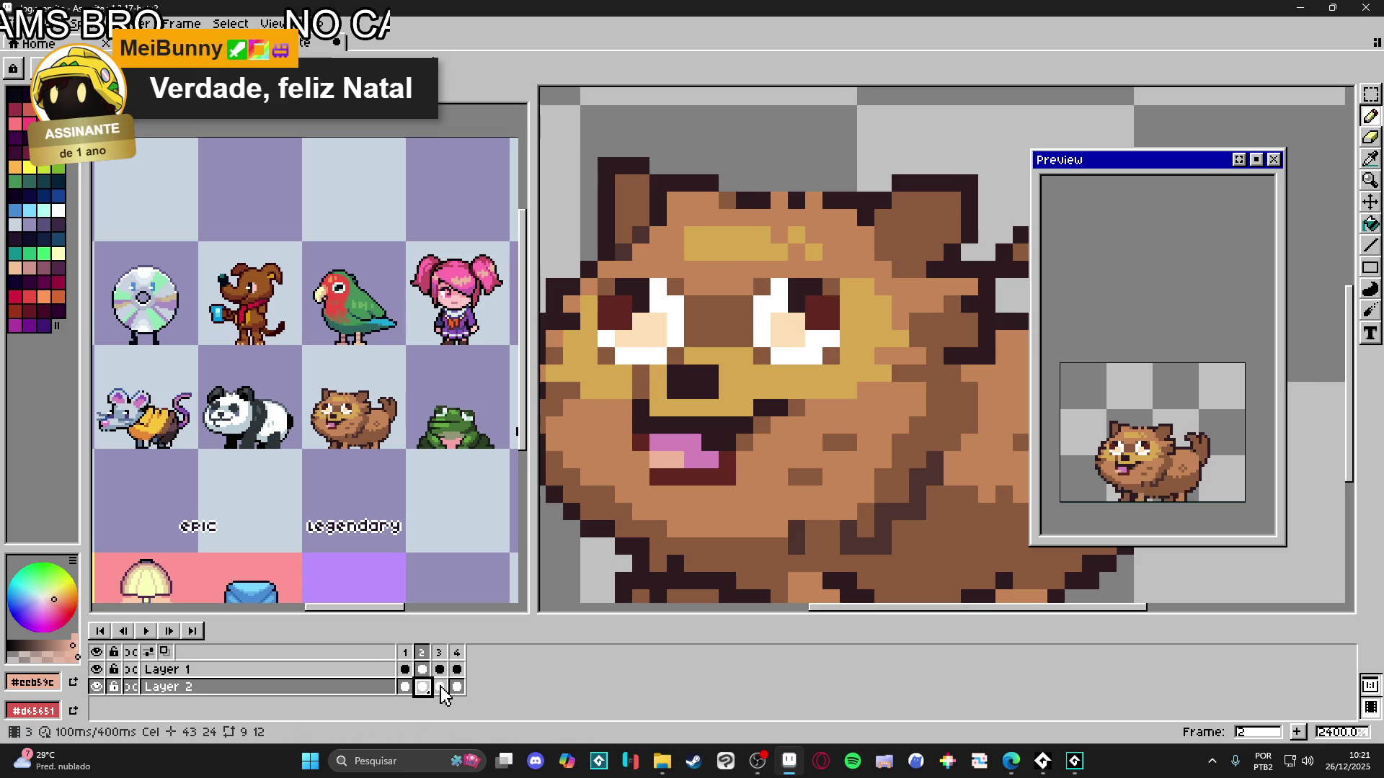
{"action": "left_click", "coordinate": [440, 687]}
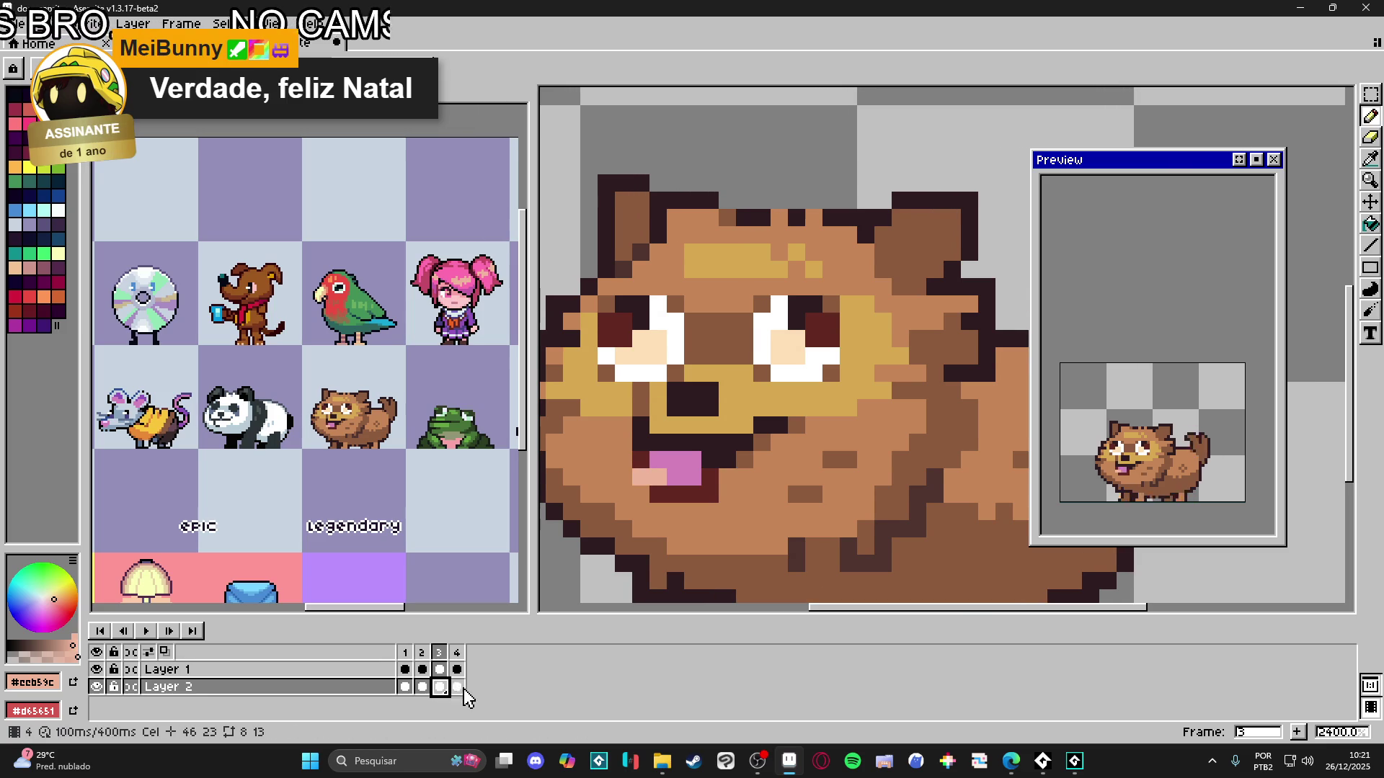
{"action": "left_click", "coordinate": [457, 688]}
{"action": "left_click", "coordinate": [404, 689]}
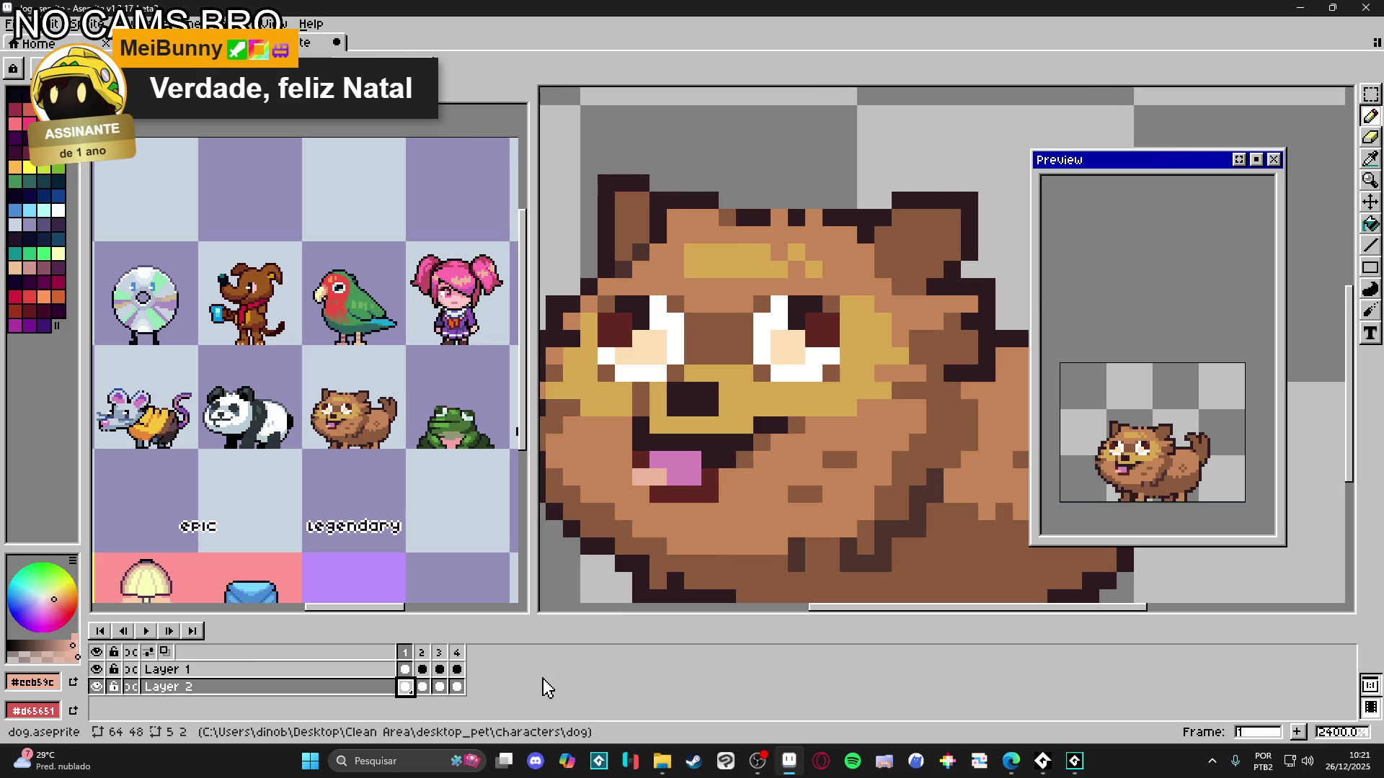
- Edit the tongue in frame 2 using the dark red outline and tan fur colours
{"action": "left_click", "coordinate": [422, 687]}
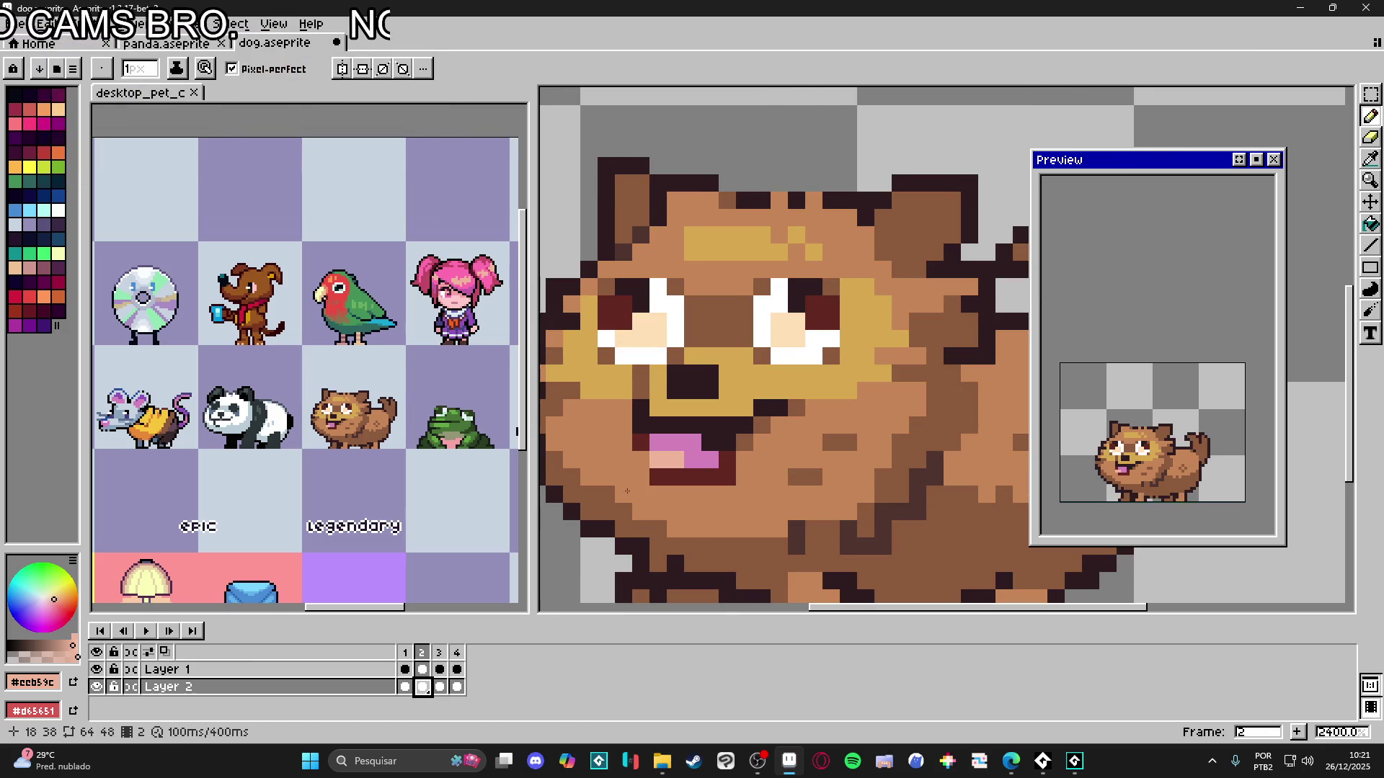
{"action": "left_click", "coordinate": [658, 468], "text": "alt"}
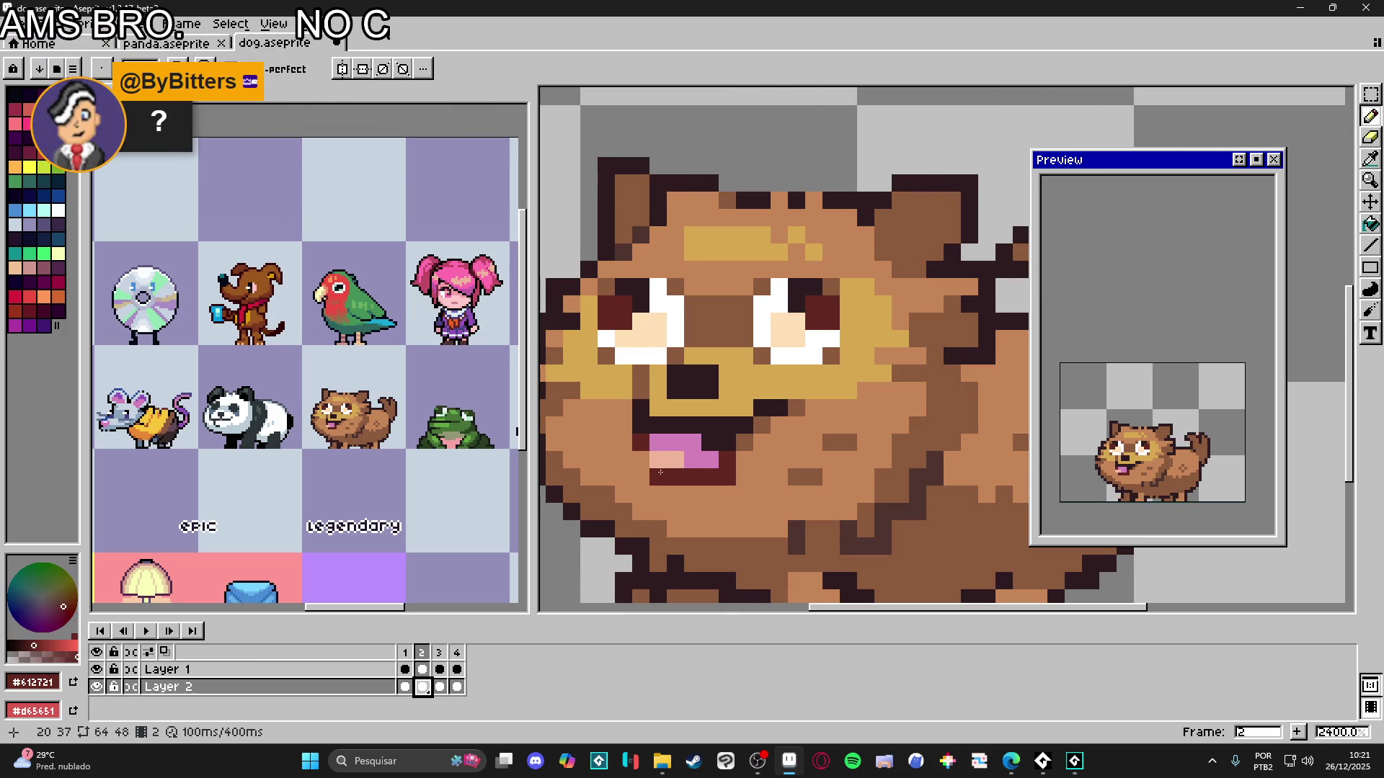
{"action": "key", "text": "Up"}
{"action": "key", "text": "i"}
{"action": "key", "text": "e"}
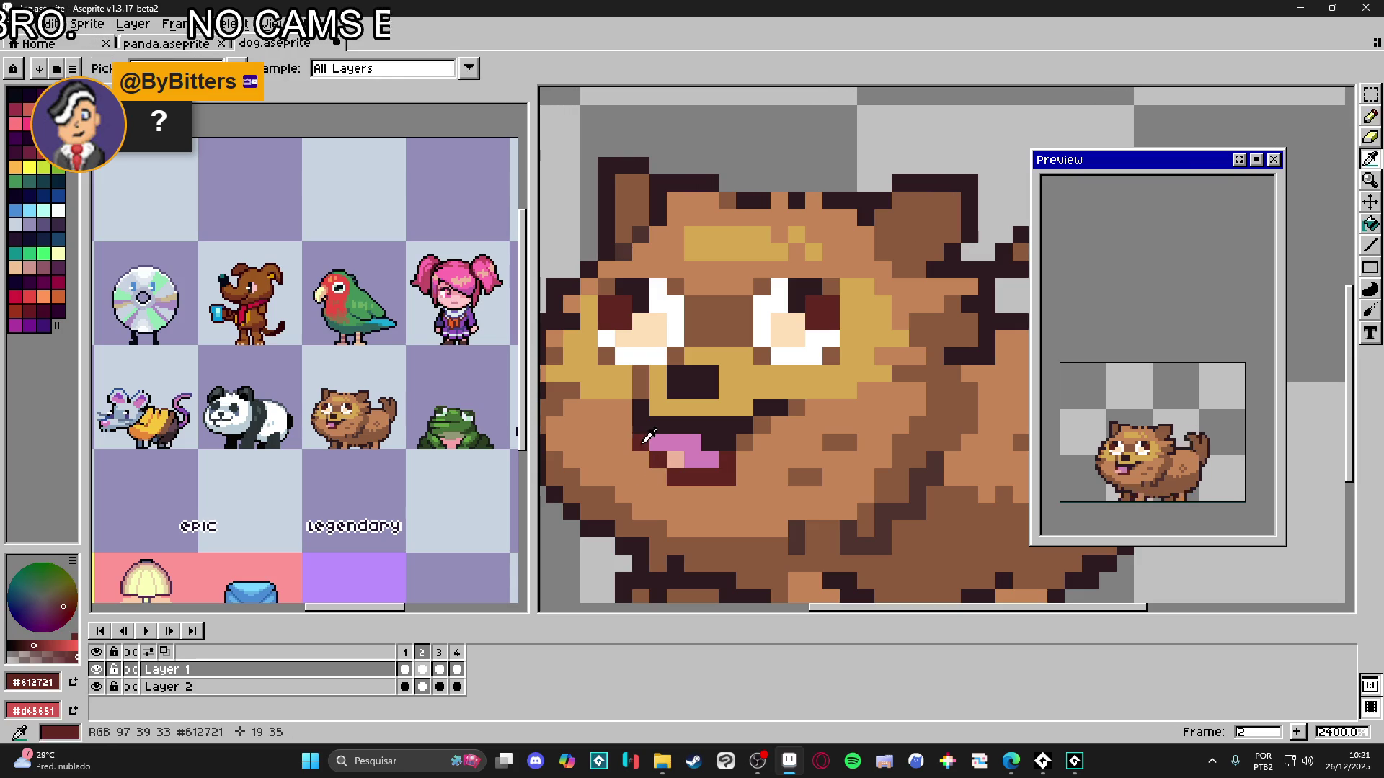
{"action": "key", "text": "b"}
{"action": "left_click", "coordinate": [642, 448], "text": "alt"}
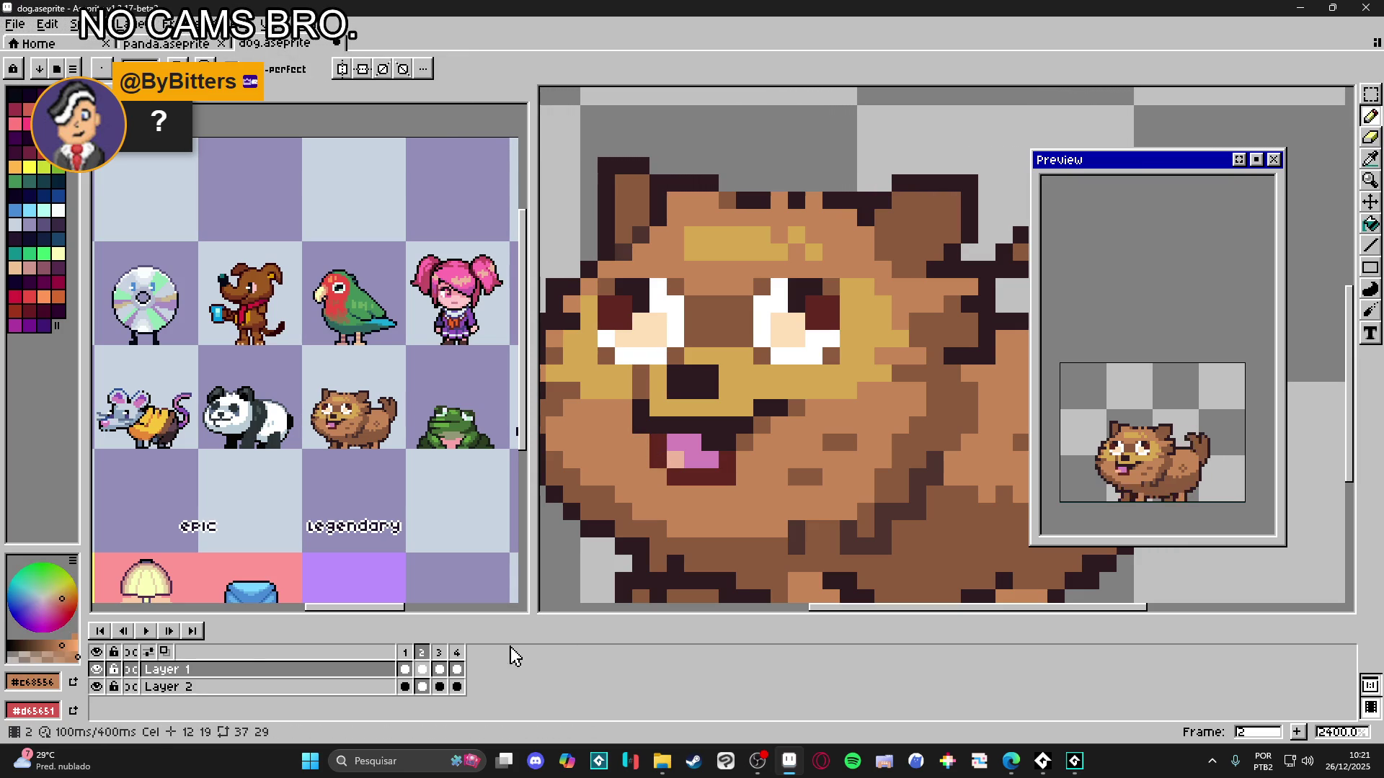
- Review frames 1 to 4 and save dog.aseprite
{"action": "left_click", "coordinate": [408, 669]}
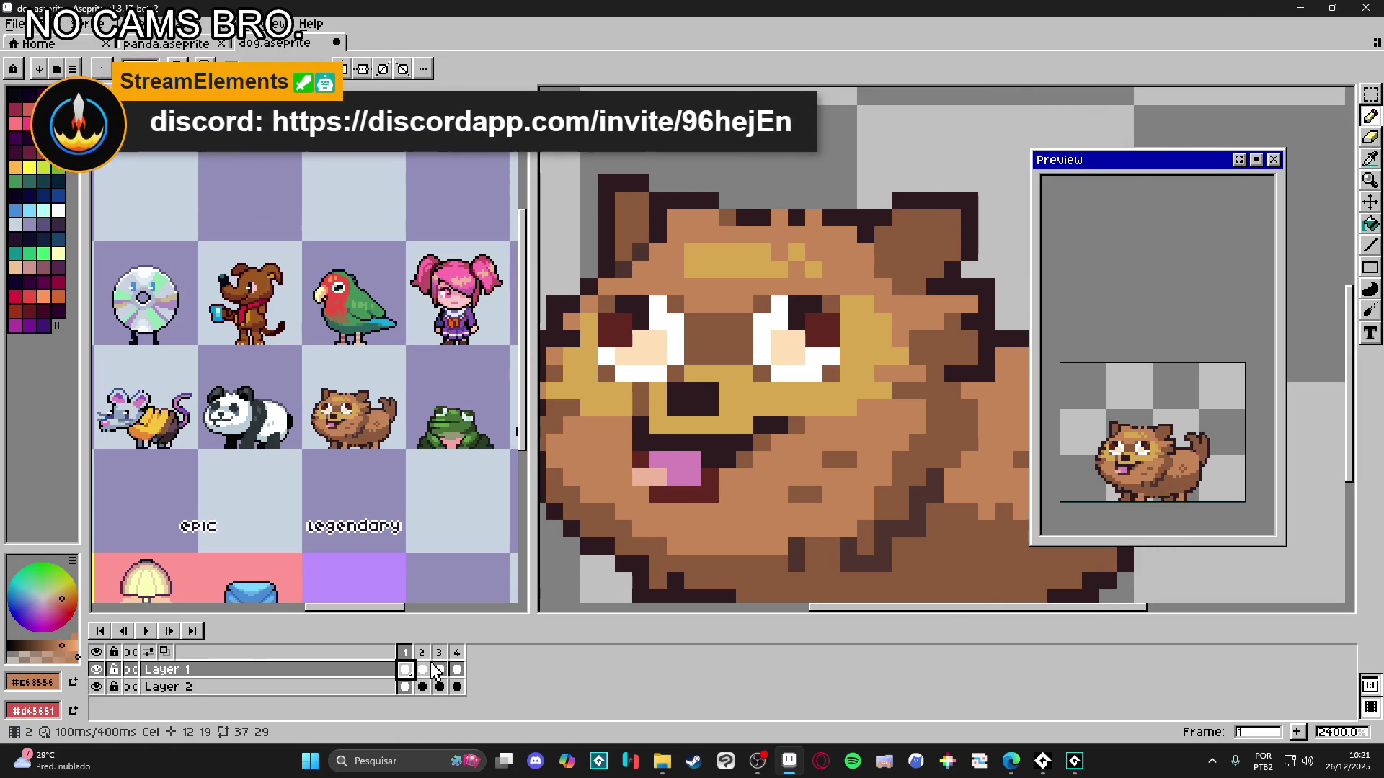
{"action": "left_click", "coordinate": [423, 670]}
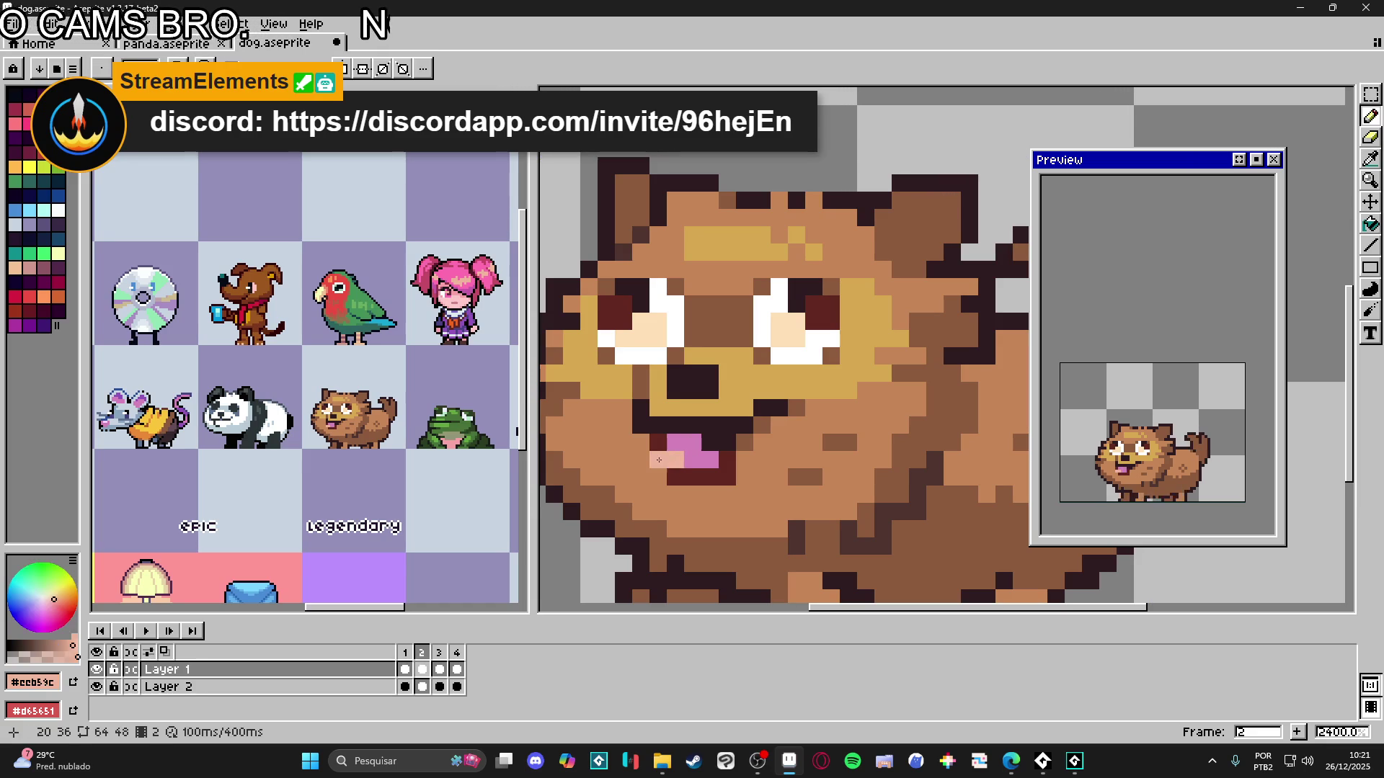
{"action": "left_click", "coordinate": [440, 670]}
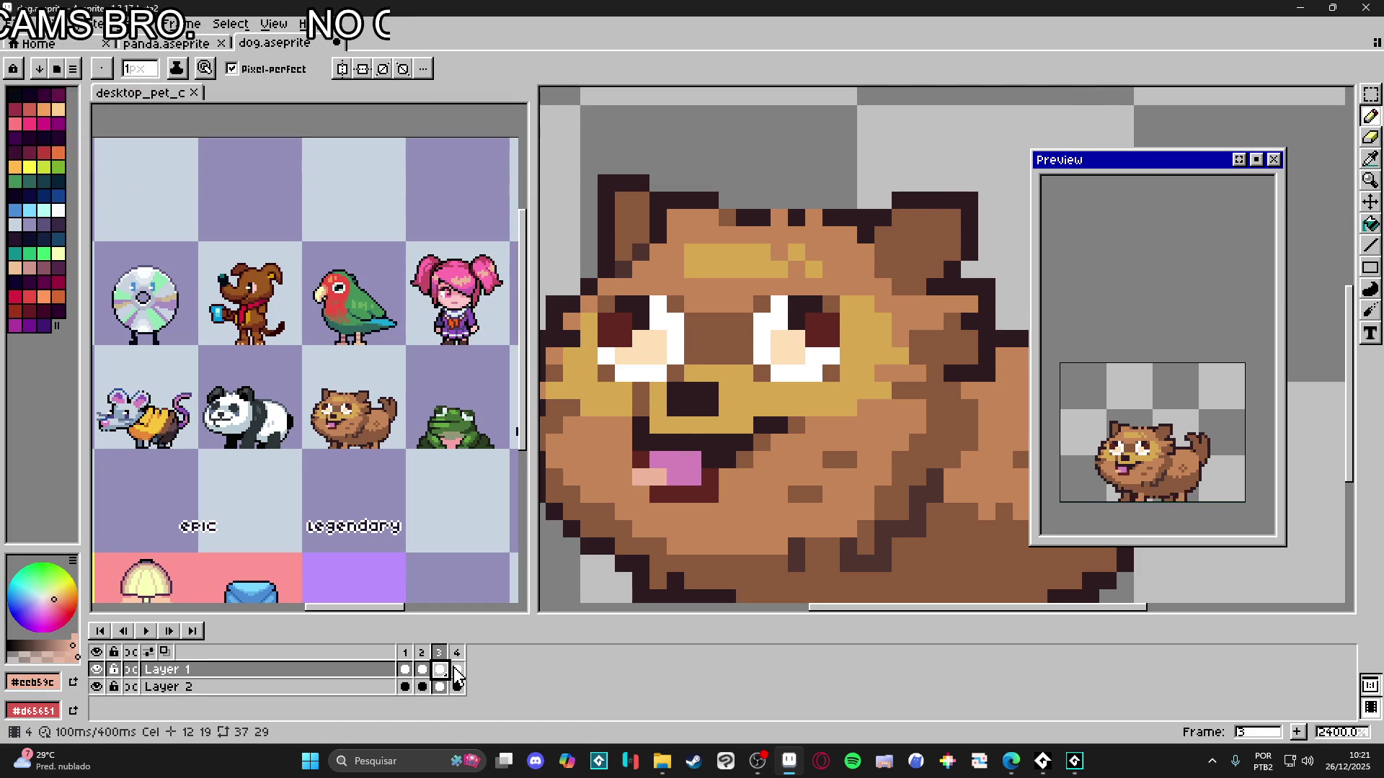
{"action": "left_click", "coordinate": [457, 669]}
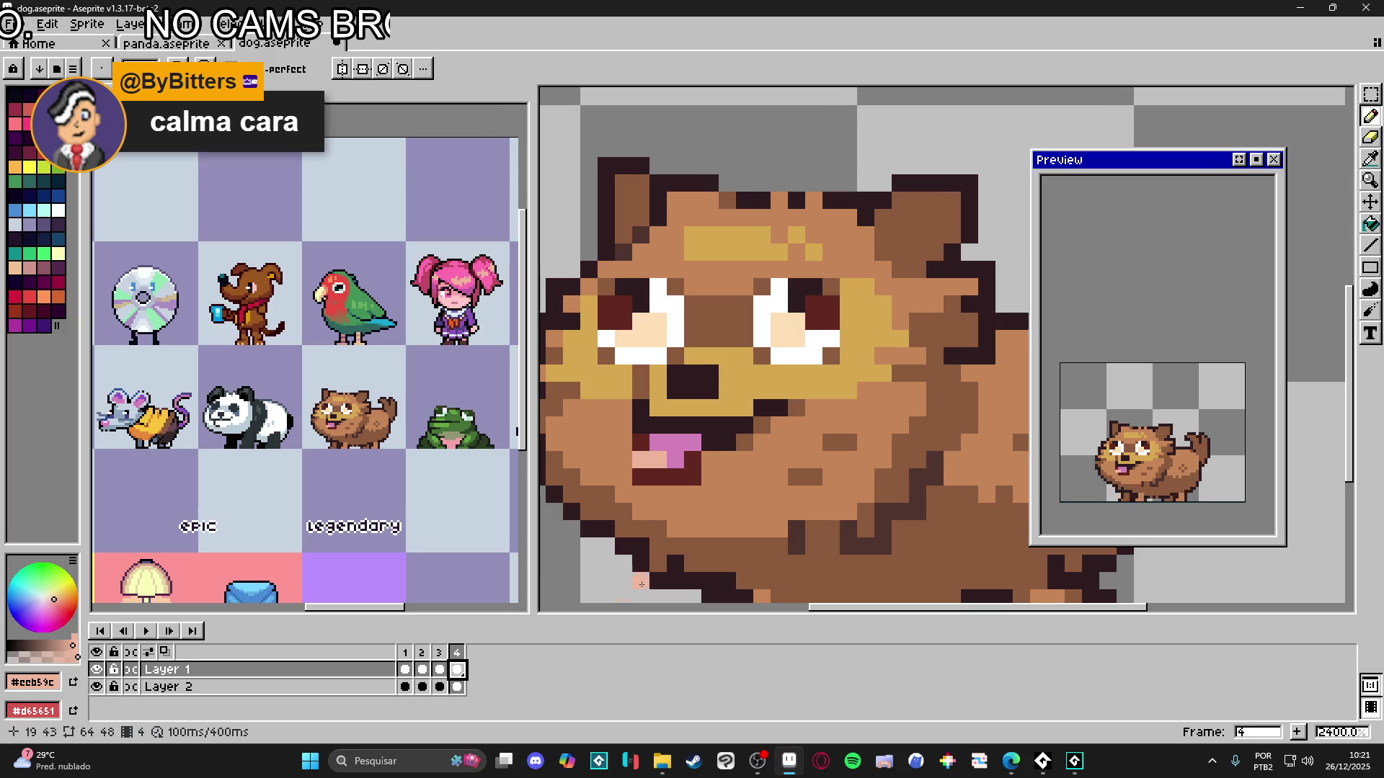
{"action": "scroll", "coordinate": [714, 517], "scroll_direction": "down", "scroll_amount": 3}
{"action": "key", "text": "ctrl+s"}
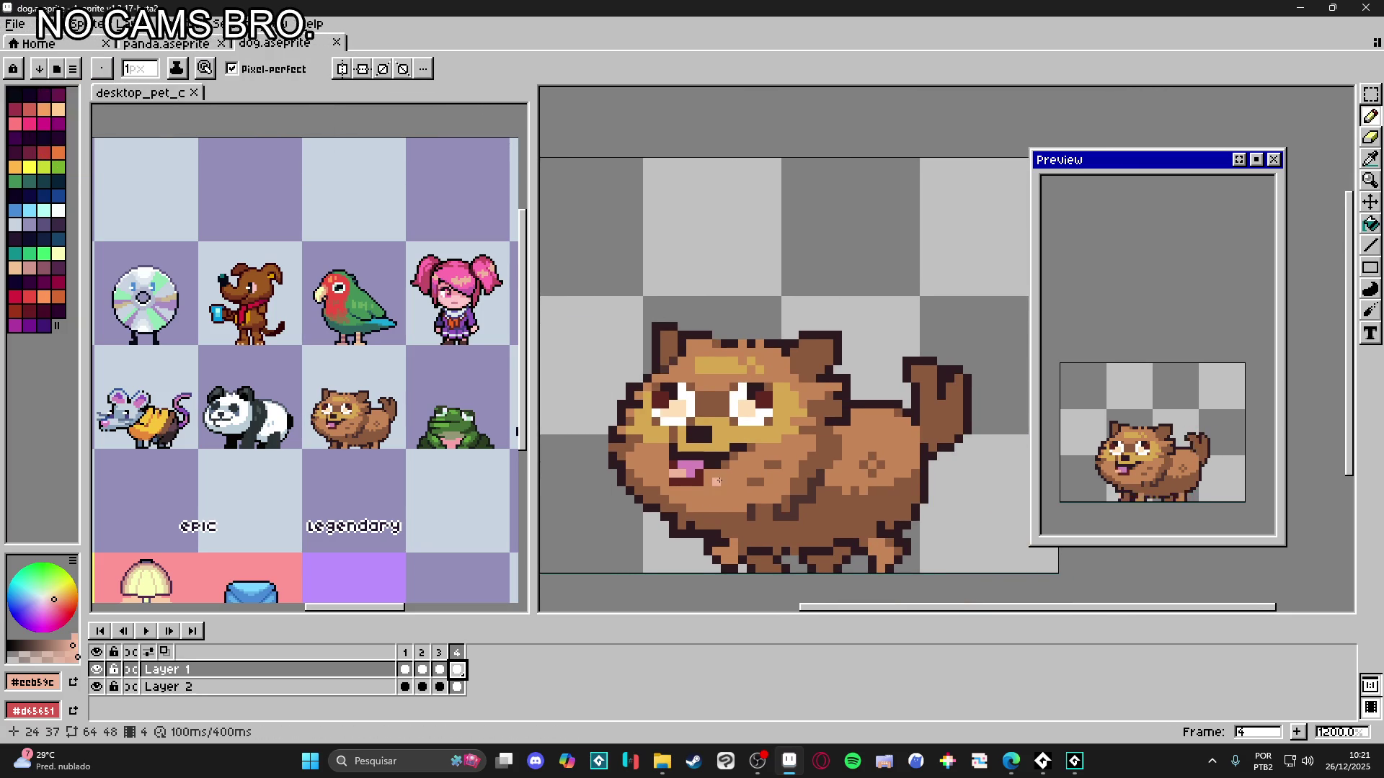
- Flip back and forth through frames 1–4 to compare the dog's poses, settling on frame 2
{"action": "scroll", "coordinate": [708, 497], "scroll_direction": "down", "scroll_amount": 1}
{"action": "scroll", "coordinate": [713, 490], "scroll_direction": "up", "scroll_amount": 1}
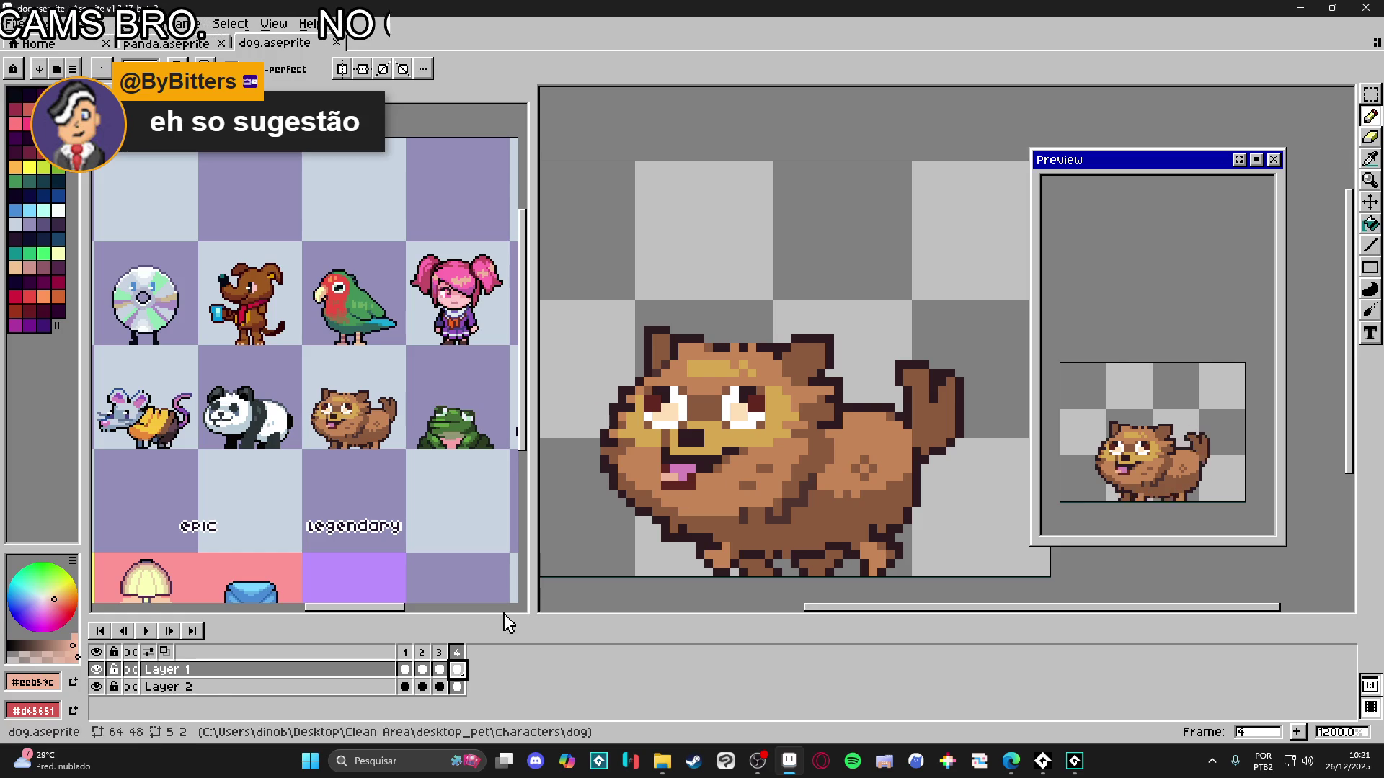
{"action": "left_click", "coordinate": [405, 653]}
{"action": "left_click", "coordinate": [423, 656]}
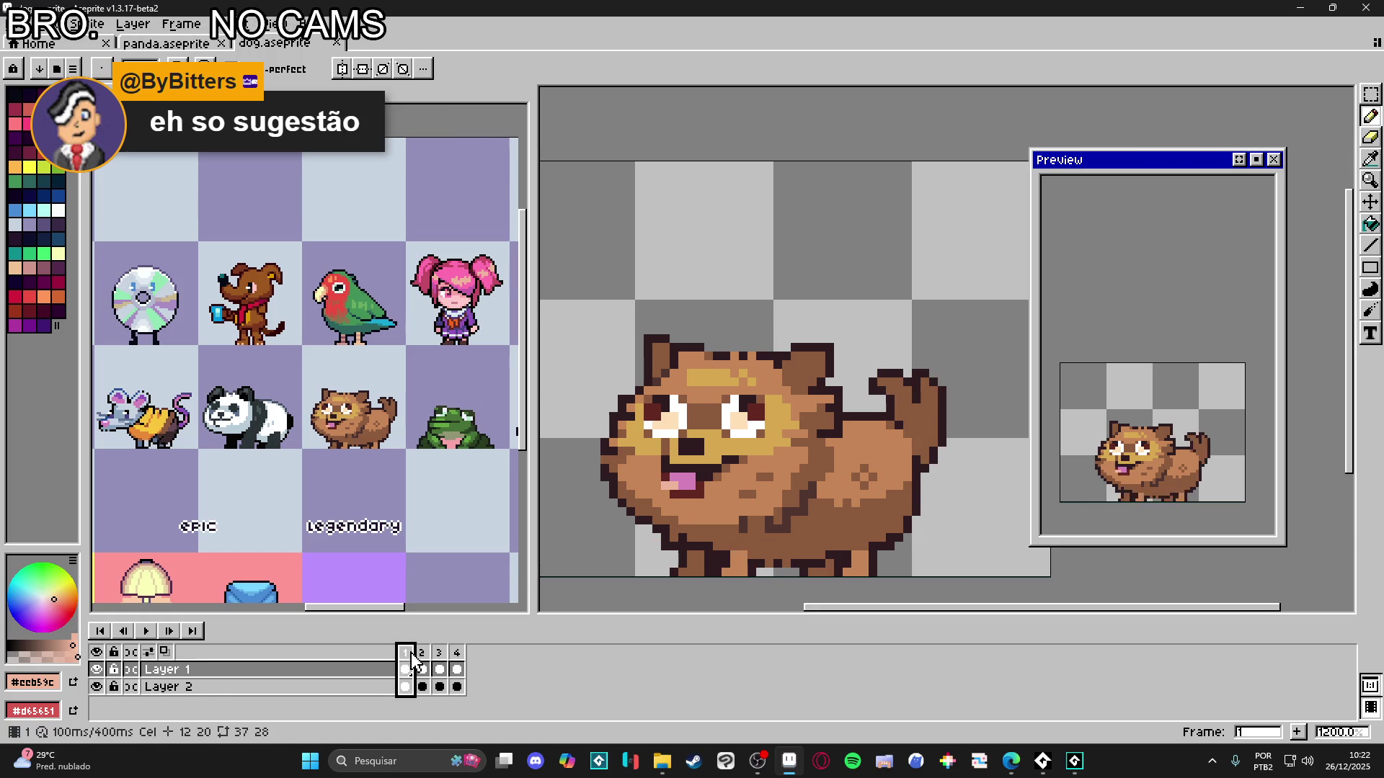
{"action": "left_click", "coordinate": [449, 655]}
{"action": "left_click", "coordinate": [456, 656]}
{"action": "left_click", "coordinate": [405, 655]}
{"action": "left_click", "coordinate": [423, 657]}
{"action": "key", "text": "Left"}
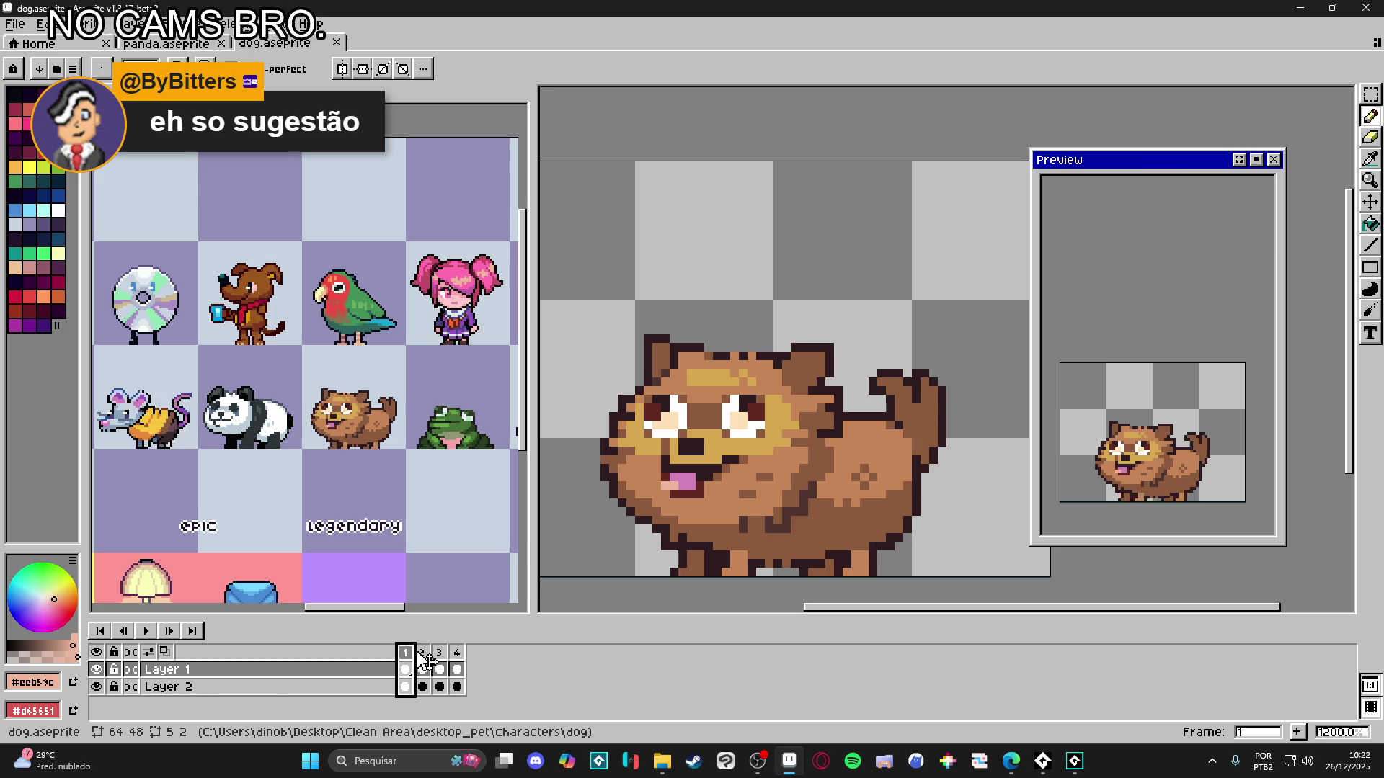
{"action": "left_click", "coordinate": [423, 657]}
{"action": "key", "text": "Left"}
{"action": "left_click", "coordinate": [423, 660]}
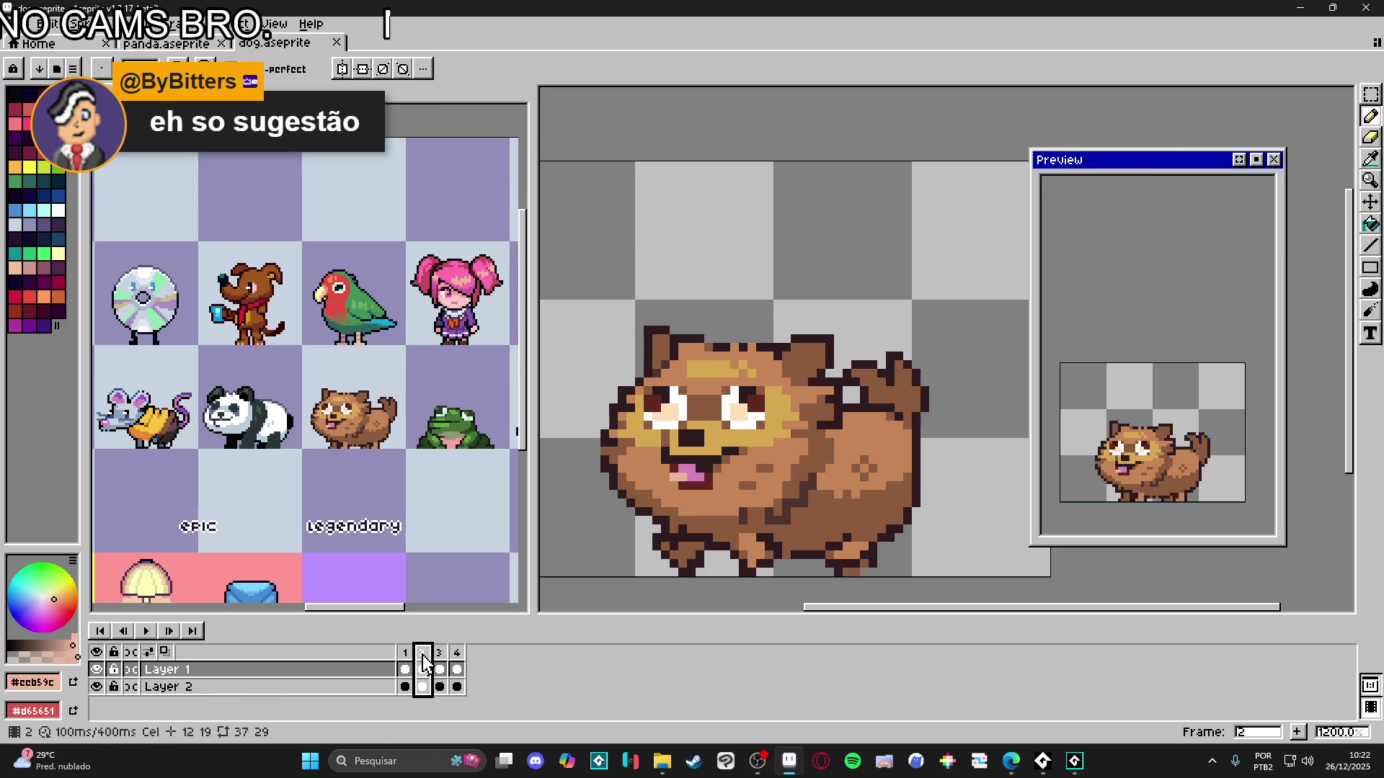
{"action": "key", "text": "Left"}
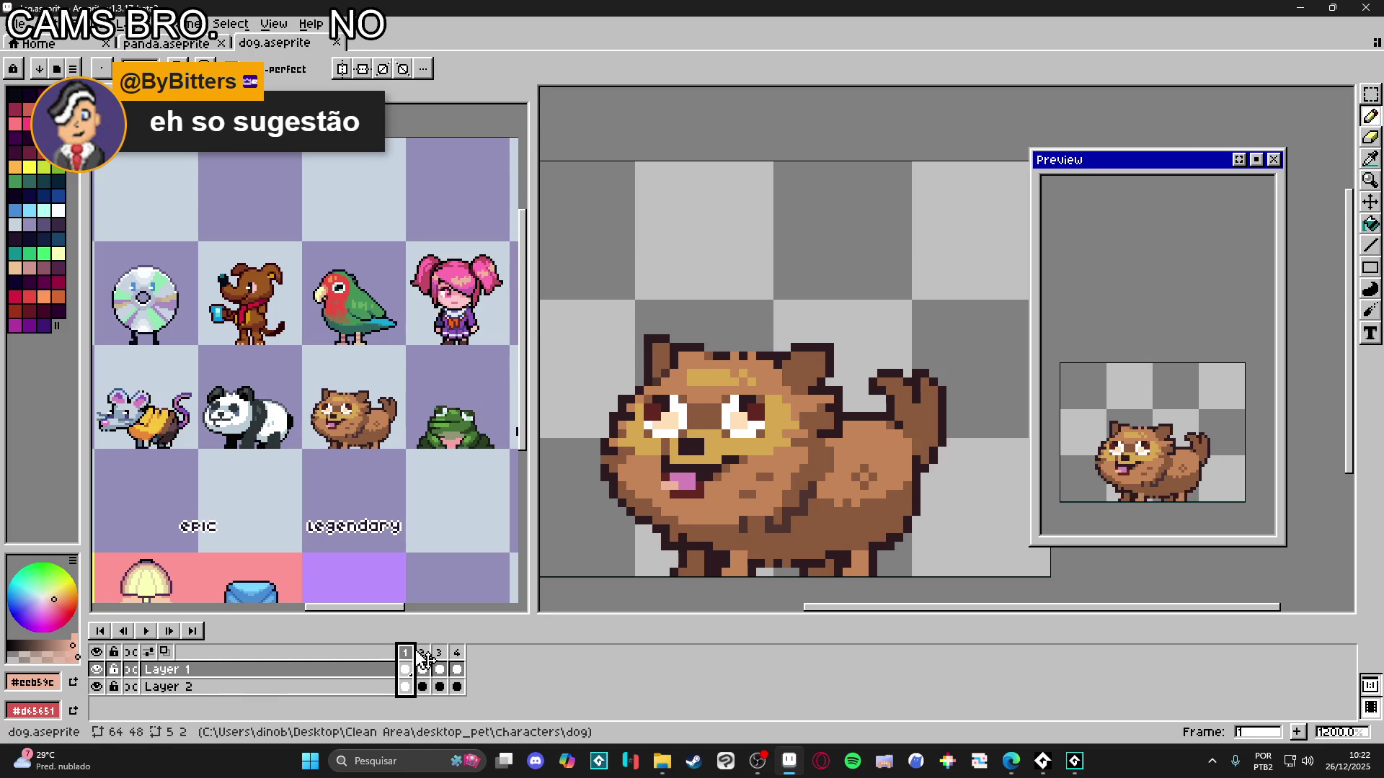
{"action": "left_click", "coordinate": [424, 656]}
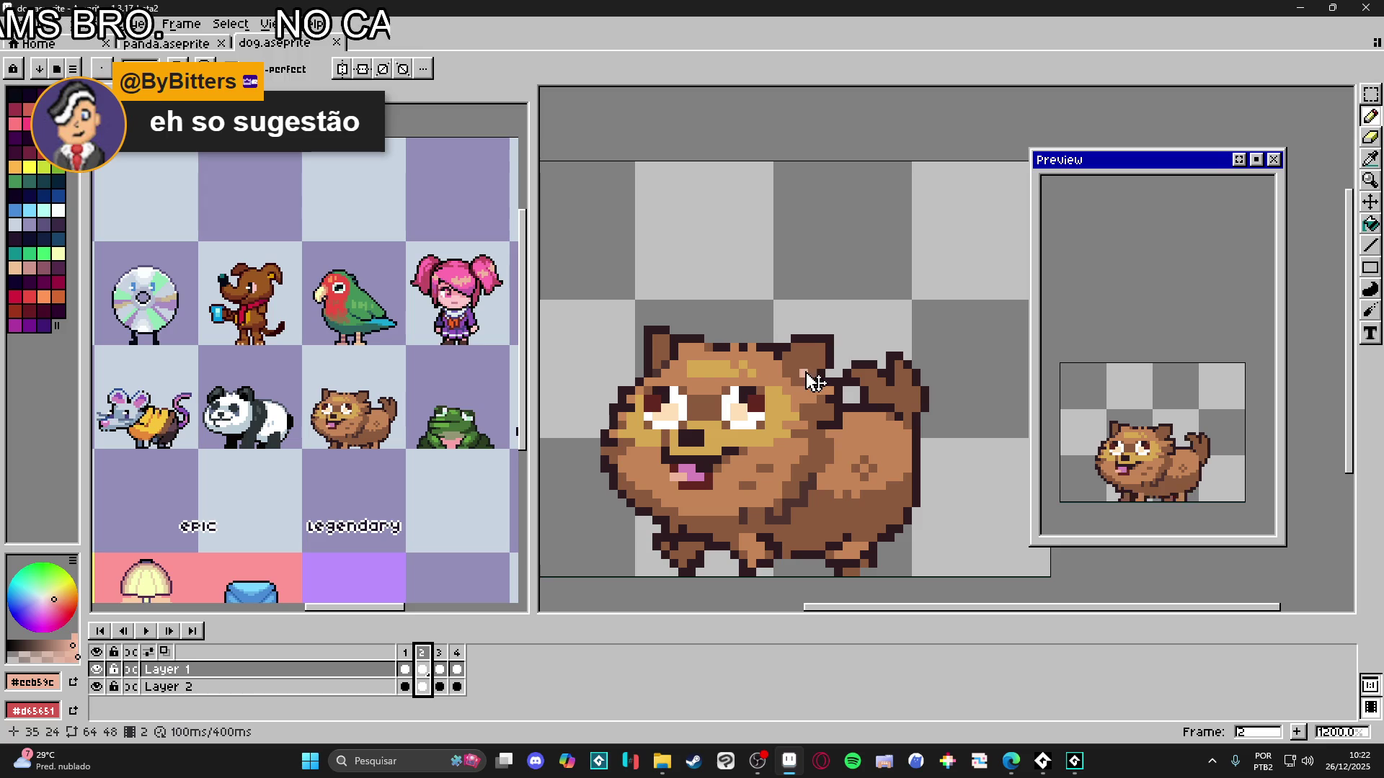
- Switch to the Rectangular Marquee tool and zoom in on frame 2
{"action": "key", "text": "v"}
{"action": "key", "text": "m"}
{"action": "scroll", "coordinate": [780, 334], "scroll_direction": "up", "scroll_amount": 1}
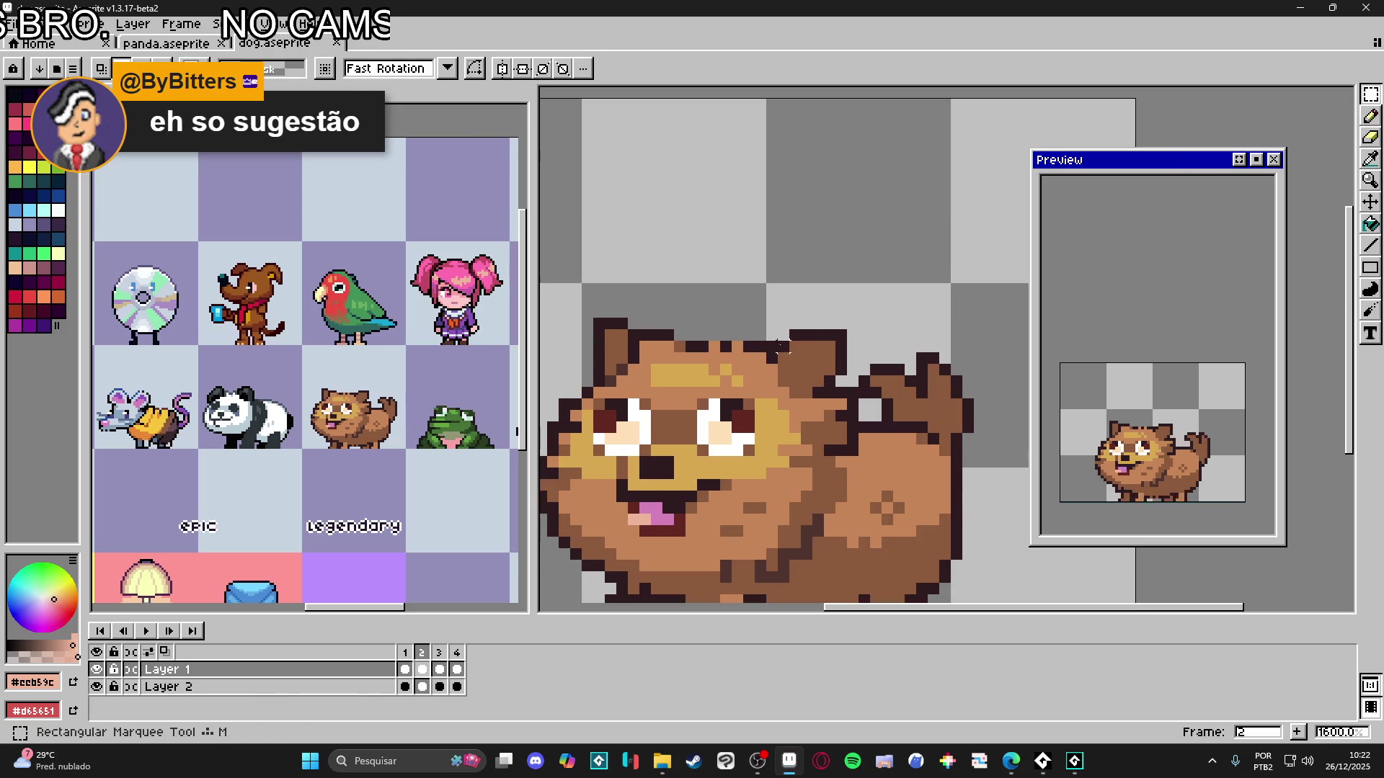
- On frame 2, nudge an ear patch one pixel down and left, then sample the dark outline colour
{"action": "left_click_drag", "start_coordinate": [777, 329], "coordinate": [844, 376]}
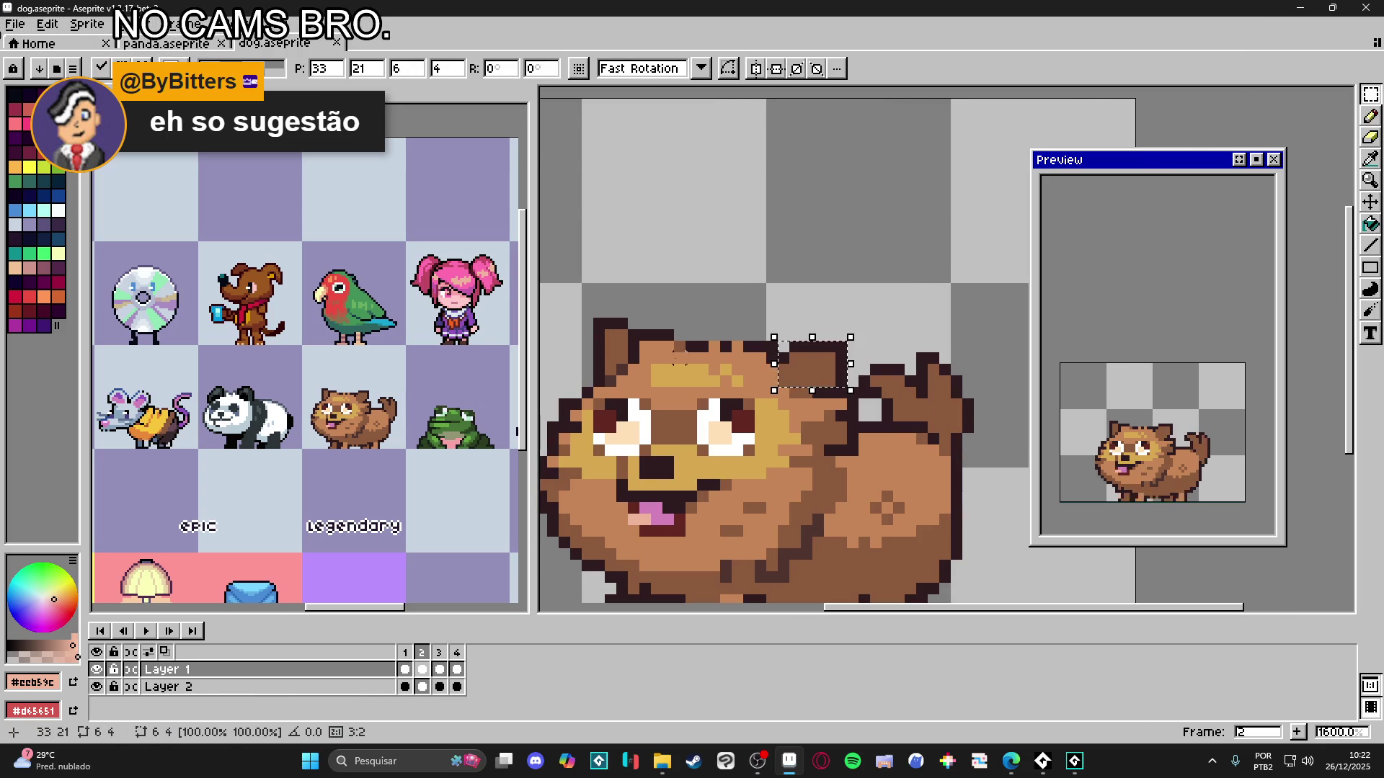
{"action": "key", "text": "Return"}
{"action": "left_click_drag", "start_coordinate": [584, 320], "coordinate": [626, 357]}
{"action": "key", "text": "Down"}
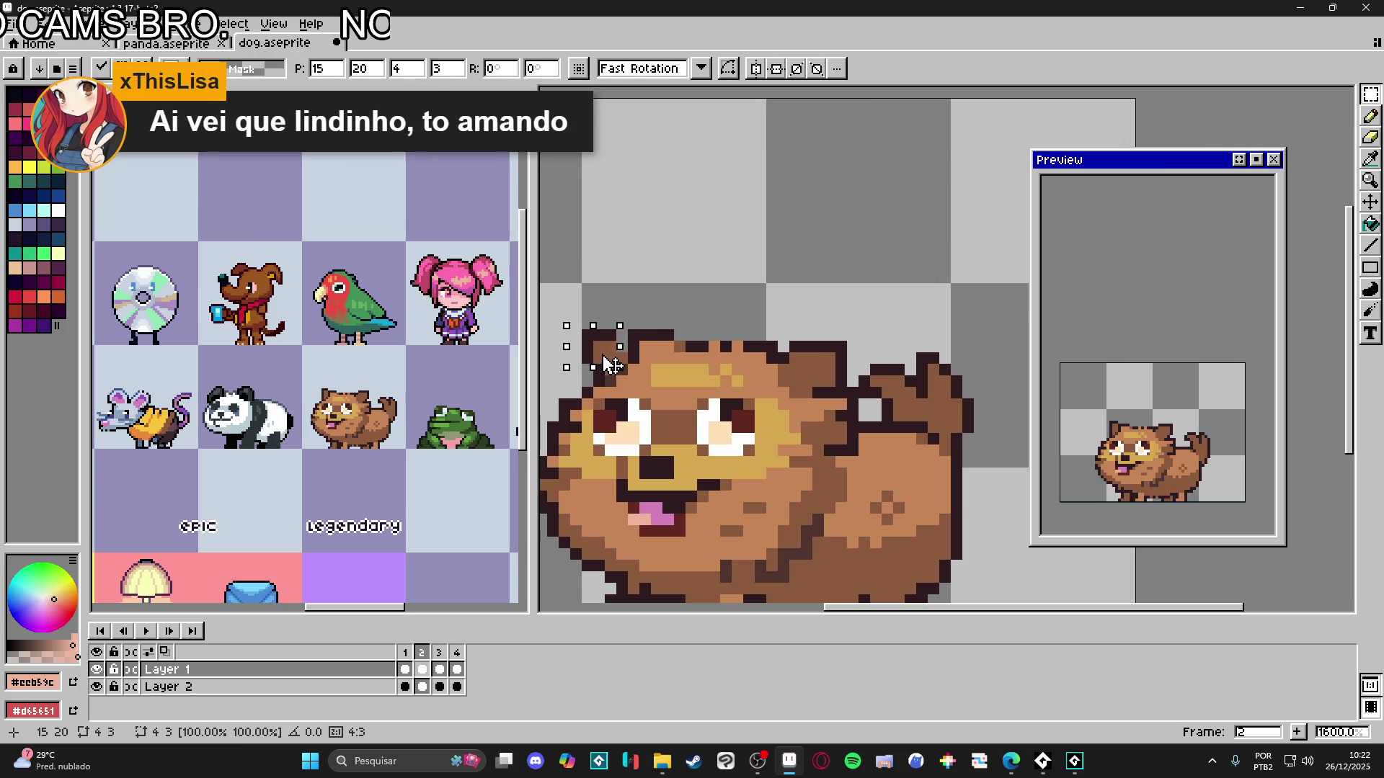
{"action": "key", "text": "Left"}
{"action": "key", "text": "Return"}
{"action": "key", "text": "b"}
{"action": "key", "text": "alt"}
{"action": "left_click", "coordinate": [610, 332], "text": "alt"}
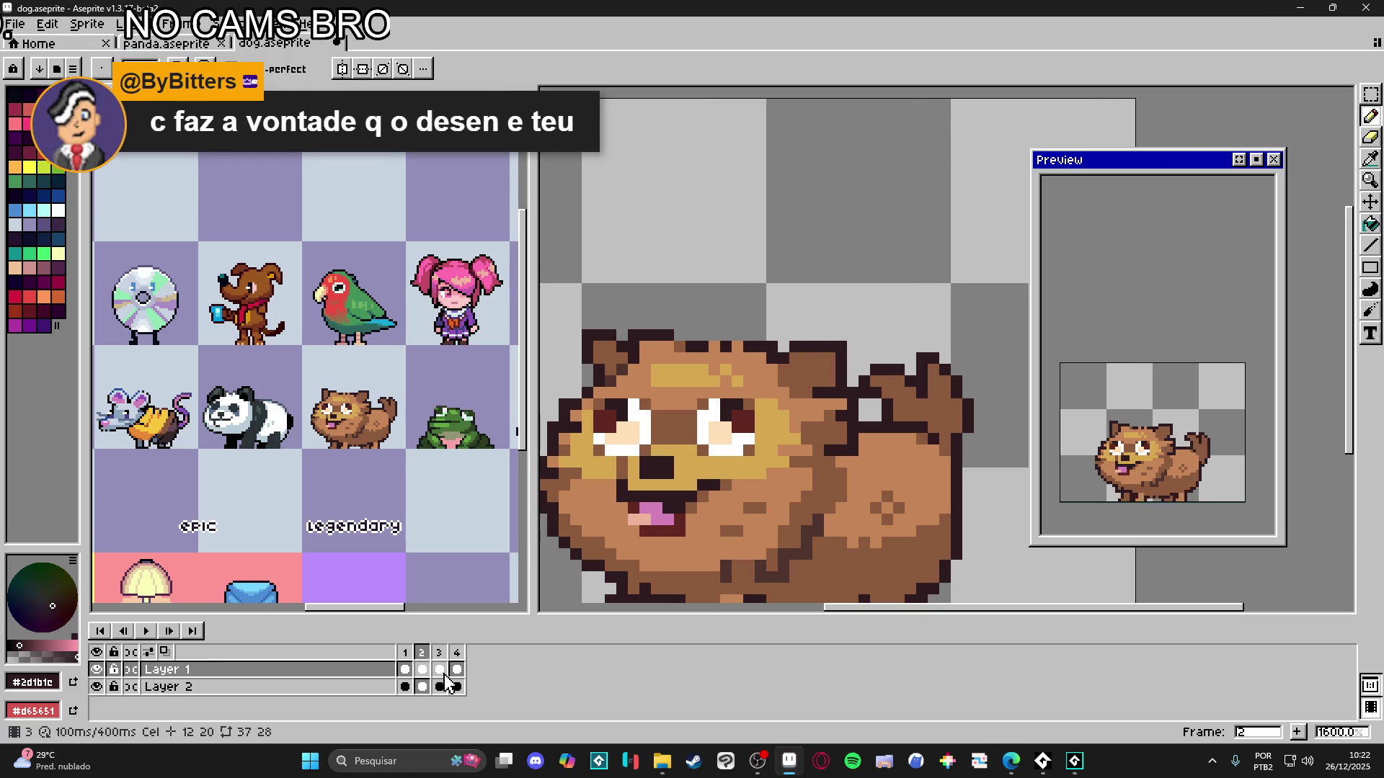
- Step through to frame 4 and shift the selected ear pixels onto the left ear
{"action": "left_click", "coordinate": [405, 652]}
{"action": "left_click", "coordinate": [421, 653]}
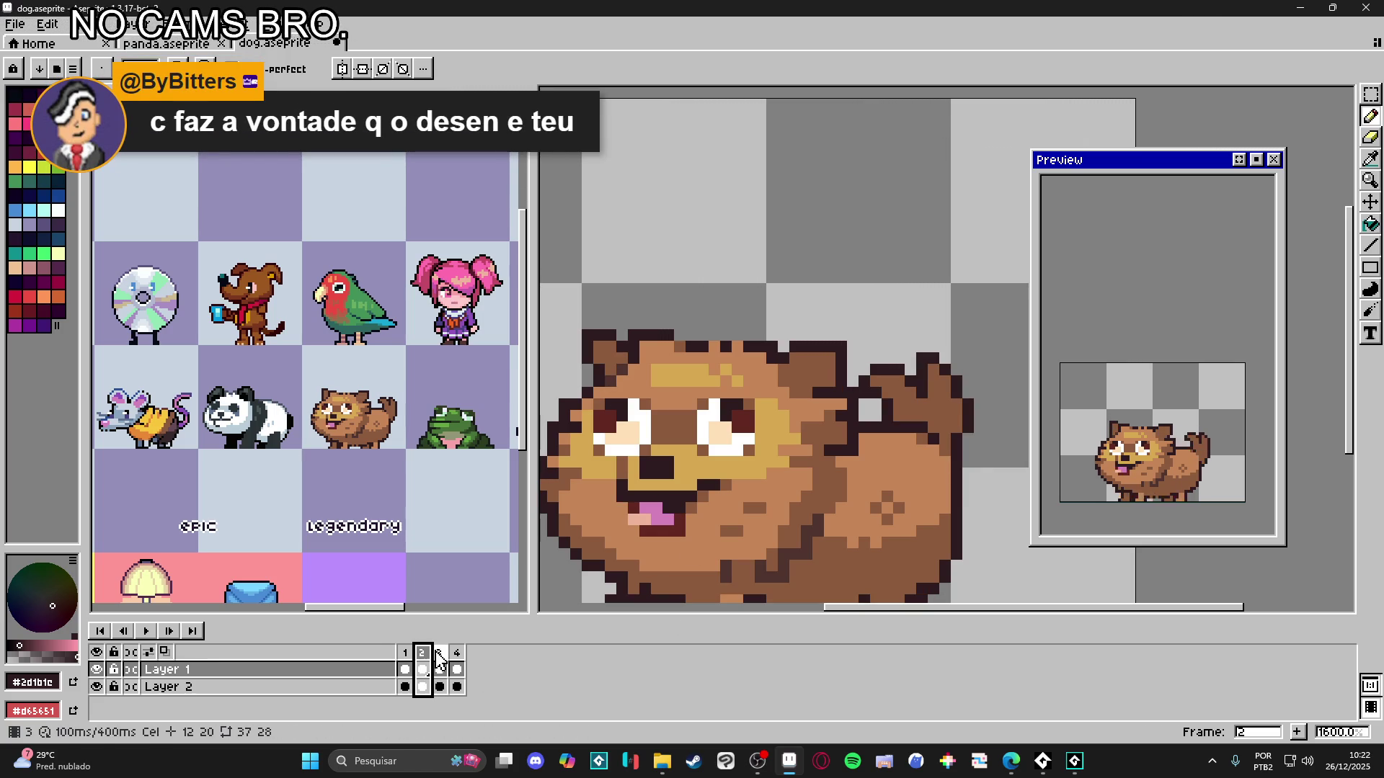
{"action": "left_click", "coordinate": [440, 653]}
{"action": "left_click", "coordinate": [457, 652]}
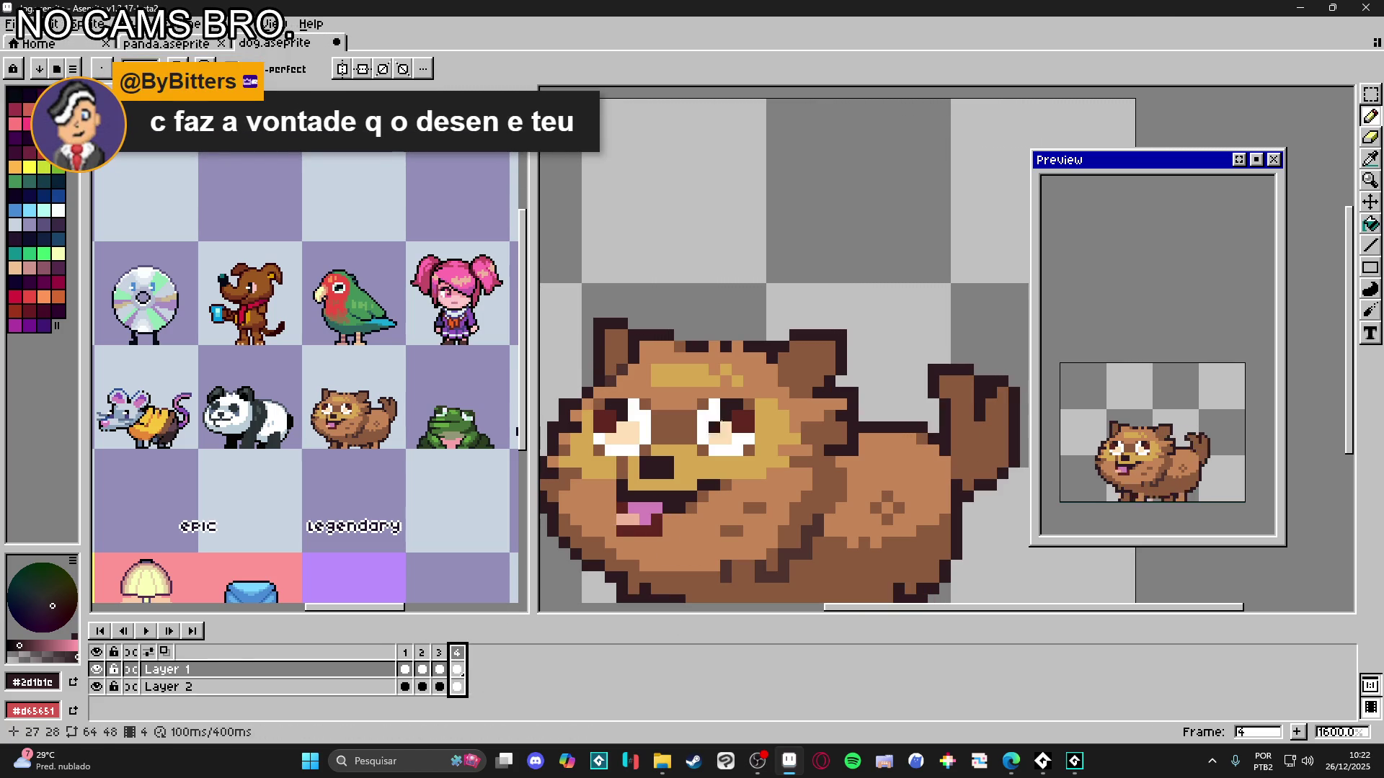
{"action": "key", "text": "v"}
{"action": "key", "text": "m"}
{"action": "mouse_move", "coordinate": [849, 326]}
{"action": "left_mouse_down"}
{"action": "mouse_move", "coordinate": [786, 378]}
{"action": "mouse_move", "coordinate": [805, 367]}
{"action": "left_mouse_up"}
{"action": "mouse_move", "coordinate": [611, 348]}
{"action": "left_mouse_down"}
{"action": "mouse_move", "coordinate": [598, 323]}
{"action": "mouse_move", "coordinate": [632, 339]}
{"action": "left_mouse_up"}
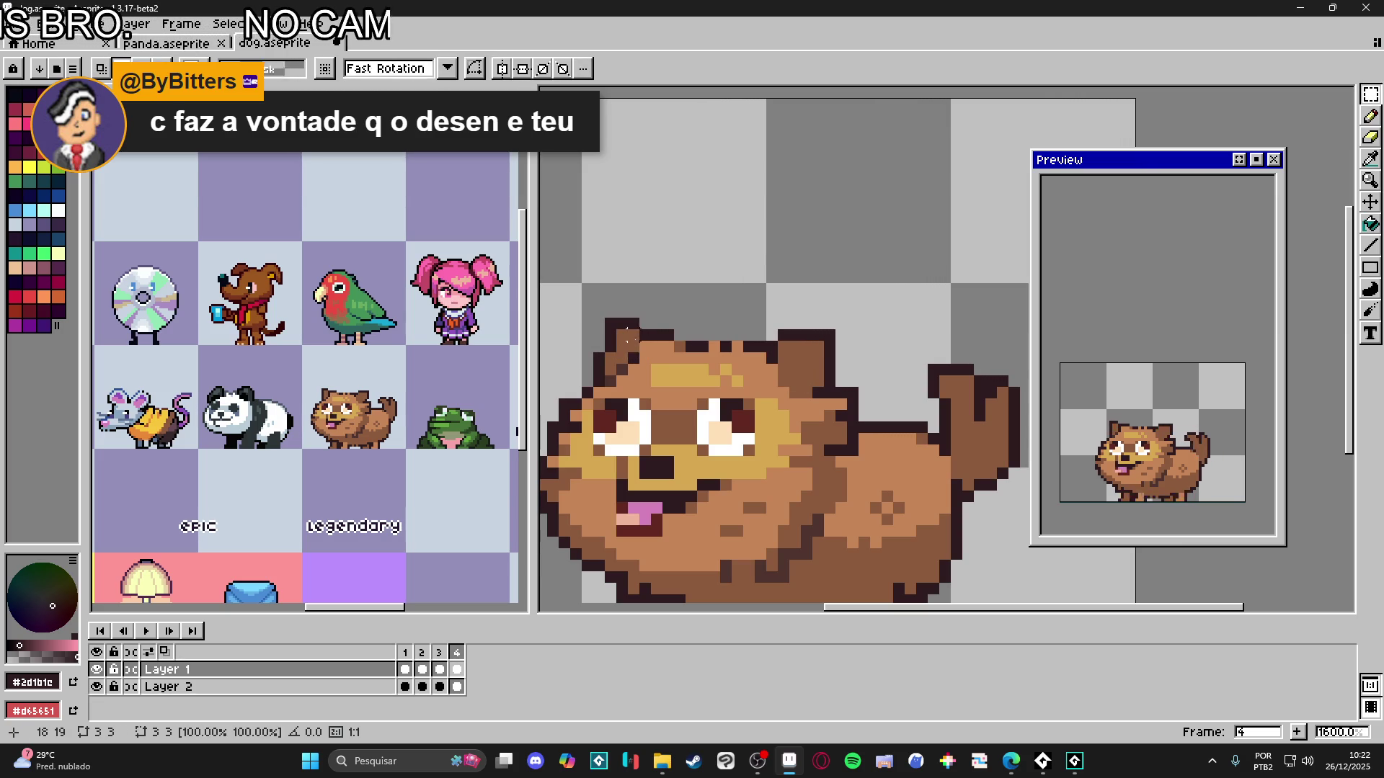
{"action": "key", "text": "i"}
{"action": "key", "text": "b"}
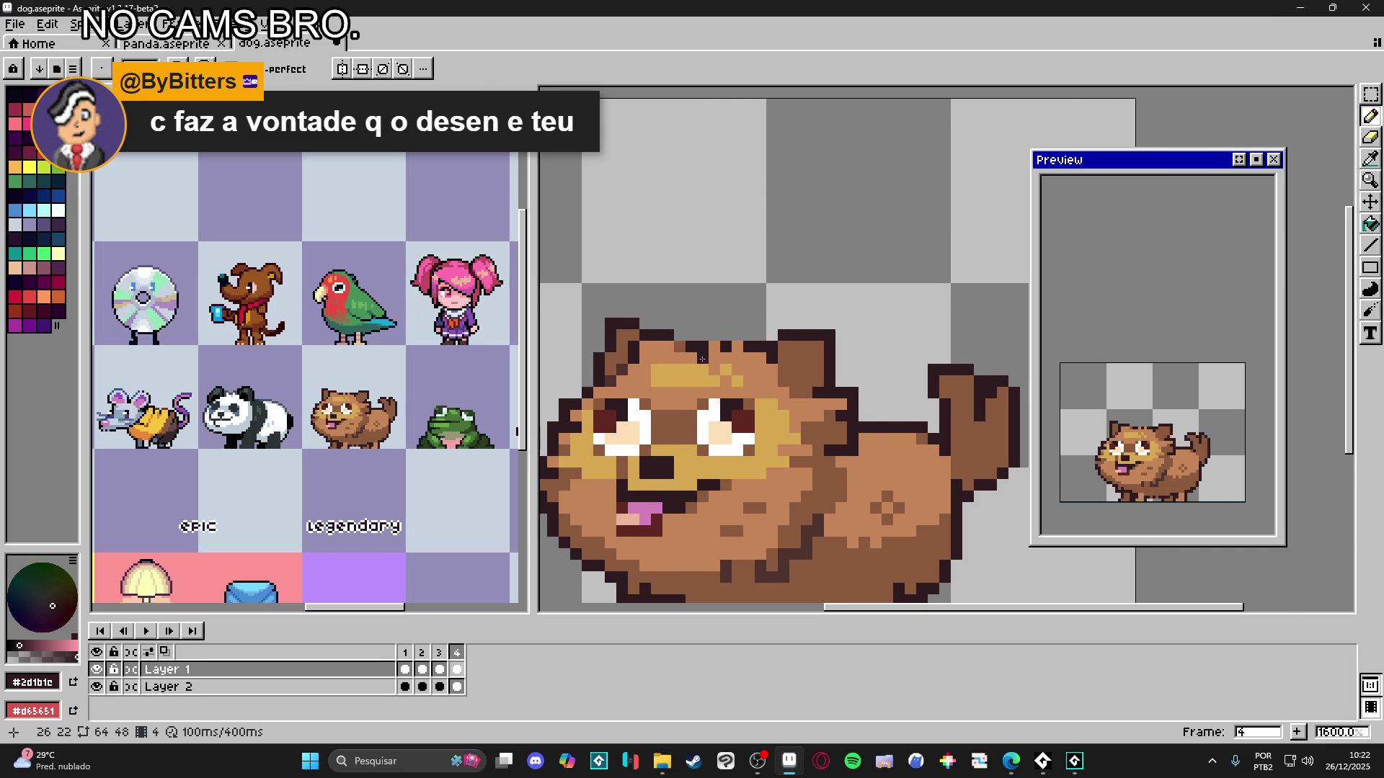
- Back on frame 2, select and move the ear outline behind the head
{"action": "scroll", "coordinate": [701, 358], "scroll_direction": "down", "scroll_amount": 1}
{"action": "left_click", "coordinate": [408, 653]}
{"action": "left_click", "coordinate": [422, 653]}
{"action": "scroll", "coordinate": [807, 418], "scroll_direction": "up", "scroll_amount": 1}
{"action": "key", "text": "v"}
{"action": "key", "text": "Escape"}
{"action": "key", "text": "m"}
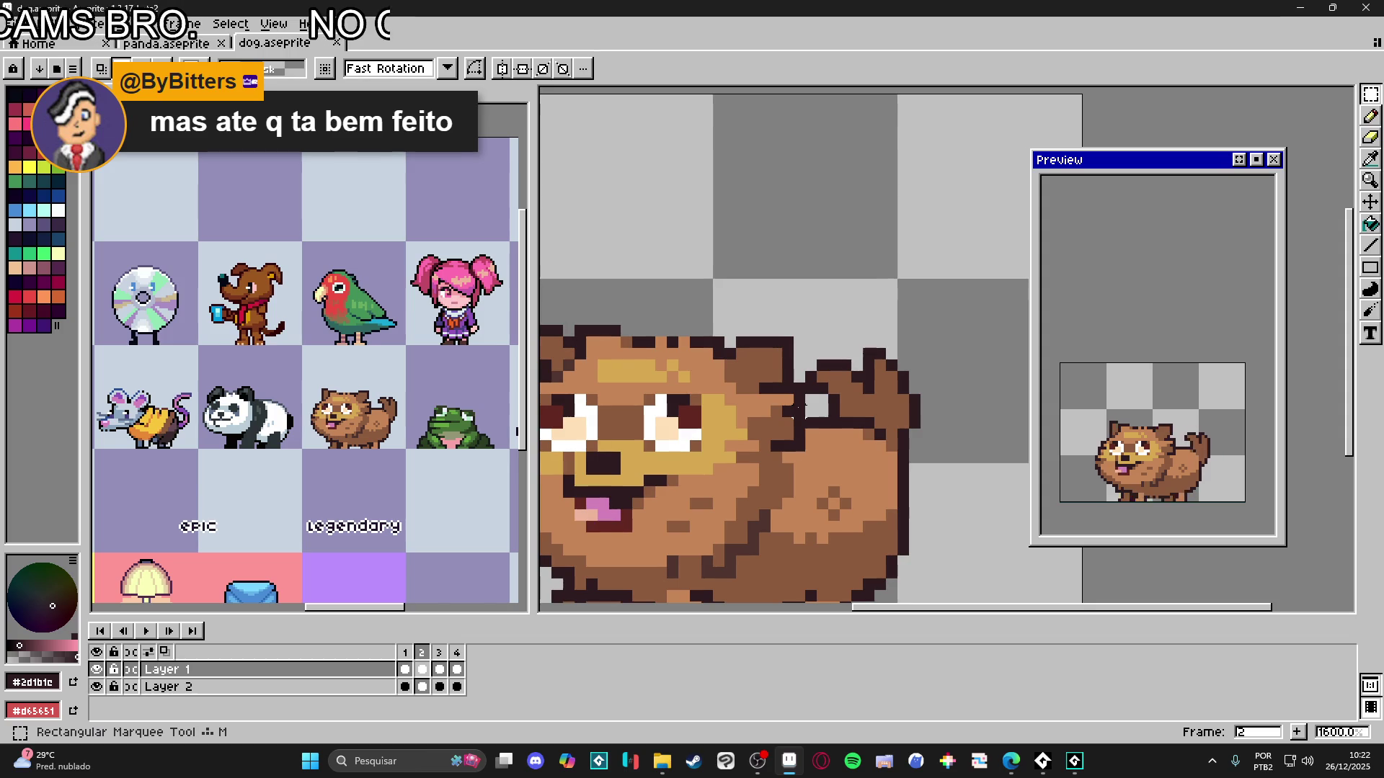
{"action": "mouse_move", "coordinate": [808, 379]}
{"action": "left_mouse_down"}
{"action": "mouse_move", "coordinate": [766, 455]}
{"action": "mouse_move", "coordinate": [783, 447]}
{"action": "left_mouse_up"}
{"action": "scroll", "coordinate": [775, 413], "scroll_direction": "up", "scroll_amount": 2}
{"action": "left_click", "coordinate": [782, 431]}
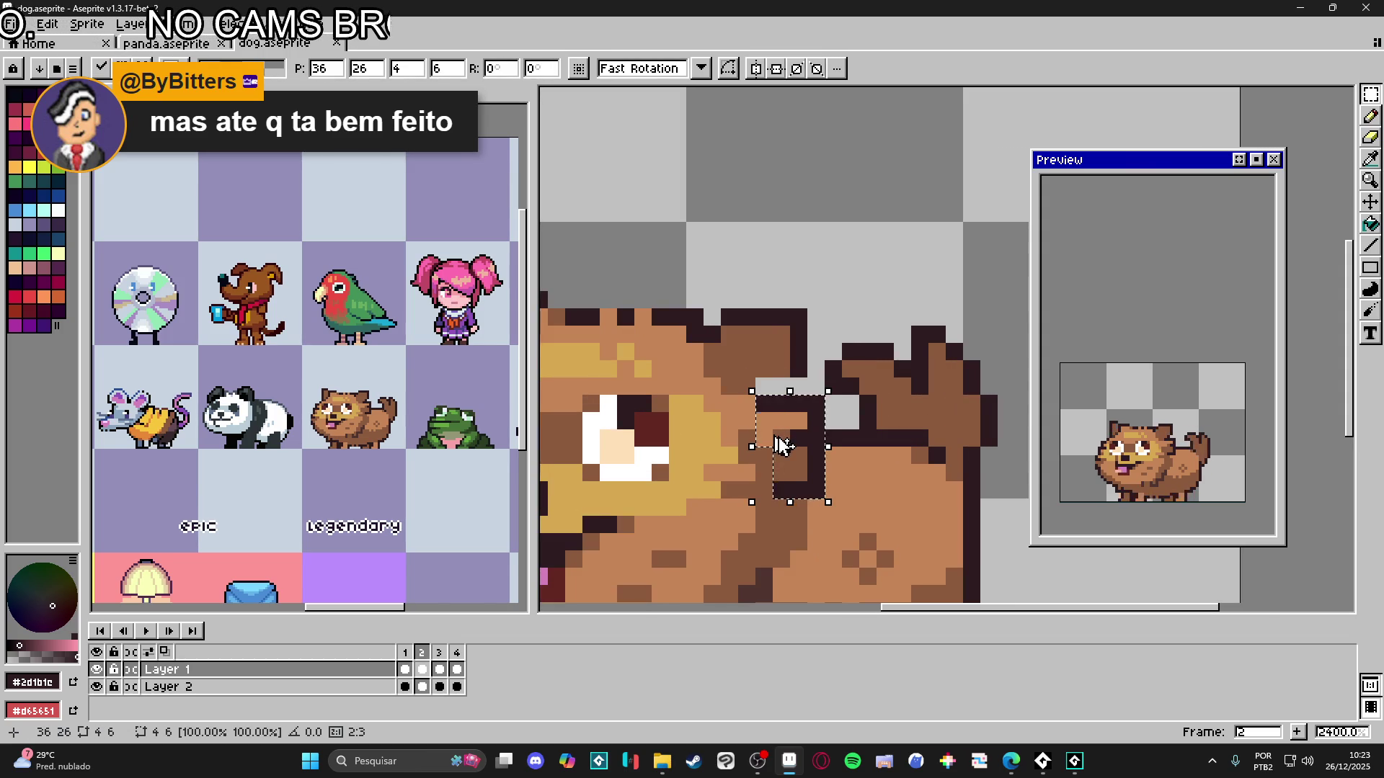
{"action": "key", "text": "ctrl+d"}
- Select a small block on the left cheek and shift it down and right
{"action": "scroll", "coordinate": [782, 444], "scroll_direction": "left", "scroll_amount": 5}
{"action": "left_click_drag", "start_coordinate": [587, 391], "coordinate": [644, 384]}
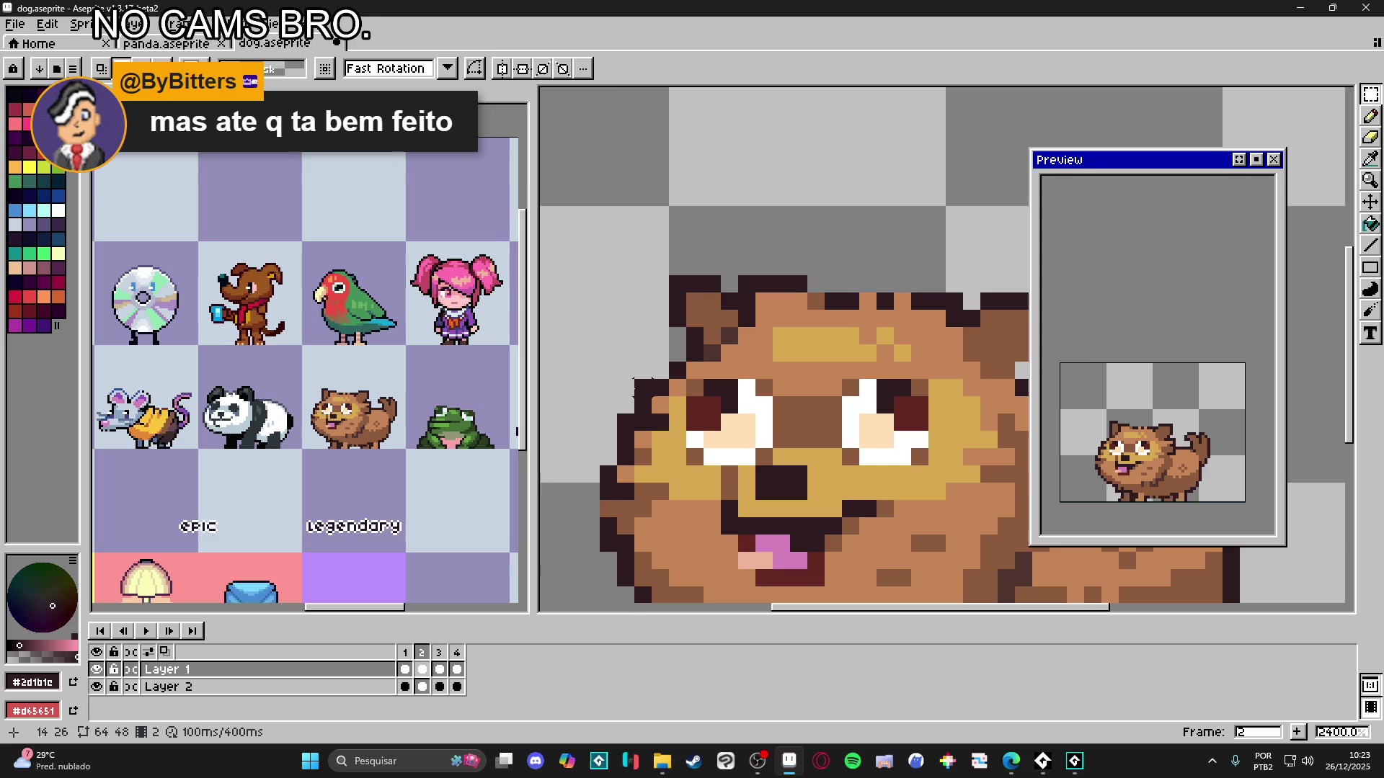
{"action": "left_click", "coordinate": [644, 386]}
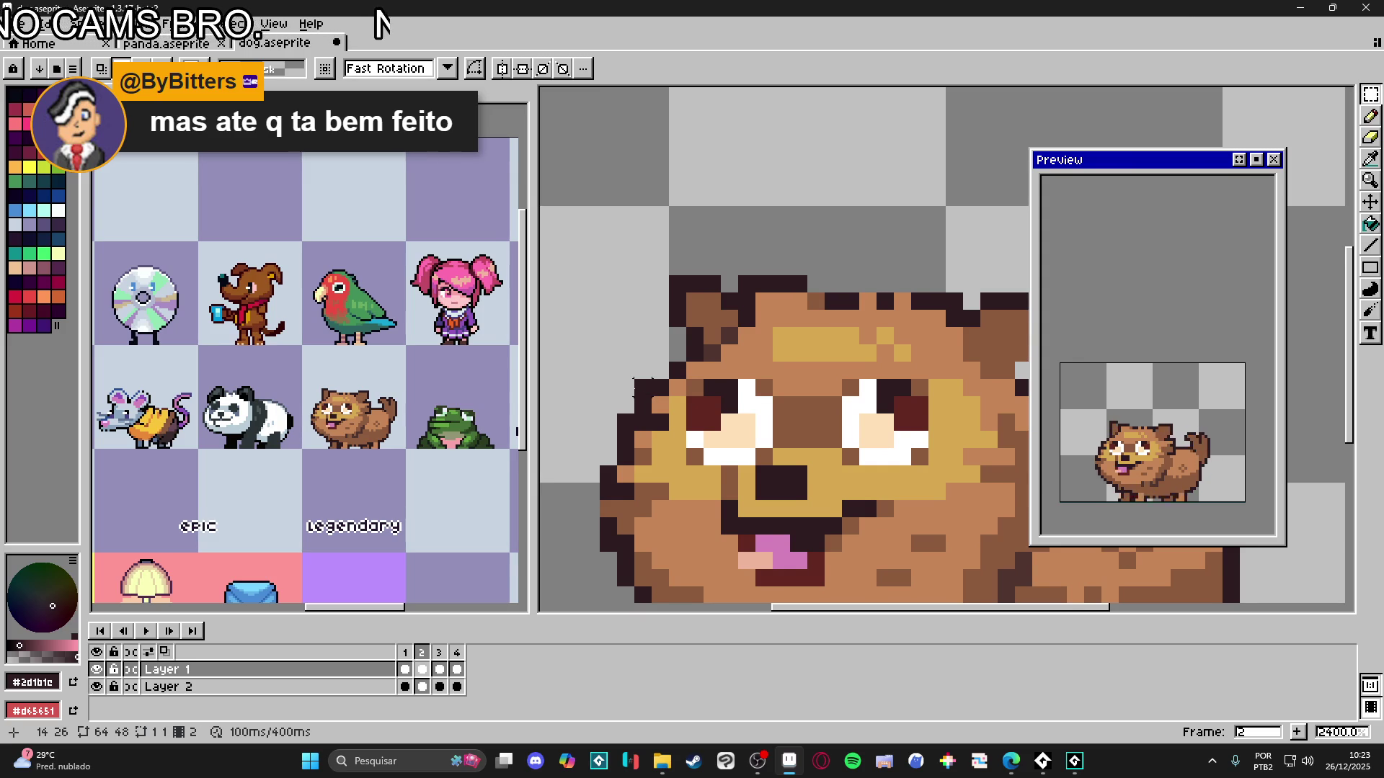
{"action": "left_click_drag", "start_coordinate": [636, 385], "coordinate": [640, 389]}
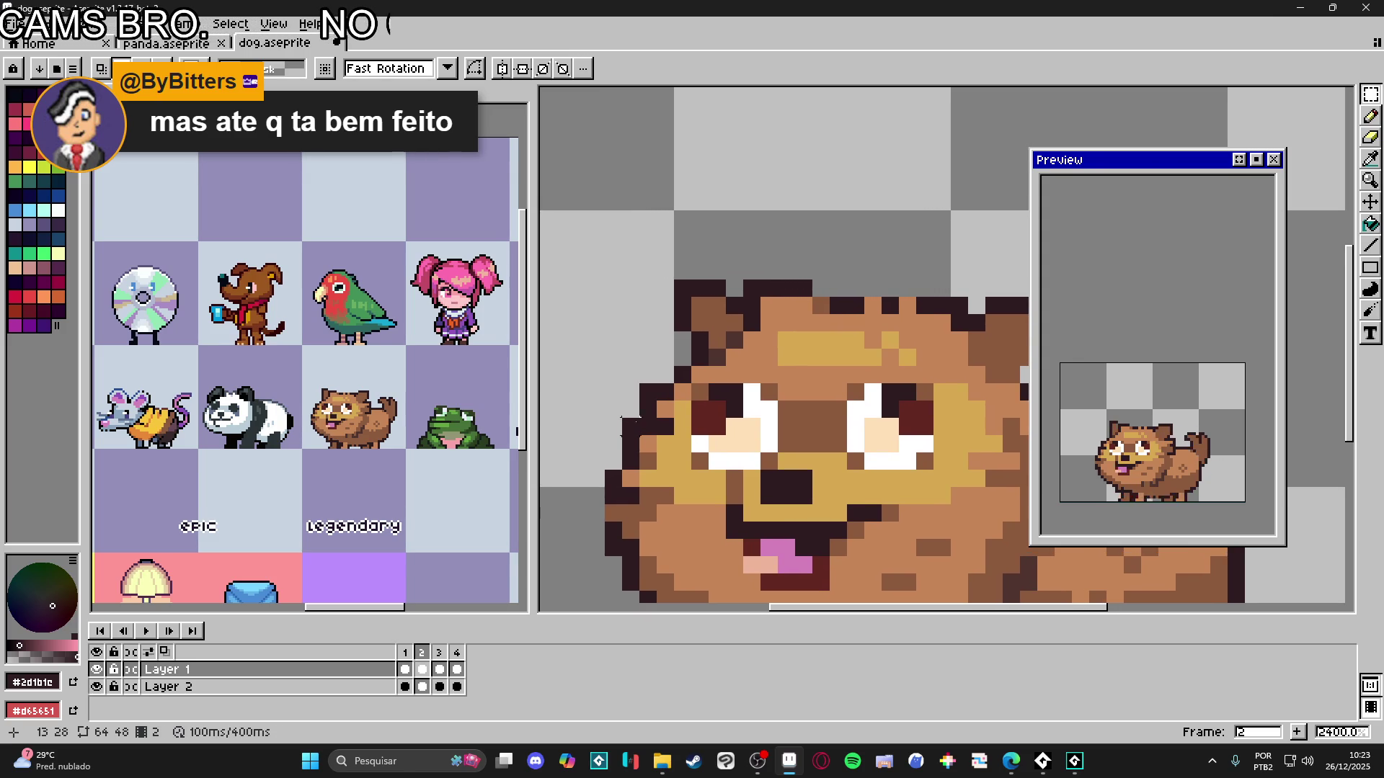
{"action": "mouse_move", "coordinate": [644, 389]}
{"action": "left_mouse_down"}
{"action": "mouse_move", "coordinate": [666, 425]}
{"action": "mouse_move", "coordinate": [627, 443]}
{"action": "mouse_move", "coordinate": [647, 459]}
{"action": "mouse_move", "coordinate": [649, 411]}
{"action": "mouse_move", "coordinate": [658, 457]}
{"action": "mouse_move", "coordinate": [680, 457]}
{"action": "left_mouse_up"}
{"action": "scroll", "coordinate": [600, 425], "scroll_direction": "up", "scroll_amount": 1}
{"action": "scroll", "coordinate": [686, 451], "scroll_direction": "down", "scroll_amount": 1}
{"action": "key", "text": "ctrl+d"}
{"action": "key", "text": "b"}
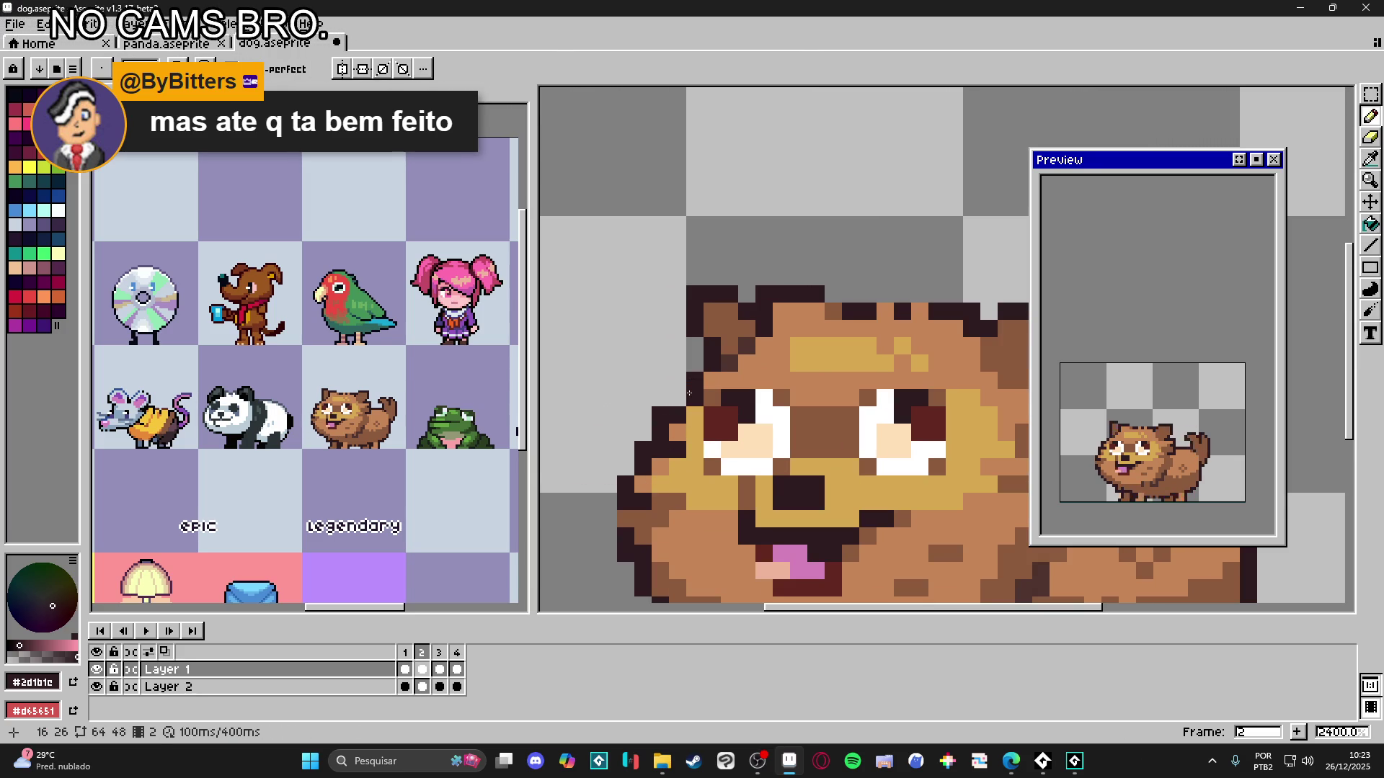
- Zoom out and review frames 1 through 4 of the walk cycle, ending on frame 4
{"action": "scroll", "coordinate": [609, 464], "scroll_direction": "down", "scroll_amount": 3}
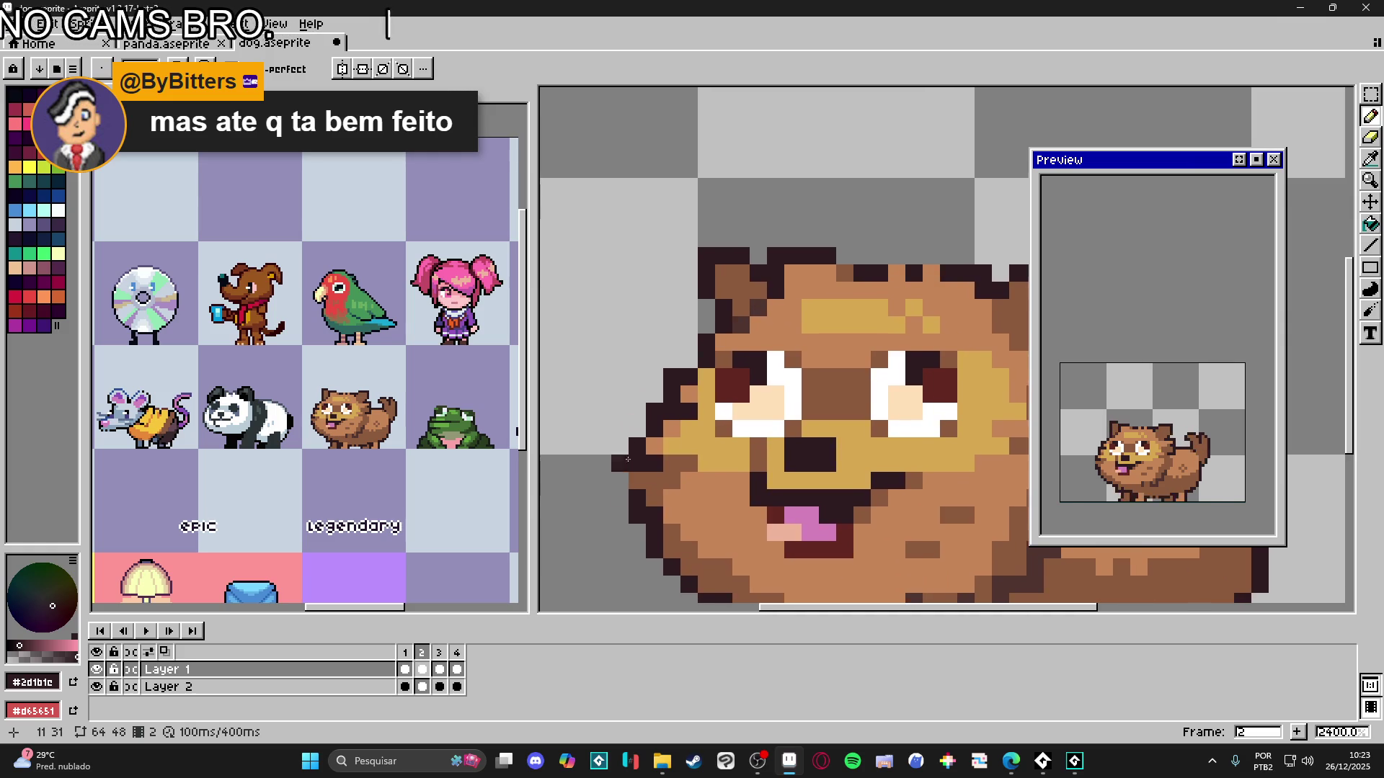
{"action": "key", "text": "v"}
{"action": "key", "text": "m"}
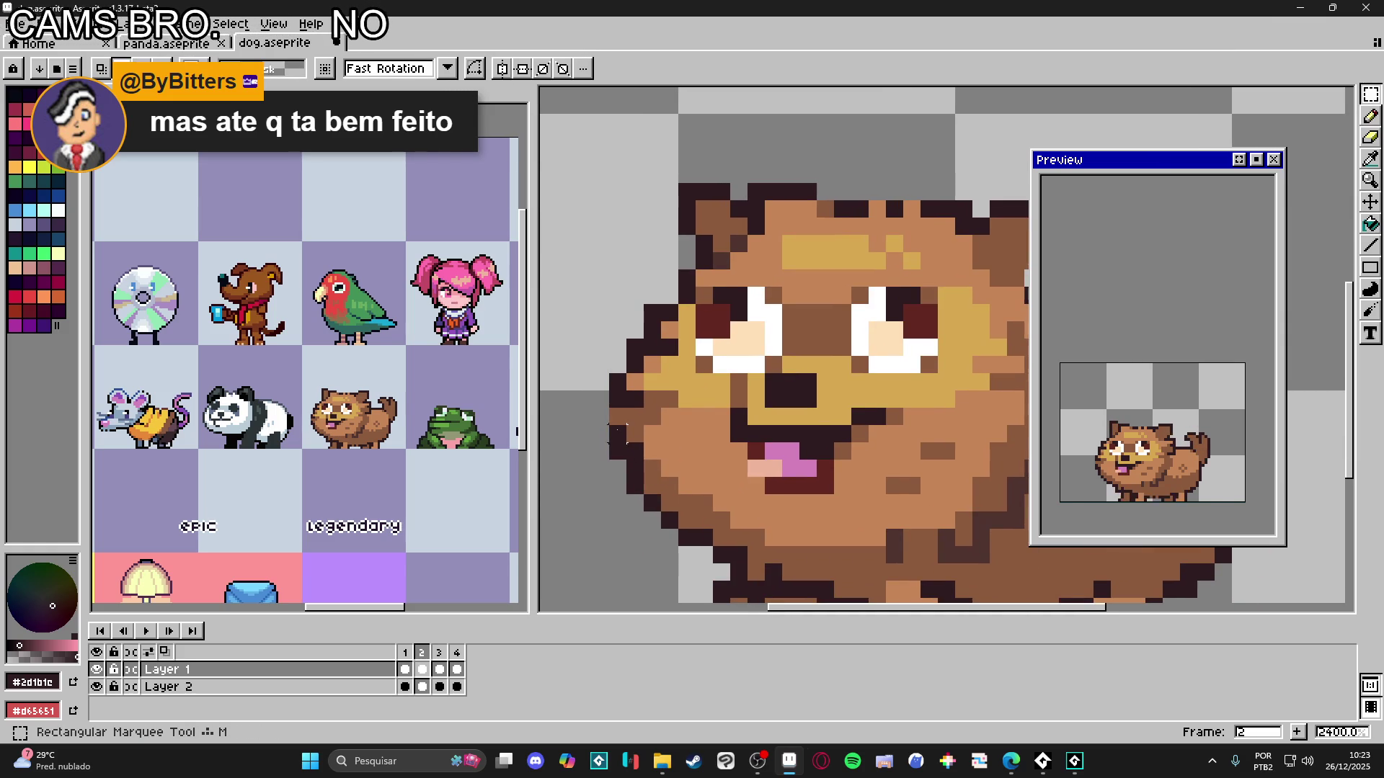
{"action": "left_click", "coordinate": [422, 652]}
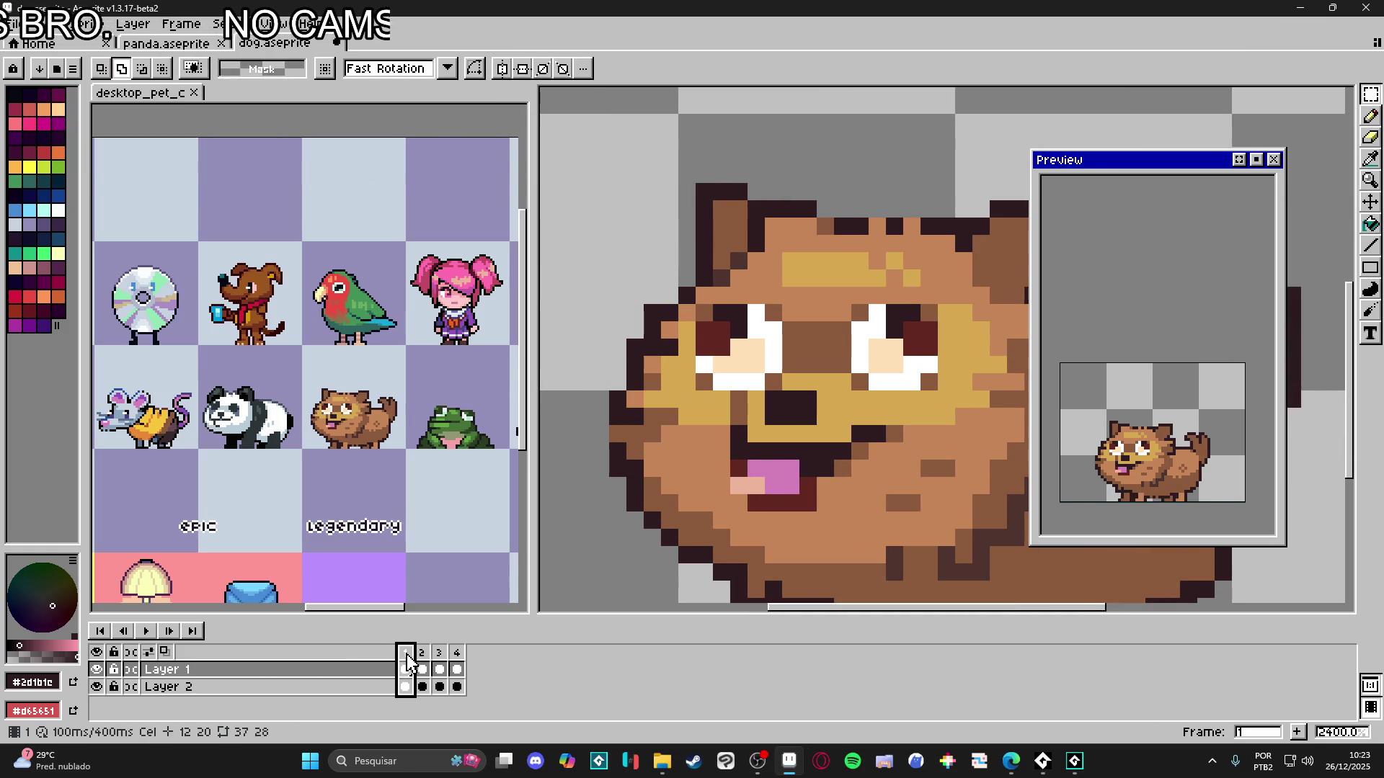
{"action": "left_click", "coordinate": [441, 654]}
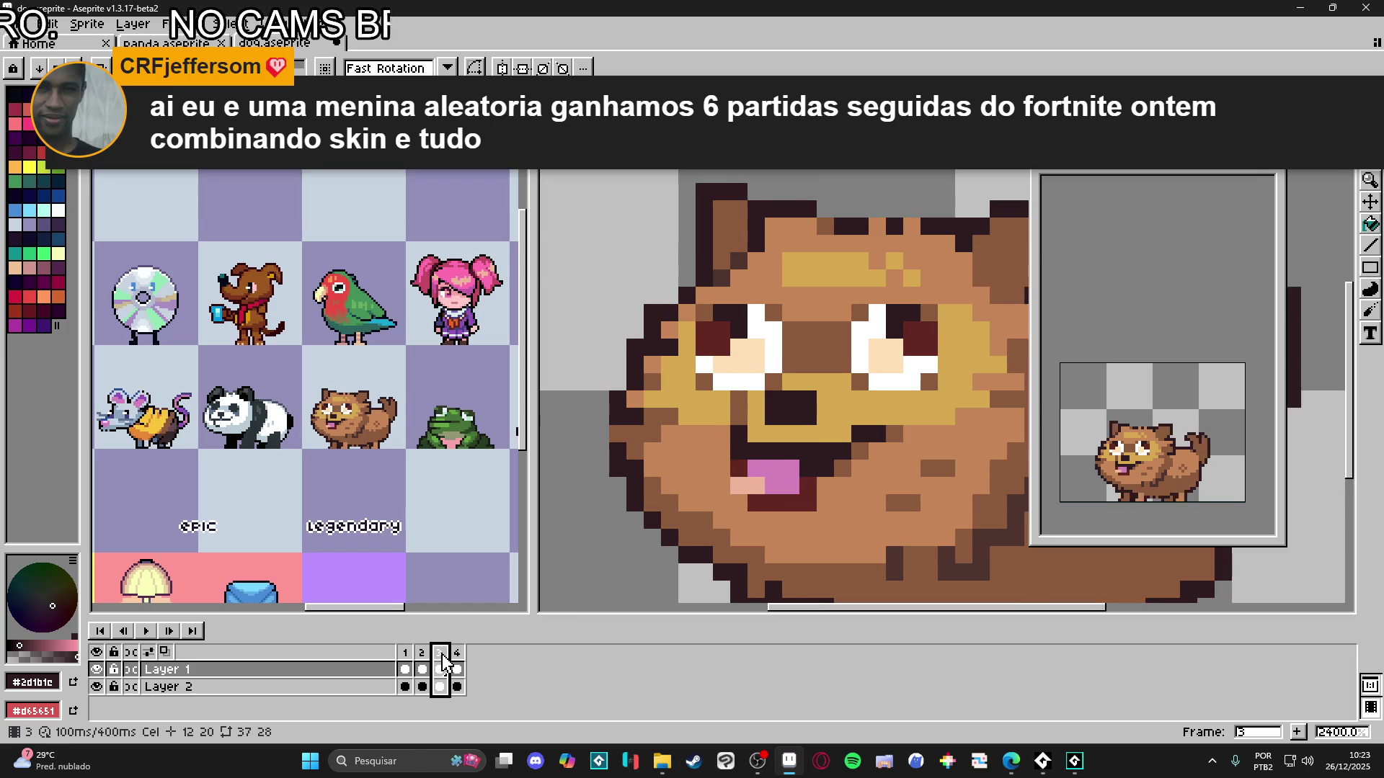
{"action": "key", "text": "minus"}
{"action": "left_click", "coordinate": [408, 653]}
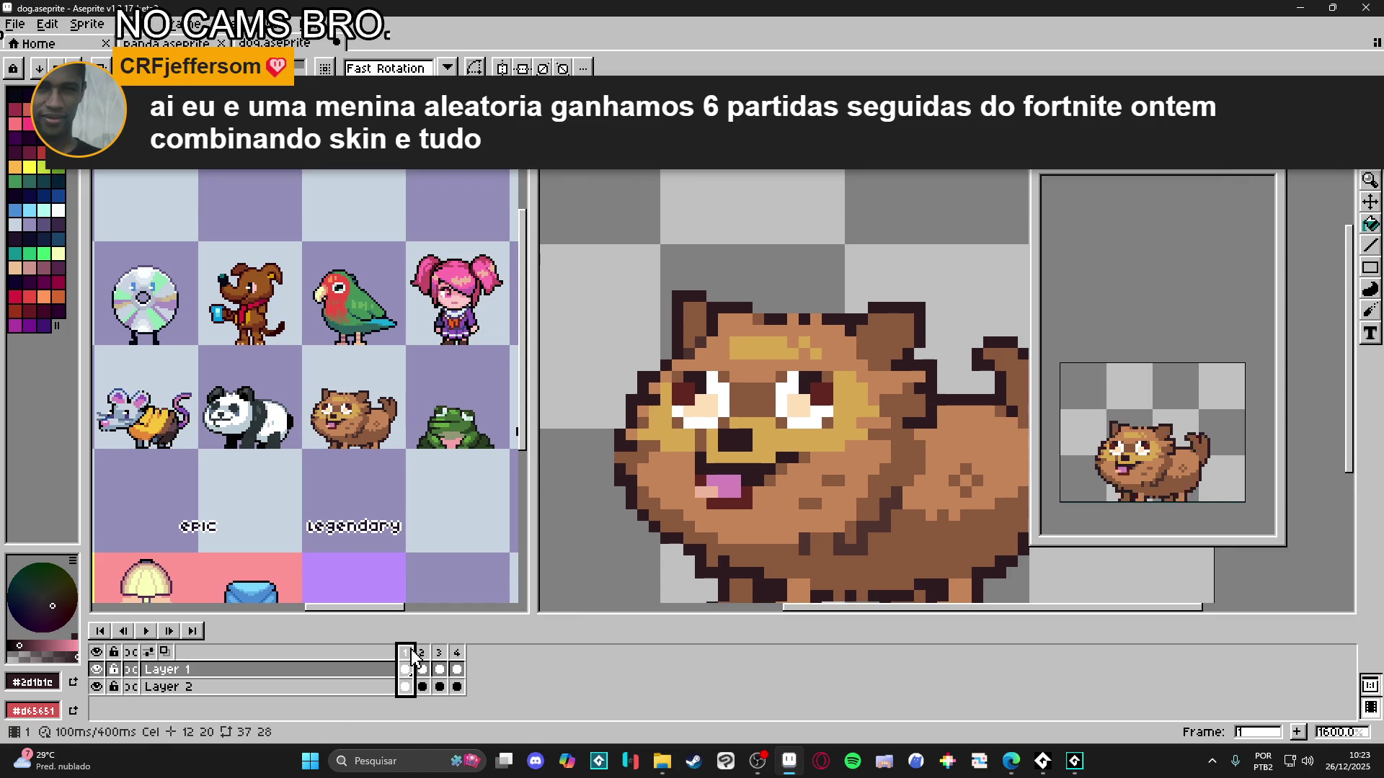
{"action": "left_click", "coordinate": [430, 656]}
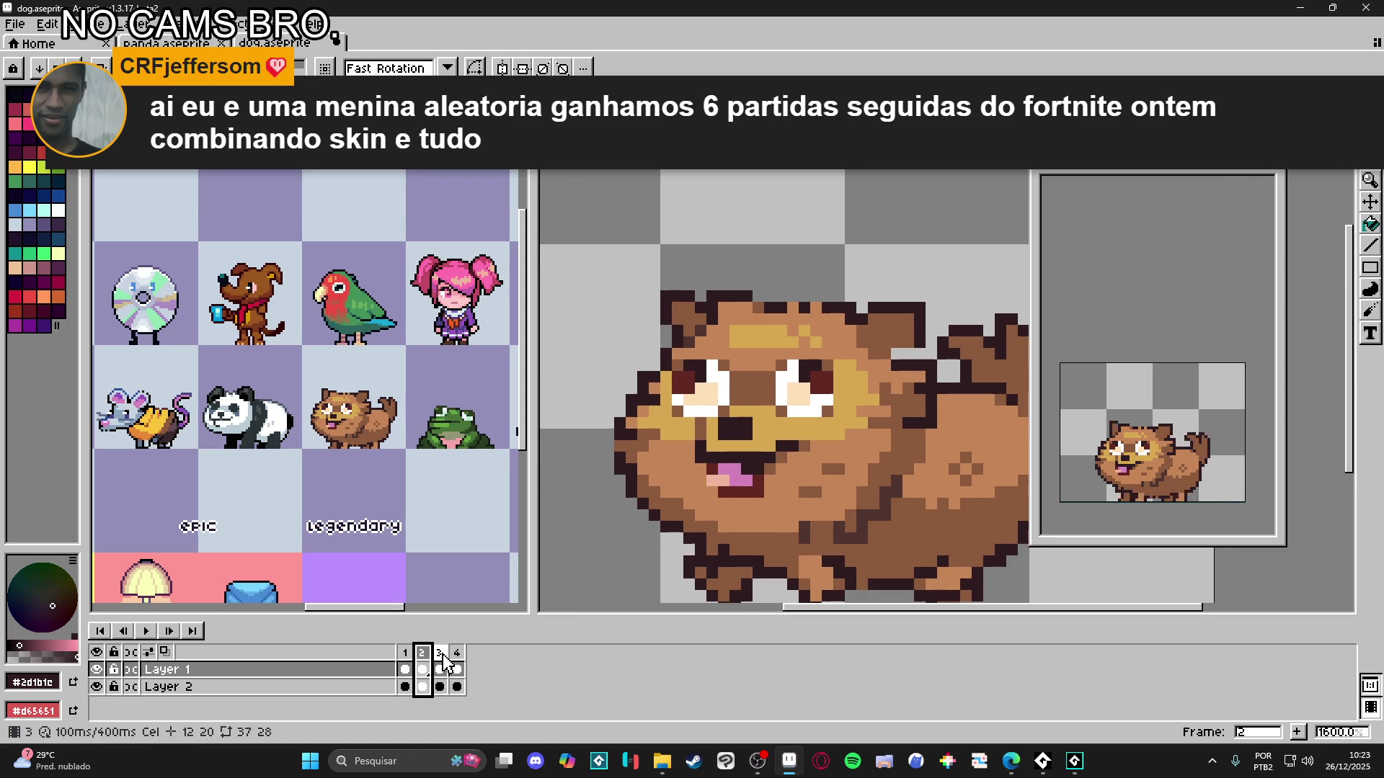
{"action": "left_click", "coordinate": [441, 655]}
{"action": "left_click", "coordinate": [456, 653]}
{"action": "key", "text": "v"}
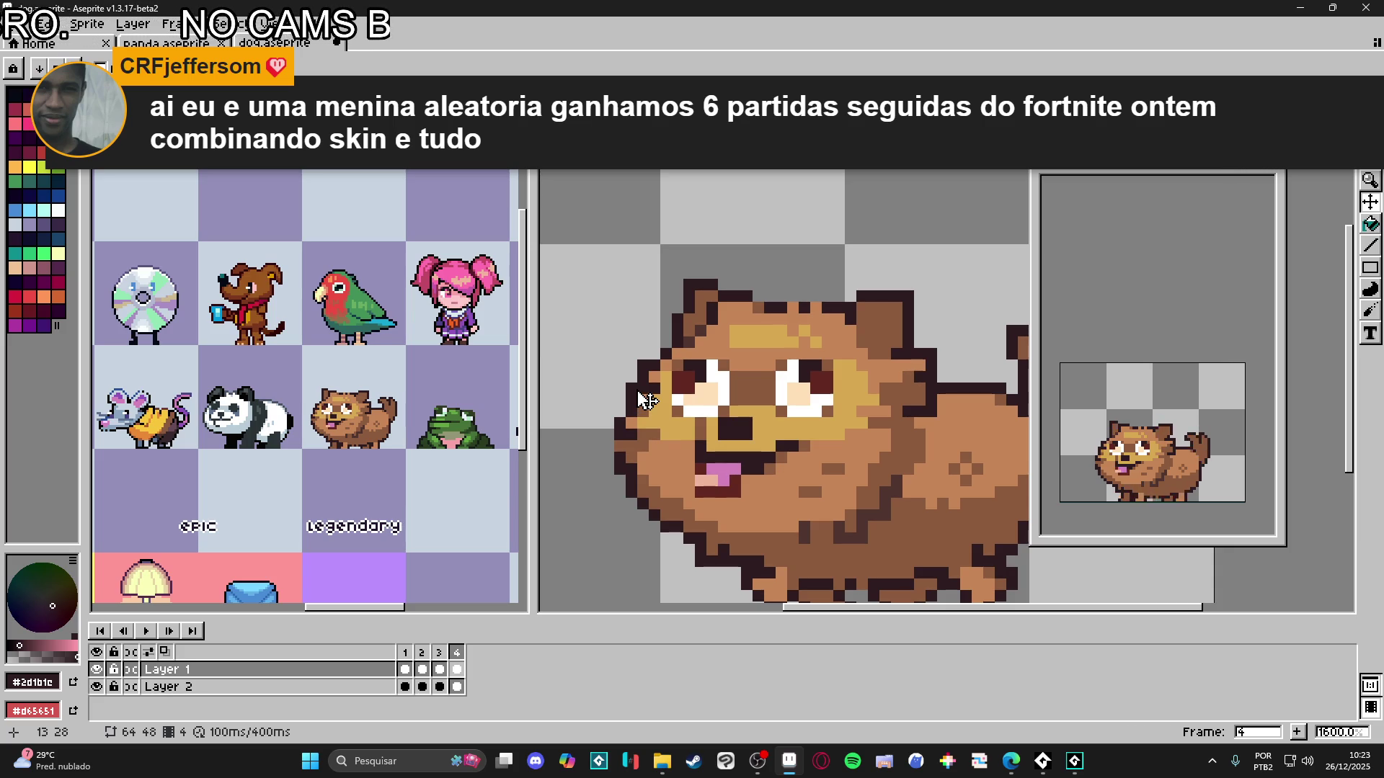
- Raise the frame 4 ear outline one pixel and sample the body brown
{"action": "key", "text": "m"}
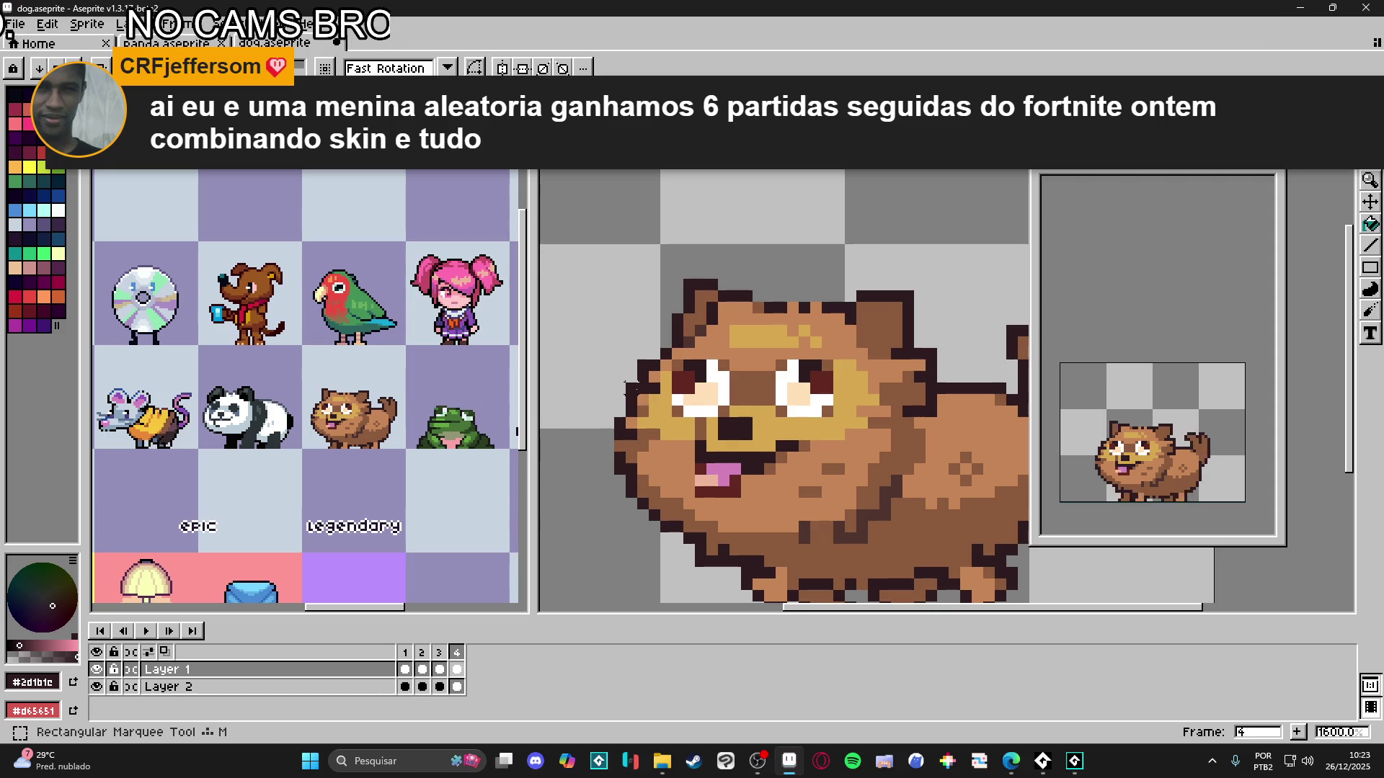
{"action": "scroll", "coordinate": [925, 358], "scroll_direction": "up", "scroll_amount": 1}
{"action": "left_click_drag", "start_coordinate": [933, 351], "coordinate": [880, 454]}
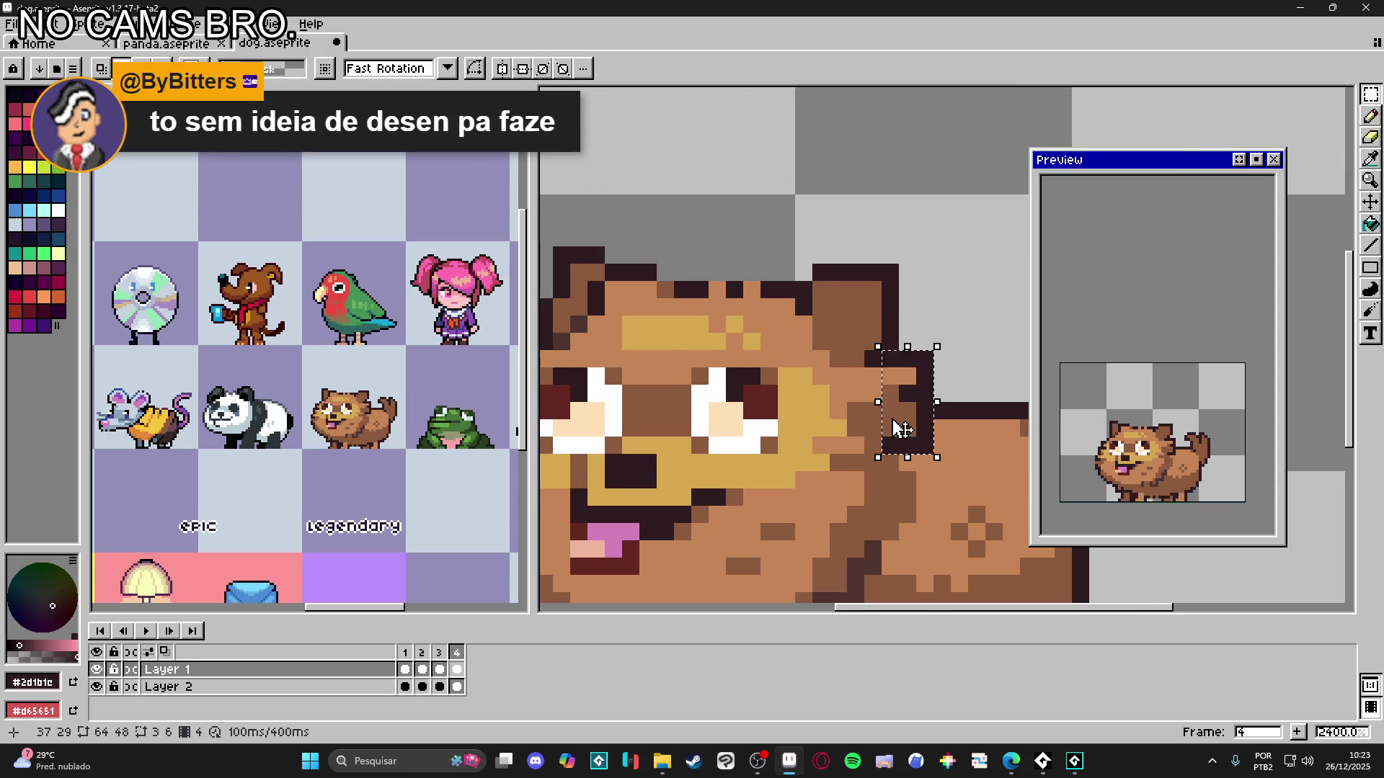
{"action": "key", "text": "Up"}
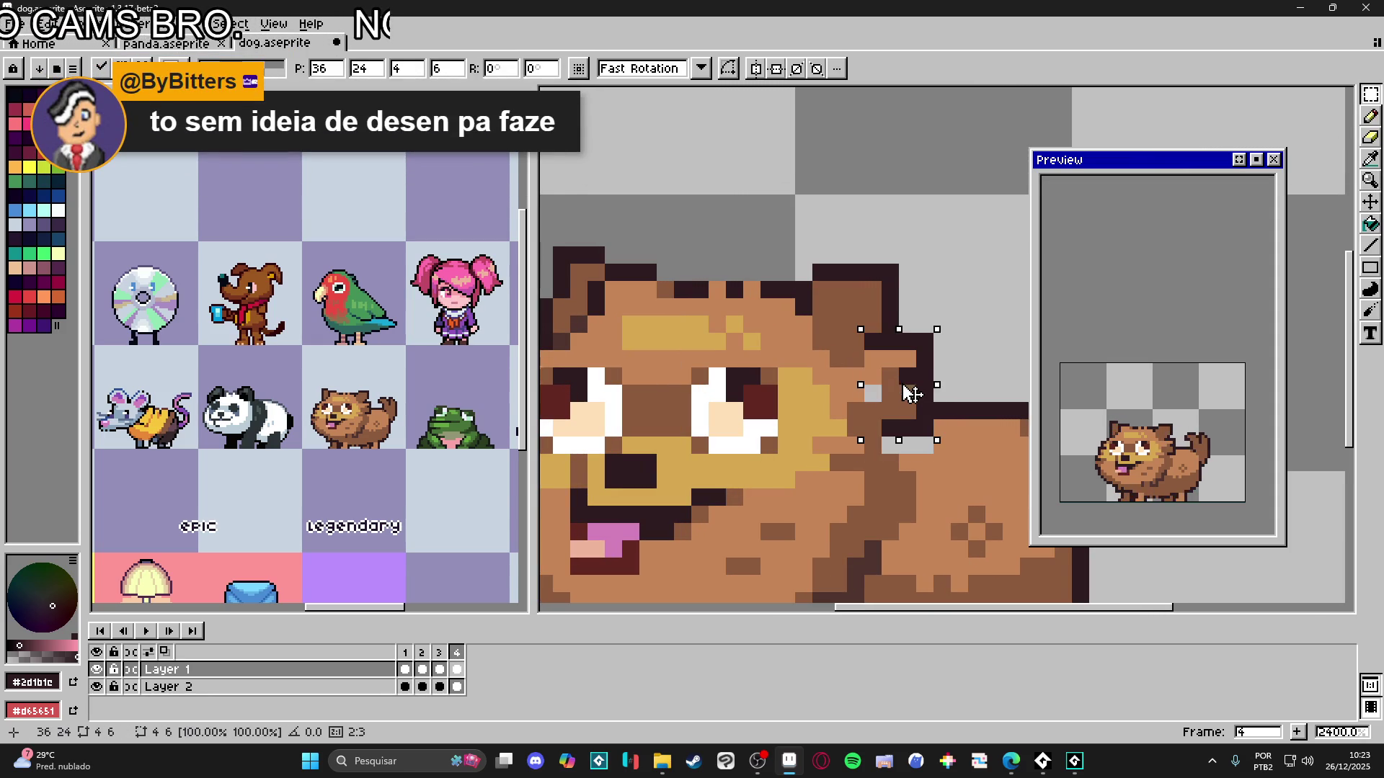
{"action": "key", "text": "ctrl+d"}
{"action": "key", "text": "b"}
{"action": "left_click", "coordinate": [917, 449], "text": "alt"}
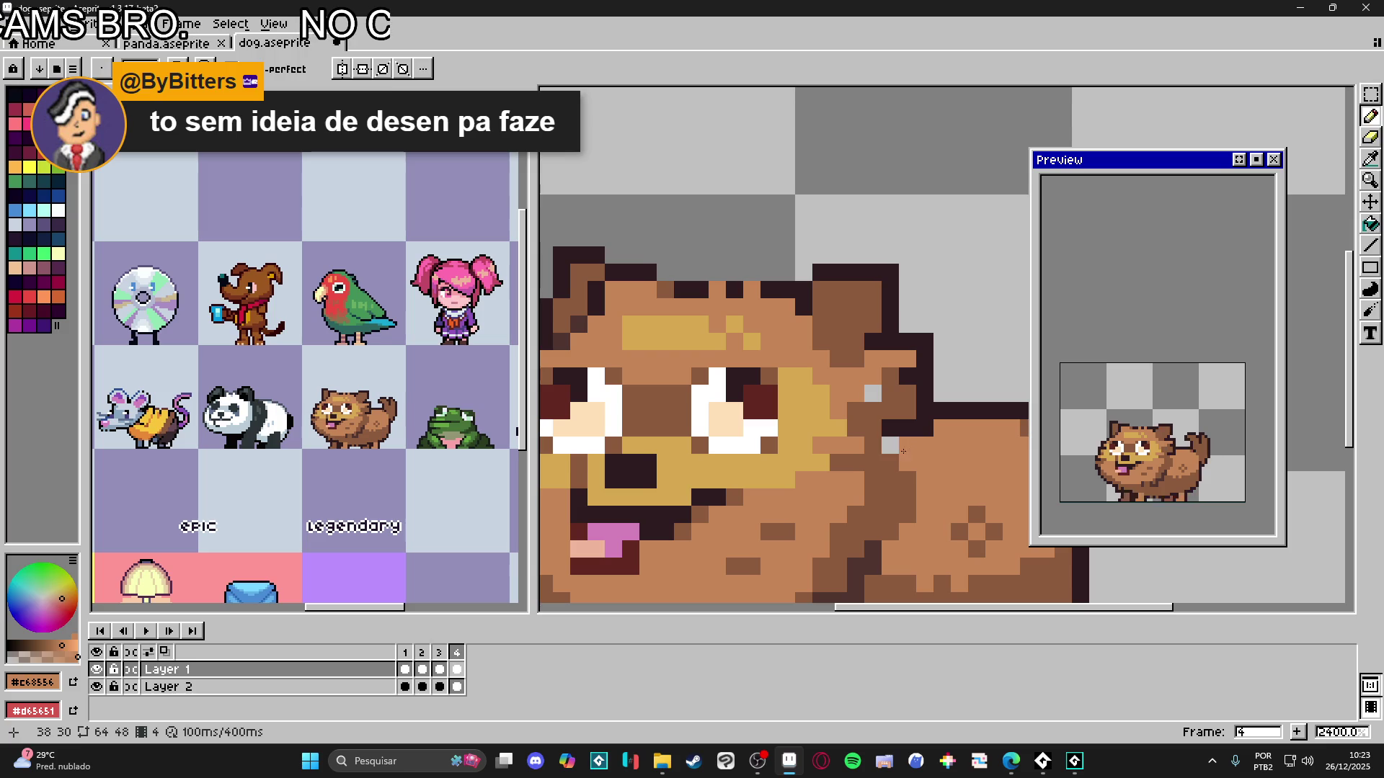
- Raise a 3x3 cheek patch one pixel on frame 4
{"action": "scroll", "coordinate": [890, 432], "scroll_direction": "down", "scroll_amount": 2}
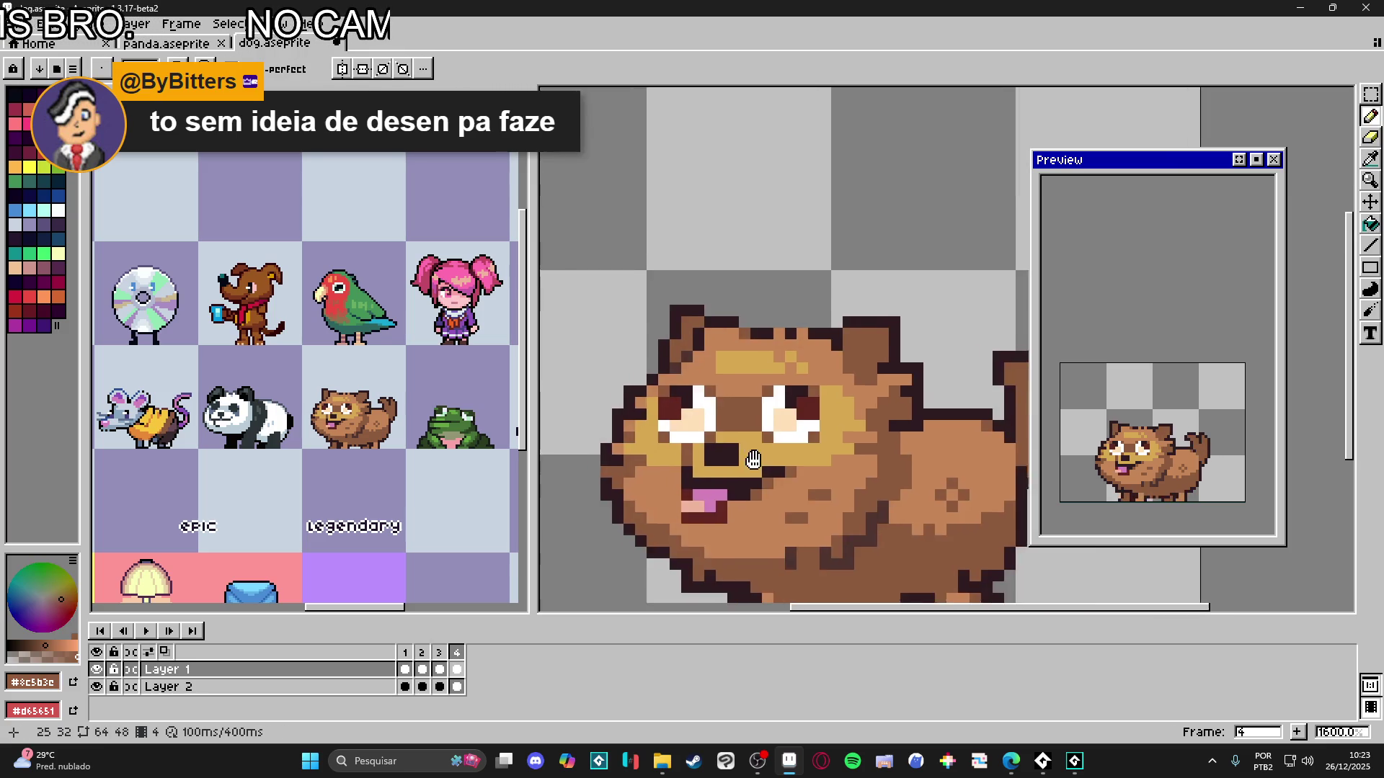
{"action": "scroll", "coordinate": [634, 458], "scroll_direction": "up", "scroll_amount": 2}
{"action": "key", "text": "v"}
{"action": "key", "text": "b"}
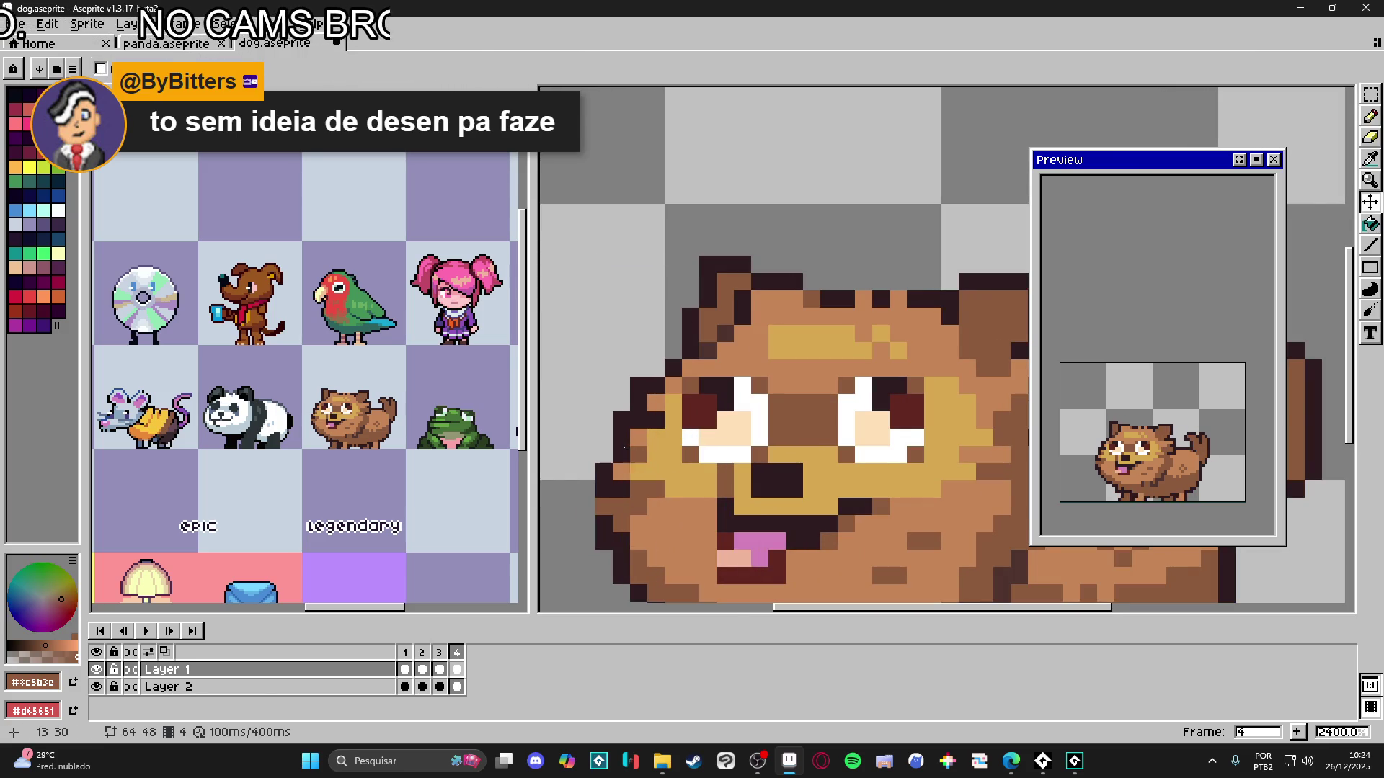
{"action": "key", "text": "m"}
{"action": "mouse_move", "coordinate": [612, 377]}
{"action": "left_mouse_down"}
{"action": "mouse_move", "coordinate": [665, 428]}
{"action": "mouse_move", "coordinate": [658, 383]}
{"action": "left_mouse_up"}
{"action": "scroll", "coordinate": [628, 448], "scroll_direction": "up", "scroll_amount": 1}
{"action": "key", "text": "ctrl+d"}
- Fill the outline gap with dark brown #2d1b1c, then step back to frame 3
{"action": "key", "text": "b"}
{"action": "left_click", "coordinate": [644, 416], "text": "alt"}
{"action": "left_click", "coordinate": [619, 436], "text": "alt"}
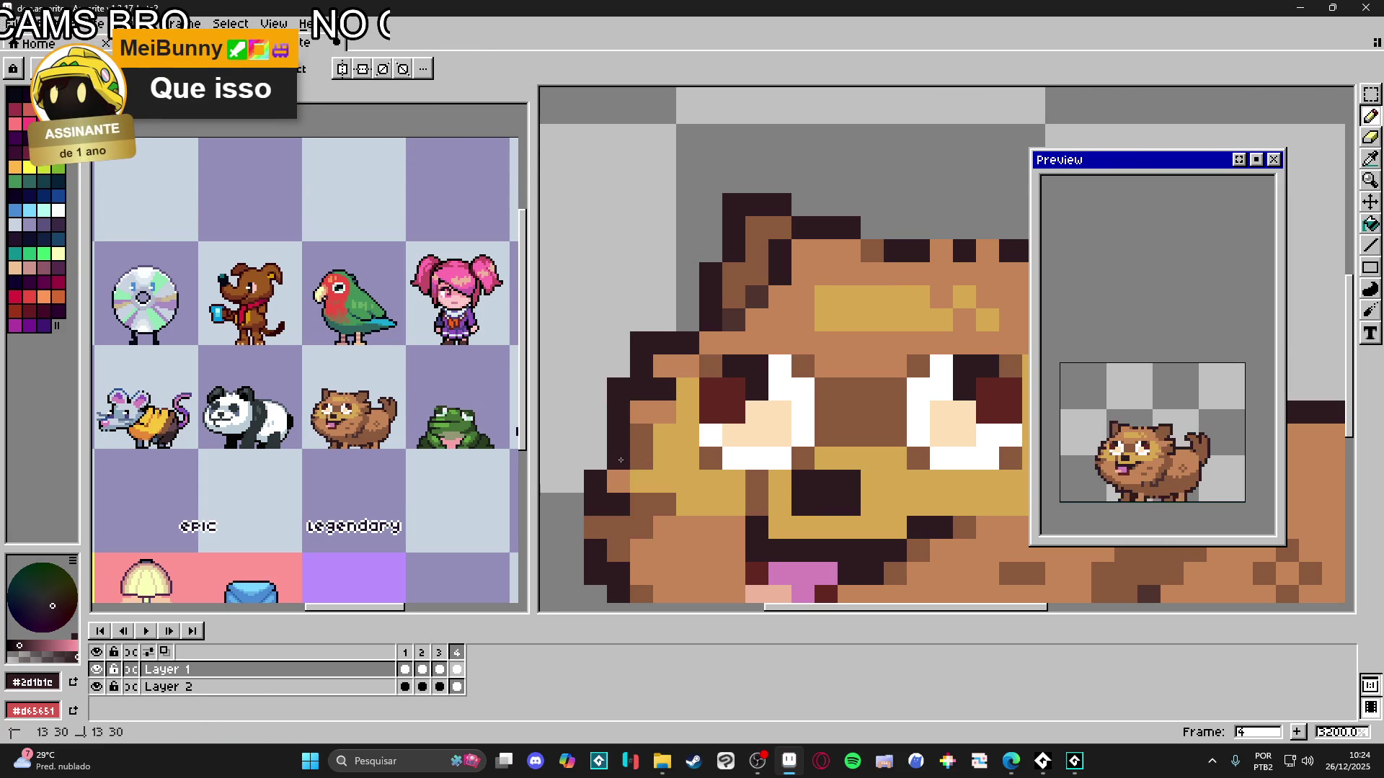
{"action": "left_click", "coordinate": [602, 459]}
{"action": "scroll", "coordinate": [606, 460], "scroll_direction": "down", "scroll_amount": 1}
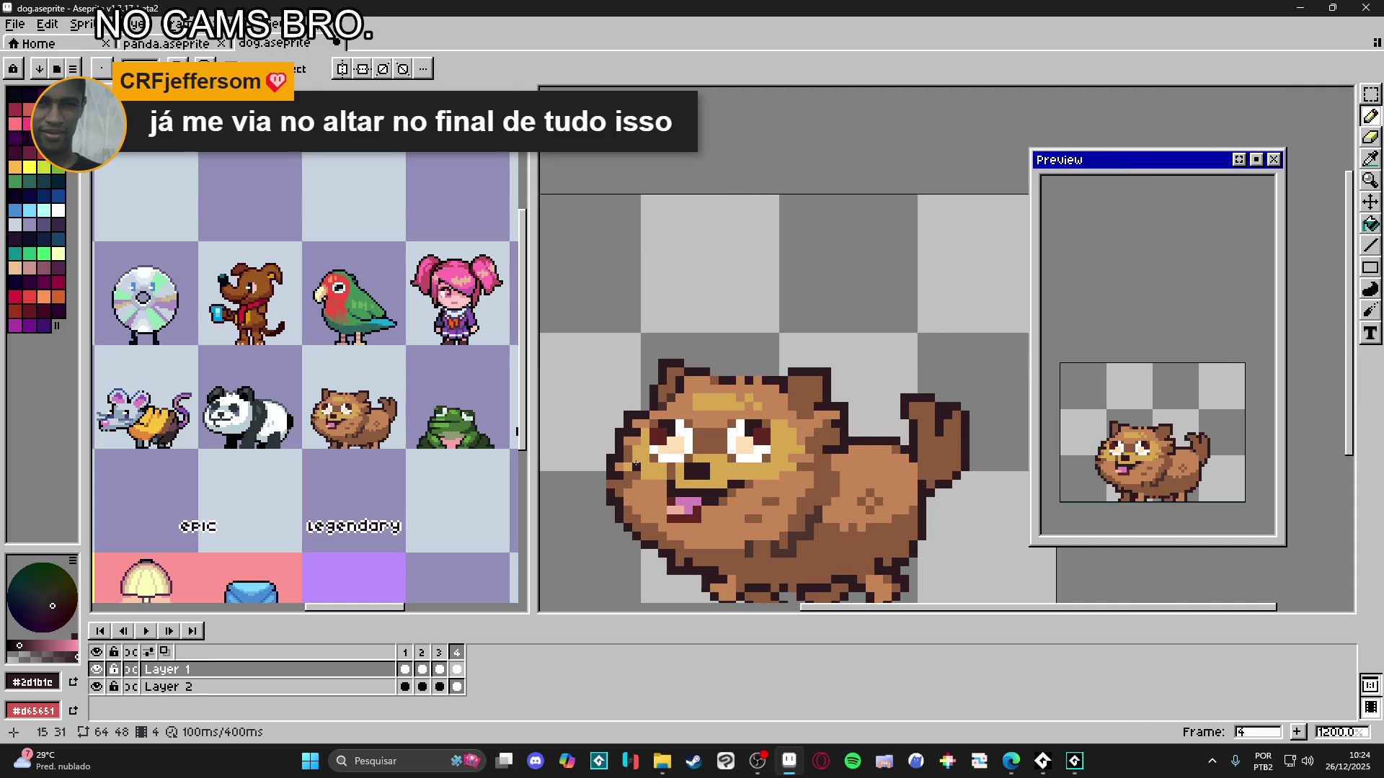
{"action": "left_click", "coordinate": [439, 653]}
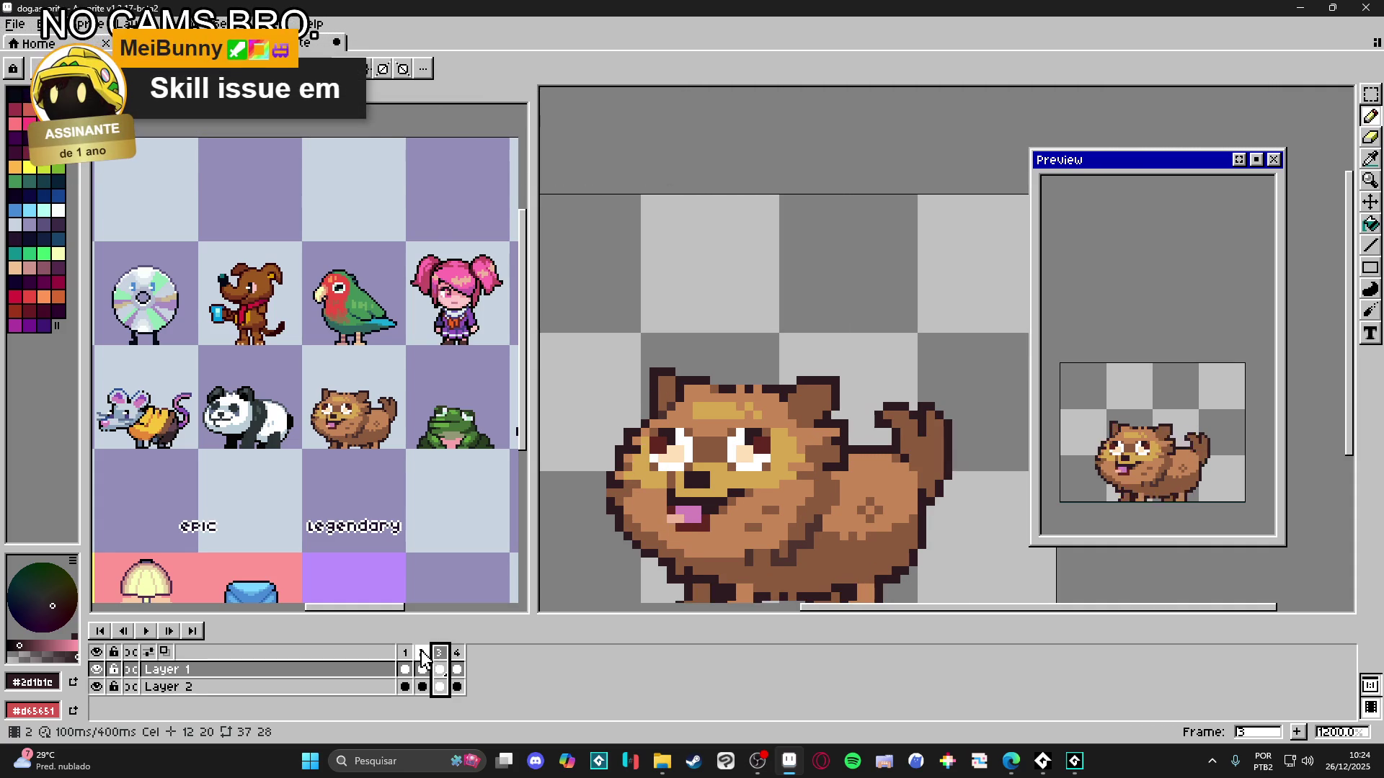
- Go to frame 4 and select the 4x4 outline block at the left cheek edge
{"action": "left_click", "coordinate": [425, 656]}
{"action": "key", "text": "period"}
{"action": "key", "text": "period"}
{"action": "key", "text": "v"}
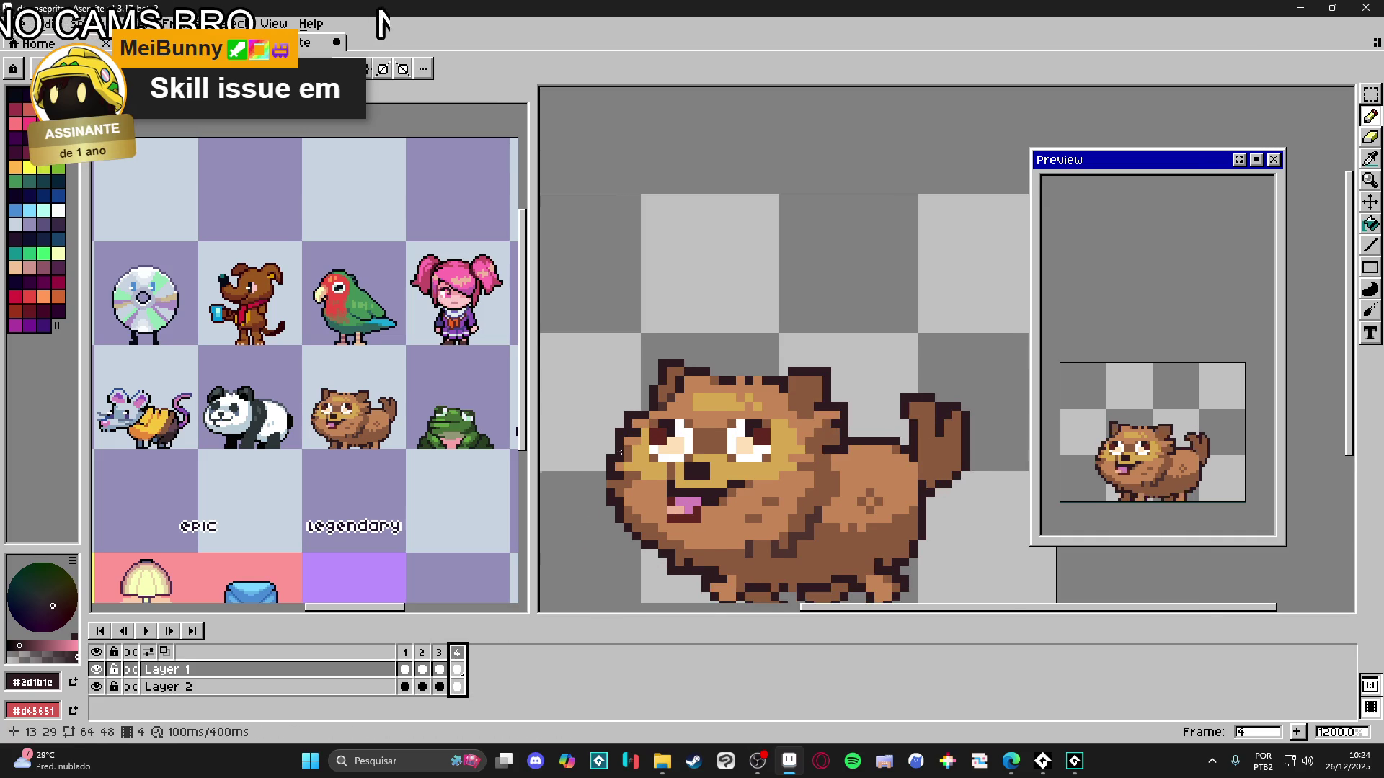
{"action": "scroll", "coordinate": [632, 449], "scroll_direction": "up", "scroll_amount": 1}
{"action": "scroll", "coordinate": [620, 425], "scroll_direction": "up", "scroll_amount": 2}
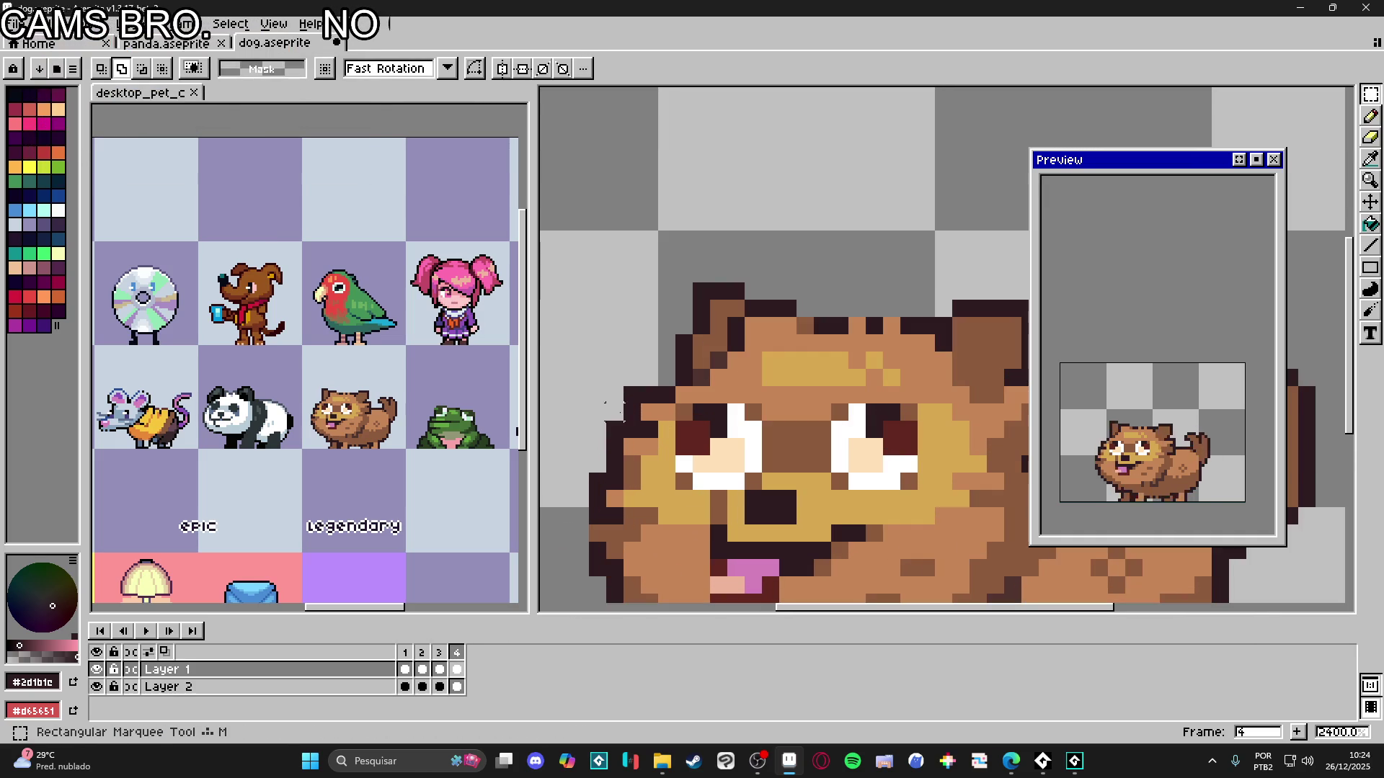
{"action": "left_click_drag", "start_coordinate": [608, 393], "coordinate": [624, 425]}
- Shift the block one pixel right, commit it, and return to frame 1
{"action": "scroll", "coordinate": [624, 425], "scroll_direction": "up", "scroll_amount": 1}
{"action": "scroll", "coordinate": [634, 404], "scroll_direction": "up", "scroll_amount": 4}
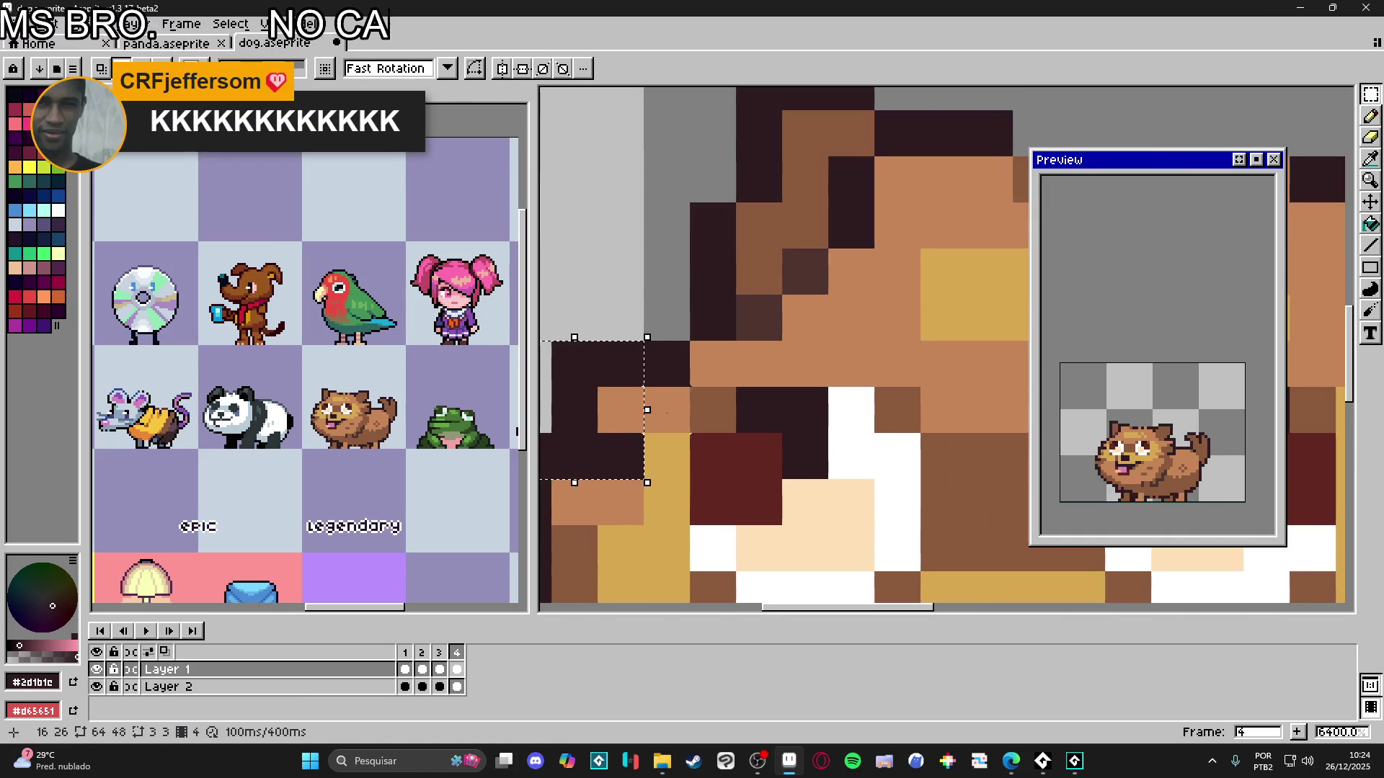
{"action": "scroll", "coordinate": [676, 389], "scroll_direction": "down", "scroll_amount": 3}
{"action": "scroll", "coordinate": [613, 572], "scroll_direction": "up", "scroll_amount": 2}
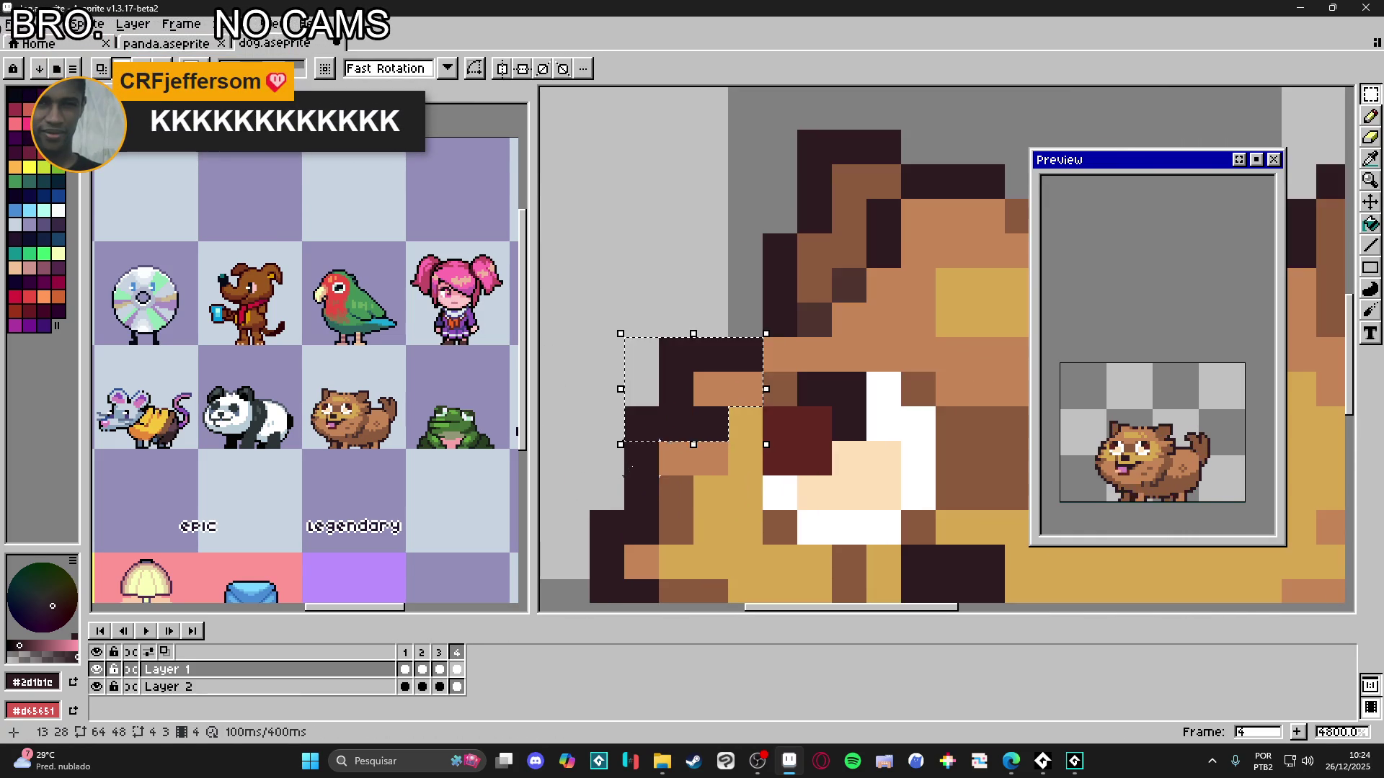
{"action": "left_click_drag", "start_coordinate": [690, 427], "coordinate": [711, 415]}
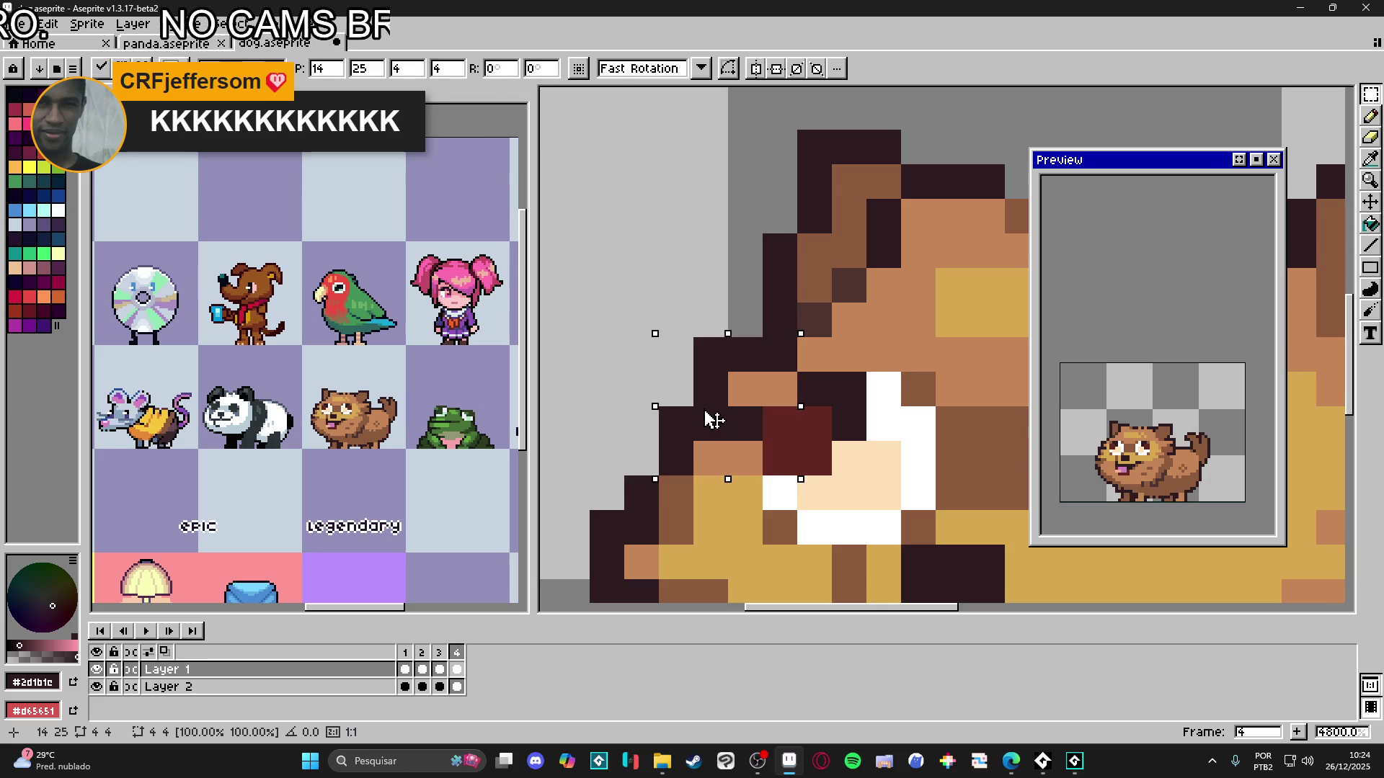
{"action": "key", "text": "Return"}
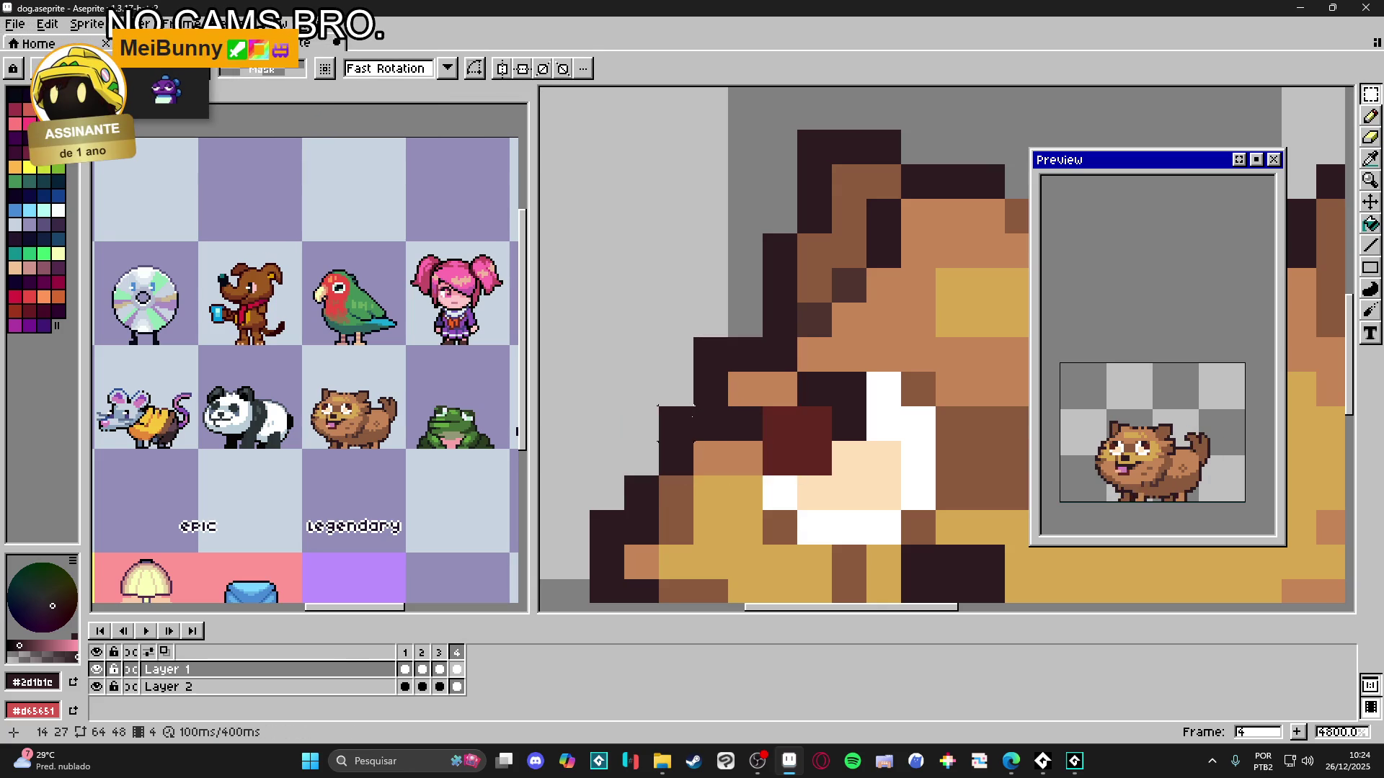
{"action": "key", "text": "b"}
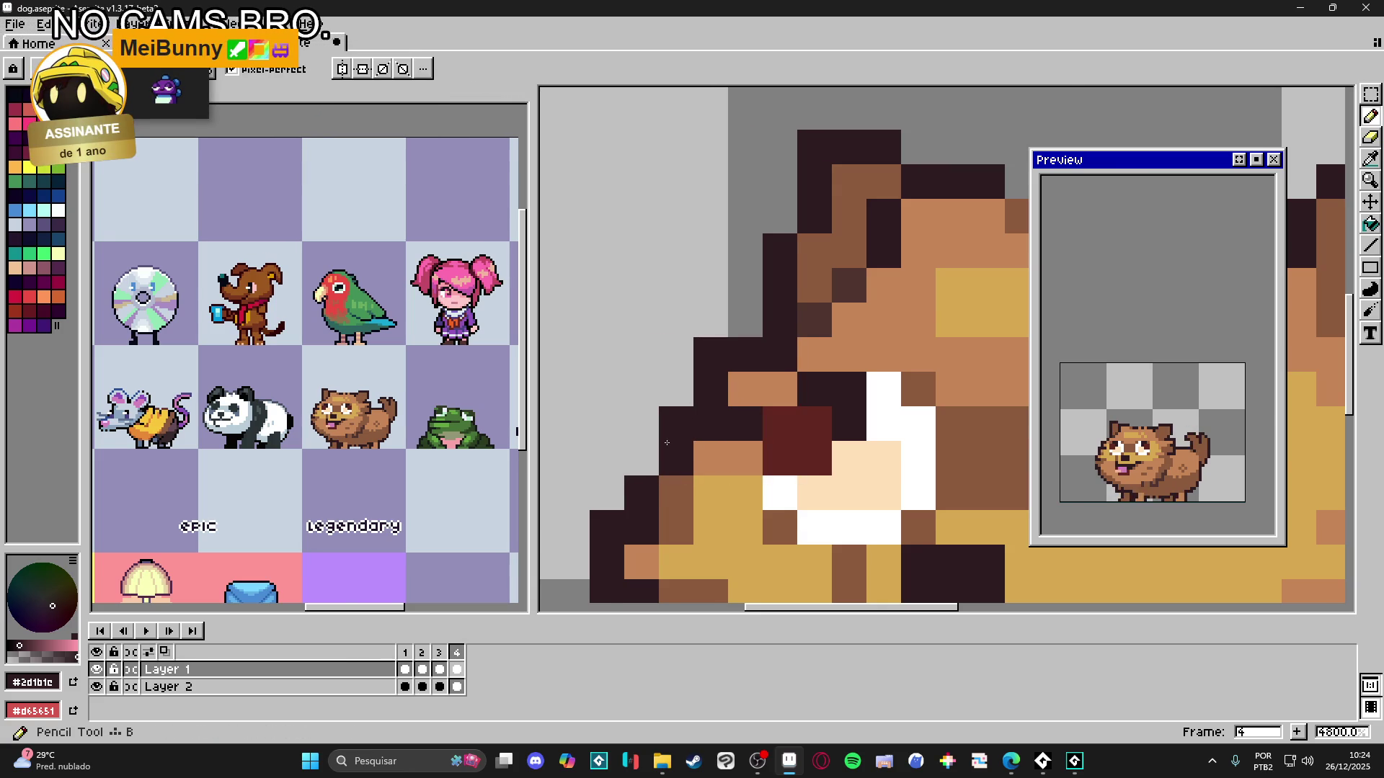
{"action": "scroll", "coordinate": [666, 443], "scroll_direction": "down", "scroll_amount": 3}
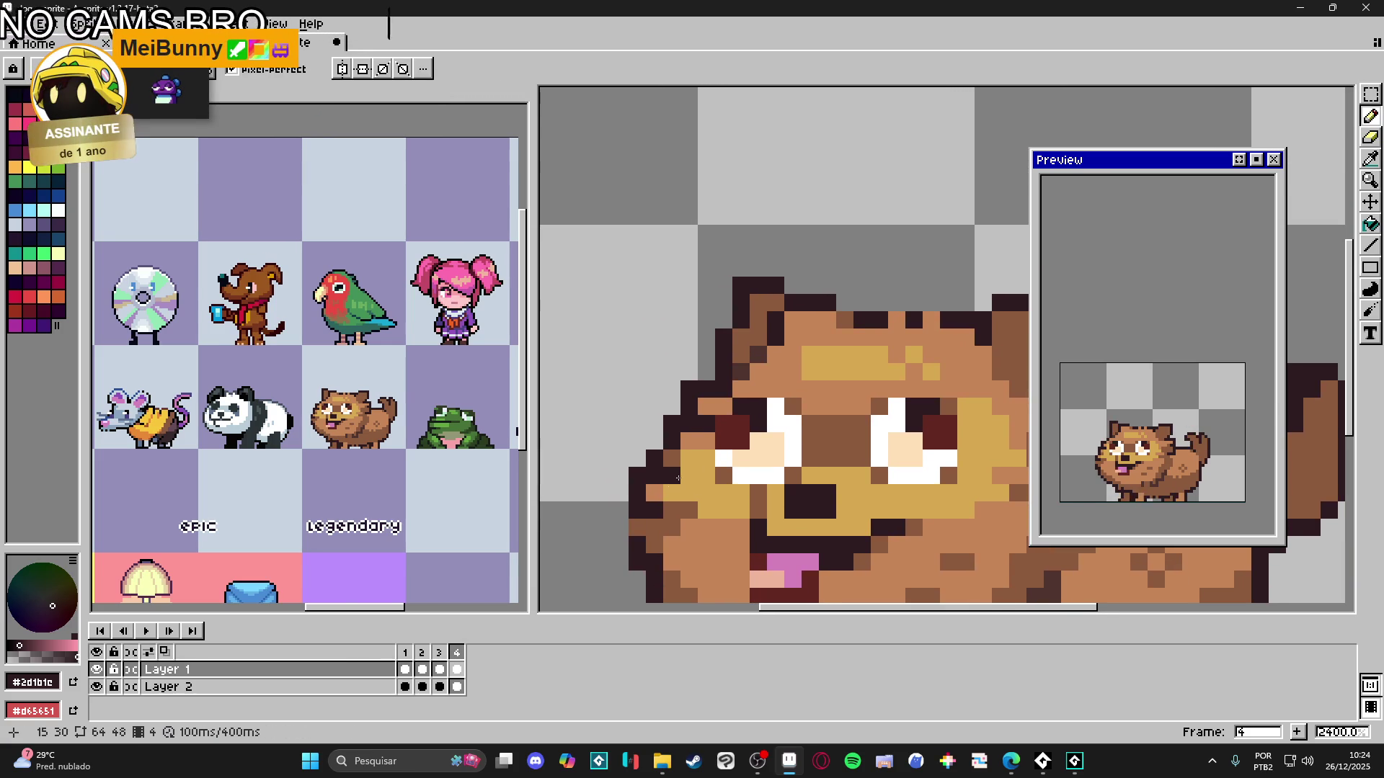
{"action": "key", "text": "b"}
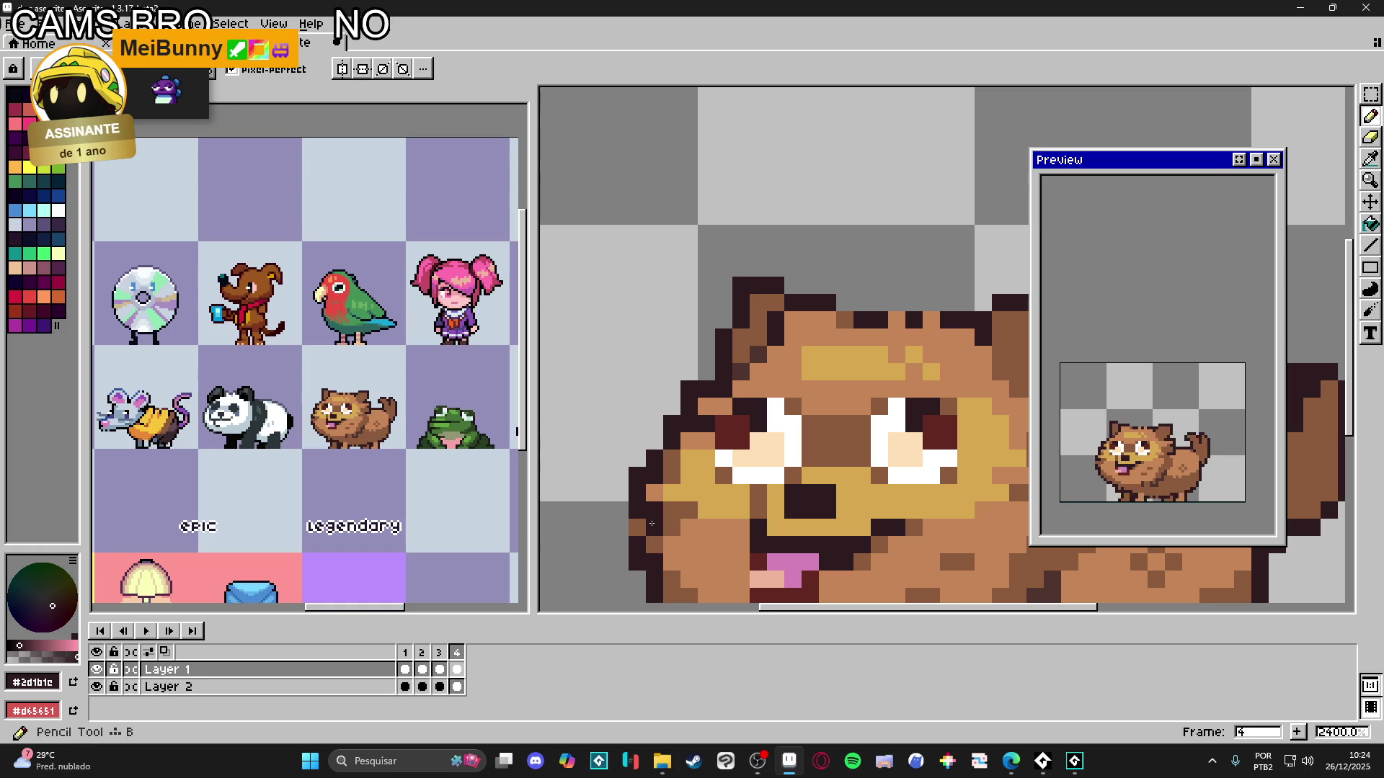
{"action": "left_click", "coordinate": [406, 672]}
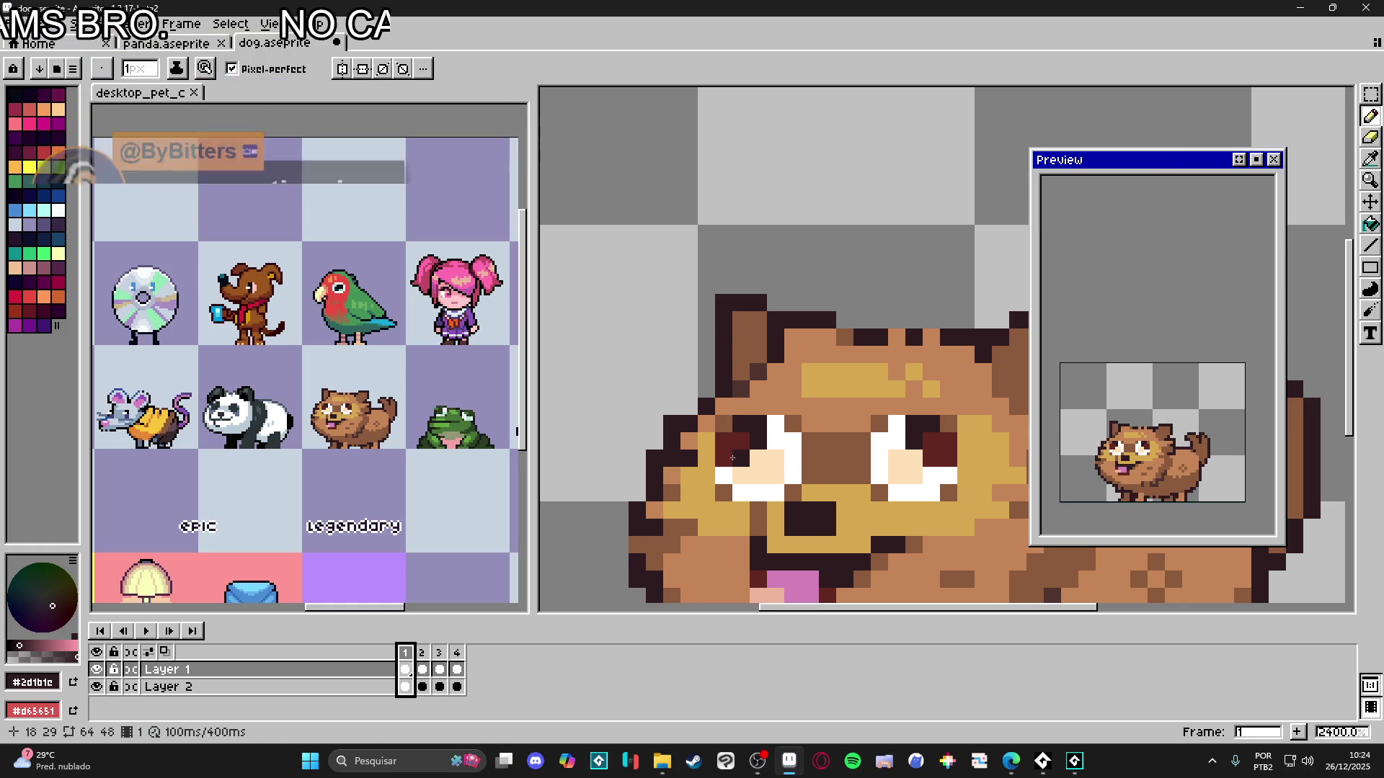
- On frame 2, paint two dark outline pixels beside the right ear
{"action": "scroll", "coordinate": [708, 437], "scroll_direction": "down", "scroll_amount": 2}
{"action": "left_click", "coordinate": [424, 659]}
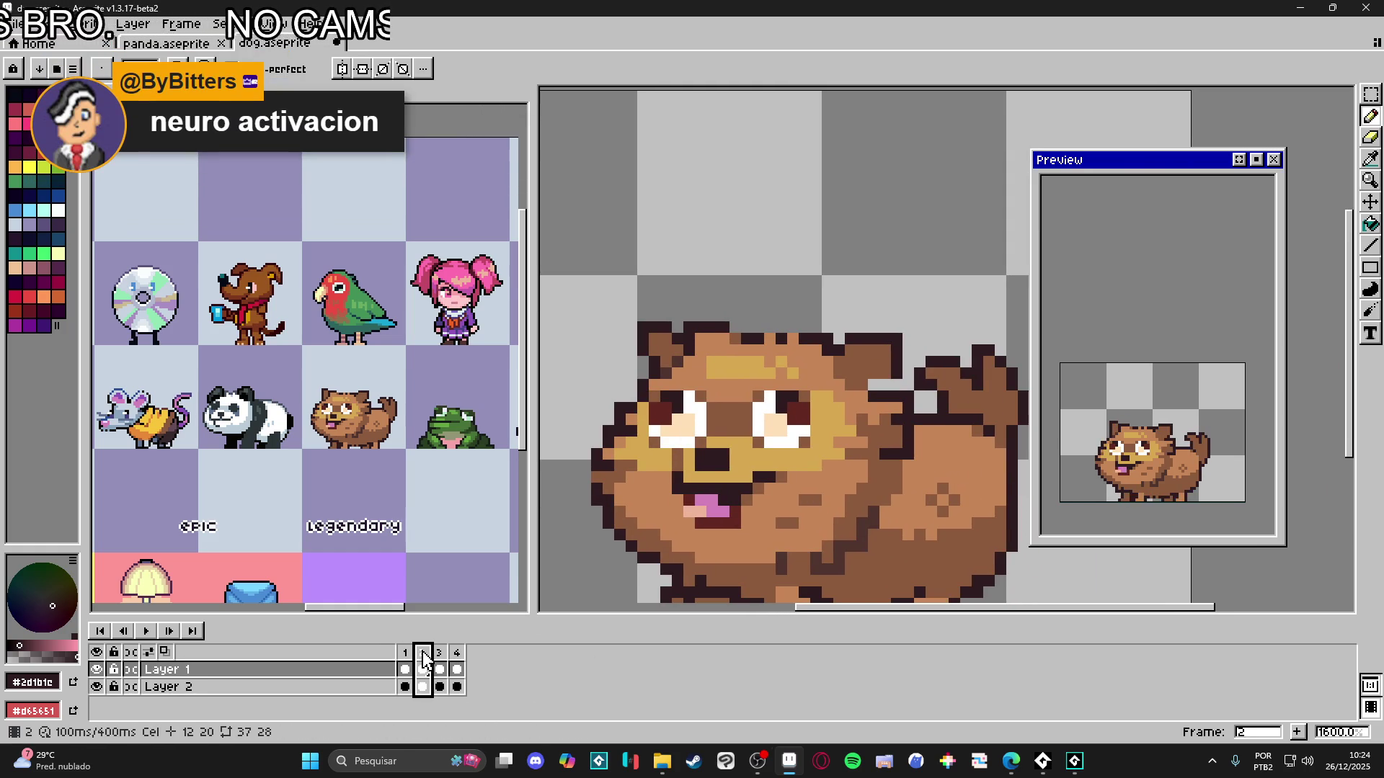
{"action": "scroll", "coordinate": [879, 398], "scroll_direction": "up", "scroll_amount": 3}
{"action": "key", "text": "i"}
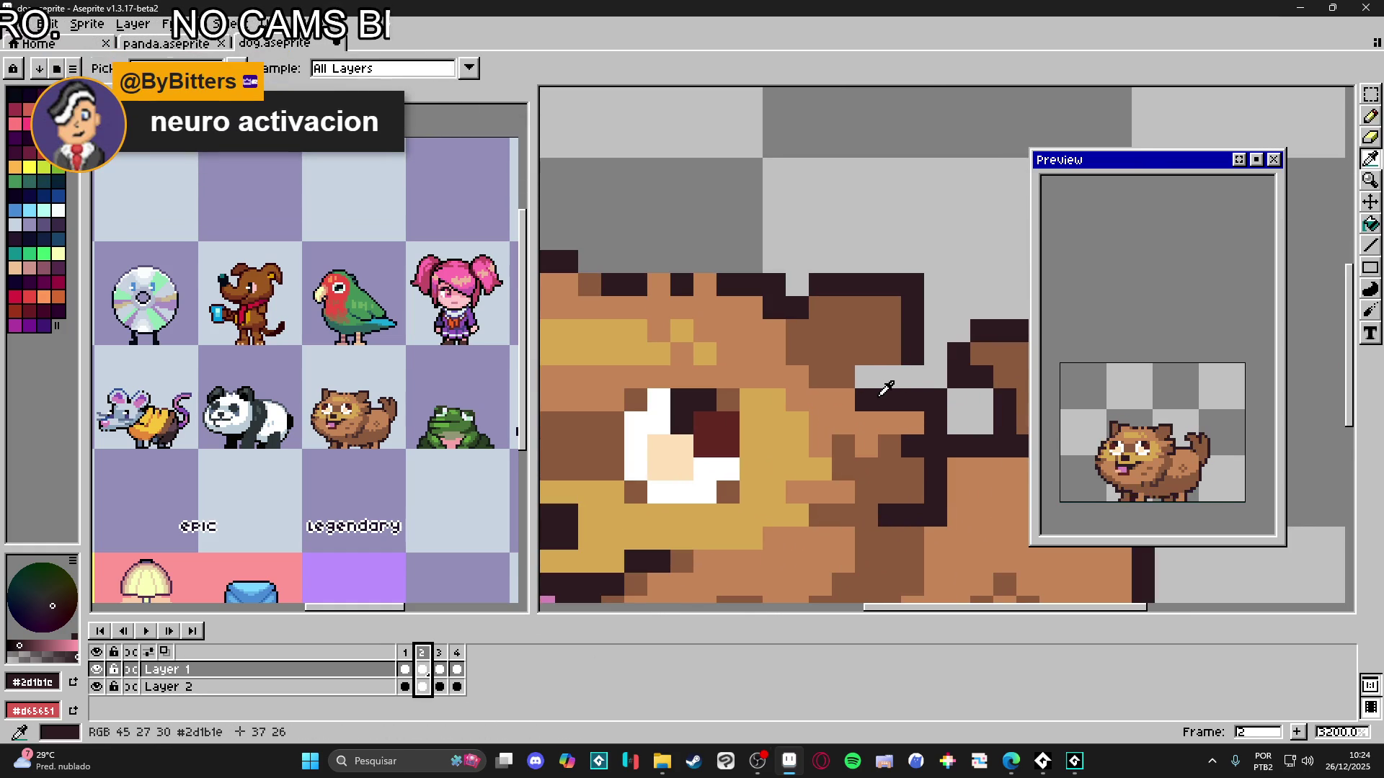
{"action": "left_click", "coordinate": [889, 377]}
{"action": "left_click", "coordinate": [912, 423]}
- Paint three light brown #c68556 fur pixels by the ear, then compare frames 1 and 2
{"action": "left_click", "coordinate": [843, 401], "text": "alt"}
{"action": "left_click", "coordinate": [866, 401]}
{"action": "left_click", "coordinate": [889, 400]}
{"action": "left_click", "coordinate": [934, 400]}
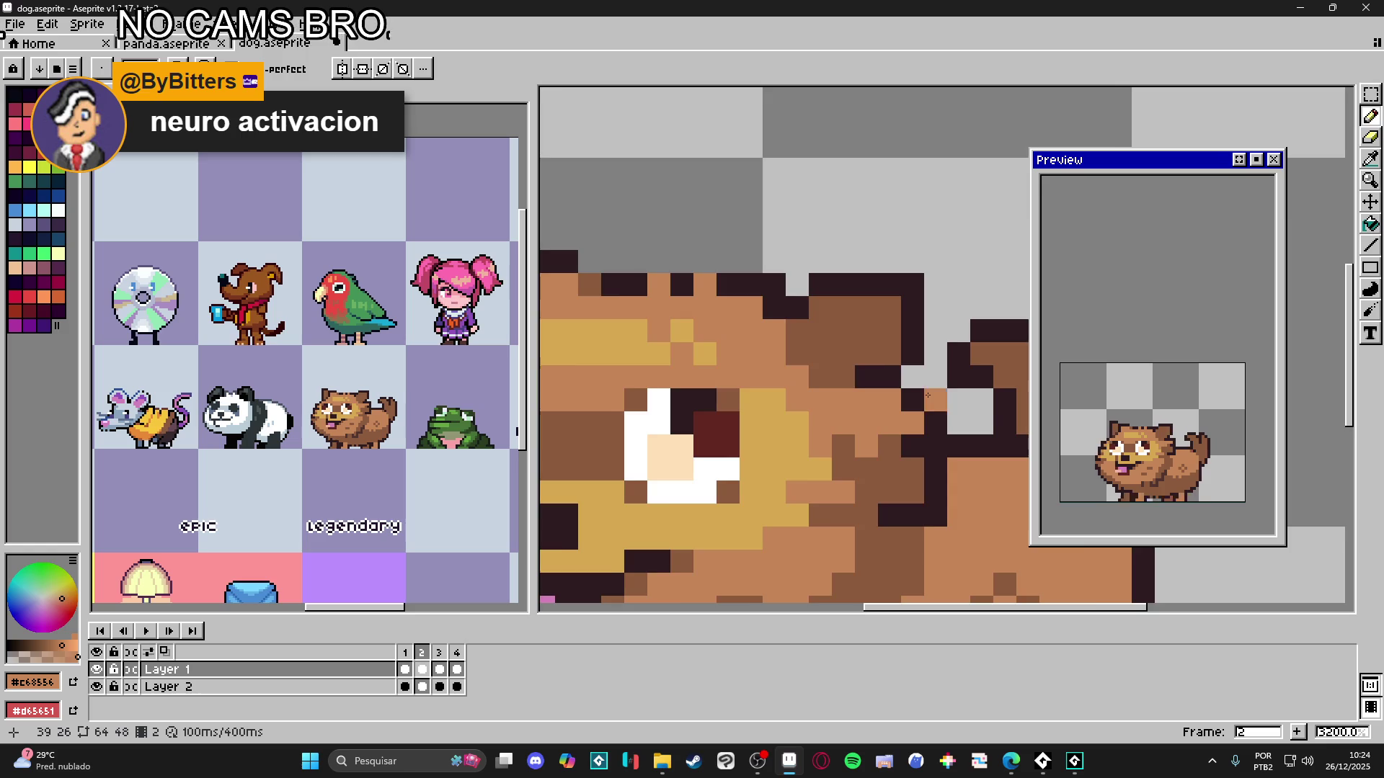
{"action": "scroll", "coordinate": [928, 395], "scroll_direction": "down", "scroll_amount": 2}
{"action": "key", "text": "v"}
{"action": "left_click_drag", "start_coordinate": [708, 435], "coordinate": [721, 453]}
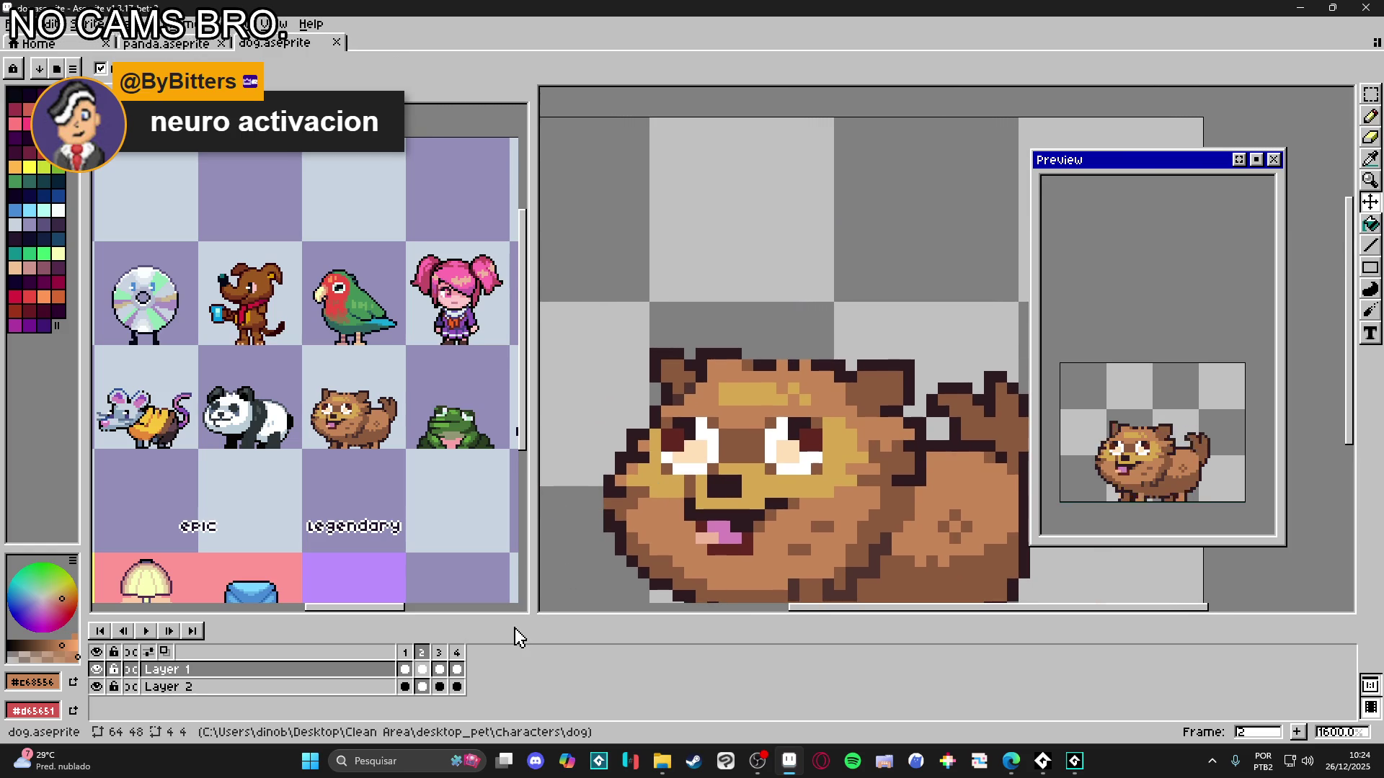
{"action": "left_click", "coordinate": [408, 653]}
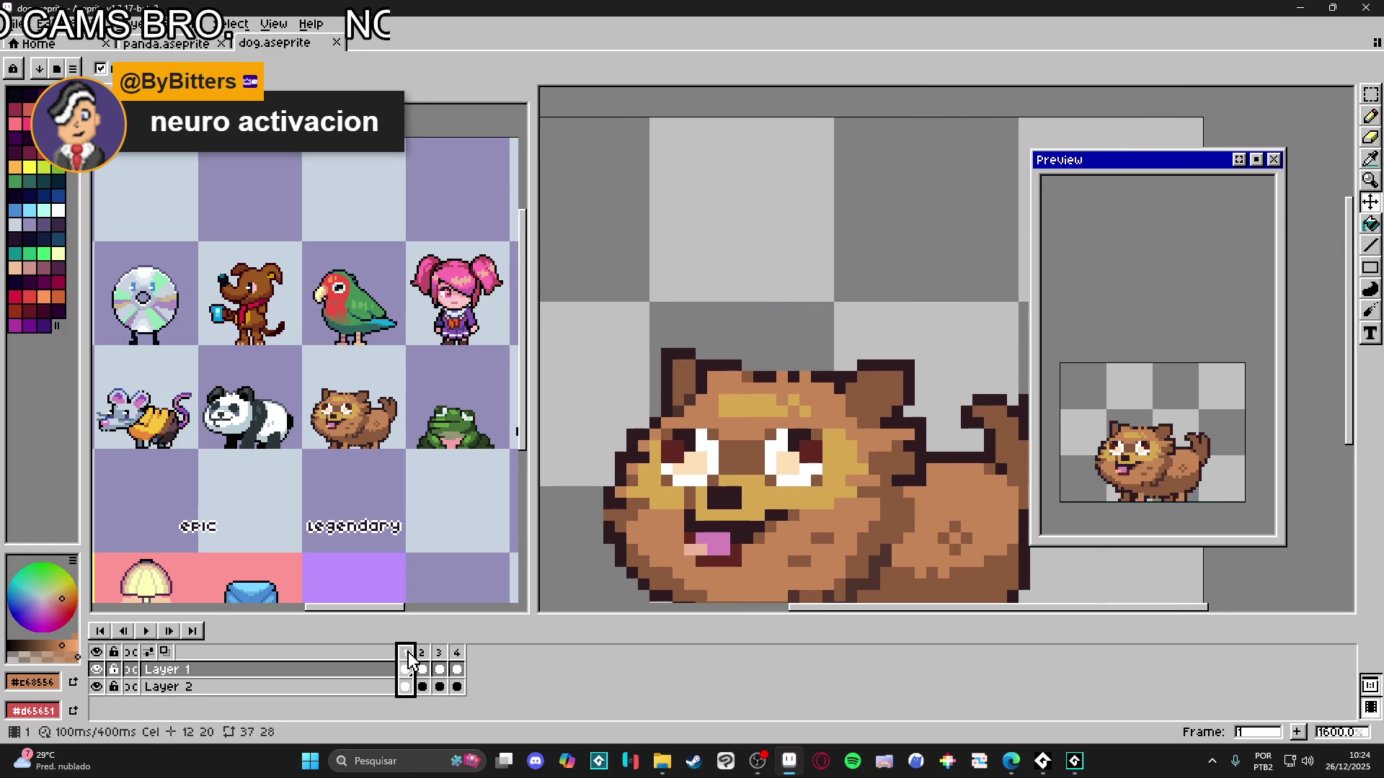
{"action": "left_click", "coordinate": [425, 654]}
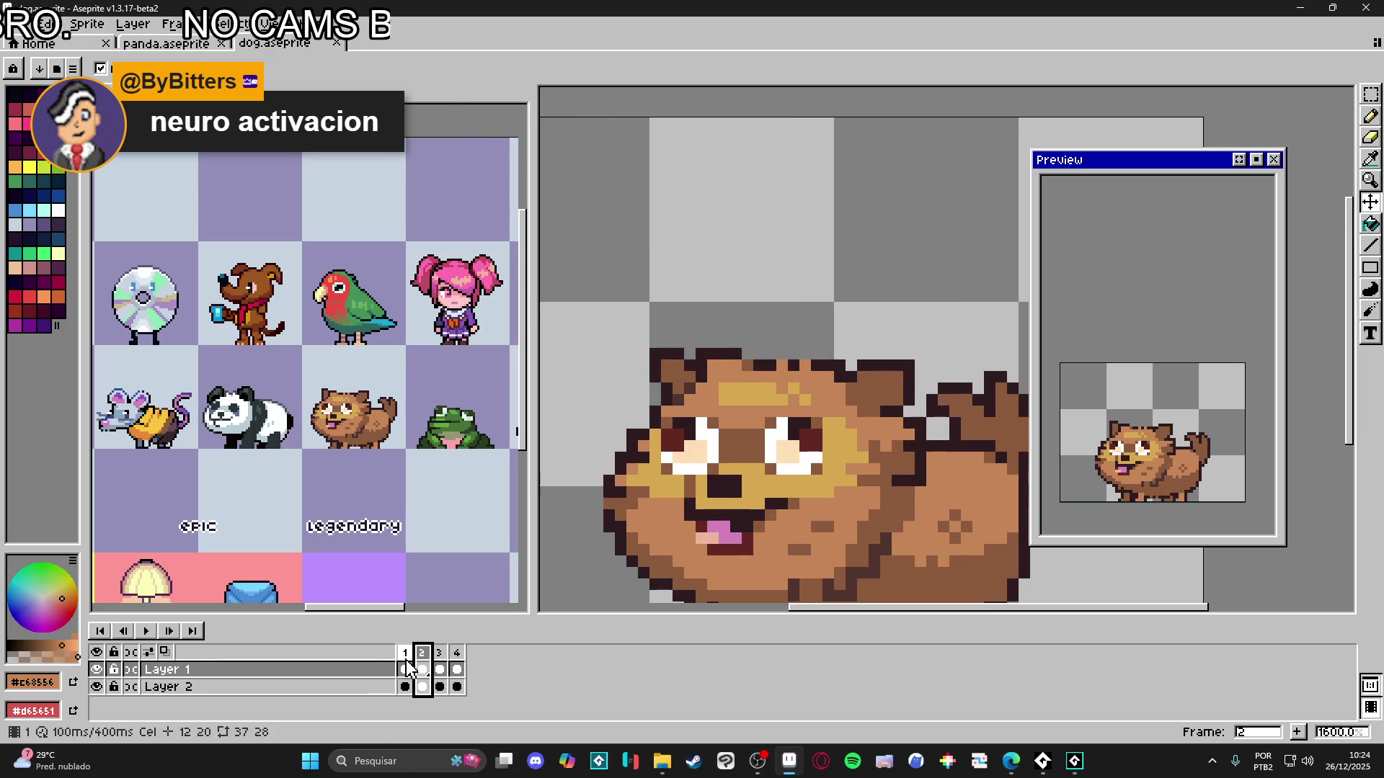
- Review frames 1 through 4, ending on frame 4
{"action": "left_click", "coordinate": [408, 667]}
{"action": "left_click", "coordinate": [423, 664]}
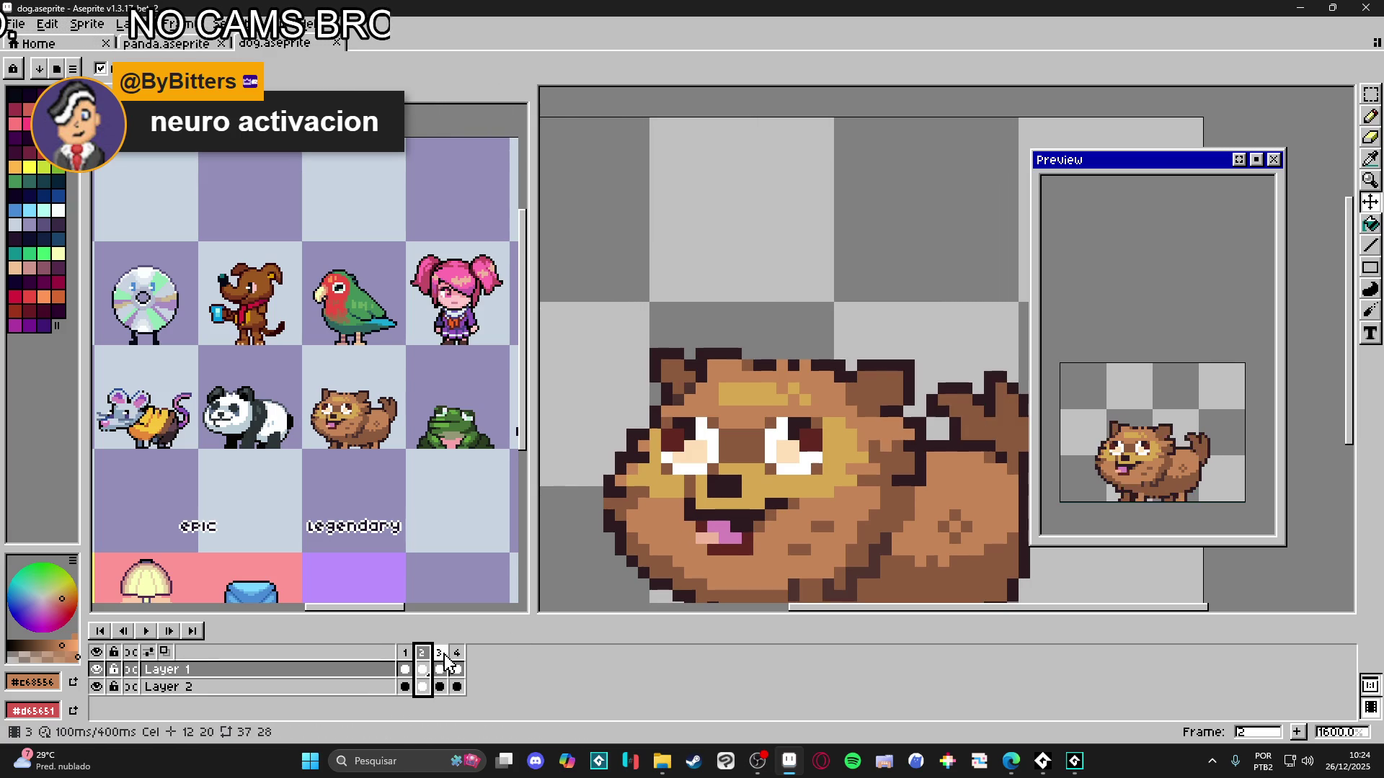
{"action": "left_click", "coordinate": [441, 665]}
{"action": "left_click", "coordinate": [457, 668]}
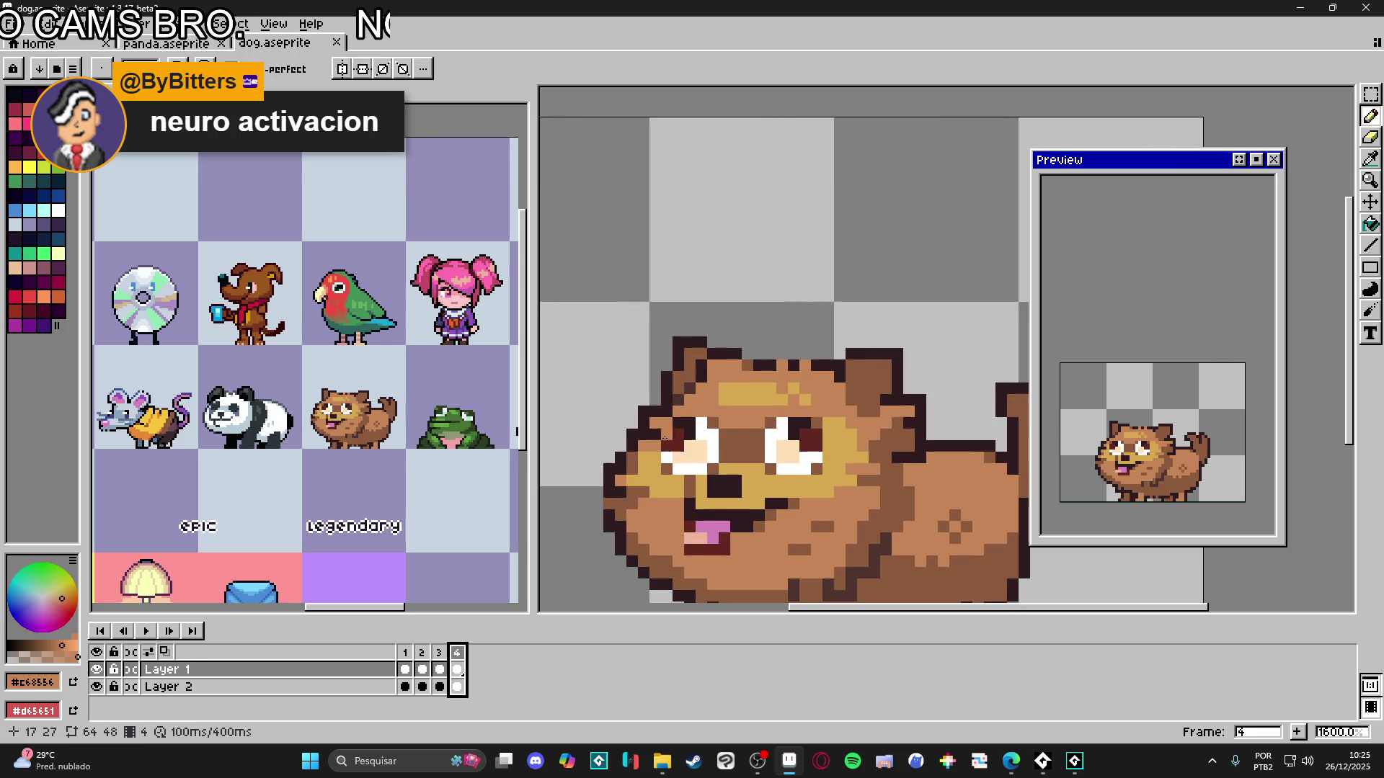
{"action": "left_click", "coordinate": [440, 663]}
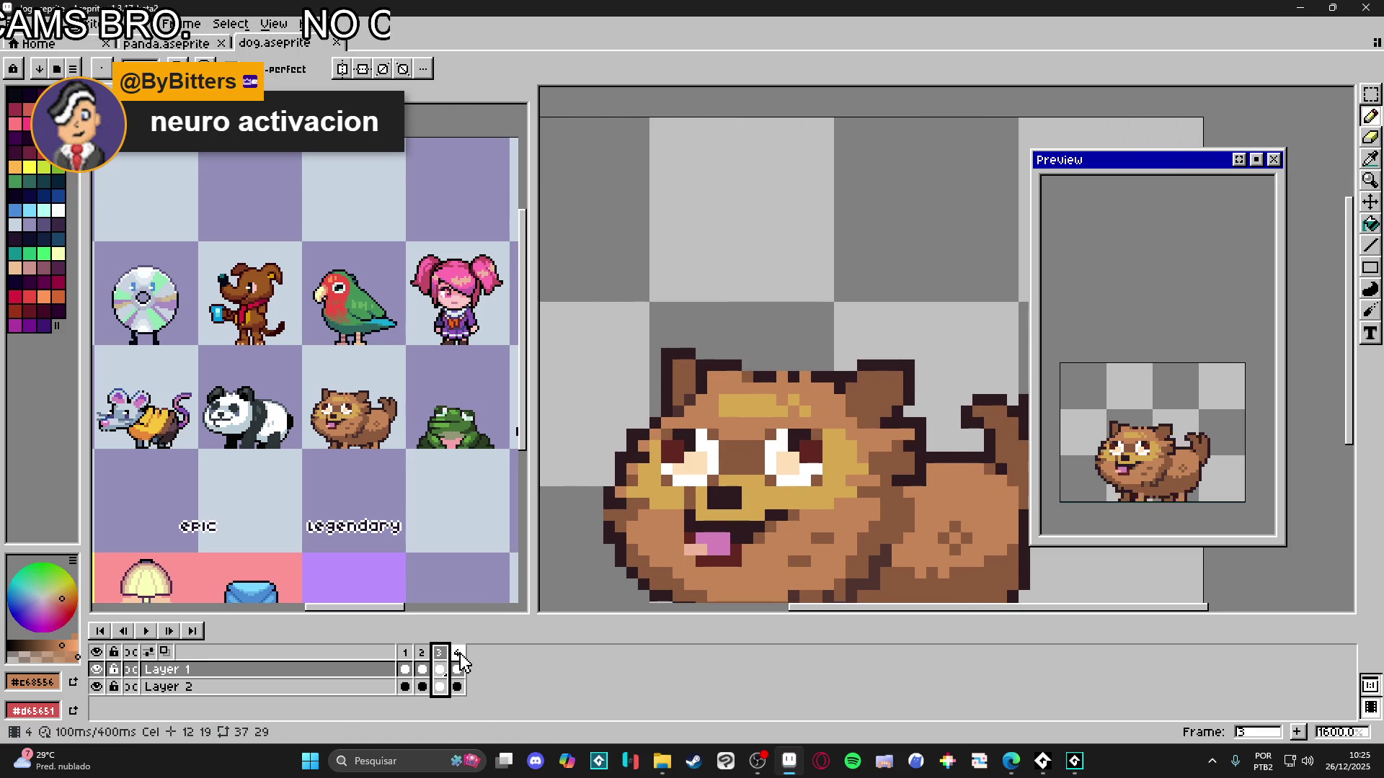
{"action": "left_click", "coordinate": [458, 655]}
- Paint a dark #2d1b1c pixel on the frame 4 cheek, eyedrop #8c5b3c, then revisit frames 1 and 2
{"action": "left_click", "coordinate": [850, 470]}
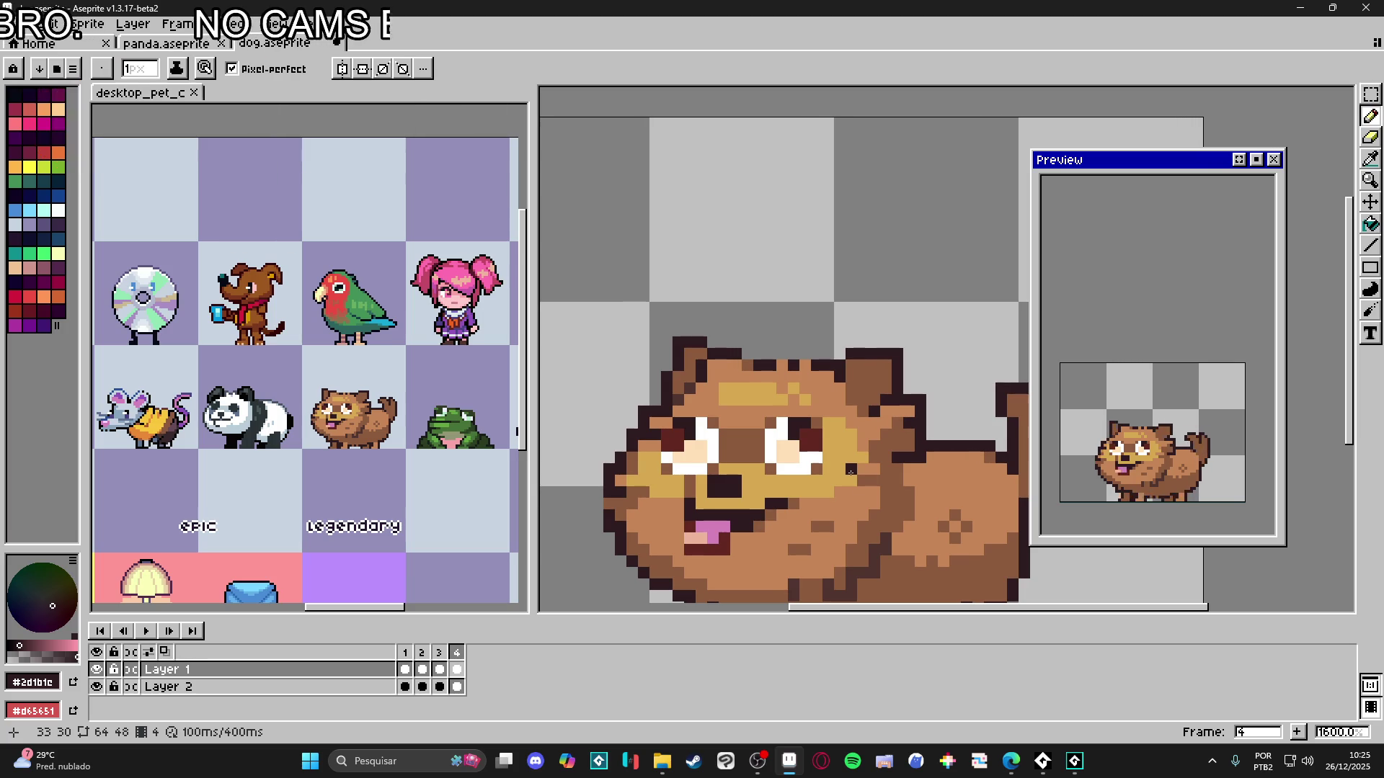
{"action": "scroll", "coordinate": [909, 491], "scroll_direction": "up", "scroll_amount": 2}
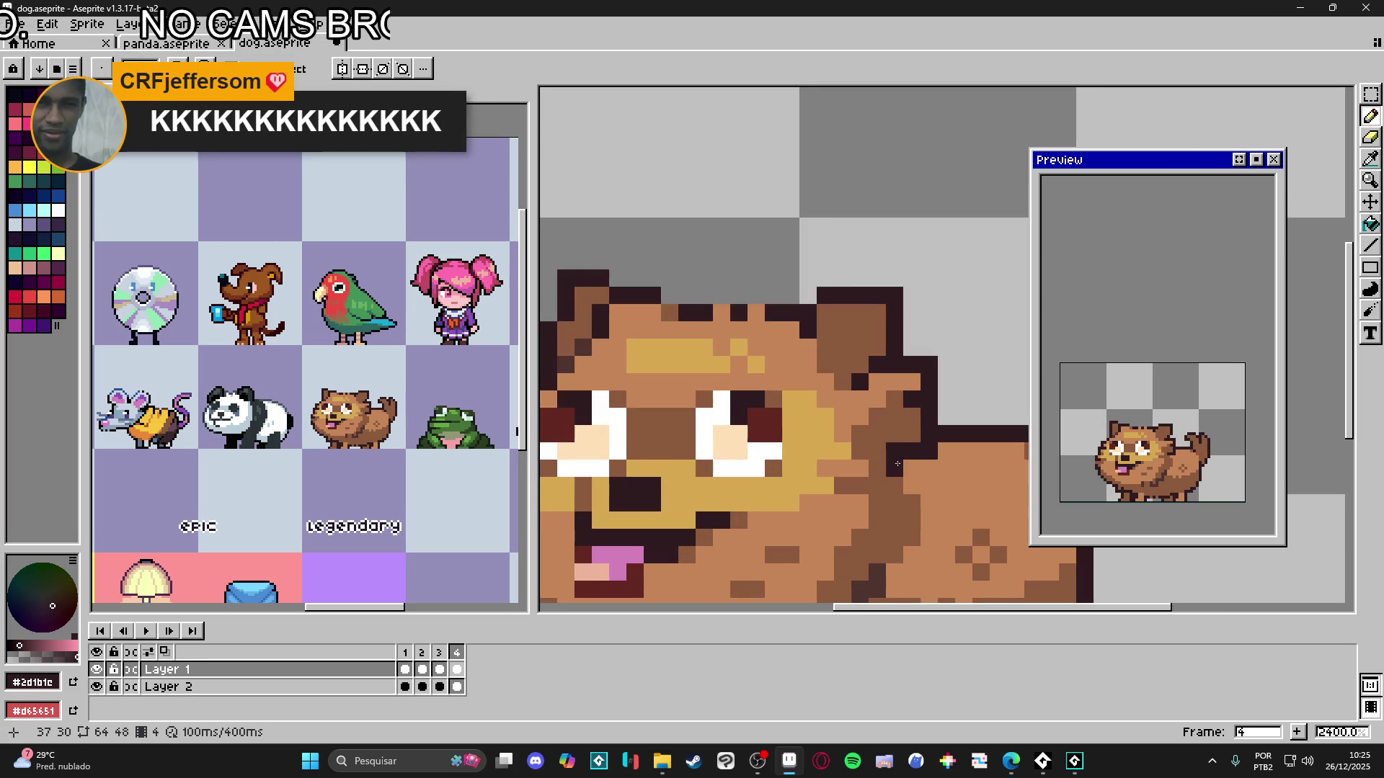
{"action": "left_click", "coordinate": [888, 446], "text": "alt"}
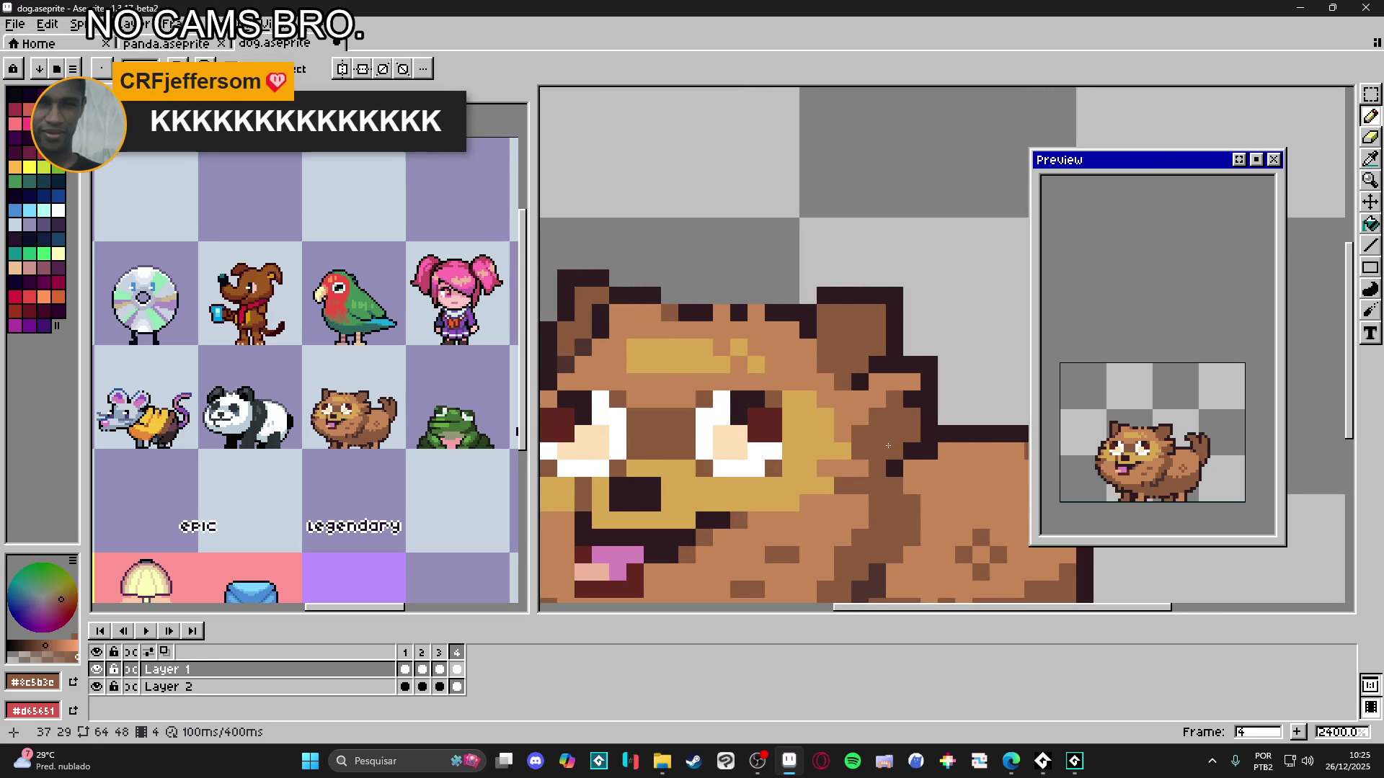
{"action": "scroll", "coordinate": [910, 509], "scroll_direction": "down", "scroll_amount": 2}
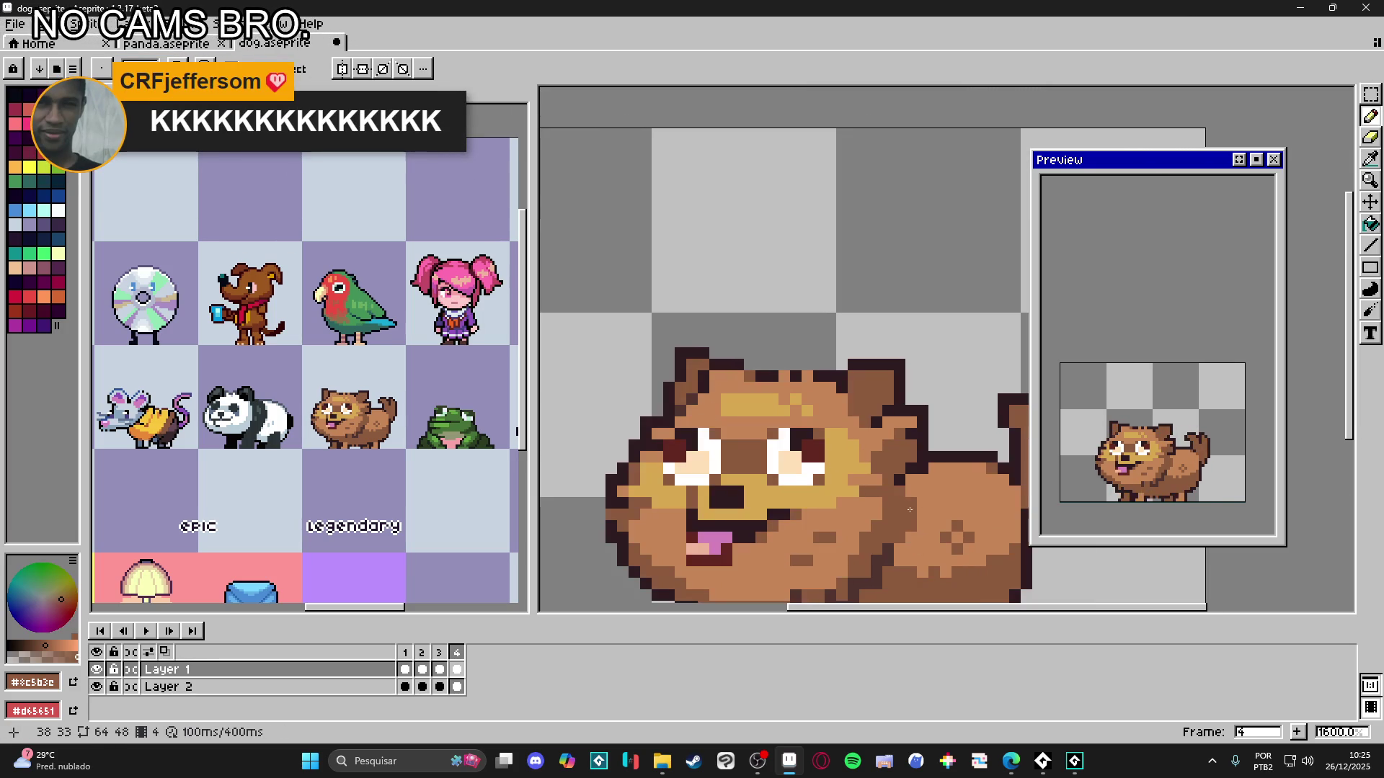
{"action": "left_click_drag", "start_coordinate": [900, 513], "coordinate": [869, 485]}
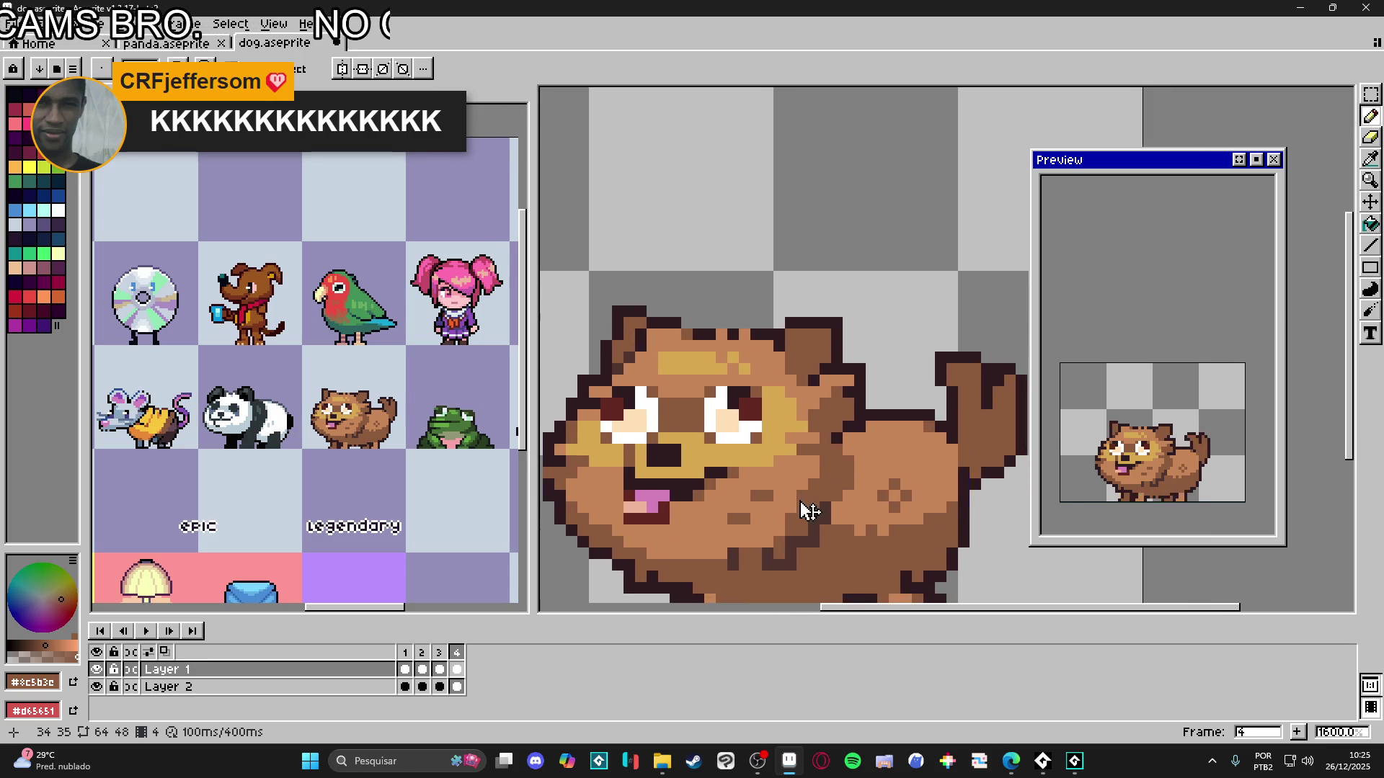
{"action": "scroll", "coordinate": [706, 497], "scroll_direction": "down", "scroll_amount": 1}
{"action": "left_click", "coordinate": [406, 653]}
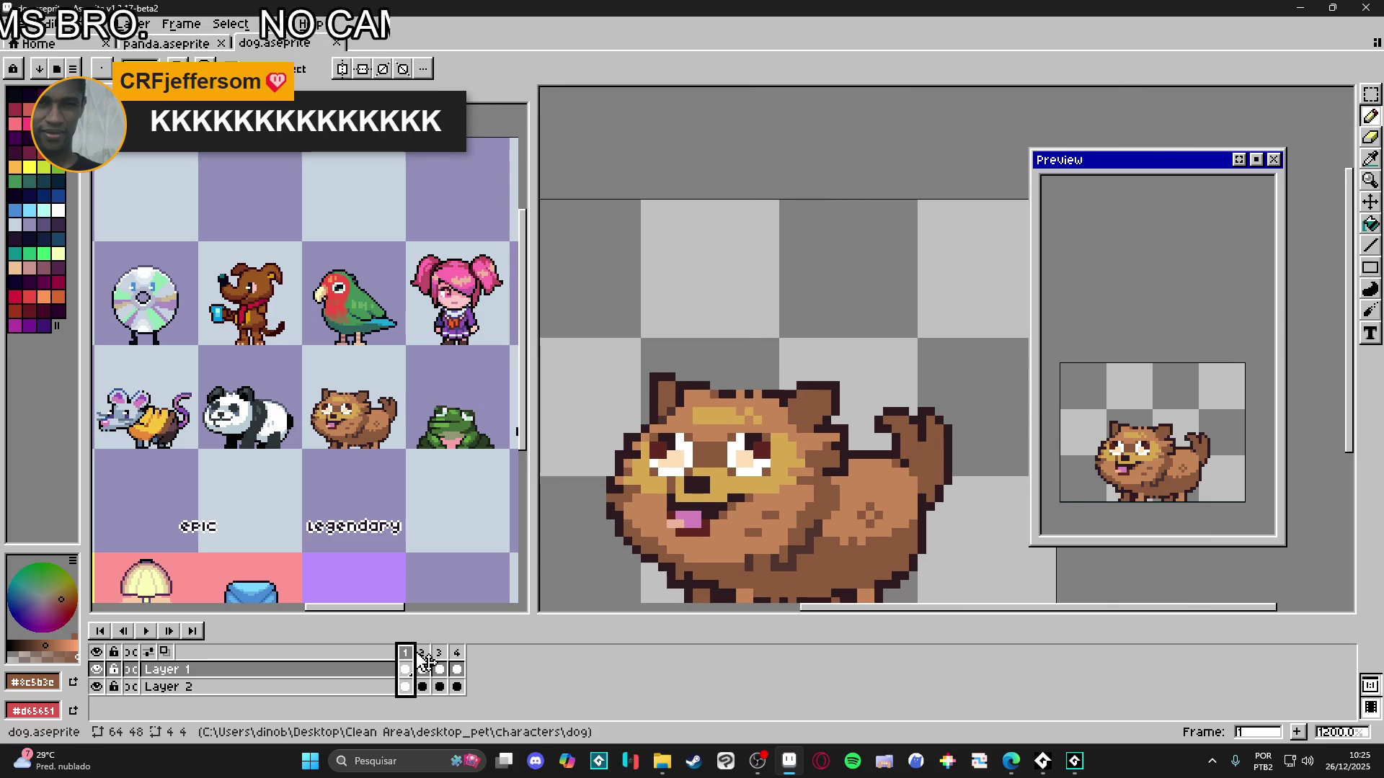
{"action": "left_click", "coordinate": [424, 655]}
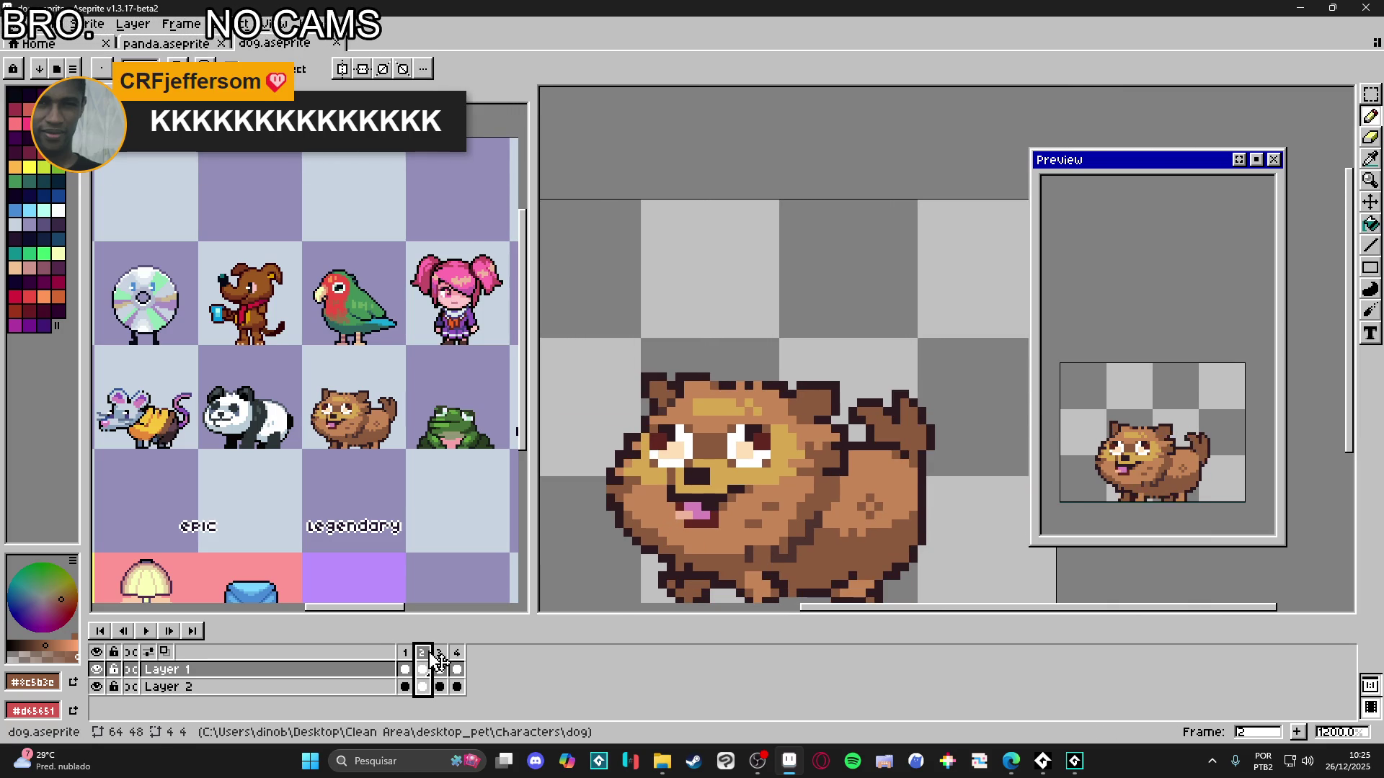
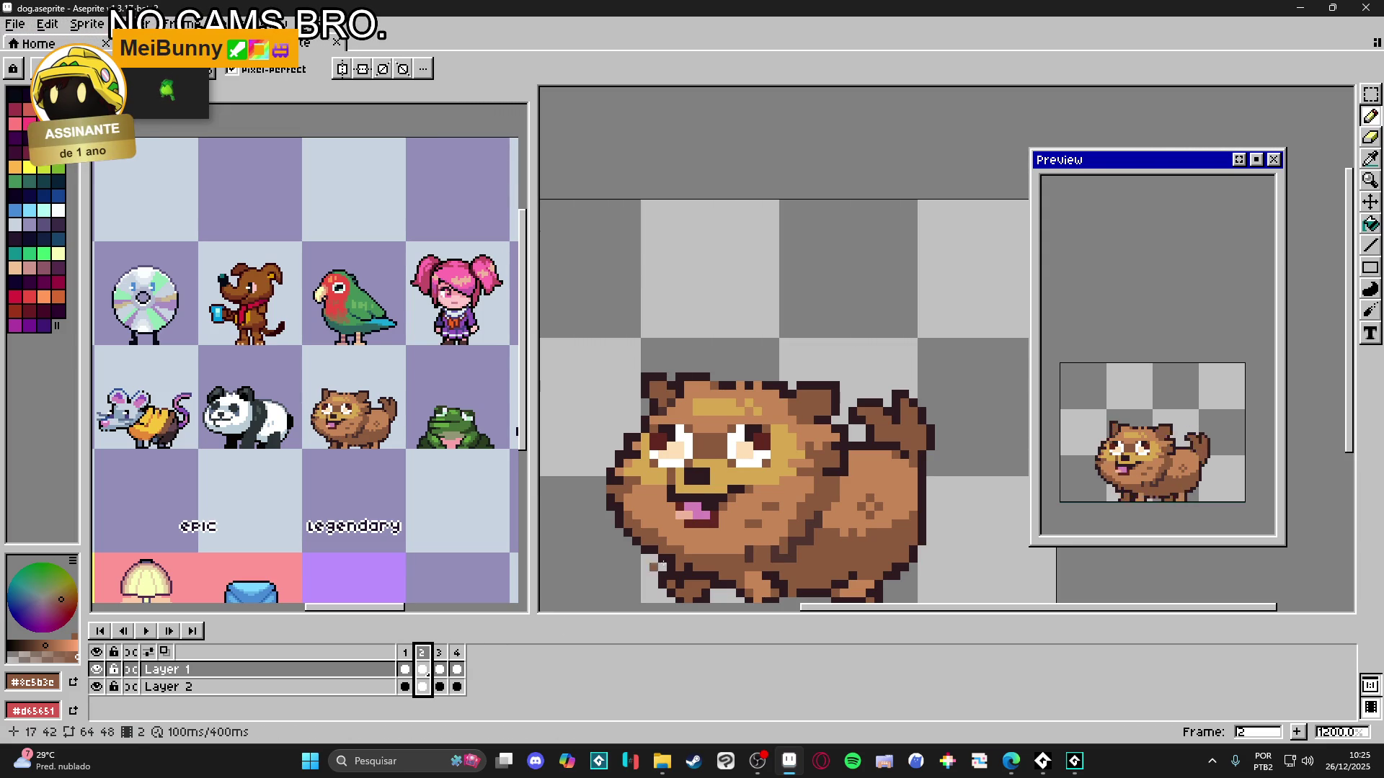
- Add a fifth frame to the dog animation and select frames 2–5 for their context menu
{"action": "key", "text": "minus"}
{"action": "key", "text": "minus"}
{"action": "key", "text": "minus"}
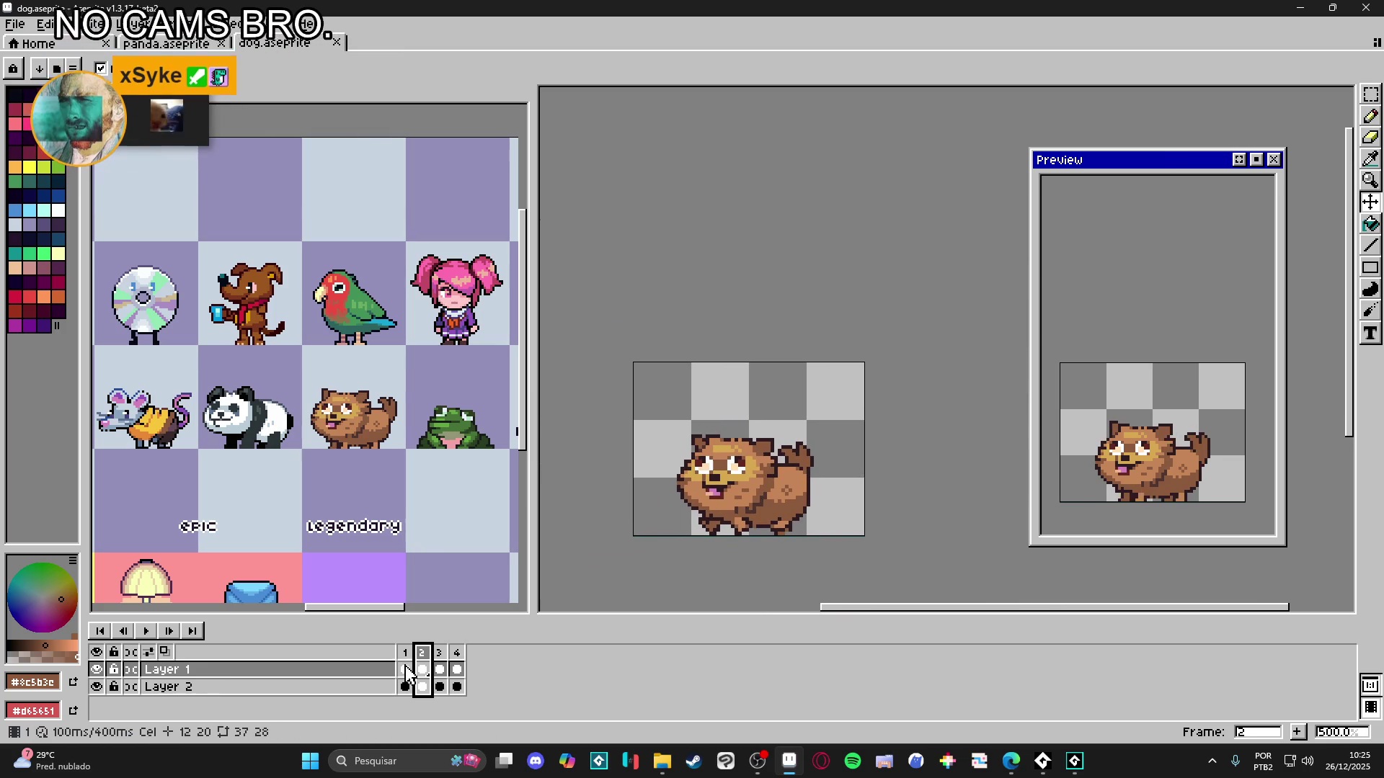
{"action": "left_click", "coordinate": [410, 654]}
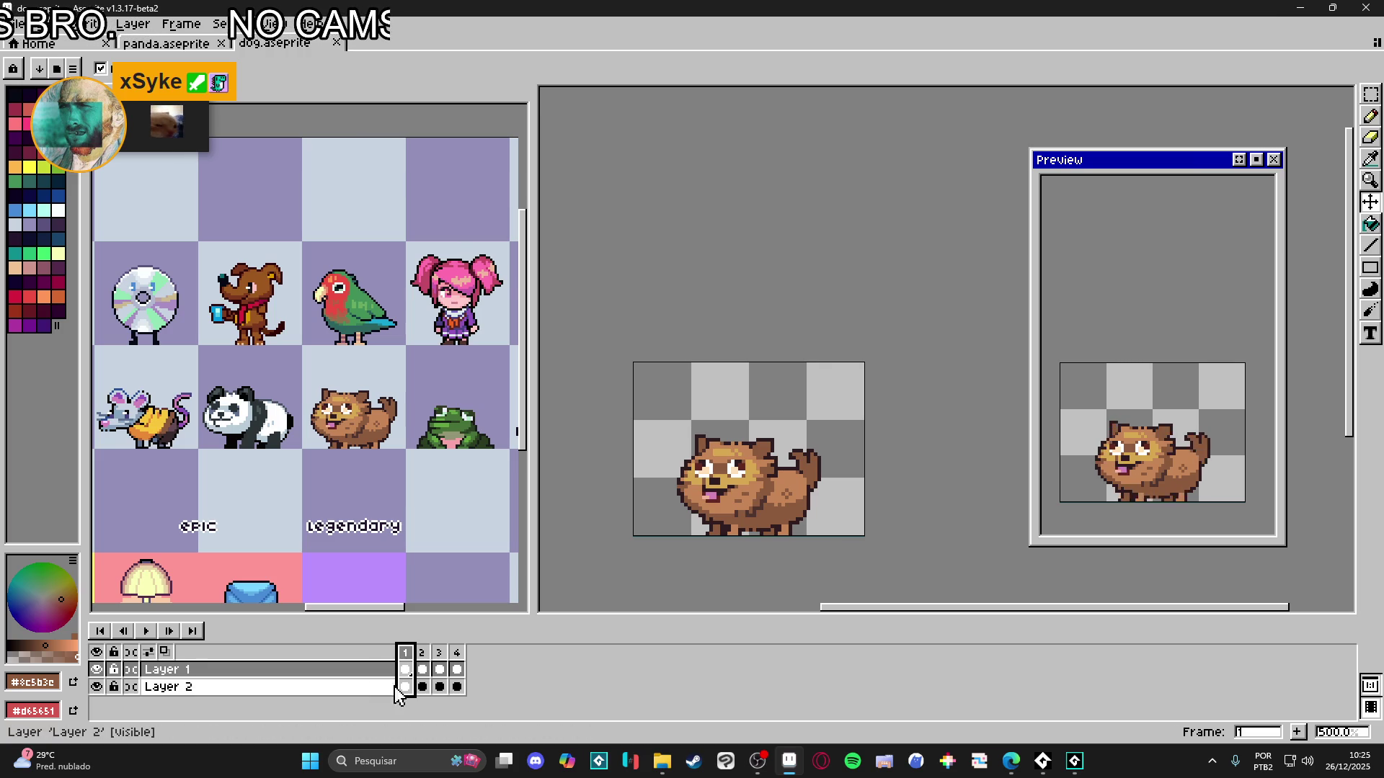
{"action": "key", "text": "b"}
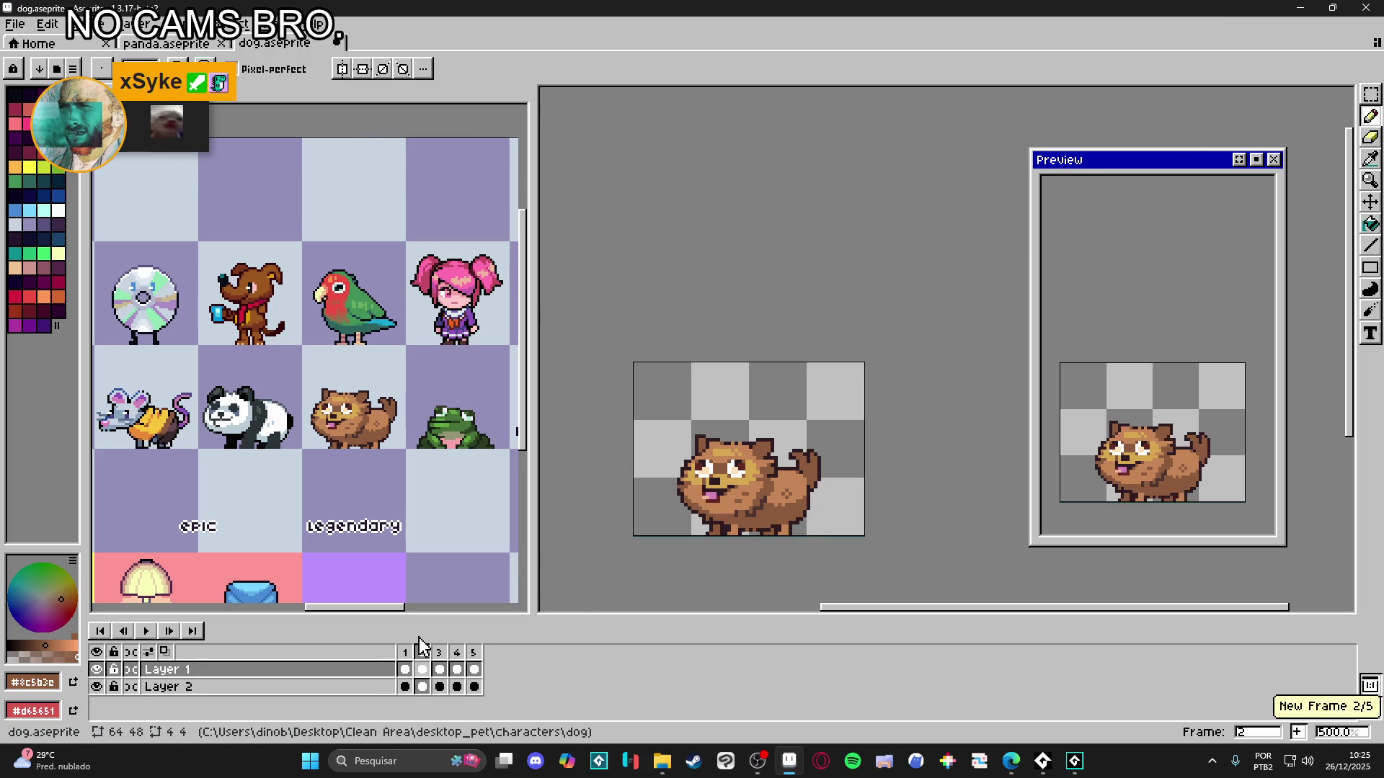
{"action": "left_click", "coordinate": [1299, 735]}
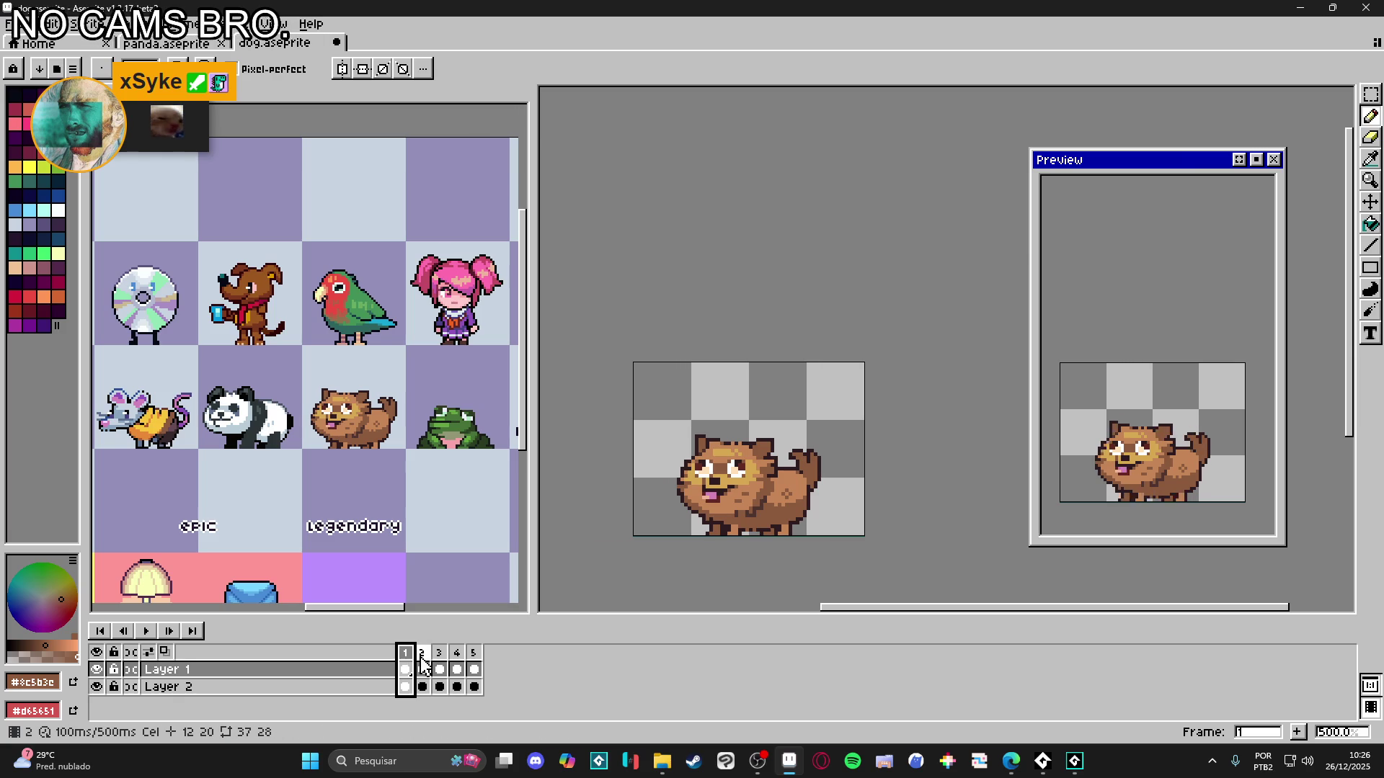
{"action": "left_click_drag", "start_coordinate": [423, 662], "coordinate": [473, 670]}
{"action": "right_click", "coordinate": [481, 671]}
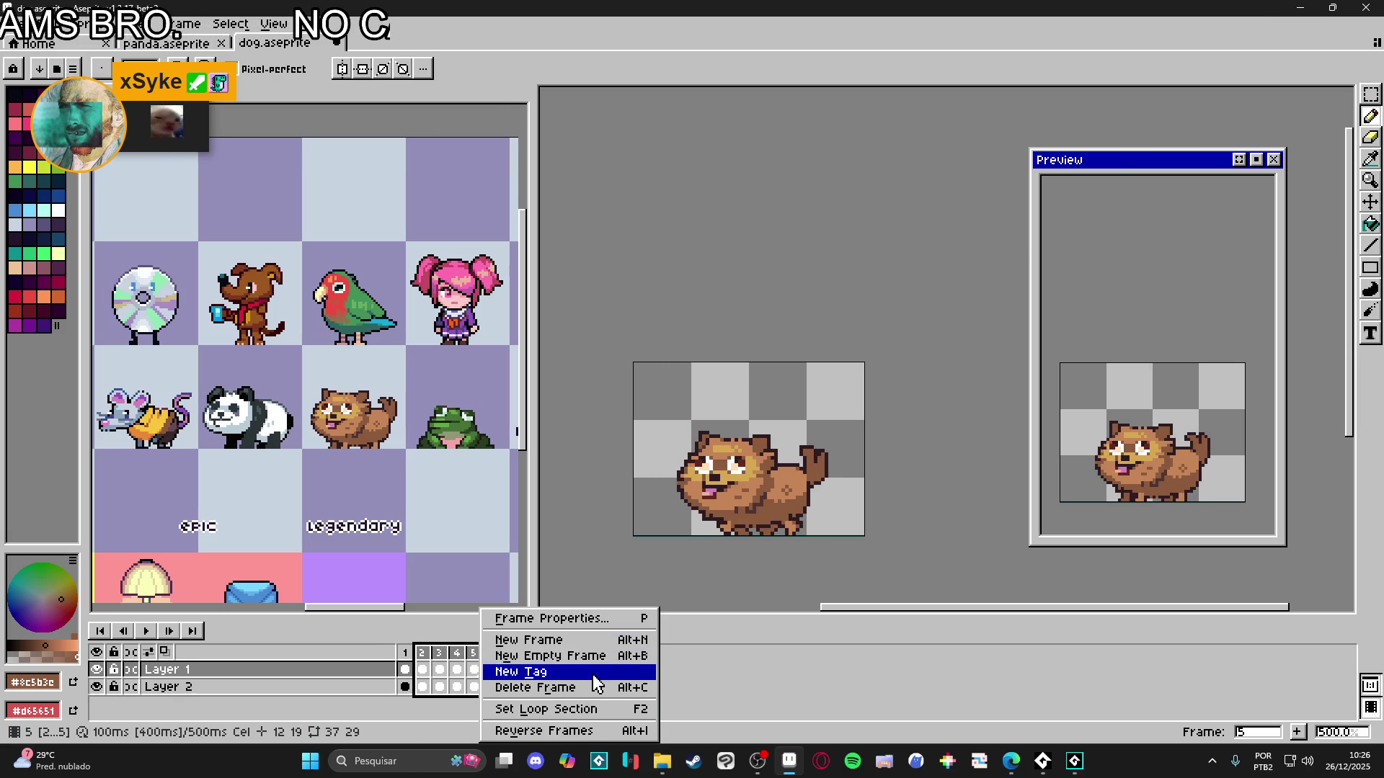
- Create a tag named 'walking' over frames 2–5, fixing the name's missing 'g'
{"action": "left_click", "coordinate": [577, 672]}
{"action": "type", "text": "walkin"}
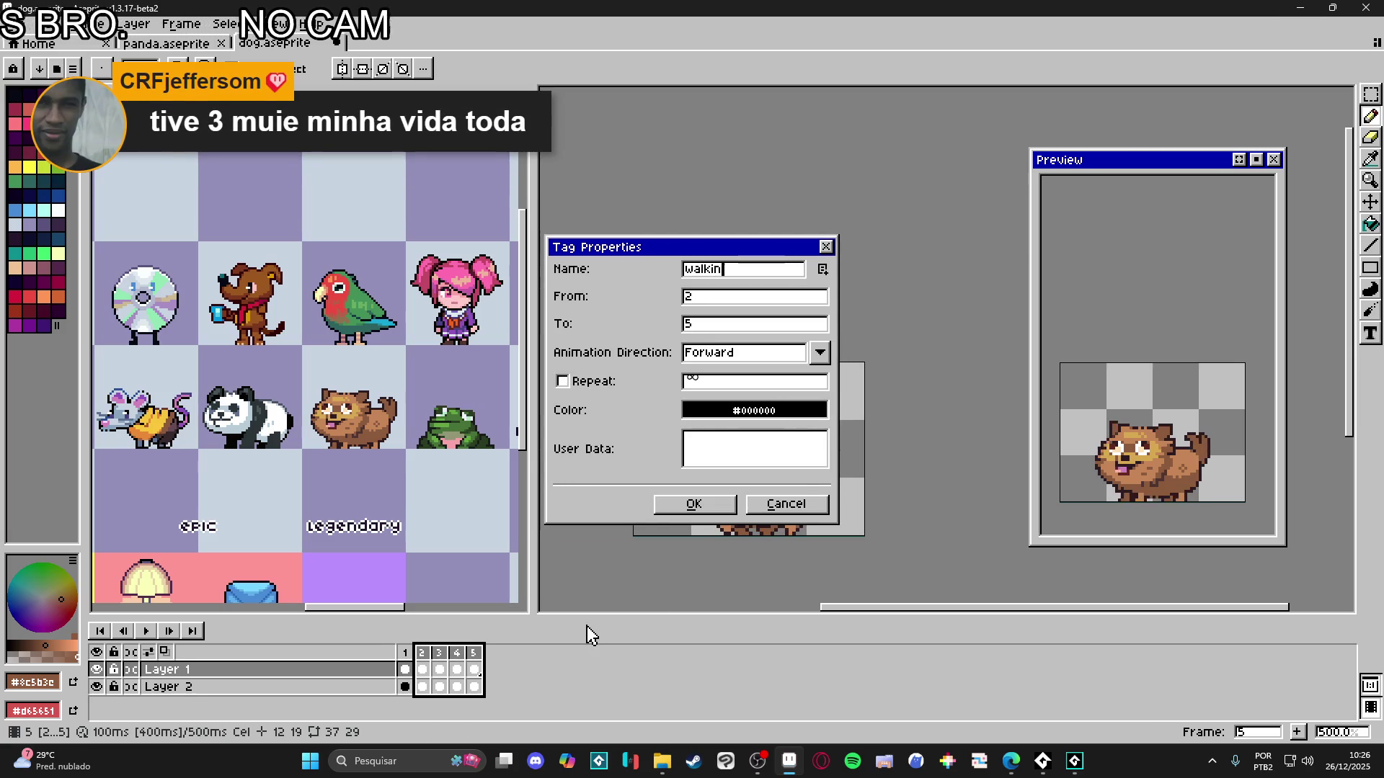
{"action": "key", "text": "Return"}
{"action": "double_click", "coordinate": [440, 632]}
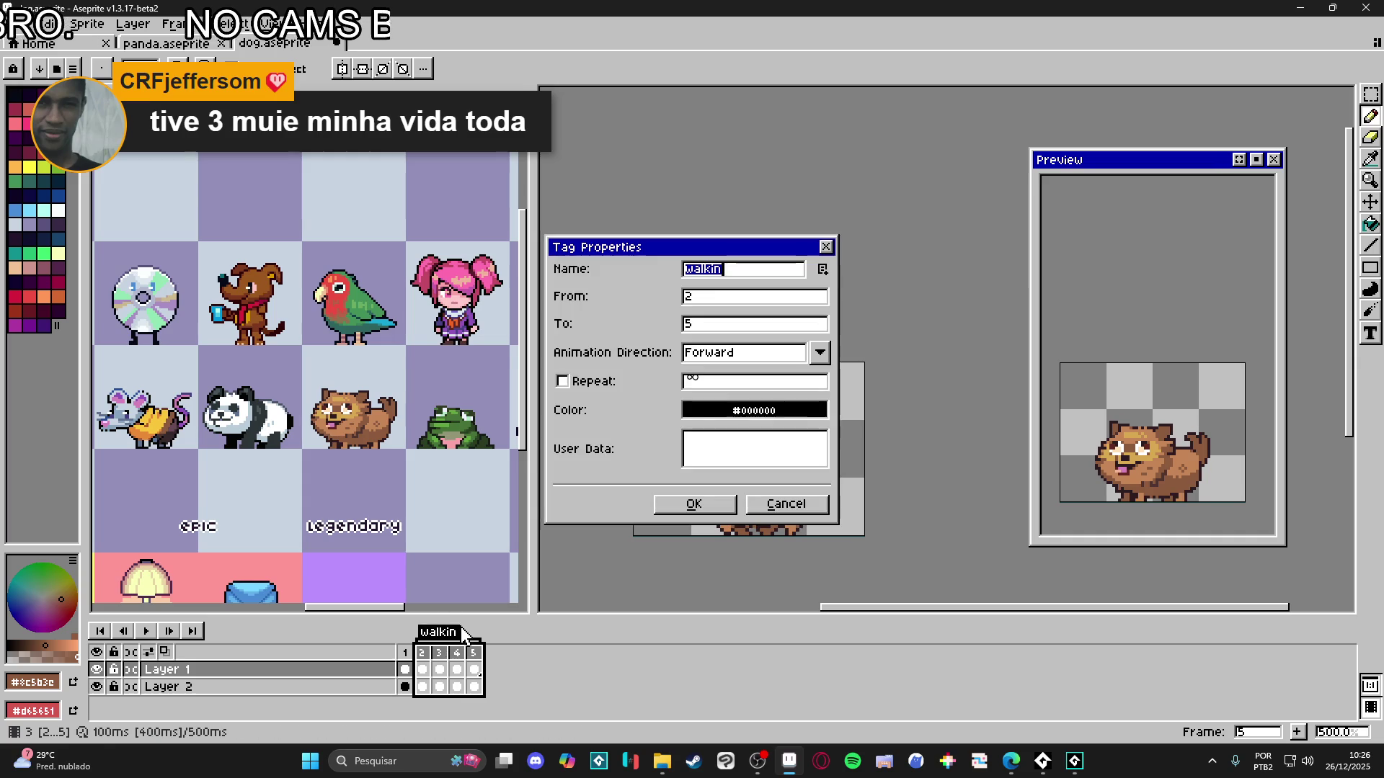
{"action": "type", "text": "g"}
{"action": "left_click", "coordinate": [694, 504]}
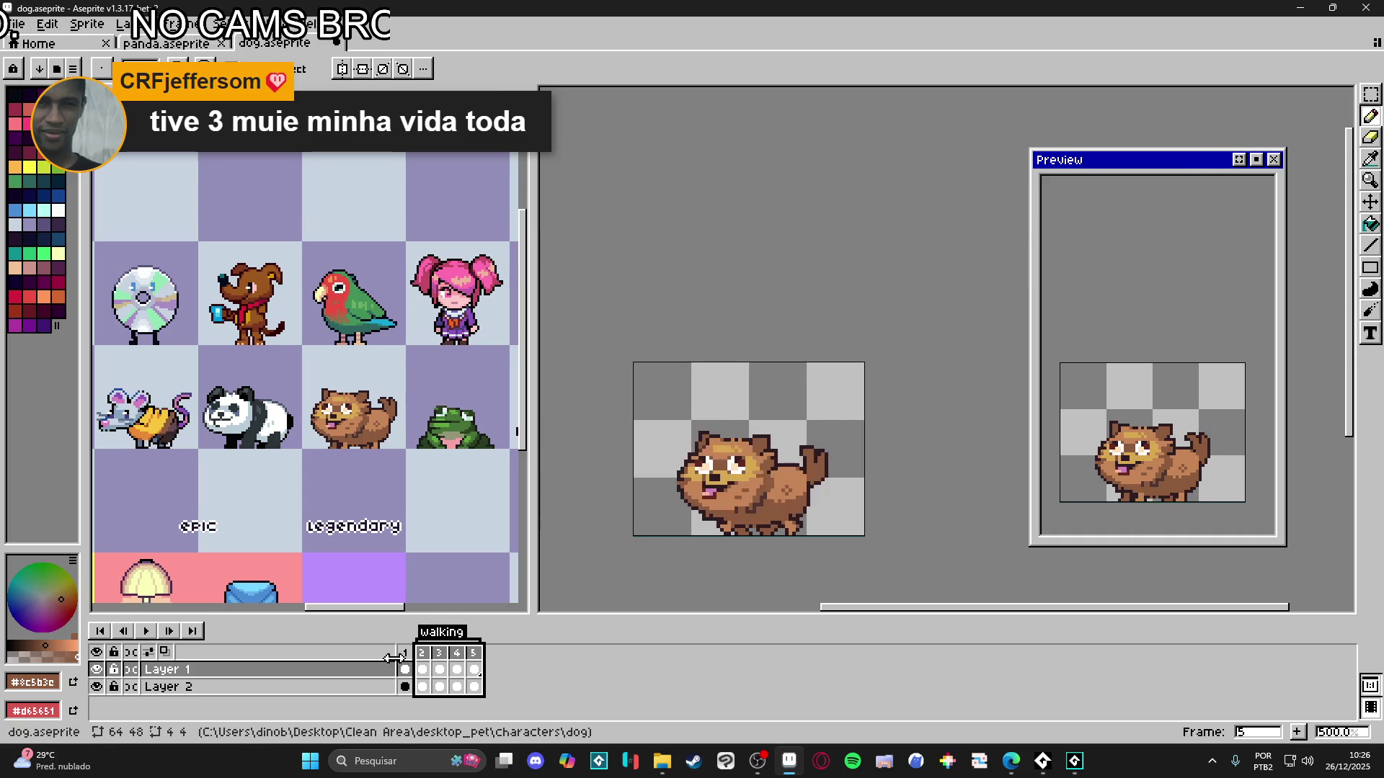
- Create a tag named 'idle' on frame 1
{"action": "right_click", "coordinate": [405, 653]}
{"action": "left_click", "coordinate": [450, 663]}
{"action": "type", "text": "idle"}
{"action": "key", "text": "Return"}
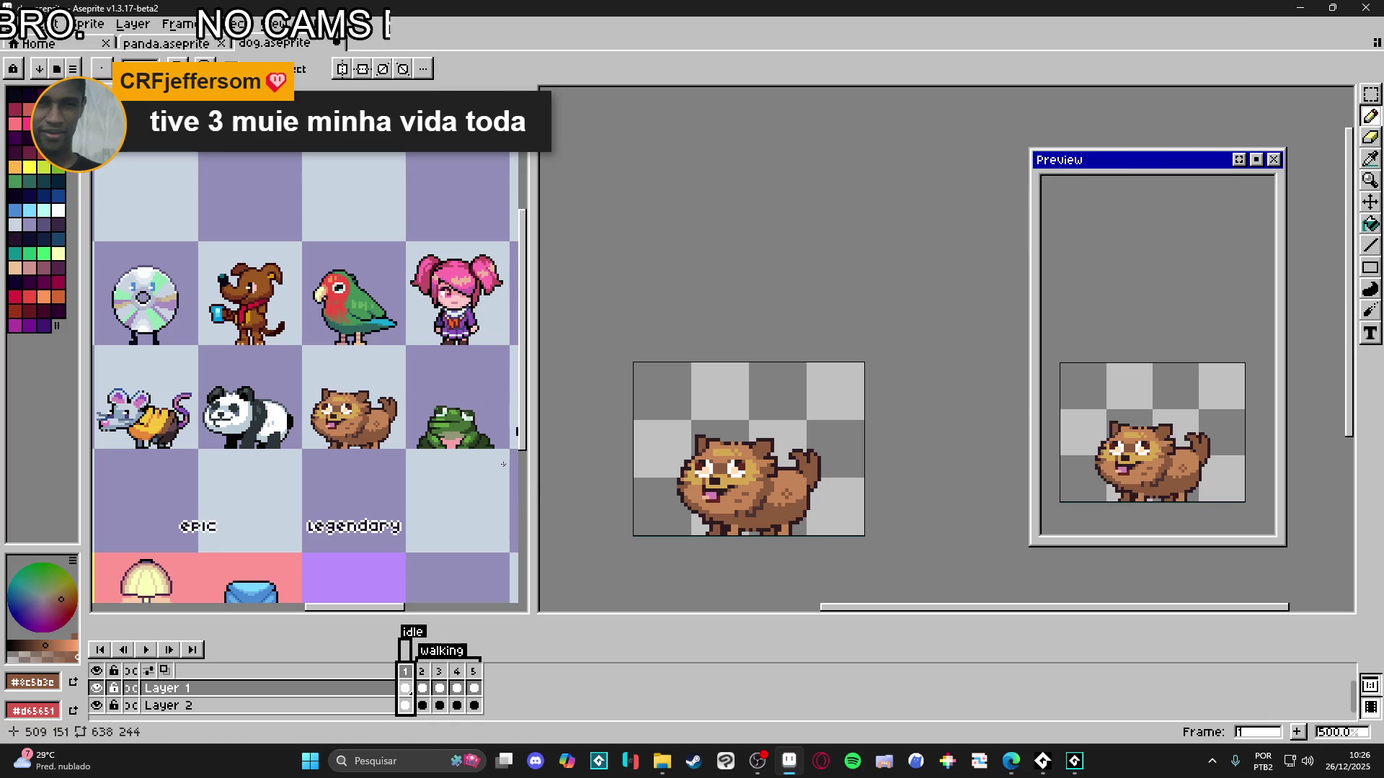
- Marquee-select a small 5×5 chunk of the dog's back leg on frame 1
{"action": "scroll", "coordinate": [775, 512], "scroll_direction": "up", "scroll_amount": 2}
{"action": "key", "text": "v"}
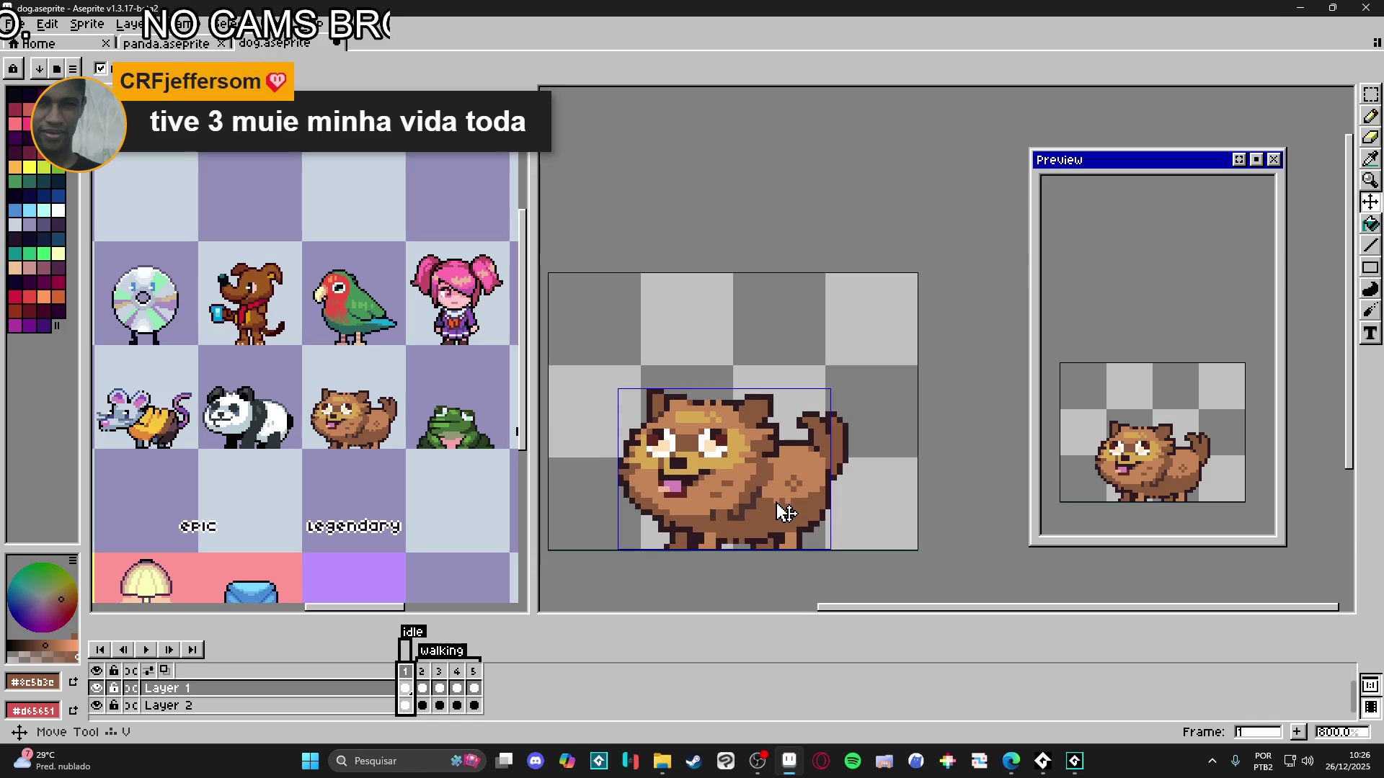
{"action": "key", "text": "m"}
{"action": "scroll", "coordinate": [795, 493], "scroll_direction": "up", "scroll_amount": 2}
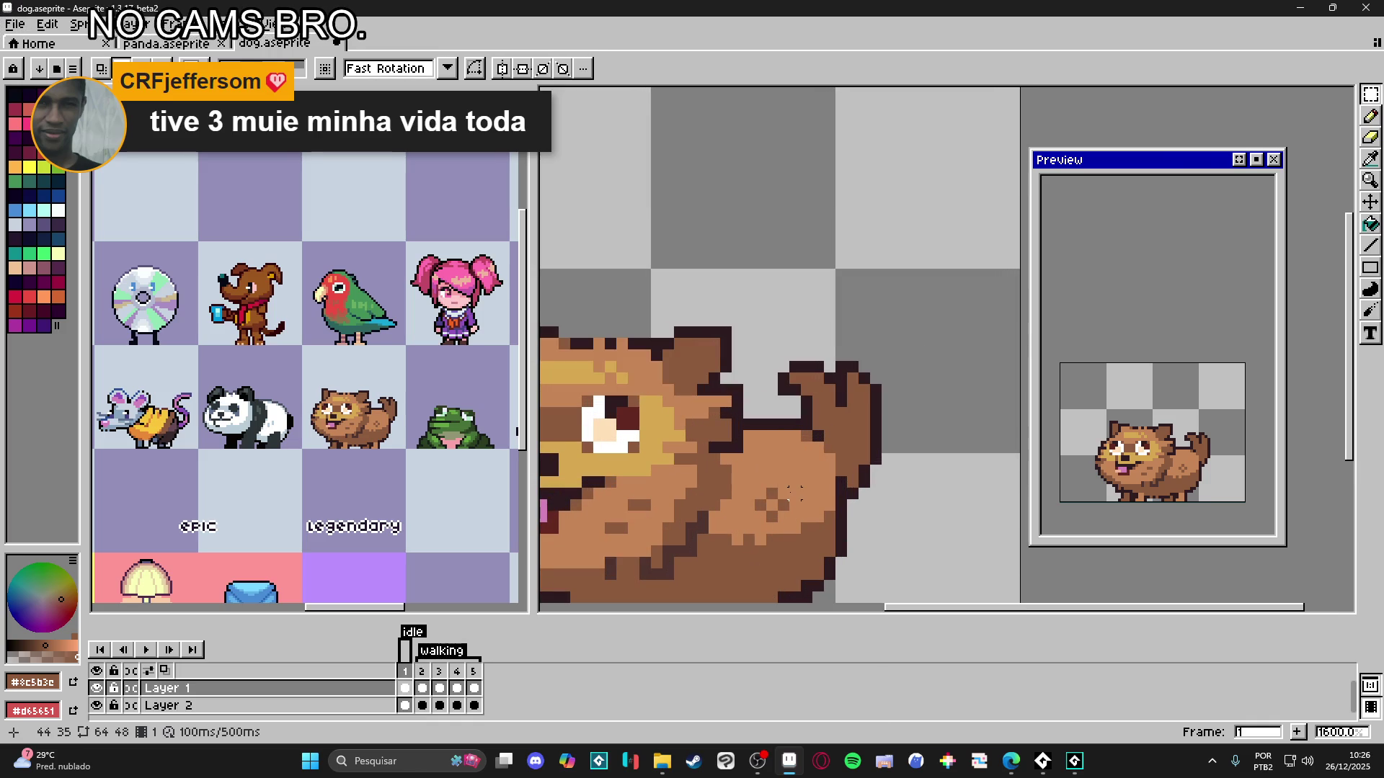
{"action": "scroll", "coordinate": [795, 493], "scroll_direction": "down", "scroll_amount": 3}
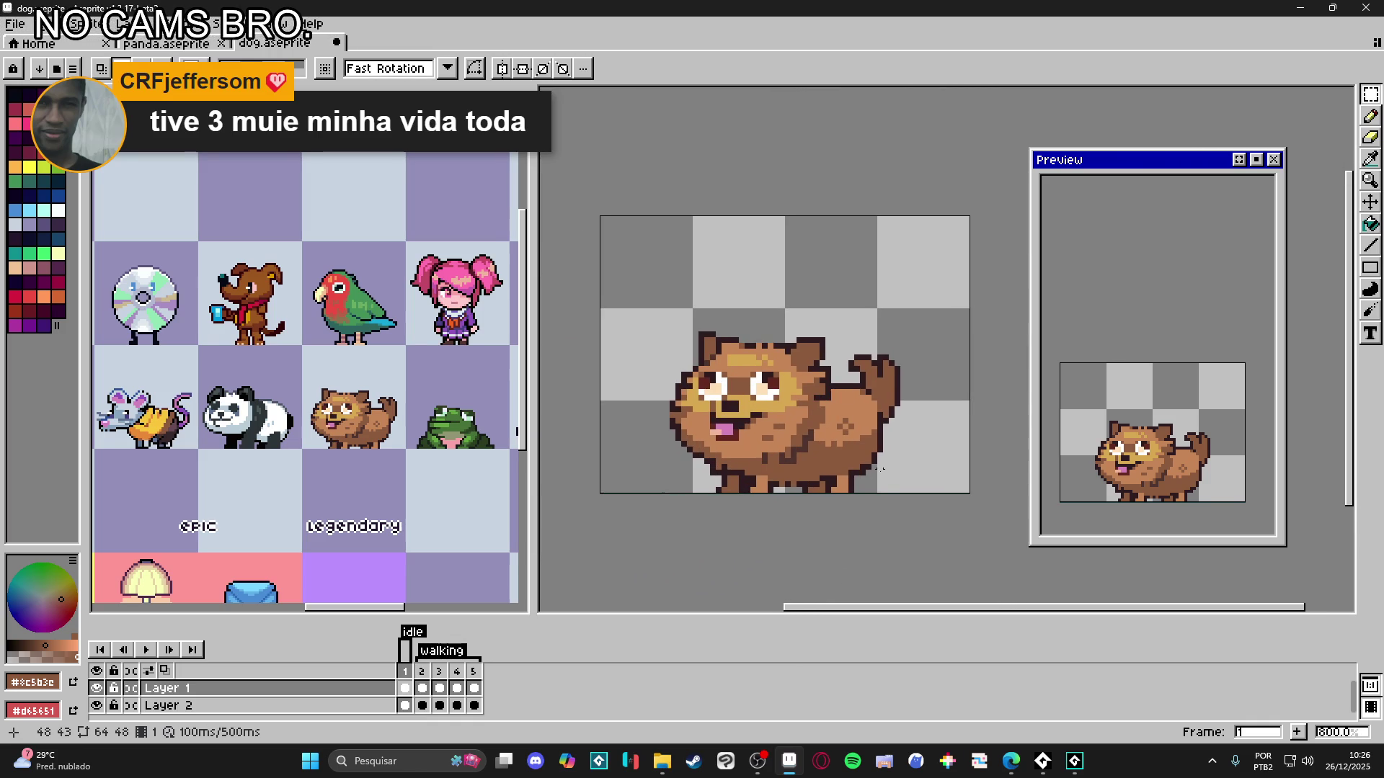
{"action": "key", "text": "v"}
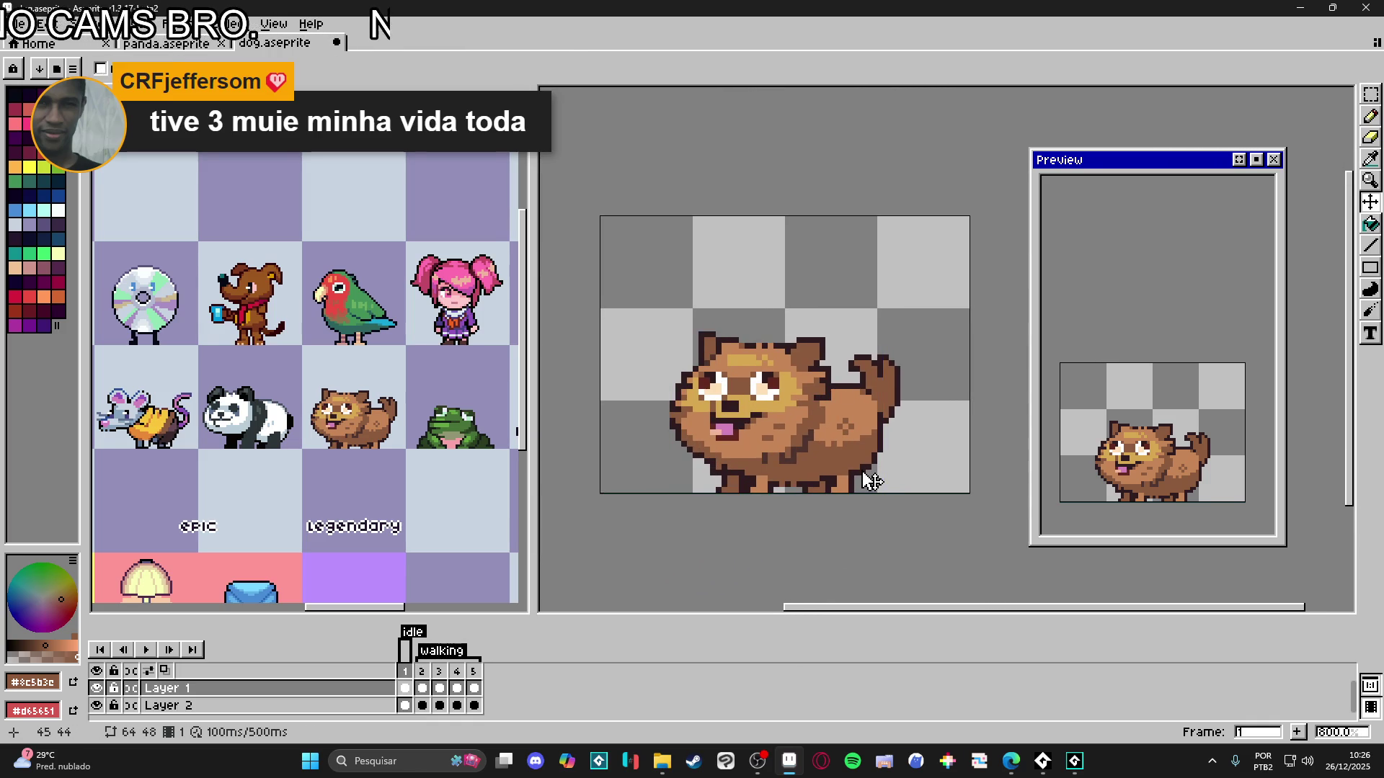
{"action": "key", "text": "m"}
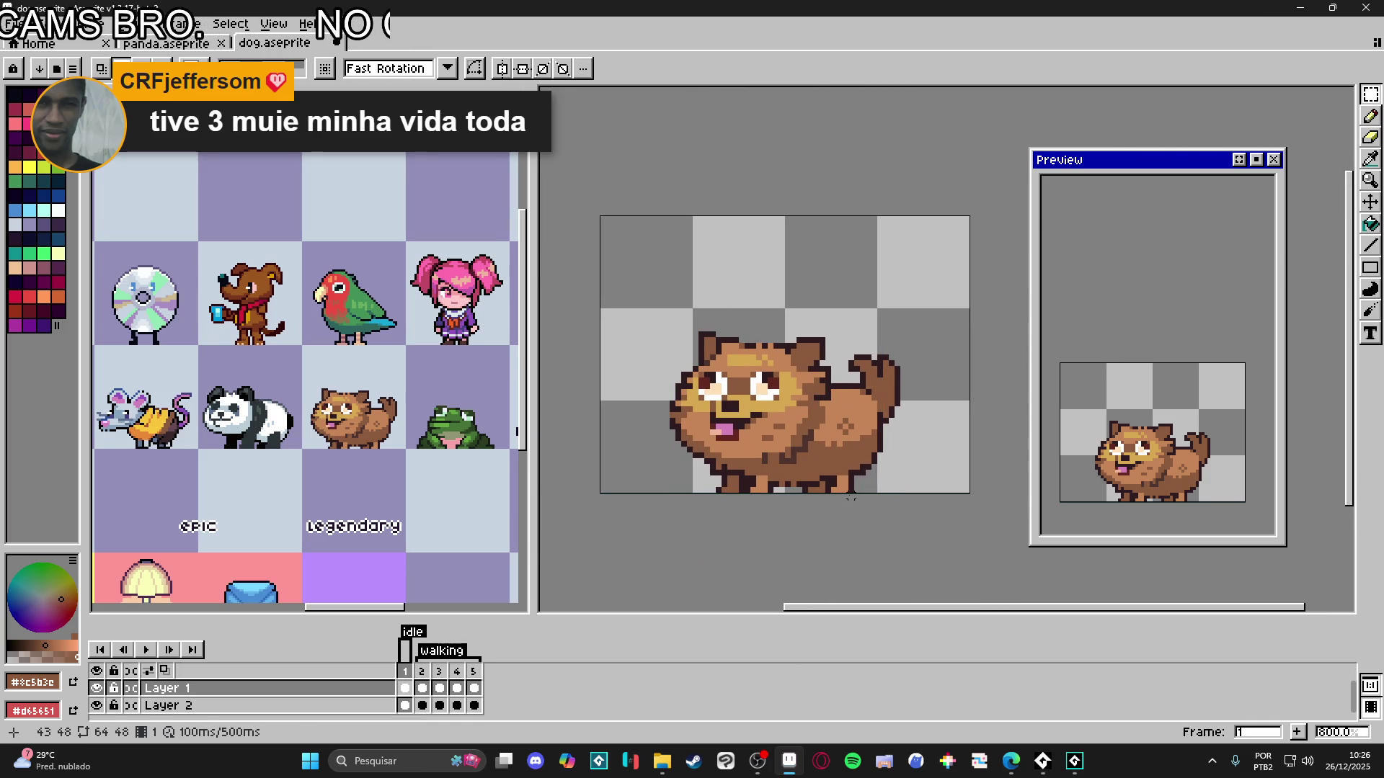
{"action": "scroll", "coordinate": [811, 485], "scroll_direction": "up", "scroll_amount": 3}
{"action": "left_click_drag", "start_coordinate": [843, 493], "coordinate": [876, 481]}
{"action": "scroll", "coordinate": [888, 487], "scroll_direction": "up", "scroll_amount": 5}
{"action": "left_click_drag", "start_coordinate": [781, 473], "coordinate": [958, 547]}
{"action": "mouse_move", "coordinate": [904, 458]}
{"action": "left_mouse_down"}
{"action": "mouse_move", "coordinate": [991, 433]}
{"action": "mouse_move", "coordinate": [951, 488]}
{"action": "mouse_move", "coordinate": [952, 516]}
{"action": "mouse_move", "coordinate": [918, 509]}
{"action": "left_mouse_up"}
- Rotate the leg chunk -90° and nudge it up two pixels
{"action": "scroll", "coordinate": [883, 436], "scroll_direction": "down", "scroll_amount": 3}
{"action": "scroll", "coordinate": [883, 436], "scroll_direction": "up", "scroll_amount": 3}
{"action": "scroll", "coordinate": [991, 432], "scroll_direction": "down", "scroll_amount": 3}
{"action": "scroll", "coordinate": [991, 432], "scroll_direction": "up", "scroll_amount": 2}
{"action": "scroll", "coordinate": [966, 433], "scroll_direction": "down", "scroll_amount": 3}
{"action": "key", "text": "Up"}
{"action": "key", "text": "Up"}
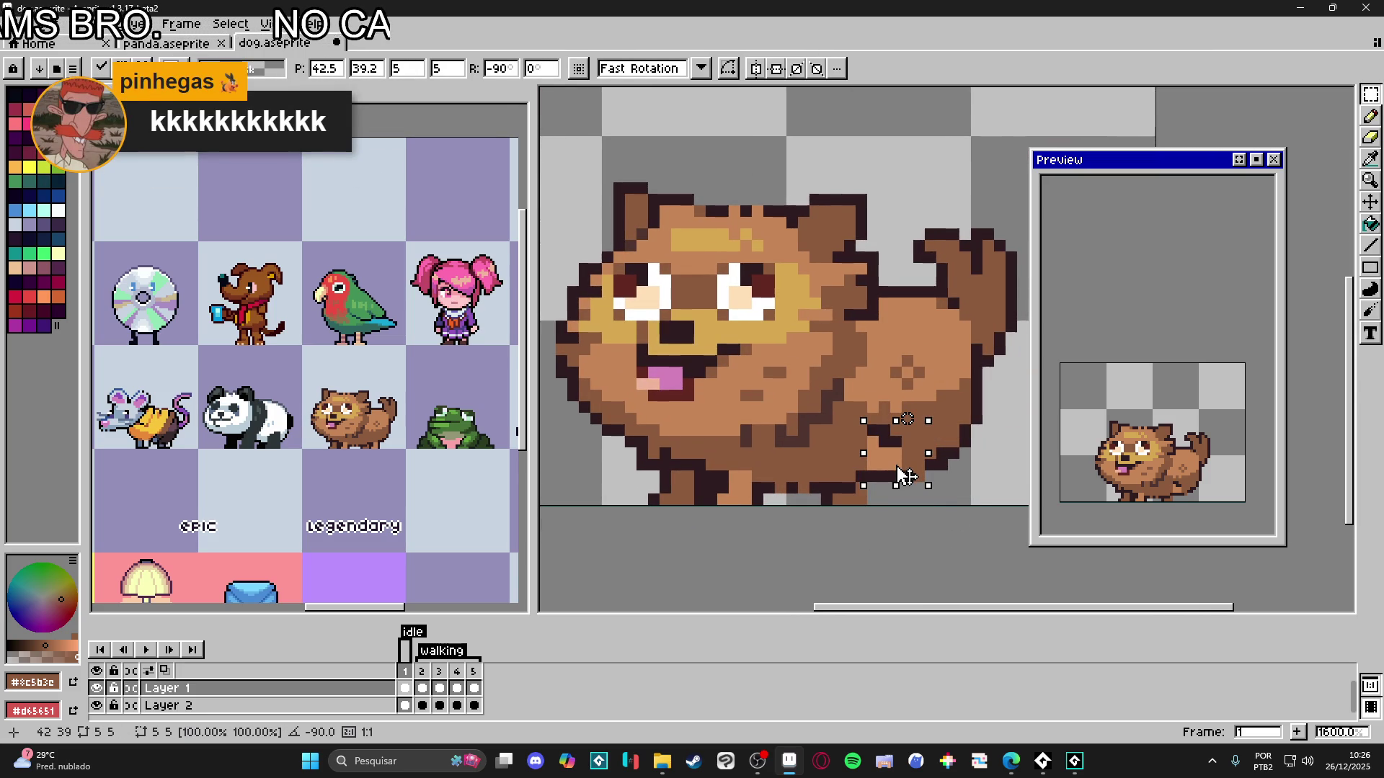
- Commit the rotated leg piece and eyedrop the dark outline colour
{"action": "left_click", "coordinate": [861, 496]}
{"action": "left_click_drag", "start_coordinate": [859, 498], "coordinate": [820, 499]}
{"action": "left_click", "coordinate": [838, 488]}
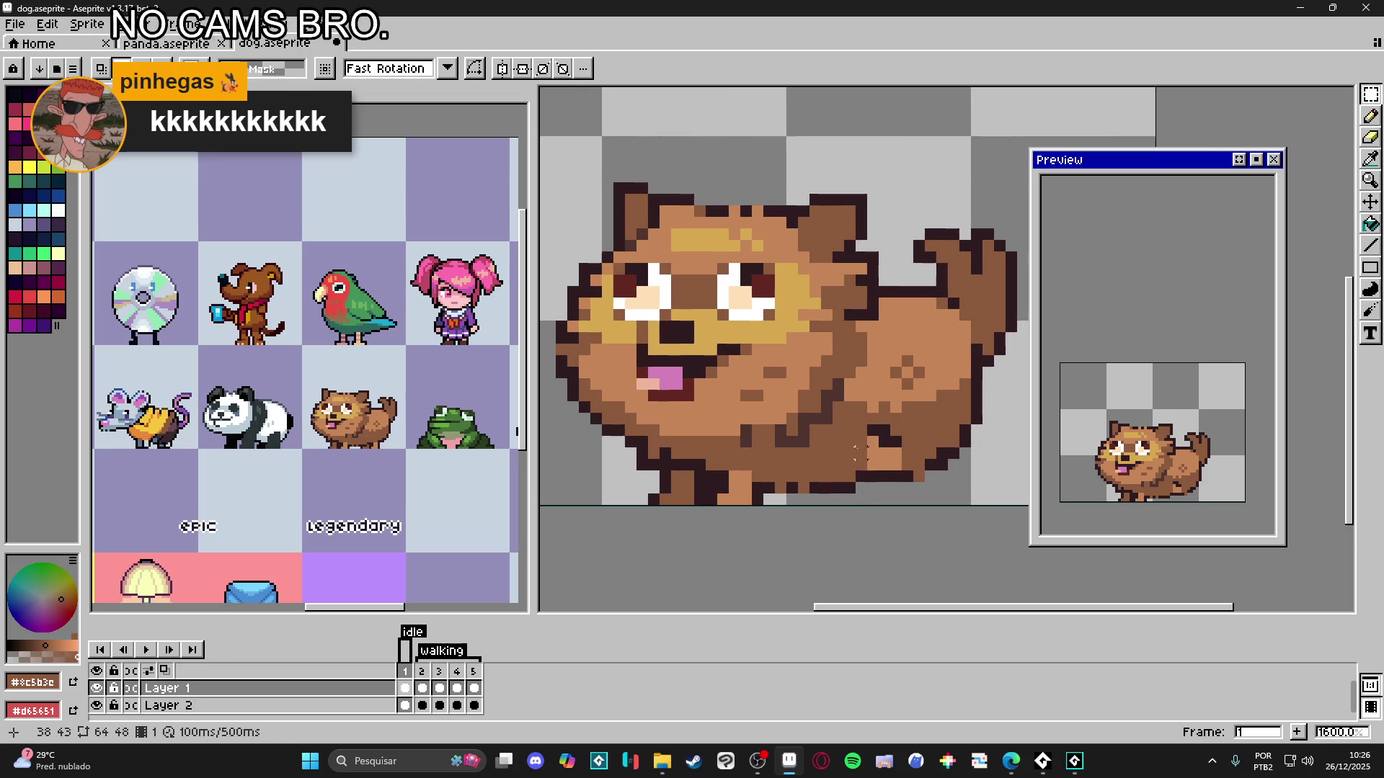
{"action": "key", "text": "b"}
{"action": "left_click", "coordinate": [877, 437], "text": "alt"}
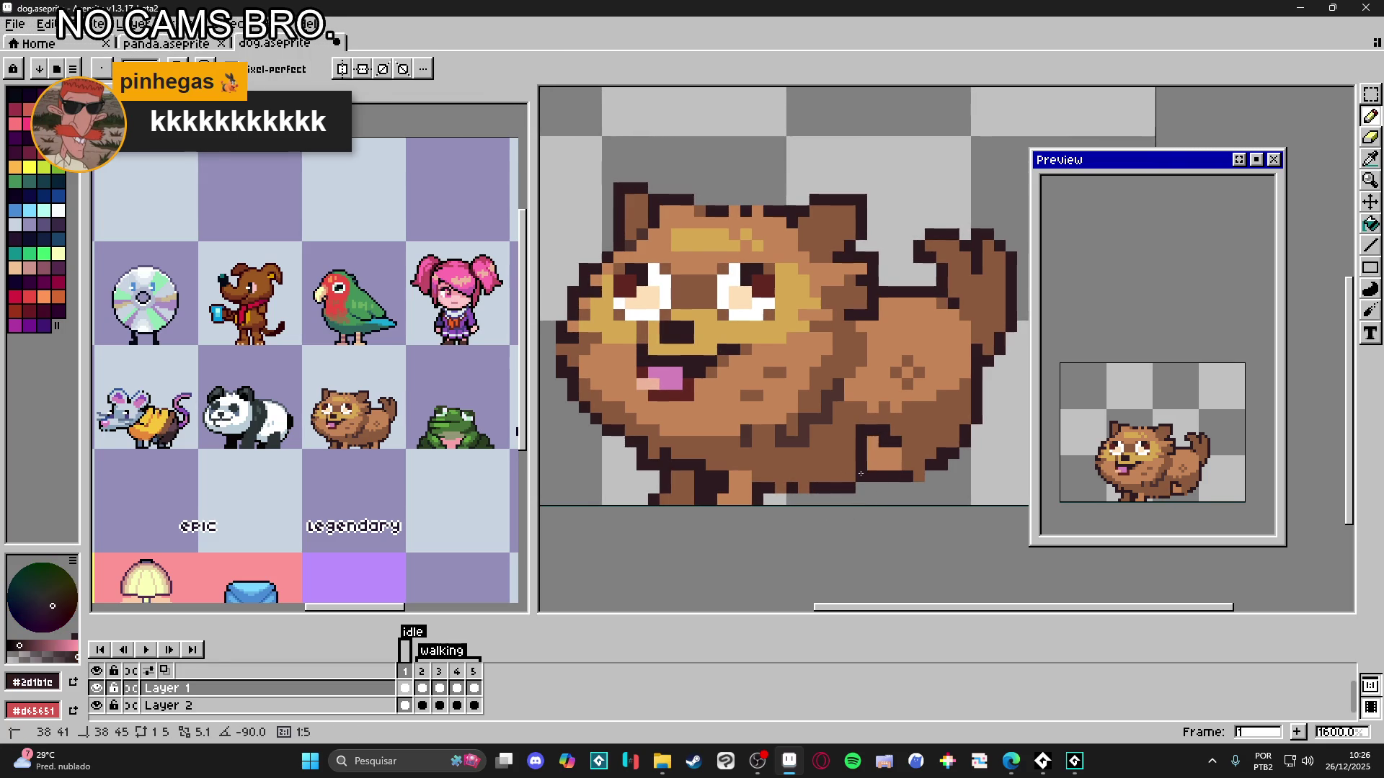
- Select a 22×27-pixel area of the dog's rear body and tail to shift it
{"action": "scroll", "coordinate": [861, 477], "scroll_direction": "down", "scroll_amount": 1}
{"action": "scroll", "coordinate": [860, 477], "scroll_direction": "down", "scroll_amount": 1}
{"action": "scroll", "coordinate": [822, 519], "scroll_direction": "down", "scroll_amount": 1}
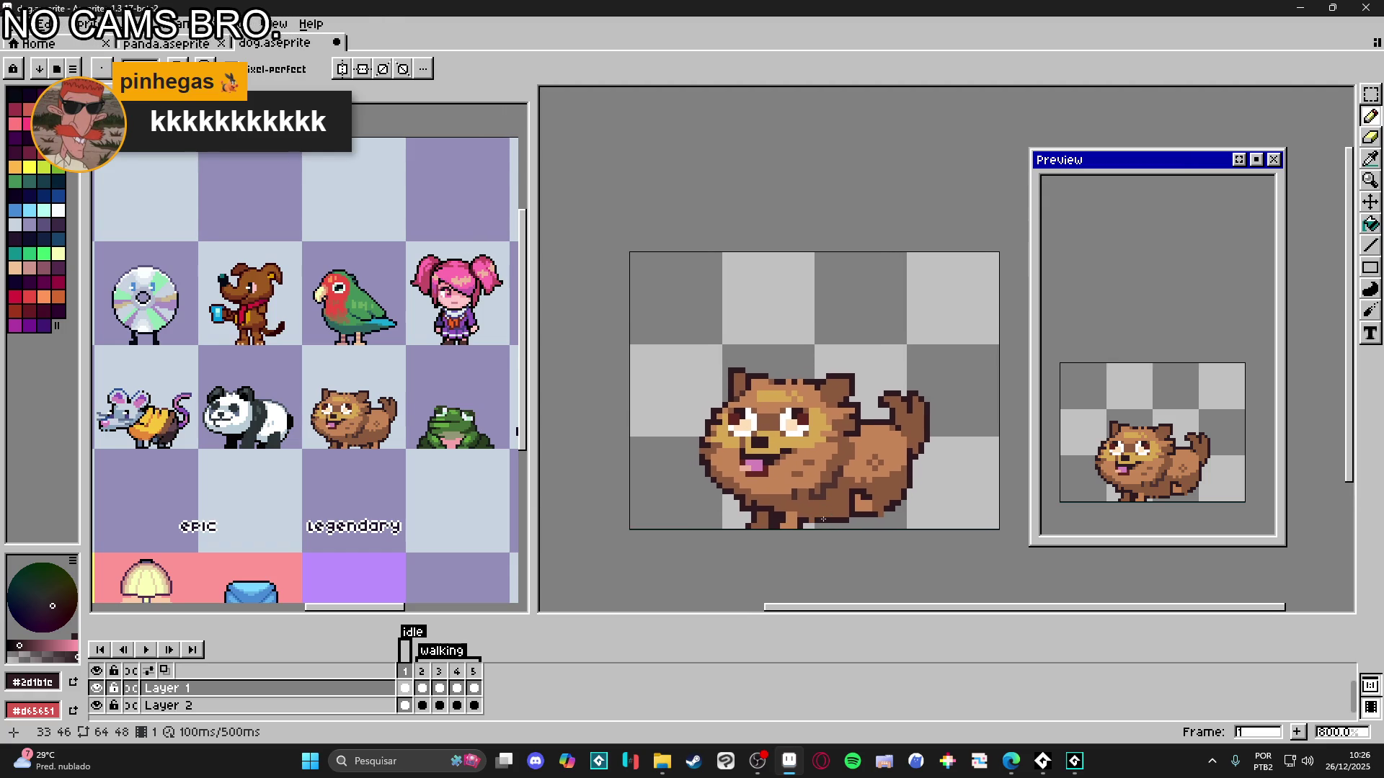
{"action": "scroll", "coordinate": [880, 462], "scroll_direction": "up", "scroll_amount": 1}
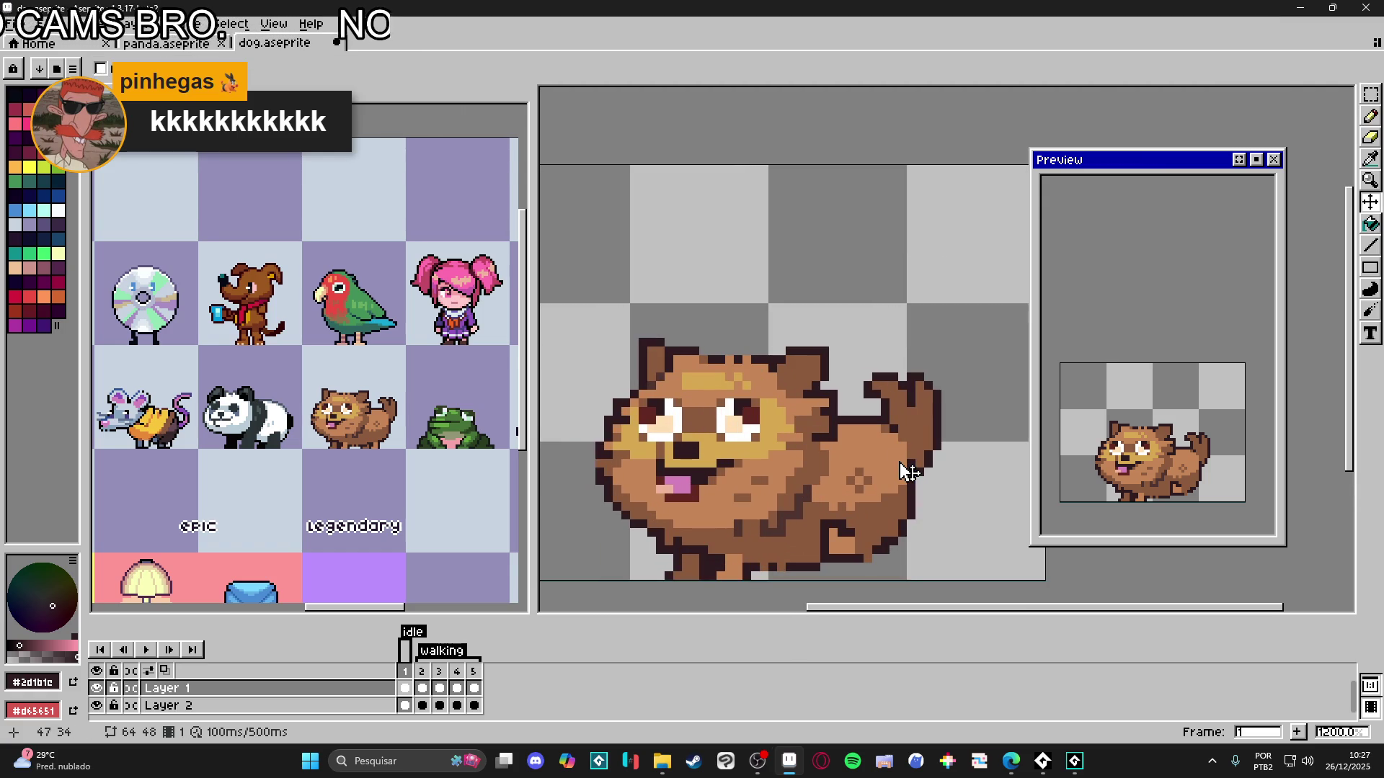
{"action": "left_click_drag", "start_coordinate": [784, 544], "coordinate": [813, 485]}
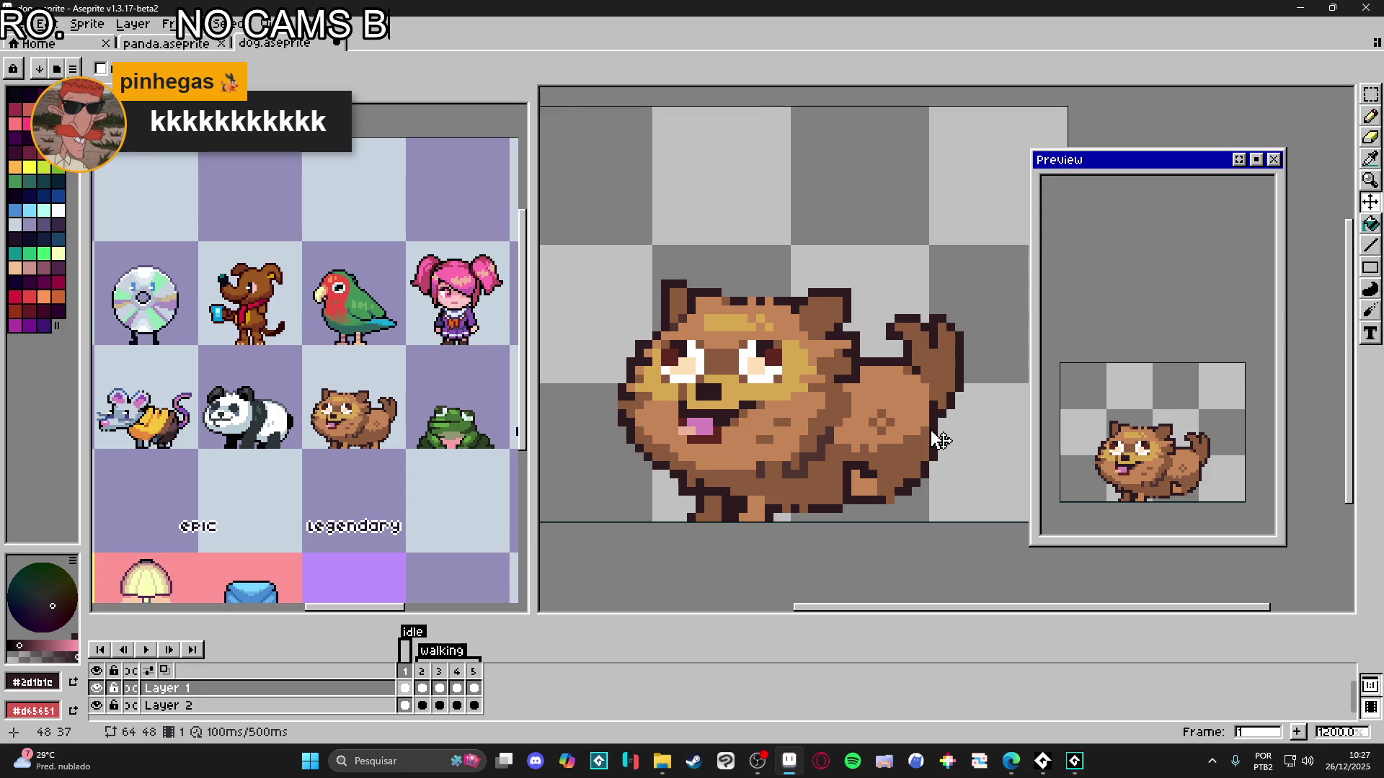
{"action": "key", "text": "m"}
{"action": "left_click_drag", "start_coordinate": [1009, 286], "coordinate": [857, 516]}
{"action": "scroll", "coordinate": [837, 447], "scroll_direction": "up", "scroll_amount": 1}
{"action": "mouse_move", "coordinate": [834, 423]}
{"action": "left_mouse_down"}
{"action": "mouse_move", "coordinate": [865, 535]}
{"action": "mouse_move", "coordinate": [917, 519]}
{"action": "mouse_move", "coordinate": [829, 497]}
{"action": "mouse_move", "coordinate": [917, 454]}
{"action": "mouse_move", "coordinate": [926, 476]}
{"action": "left_mouse_up"}
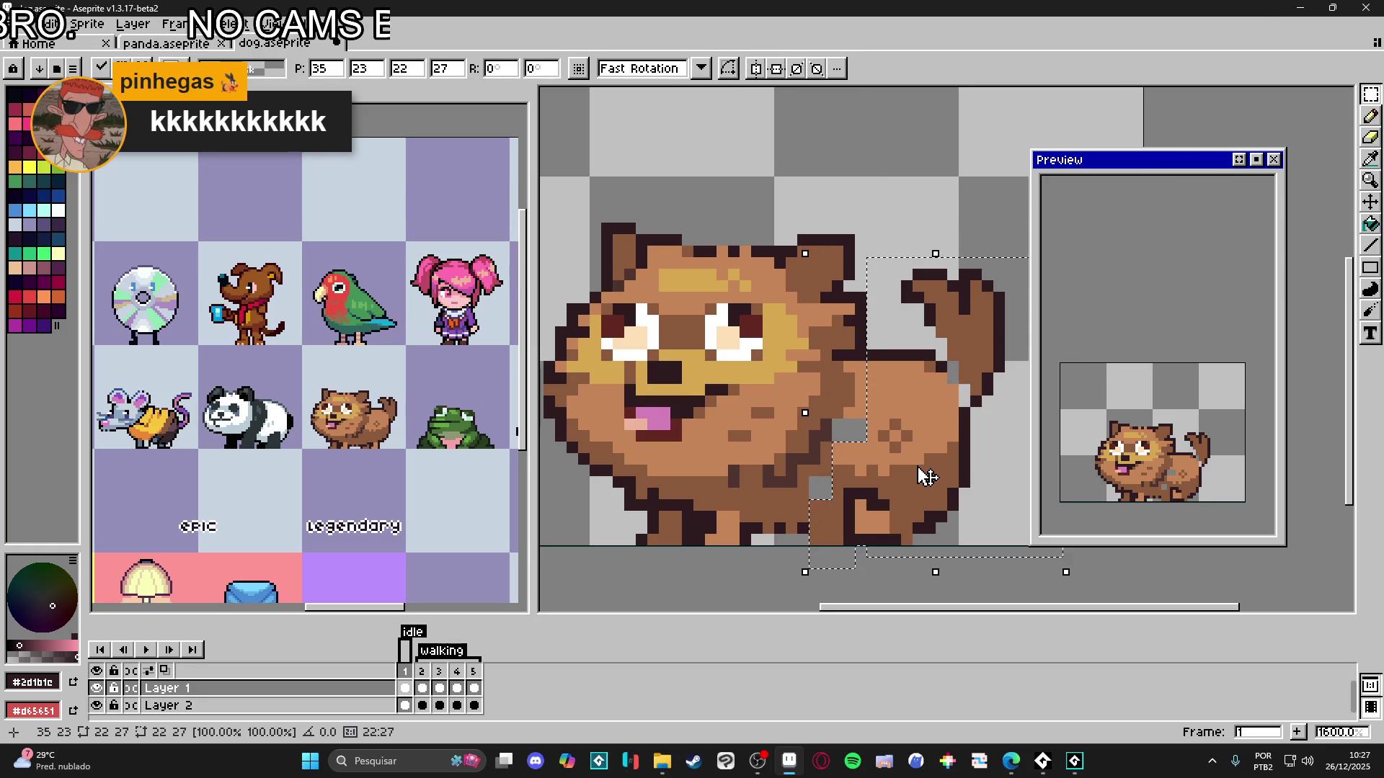
- Commit the rear move, then nudge the rear body section up one pixel
{"action": "key", "text": "ctrl+d"}
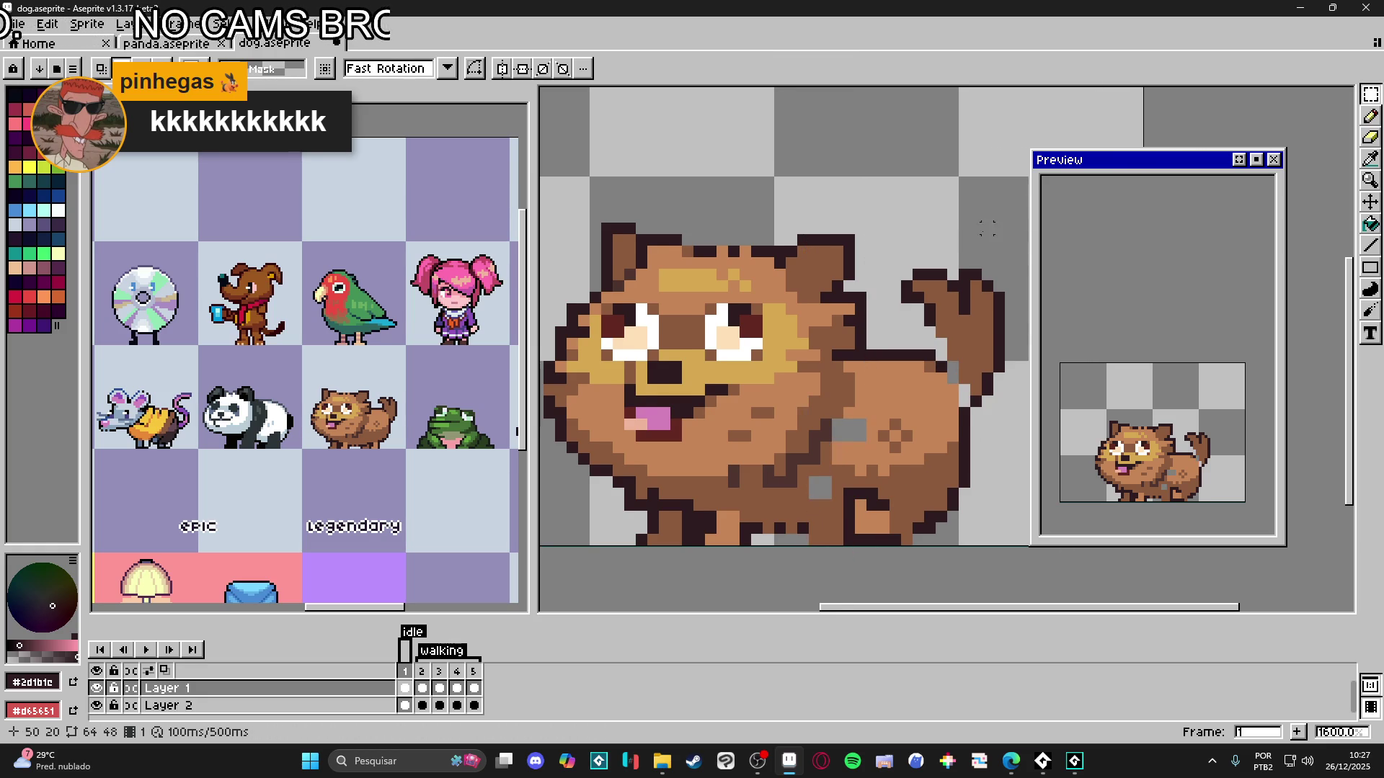
{"action": "scroll", "coordinate": [930, 325], "scroll_direction": "right", "scroll_amount": 2}
{"action": "mouse_move", "coordinate": [987, 214]}
{"action": "left_mouse_down"}
{"action": "mouse_move", "coordinate": [889, 467]}
{"action": "mouse_move", "coordinate": [816, 582]}
{"action": "left_mouse_up"}
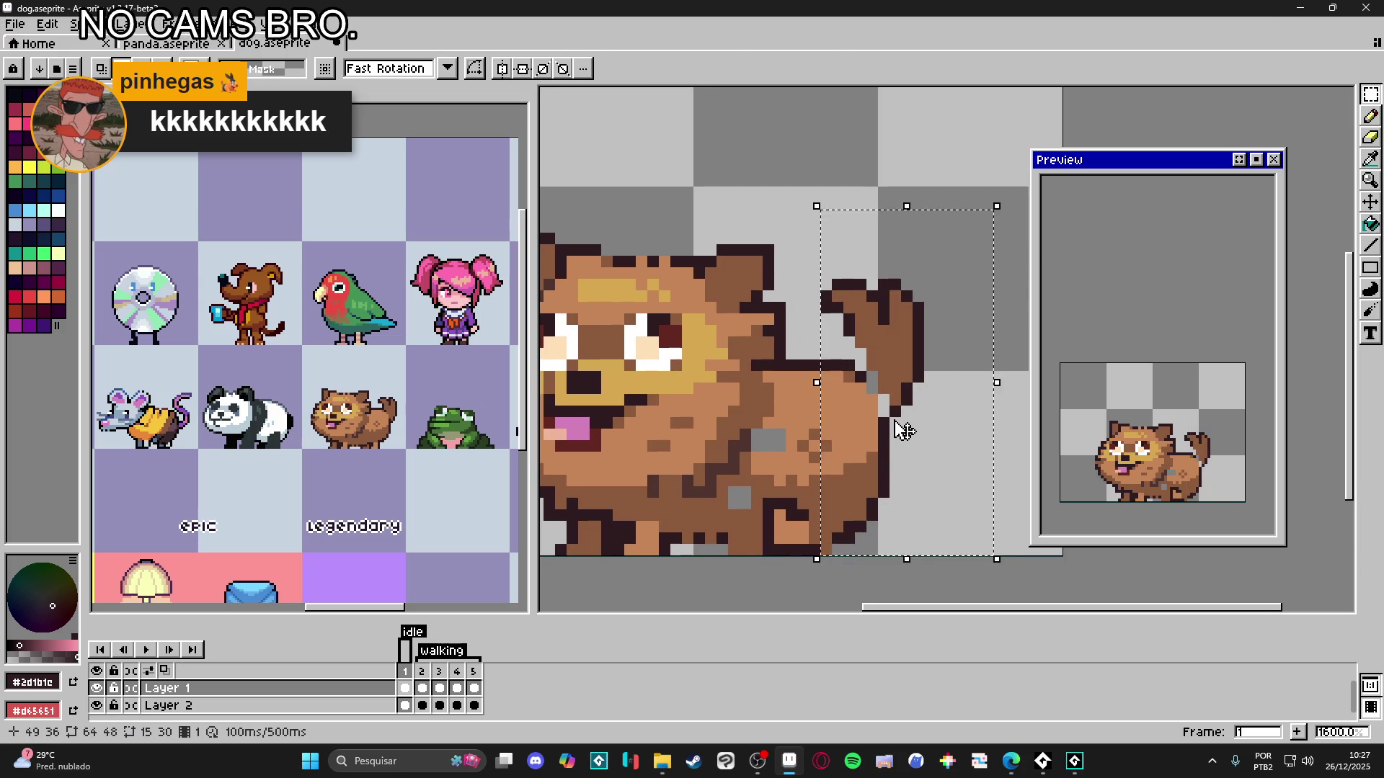
{"action": "key", "text": "Up"}
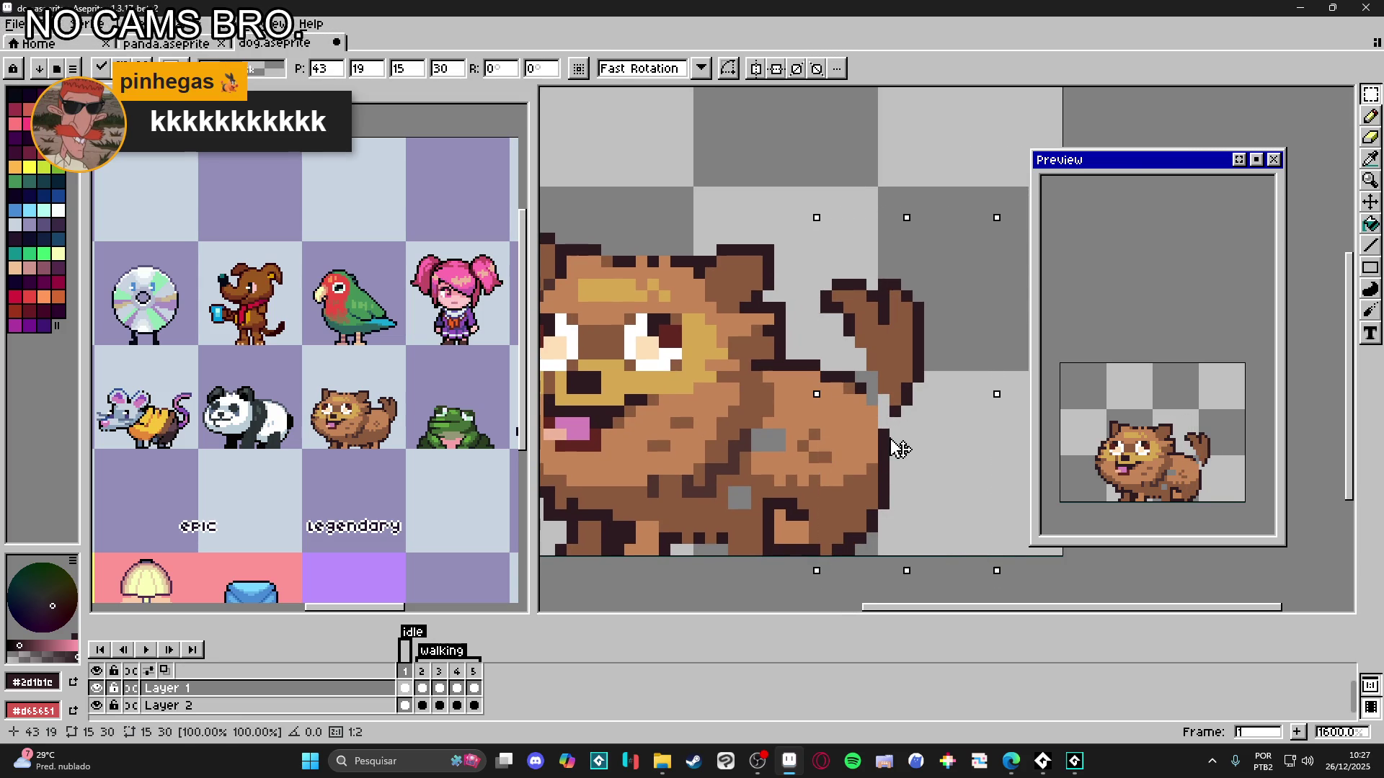
{"action": "key", "text": "ctrl+d"}
- Select the tail on Layer 2 and lower it three pixels
{"action": "key", "text": "v"}
{"action": "left_click", "coordinate": [894, 372]}
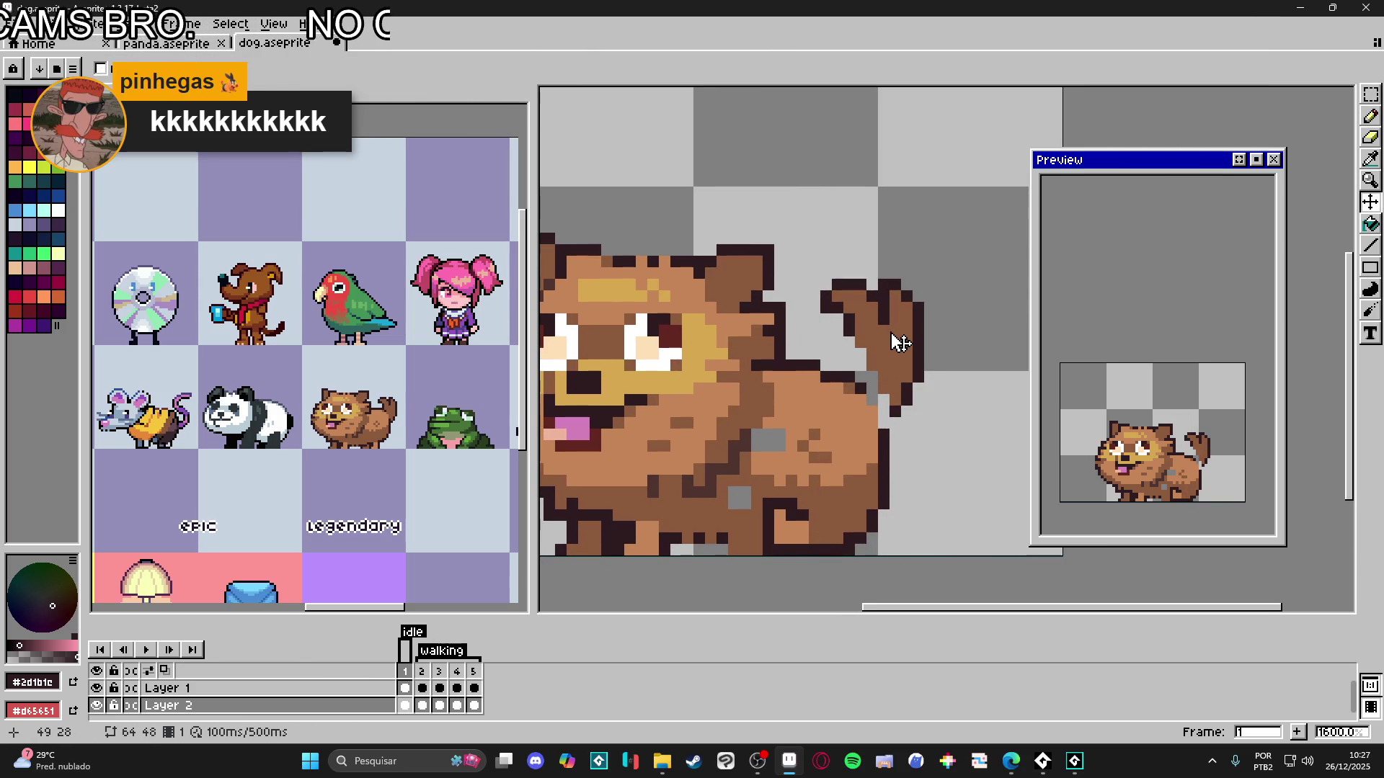
{"action": "key", "text": "m"}
{"action": "left_click_drag", "start_coordinate": [823, 281], "coordinate": [922, 347]}
{"action": "left_click_drag", "start_coordinate": [920, 415], "coordinate": [868, 350]}
{"action": "mouse_move", "coordinate": [953, 273]}
{"action": "left_mouse_down"}
{"action": "mouse_move", "coordinate": [964, 400]}
{"action": "mouse_move", "coordinate": [960, 329]}
{"action": "mouse_move", "coordinate": [937, 285]}
{"action": "left_mouse_up"}
{"action": "mouse_move", "coordinate": [929, 333]}
{"action": "left_mouse_down"}
{"action": "mouse_move", "coordinate": [936, 371]}
{"action": "mouse_move", "coordinate": [917, 364]}
{"action": "left_mouse_up"}
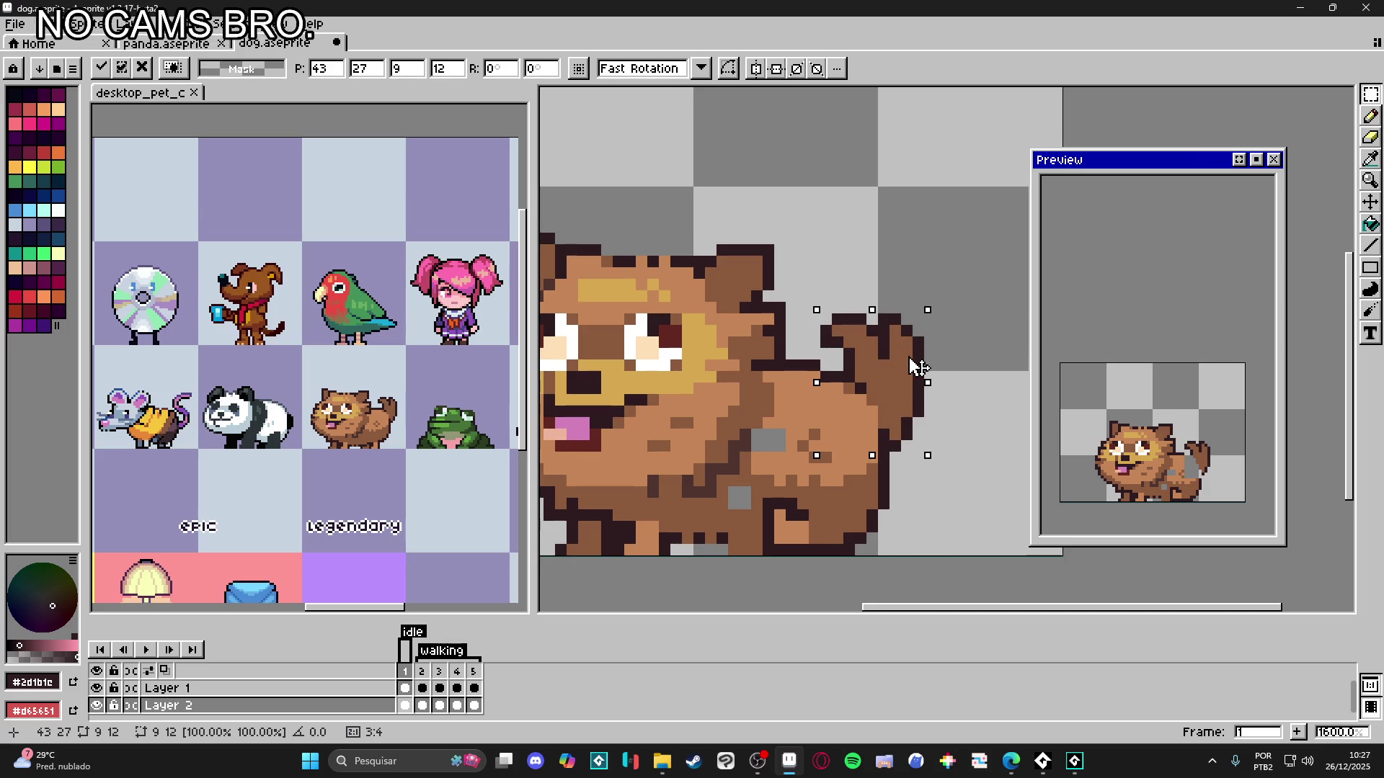
{"action": "key", "text": "ctrl+d"}
{"action": "key", "text": "b"}
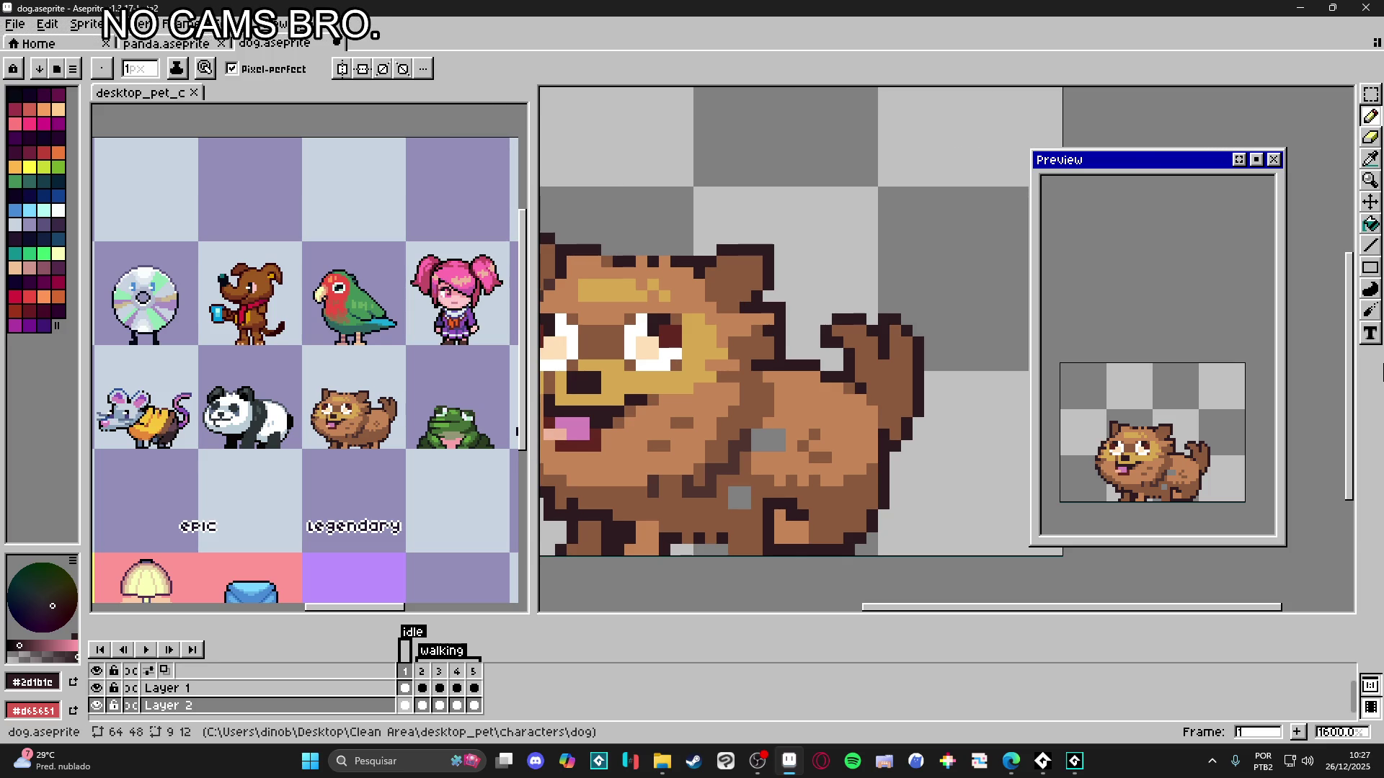
- Paint the grey gaps on the dog's lower body with the eyedropped body brown
{"action": "scroll", "coordinate": [793, 444], "scroll_direction": "down", "scroll_amount": 1}
{"action": "left_click", "coordinate": [795, 447], "text": "ctrl"}
{"action": "left_click", "coordinate": [796, 448], "text": "alt"}
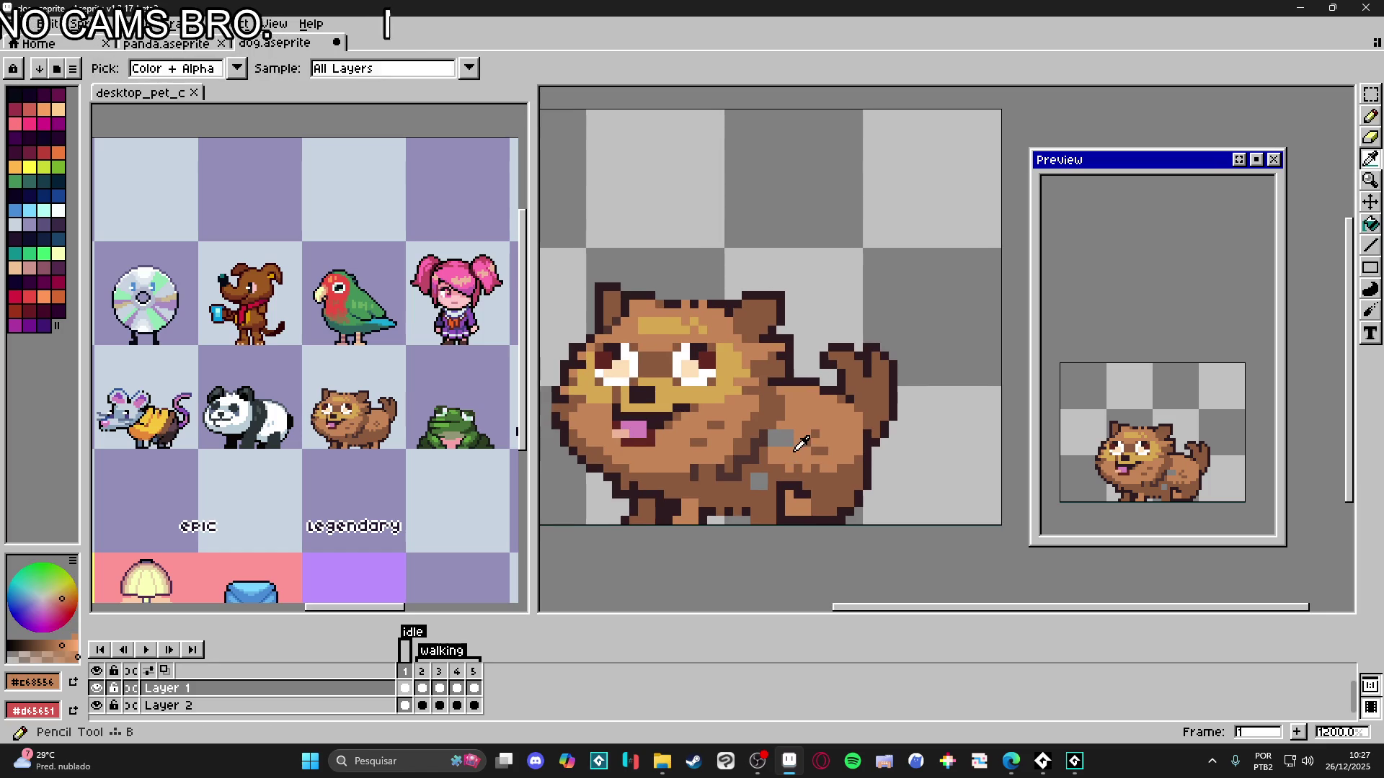
{"action": "left_click", "coordinate": [778, 438]}
{"action": "left_click", "coordinate": [771, 503], "text": "alt"}
{"action": "left_click", "coordinate": [759, 485]}
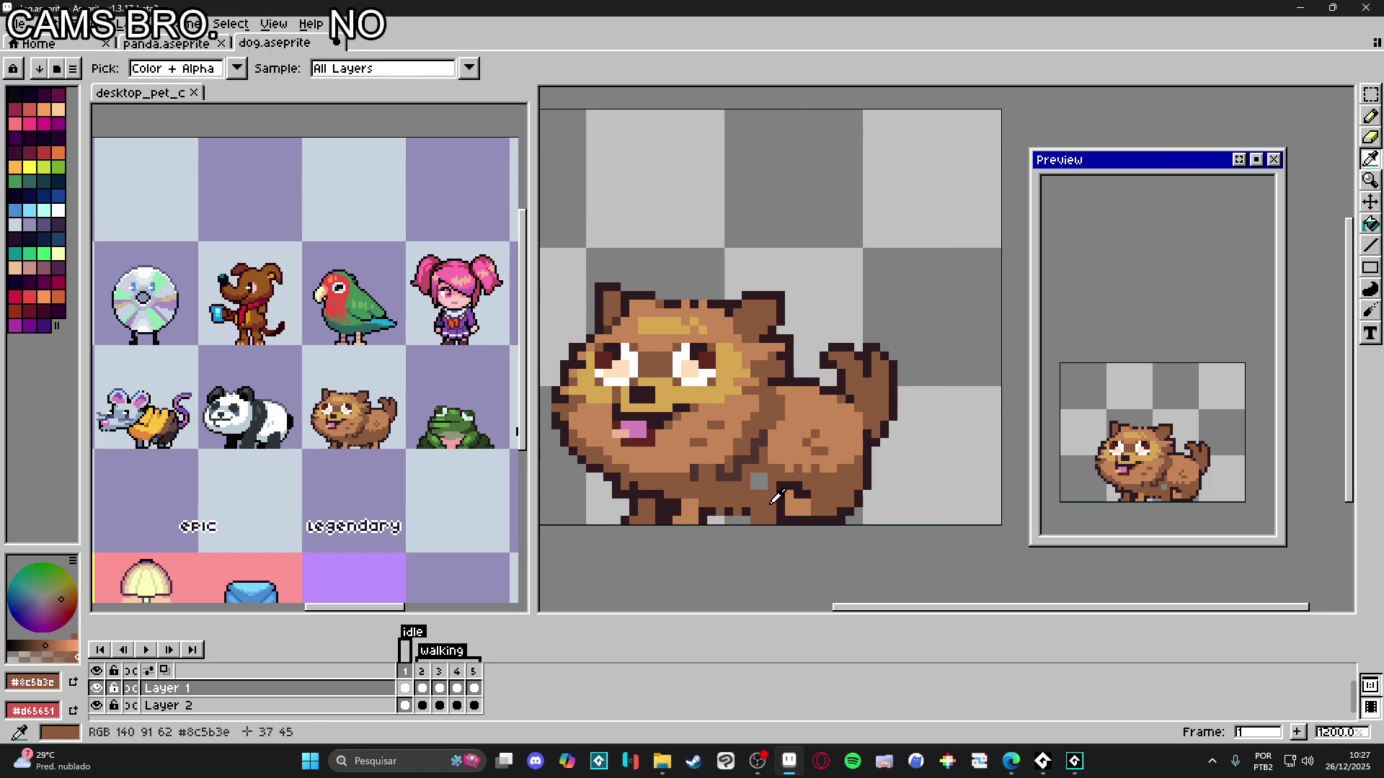
{"action": "left_click", "coordinate": [758, 516], "text": "alt"}
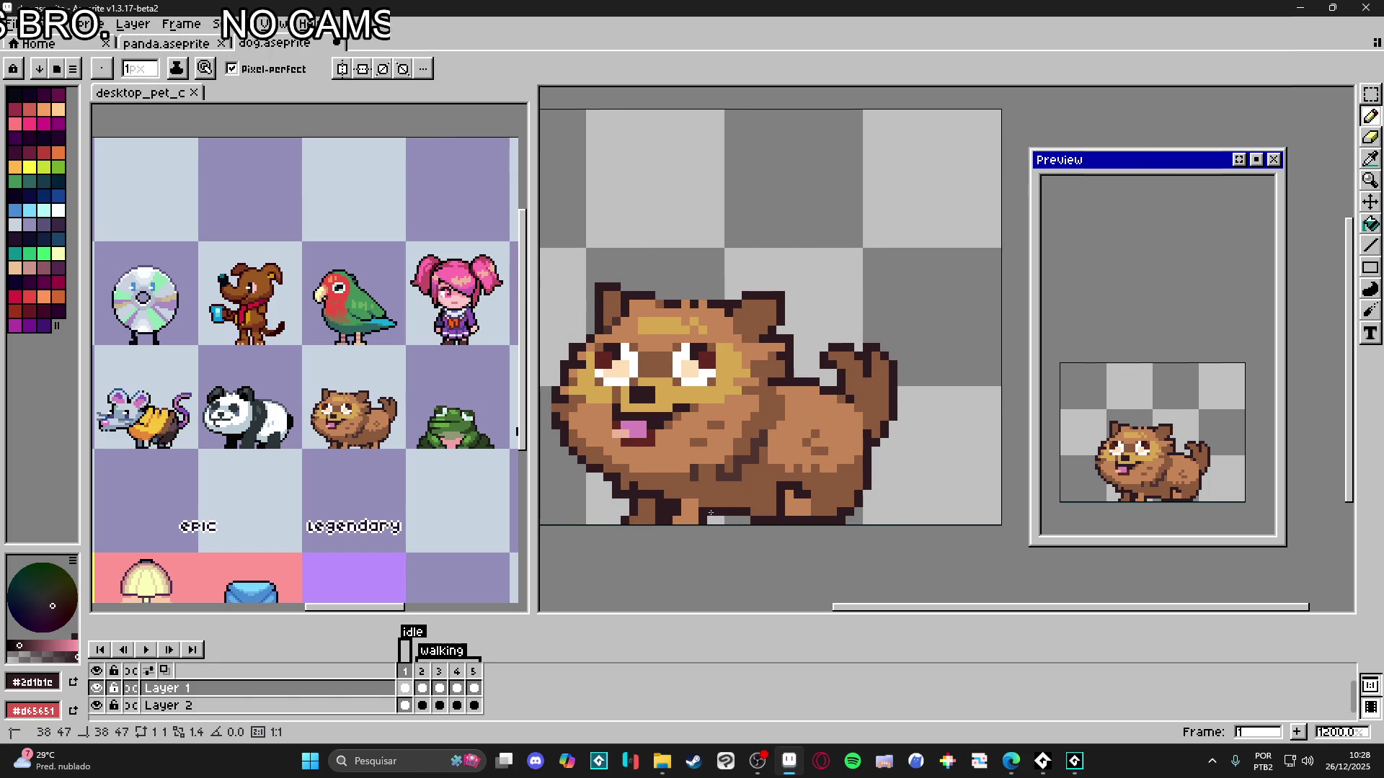
{"action": "left_click", "coordinate": [717, 507], "text": "alt"}
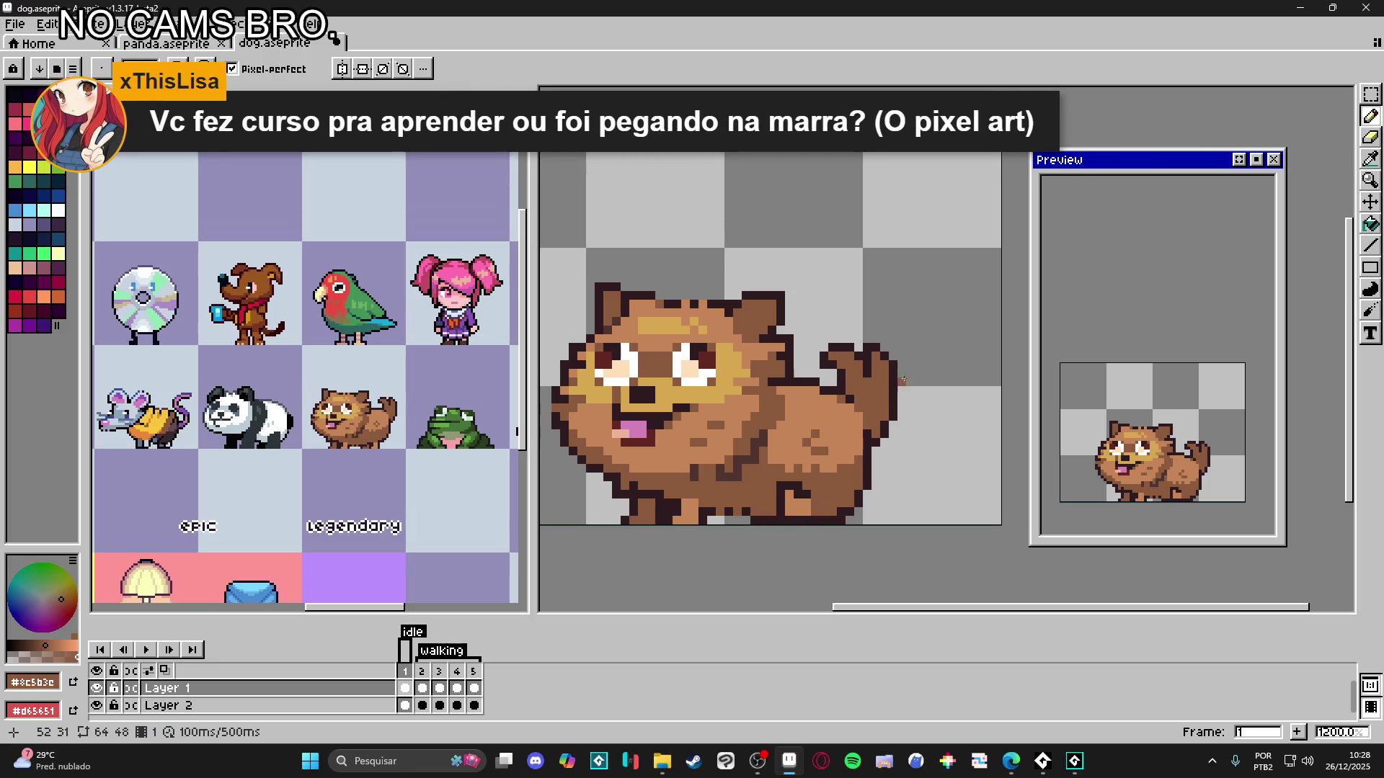
- Marquee-select the tail area on Layer 2
{"action": "key", "text": "Down"}
{"action": "key", "text": "m"}
{"action": "mouse_move", "coordinate": [928, 303]}
{"action": "left_mouse_down"}
{"action": "mouse_move", "coordinate": [820, 524]}
{"action": "mouse_move", "coordinate": [856, 401]}
{"action": "mouse_move", "coordinate": [865, 423]}
{"action": "mouse_move", "coordinate": [826, 411]}
{"action": "left_mouse_up"}
{"action": "scroll", "coordinate": [820, 524], "scroll_direction": "up", "scroll_amount": 1}
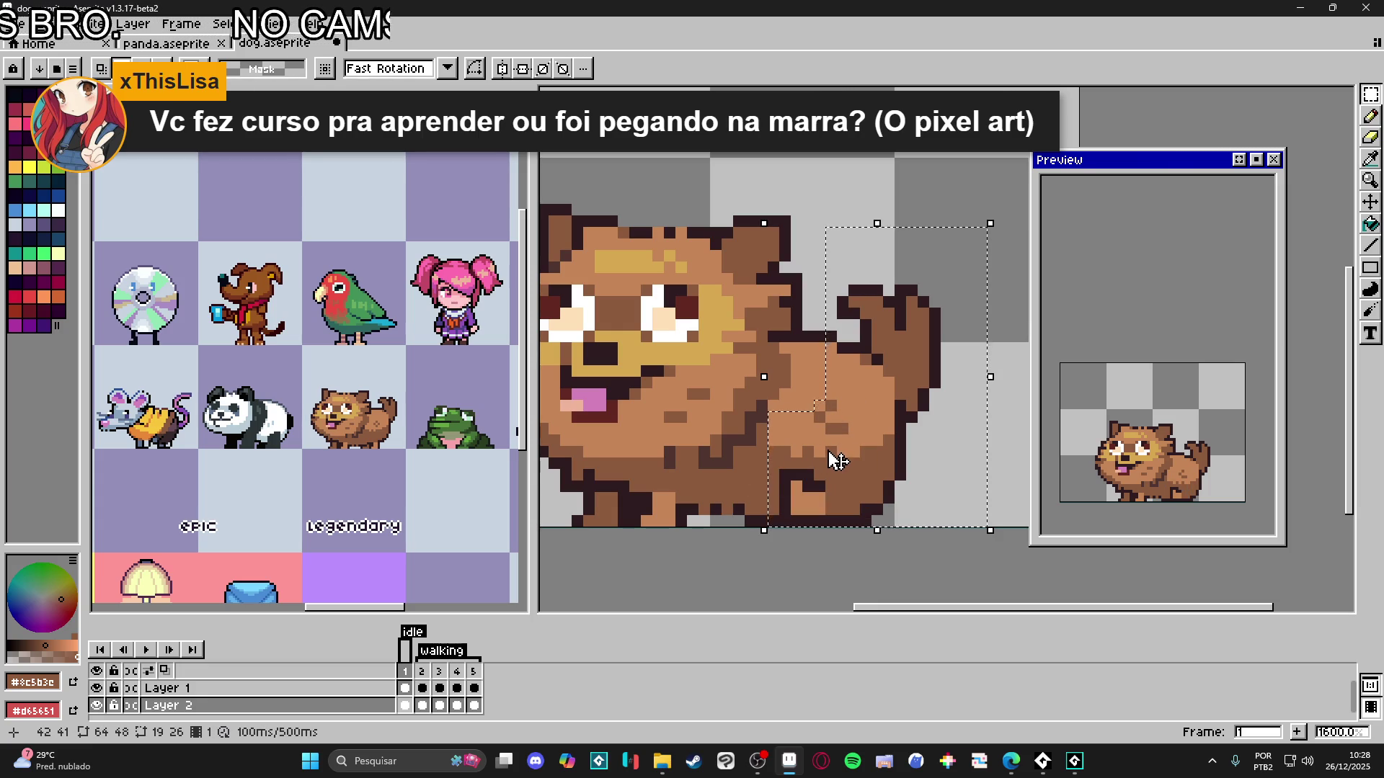
- Commit the Layer 2 tail transform, then select and move the tail area on Layer 1
{"action": "left_click", "coordinate": [836, 468]}
{"action": "key", "text": "Return"}
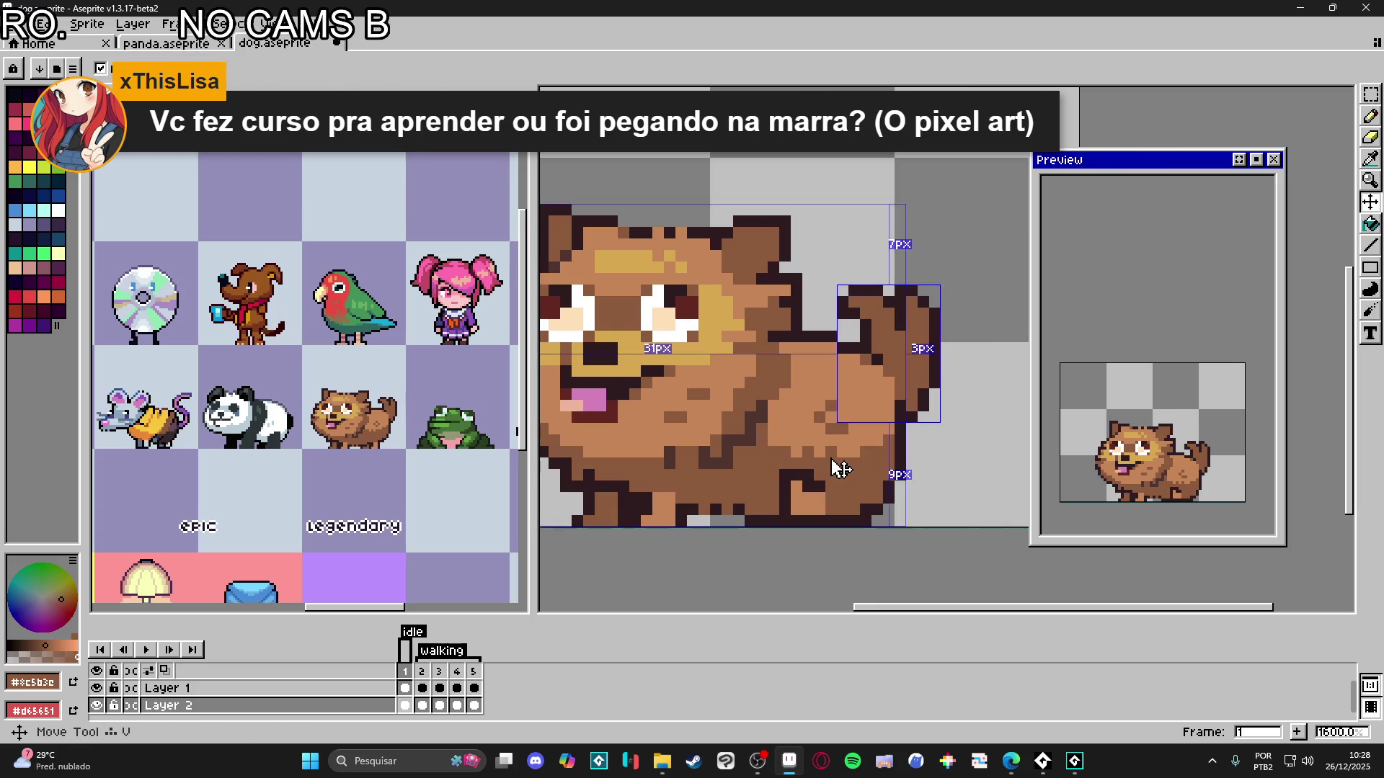
{"action": "key", "text": "Up"}
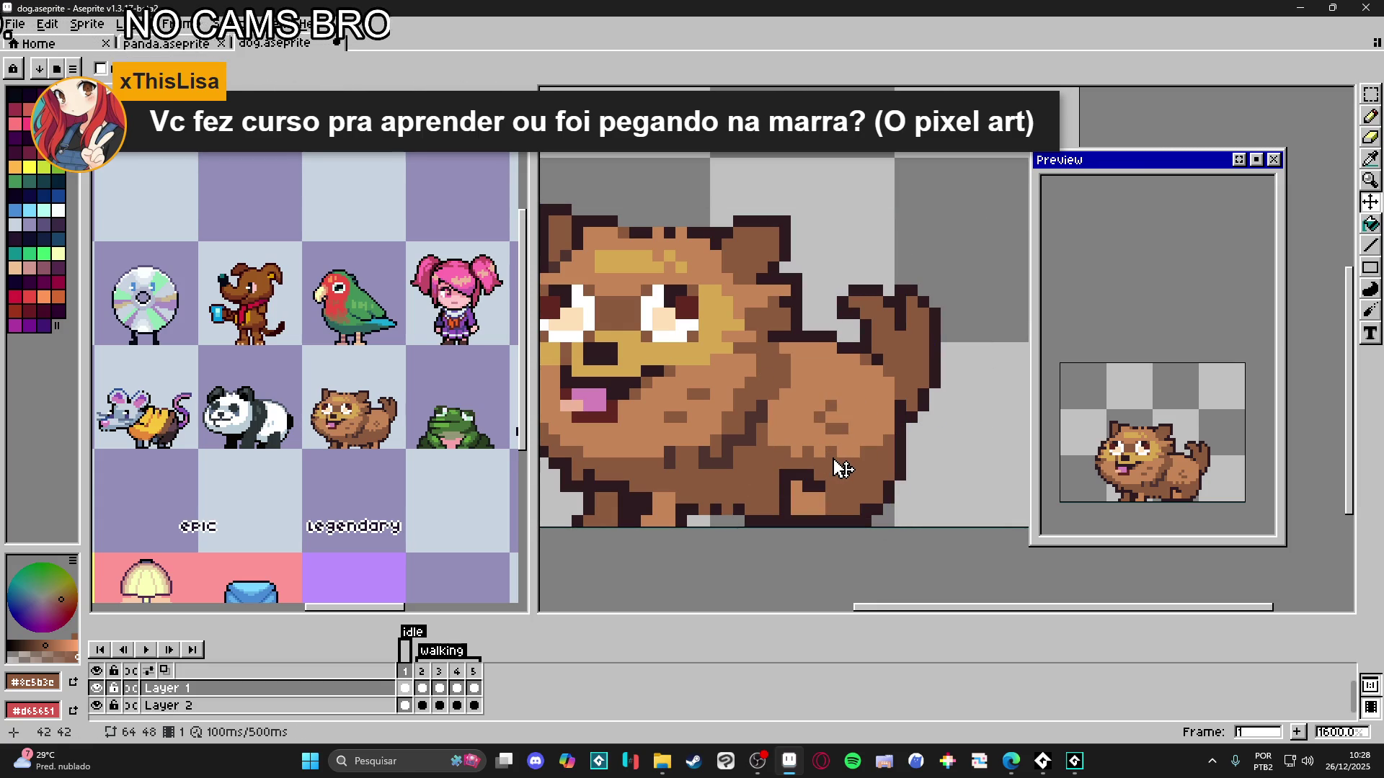
{"action": "key", "text": "m"}
{"action": "left_click_drag", "start_coordinate": [969, 232], "coordinate": [820, 521]}
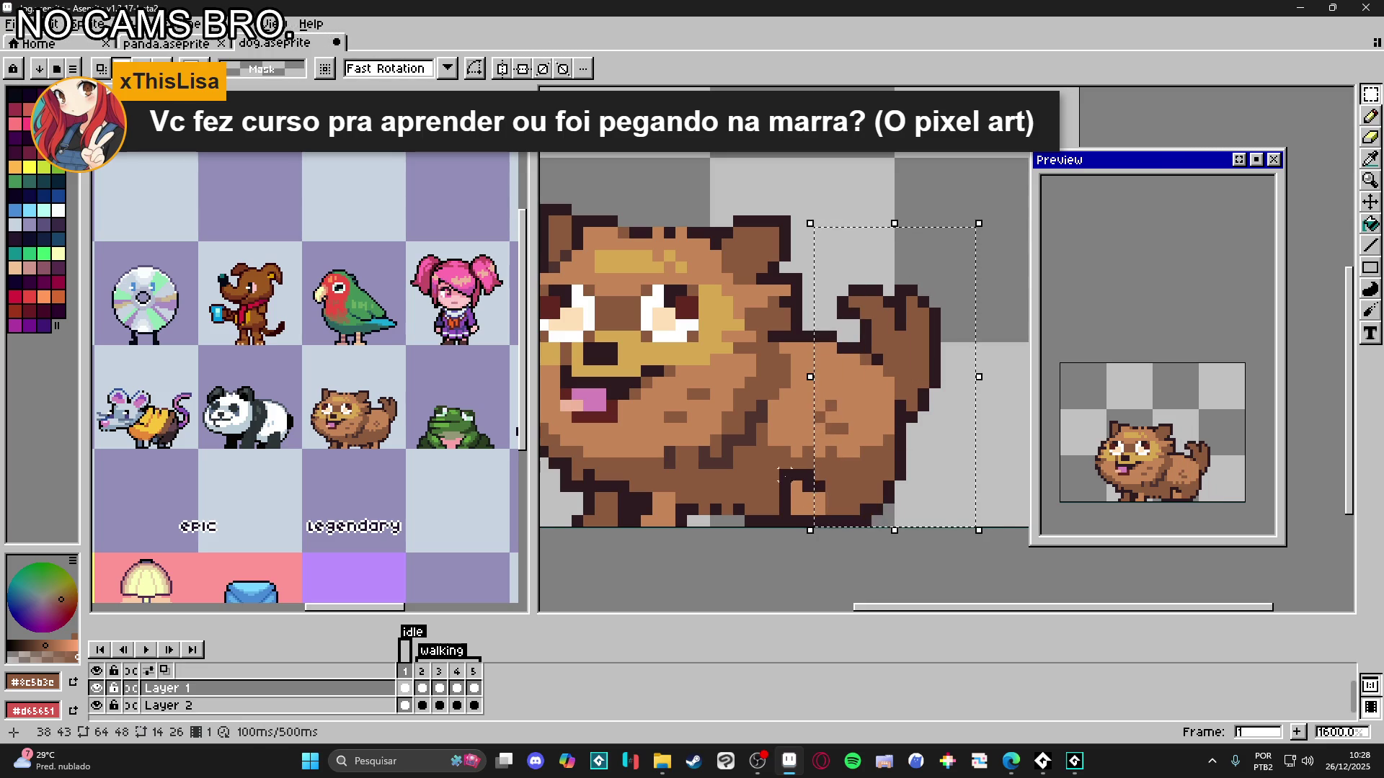
{"action": "left_click_drag", "start_coordinate": [768, 435], "coordinate": [815, 526], "text": "shift"}
{"action": "left_click", "coordinate": [797, 417]}
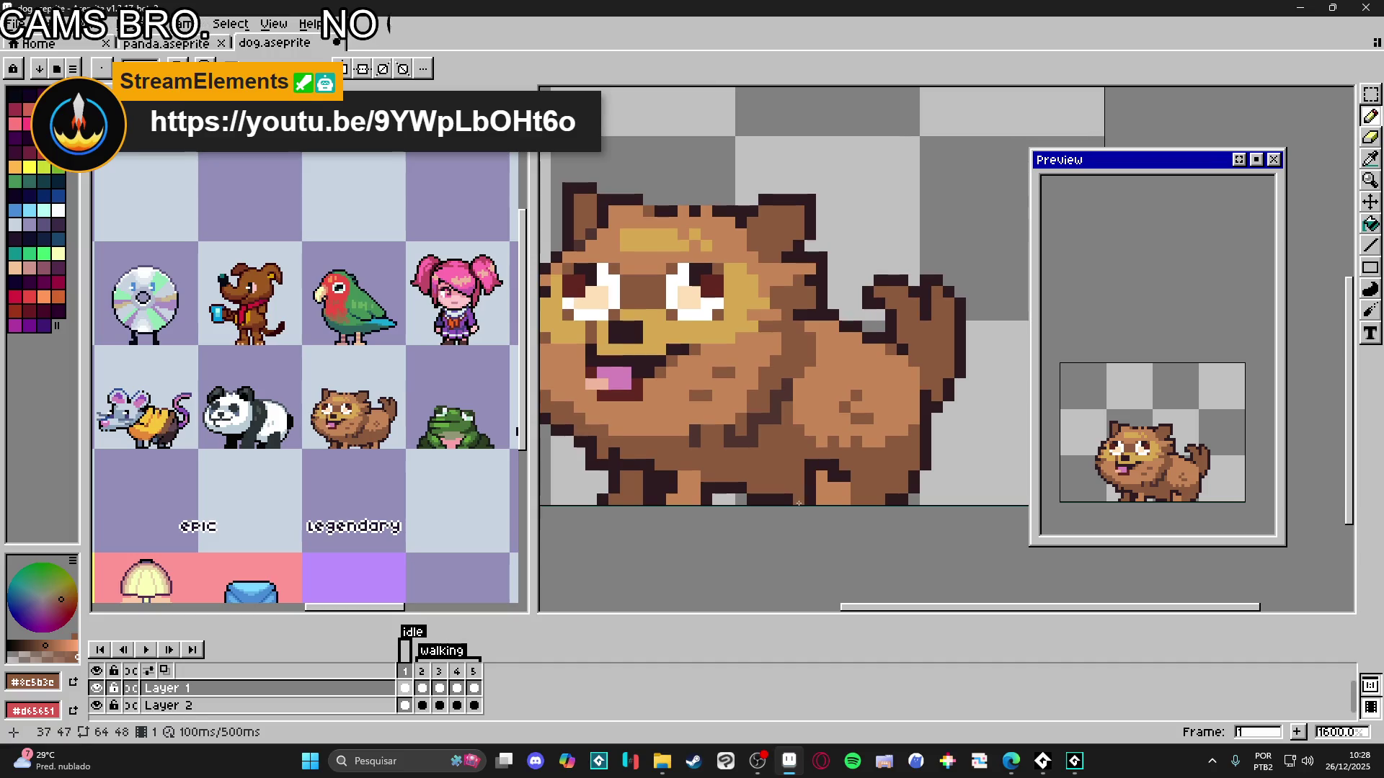
{"action": "scroll", "coordinate": [782, 506], "scroll_direction": "down", "scroll_amount": 1}
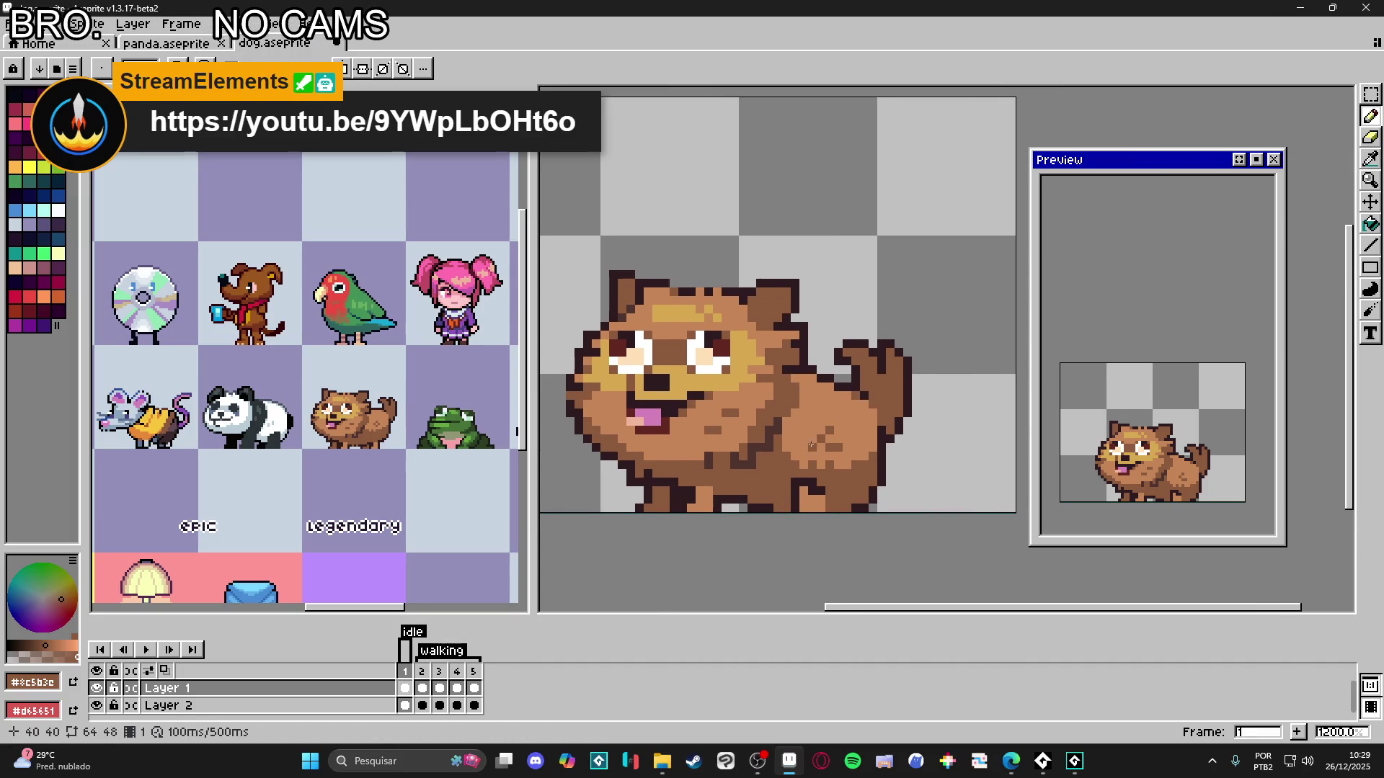
{"action": "left_click_drag", "start_coordinate": [811, 445], "coordinate": [818, 444]}
- Select frame 1 across all layers and marquee the dog's head
{"action": "left_click", "coordinate": [422, 671]}
{"action": "left_click", "coordinate": [406, 672]}
{"action": "left_click_drag", "start_coordinate": [719, 473], "coordinate": [713, 478]}
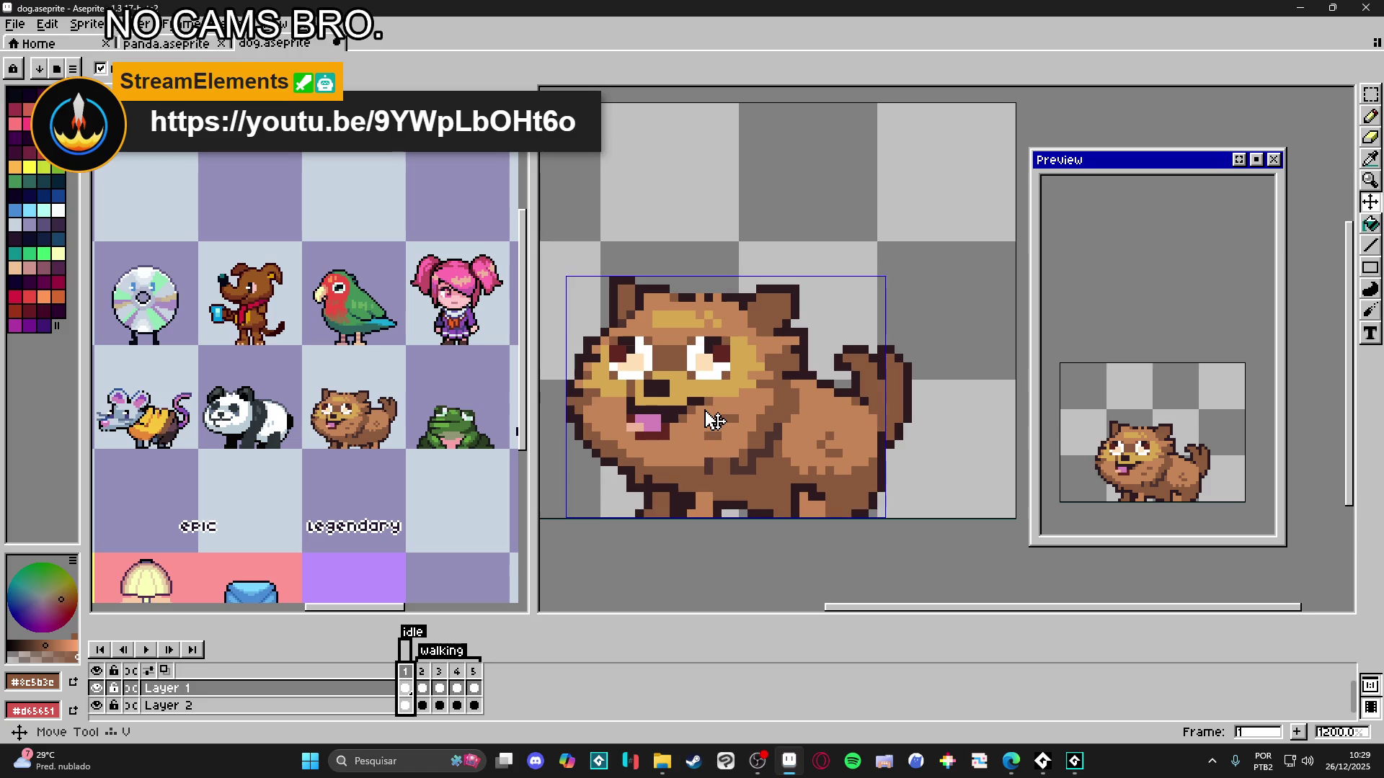
{"action": "key", "text": "m"}
{"action": "mouse_move", "coordinate": [580, 282]}
{"action": "left_mouse_down"}
{"action": "mouse_move", "coordinate": [811, 348]}
{"action": "mouse_move", "coordinate": [812, 374]}
{"action": "left_mouse_up"}
- Try stretching the dog's lower face downward and a mouth rectangle, undoing the attempts
{"action": "scroll", "coordinate": [814, 375], "scroll_direction": "up", "scroll_amount": 1}
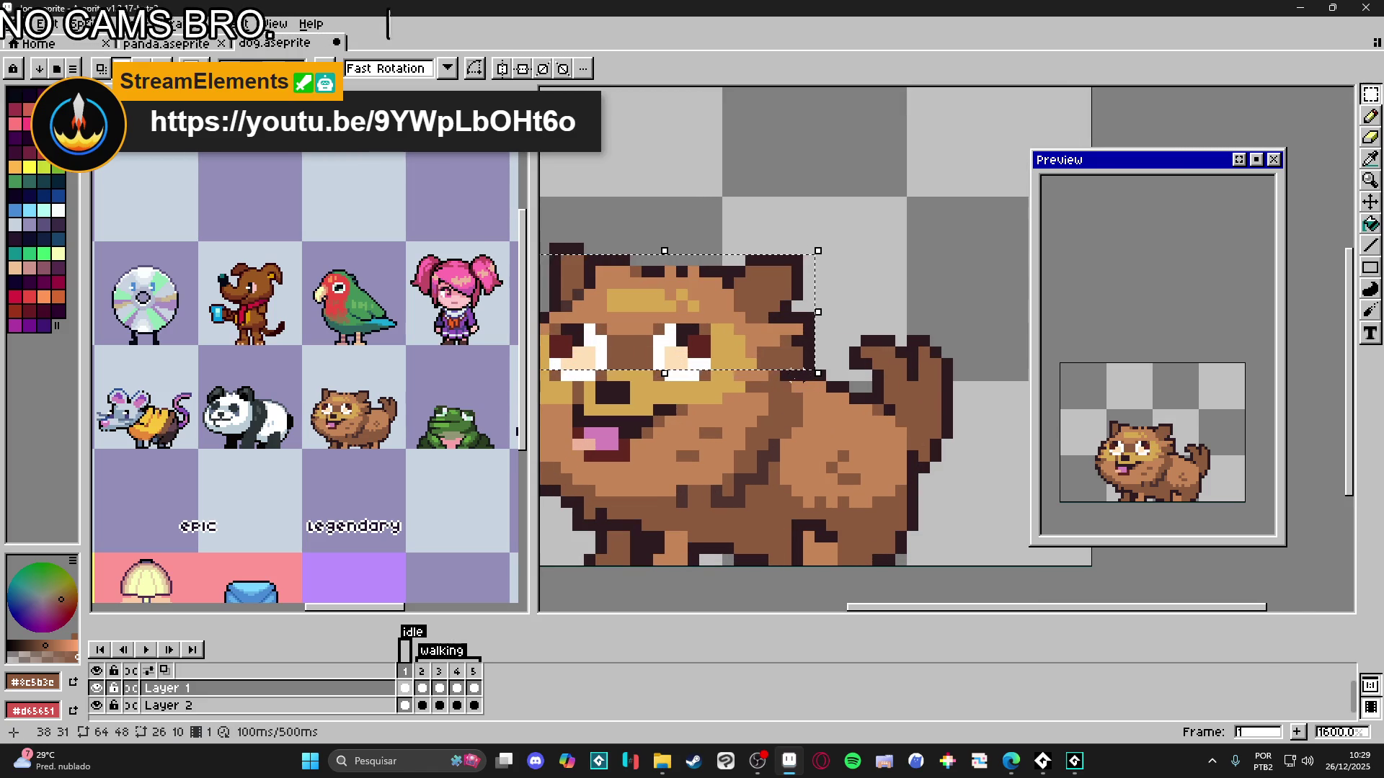
{"action": "scroll", "coordinate": [811, 377], "scroll_direction": "left", "scroll_amount": 2}
{"action": "key", "text": "ctrl+z"}
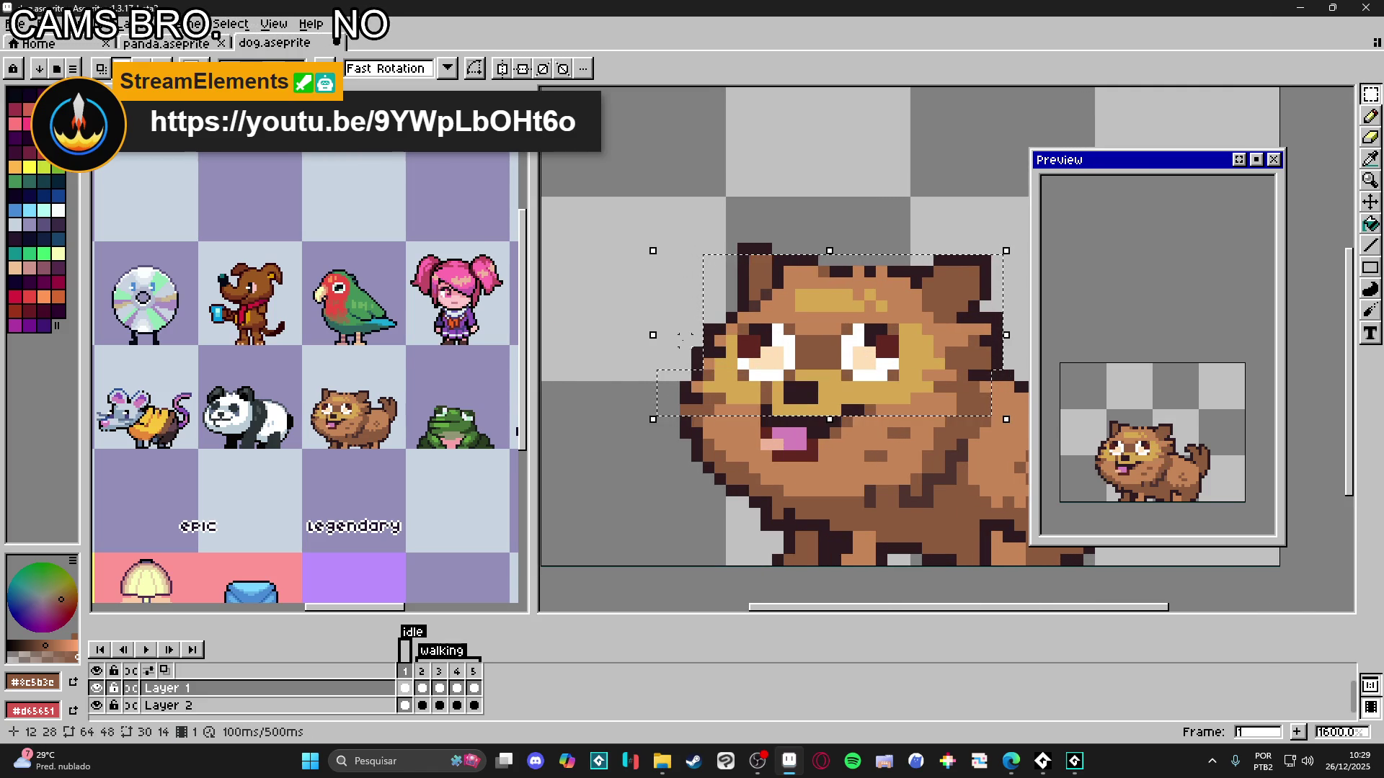
{"action": "scroll", "coordinate": [762, 397], "scroll_direction": "right", "scroll_amount": 2}
{"action": "mouse_move", "coordinate": [898, 373]}
{"action": "left_mouse_down"}
{"action": "mouse_move", "coordinate": [898, 396]}
{"action": "mouse_move", "coordinate": [662, 412]}
{"action": "mouse_move", "coordinate": [692, 432]}
{"action": "mouse_move", "coordinate": [876, 444]}
{"action": "mouse_move", "coordinate": [797, 433]}
{"action": "left_mouse_up"}
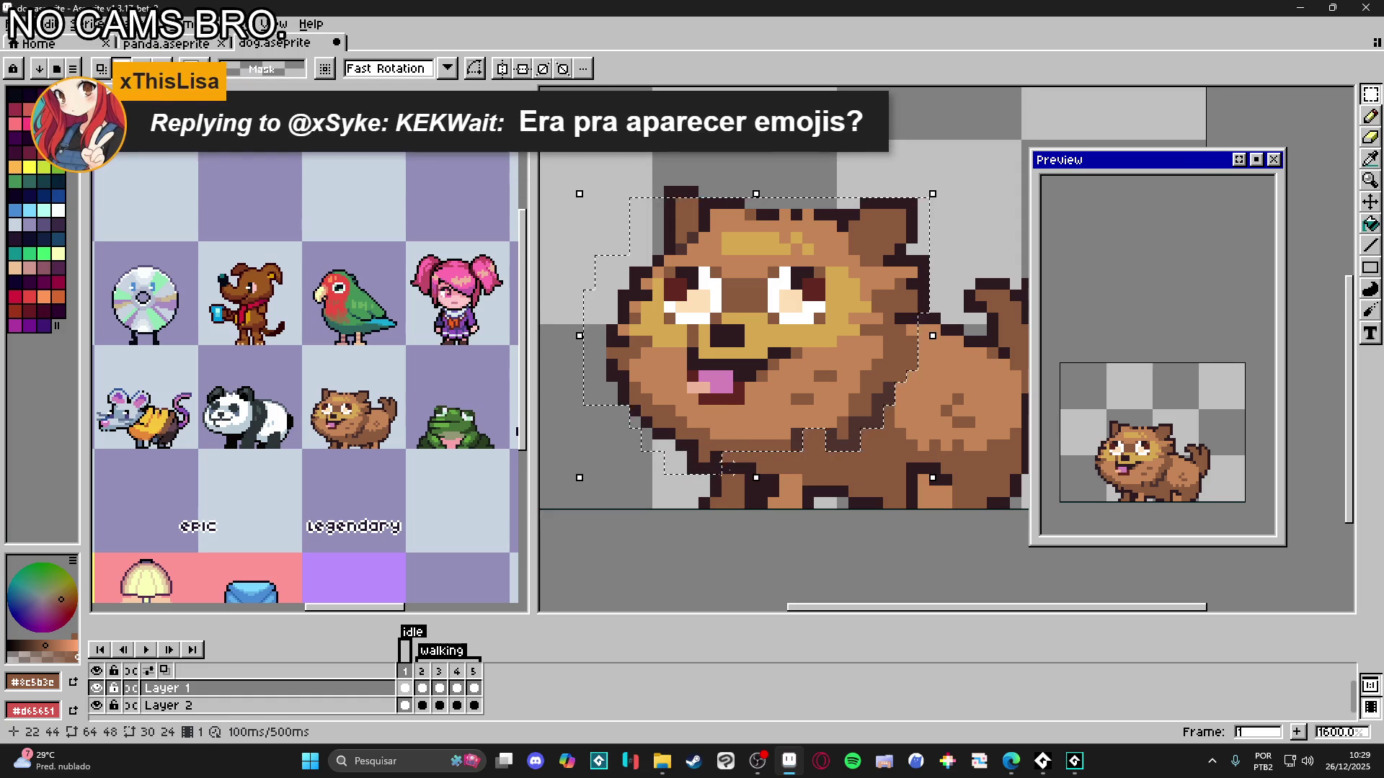
{"action": "left_click_drag", "start_coordinate": [733, 439], "coordinate": [733, 462]}
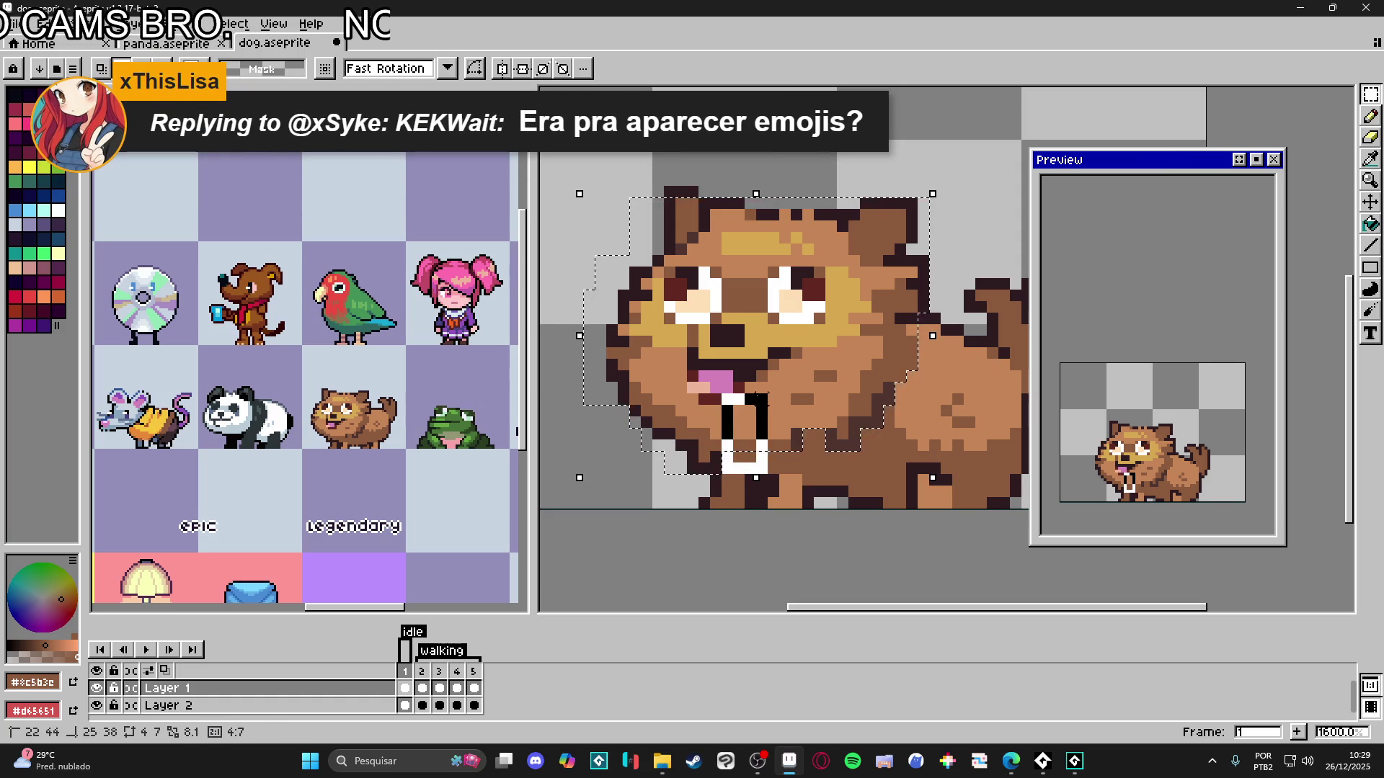
{"action": "left_click_drag", "start_coordinate": [755, 374], "coordinate": [773, 374]}
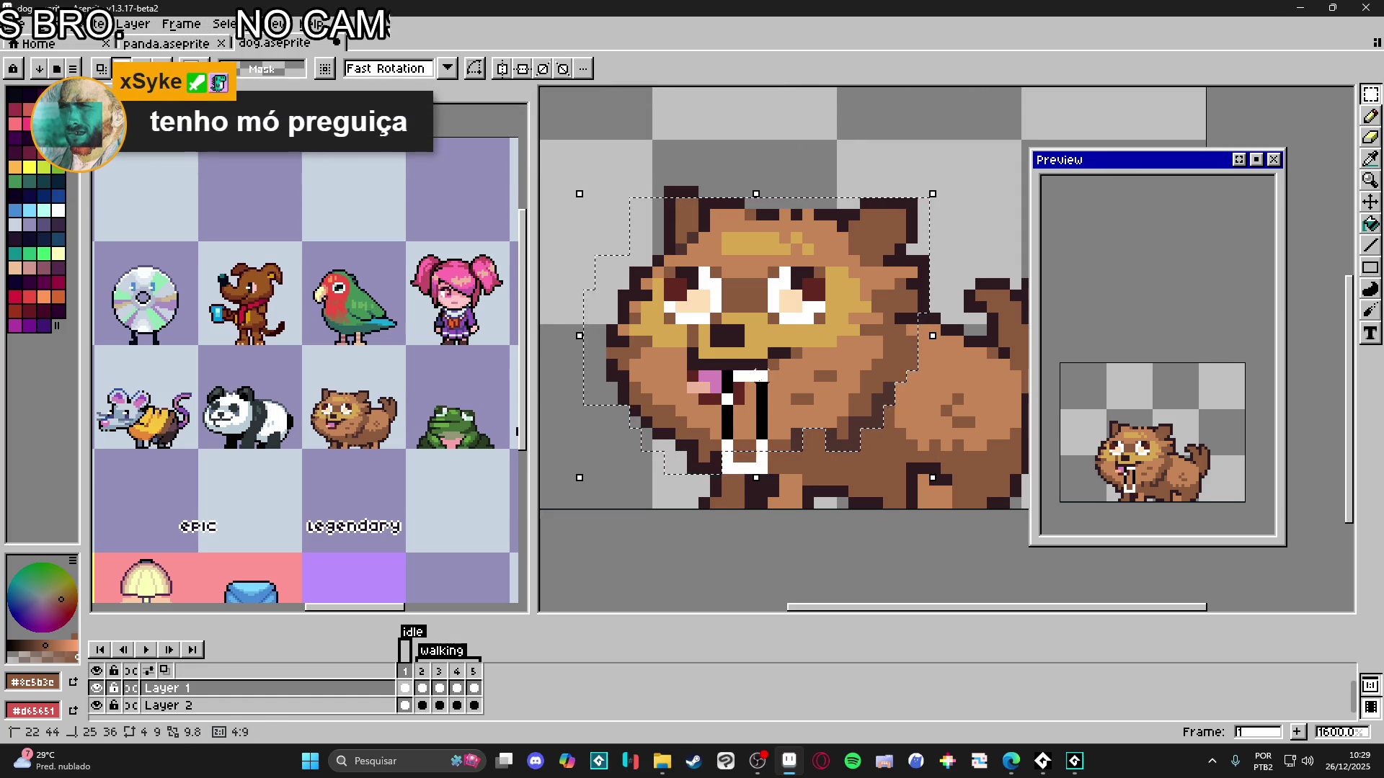
{"action": "key", "text": "Escape"}
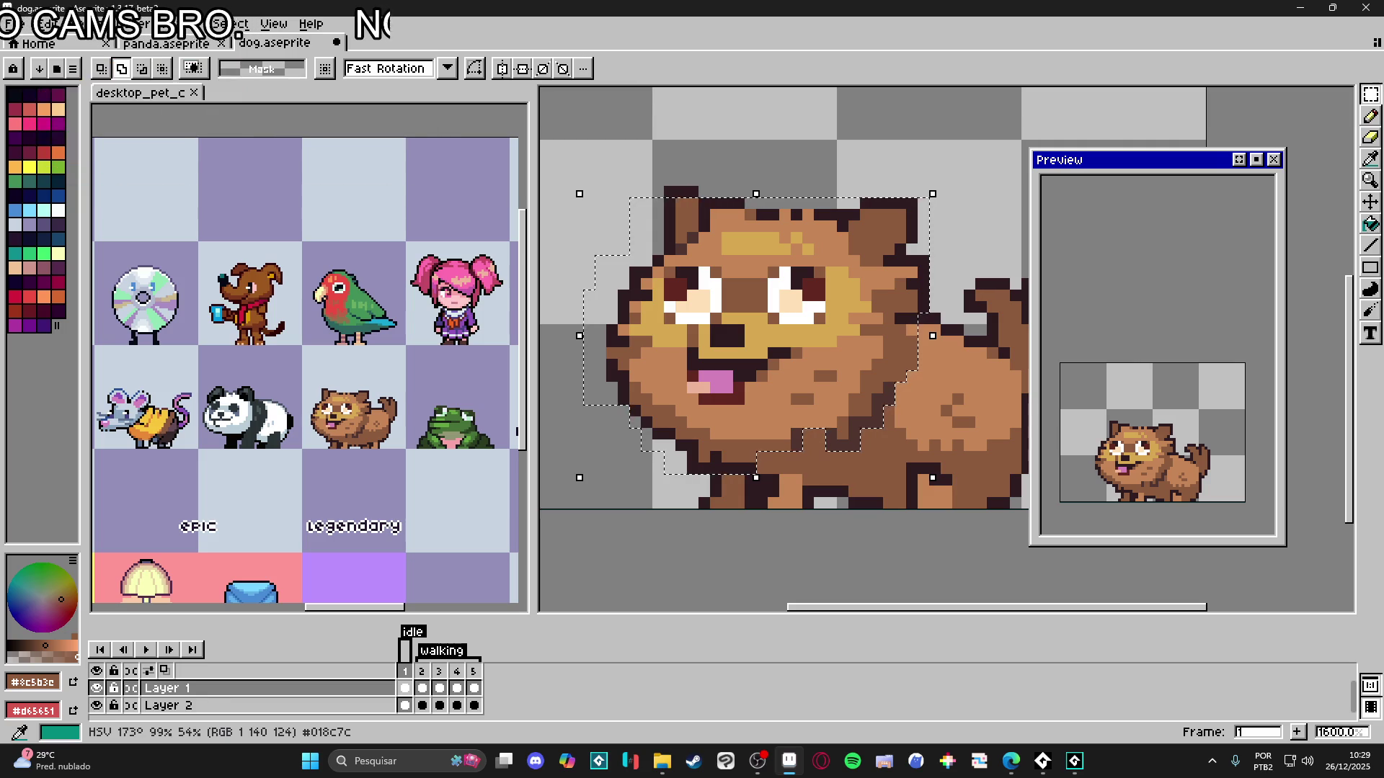
- Bring up the Edge stream chat popout, maximize it, then restore it to a small window
{"action": "key", "text": "alt+Tab"}
{"action": "key", "text": "super+Up"}
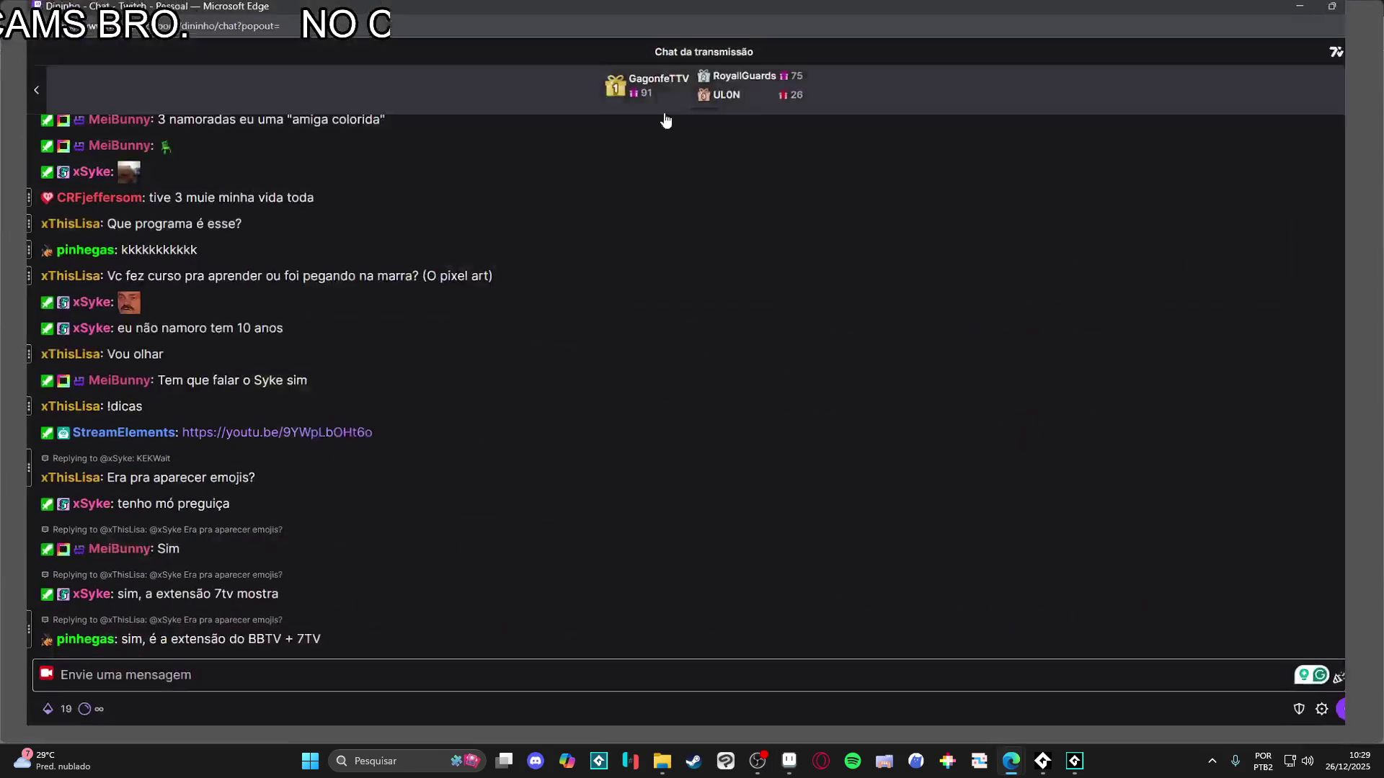
{"action": "mouse_move", "coordinate": [104, 322]}
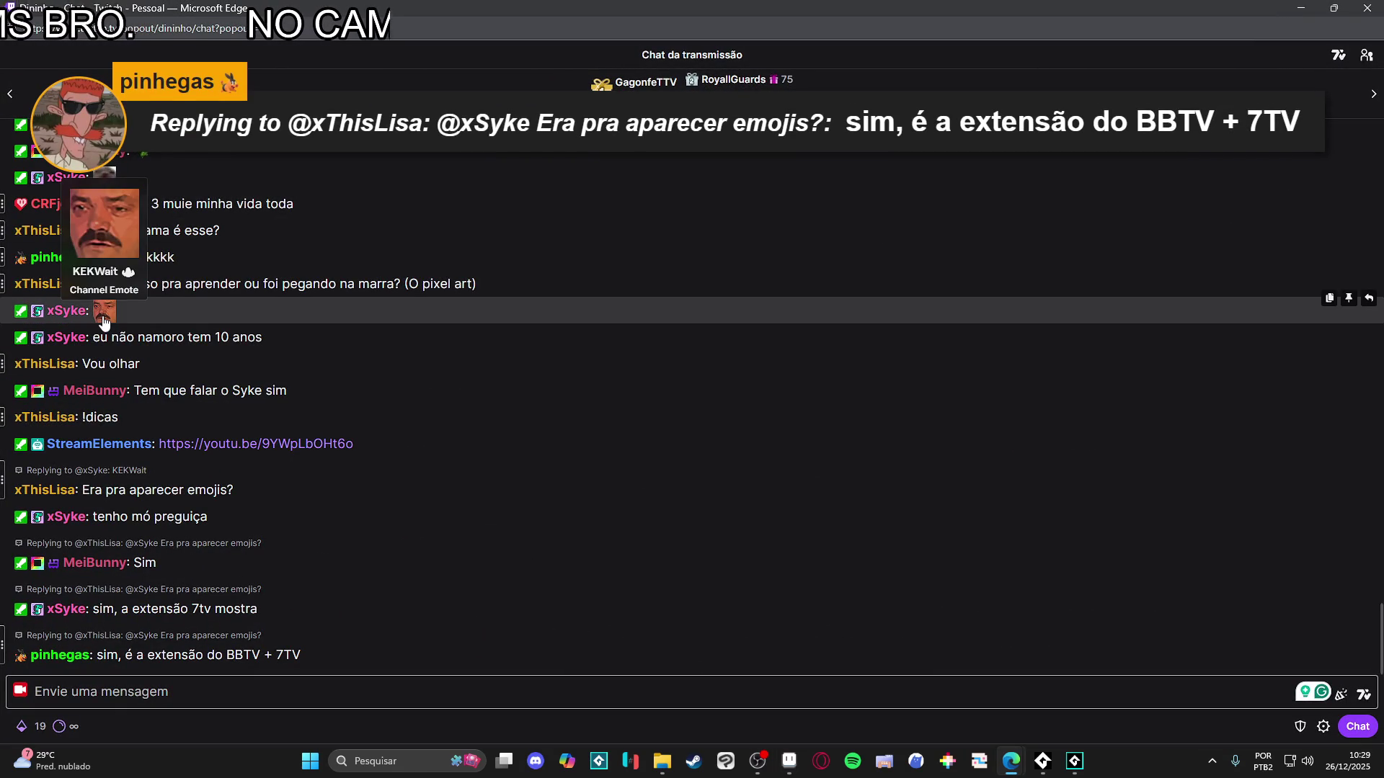
{"action": "mouse_move", "coordinate": [104, 186]}
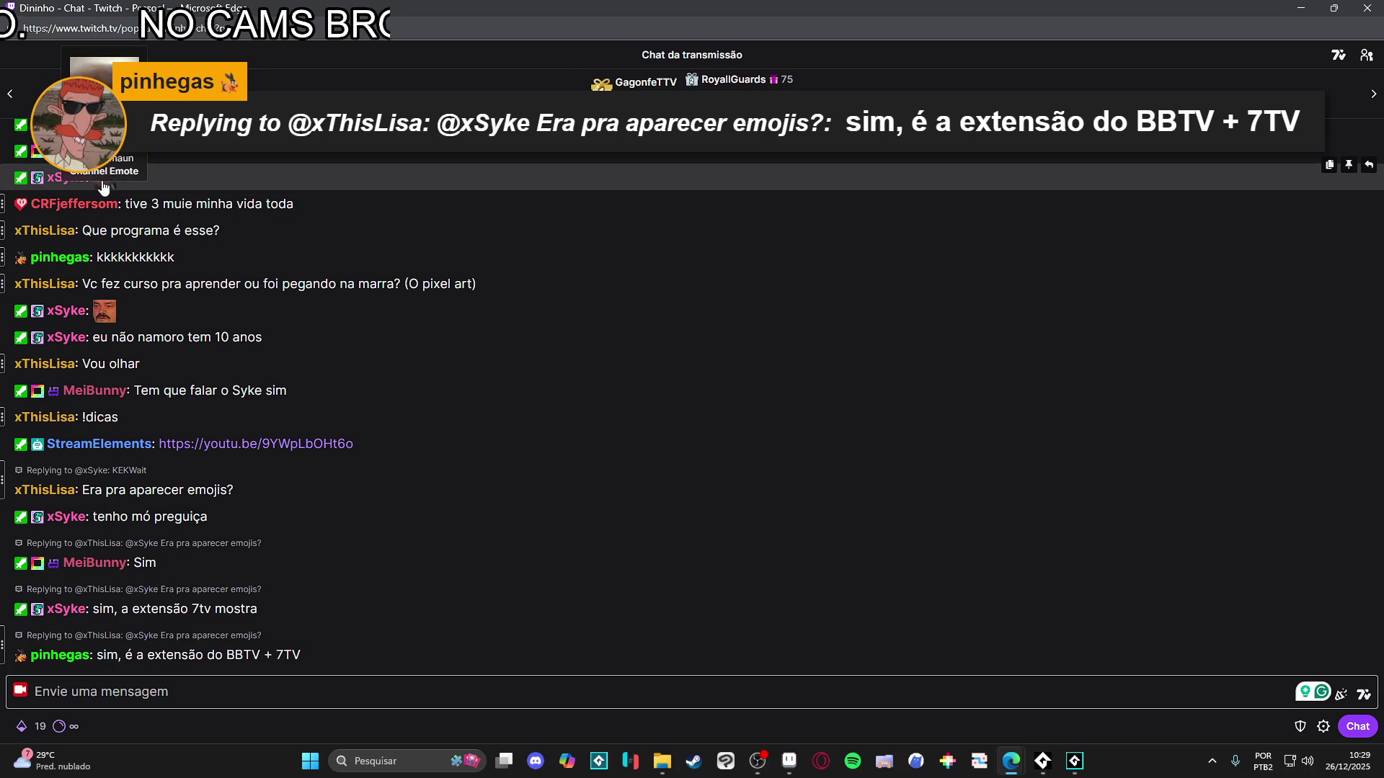
{"action": "key", "text": "super+Down"}
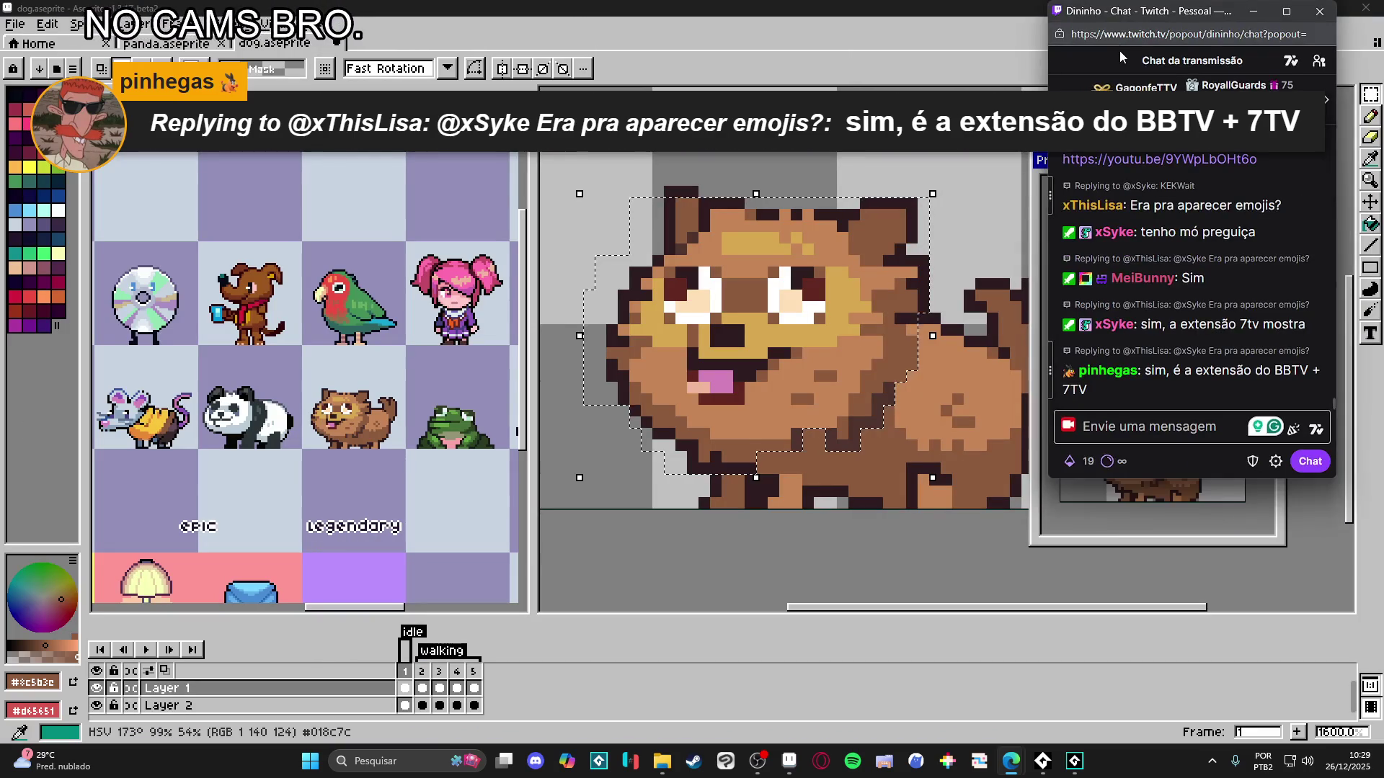
- Move the dog's selected head several pixels up and right, then play the animation
{"action": "key", "text": "super+Down"}
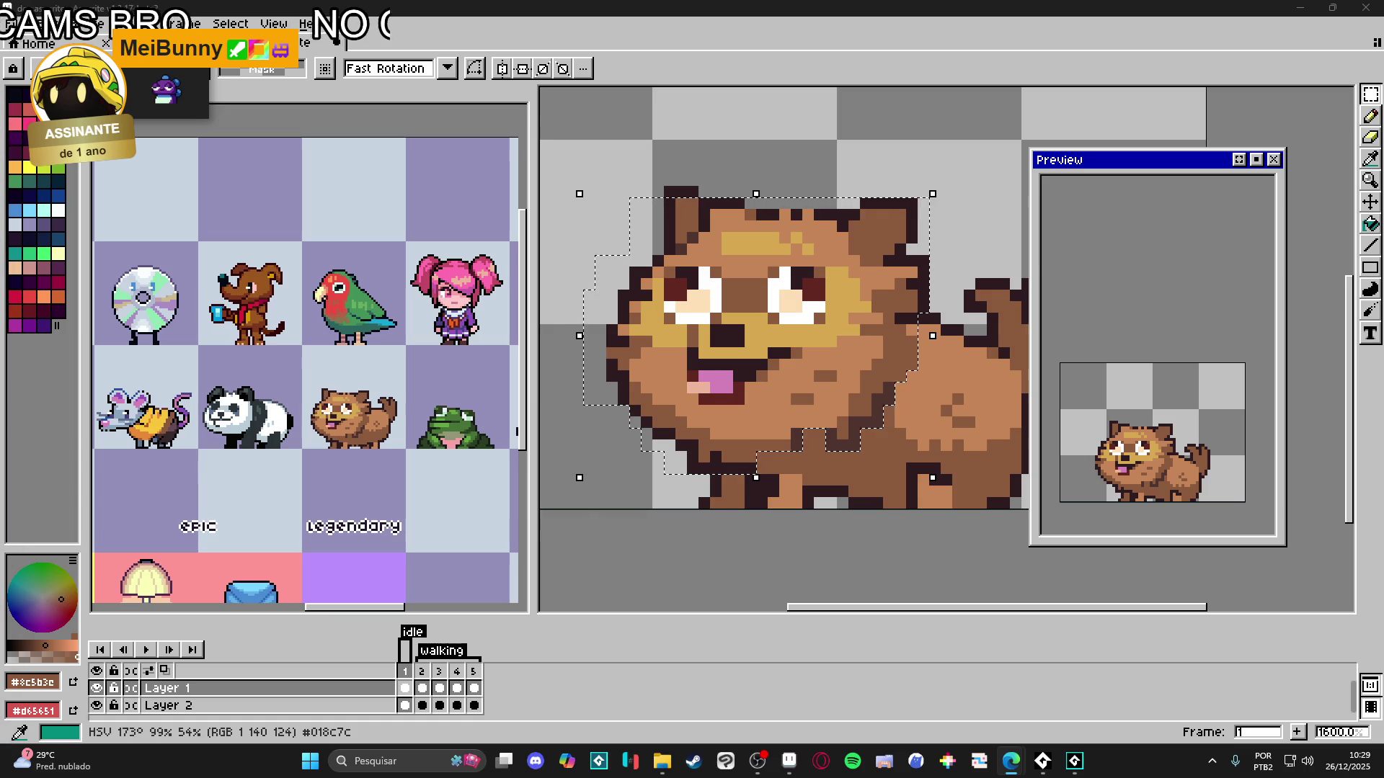
{"action": "scroll", "coordinate": [771, 350], "scroll_direction": "down", "scroll_amount": 1}
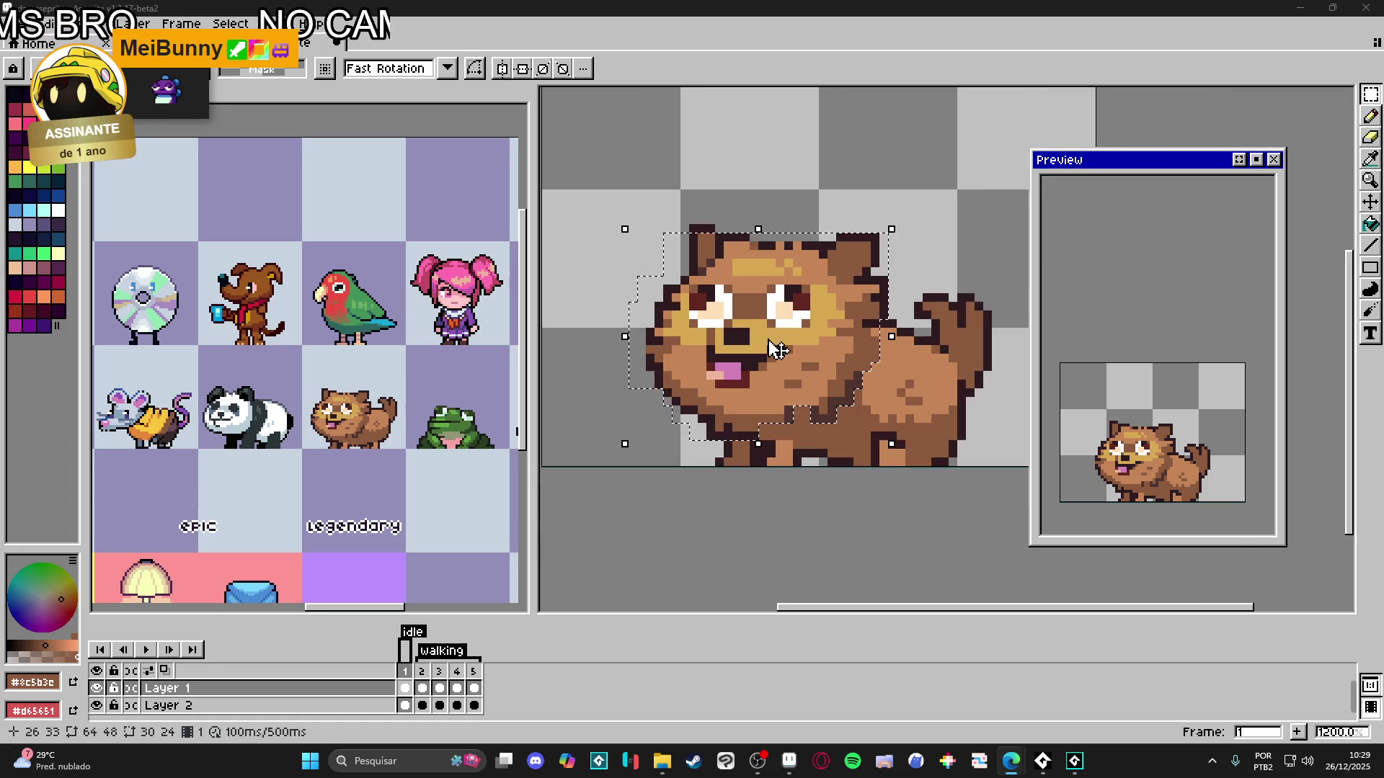
{"action": "scroll", "coordinate": [771, 350], "scroll_direction": "up", "scroll_amount": 3}
{"action": "scroll", "coordinate": [676, 358], "scroll_direction": "down", "scroll_amount": 3}
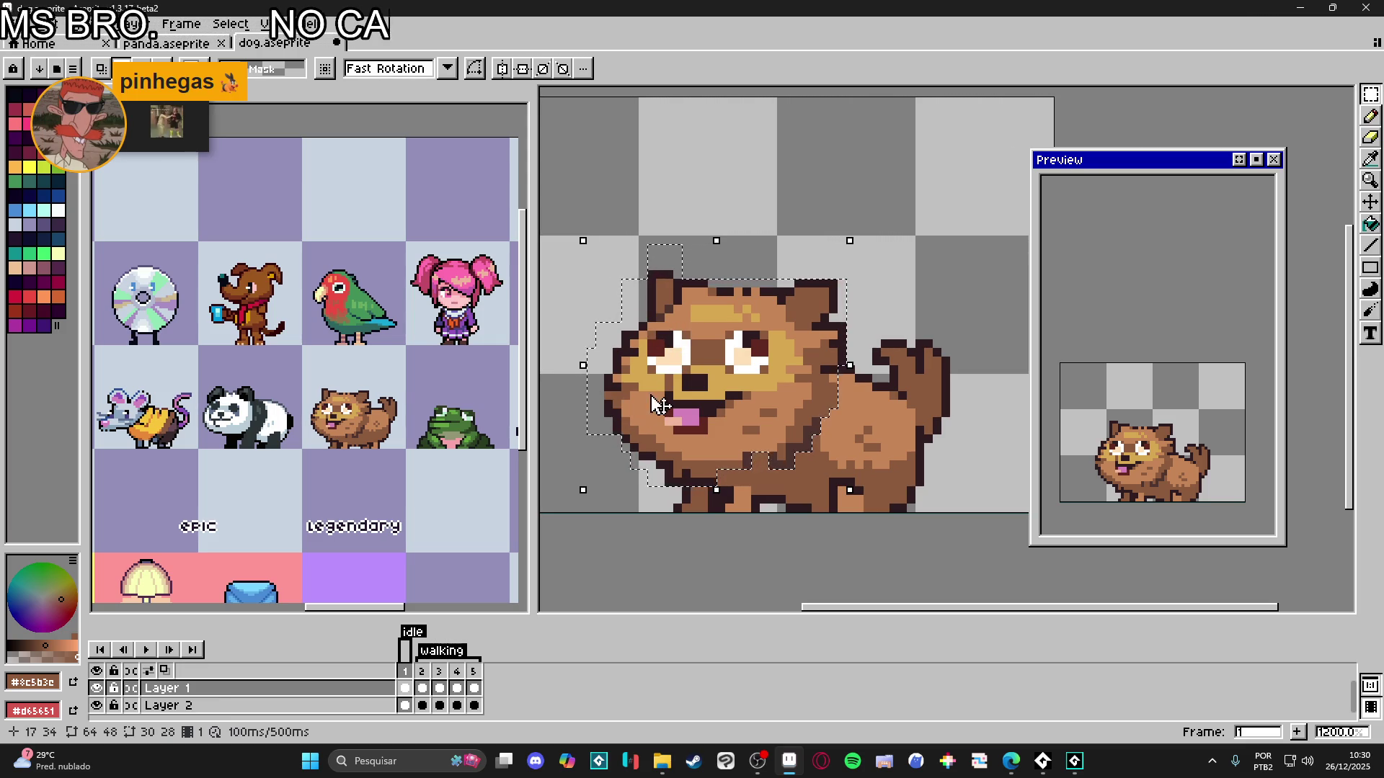
{"action": "left_click_drag", "start_coordinate": [735, 360], "coordinate": [763, 322]}
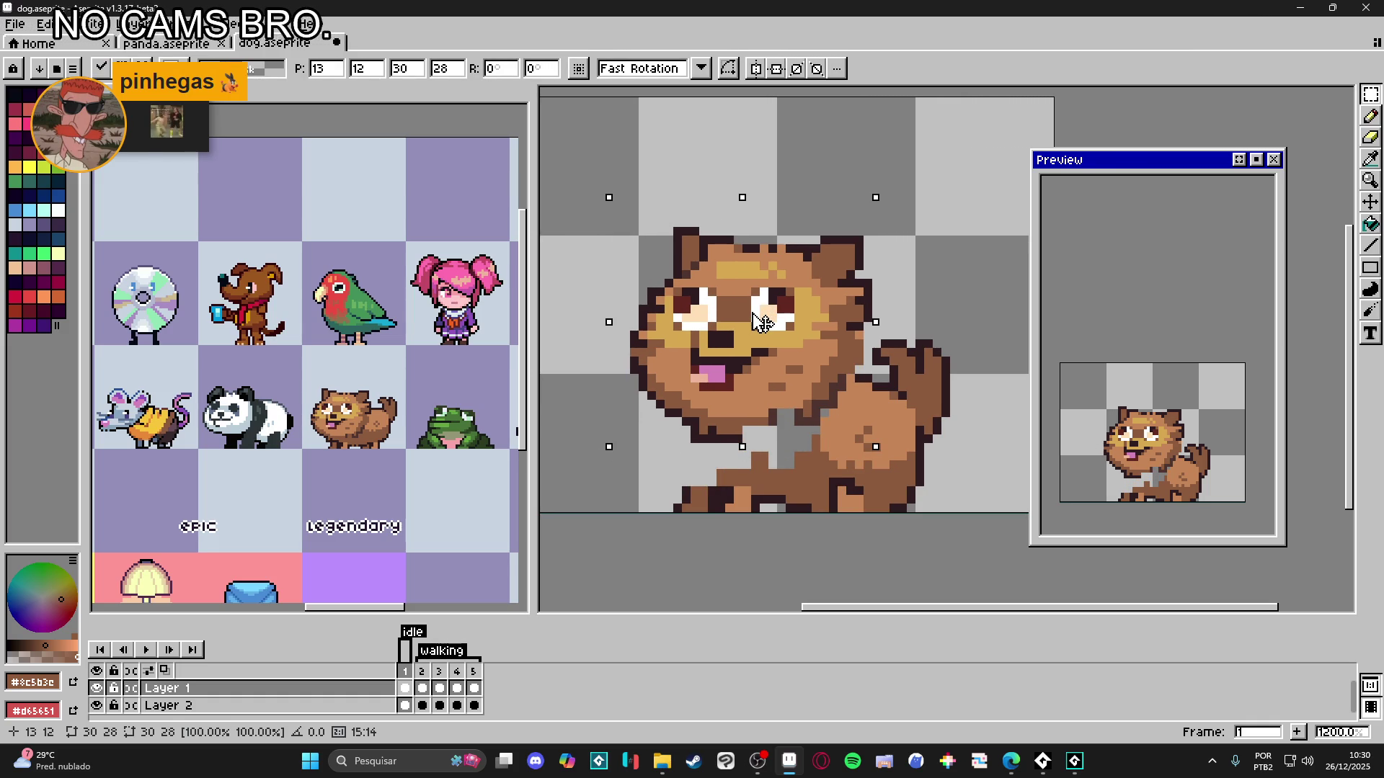
{"action": "left_click_drag", "start_coordinate": [763, 322], "coordinate": [764, 325]}
{"action": "key", "text": "Return"}
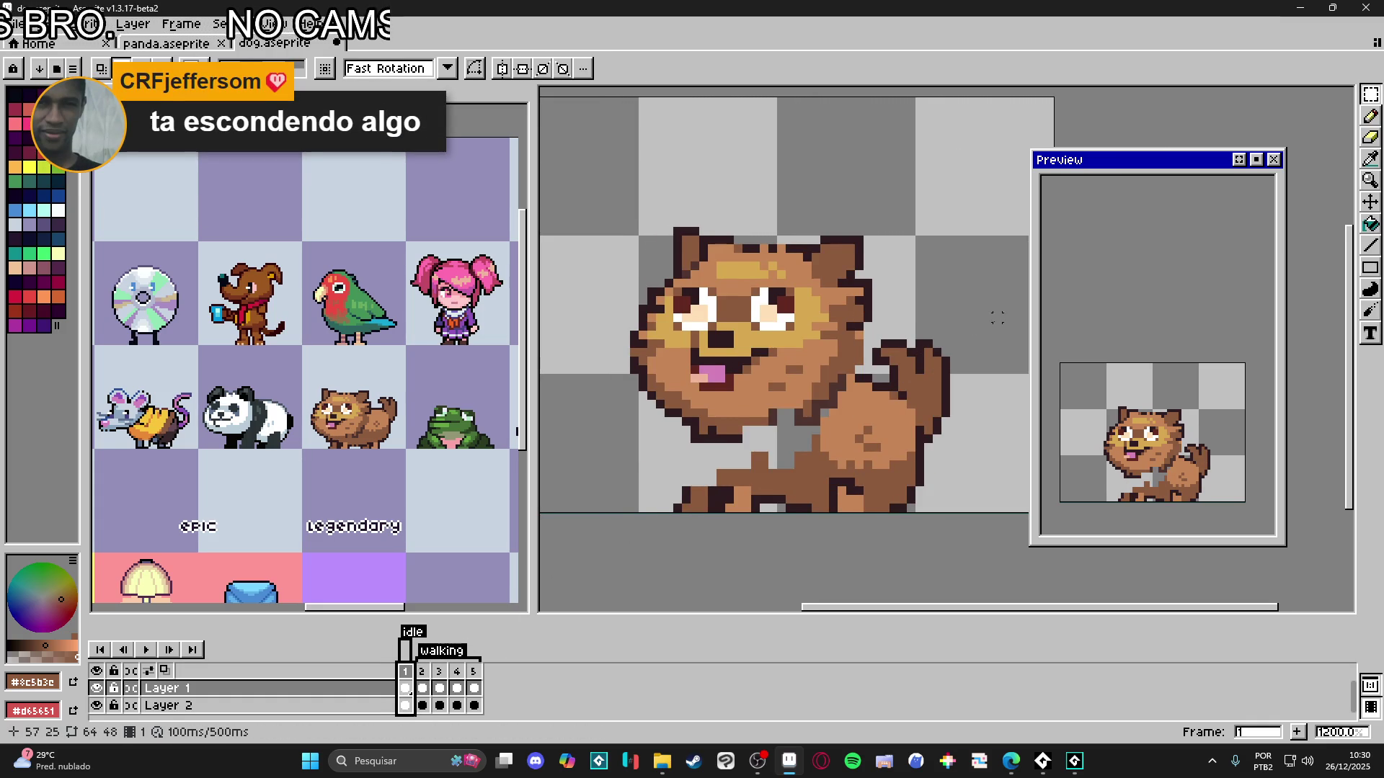
- Outline the tail edge in dark pixels and fill the grey tail join with brown
{"action": "left_click_drag", "start_coordinate": [997, 317], "coordinate": [953, 329]}
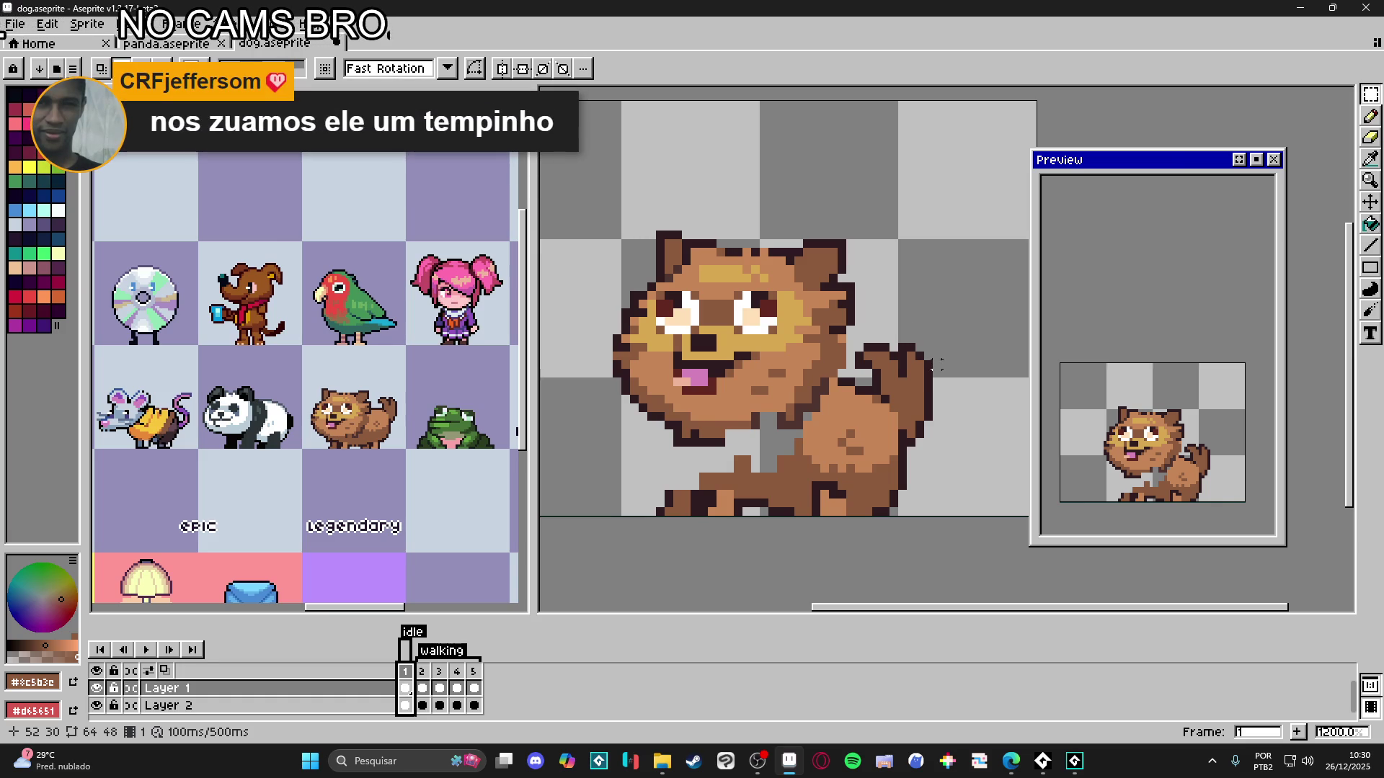
{"action": "left_click_drag", "start_coordinate": [961, 339], "coordinate": [929, 345]}
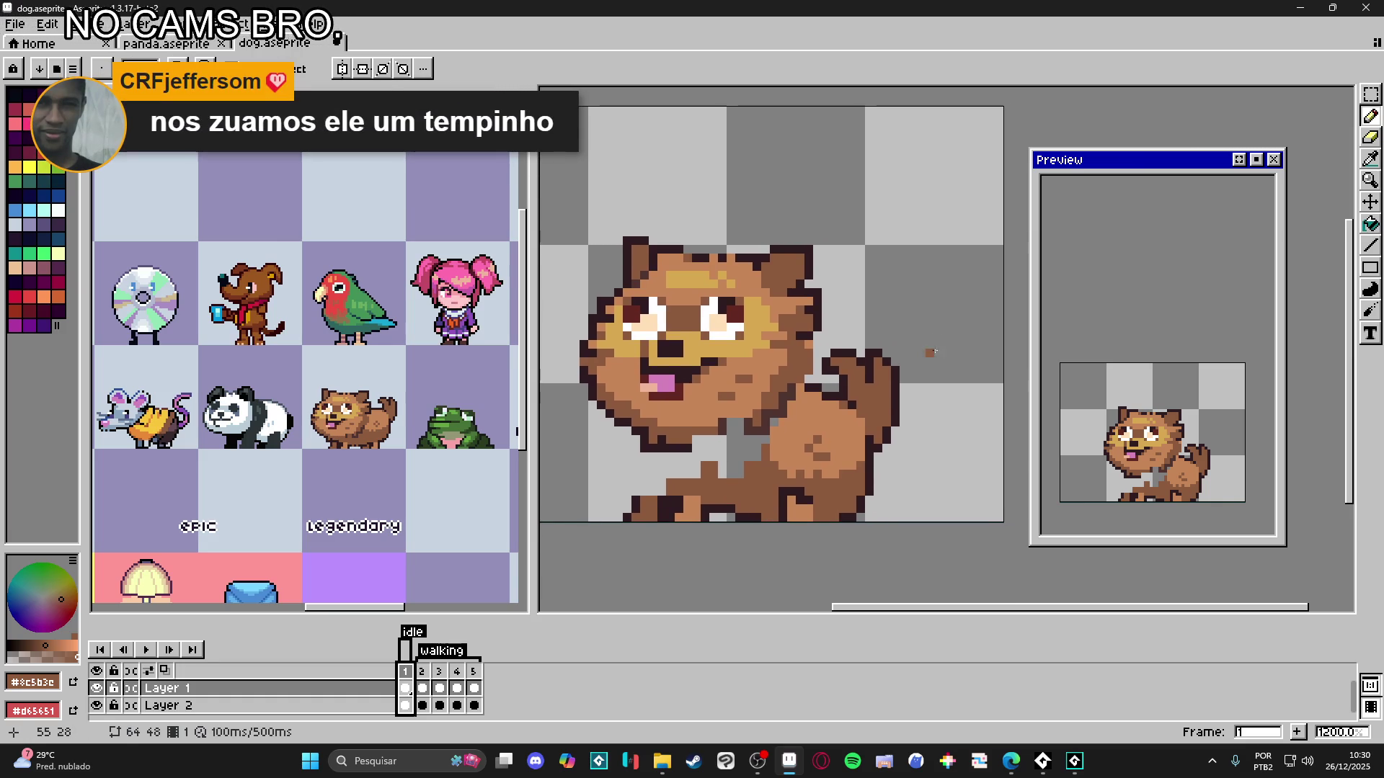
{"action": "scroll", "coordinate": [843, 407], "scroll_direction": "up", "scroll_amount": 1}
{"action": "left_click", "coordinate": [836, 373], "text": "alt"}
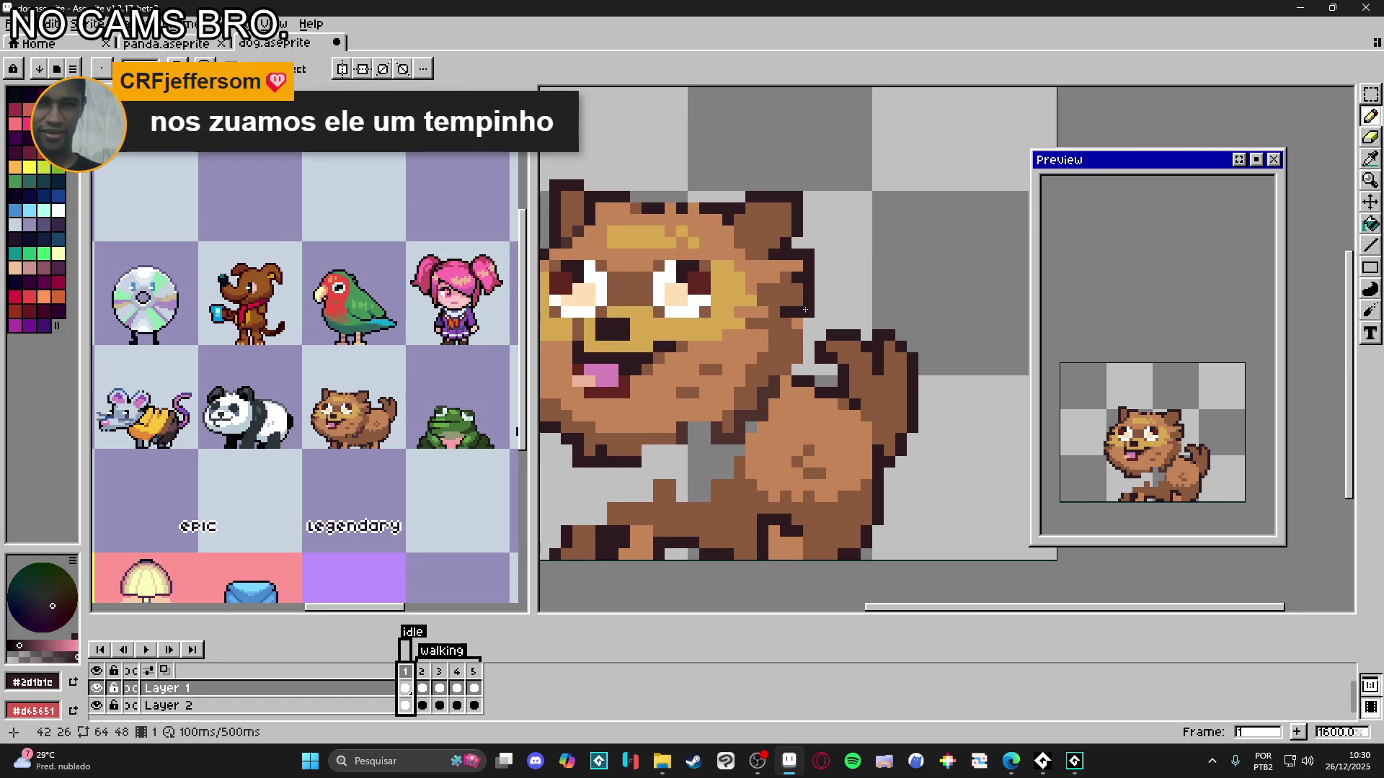
{"action": "left_click_drag", "start_coordinate": [836, 373], "coordinate": [819, 322]}
{"action": "left_click", "coordinate": [829, 416], "text": "alt"}
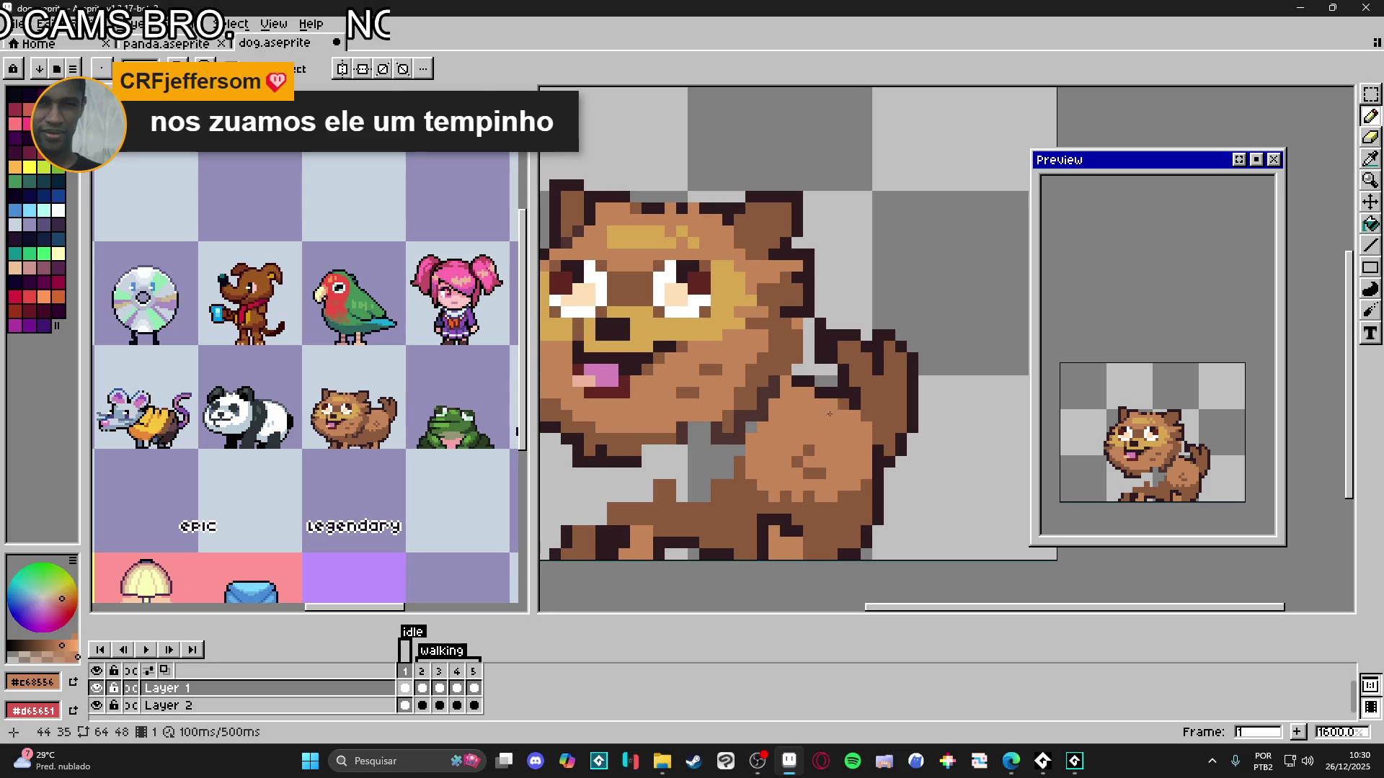
{"action": "mouse_move", "coordinate": [831, 391]}
{"action": "left_mouse_down"}
{"action": "mouse_move", "coordinate": [843, 405]}
{"action": "mouse_move", "coordinate": [806, 380]}
{"action": "mouse_move", "coordinate": [819, 398]}
{"action": "mouse_move", "coordinate": [803, 357]}
{"action": "left_mouse_up"}
{"action": "mouse_move", "coordinate": [807, 342]}
{"action": "left_mouse_down"}
{"action": "mouse_move", "coordinate": [808, 322]}
{"action": "mouse_move", "coordinate": [858, 400]}
{"action": "left_mouse_up"}
- Eyedrop the dark outline colour and add outline pixels at the dog's shoulder with the Pencil
{"action": "left_click", "coordinate": [821, 326], "text": "alt"}
{"action": "left_click", "coordinate": [842, 373], "text": "alt"}
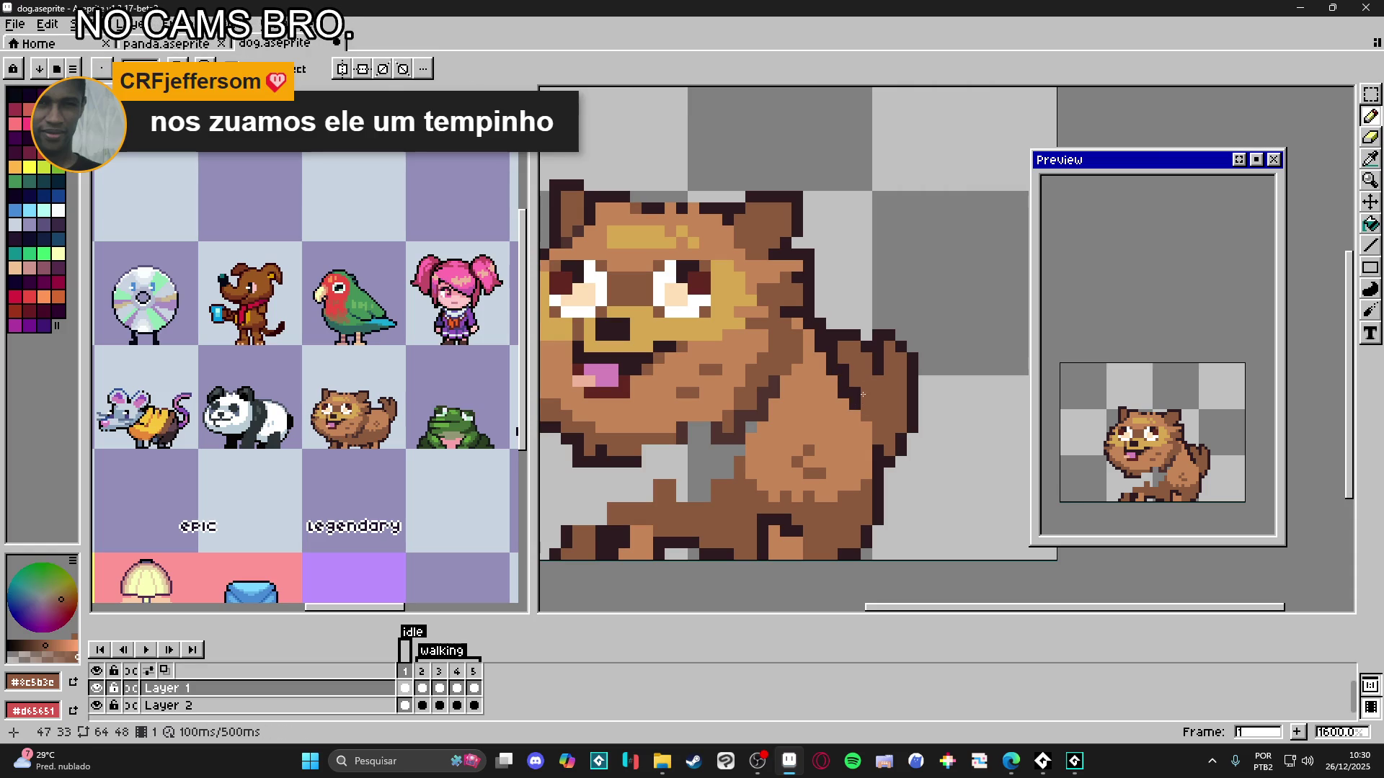
{"action": "scroll", "coordinate": [842, 374], "scroll_direction": "down", "scroll_amount": 1}
{"action": "scroll", "coordinate": [858, 388], "scroll_direction": "up", "scroll_amount": 1}
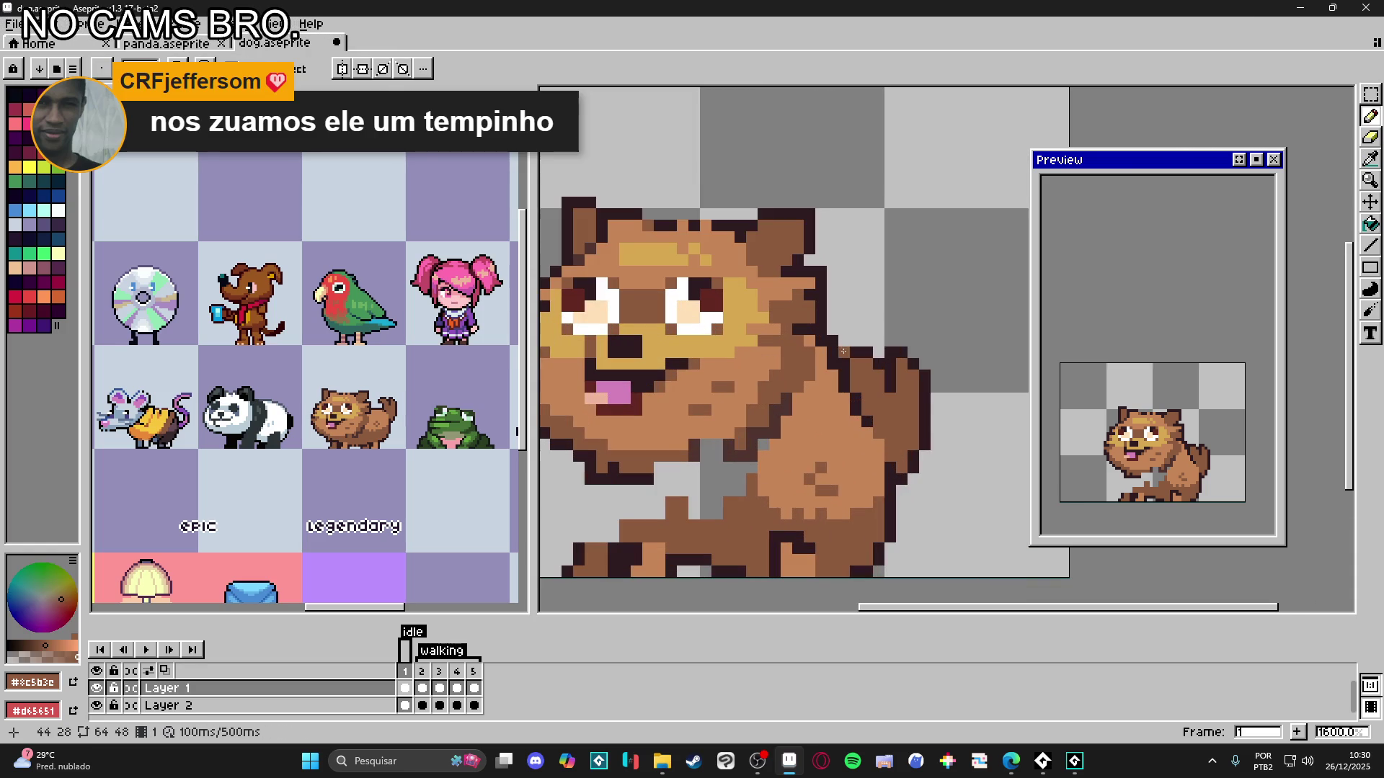
{"action": "key", "text": "e"}
{"action": "scroll", "coordinate": [834, 391], "scroll_direction": "down", "scroll_amount": 3}
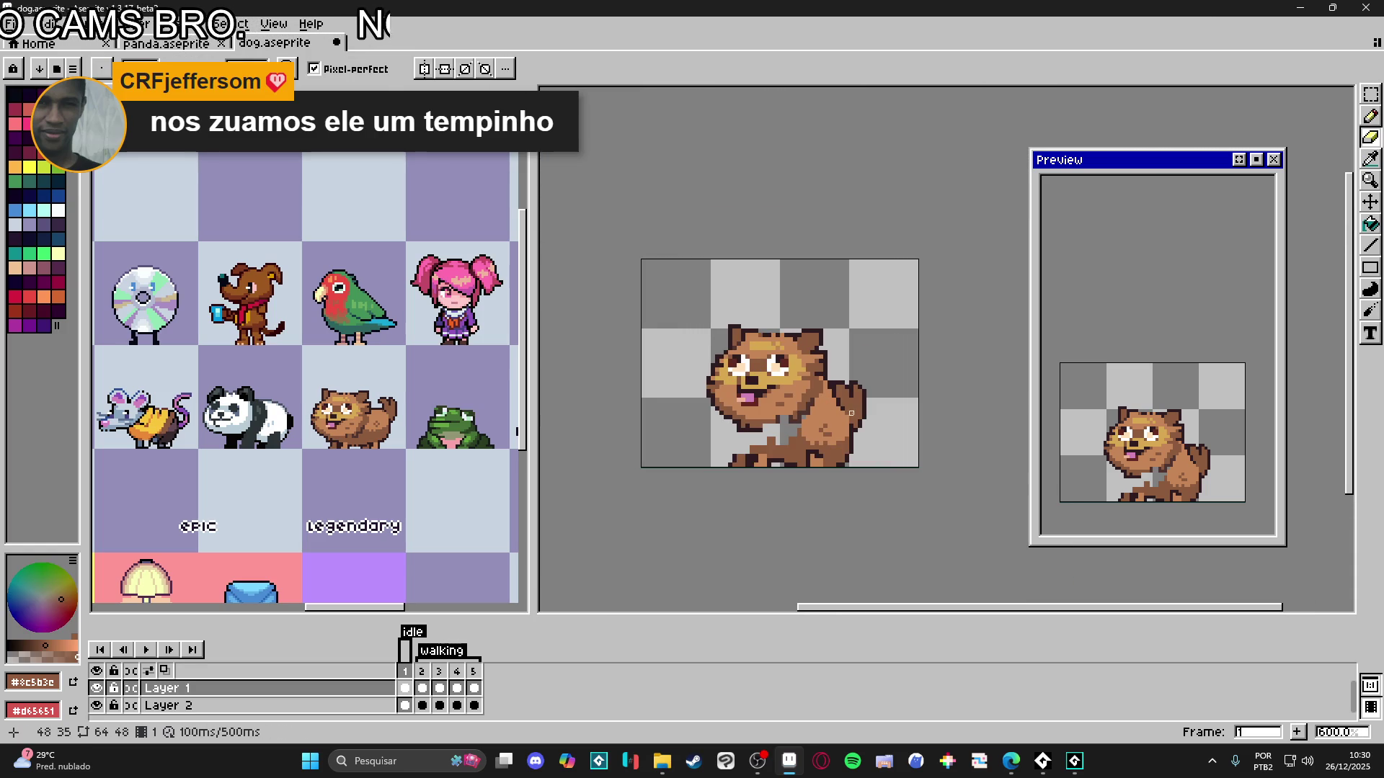
{"action": "scroll", "coordinate": [851, 413], "scroll_direction": "up", "scroll_amount": 3}
{"action": "left_click", "coordinate": [833, 380], "text": "alt"}
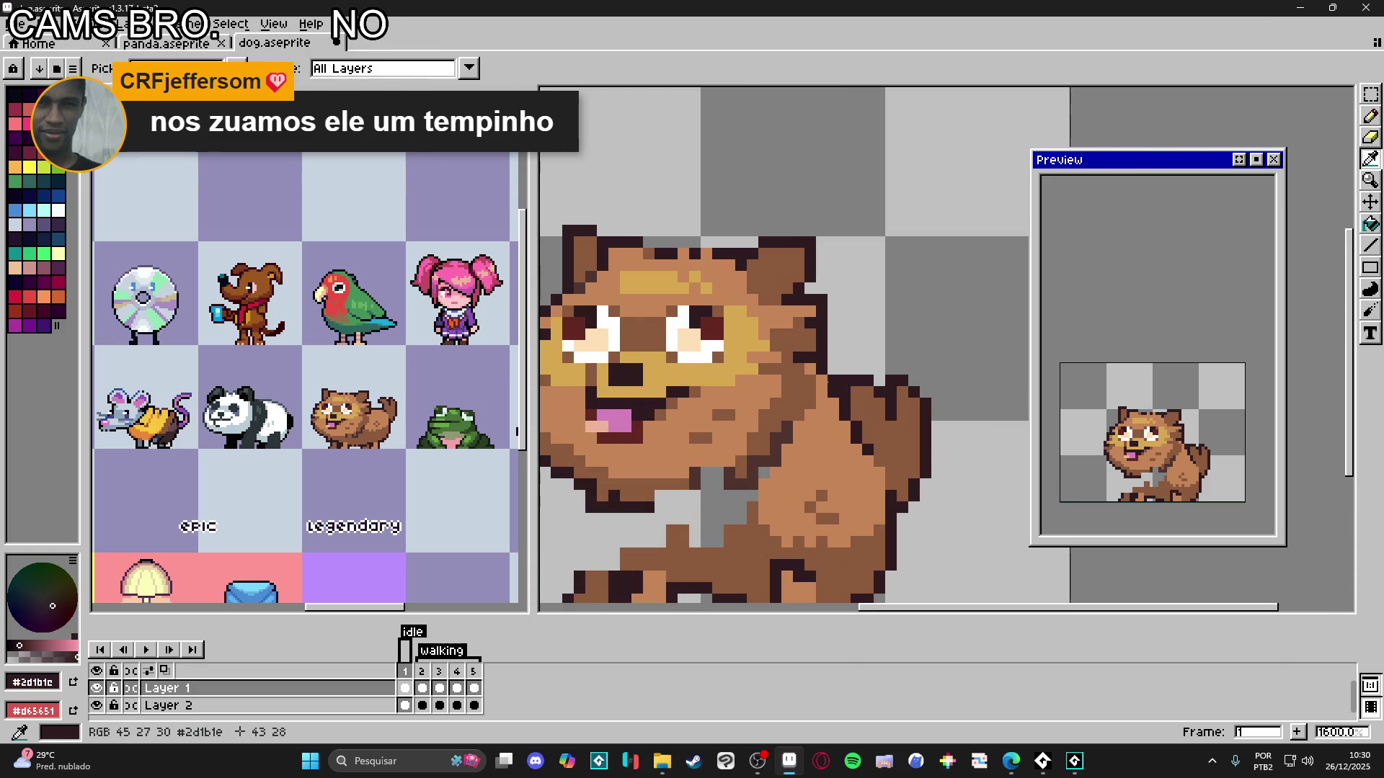
{"action": "key", "text": "b"}
{"action": "left_click", "coordinate": [833, 380]}
{"action": "left_click", "coordinate": [833, 403]}
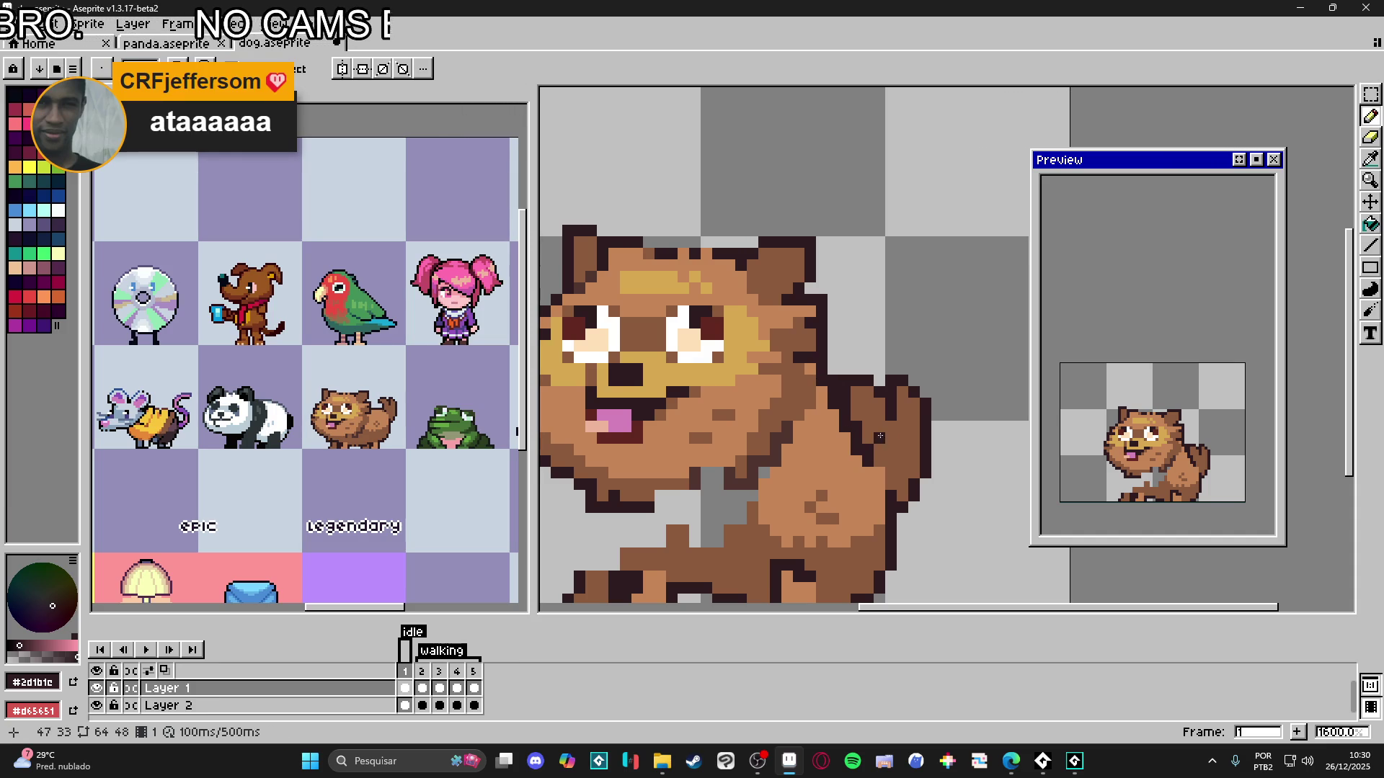
- Pick the mid-brown fur colour and recentre the view on the whole dog
{"action": "left_click", "coordinate": [879, 438], "text": "alt"}
{"action": "scroll", "coordinate": [864, 434], "scroll_direction": "down", "scroll_amount": 2}
{"action": "left_click_drag", "start_coordinate": [812, 484], "coordinate": [795, 473]}
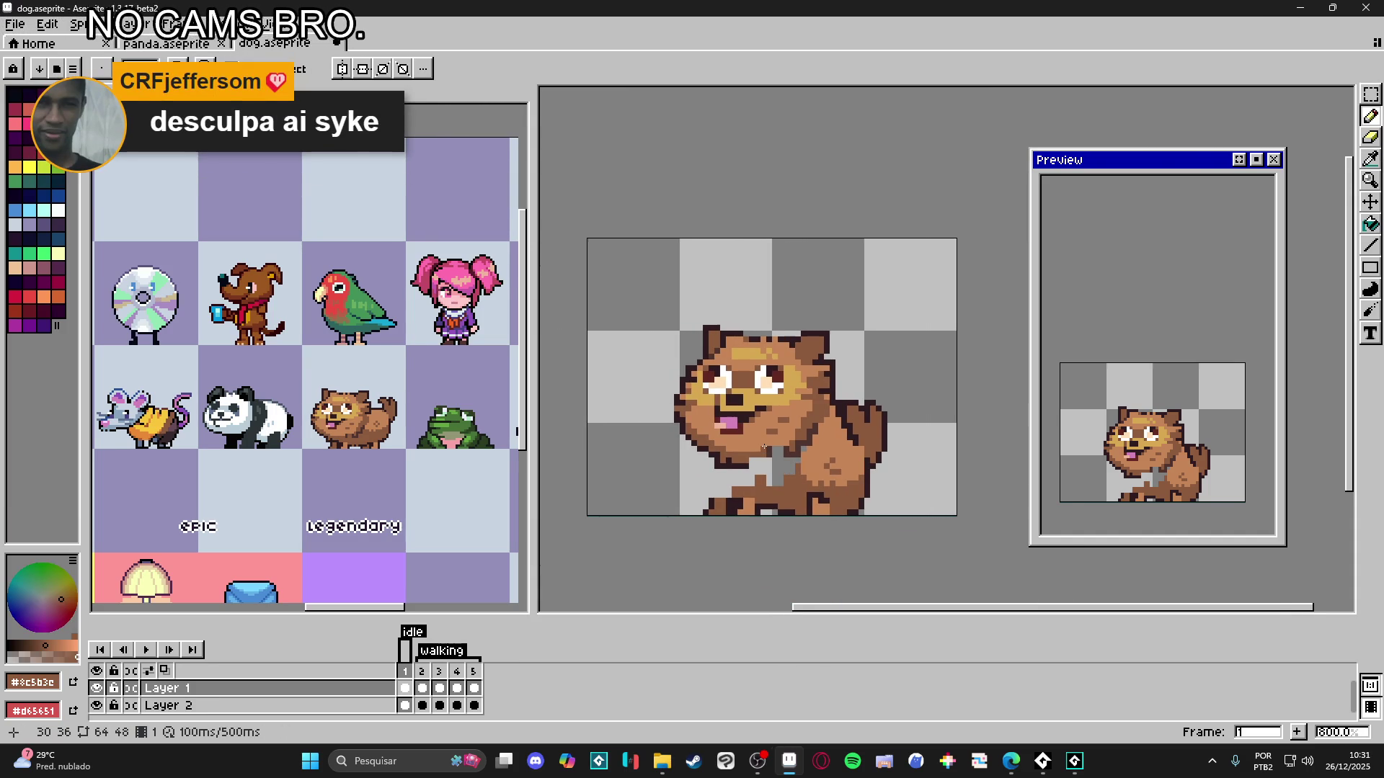
{"action": "left_click_drag", "start_coordinate": [780, 484], "coordinate": [771, 480]}
{"action": "scroll", "coordinate": [746, 506], "scroll_direction": "up", "scroll_amount": 2}
{"action": "key", "text": "ctrl"}
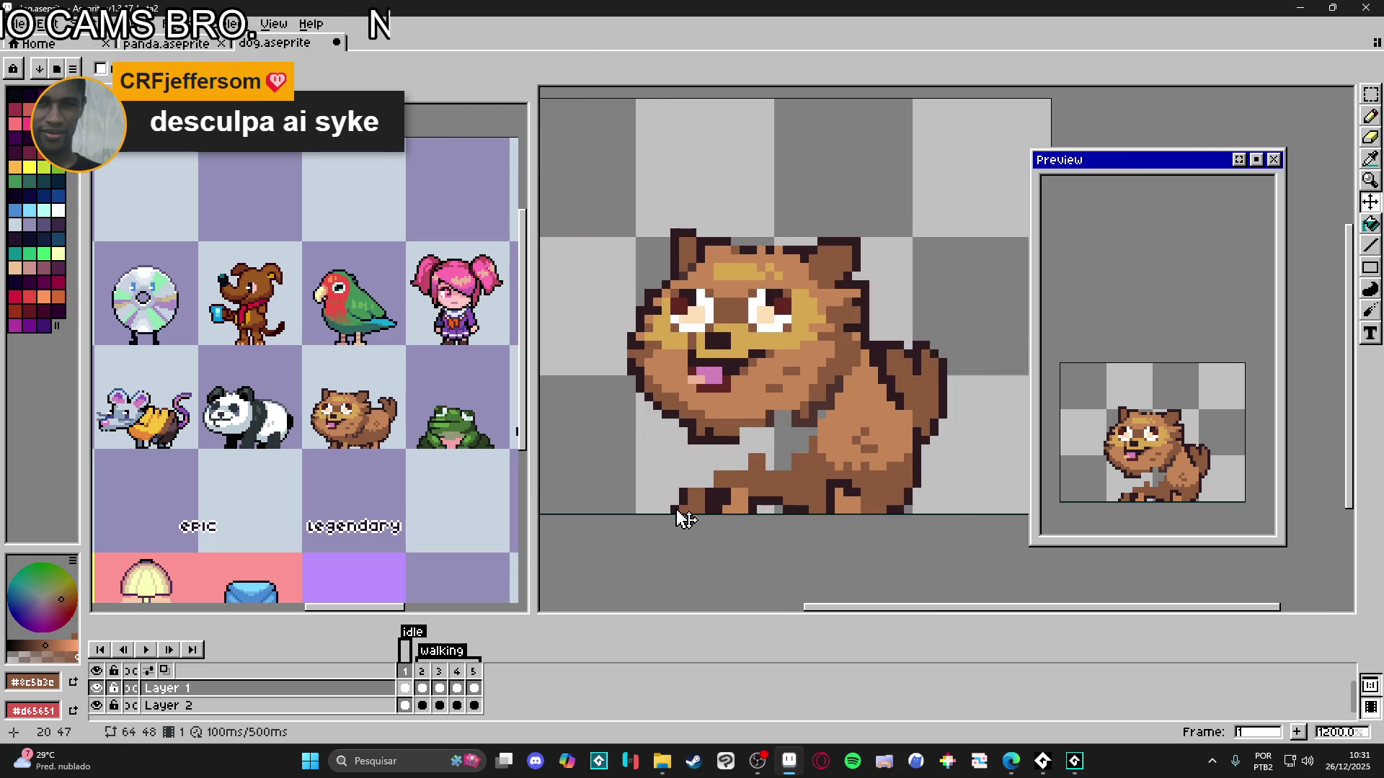
- Stretch the selected front paw to double width toward the right, making a 10×3 paw
{"action": "key", "text": "m"}
{"action": "left_click_drag", "start_coordinate": [673, 513], "coordinate": [717, 485]}
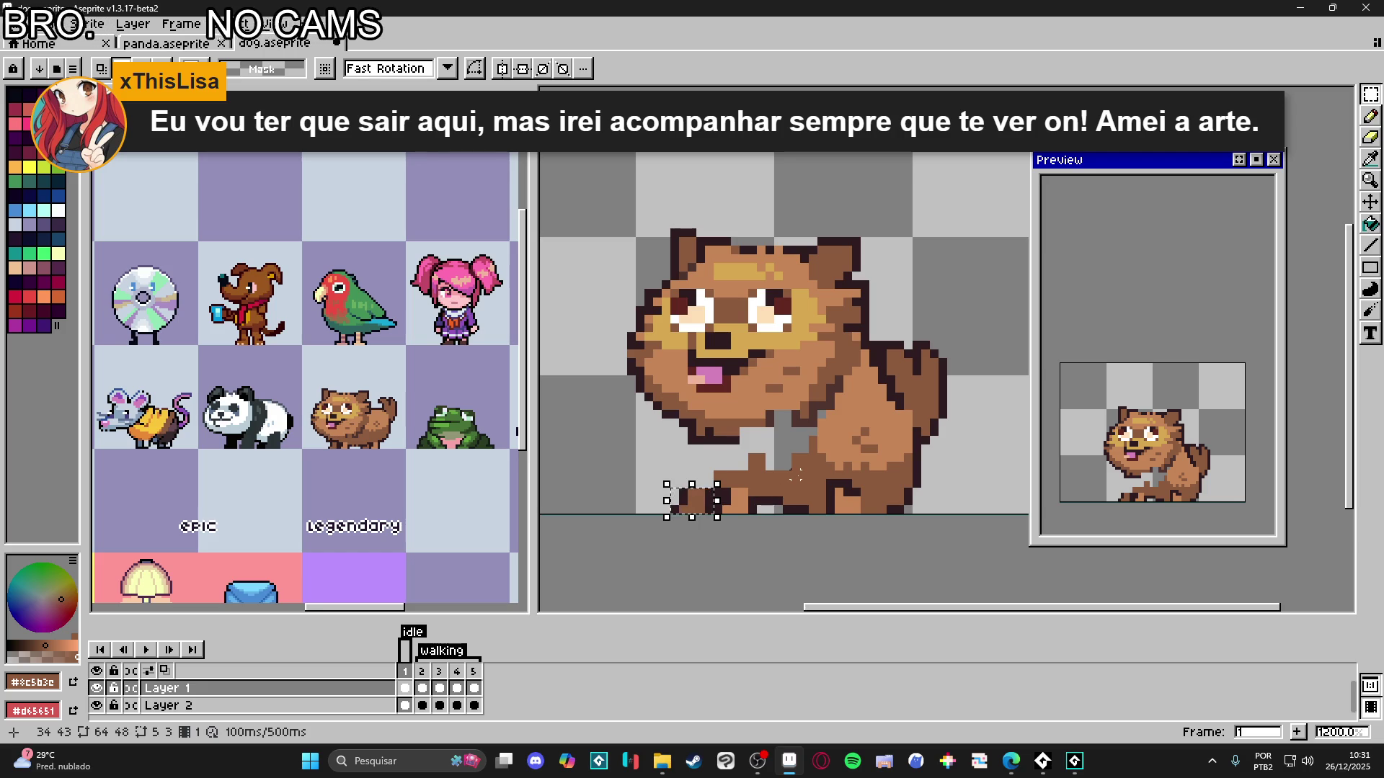
{"action": "scroll", "coordinate": [778, 487], "scroll_direction": "up", "scroll_amount": 1}
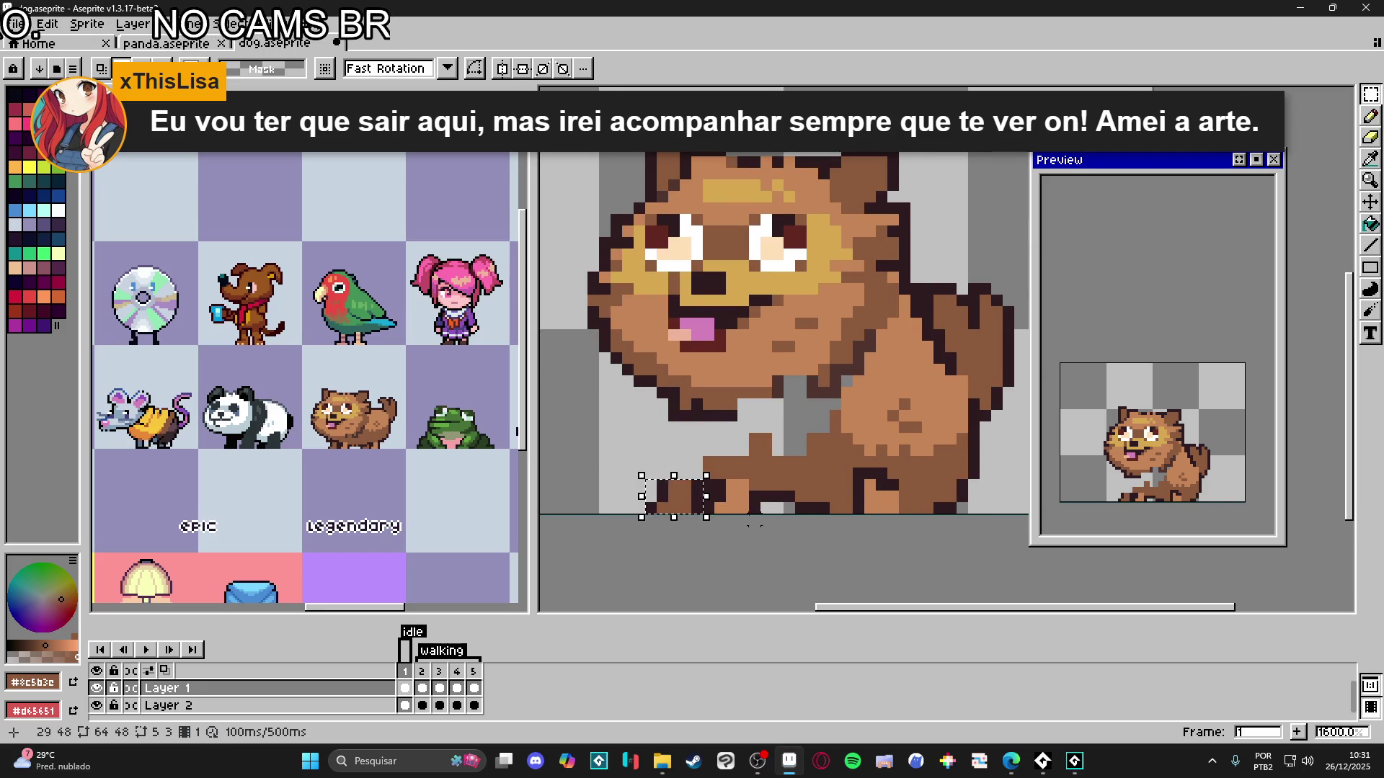
{"action": "mouse_move", "coordinate": [753, 504]}
{"action": "left_mouse_down"}
{"action": "mouse_move", "coordinate": [702, 494]}
{"action": "mouse_move", "coordinate": [773, 494]}
{"action": "left_mouse_up"}
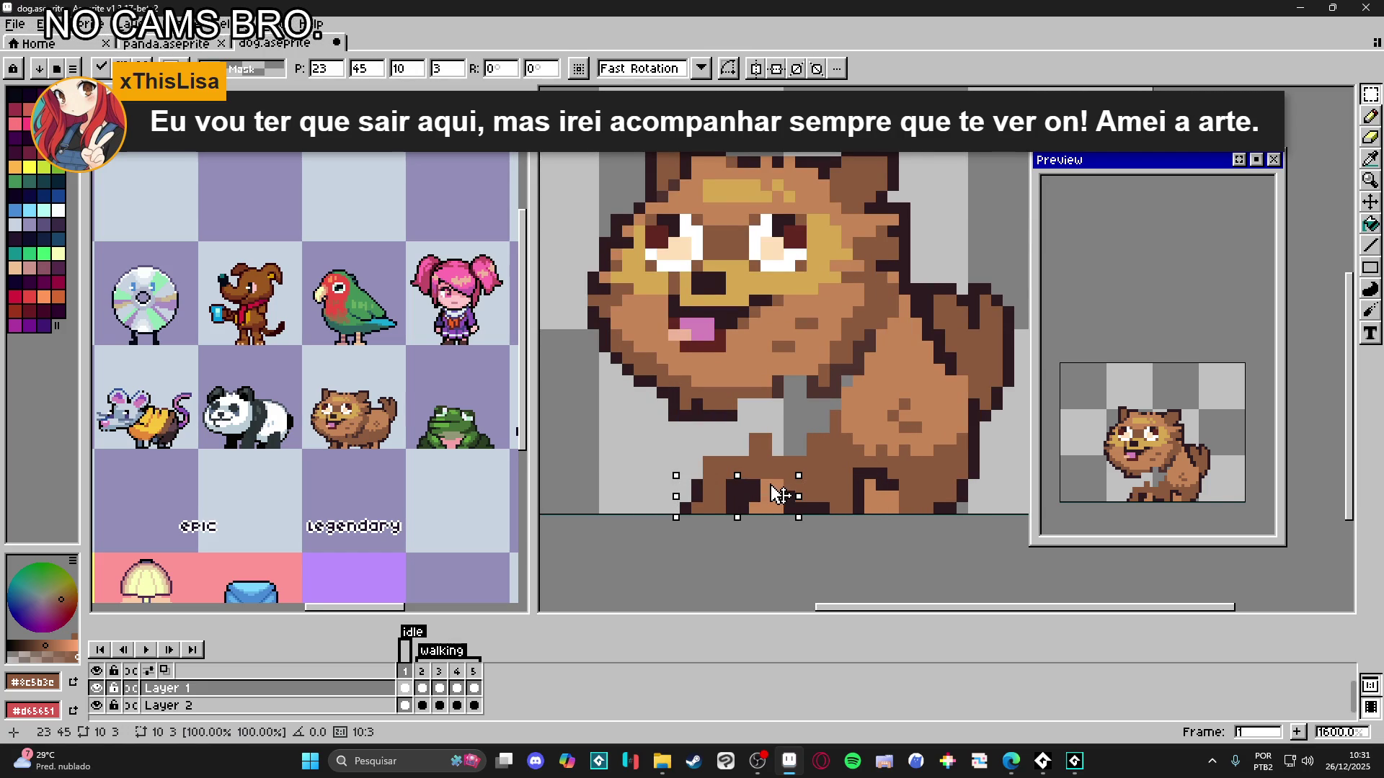
{"action": "scroll", "coordinate": [757, 494], "scroll_direction": "right", "scroll_amount": 2}
{"action": "key", "text": "ctrl+d"}
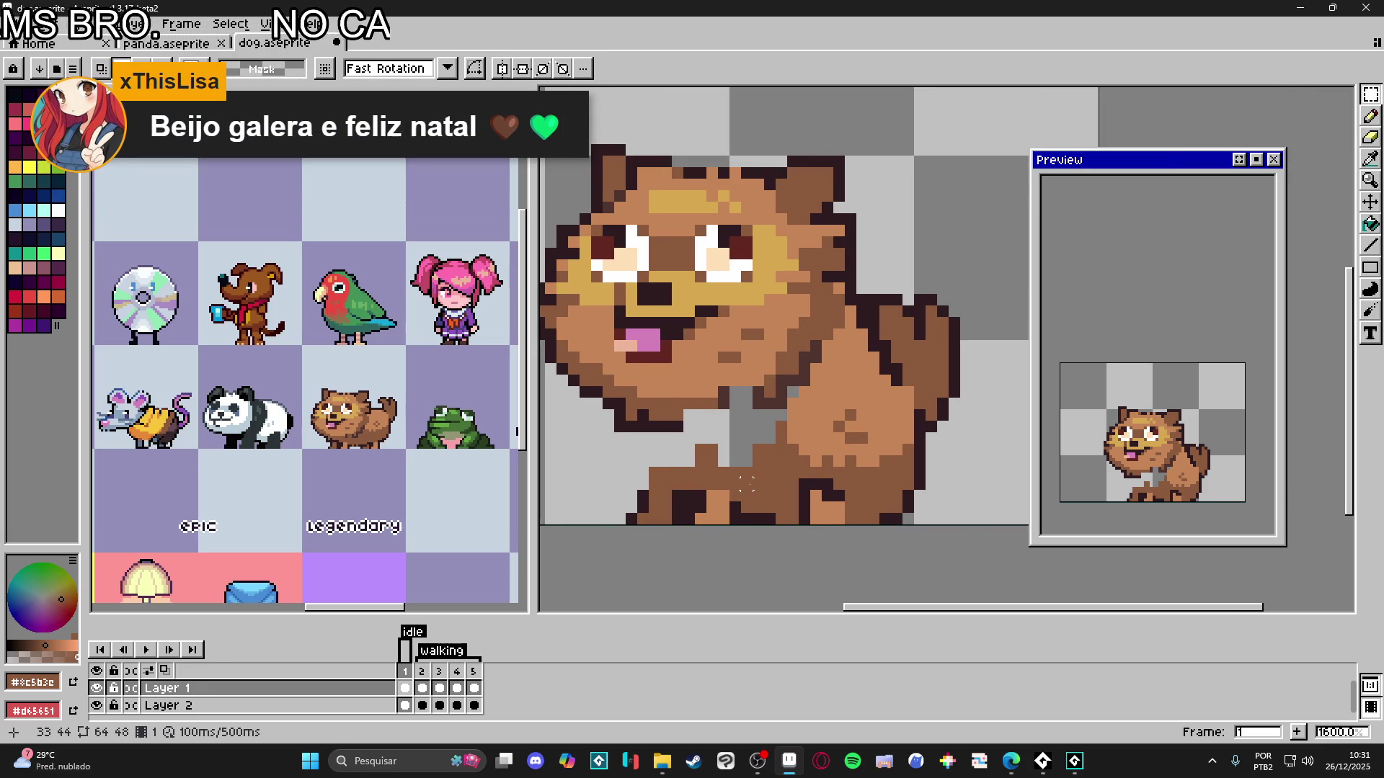
{"action": "key", "text": "b"}
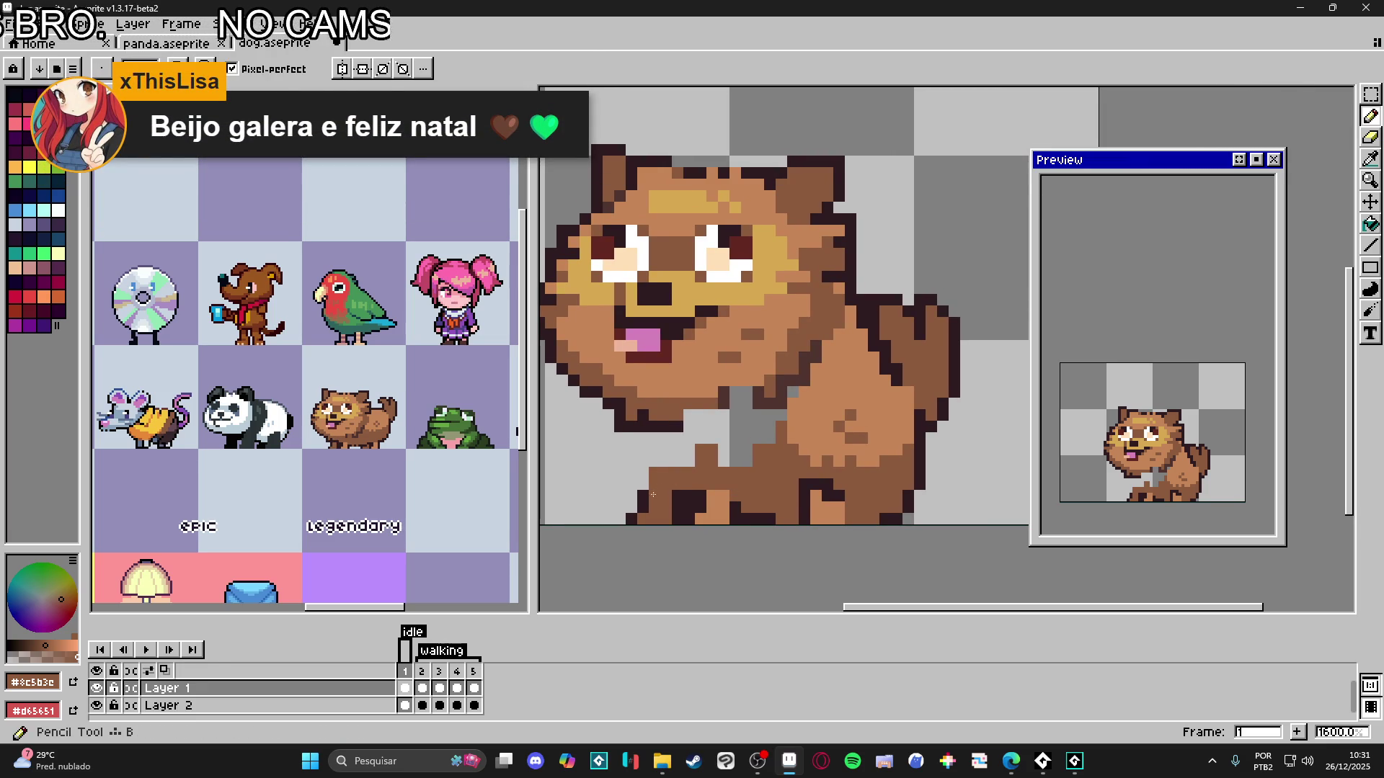
{"action": "left_click", "coordinate": [642, 505], "text": "alt"}
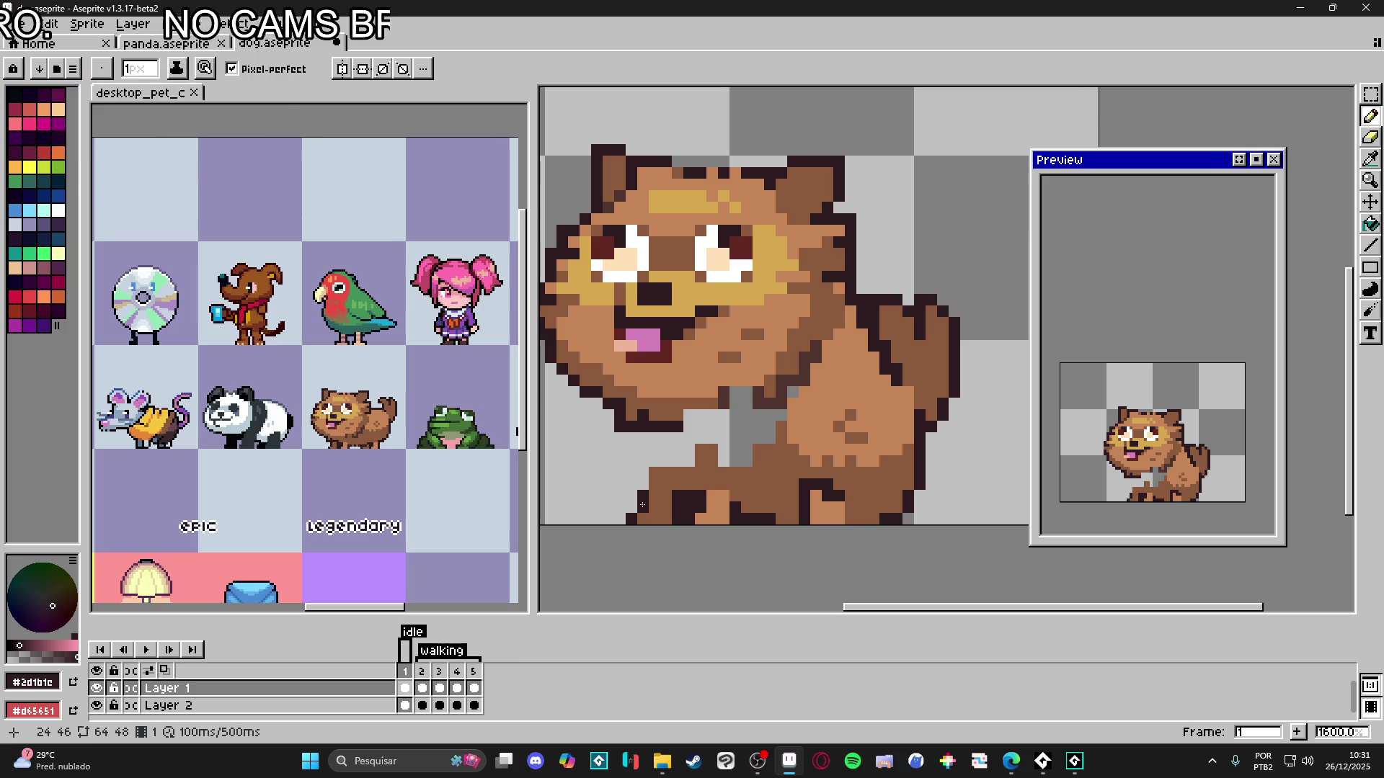
{"action": "left_click_drag", "start_coordinate": [642, 505], "coordinate": [649, 431]}
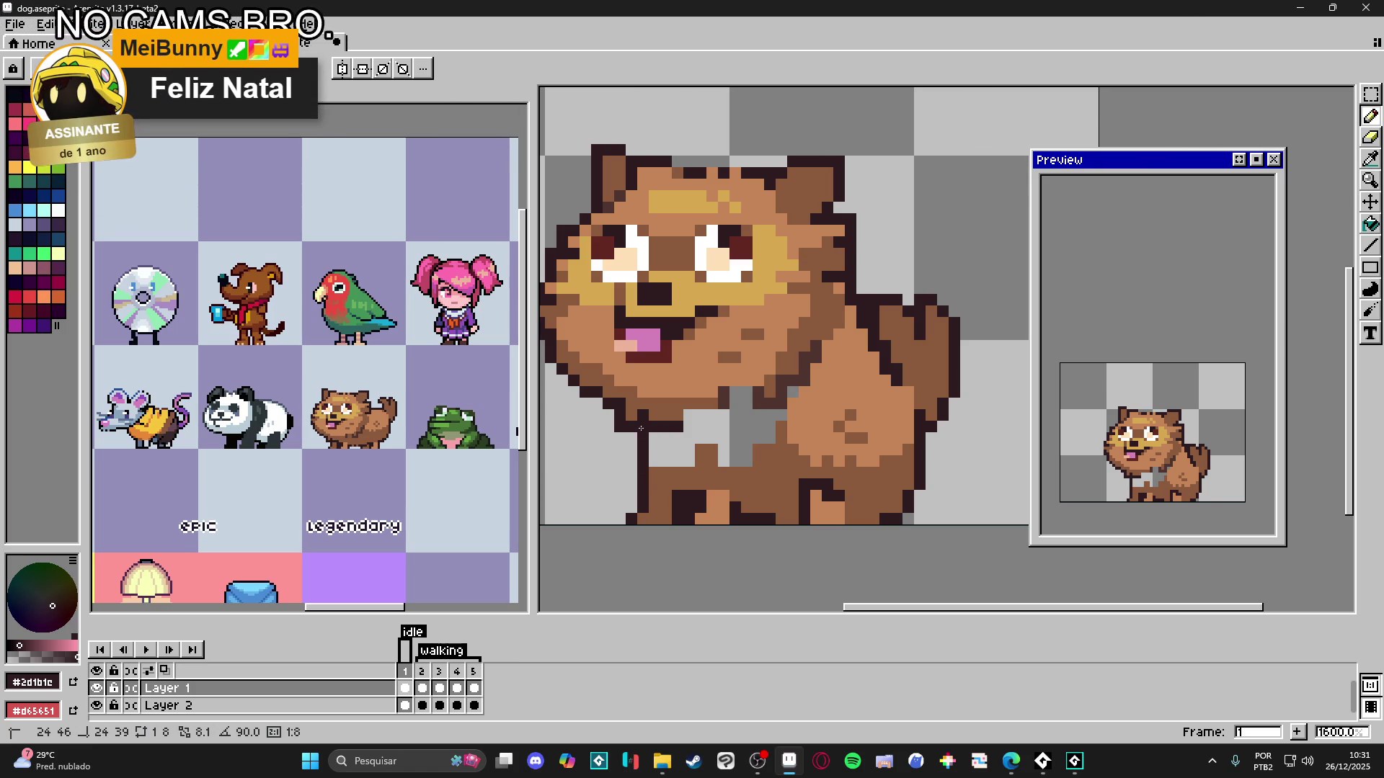
{"action": "left_click", "coordinate": [724, 449], "text": "alt"}
{"action": "key", "text": "g"}
{"action": "left_click", "coordinate": [725, 449]}
{"action": "scroll", "coordinate": [772, 423], "scroll_direction": "up", "scroll_amount": 2}
{"action": "left_click", "coordinate": [795, 456], "text": "alt"}
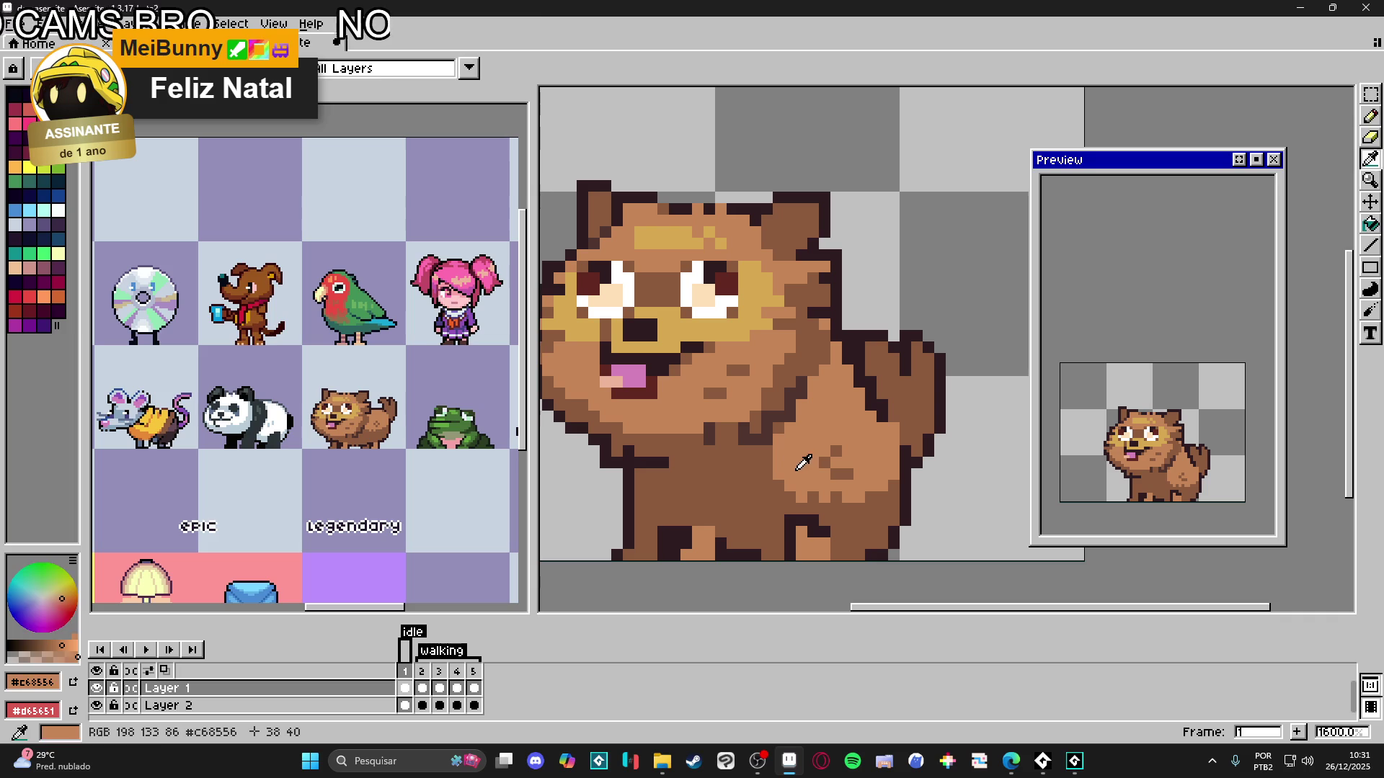
{"action": "key", "text": "b"}
{"action": "scroll", "coordinate": [775, 482], "scroll_direction": "left", "scroll_amount": 1}
{"action": "left_click", "coordinate": [778, 477]}
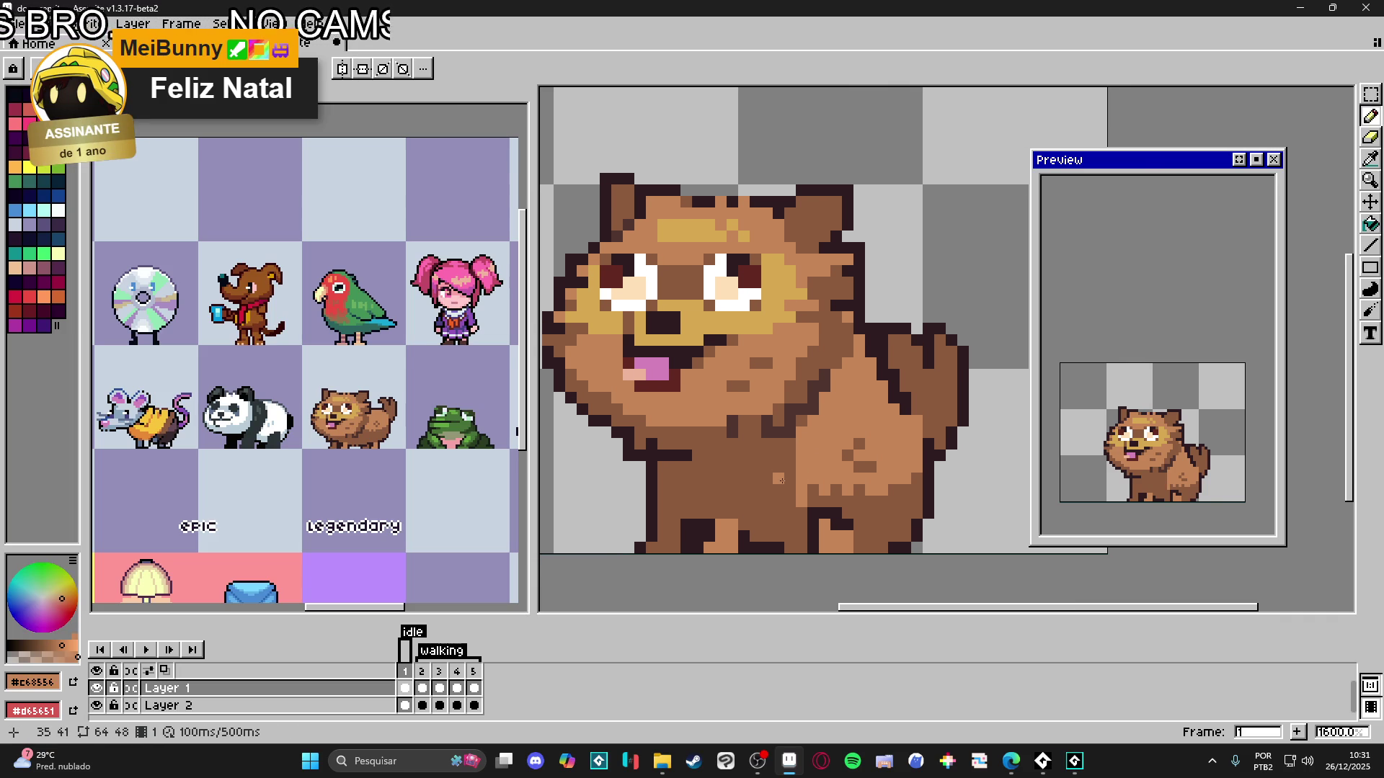
{"action": "left_click", "coordinate": [777, 495]}
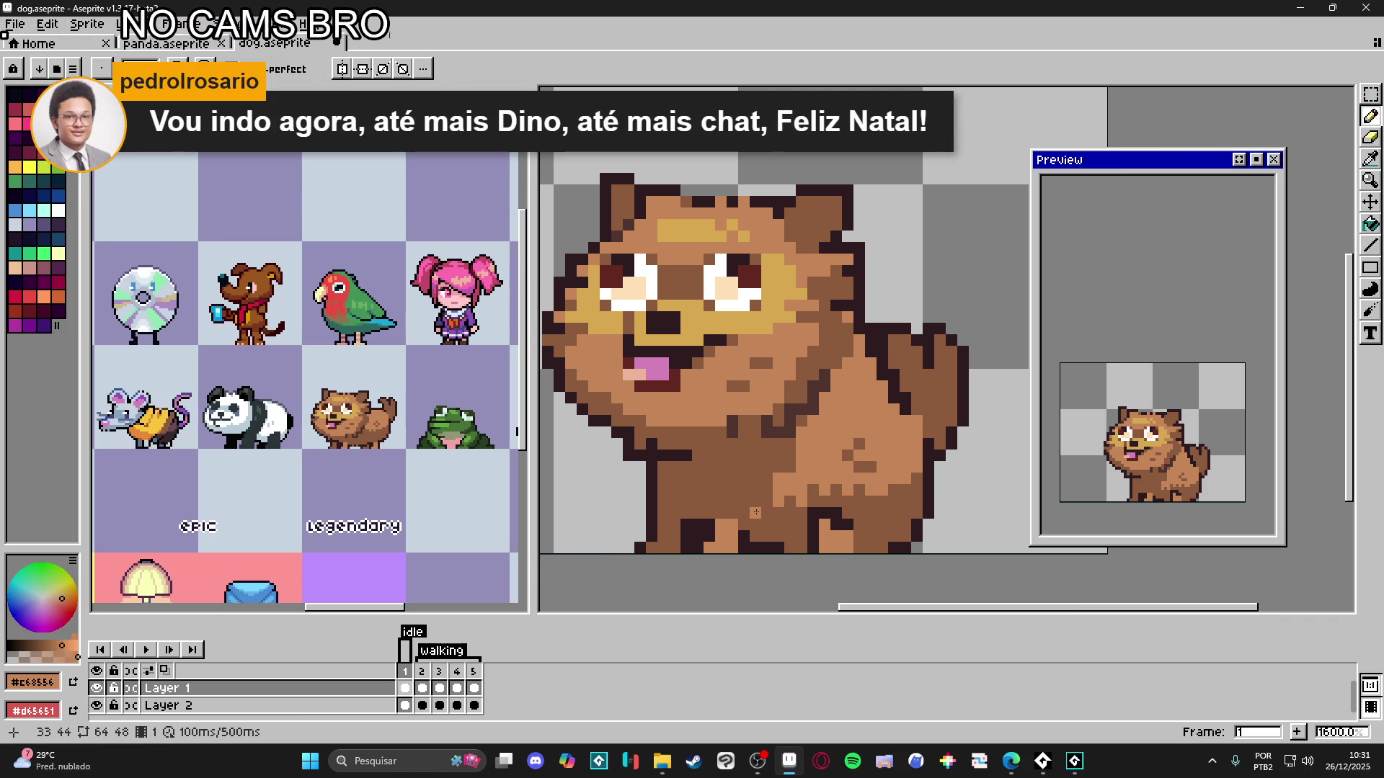
{"action": "key", "text": "b"}
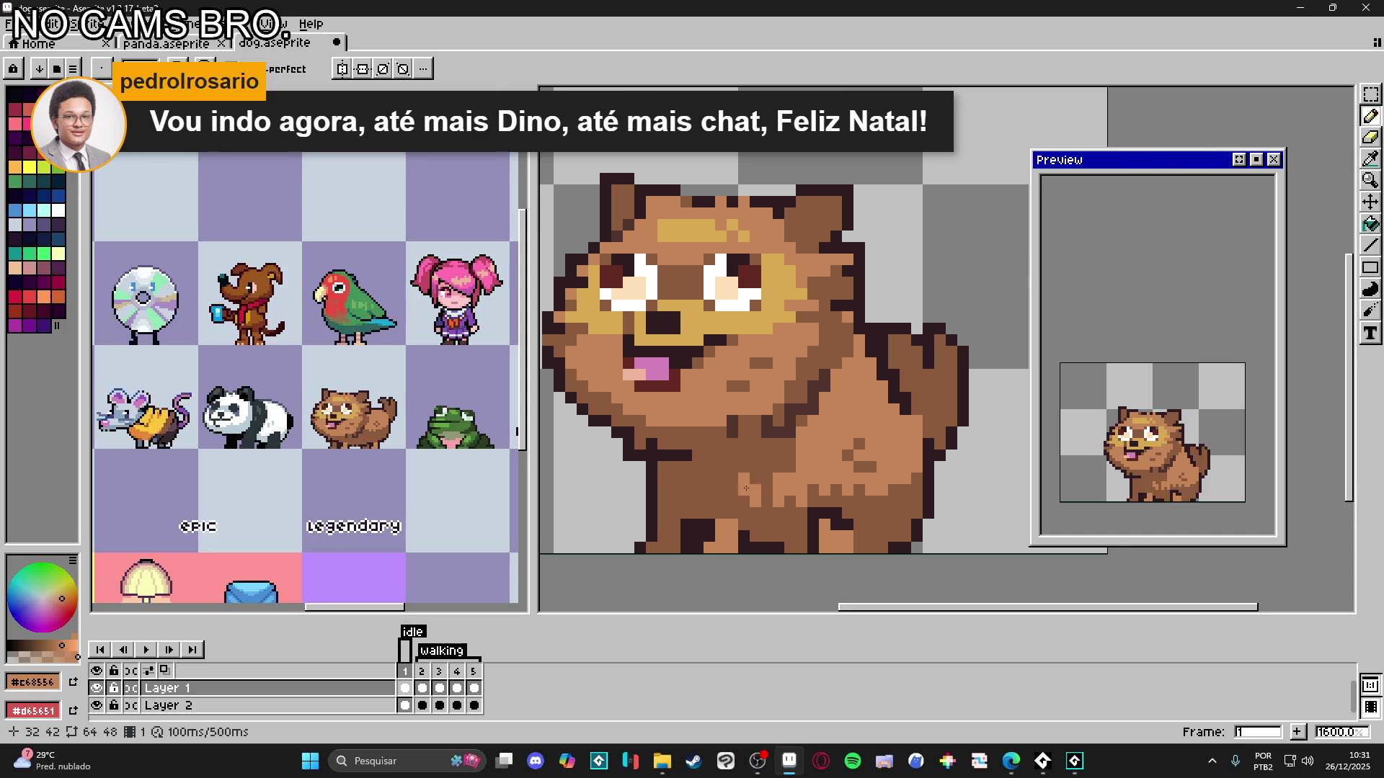
{"action": "scroll", "coordinate": [817, 499], "scroll_direction": "down", "scroll_amount": 2}
{"action": "scroll", "coordinate": [816, 499], "scroll_direction": "up", "scroll_amount": 2}
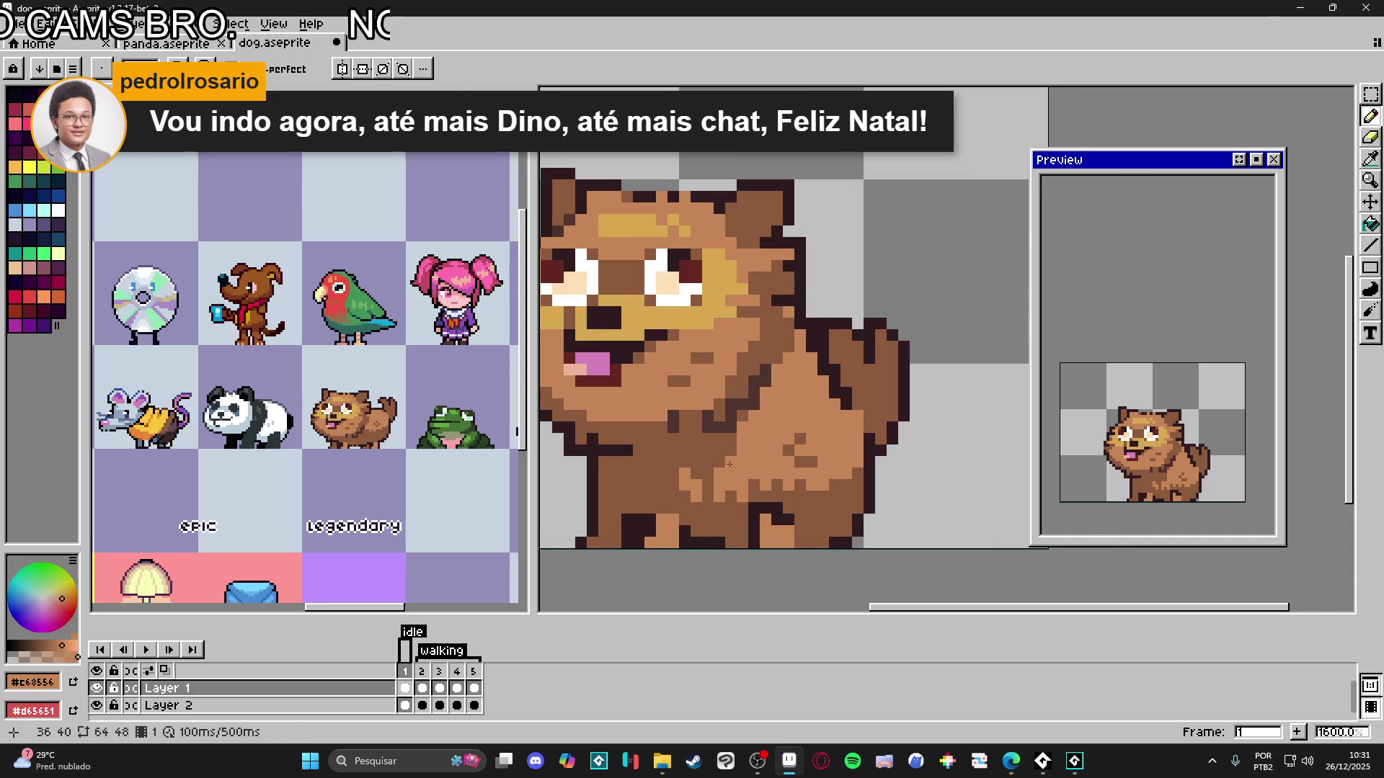
{"action": "scroll", "coordinate": [801, 482], "scroll_direction": "down", "scroll_amount": 2}
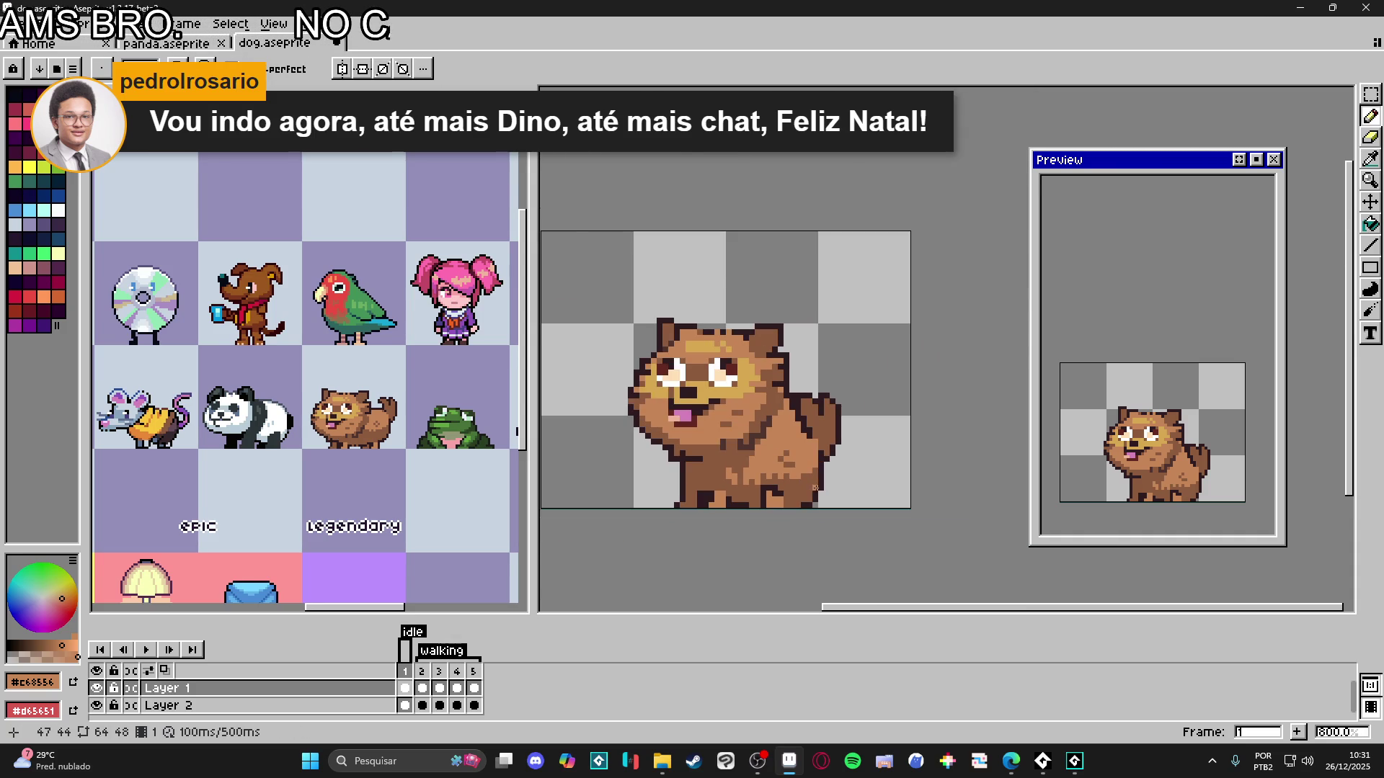
{"action": "scroll", "coordinate": [816, 488], "scroll_direction": "up", "scroll_amount": 2}
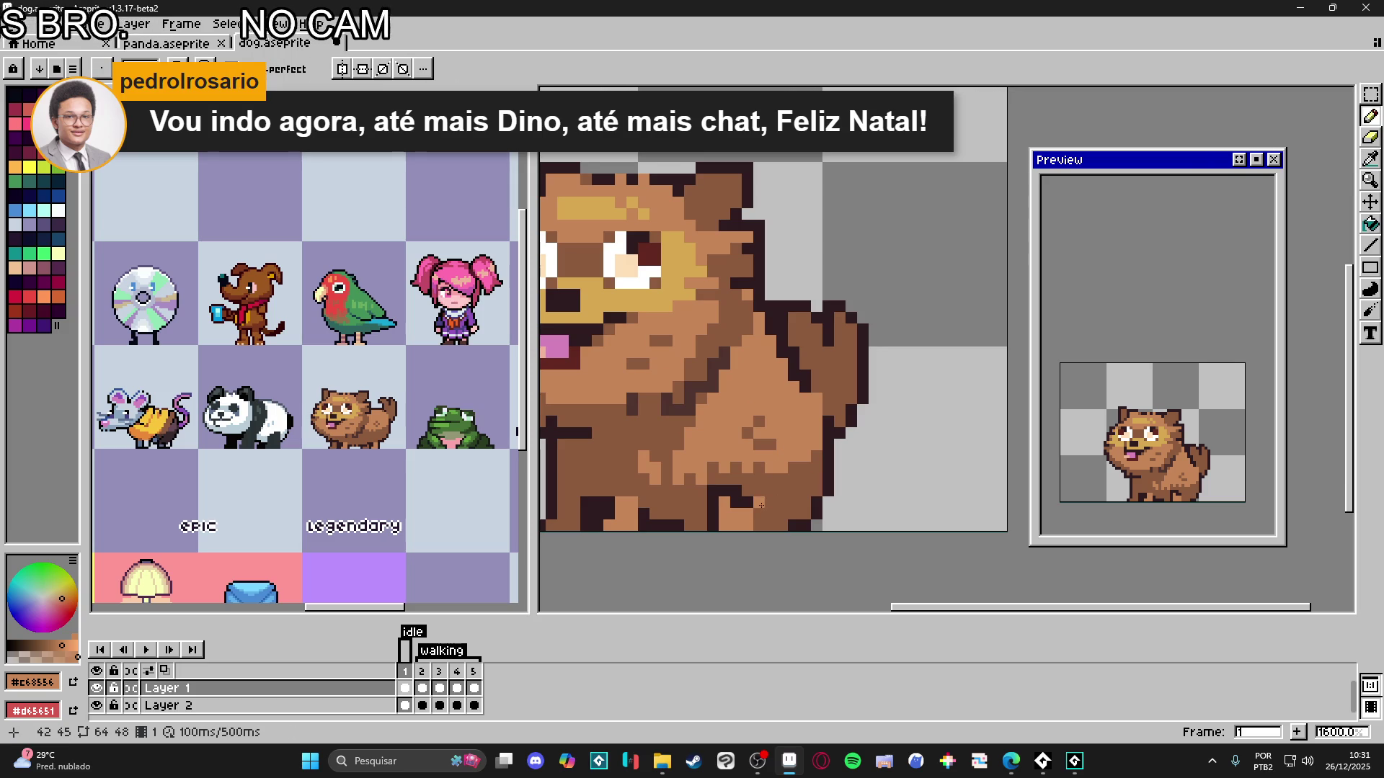
{"action": "left_click_drag", "start_coordinate": [773, 469], "coordinate": [768, 499]}
{"action": "key", "text": "i"}
{"action": "left_click", "coordinate": [663, 527]}
{"action": "key", "text": "b"}
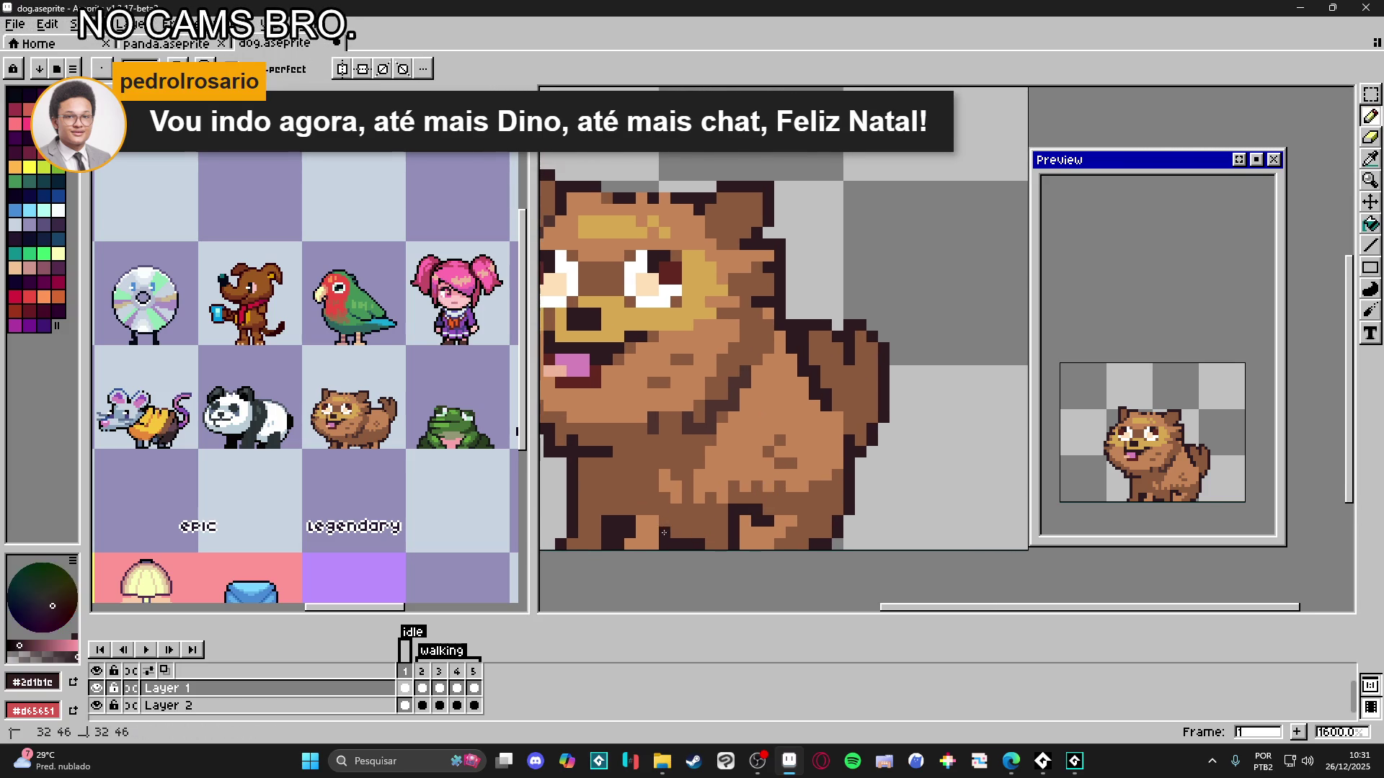
{"action": "left_click_drag", "start_coordinate": [625, 516], "coordinate": [647, 512]}
{"action": "scroll", "coordinate": [620, 518], "scroll_direction": "down", "scroll_amount": 1}
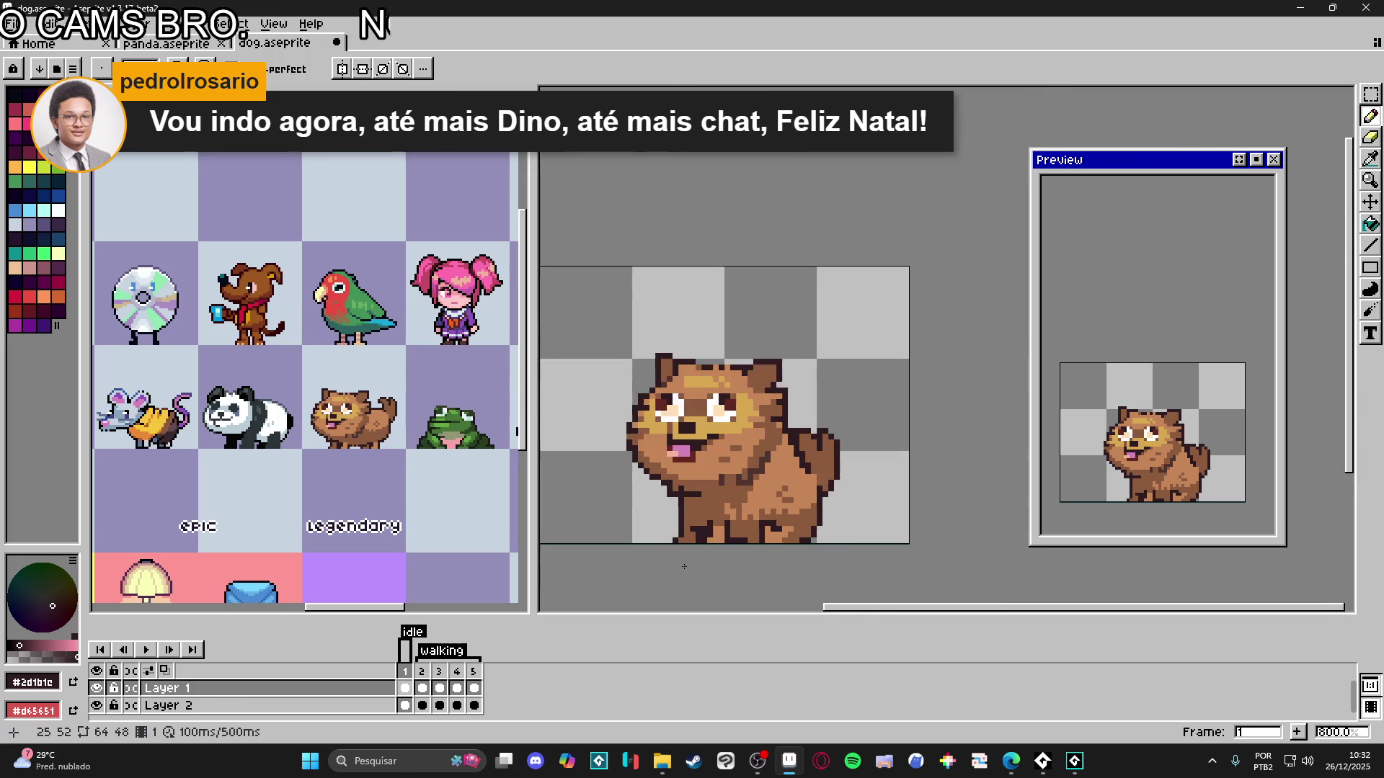
{"action": "scroll", "coordinate": [711, 521], "scroll_direction": "up", "scroll_amount": 1}
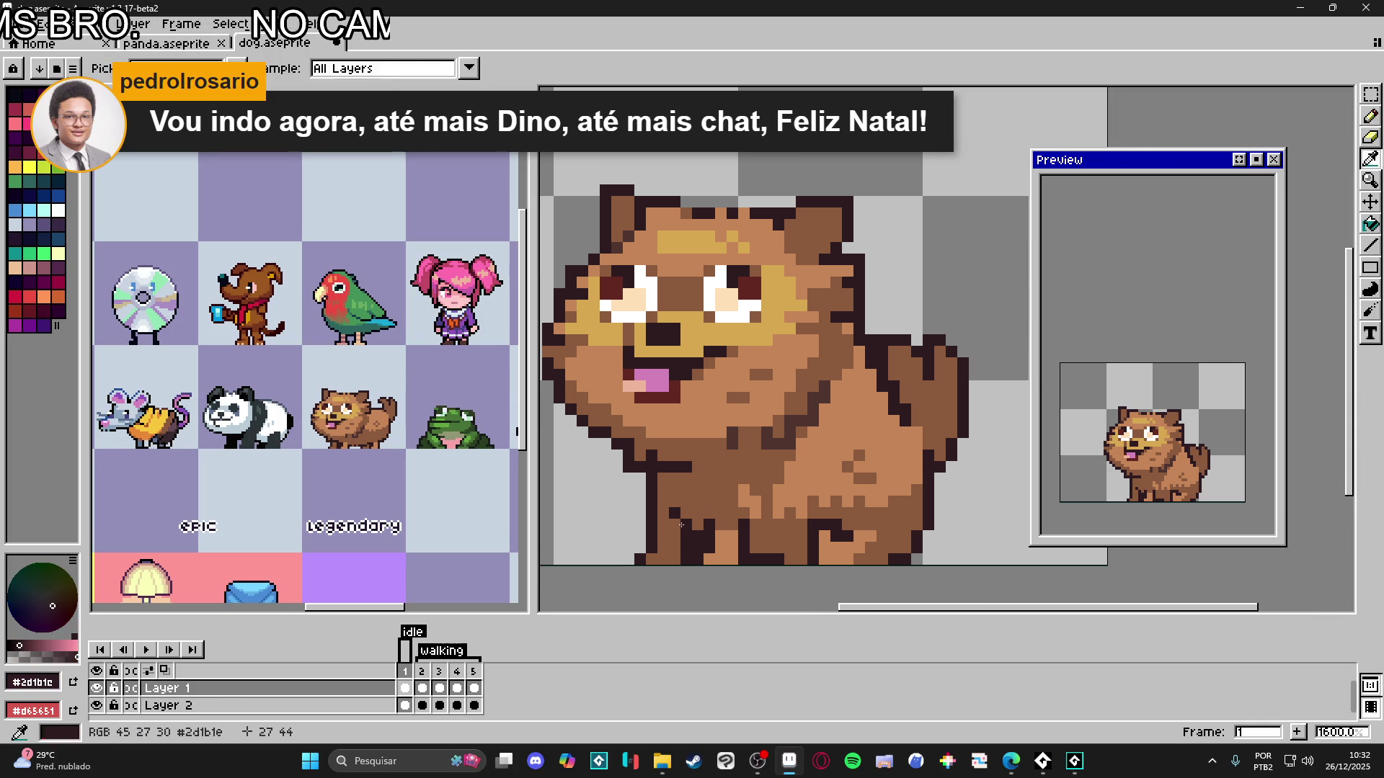
{"action": "left_click", "coordinate": [776, 449], "text": "alt"}
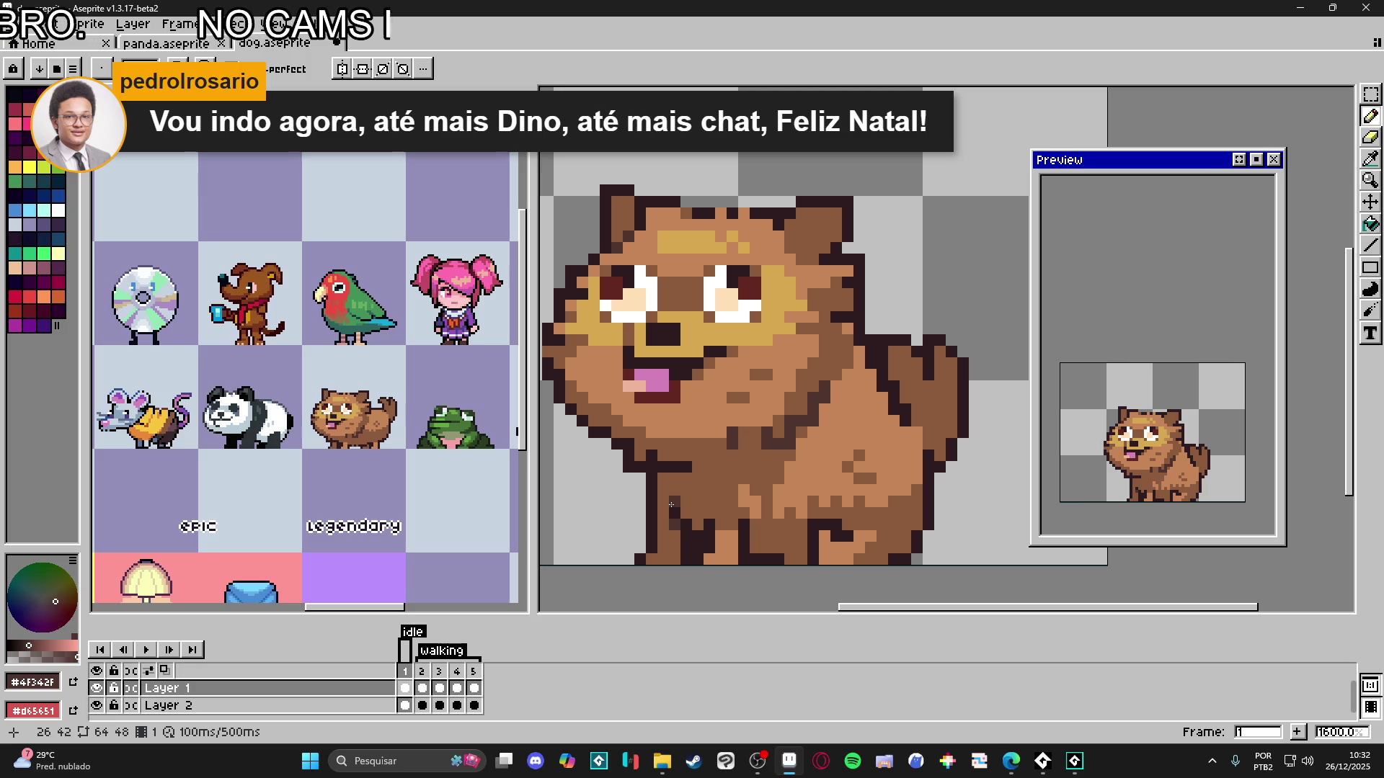
{"action": "scroll", "coordinate": [670, 538], "scroll_direction": "down", "scroll_amount": 2}
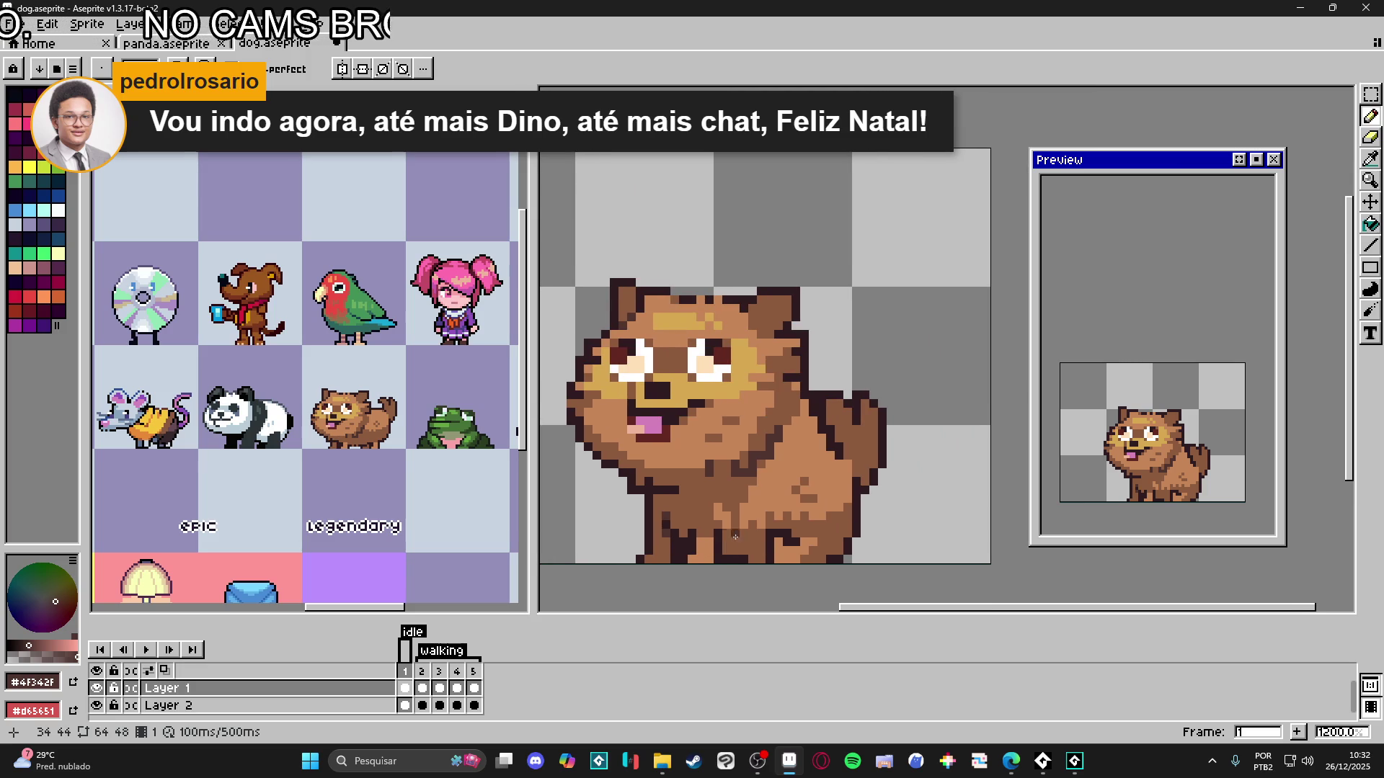
{"action": "scroll", "coordinate": [698, 525], "scroll_direction": "up", "scroll_amount": 1}
{"action": "left_click_drag", "start_coordinate": [725, 510], "coordinate": [699, 521]}
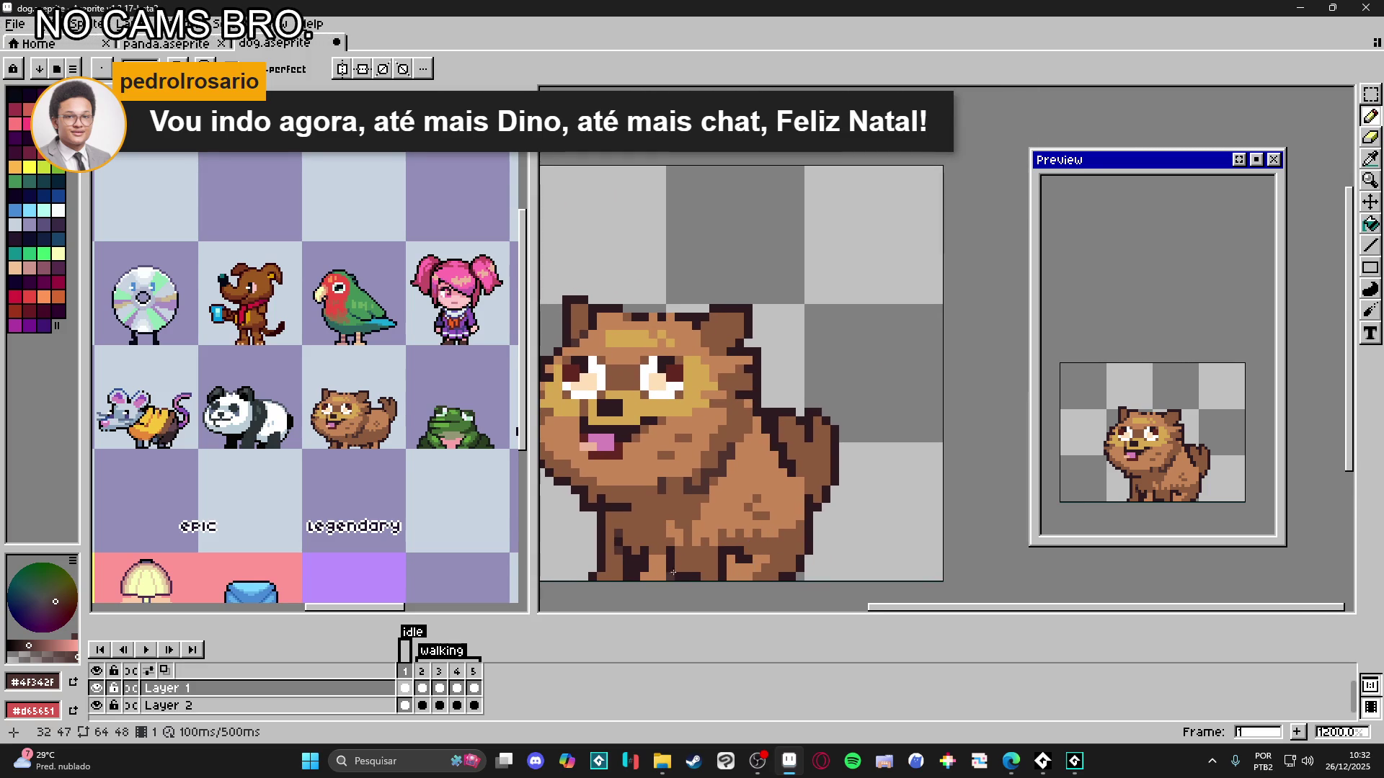
{"action": "scroll", "coordinate": [670, 573], "scroll_direction": "up", "scroll_amount": 3}
{"action": "left_click", "coordinate": [731, 581]}
{"action": "left_click", "coordinate": [748, 582]}
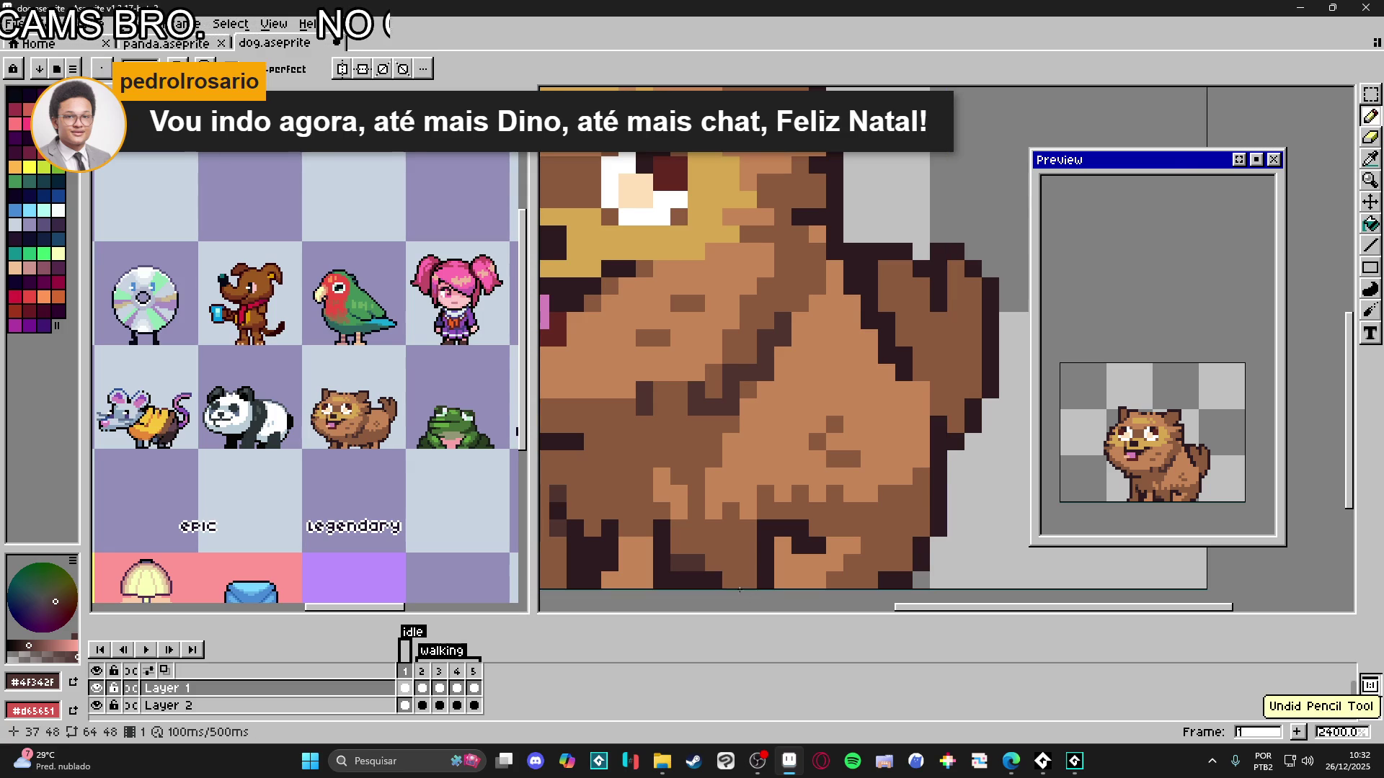
{"action": "scroll", "coordinate": [763, 570], "scroll_direction": "down", "scroll_amount": 2}
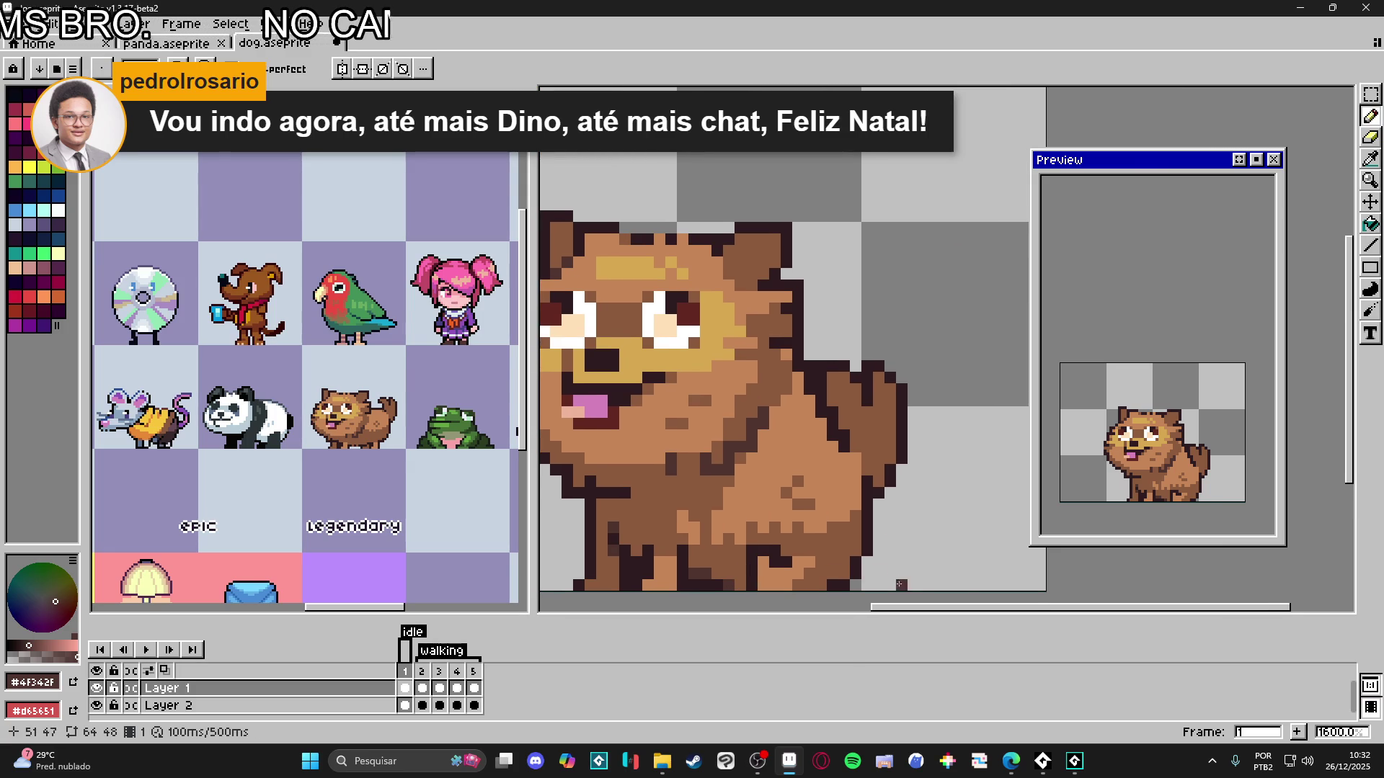
{"action": "left_click_drag", "start_coordinate": [845, 554], "coordinate": [862, 559]}
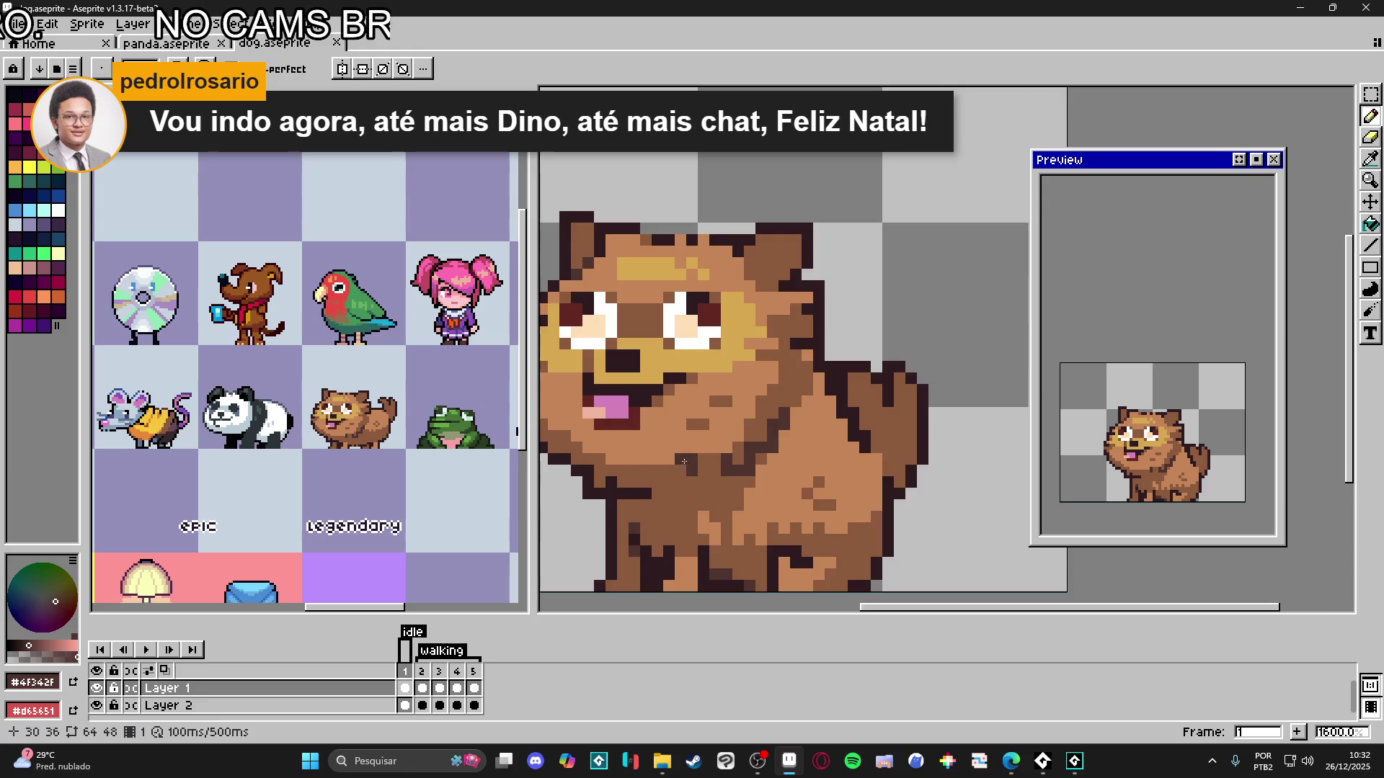
{"action": "scroll", "coordinate": [803, 333], "scroll_direction": "down", "scroll_amount": 1}
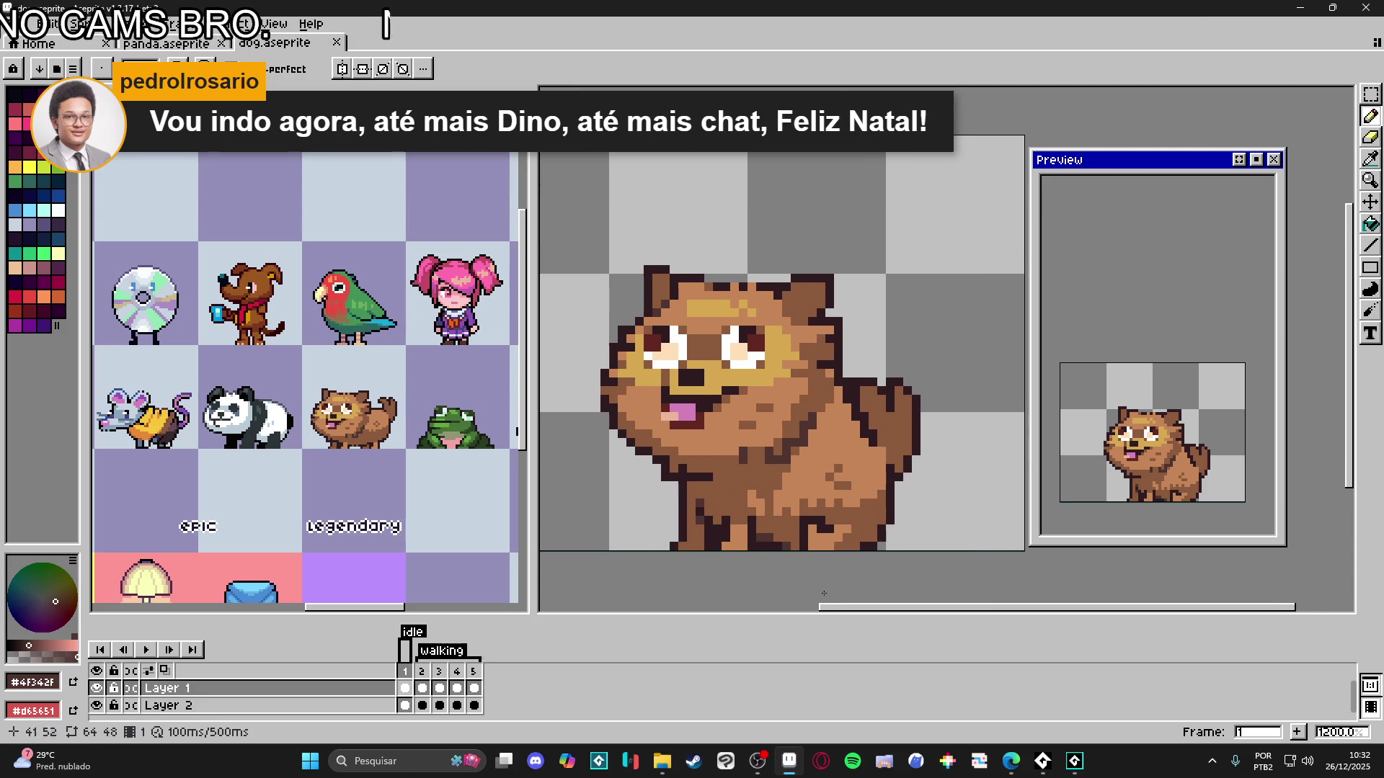
{"action": "scroll", "coordinate": [789, 501], "scroll_direction": "down", "scroll_amount": 3}
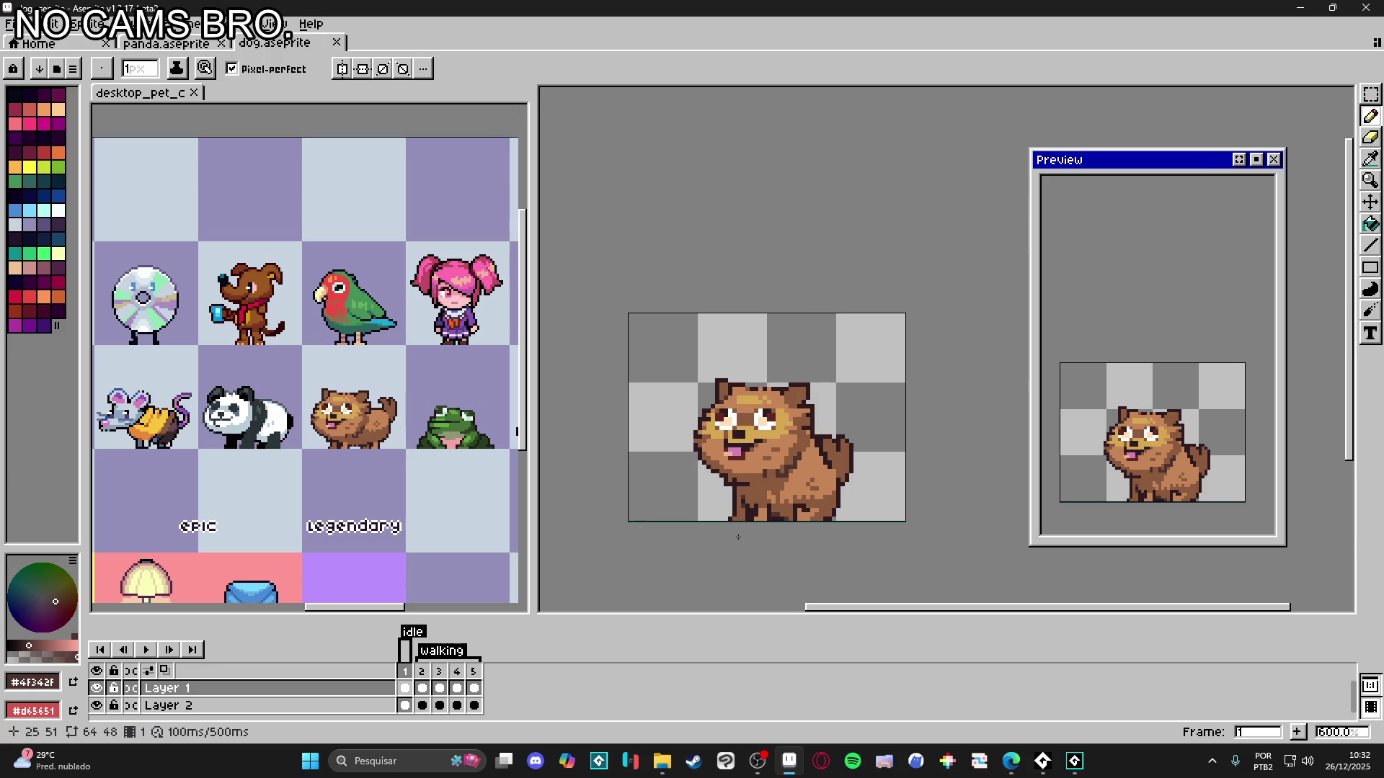
{"action": "left_click", "coordinate": [423, 671]}
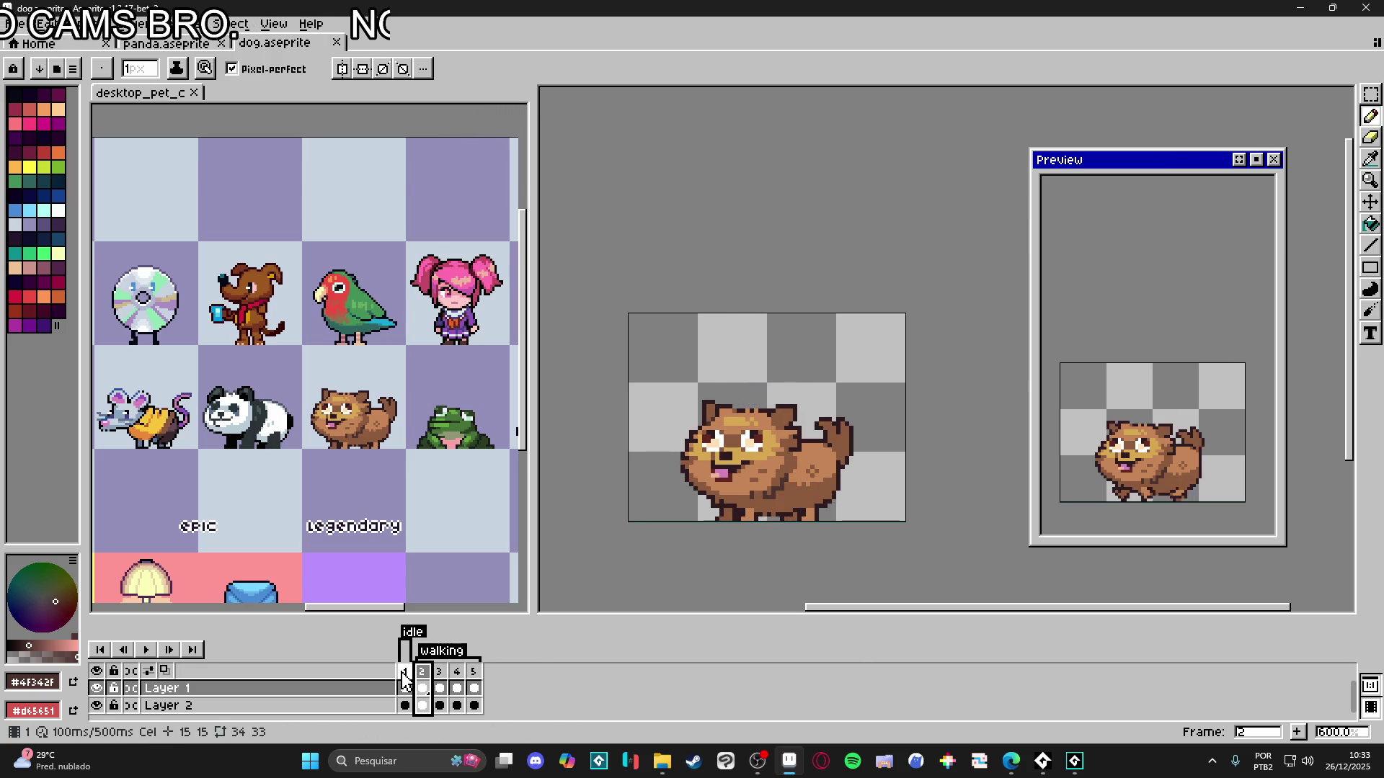
{"action": "left_click", "coordinate": [405, 679]}
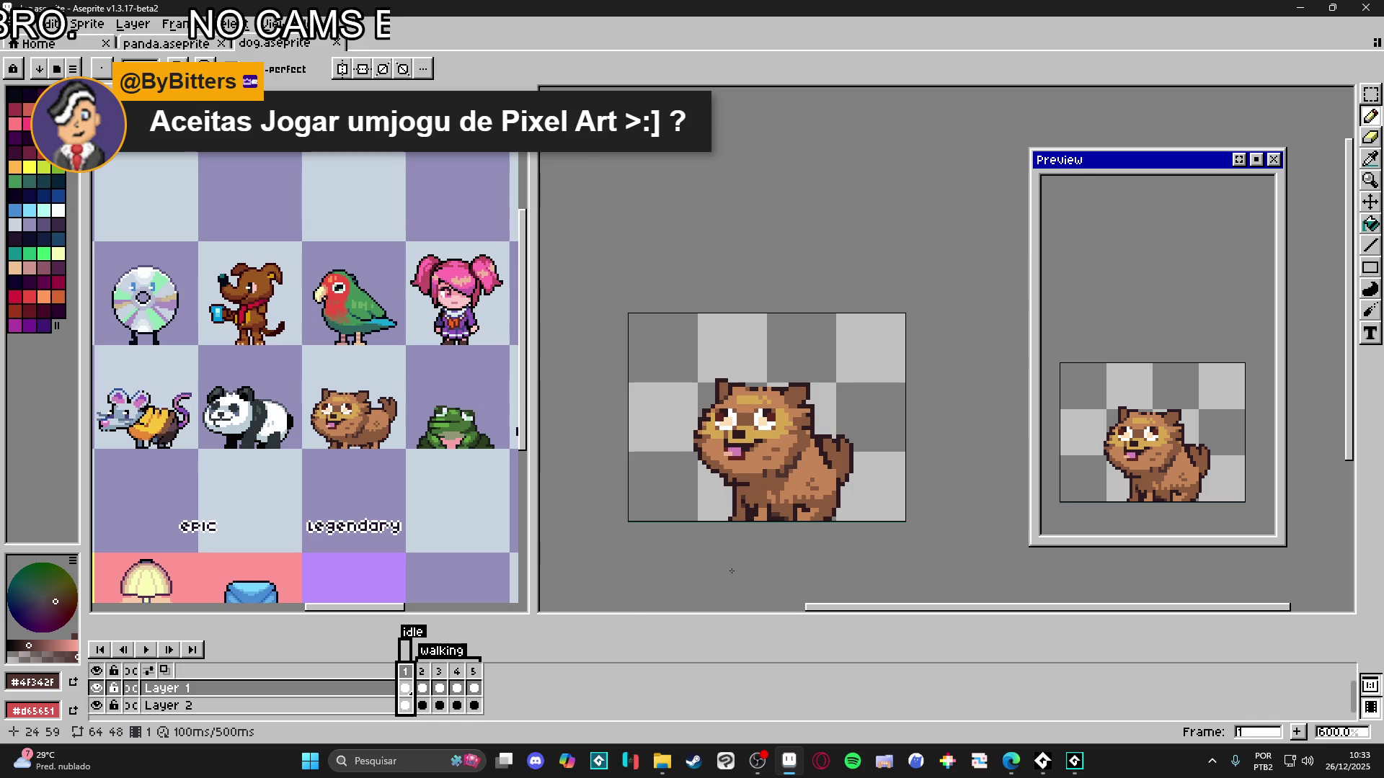
{"action": "scroll", "coordinate": [778, 509], "scroll_direction": "up", "scroll_amount": 3}
{"action": "scroll", "coordinate": [797, 532], "scroll_direction": "up", "scroll_amount": 1}
- Marquee-select the dog's feet and legs and commit the change
{"action": "key", "text": "m"}
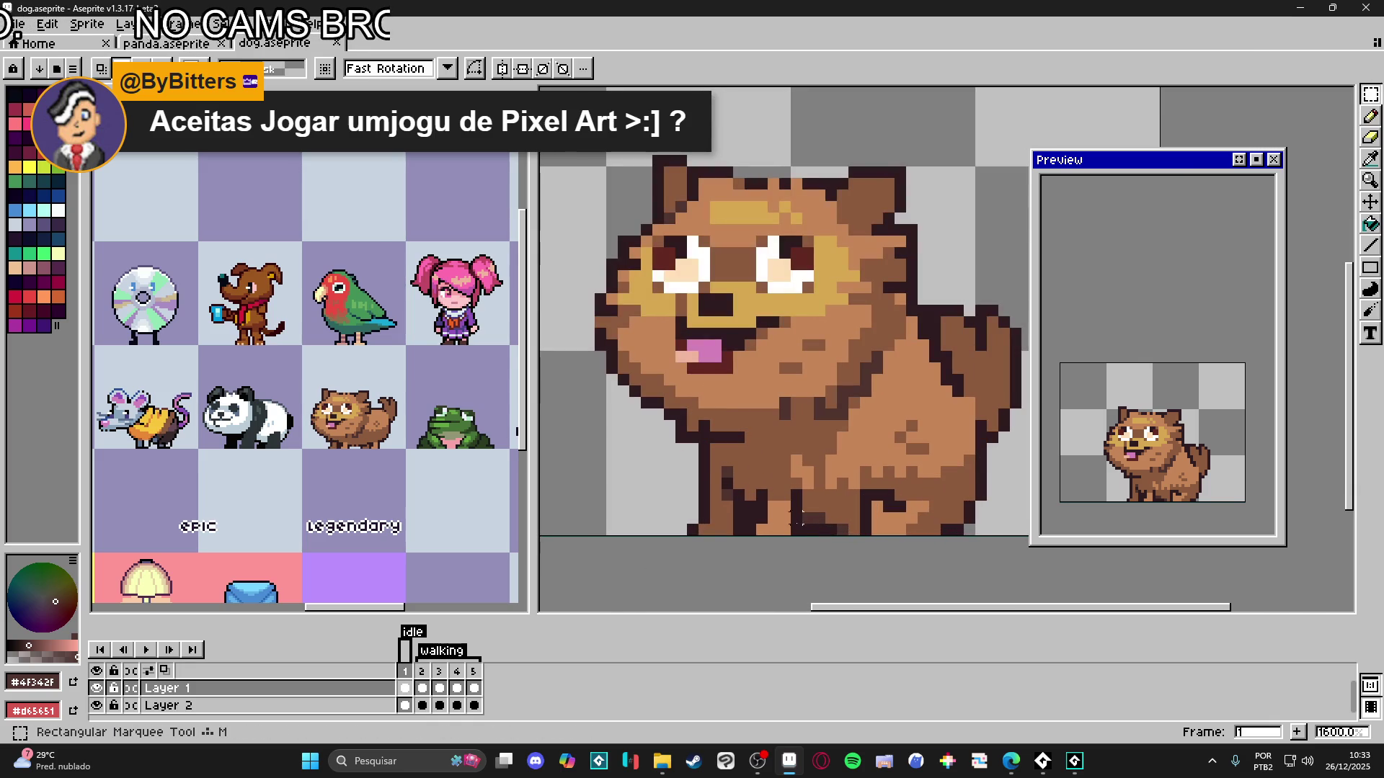
{"action": "mouse_move", "coordinate": [797, 533]}
{"action": "left_mouse_down"}
{"action": "mouse_move", "coordinate": [716, 482]}
{"action": "mouse_move", "coordinate": [684, 439]}
{"action": "left_mouse_up"}
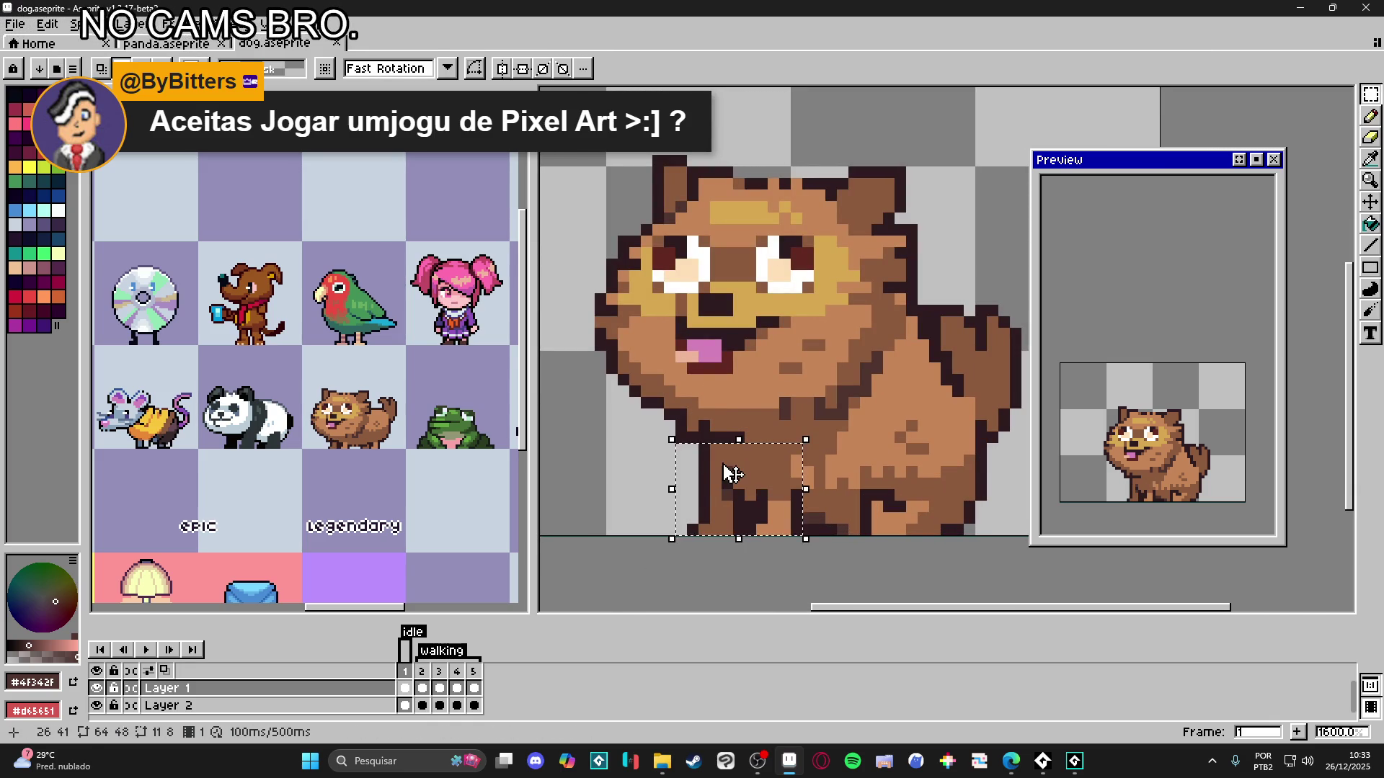
{"action": "left_click", "coordinate": [742, 475]}
{"action": "key", "text": "Return"}
{"action": "key", "text": "b"}
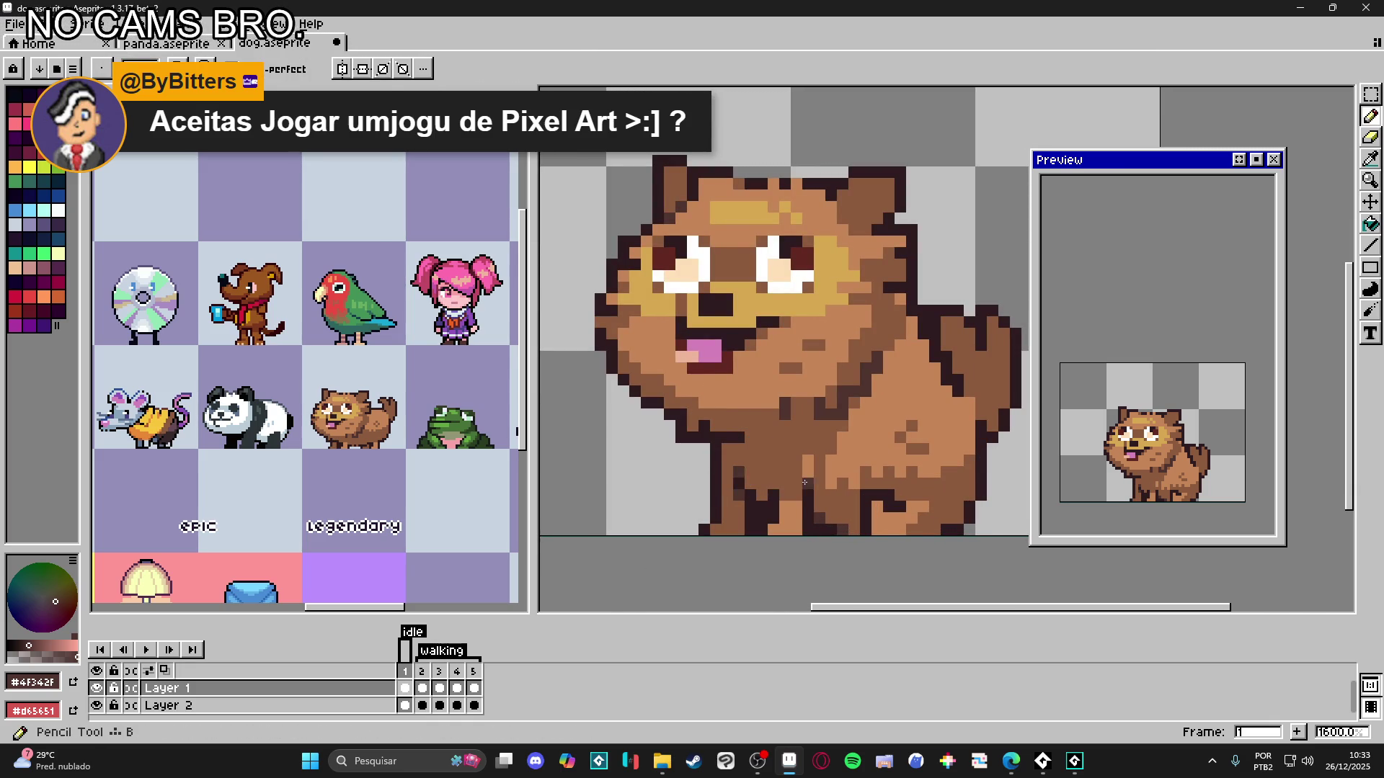
{"action": "scroll", "coordinate": [782, 524], "scroll_direction": "down", "scroll_amount": 2}
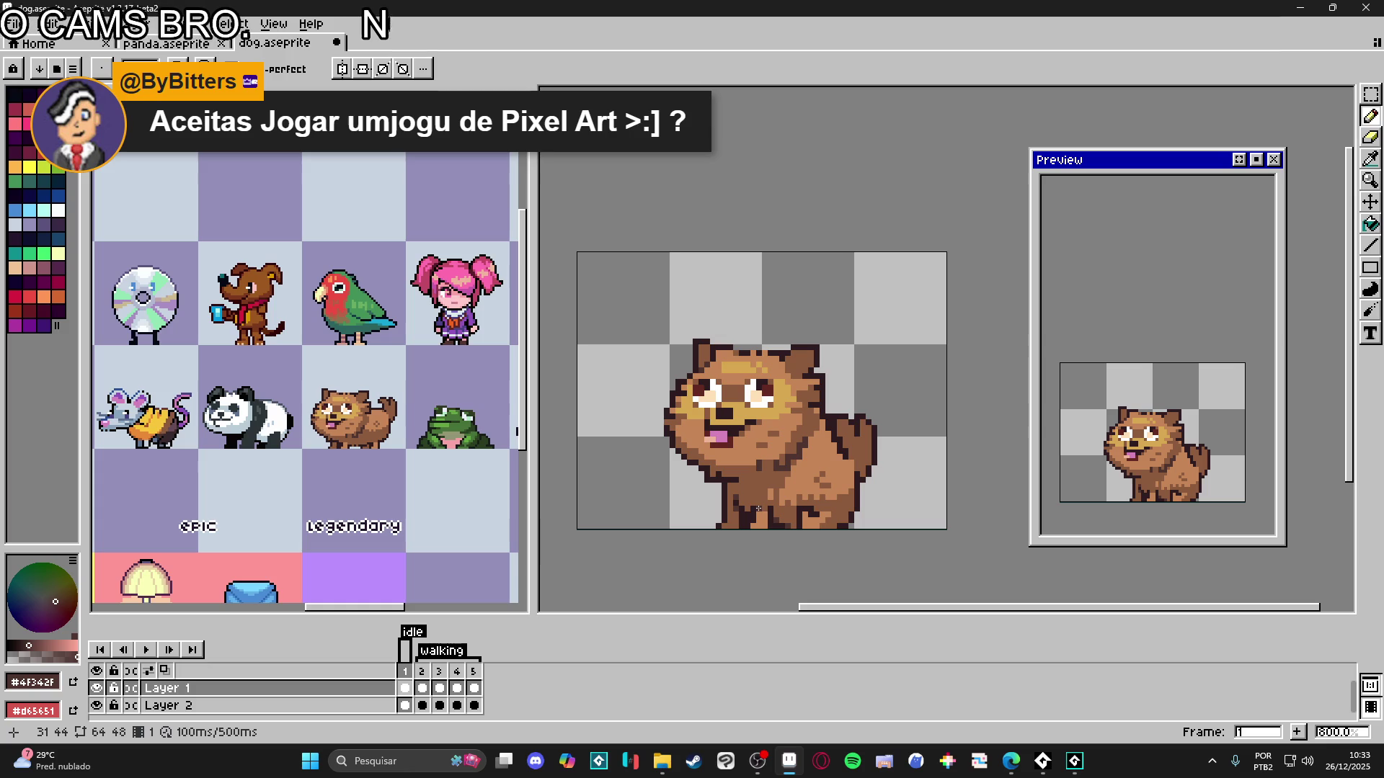
- Compare frames 1 and 2, pick the light brown colour, and save dog.aseprite
{"action": "left_click", "coordinate": [422, 671]}
{"action": "left_click", "coordinate": [405, 670]}
{"action": "left_click", "coordinate": [422, 671]}
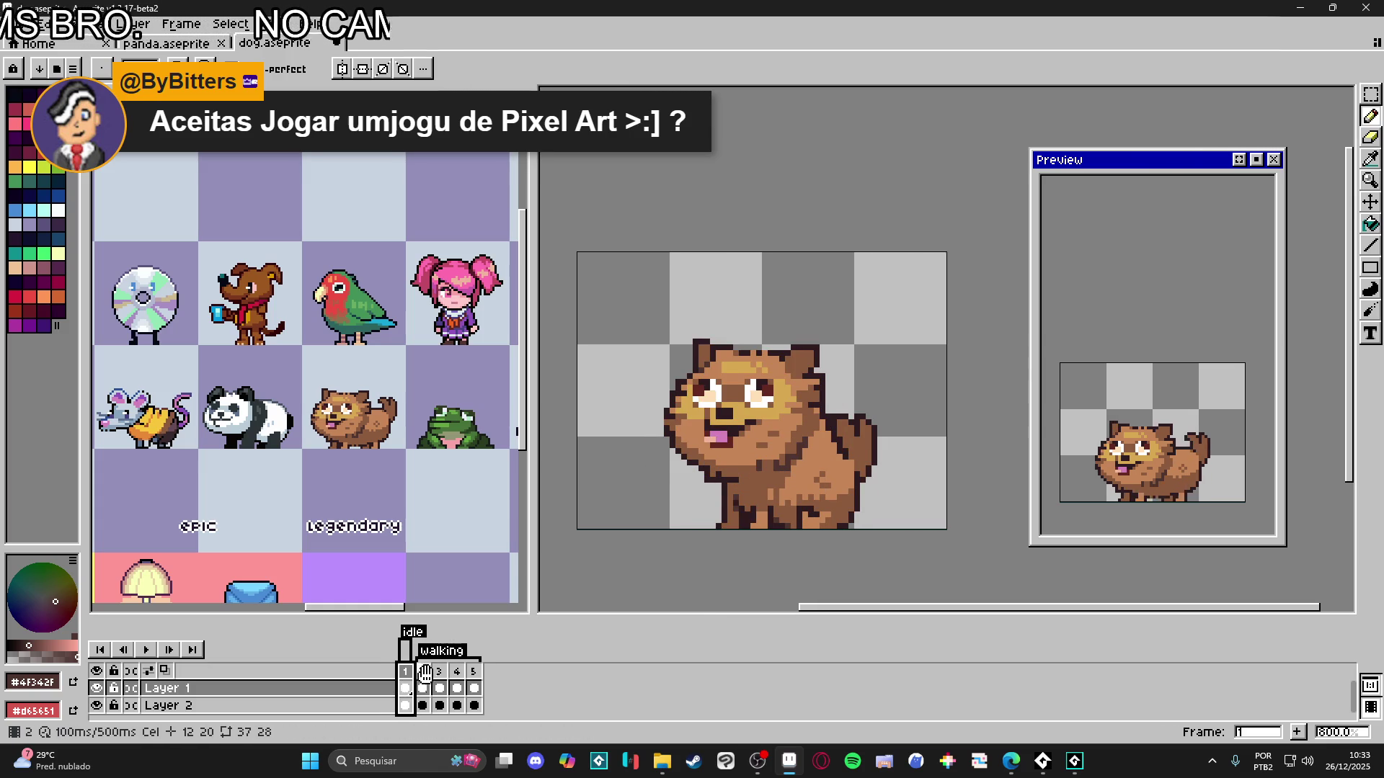
{"action": "left_click", "coordinate": [405, 671]}
{"action": "left_click_drag", "start_coordinate": [858, 547], "coordinate": [850, 550]}
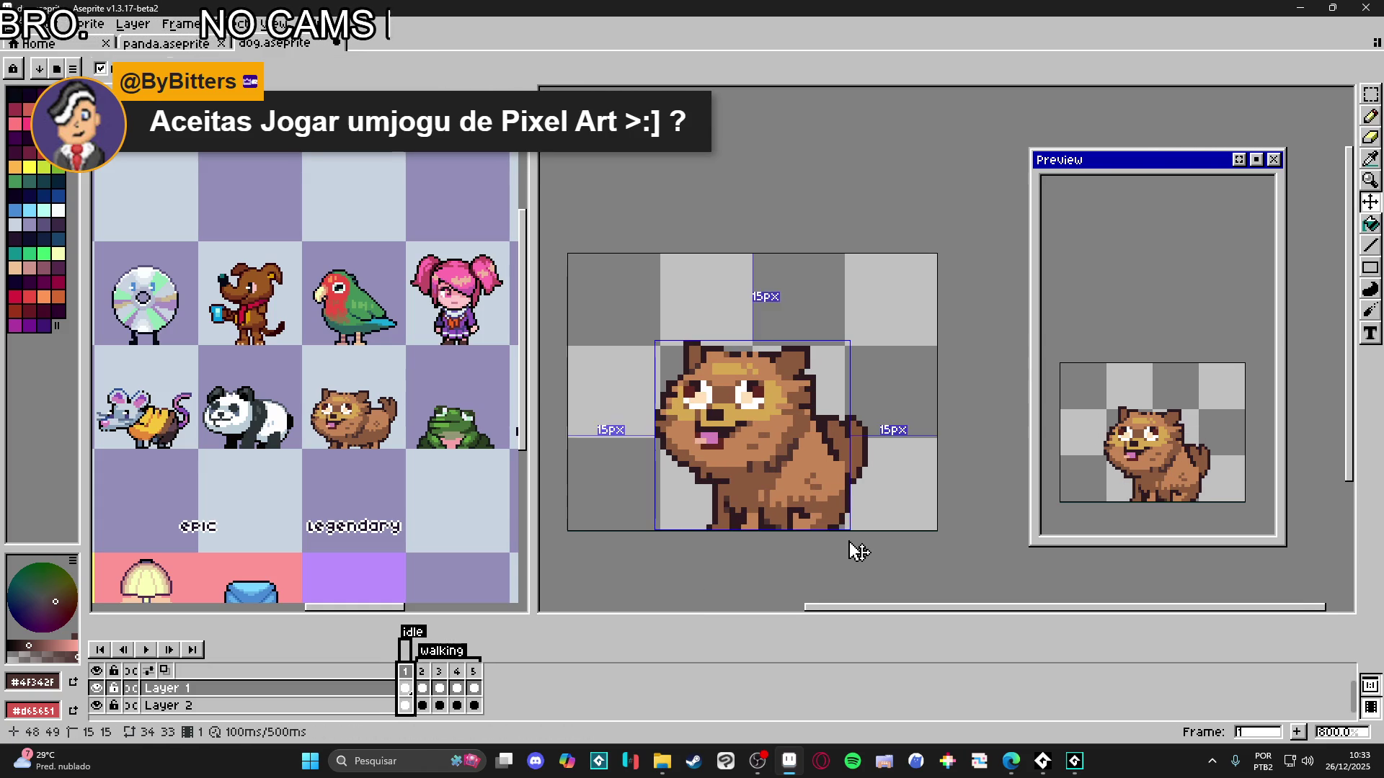
{"action": "scroll", "coordinate": [842, 540], "scroll_direction": "up", "scroll_amount": 3}
{"action": "left_click", "coordinate": [813, 520], "text": "alt"}
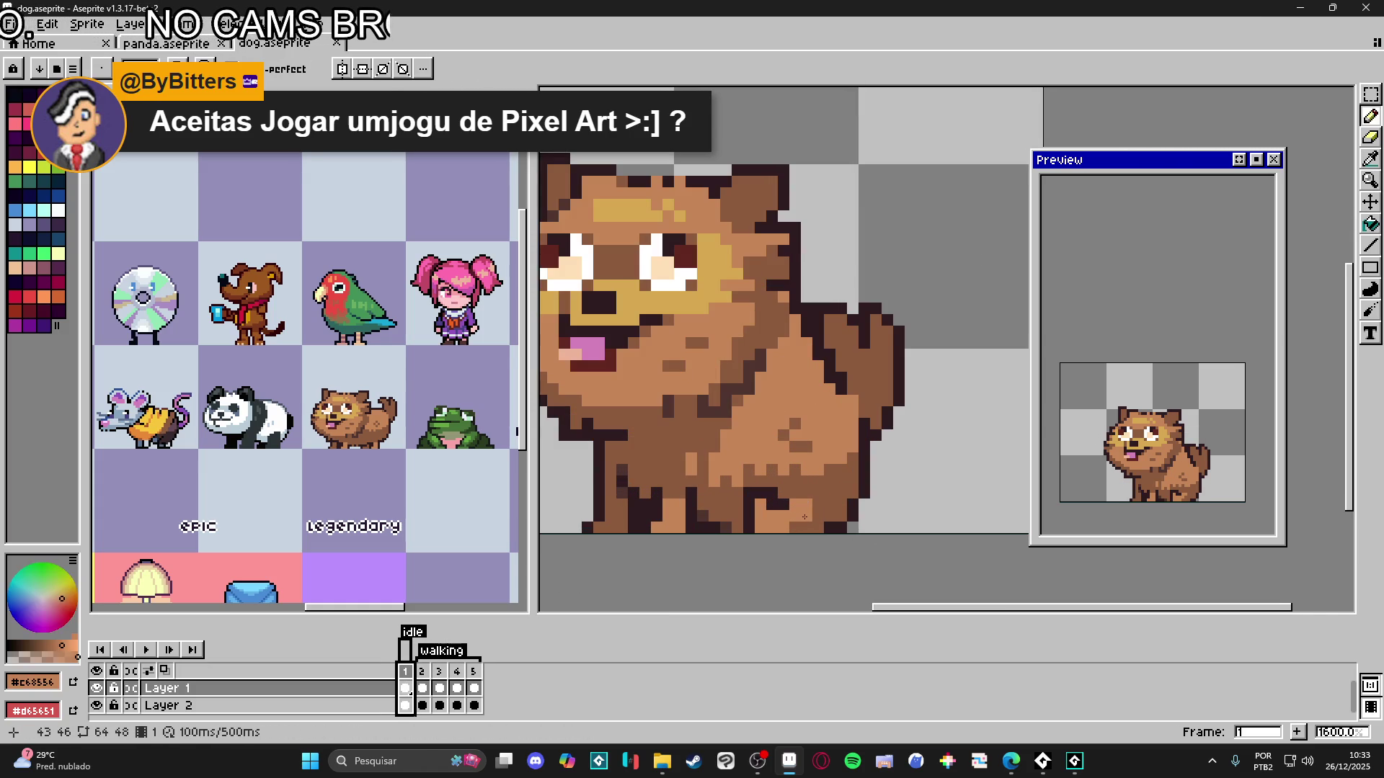
{"action": "scroll", "coordinate": [805, 533], "scroll_direction": "down", "scroll_amount": 1}
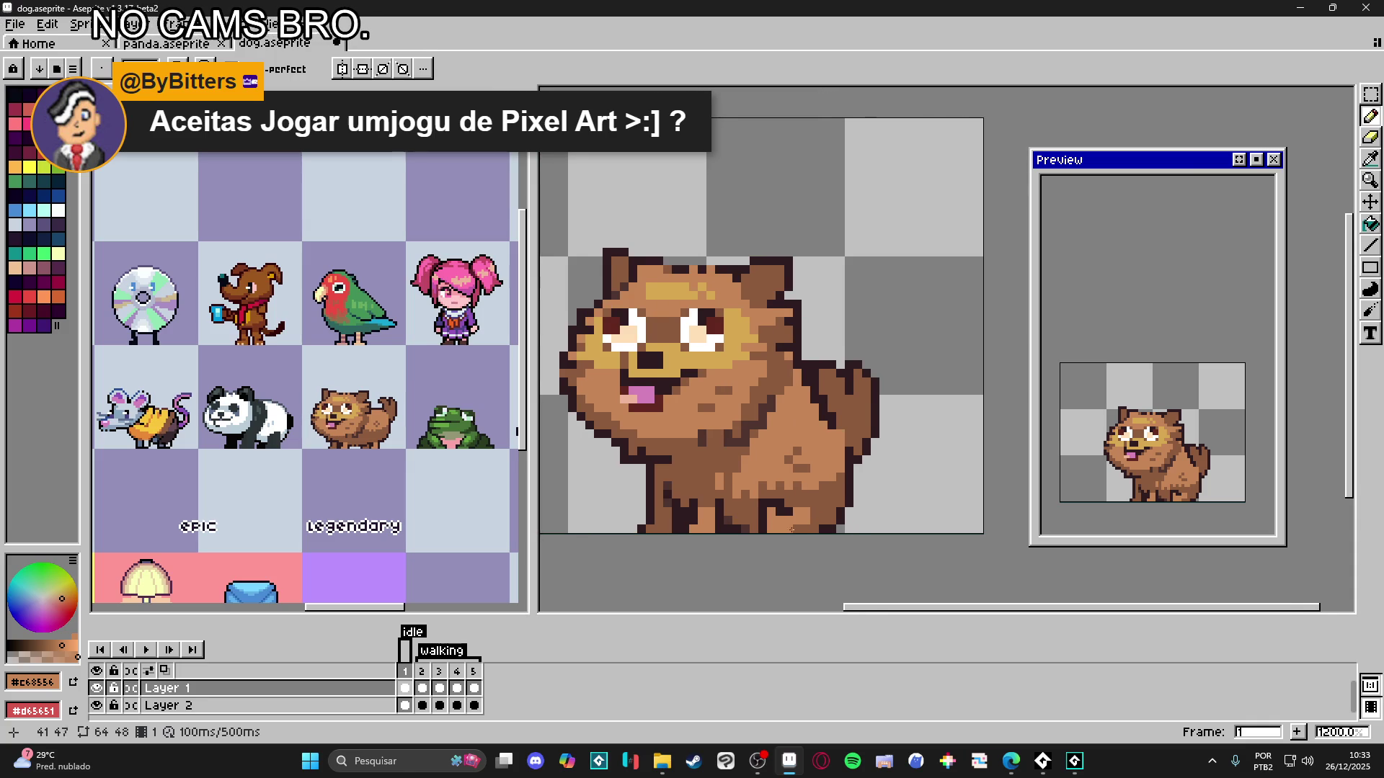
{"action": "key", "text": "ctrl+s"}
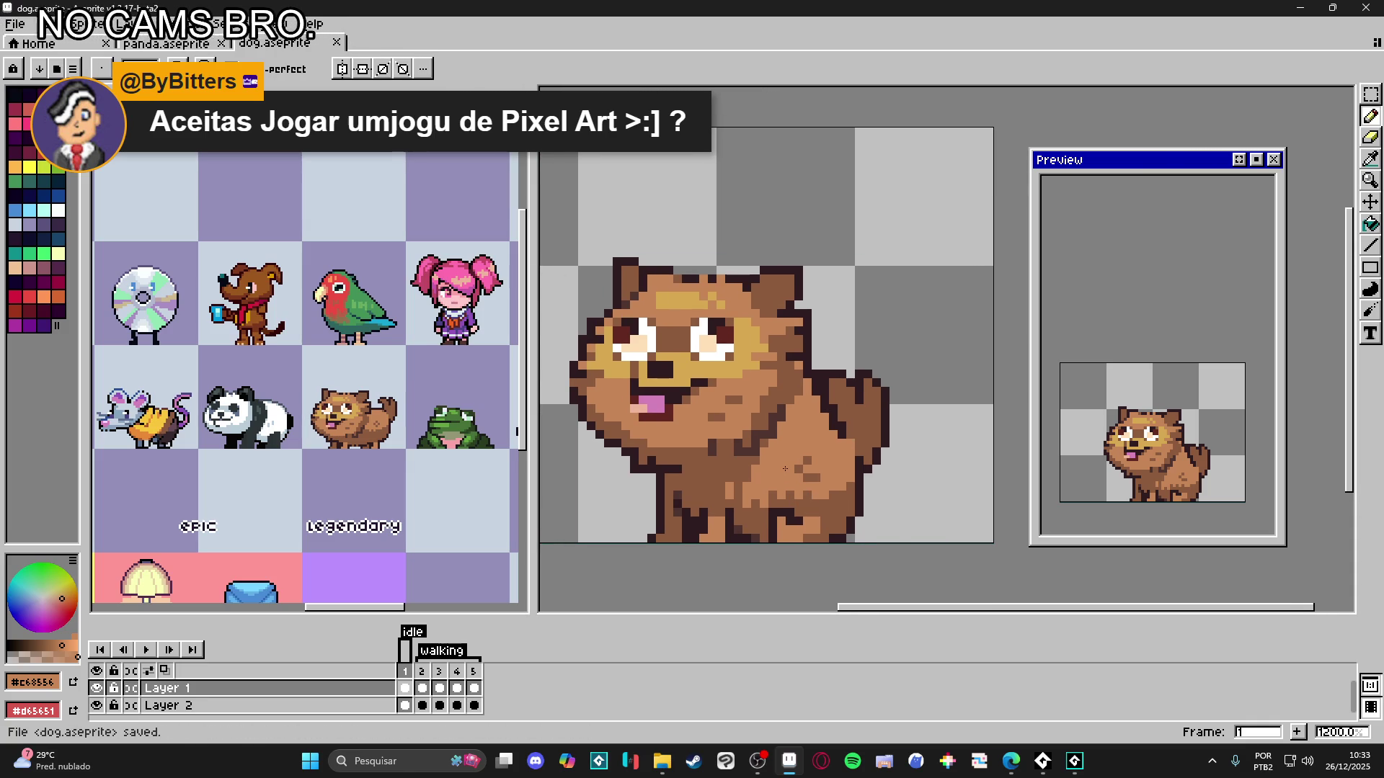
- Check frame 2, save dog.aseprite again, and insert a new frame after frame 1
{"action": "left_click", "coordinate": [418, 686]}
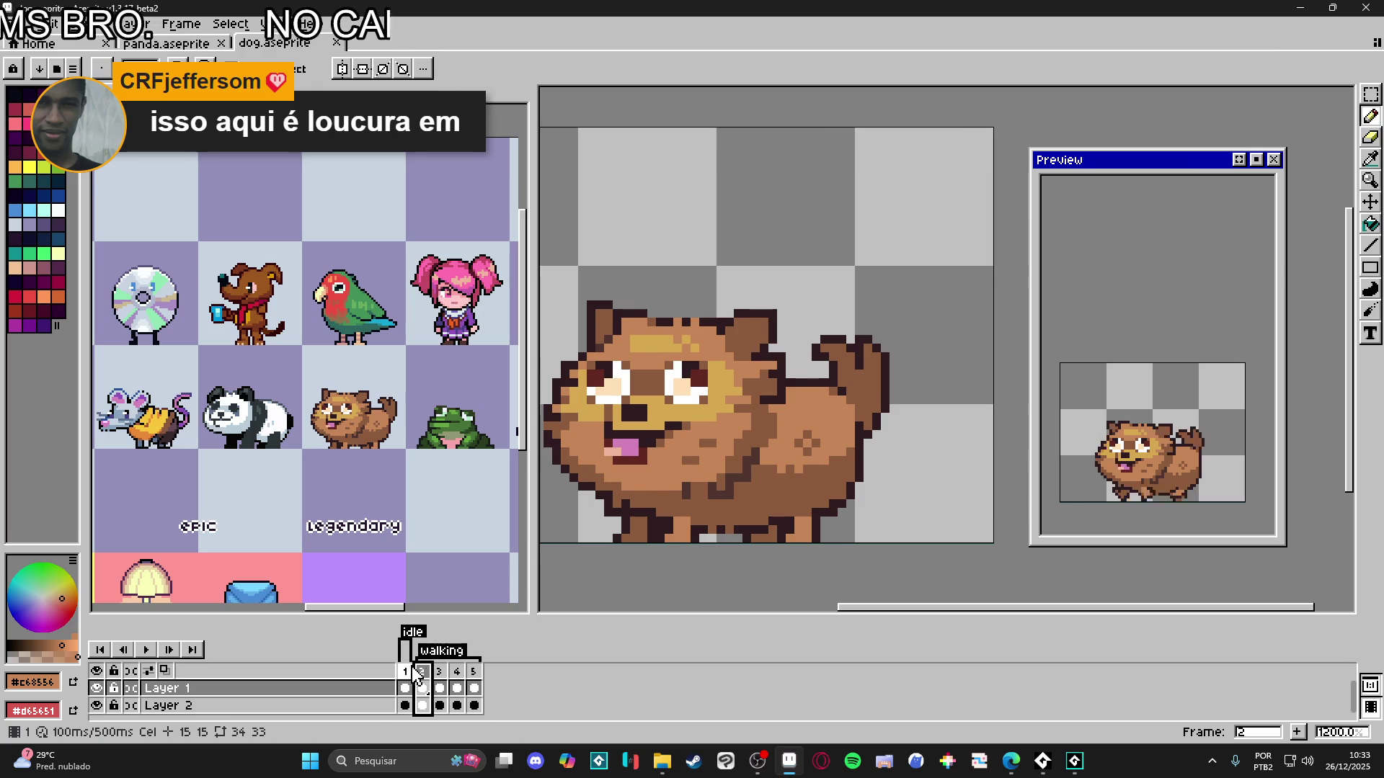
{"action": "left_click", "coordinate": [405, 671]}
{"action": "scroll", "coordinate": [782, 482], "scroll_direction": "down", "scroll_amount": 1}
{"action": "key", "text": "ctrl+s"}
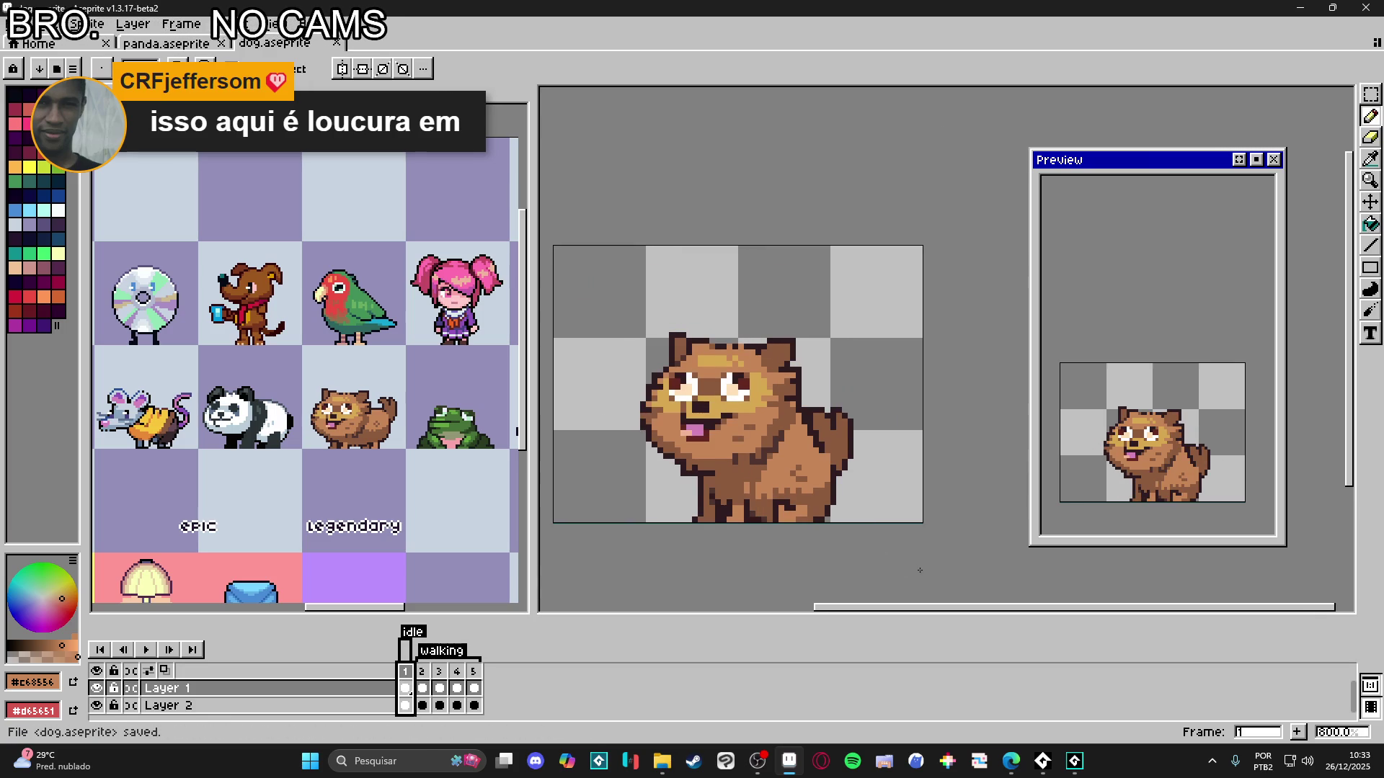
{"action": "key", "text": "alt+n"}
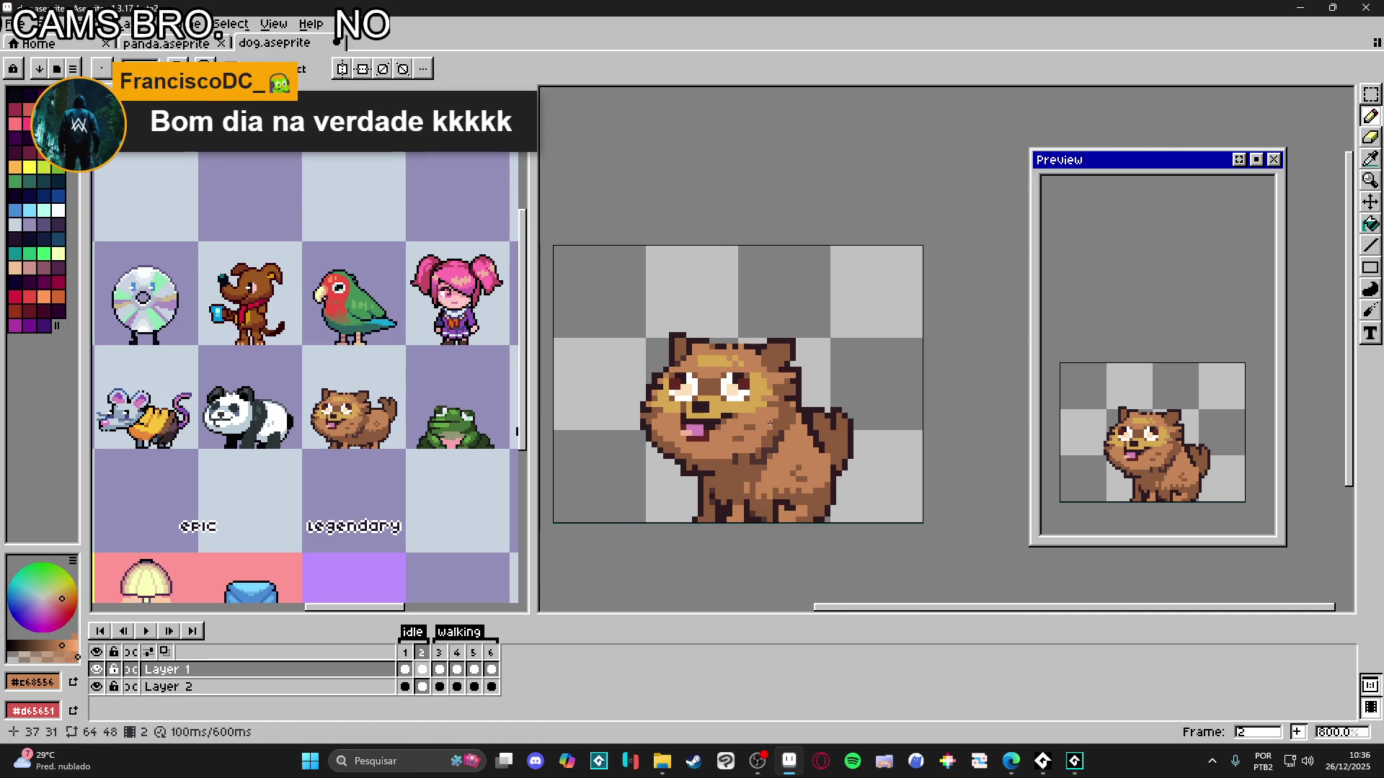
- Marquee-select the dog's head in frame 2, widening the selection by one pixel column
{"action": "scroll", "coordinate": [728, 454], "scroll_direction": "right", "scroll_amount": 1}
{"action": "key", "text": "v"}
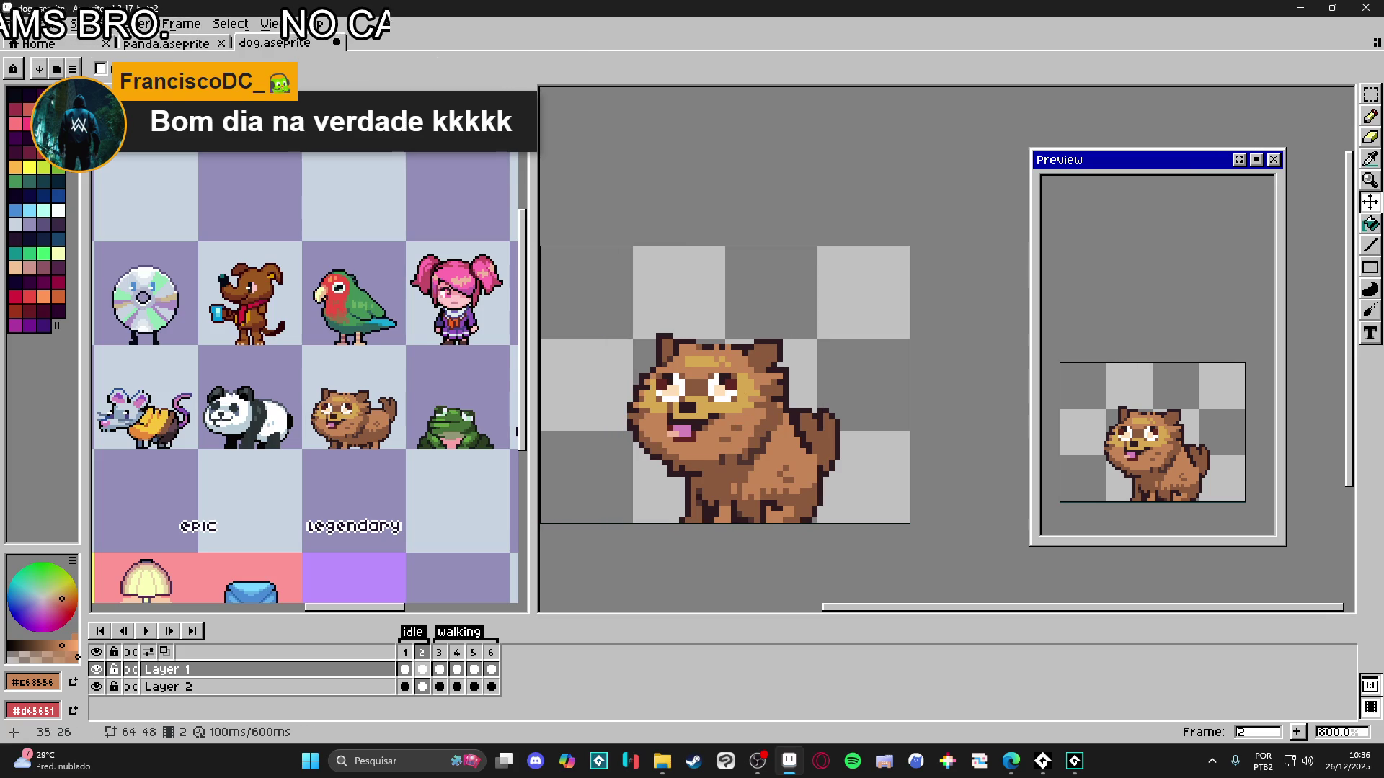
{"action": "key", "text": "m"}
{"action": "scroll", "coordinate": [742, 427], "scroll_direction": "up", "scroll_amount": 3}
{"action": "scroll", "coordinate": [773, 448], "scroll_direction": "down", "scroll_amount": 1}
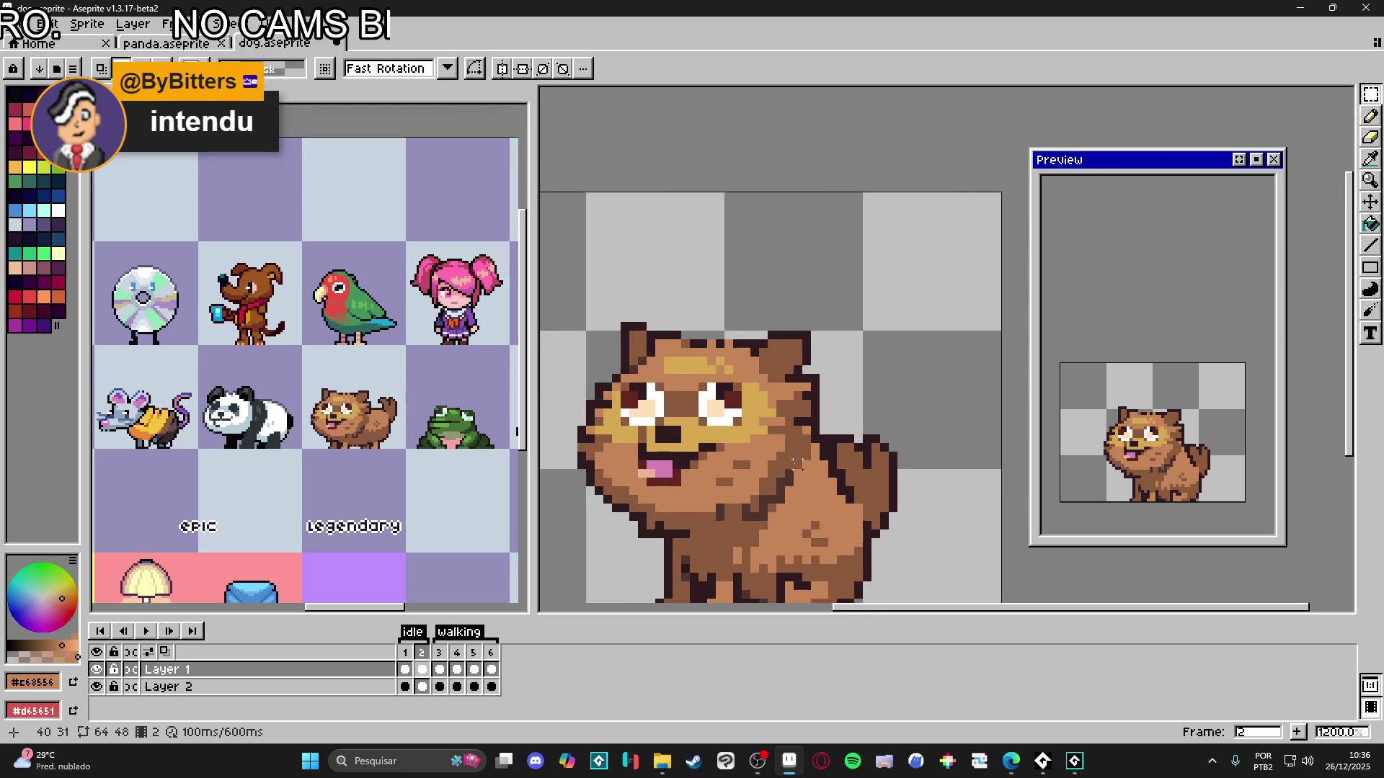
{"action": "left_click_drag", "start_coordinate": [800, 468], "coordinate": [586, 271]}
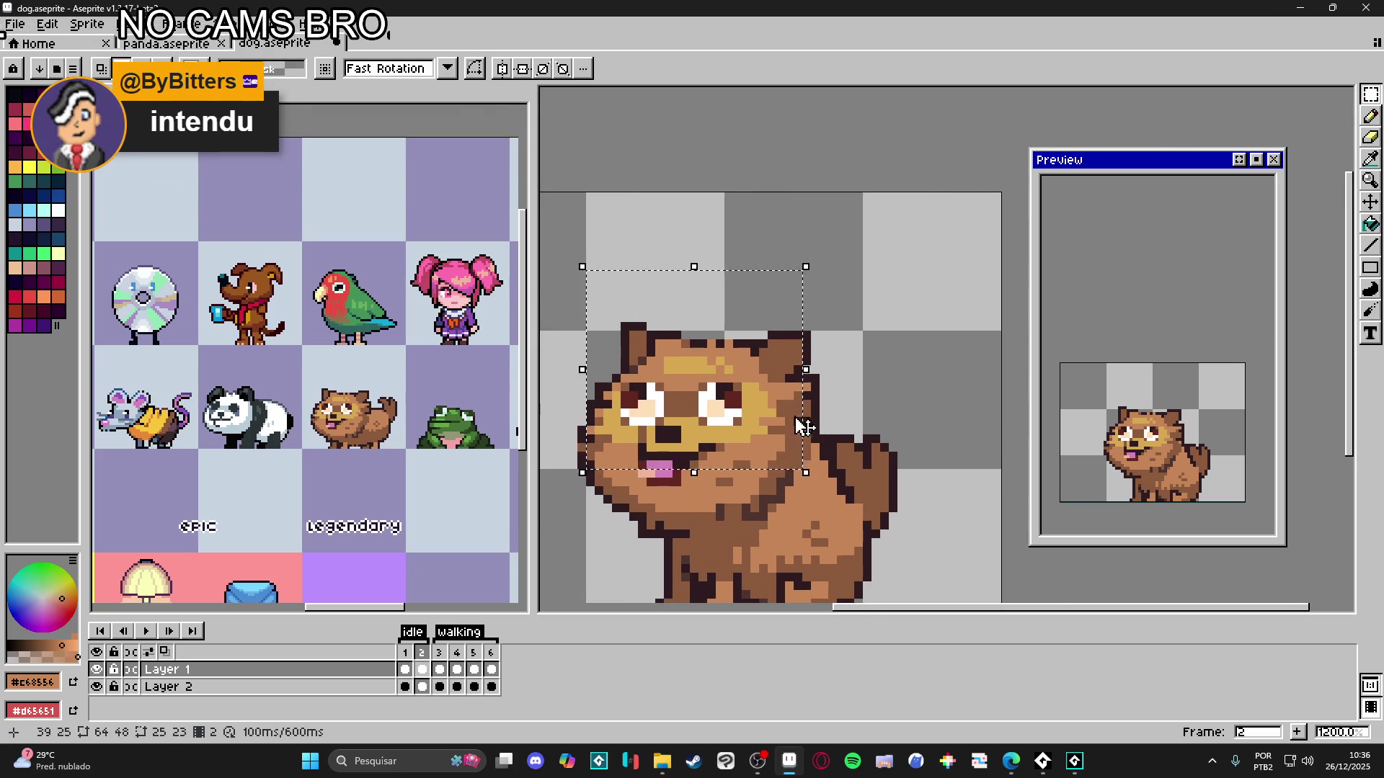
{"action": "scroll", "coordinate": [808, 454], "scroll_direction": "up", "scroll_amount": 1}
{"action": "left_click_drag", "start_coordinate": [809, 460], "coordinate": [810, 247]}
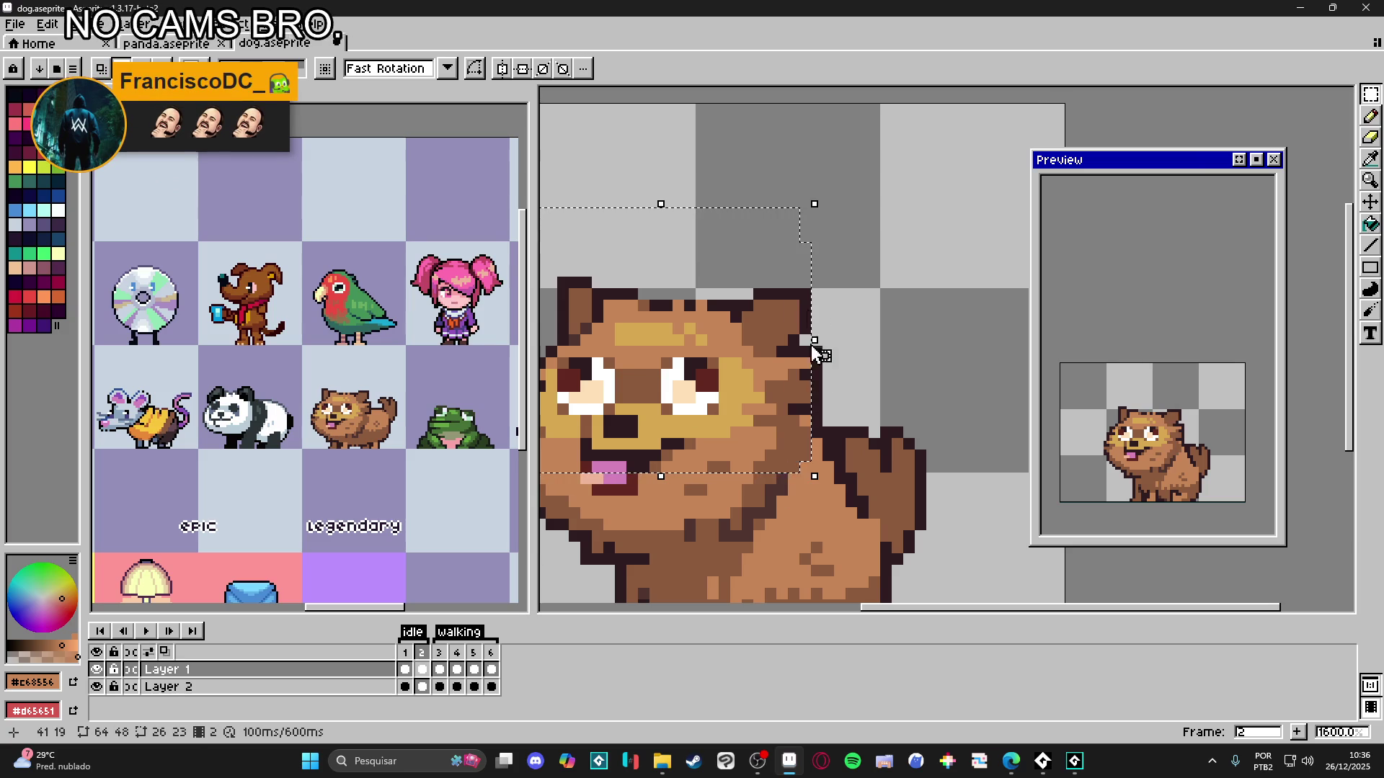
{"action": "mouse_move", "coordinate": [584, 284]}
{"action": "left_mouse_down"}
{"action": "mouse_move", "coordinate": [757, 494]}
{"action": "mouse_move", "coordinate": [849, 469]}
{"action": "left_mouse_up"}
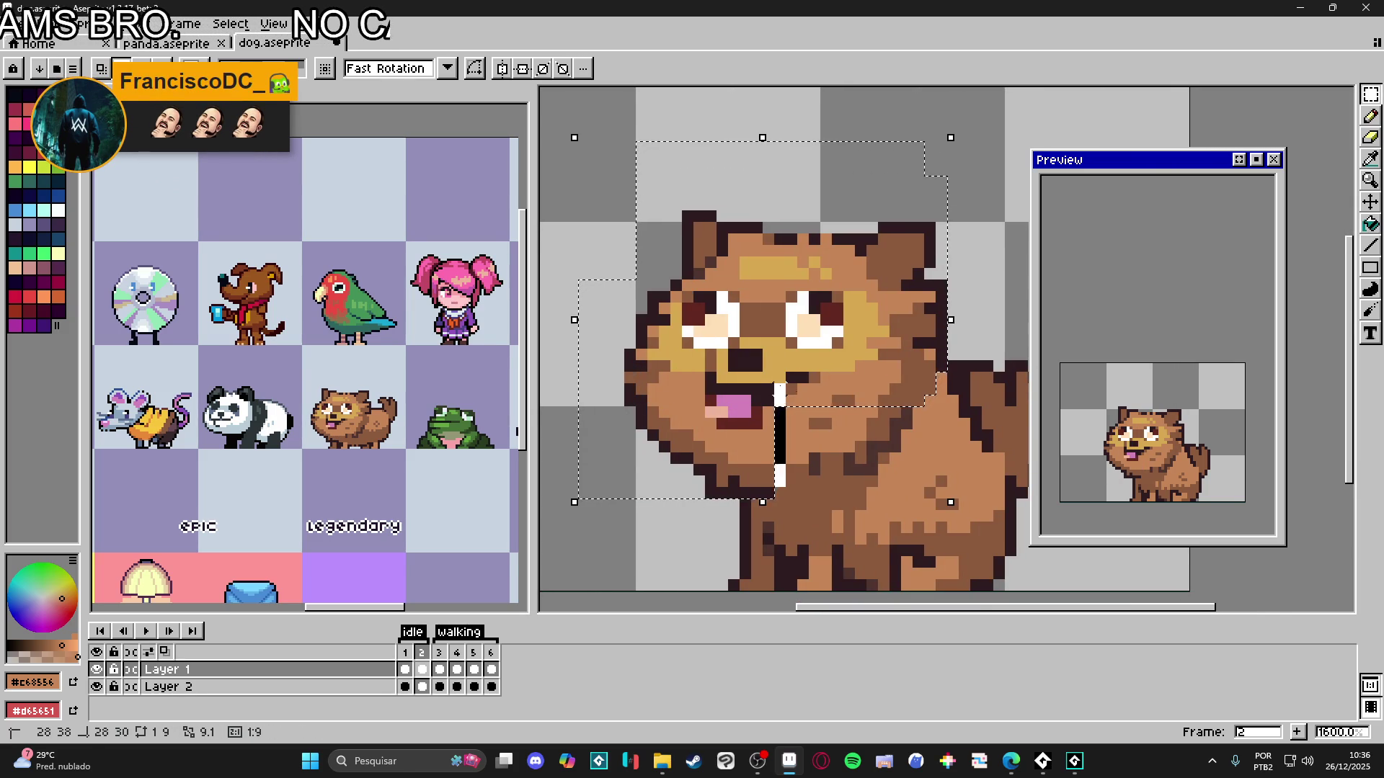
{"action": "mouse_move", "coordinate": [804, 390]}
{"action": "left_mouse_down"}
{"action": "mouse_move", "coordinate": [775, 396]}
{"action": "mouse_move", "coordinate": [873, 458]}
{"action": "mouse_move", "coordinate": [876, 421]}
{"action": "left_mouse_up"}
- Add the area under the chin, move the head one pixel right, and open Frame Properties
{"action": "left_click_drag", "start_coordinate": [762, 487], "coordinate": [789, 487]}
{"action": "scroll", "coordinate": [791, 495], "scroll_direction": "down", "scroll_amount": 1}
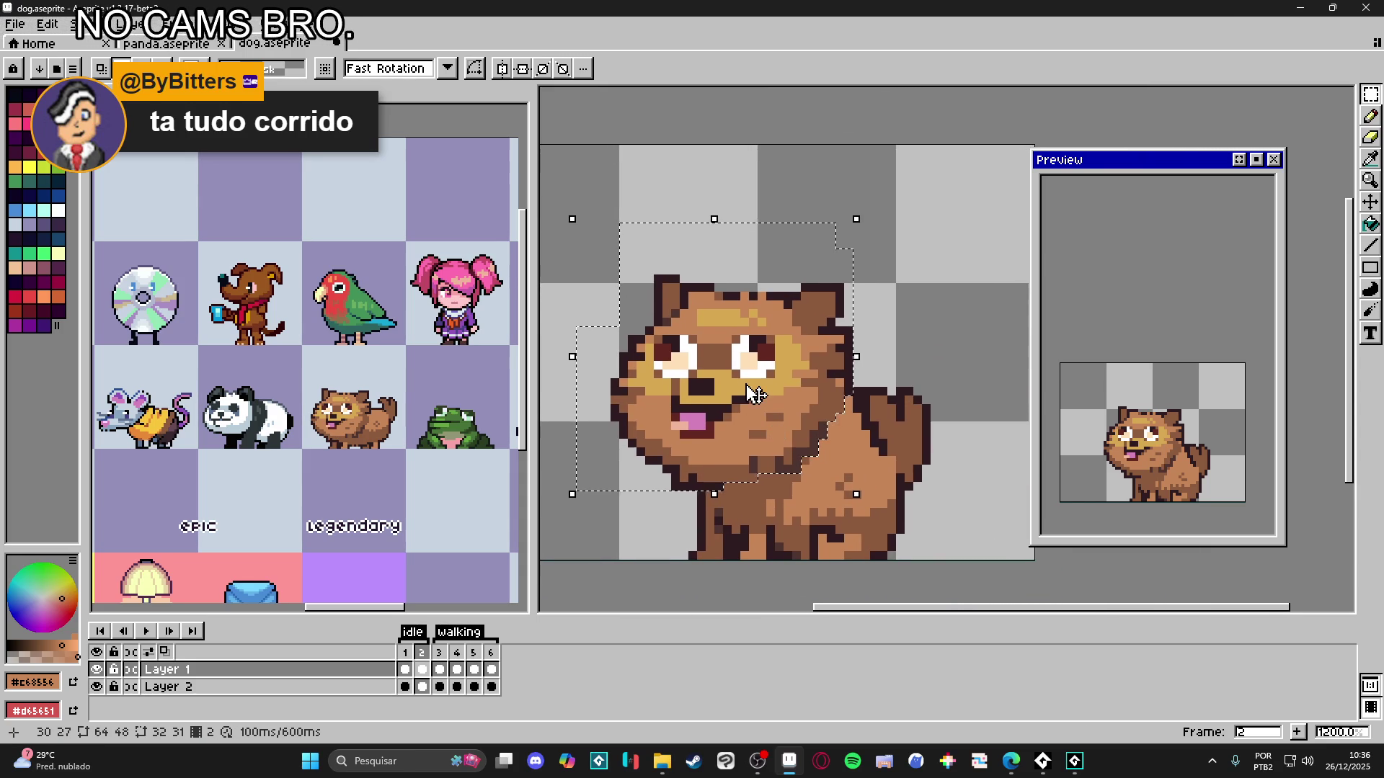
{"action": "left_click_drag", "start_coordinate": [746, 396], "coordinate": [765, 395]}
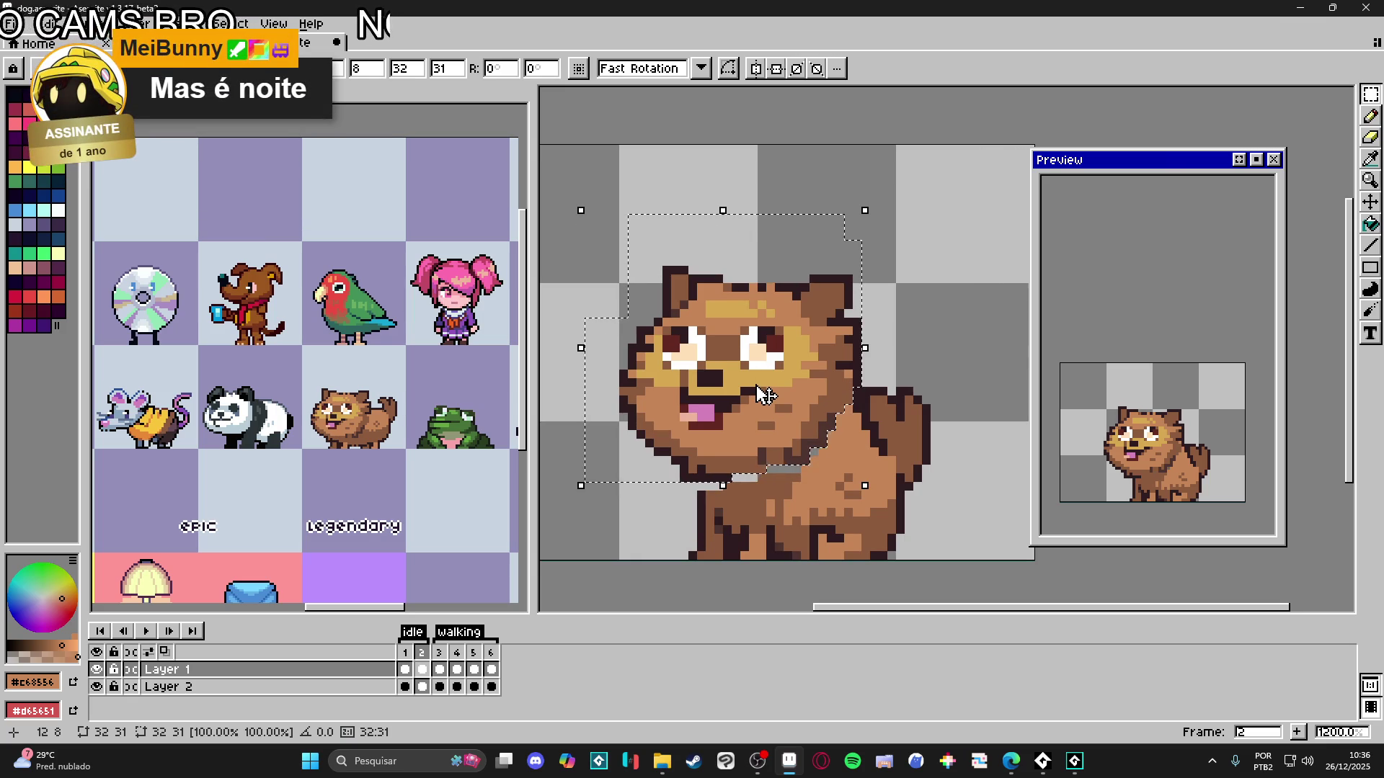
{"action": "key", "text": "ctrl+d"}
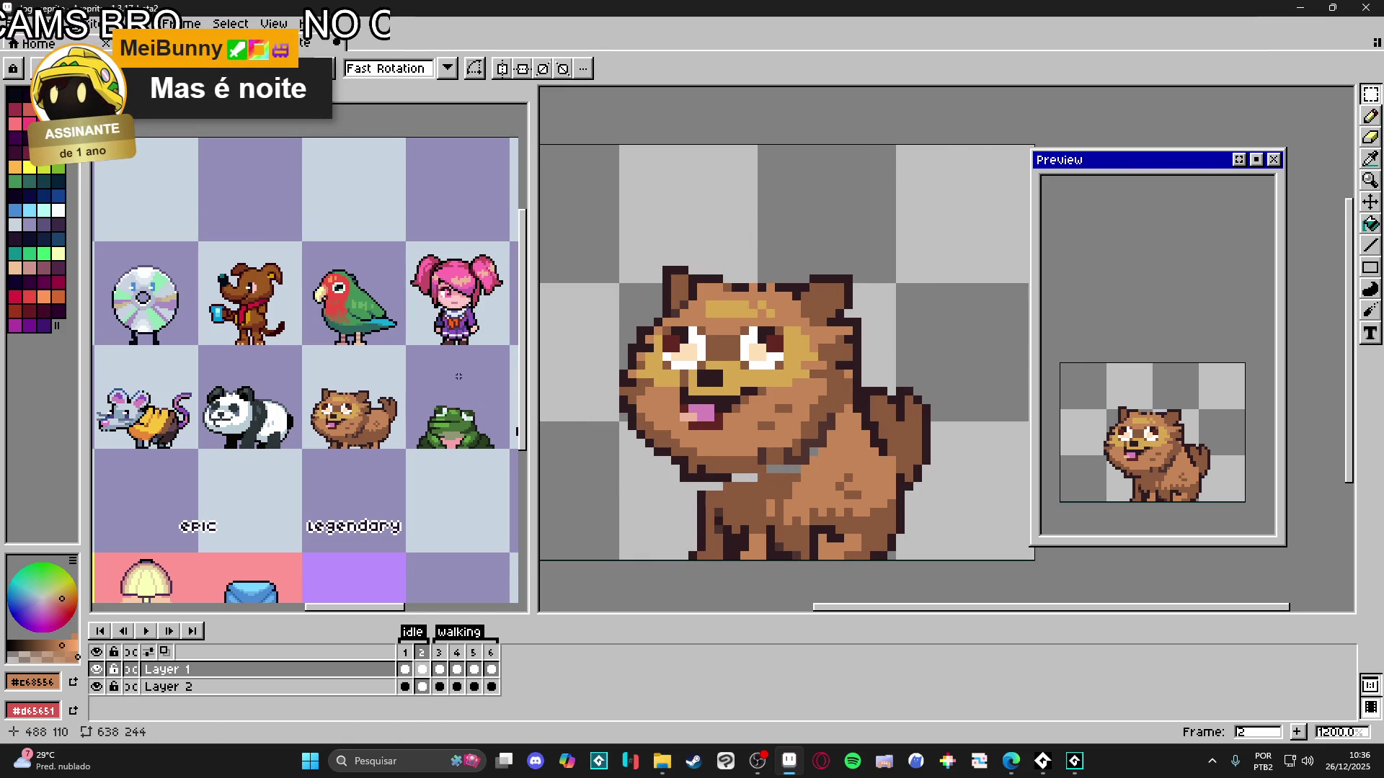
{"action": "key", "text": "p"}
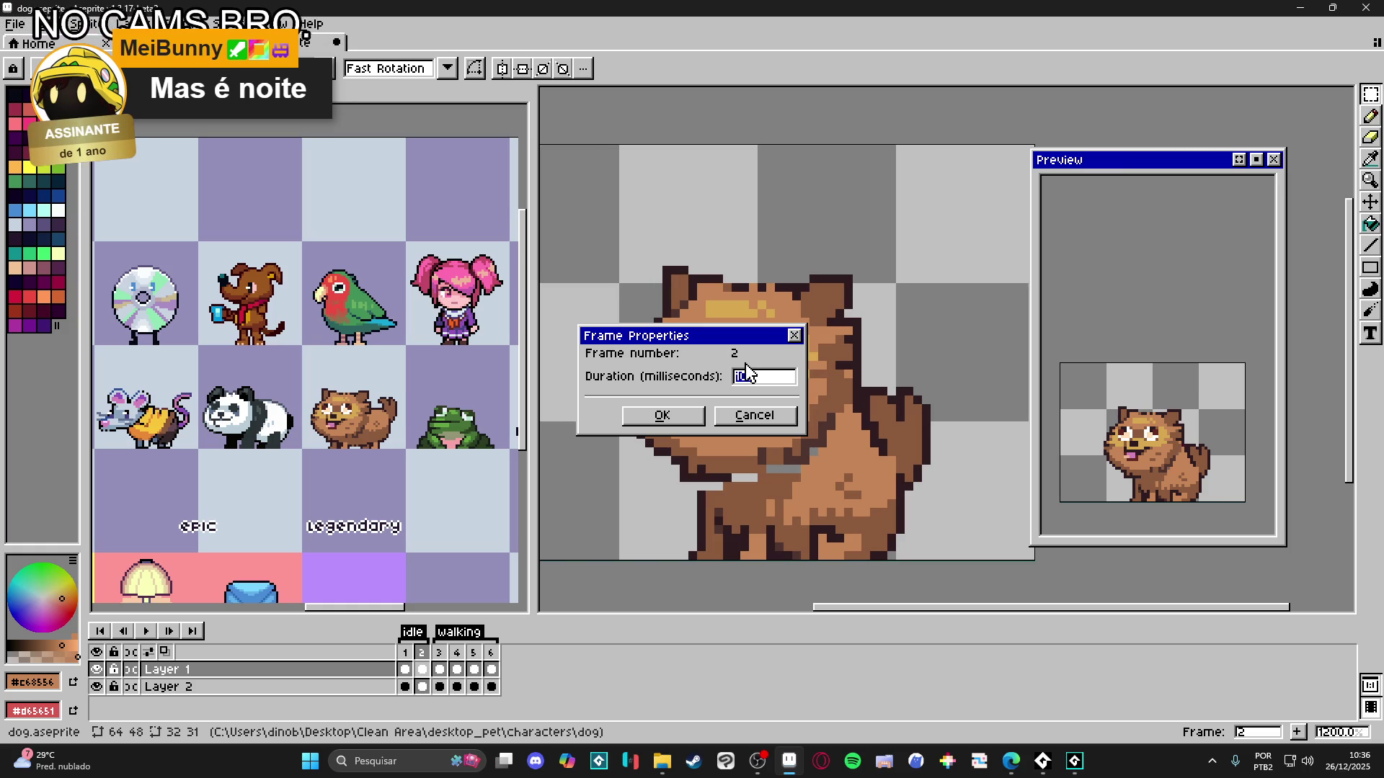
- Give all six frames a constant 200 ms duration through Frame Properties
{"action": "key", "text": "Return"}
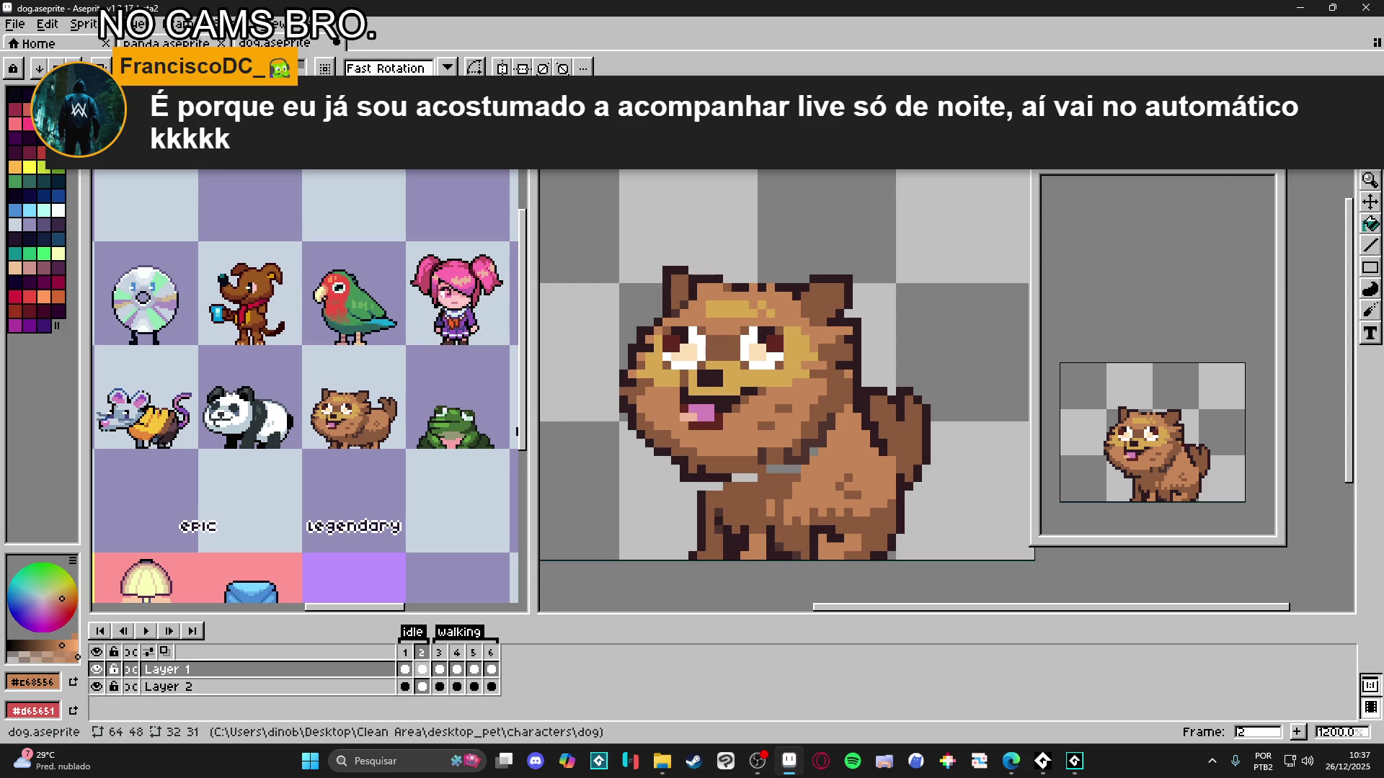
{"action": "left_click", "coordinate": [285, 24]}
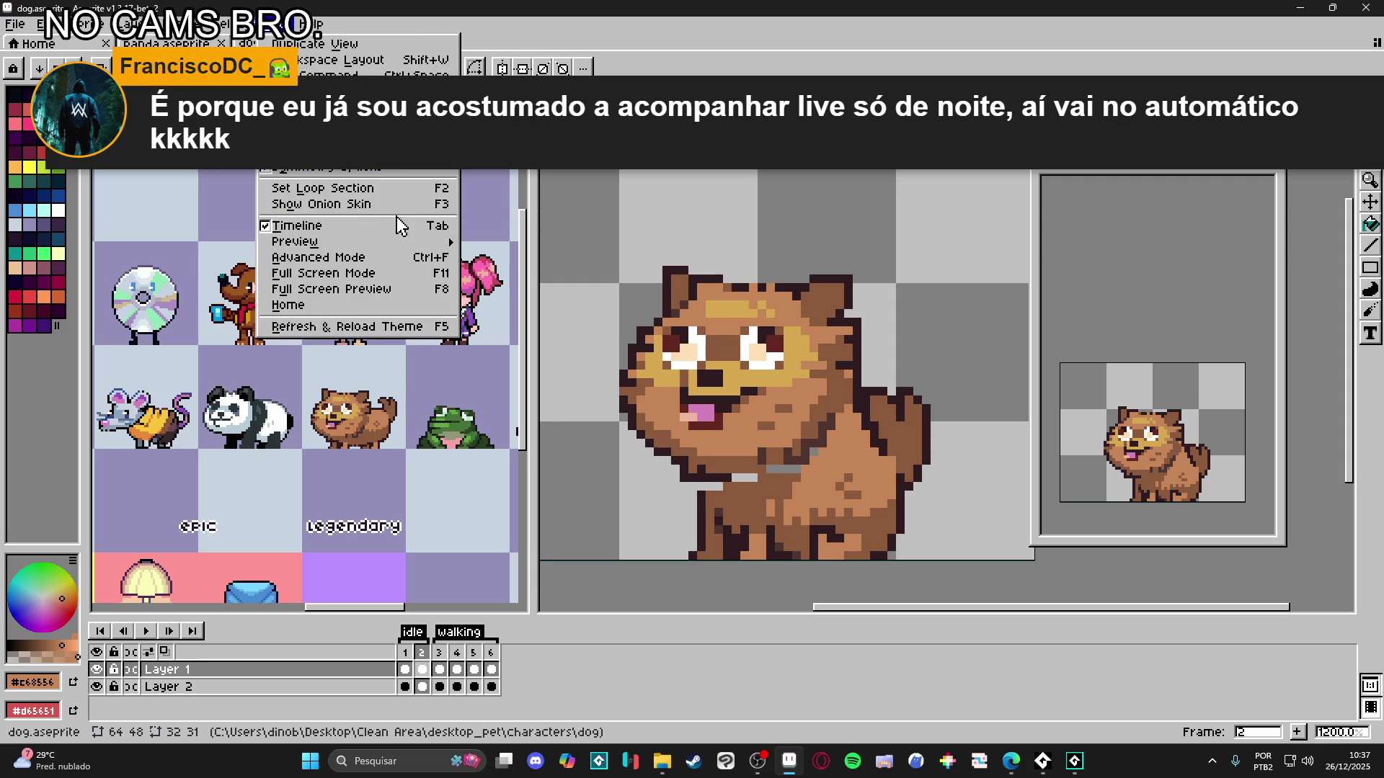
{"action": "mouse_move", "coordinate": [243, 29]}
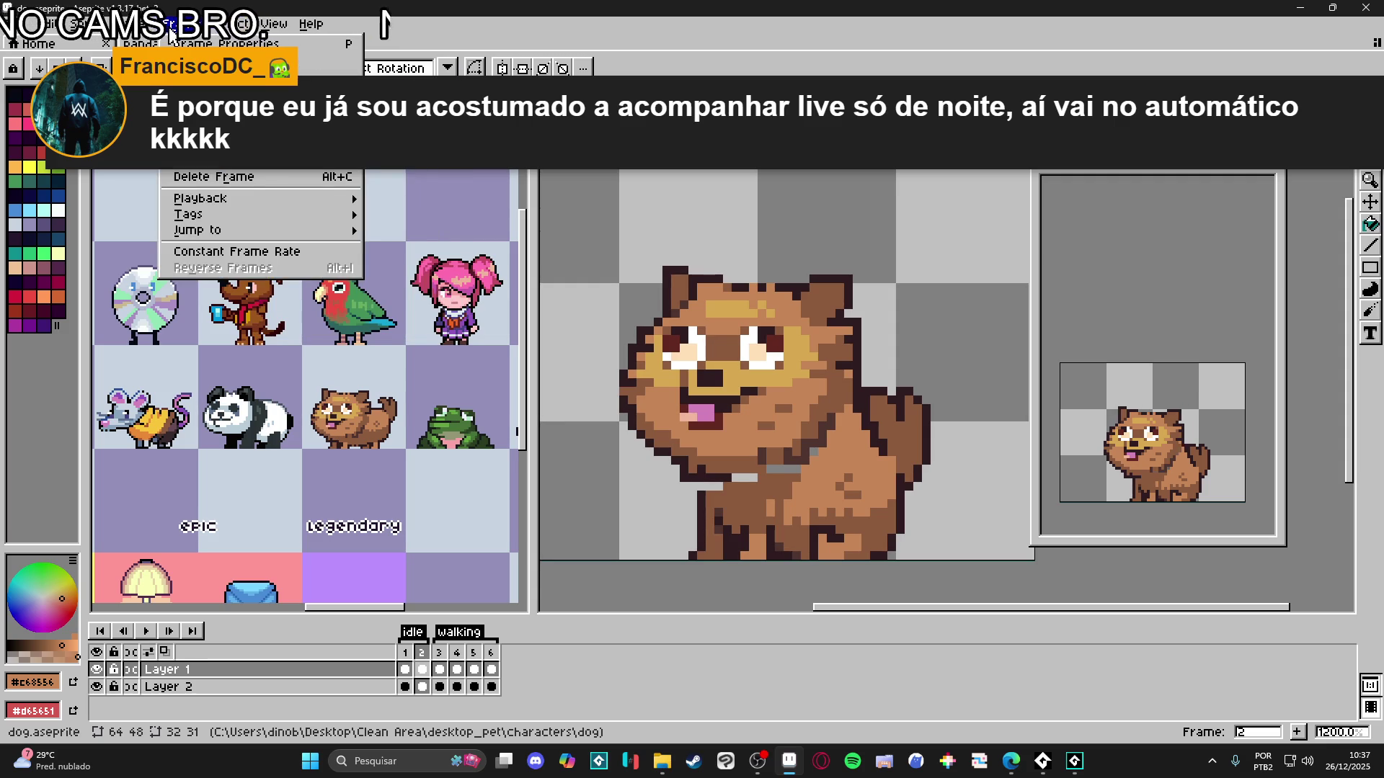
{"action": "left_click", "coordinate": [259, 250]}
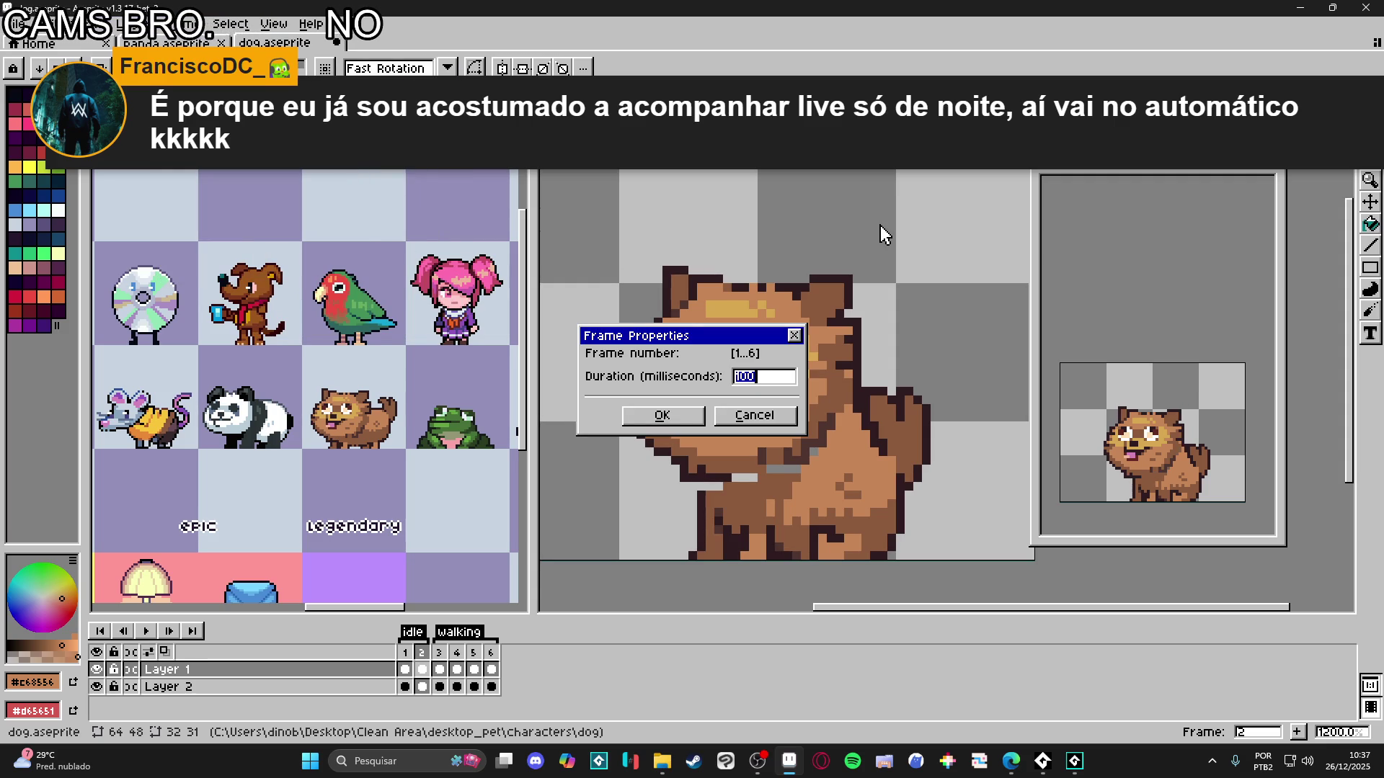
{"action": "left_click", "coordinate": [794, 337]}
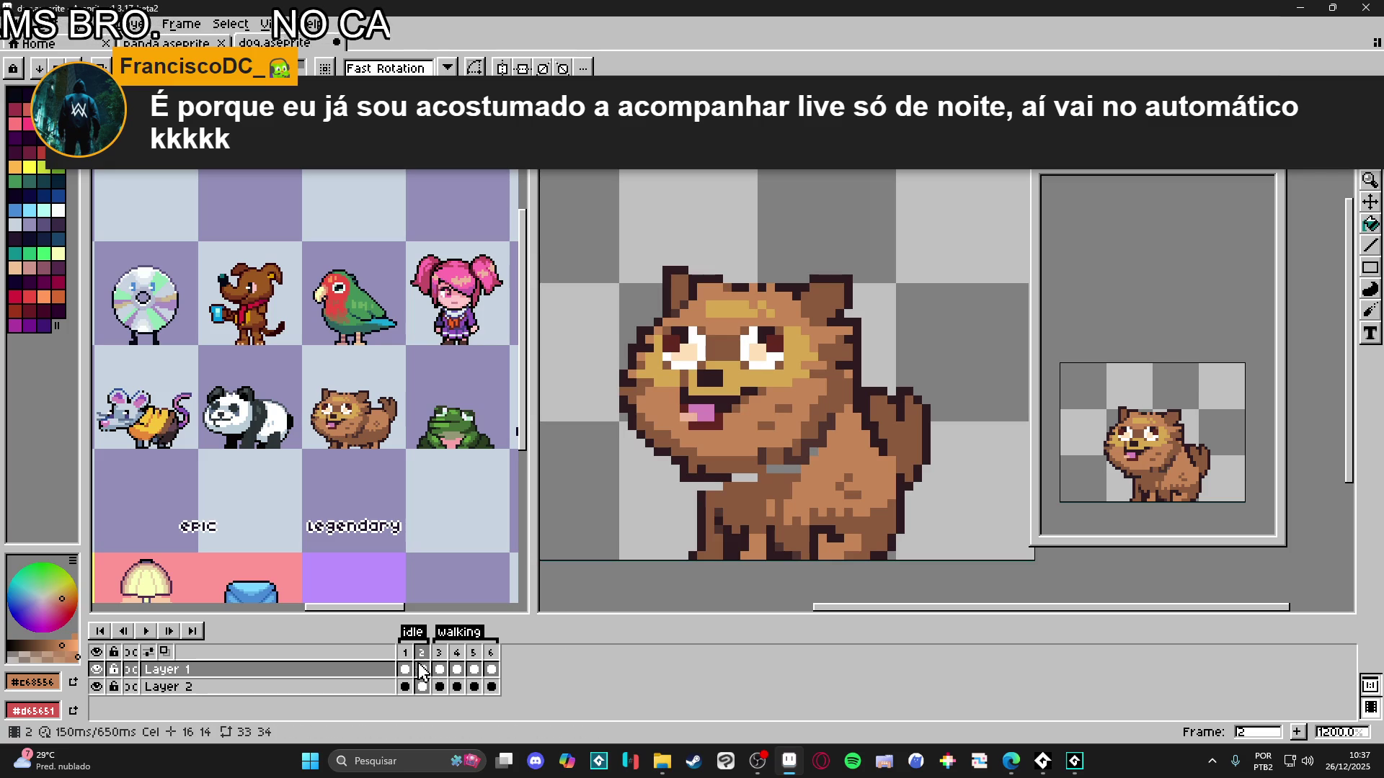
{"action": "left_click", "coordinate": [181, 24]}
{"action": "left_click", "coordinate": [249, 251]}
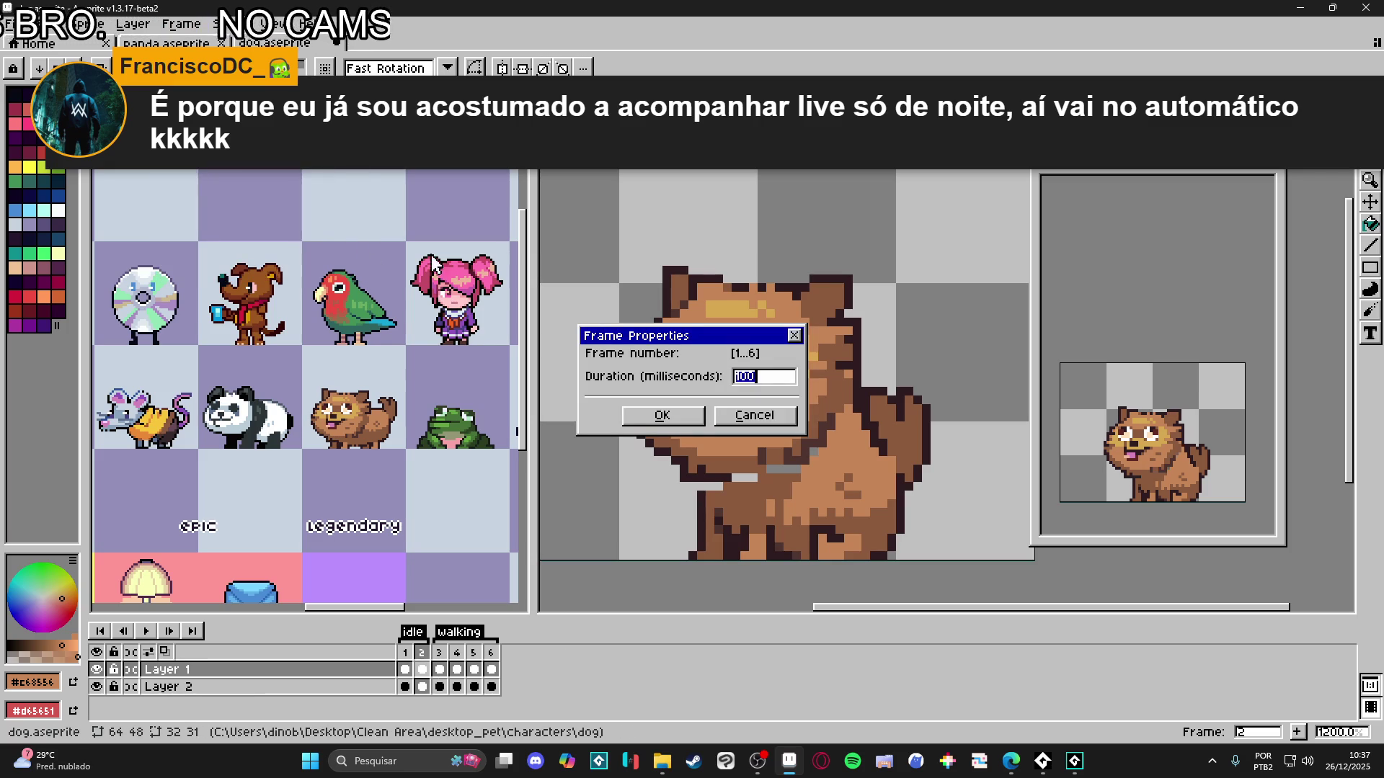
{"action": "type", "text": "200"}
{"action": "key", "text": "Return"}
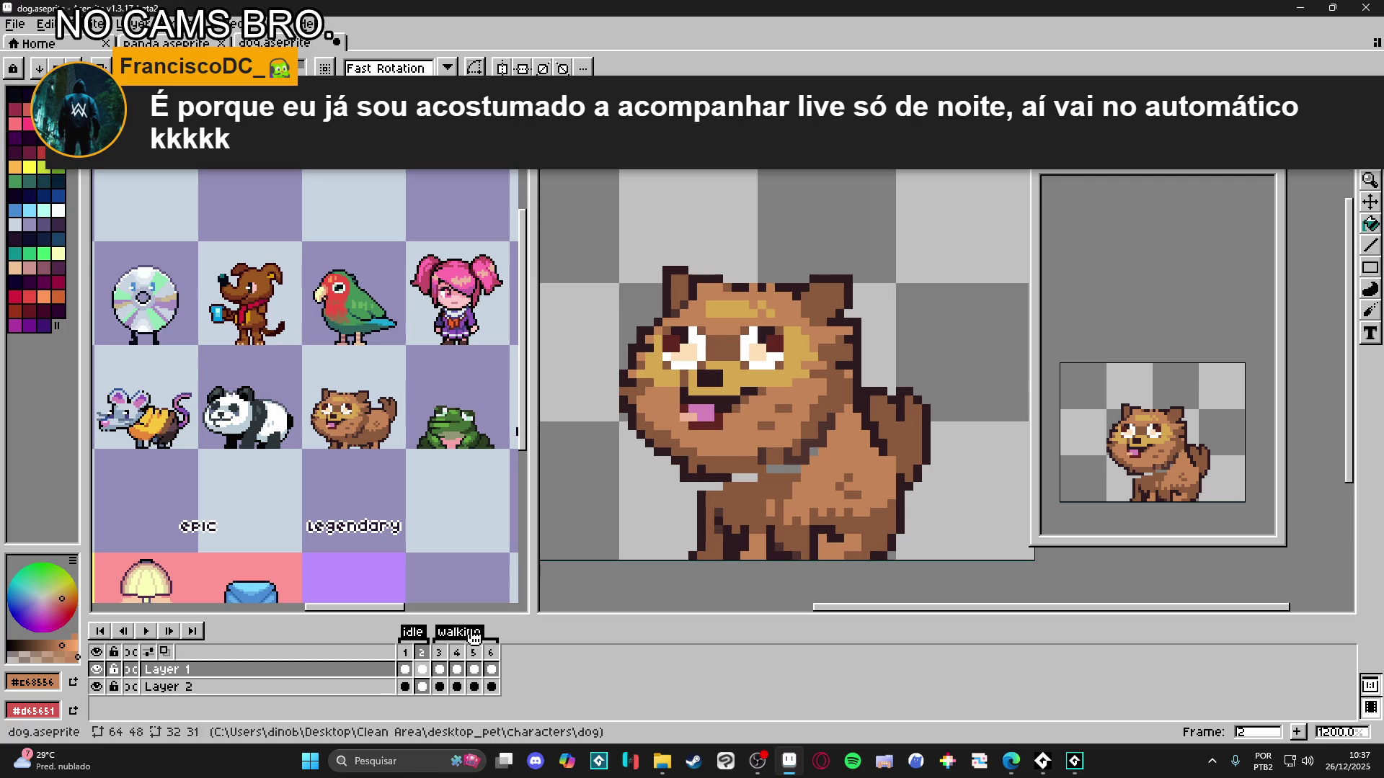
{"action": "left_click", "coordinate": [412, 667]}
{"action": "left_click", "coordinate": [422, 669]}
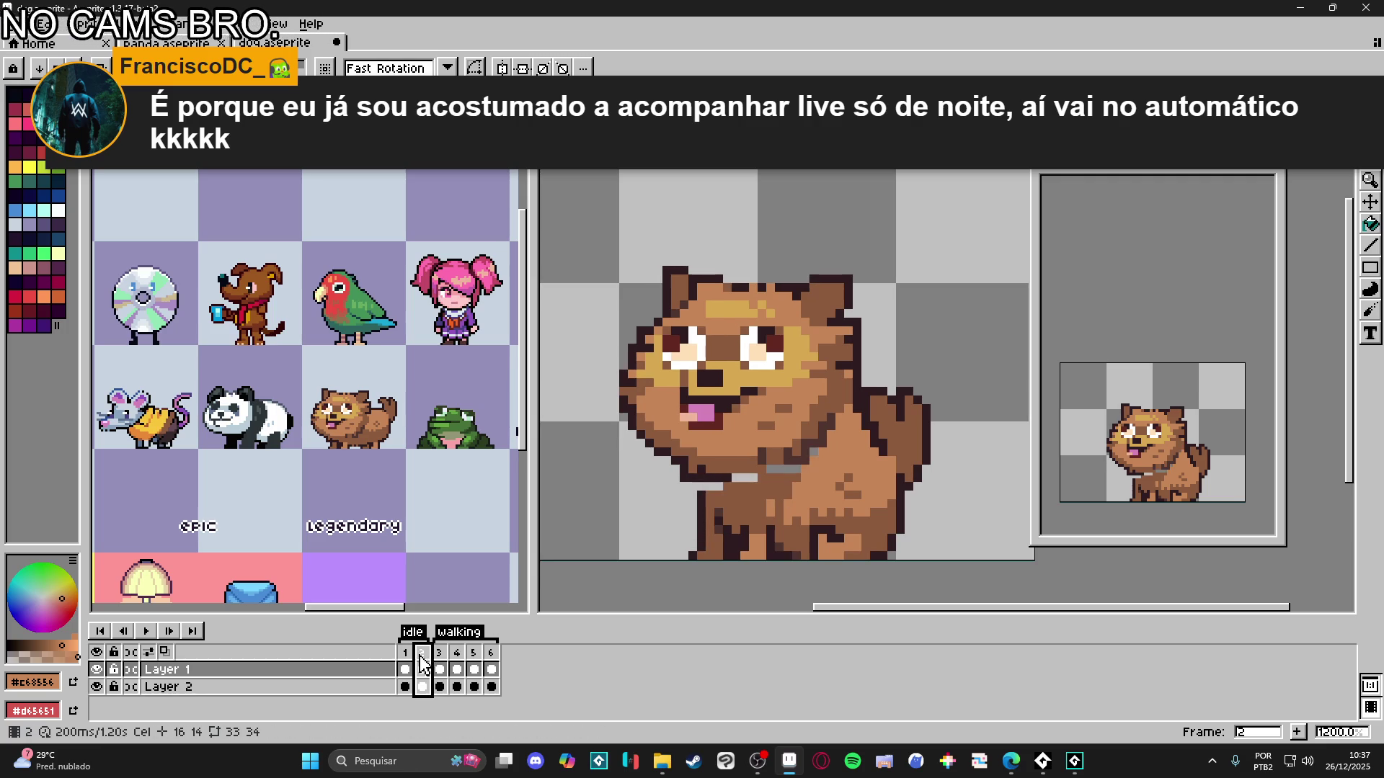
- Add a new frame after frame 2 and paint a dark outline and brown pixels on the left leg
{"action": "left_click", "coordinate": [1302, 732]}
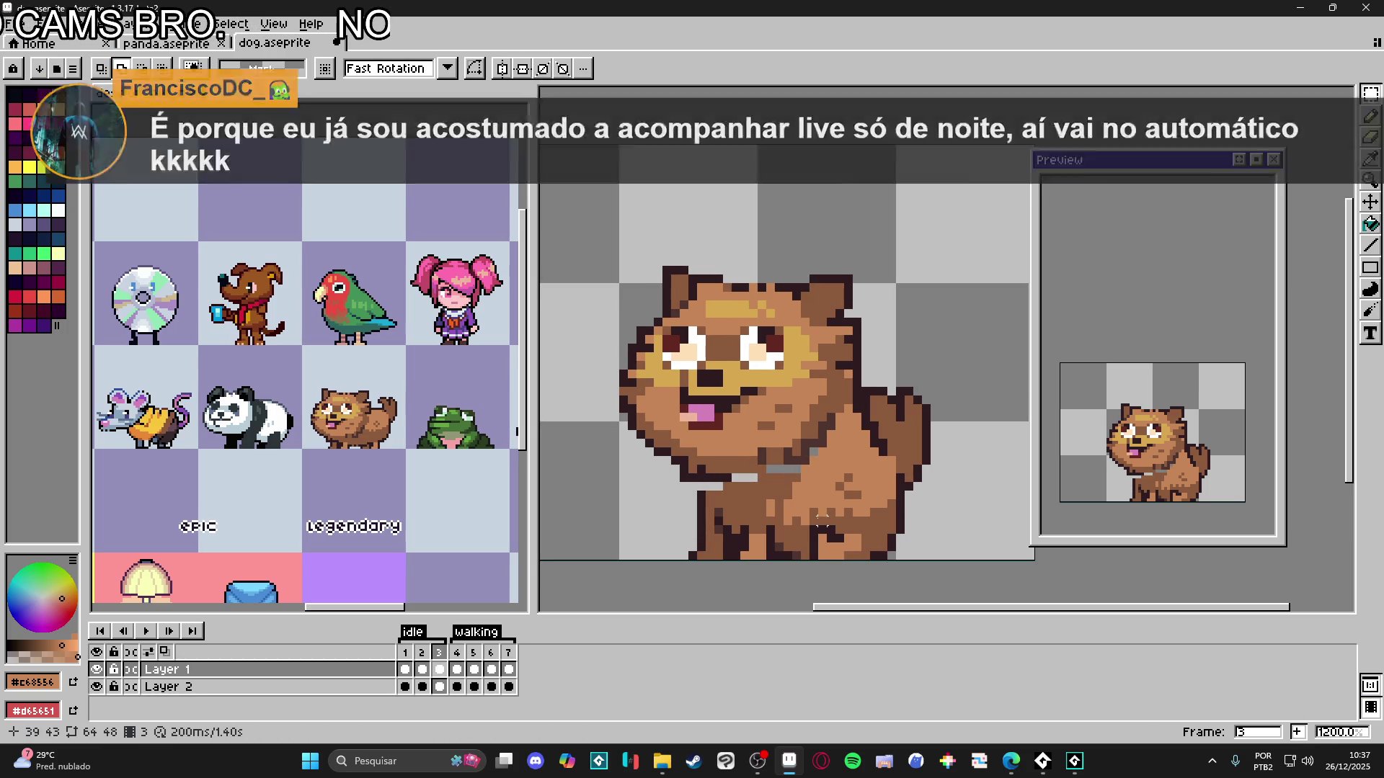
{"action": "scroll", "coordinate": [688, 495], "scroll_direction": "up", "scroll_amount": 1}
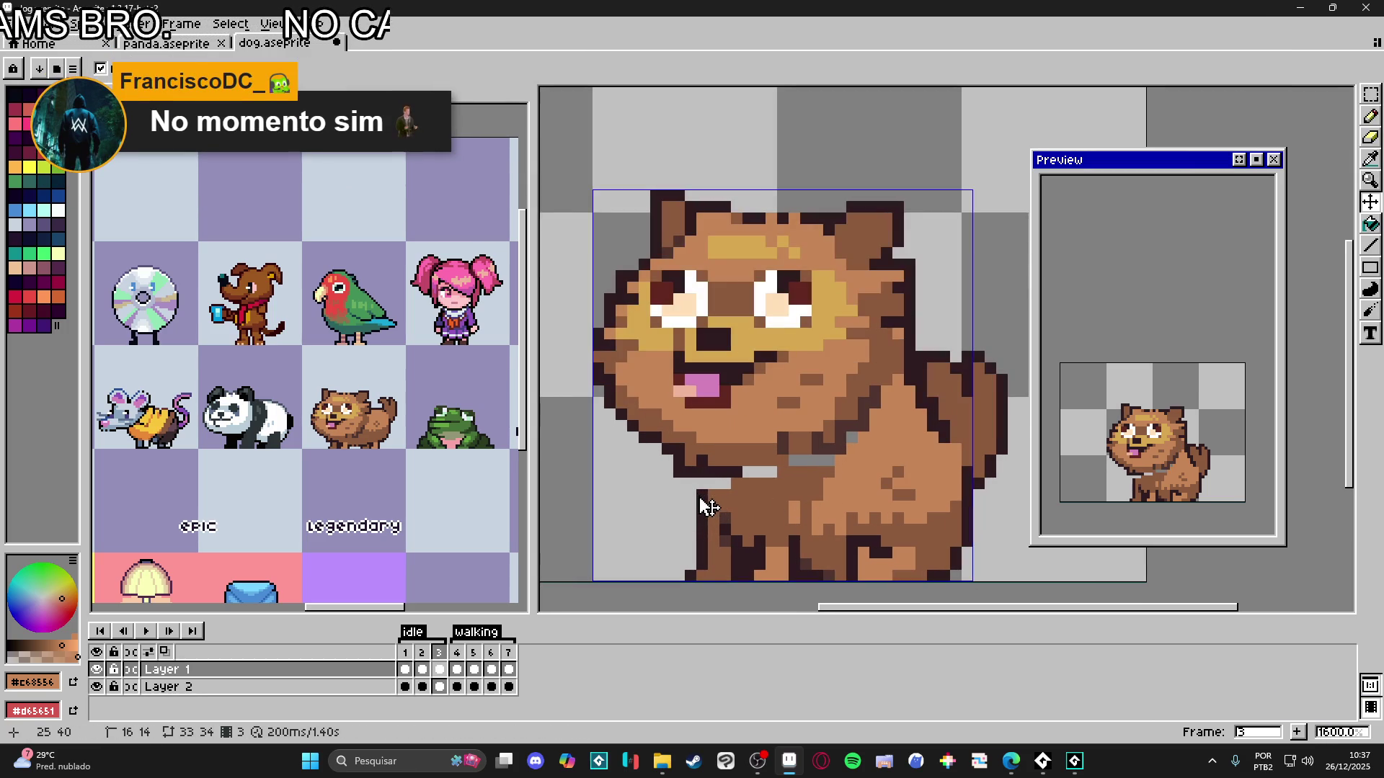
{"action": "key", "text": "b"}
{"action": "left_click", "coordinate": [684, 472], "text": "alt"}
{"action": "mouse_move", "coordinate": [690, 483]}
{"action": "left_mouse_down"}
{"action": "mouse_move", "coordinate": [690, 519]}
{"action": "mouse_move", "coordinate": [706, 483]}
{"action": "mouse_move", "coordinate": [734, 484]}
{"action": "left_mouse_up"}
{"action": "left_click", "coordinate": [713, 506], "text": "alt"}
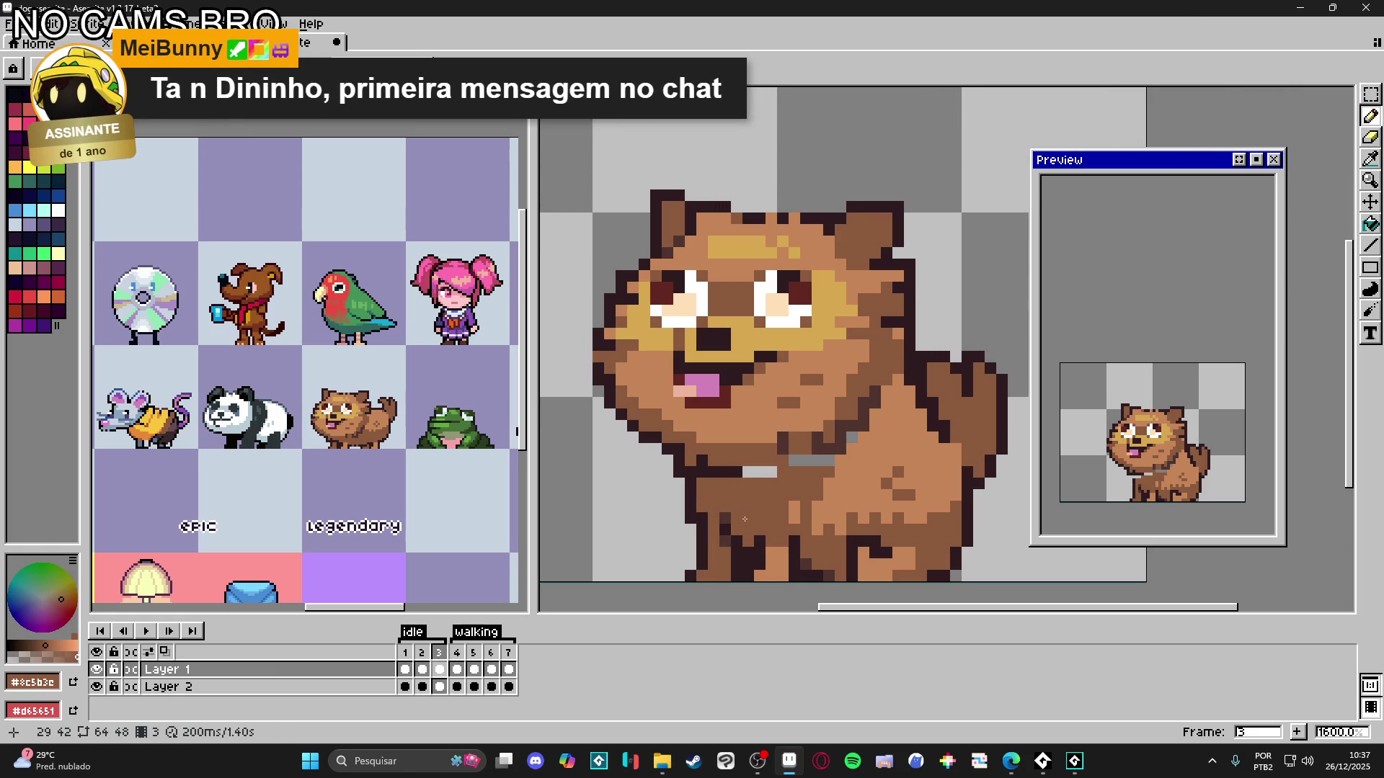
- Eyedrop the dark brown and mid brown from the dog's leg for further touch-ups
{"action": "left_click", "coordinate": [713, 532], "text": "alt"}
{"action": "left_click", "coordinate": [726, 515], "text": "alt"}
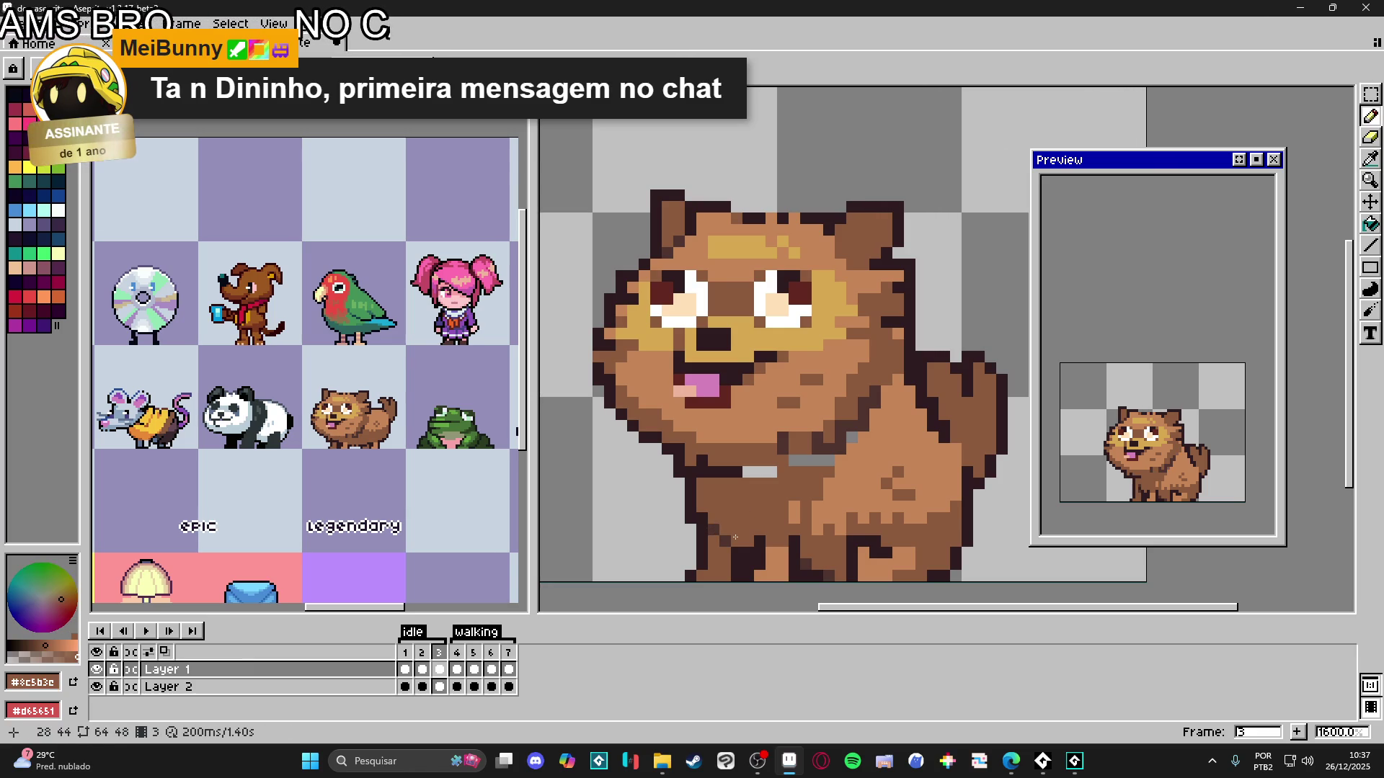
{"action": "left_click", "coordinate": [716, 523], "text": "alt"}
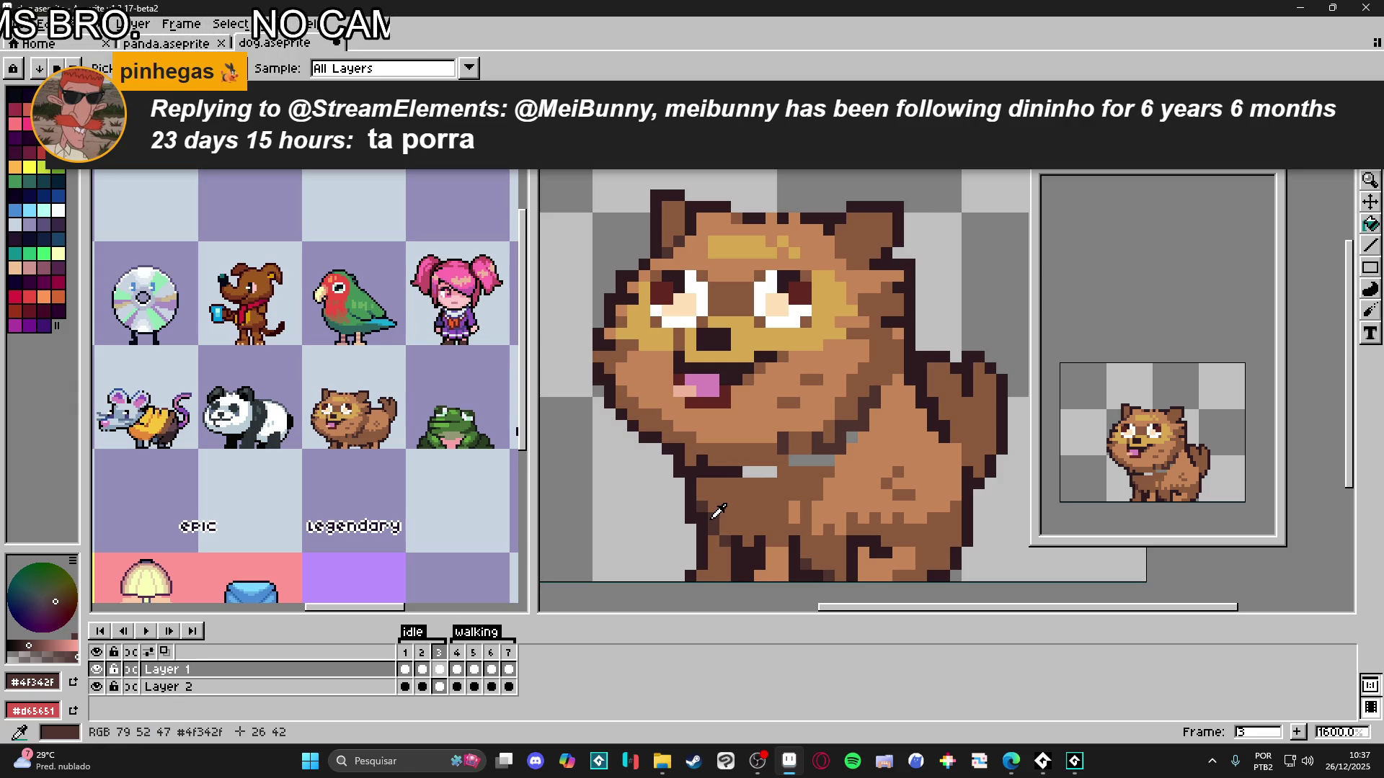
{"action": "left_click", "coordinate": [713, 554], "text": "alt"}
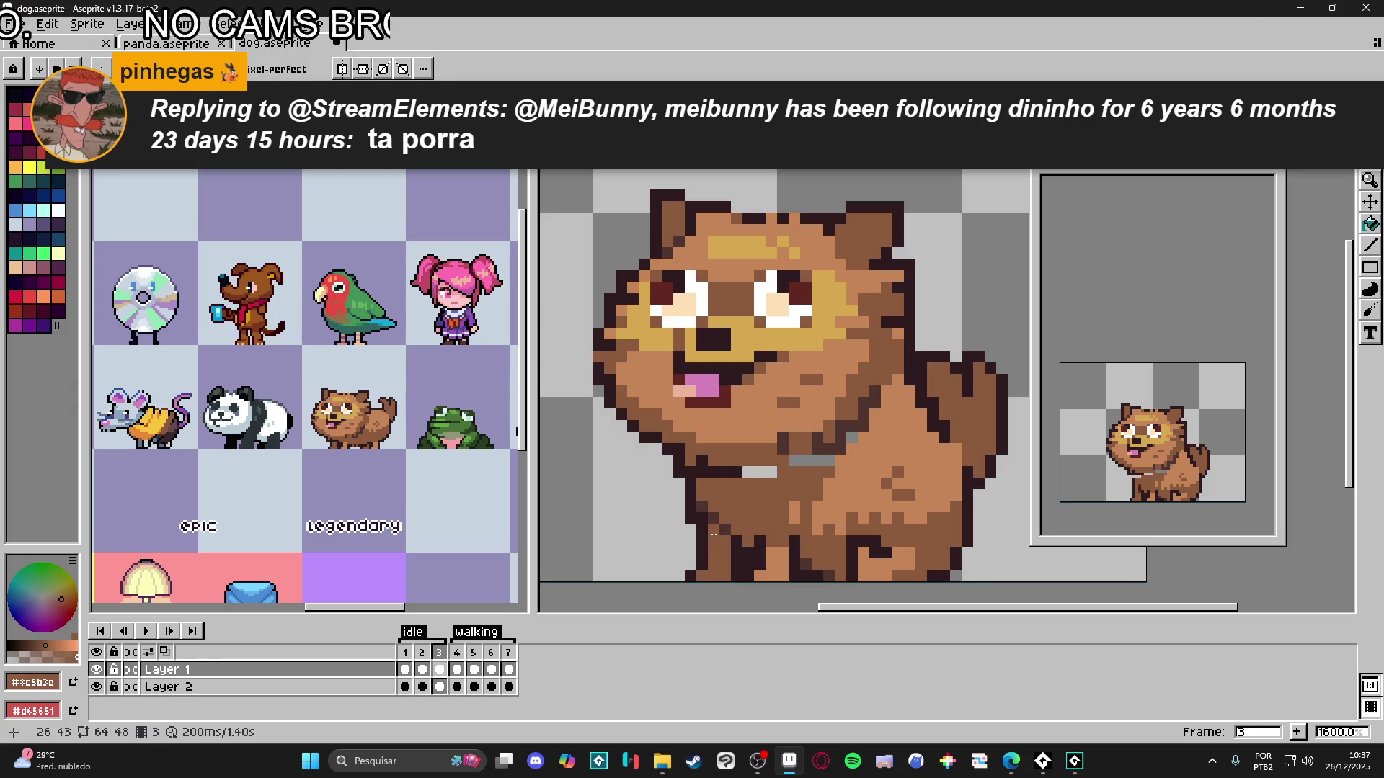
{"action": "left_click", "coordinate": [711, 523], "text": "alt"}
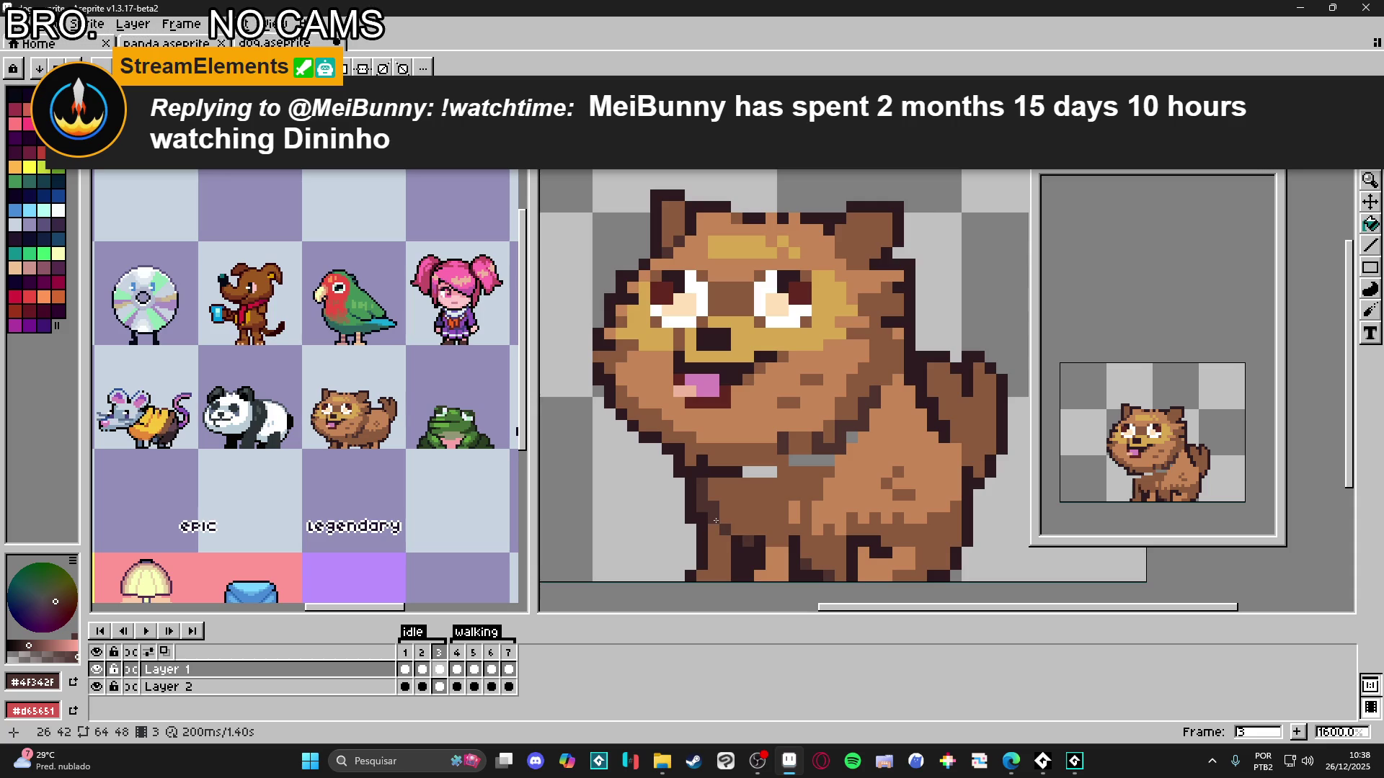
- Add a frame after frame 3, then undo it
{"action": "left_click", "coordinate": [423, 667]}
{"action": "left_click", "coordinate": [441, 664]}
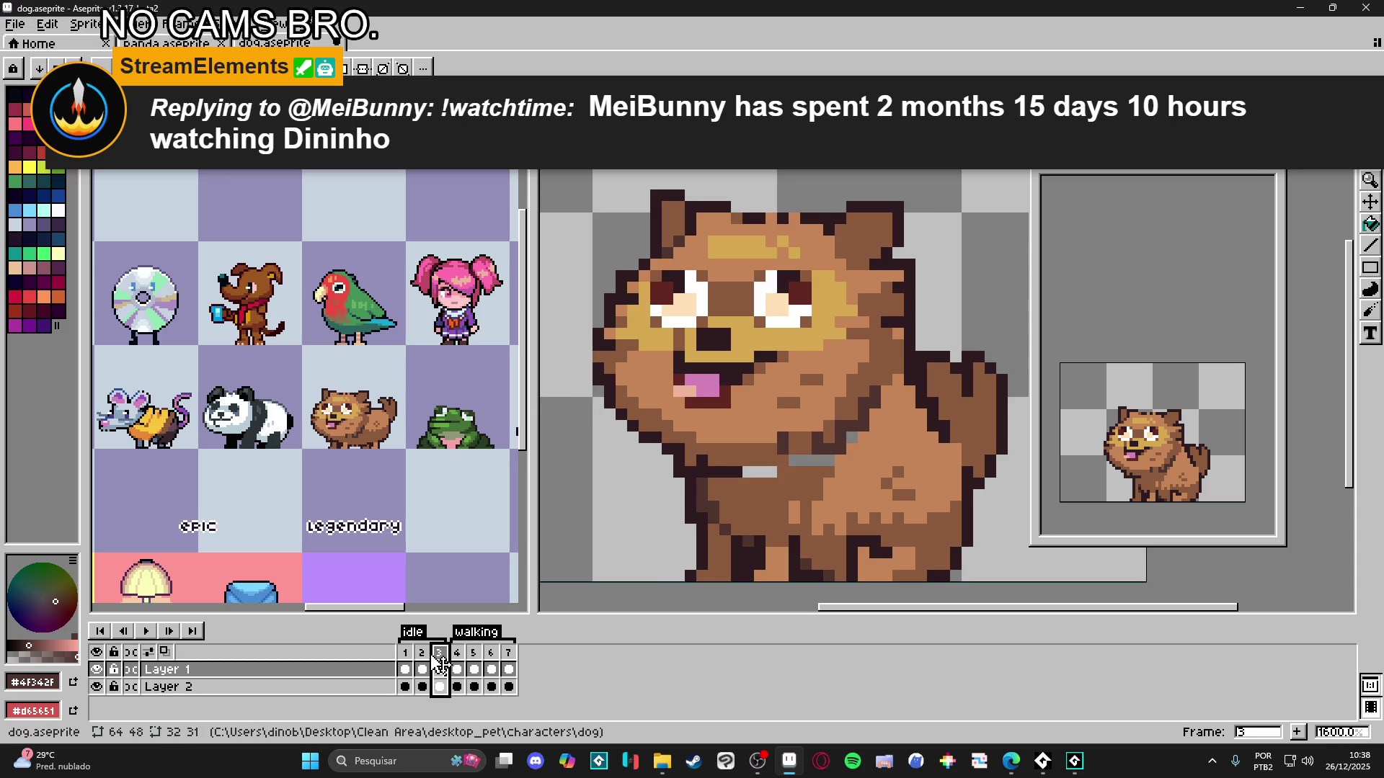
{"action": "left_click", "coordinate": [1298, 733]}
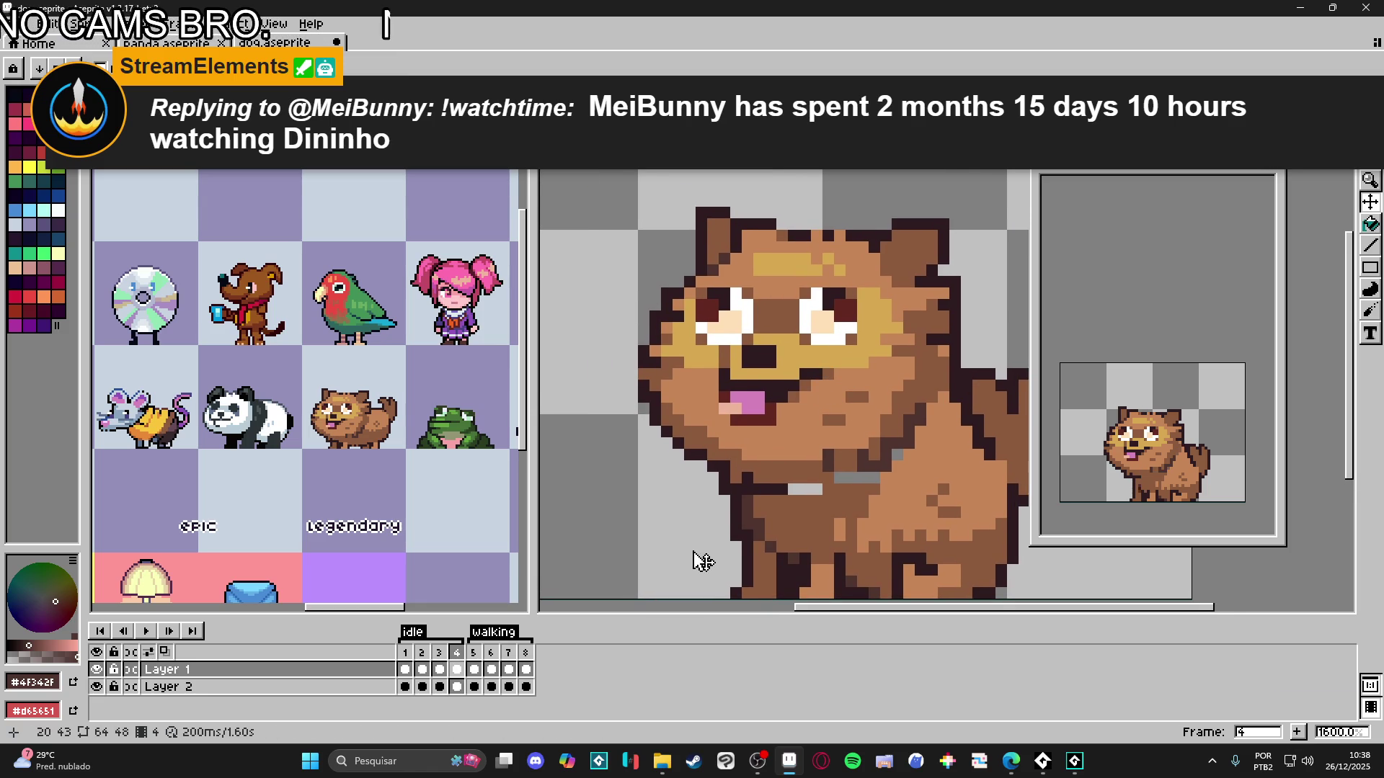
{"action": "key", "text": "ctrl+z"}
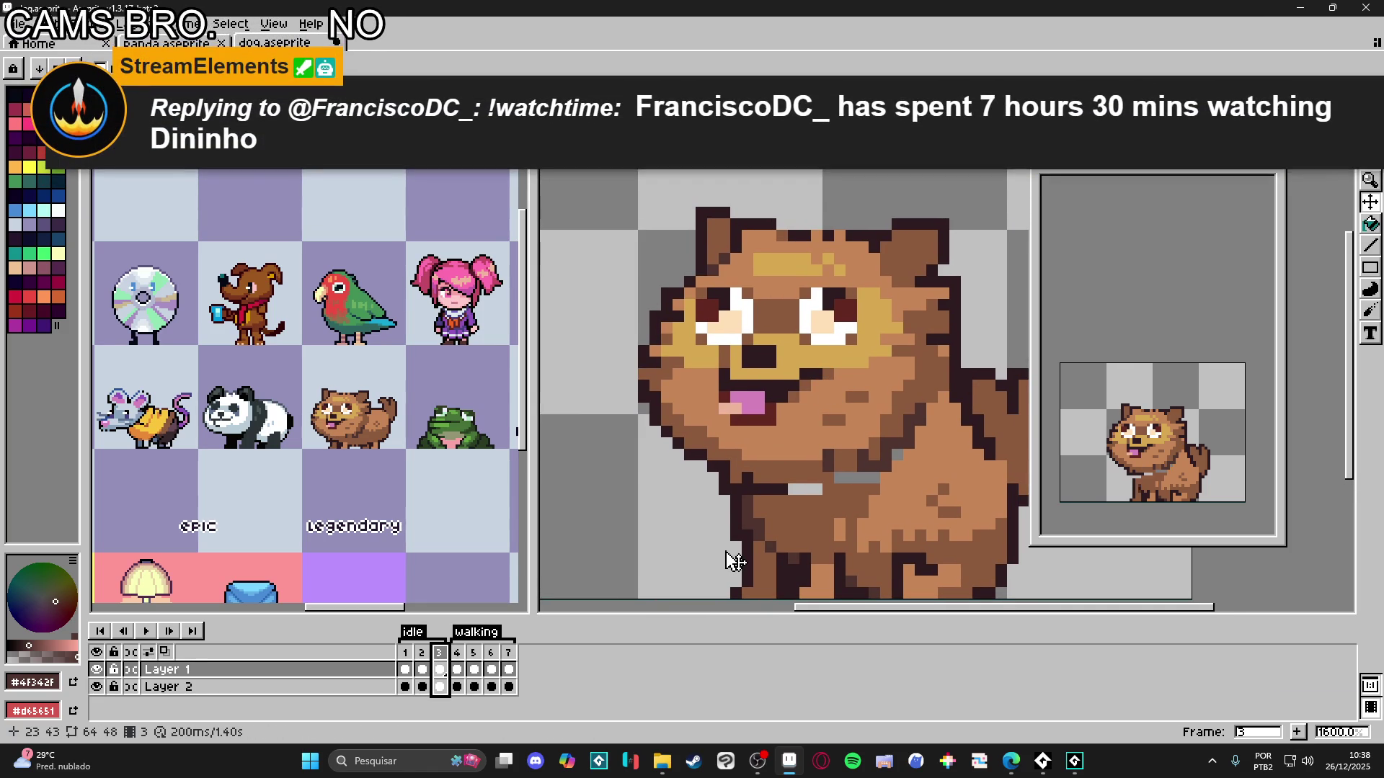
- Compare frames 1–3, then insert a new frame after frame 1
{"action": "left_click", "coordinate": [406, 665]}
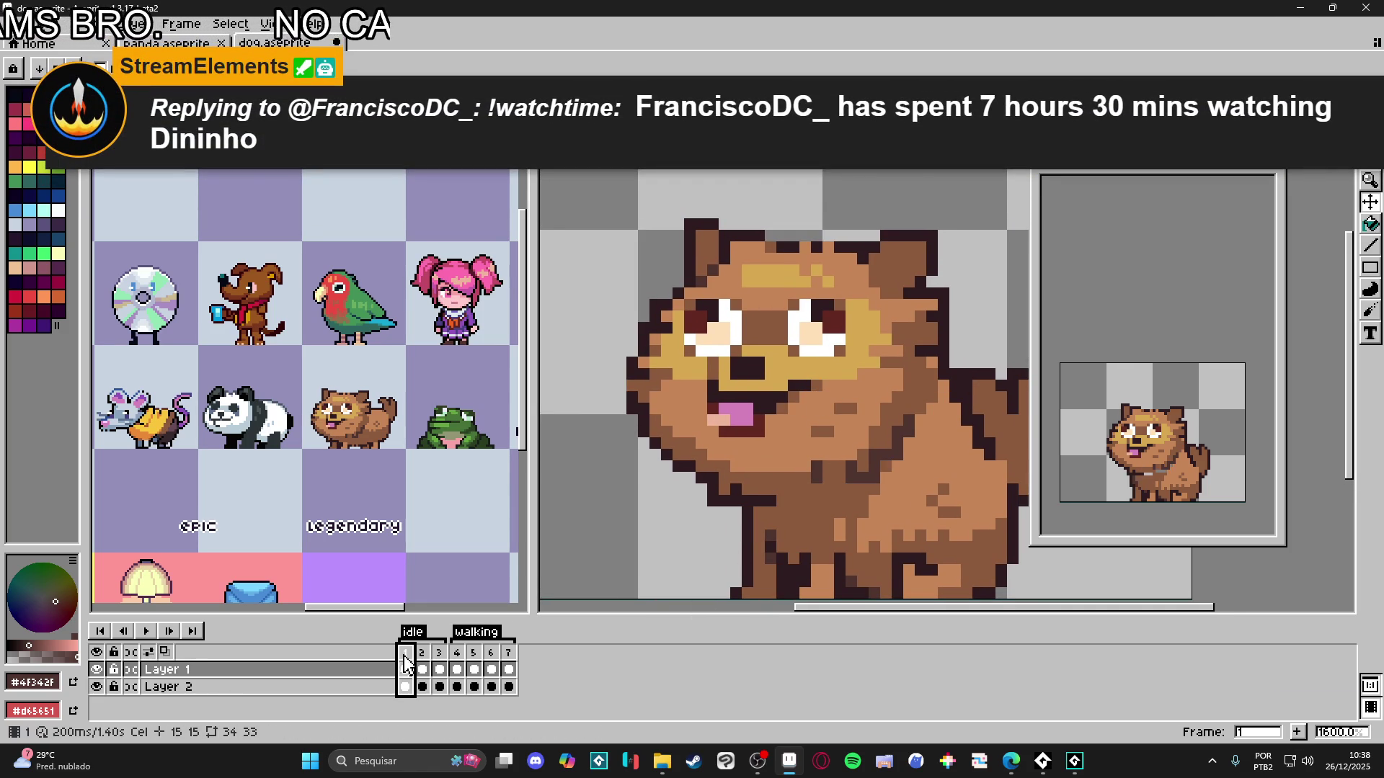
{"action": "left_click", "coordinate": [430, 656]}
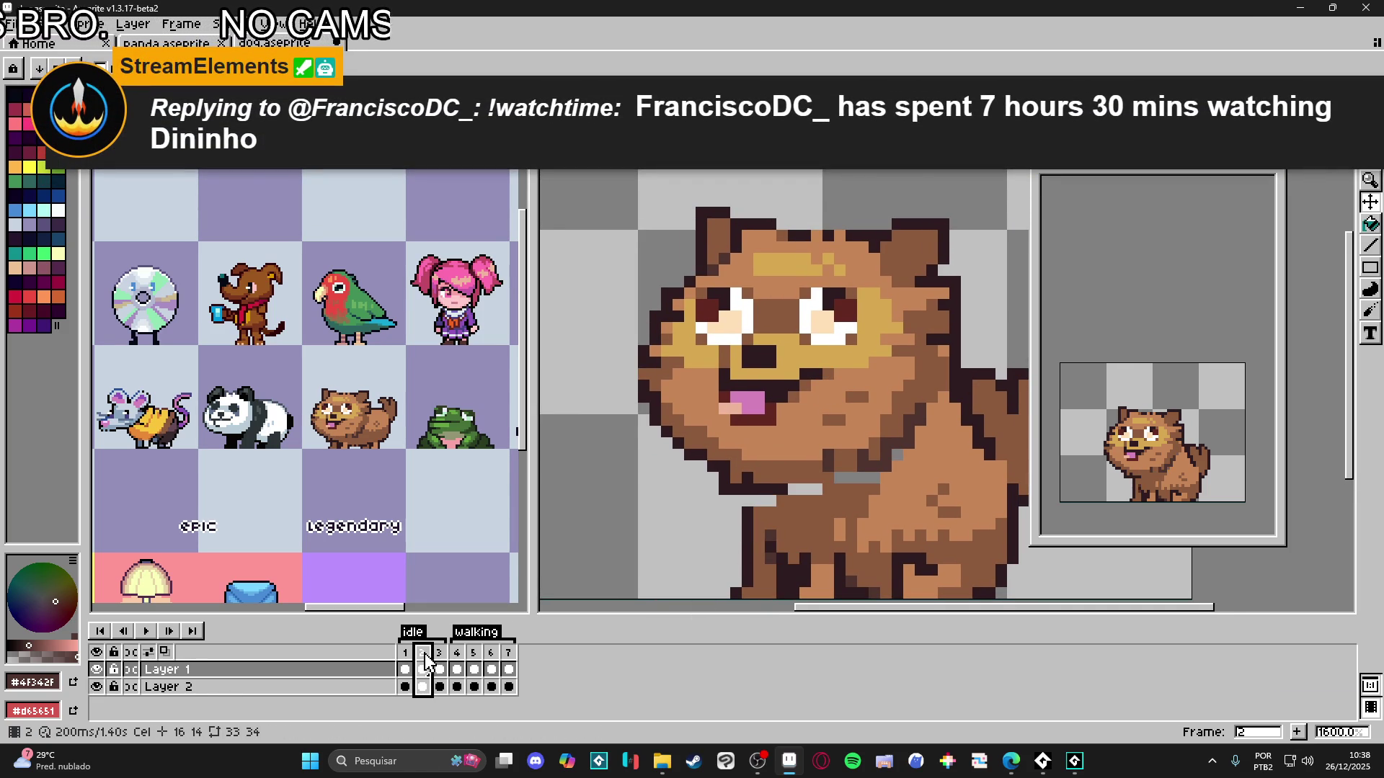
{"action": "key", "text": "Left"}
{"action": "key", "text": "Right"}
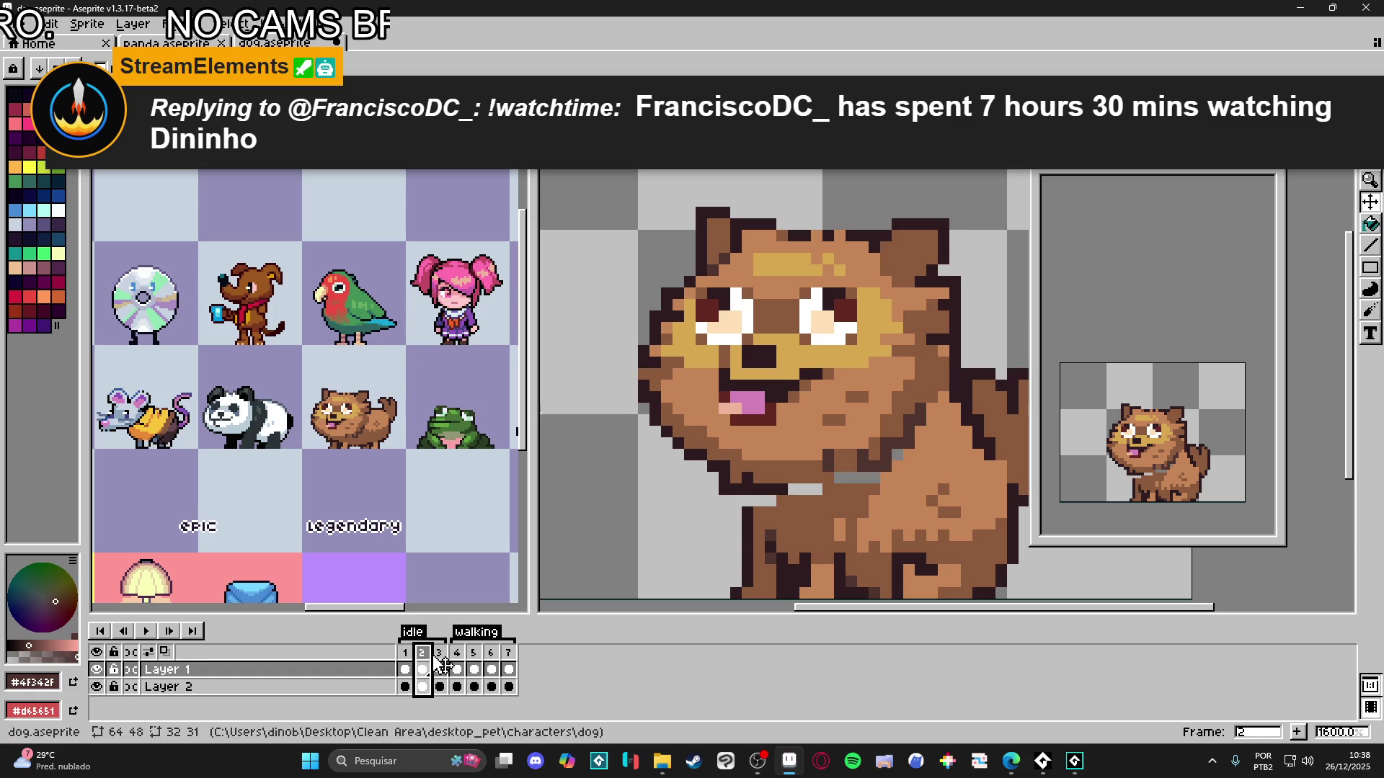
{"action": "left_click", "coordinate": [441, 657]}
{"action": "left_click", "coordinate": [405, 653]}
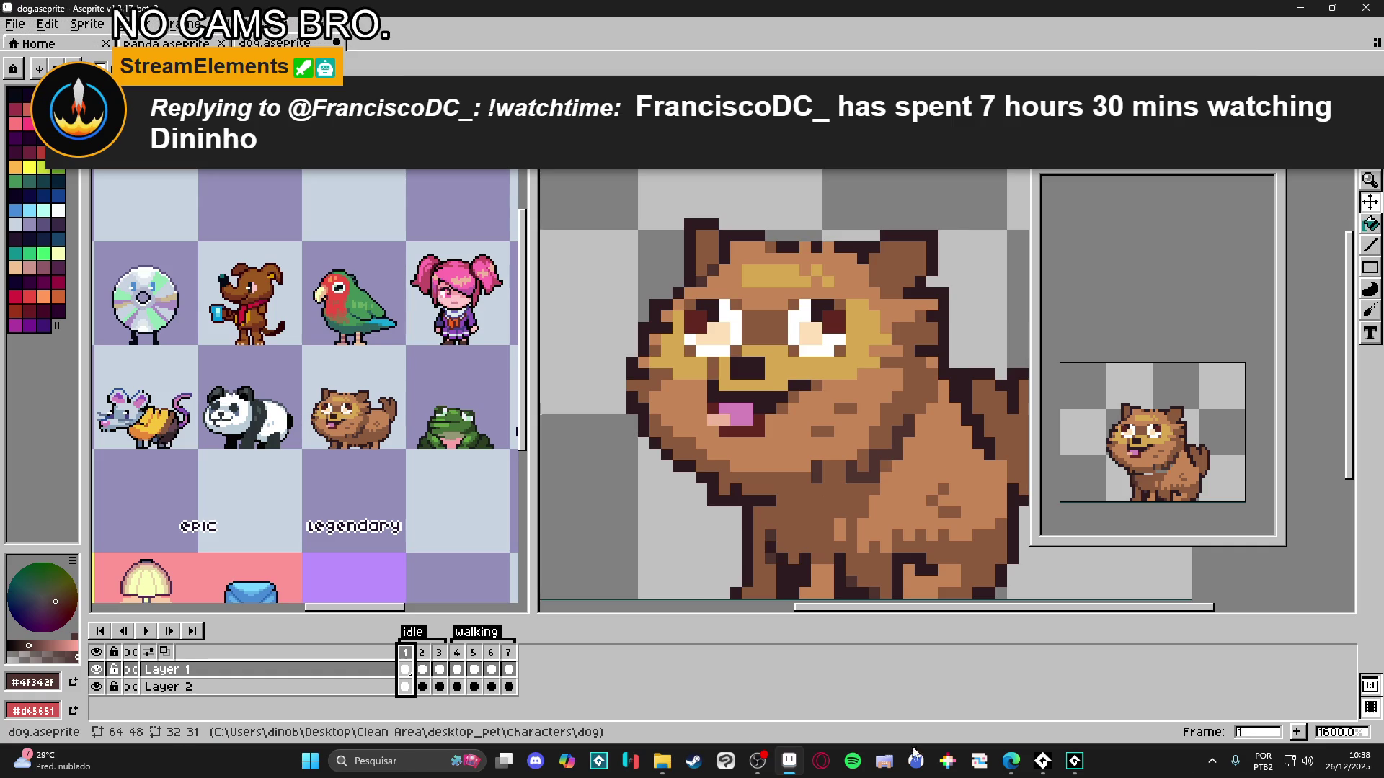
{"action": "left_click", "coordinate": [1295, 734]}
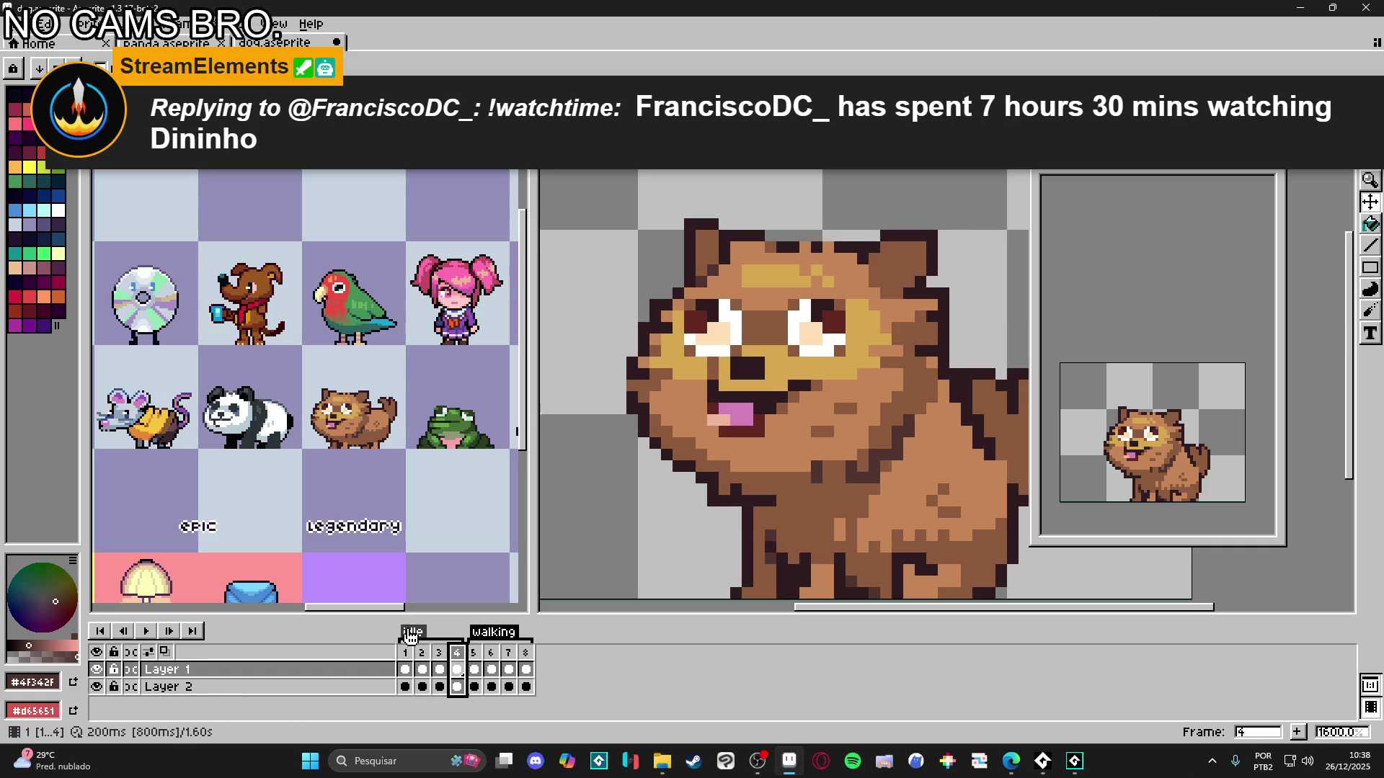
- Step through frames 1–4 to compare the dog's poses
{"action": "left_click", "coordinate": [441, 655]}
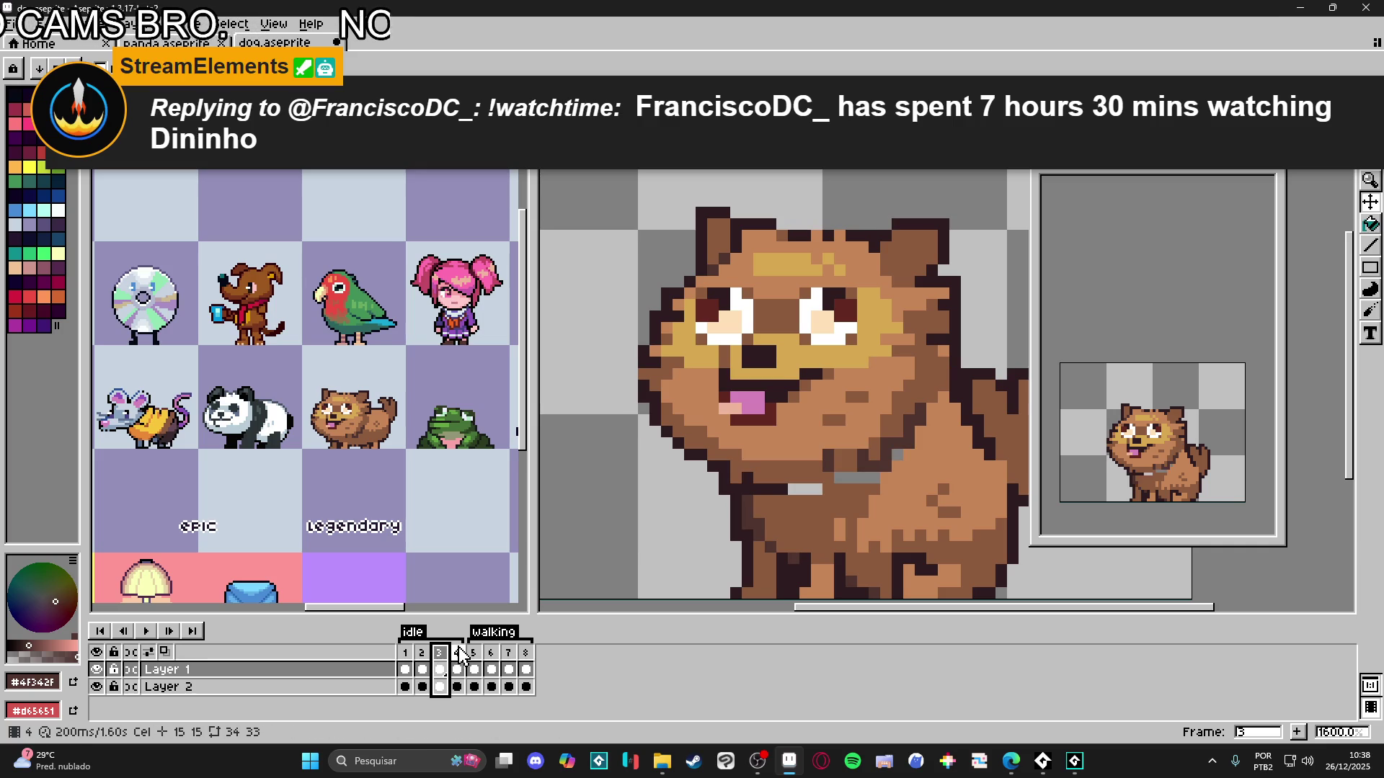
{"action": "left_click", "coordinate": [422, 653]}
{"action": "left_click", "coordinate": [405, 653]}
{"action": "left_click", "coordinate": [422, 653]}
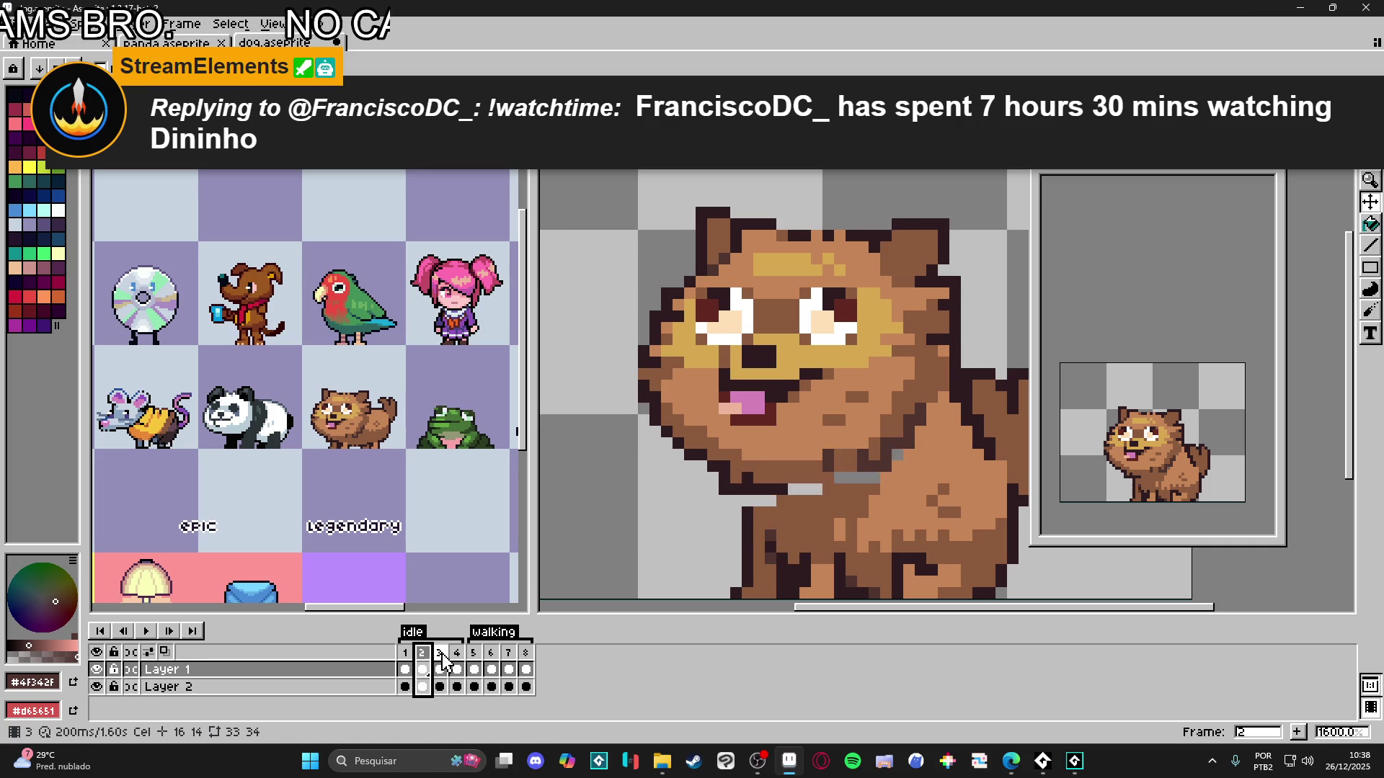
{"action": "left_click", "coordinate": [440, 654]}
{"action": "left_click", "coordinate": [454, 658]}
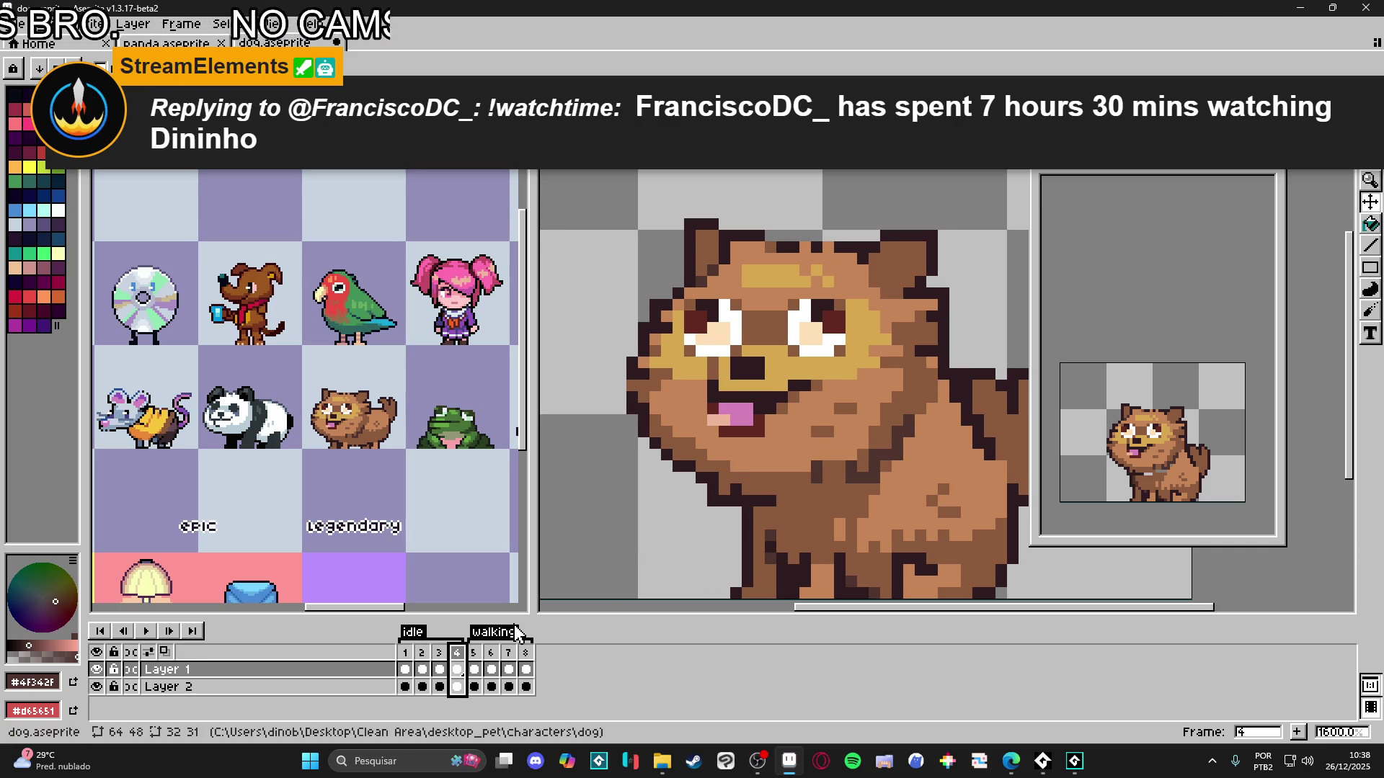
- Select the front legs in frame 3, carry the selection to frame 4, and shift the legs
{"action": "left_click", "coordinate": [441, 662]}
{"action": "key", "text": "m"}
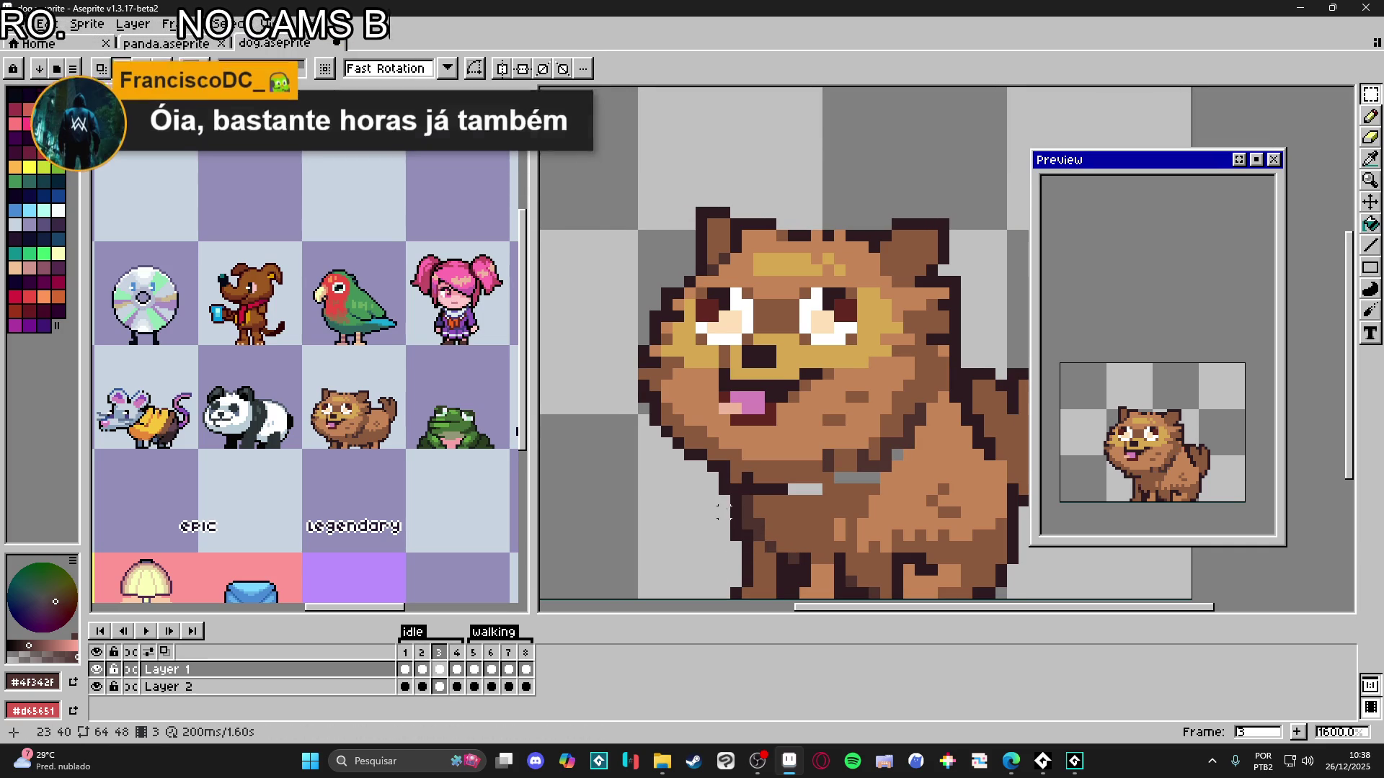
{"action": "mouse_move", "coordinate": [723, 503]}
{"action": "left_mouse_down"}
{"action": "mouse_move", "coordinate": [760, 567]}
{"action": "mouse_move", "coordinate": [793, 567]}
{"action": "left_mouse_up"}
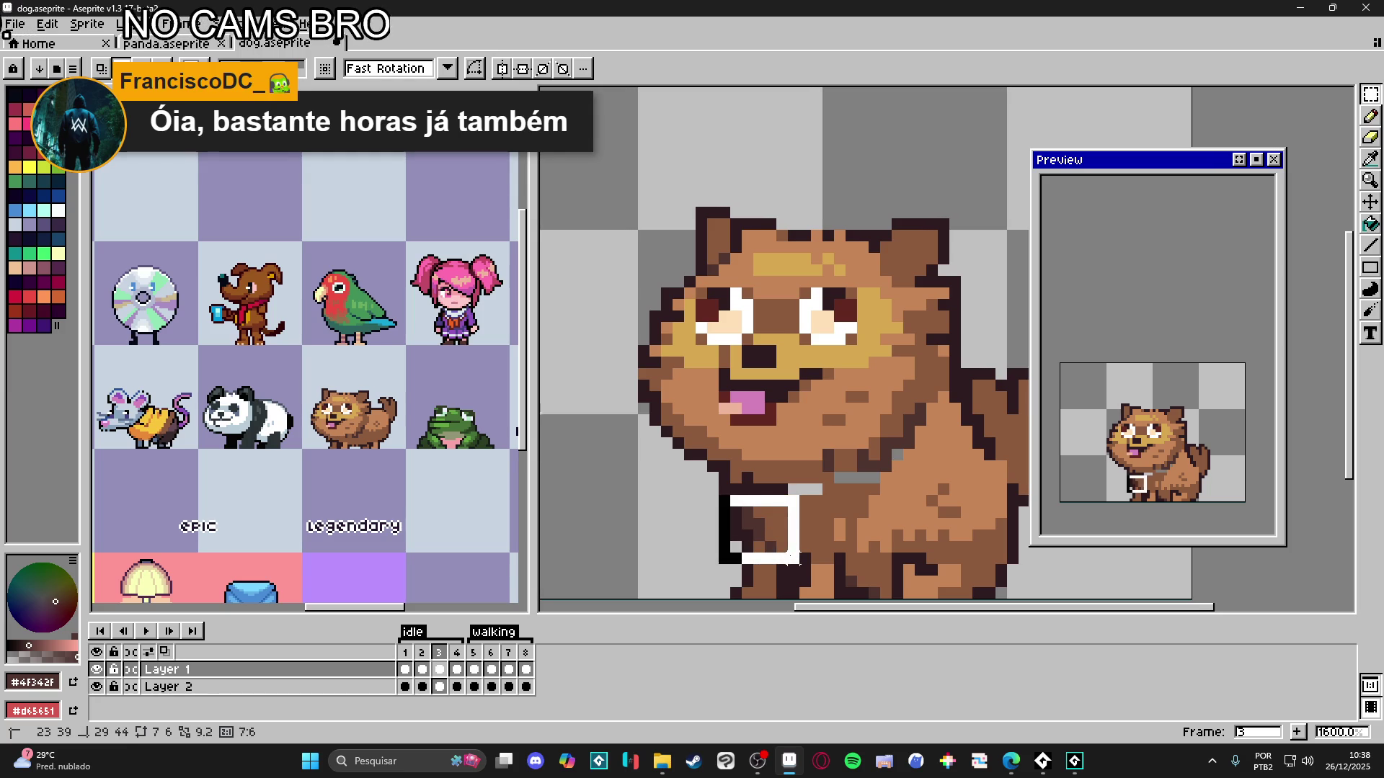
{"action": "left_click", "coordinate": [714, 508]}
{"action": "left_click", "coordinate": [461, 653]}
{"action": "left_click_drag", "start_coordinate": [715, 491], "coordinate": [803, 568]}
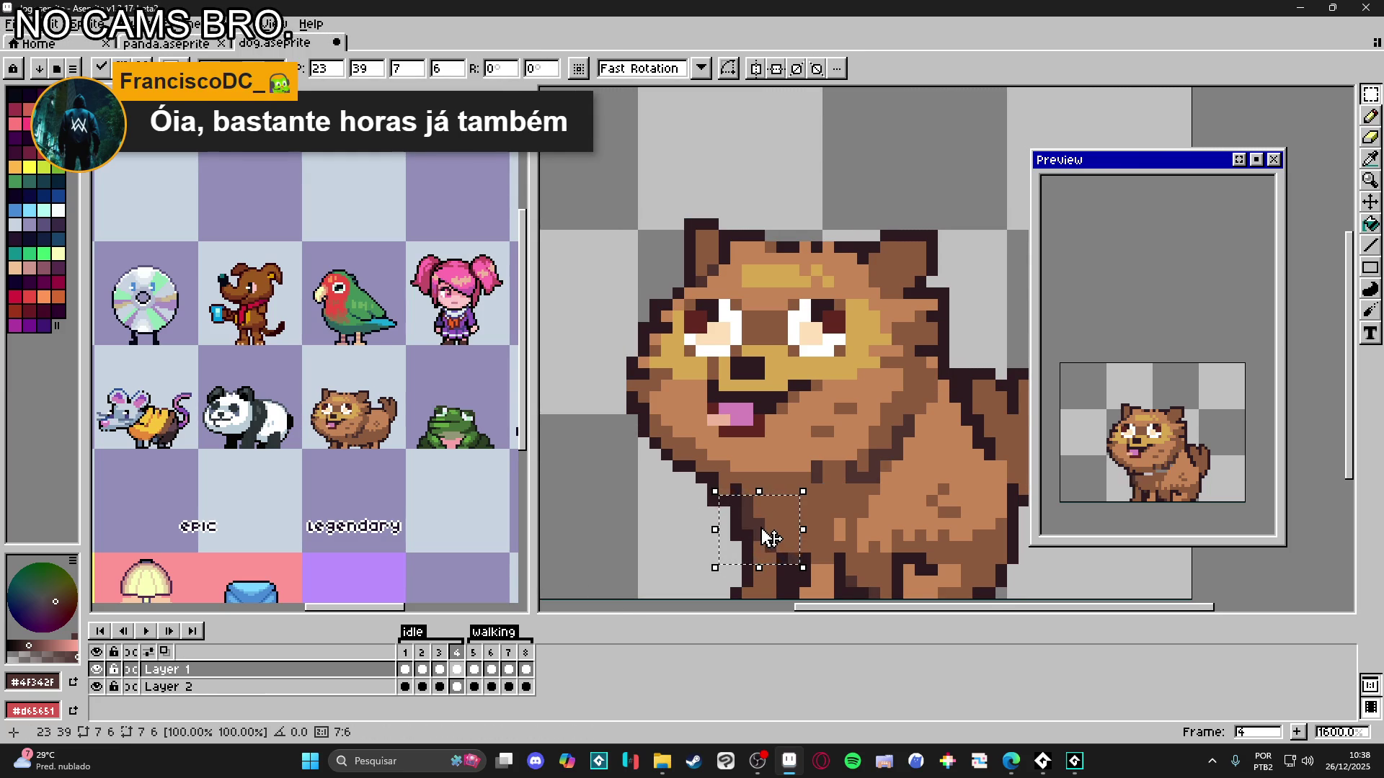
{"action": "left_click", "coordinate": [643, 570]}
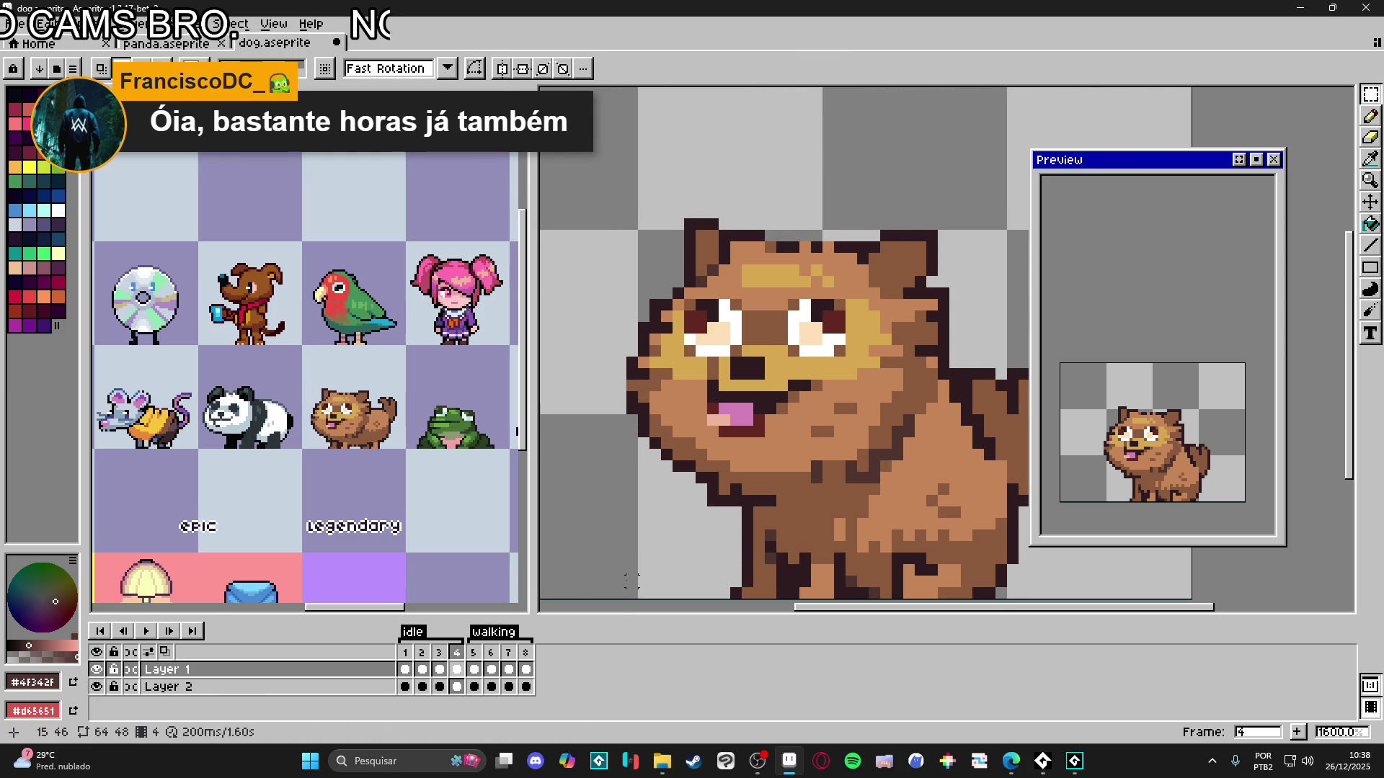
- Play through idle frames 1–4 to check the front leg pose, ending on frame 3
{"action": "left_click", "coordinate": [441, 671]}
{"action": "key", "text": "v"}
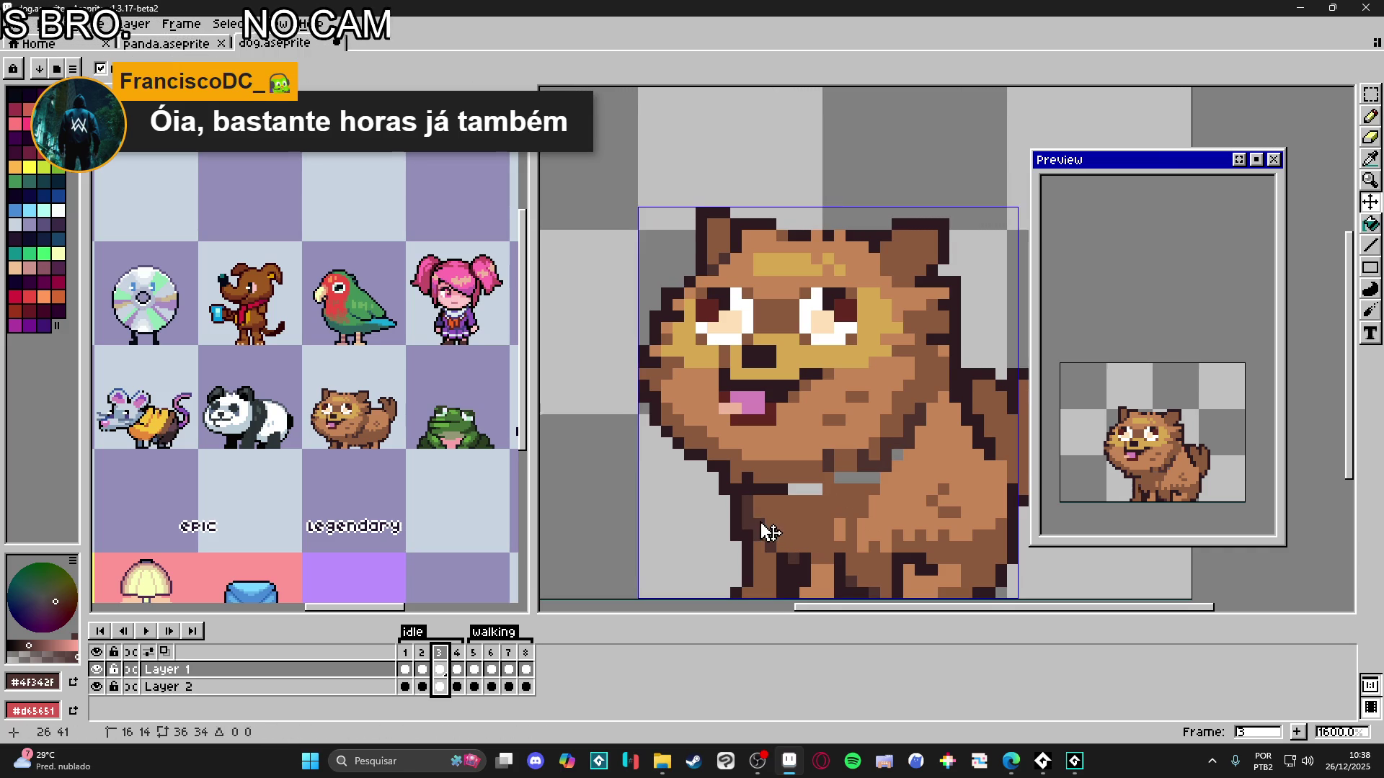
{"action": "left_click", "coordinate": [421, 664]}
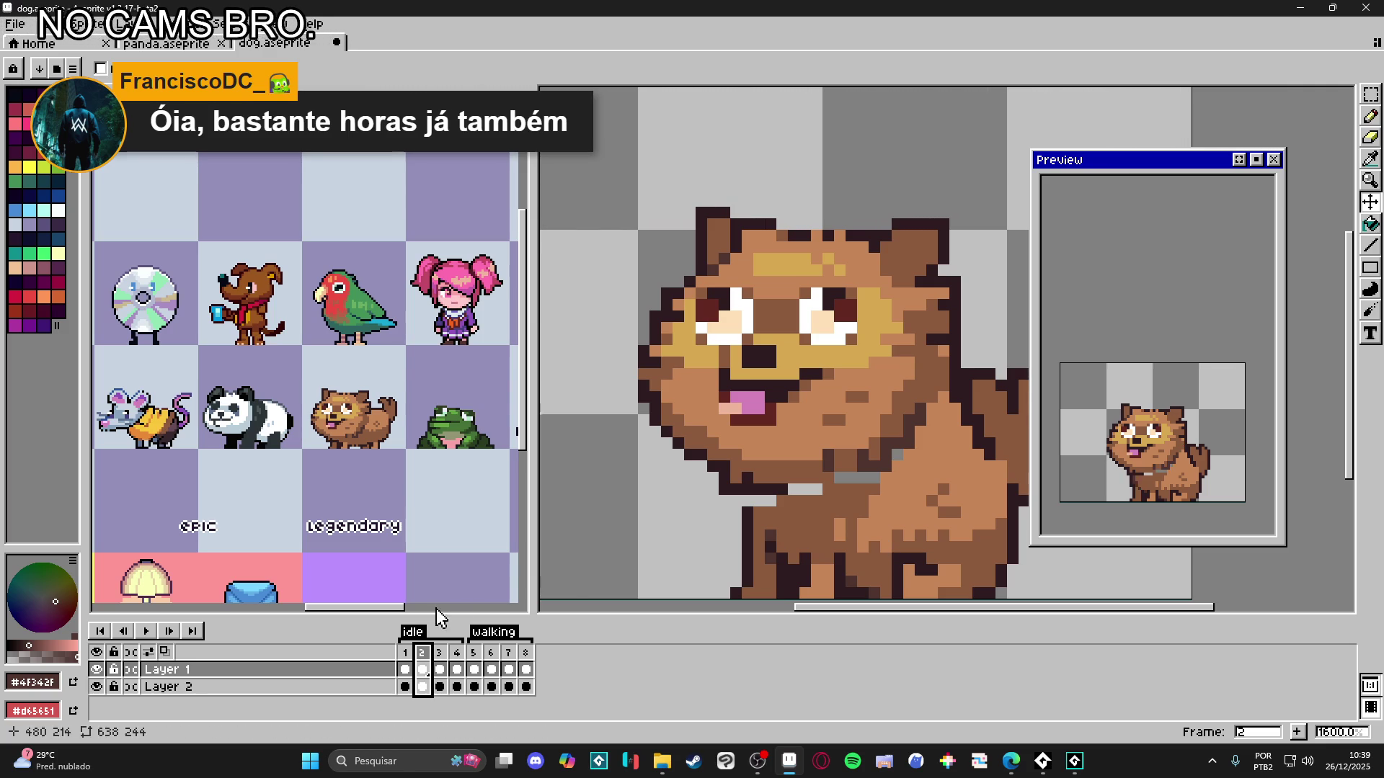
{"action": "left_click", "coordinate": [406, 668]}
{"action": "key", "text": "Right"}
{"action": "key", "text": "Right"}
{"action": "key", "text": "Right"}
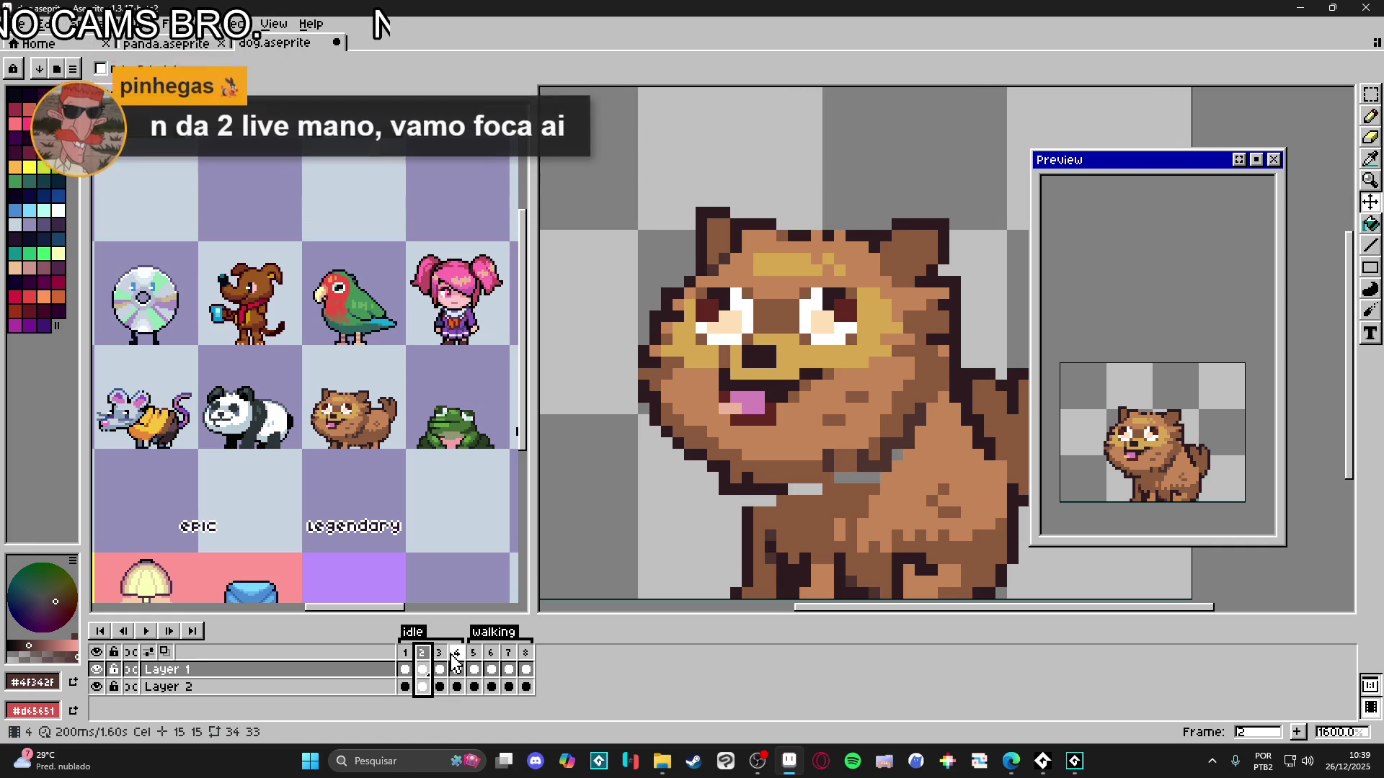
{"action": "left_click", "coordinate": [422, 670]}
{"action": "left_click", "coordinate": [440, 668]}
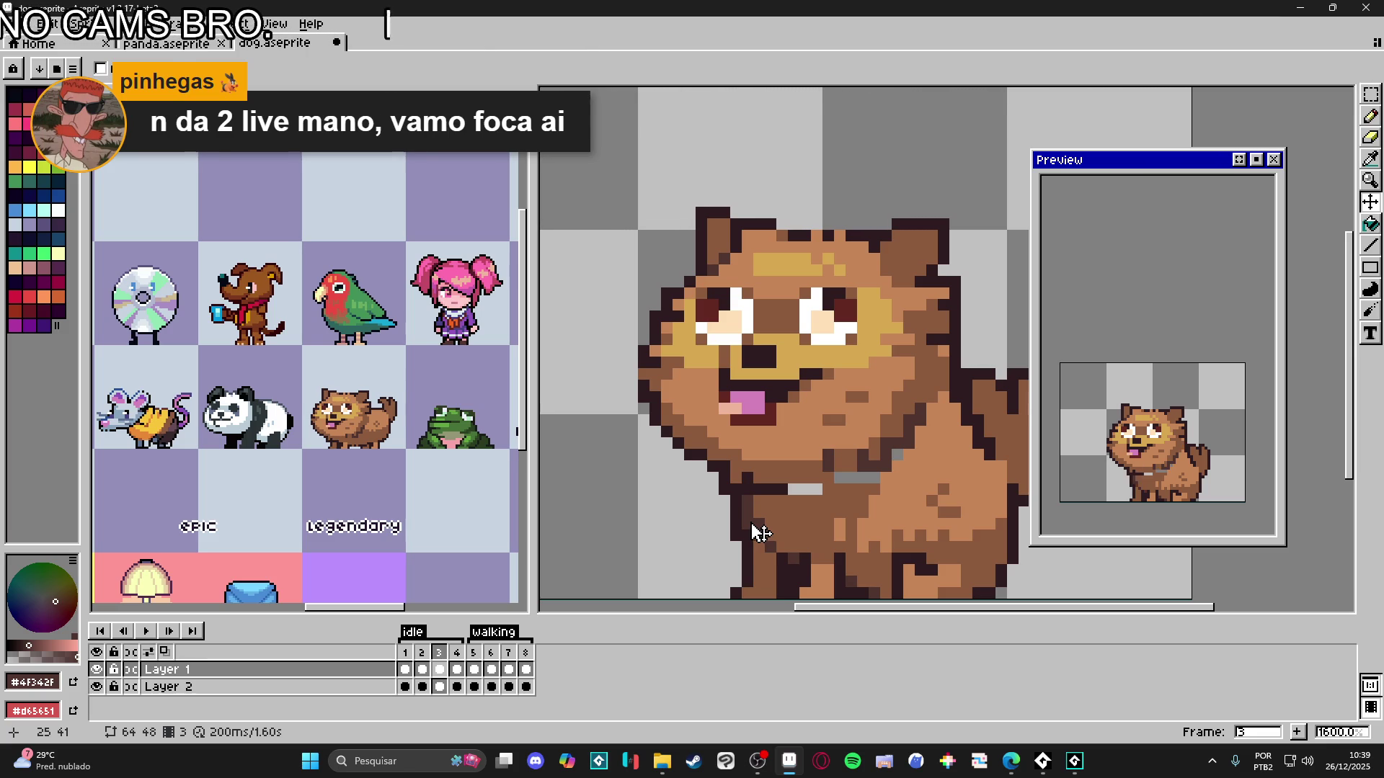
- Select the front leg area and a 3x3 leg patch in frame 3, then view frame 4
{"action": "key", "text": "m"}
{"action": "left_click_drag", "start_coordinate": [719, 506], "coordinate": [801, 570]}
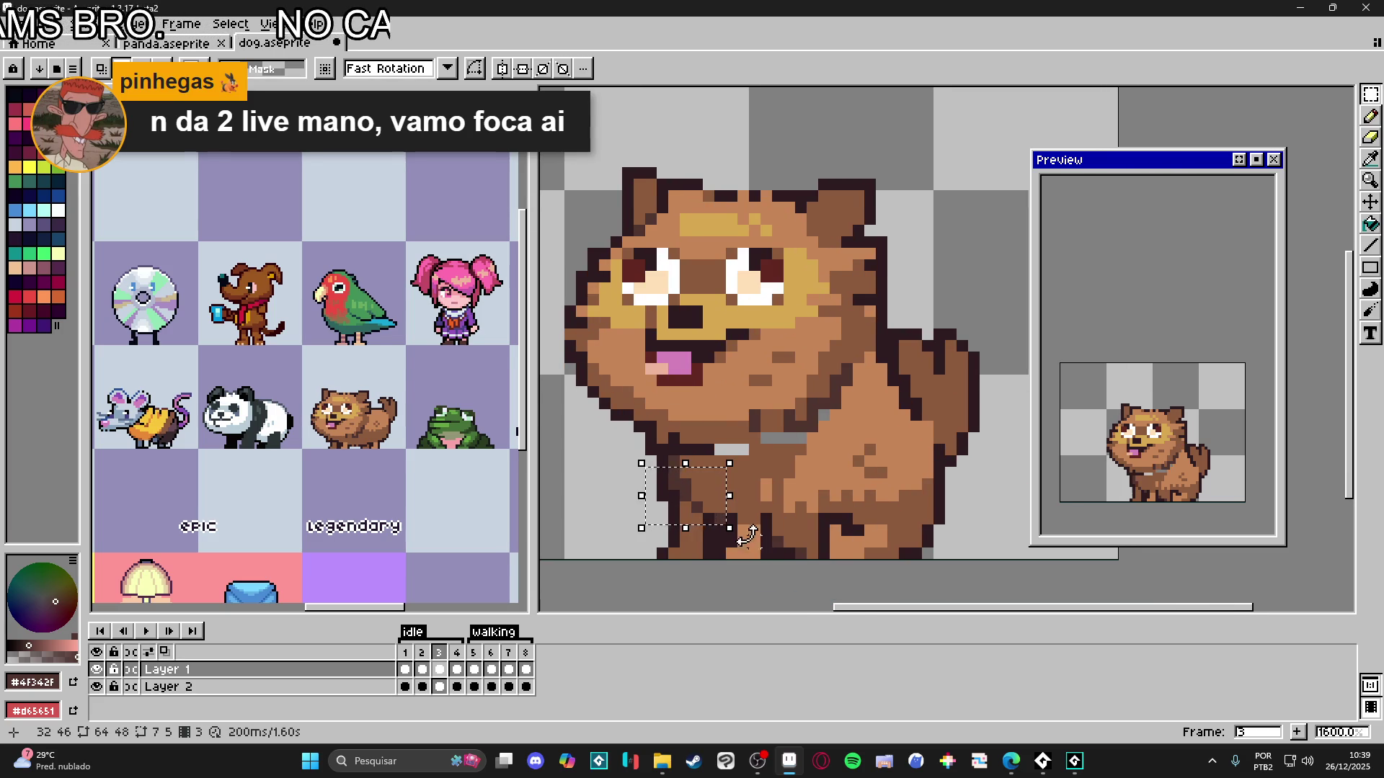
{"action": "scroll", "coordinate": [749, 539], "scroll_direction": "up", "scroll_amount": 3}
{"action": "mouse_move", "coordinate": [702, 467]}
{"action": "left_mouse_down"}
{"action": "mouse_move", "coordinate": [748, 513]}
{"action": "mouse_move", "coordinate": [694, 456]}
{"action": "left_mouse_up"}
{"action": "scroll", "coordinate": [695, 457], "scroll_direction": "down", "scroll_amount": 3}
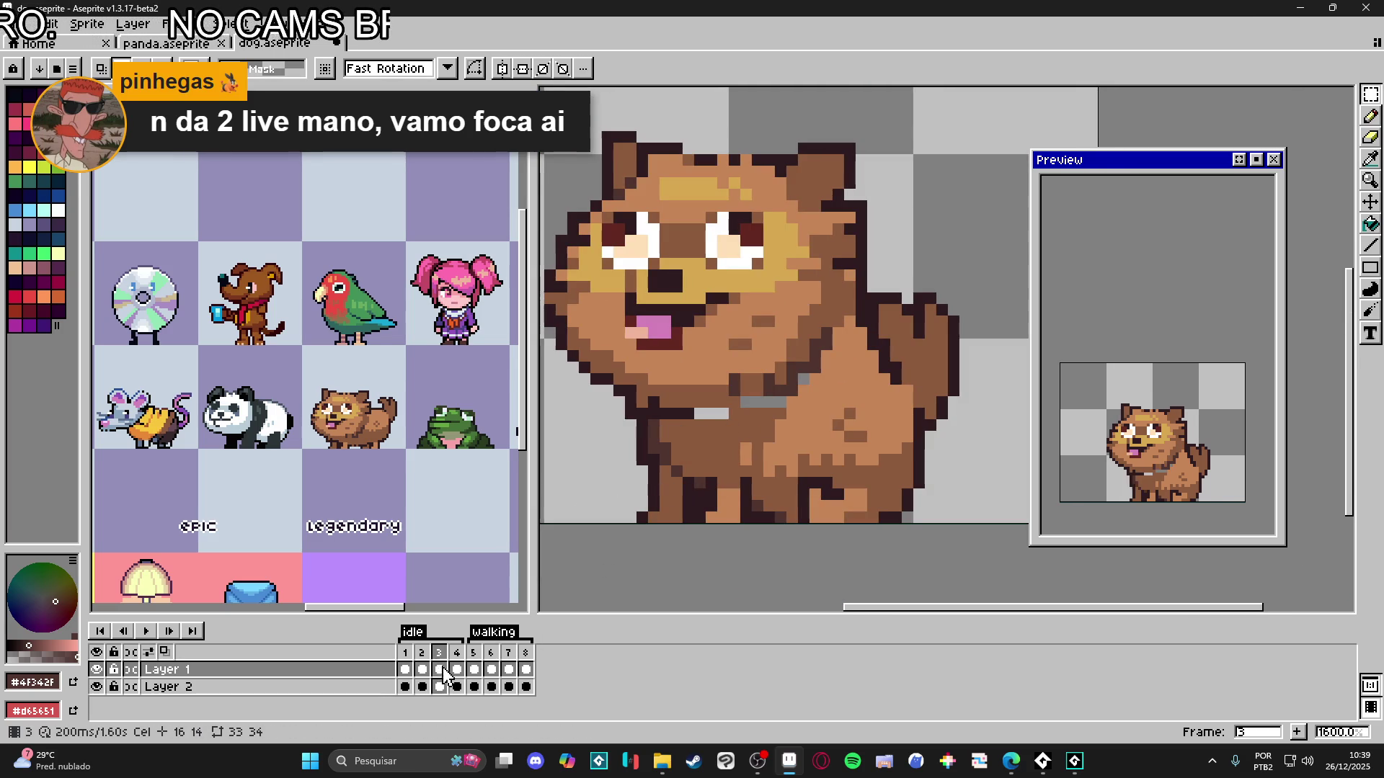
{"action": "left_click", "coordinate": [457, 652]}
{"action": "key", "text": "v"}
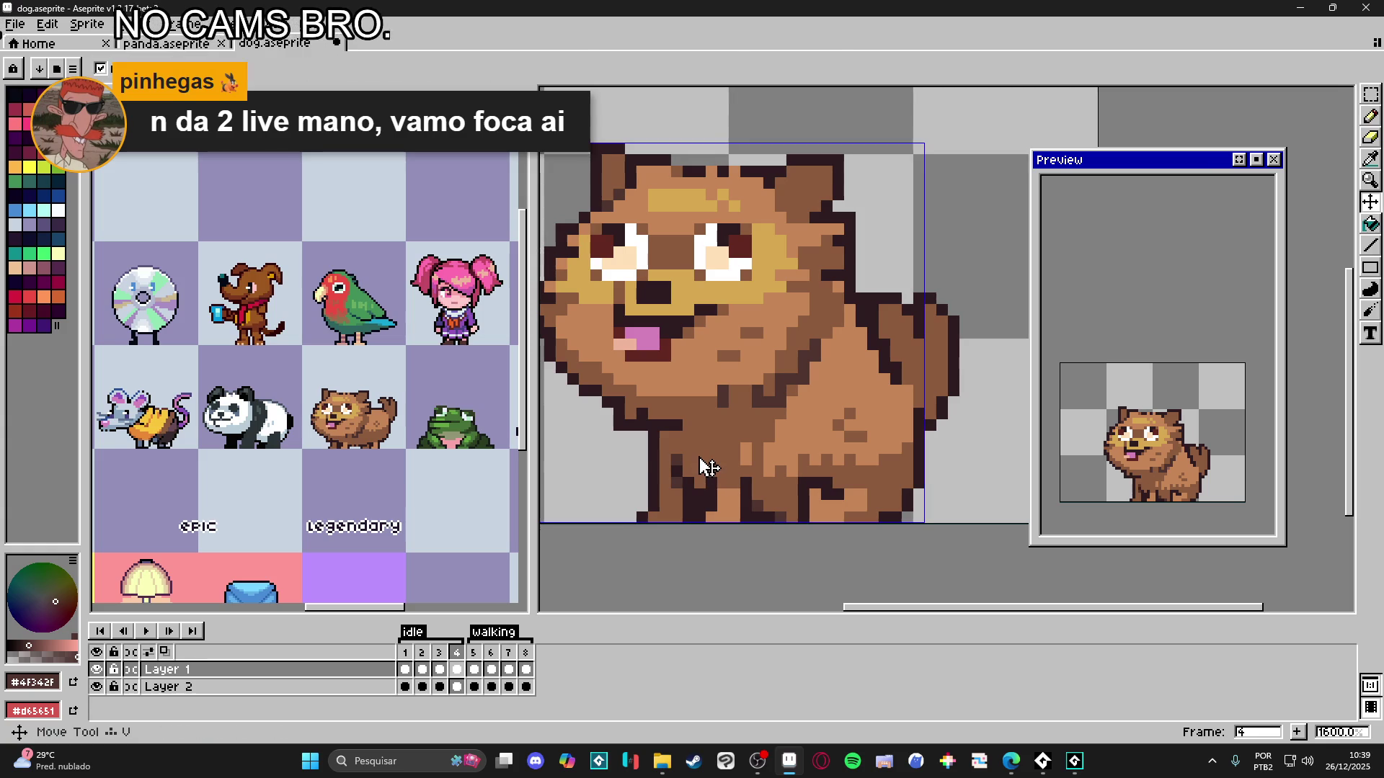
{"action": "key", "text": "b"}
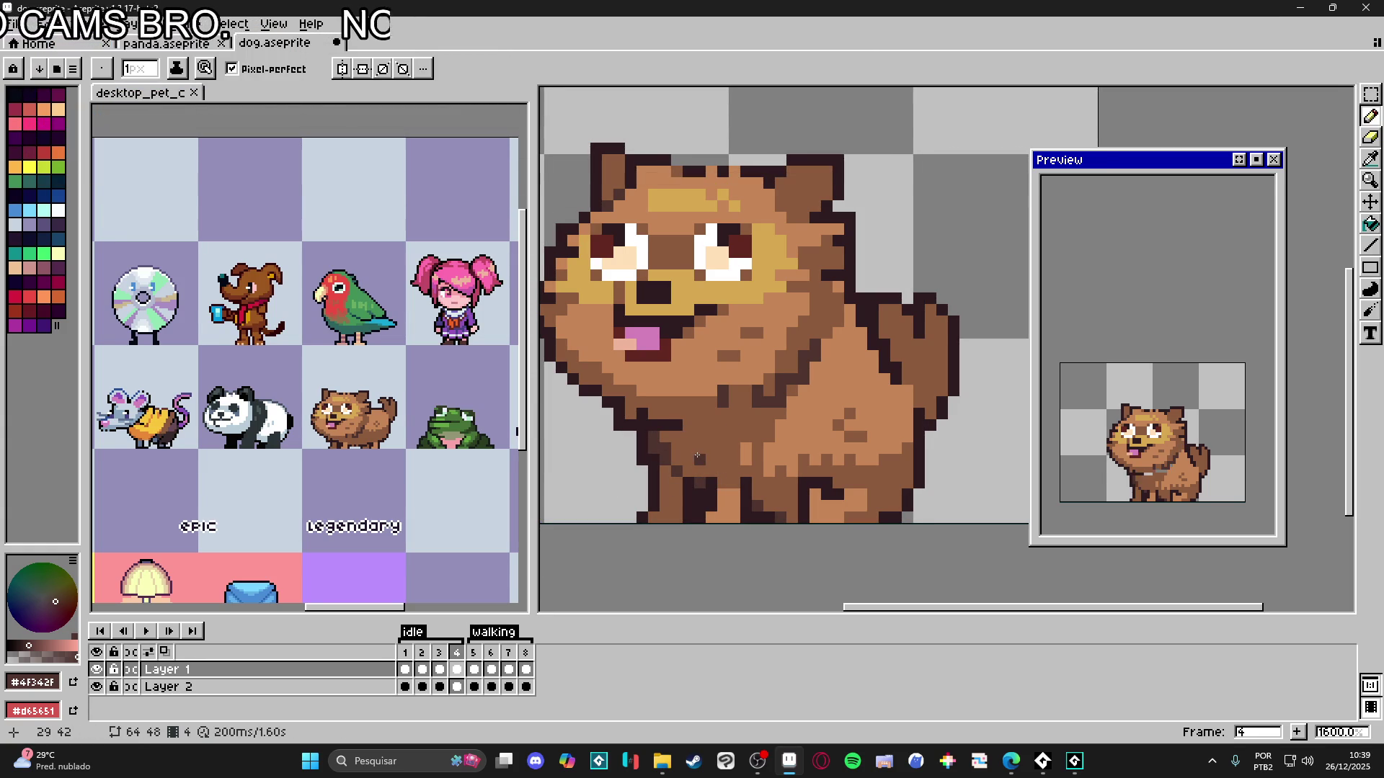
{"action": "left_click", "coordinate": [408, 687]}
- On idle frame 2, sample the tan fur and dark outline colours from the dog
{"action": "left_click", "coordinate": [422, 687]}
{"action": "scroll", "coordinate": [695, 336], "scroll_direction": "up", "scroll_amount": 2}
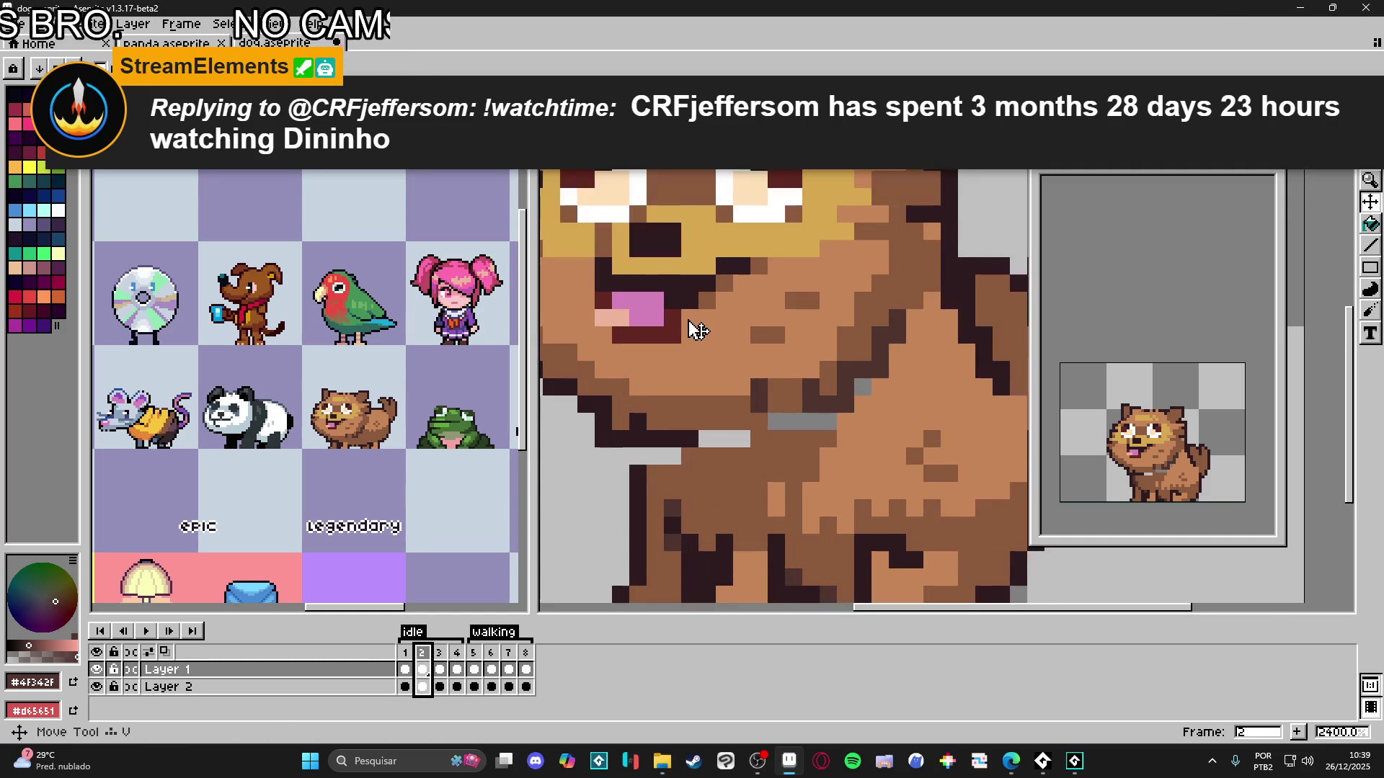
{"action": "key", "text": "i"}
{"action": "left_click", "coordinate": [698, 310]}
{"action": "left_click", "coordinate": [693, 297]}
{"action": "key", "text": "b"}
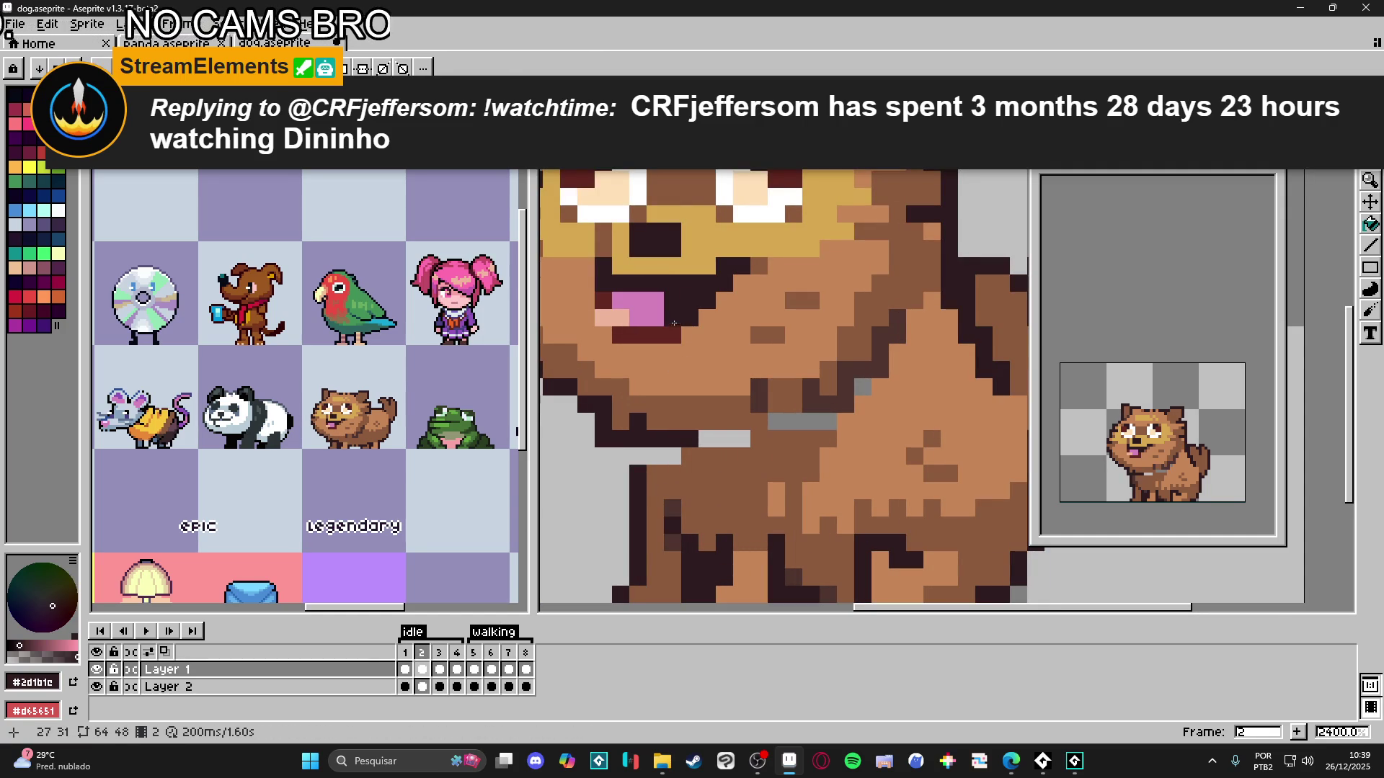
- Select the pink tongue pixels and move them down one pixel
{"action": "key", "text": "m"}
{"action": "mouse_move", "coordinate": [681, 344]}
{"action": "left_mouse_down"}
{"action": "mouse_move", "coordinate": [612, 291]}
{"action": "mouse_move", "coordinate": [577, 322]}
{"action": "left_mouse_up"}
{"action": "scroll", "coordinate": [615, 325], "scroll_direction": "up", "scroll_amount": 4}
{"action": "scroll", "coordinate": [692, 315], "scroll_direction": "down", "scroll_amount": 1}
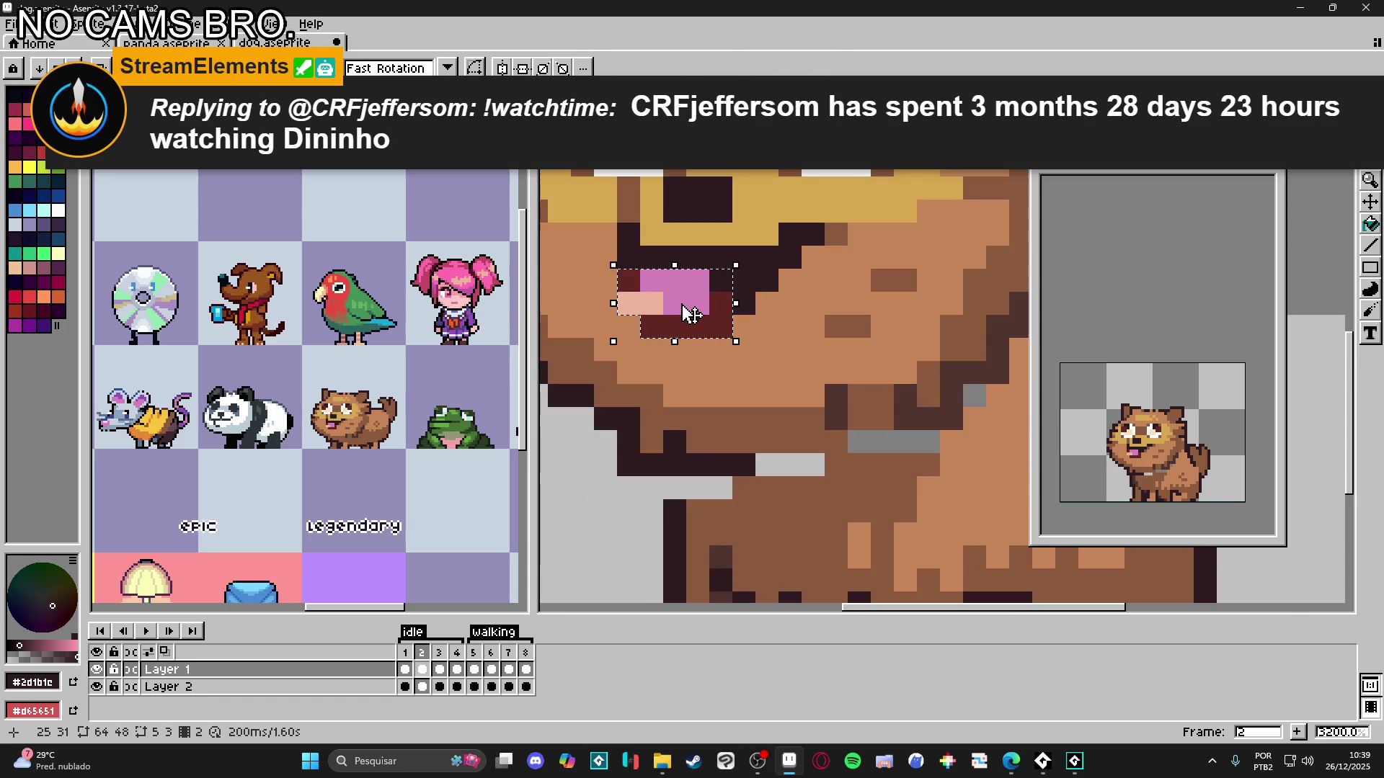
{"action": "left_click_drag", "start_coordinate": [705, 313], "coordinate": [705, 336]}
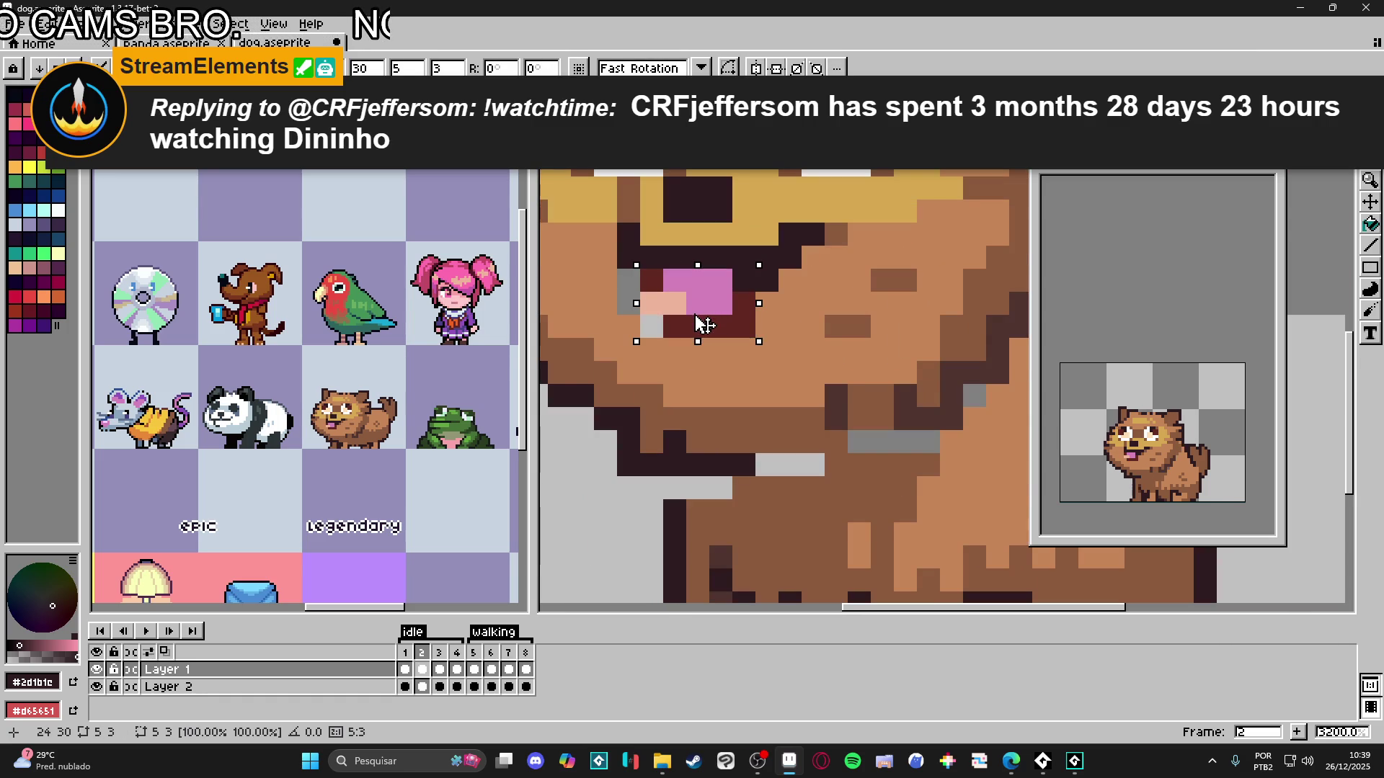
{"action": "key", "text": "ctrl+d"}
{"action": "key", "text": "b"}
- Fill the gap: grey pixel brown, left mouth pixel dark red, gap row pink
{"action": "left_click", "coordinate": [633, 353], "text": "alt"}
{"action": "left_click", "coordinate": [623, 305]}
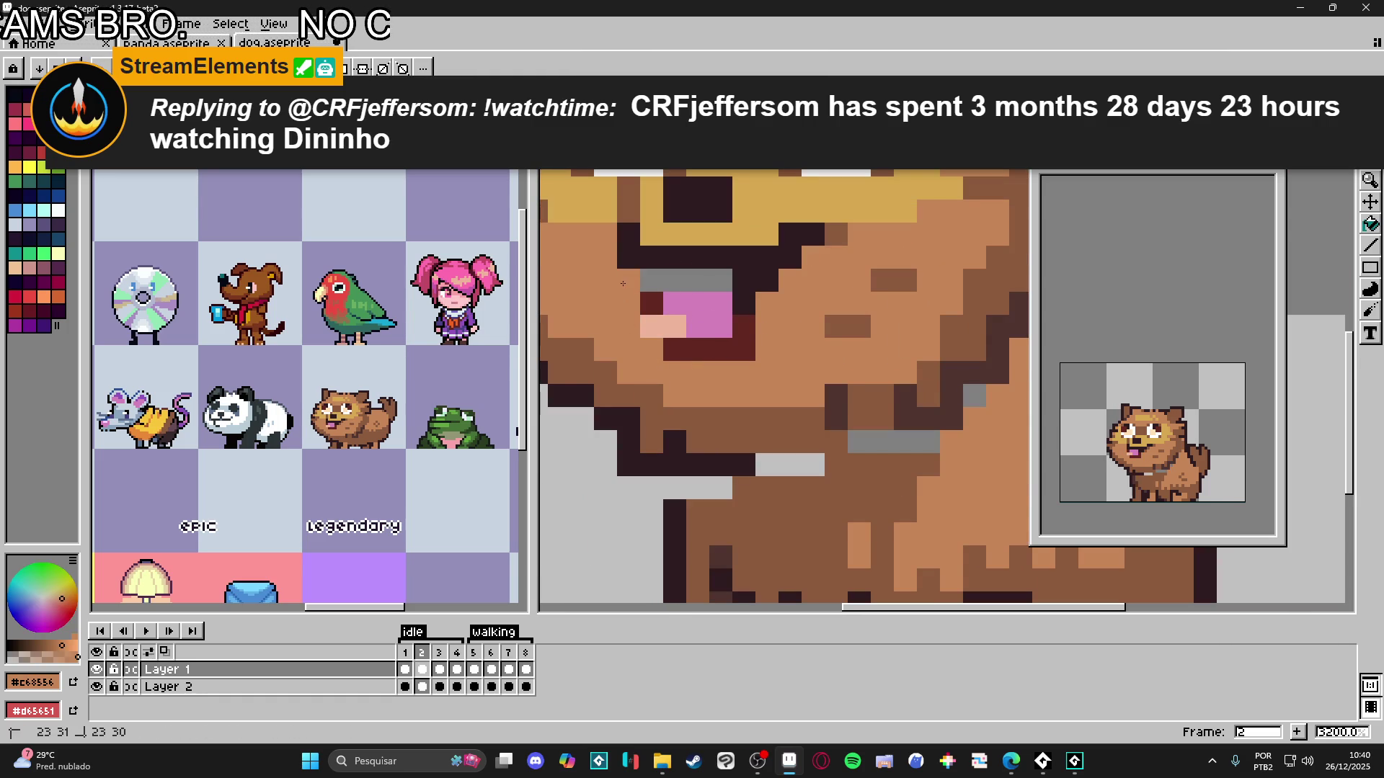
{"action": "left_click", "coordinate": [681, 310], "text": "alt"}
{"action": "left_click_drag", "start_coordinate": [685, 281], "coordinate": [718, 286]}
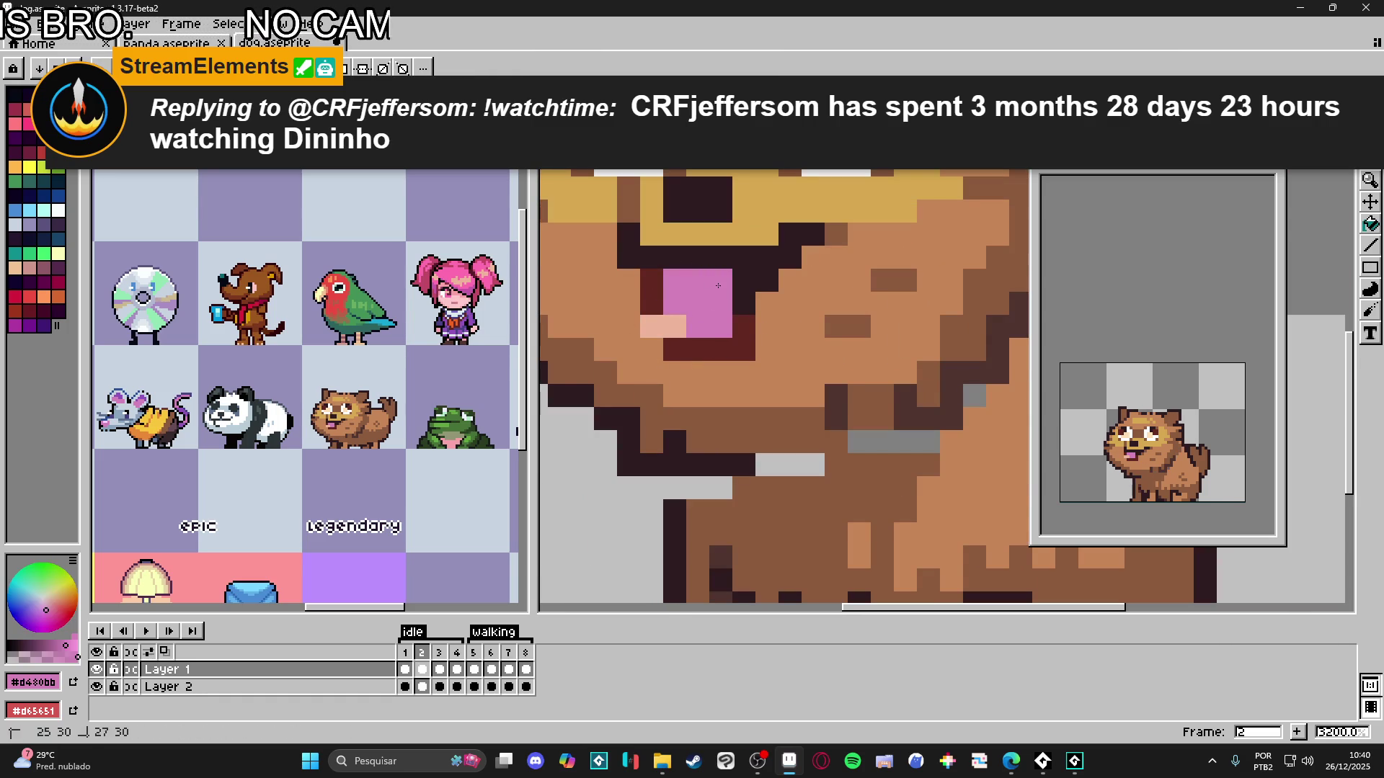
- Compare with frame 3, then reselect frame 2's tongue including its notched corner
{"action": "left_click", "coordinate": [441, 659]}
{"action": "key", "text": "minus"}
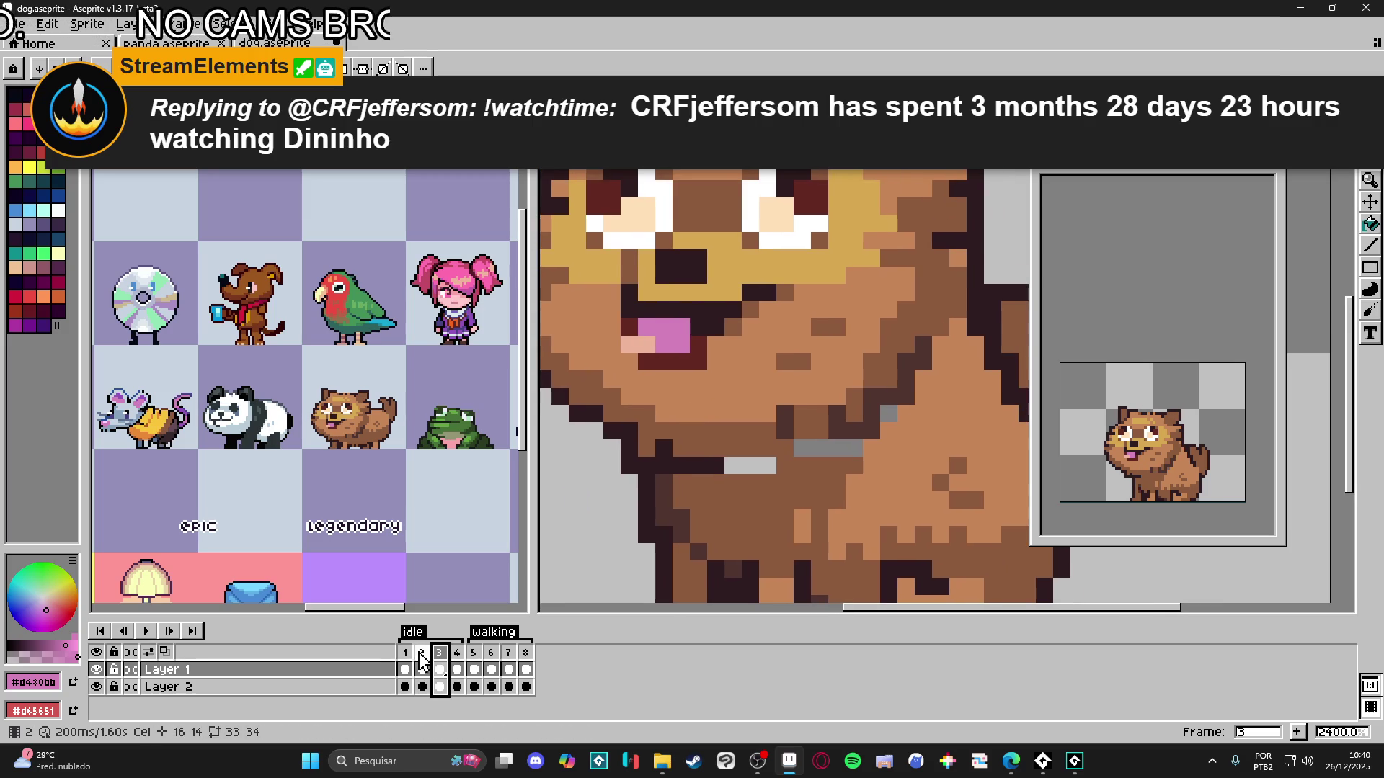
{"action": "left_click", "coordinate": [422, 654]}
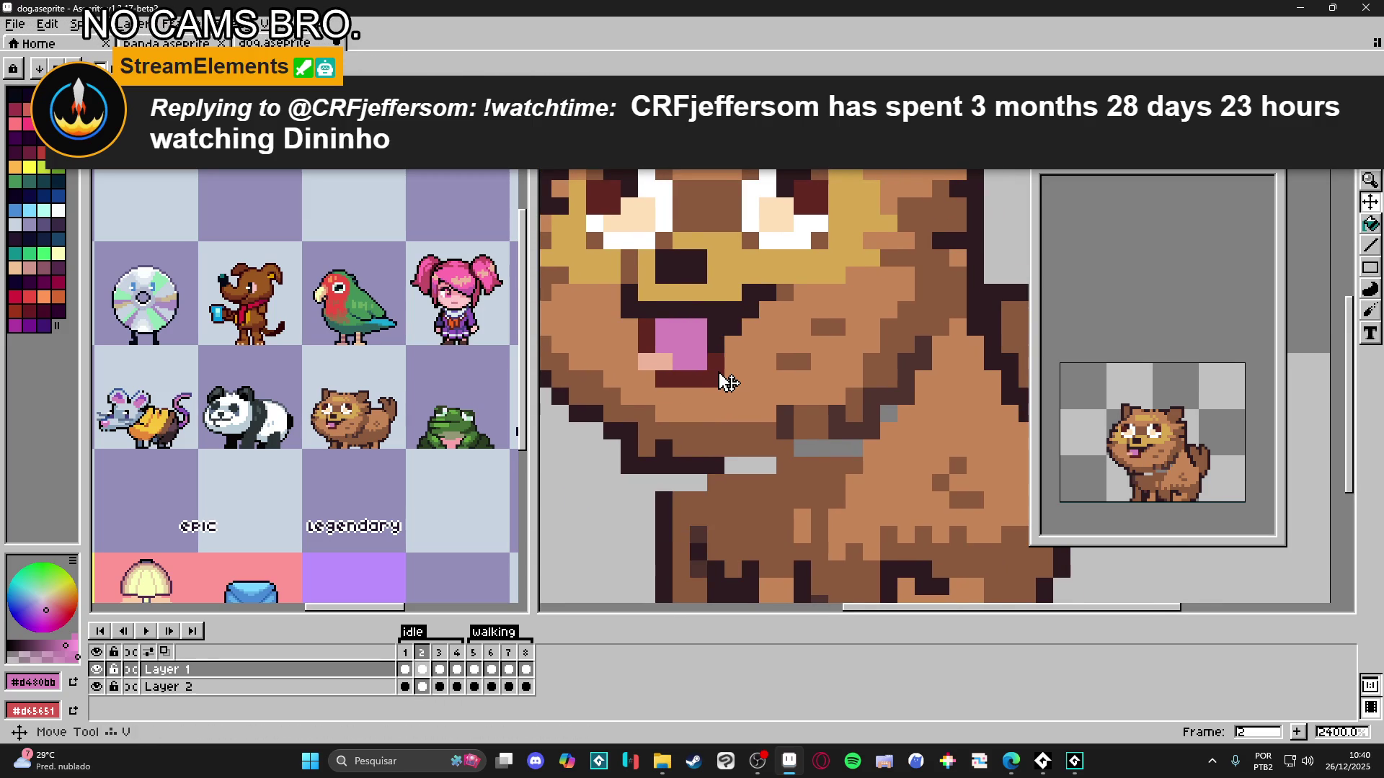
{"action": "key", "text": "m"}
{"action": "scroll", "coordinate": [718, 345], "scroll_direction": "up", "scroll_amount": 1}
{"action": "left_click_drag", "start_coordinate": [611, 307], "coordinate": [728, 400]}
{"action": "left_click_drag", "start_coordinate": [727, 308], "coordinate": [750, 330]}
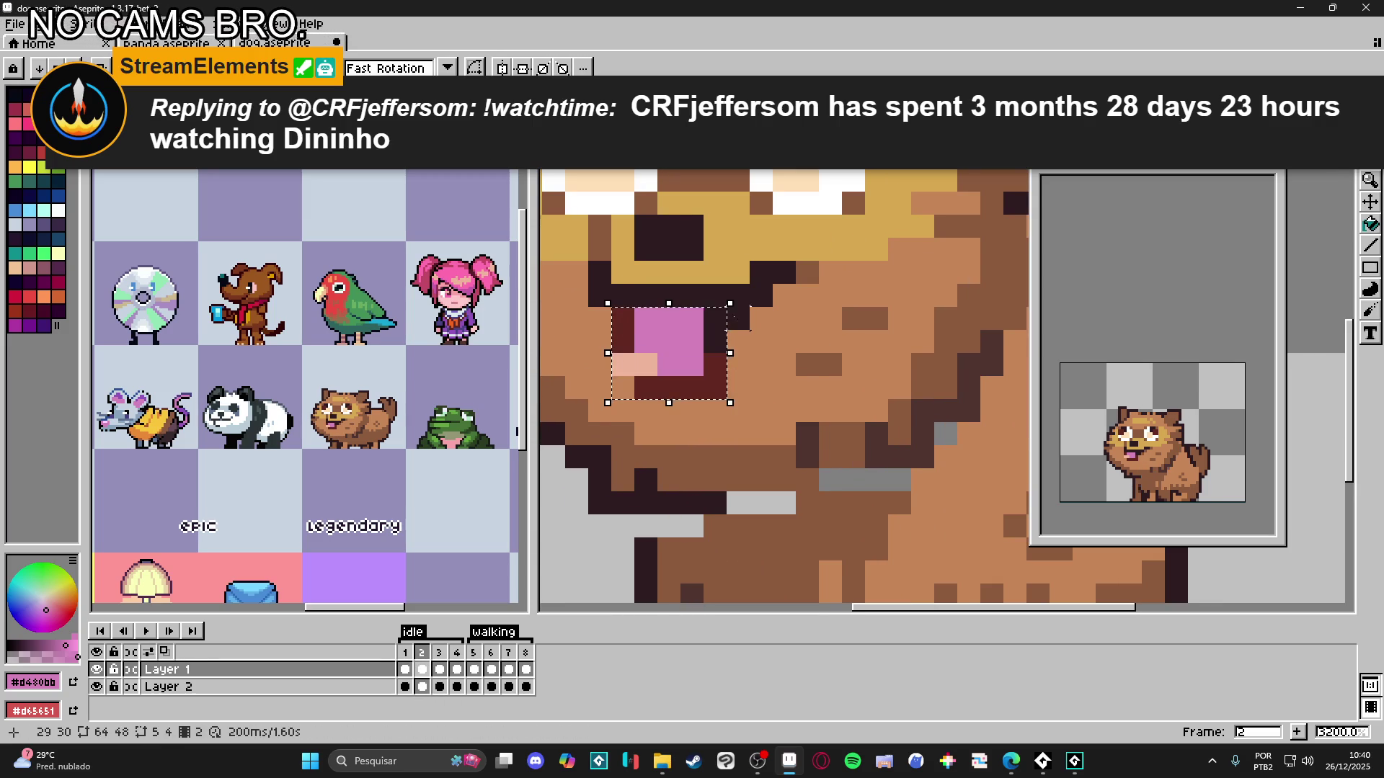
{"action": "scroll", "coordinate": [742, 360], "scroll_direction": "down", "scroll_amount": 2}
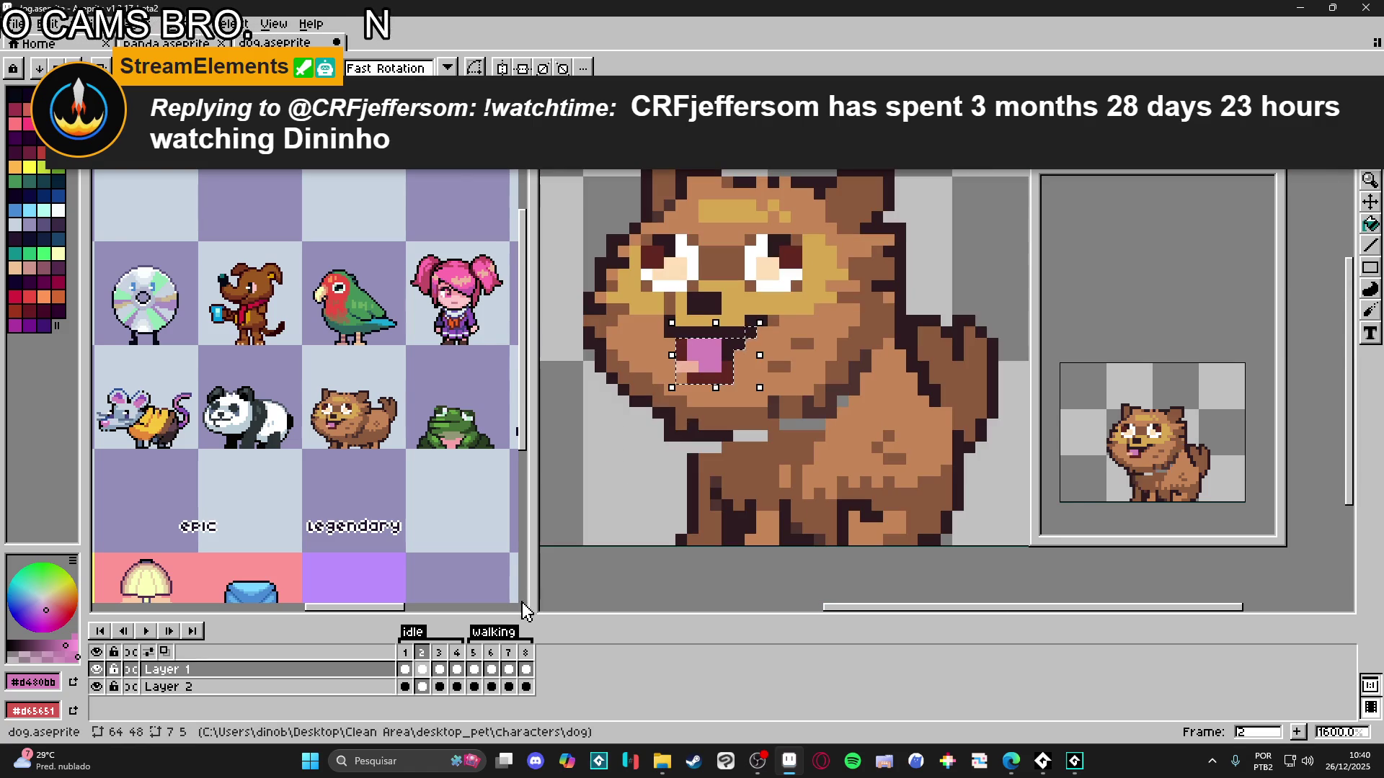
- On frame 3, clear the selection and paint a light brown pixel below the mouth
{"action": "left_click", "coordinate": [439, 652]}
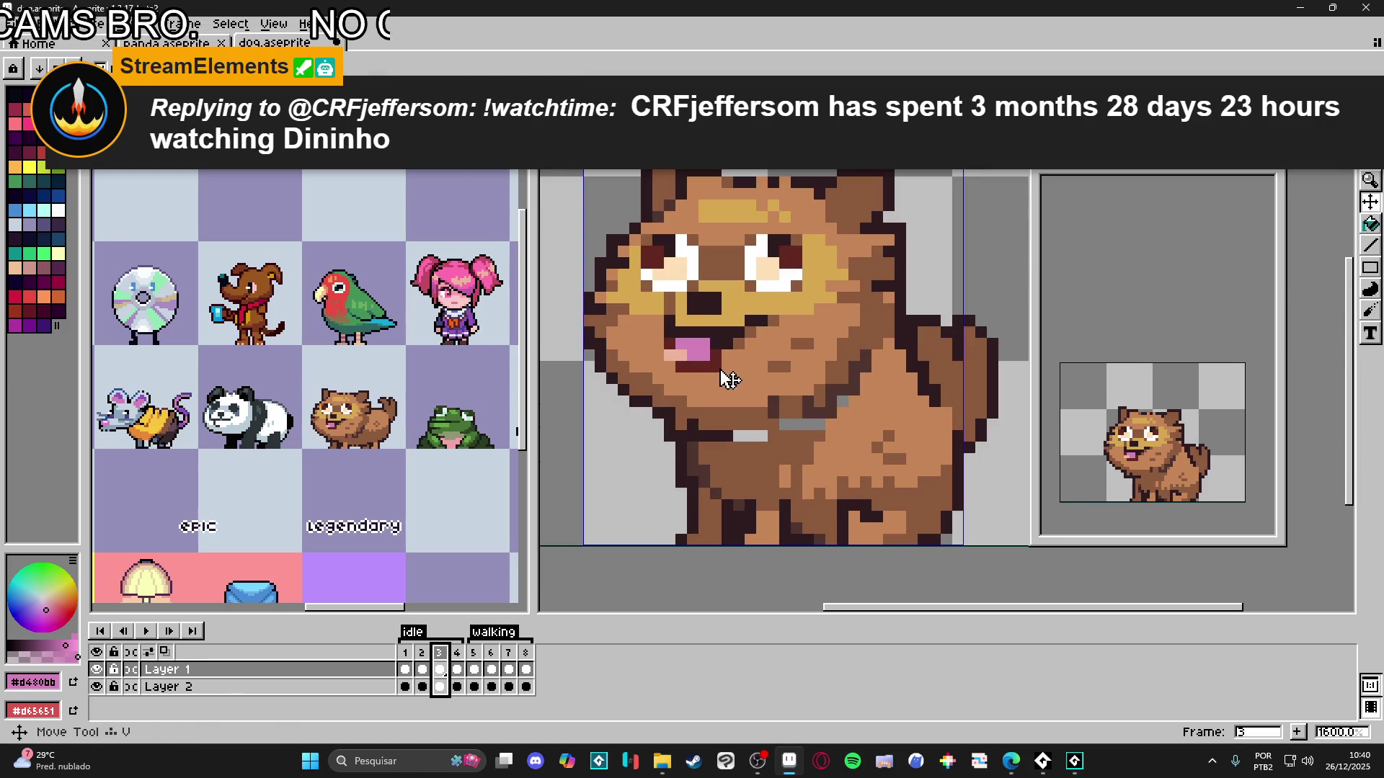
{"action": "scroll", "coordinate": [728, 375], "scroll_direction": "up", "scroll_amount": 1}
{"action": "key", "text": "ctrl+d"}
{"action": "key", "text": "b"}
{"action": "left_click", "coordinate": [627, 344], "text": "alt"}
{"action": "key", "text": "ctrl+z"}
{"action": "left_click", "coordinate": [597, 438]}
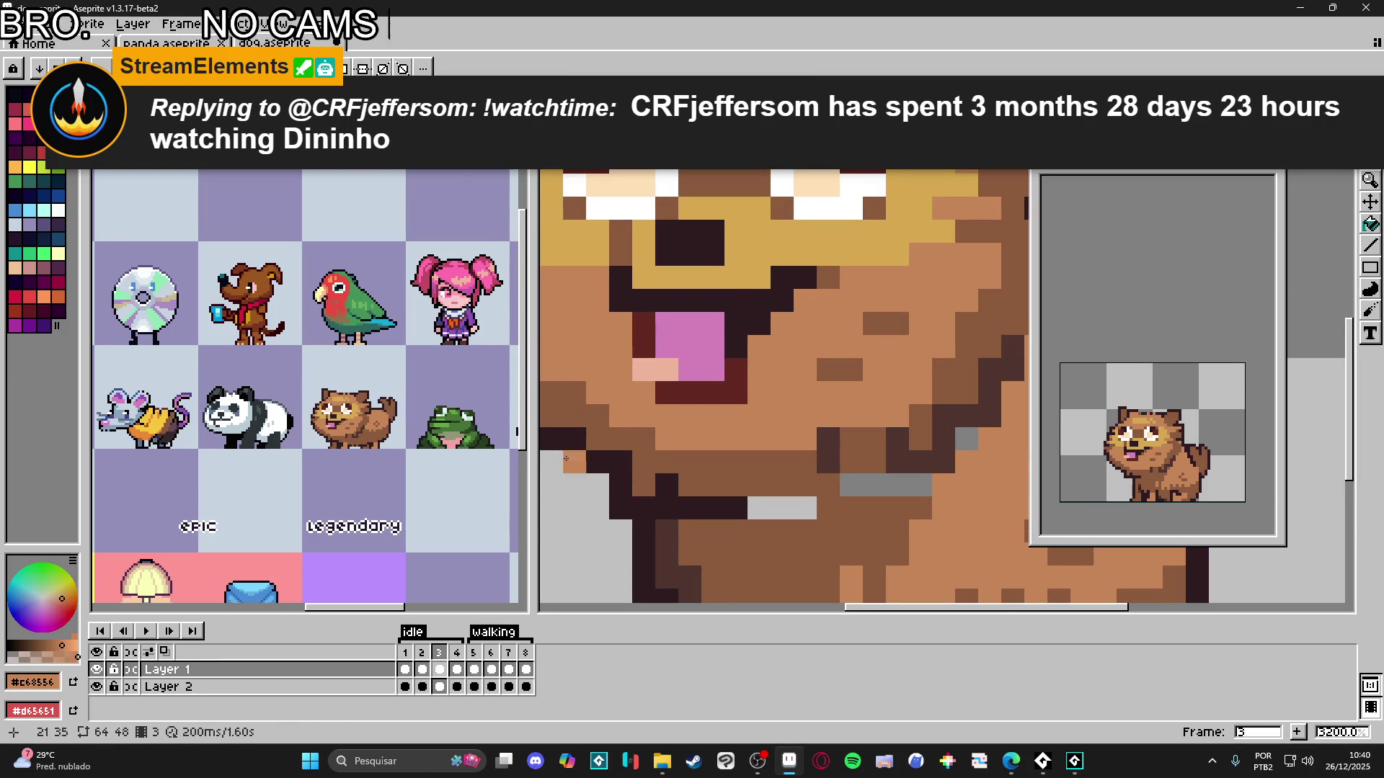
- Flip through idle frames 1–4 to compare, then select frame 3's mouth pixels
{"action": "left_click", "coordinate": [422, 659]}
{"action": "left_click", "coordinate": [439, 659]}
{"action": "left_click", "coordinate": [459, 660]}
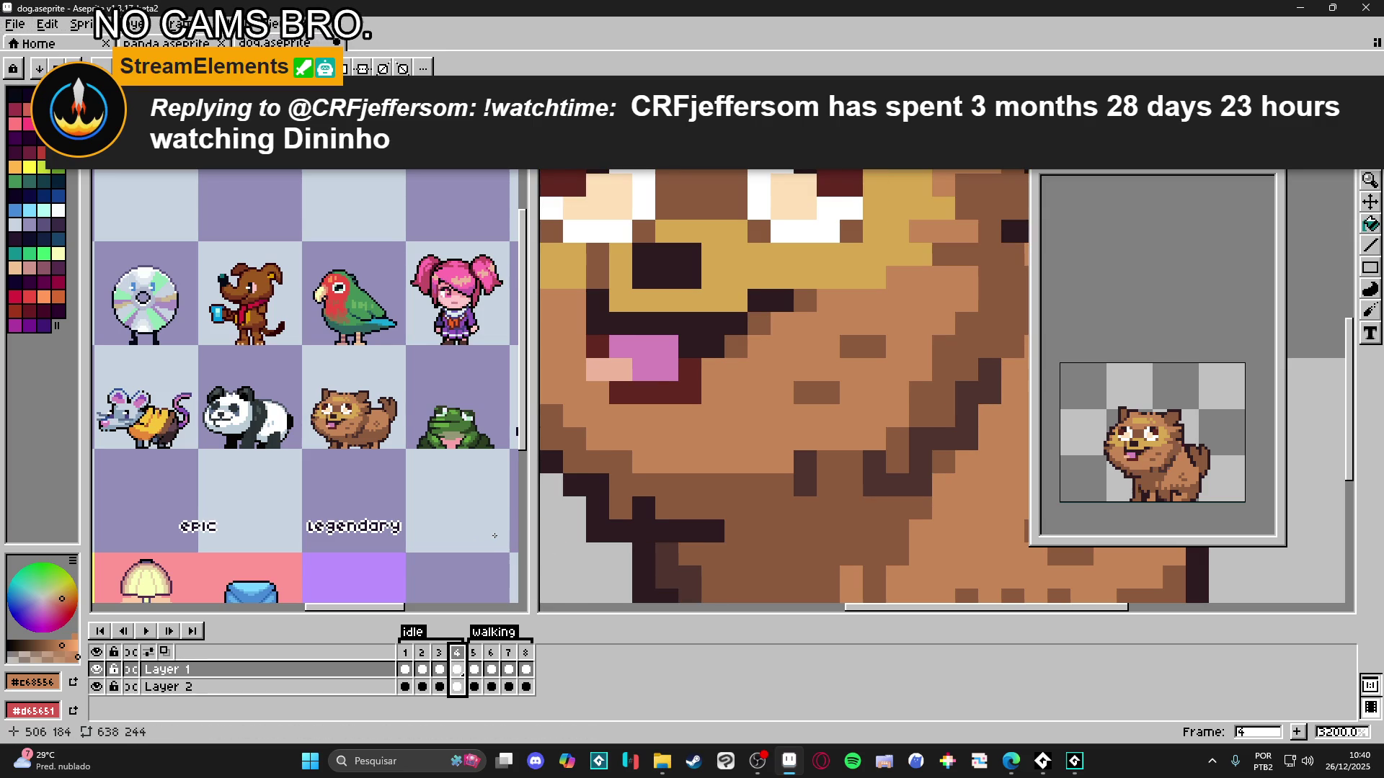
{"action": "left_click", "coordinate": [405, 660]}
{"action": "left_click", "coordinate": [422, 659]}
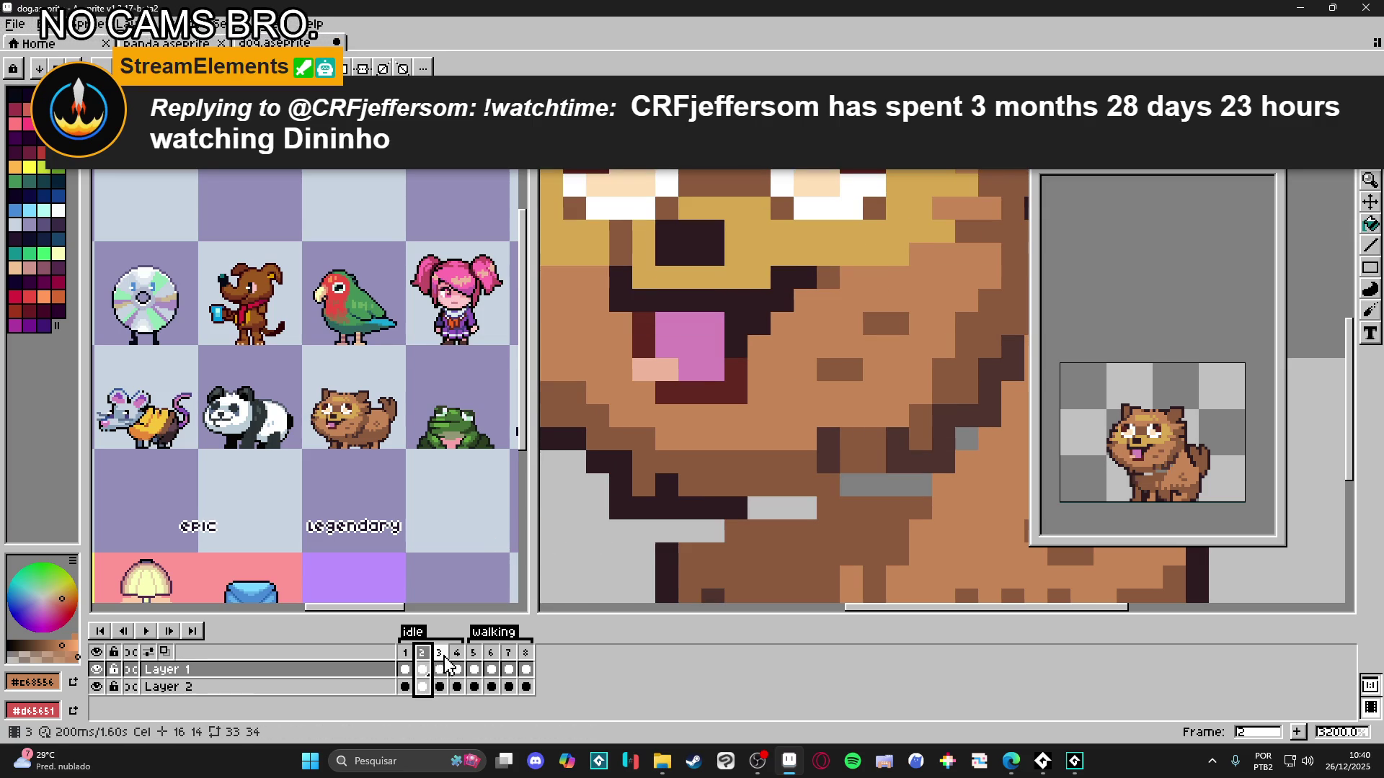
{"action": "left_click", "coordinate": [440, 660]}
{"action": "key", "text": "m"}
{"action": "mouse_move", "coordinate": [743, 396]}
{"action": "left_mouse_down"}
{"action": "mouse_move", "coordinate": [678, 369]}
{"action": "mouse_move", "coordinate": [742, 386]}
{"action": "left_mouse_up"}
- Repaint frame 3's pink and grey mouth pixels tan and one beside the mouth dark red
{"action": "key", "text": "b"}
{"action": "left_click", "coordinate": [657, 377], "text": "alt"}
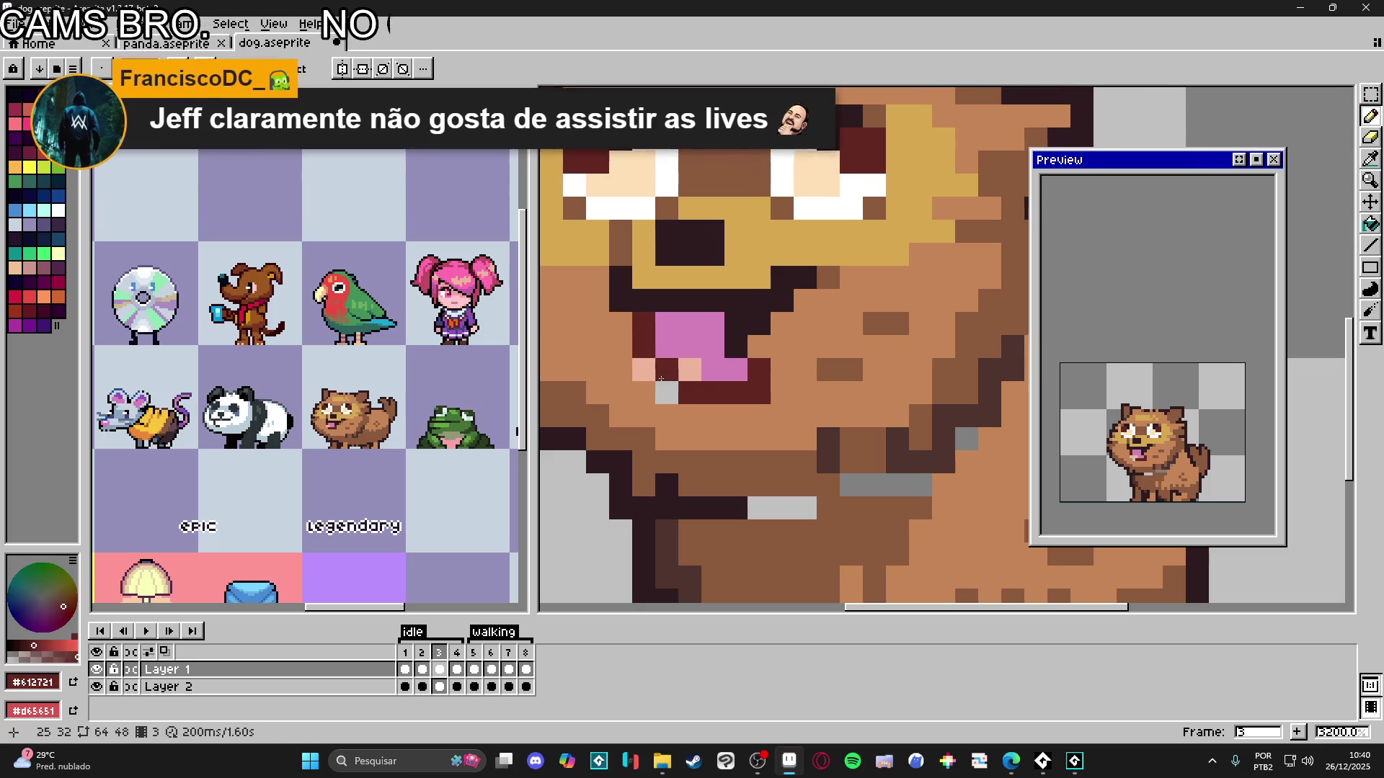
{"action": "left_click", "coordinate": [644, 393], "text": "alt"}
{"action": "left_click", "coordinate": [644, 370]}
{"action": "left_click", "coordinate": [667, 393]}
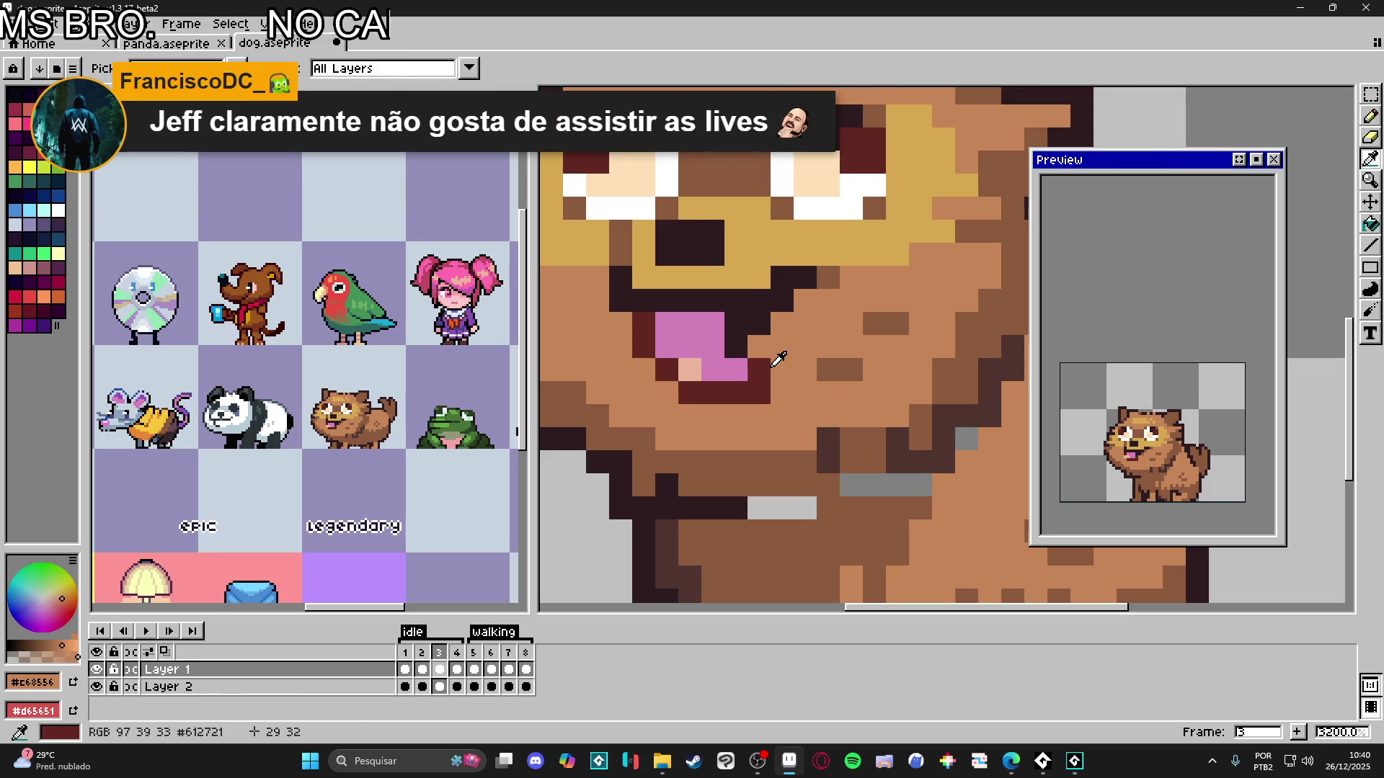
{"action": "left_click", "coordinate": [770, 367], "text": "alt"}
{"action": "left_click", "coordinate": [758, 353]}
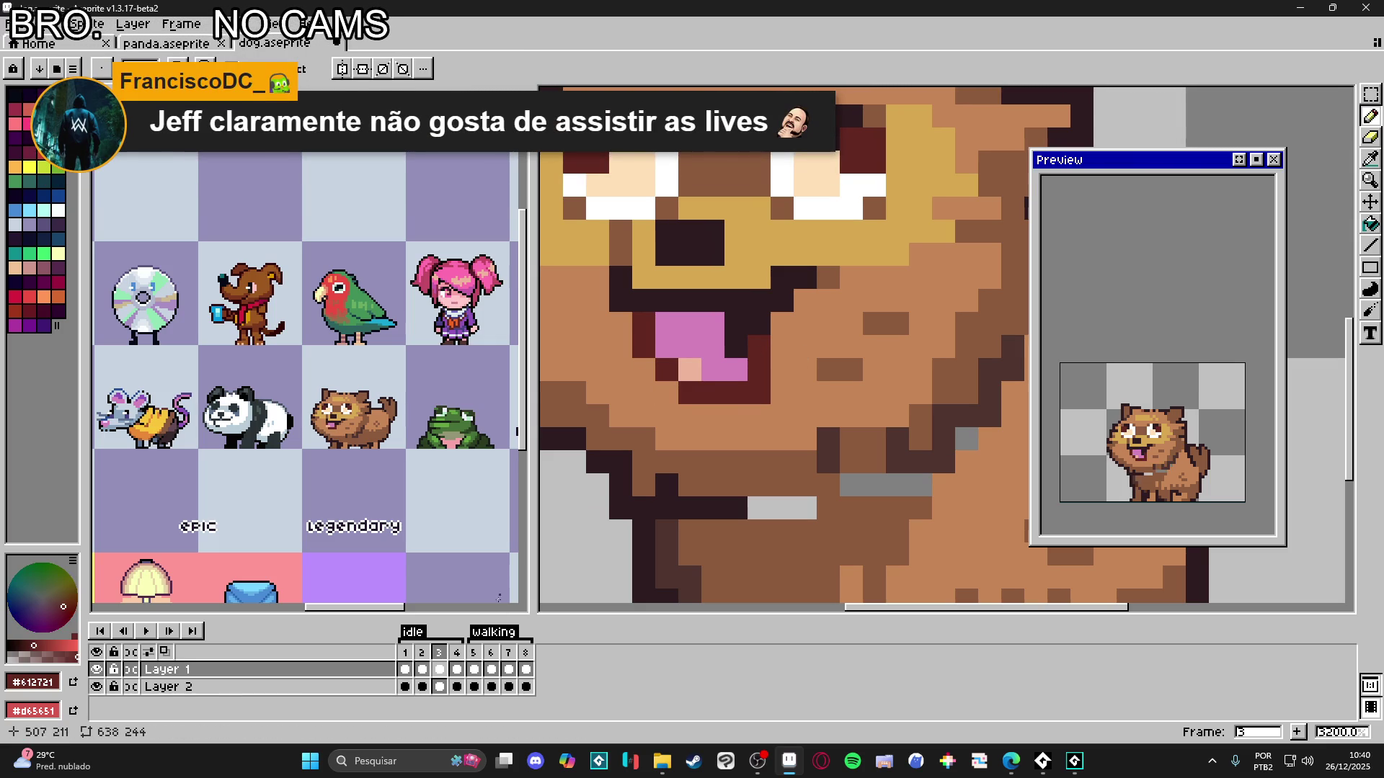
- Flip between idle frames 2, 3 and 4 to compare the mouths
{"action": "left_click", "coordinate": [457, 670]}
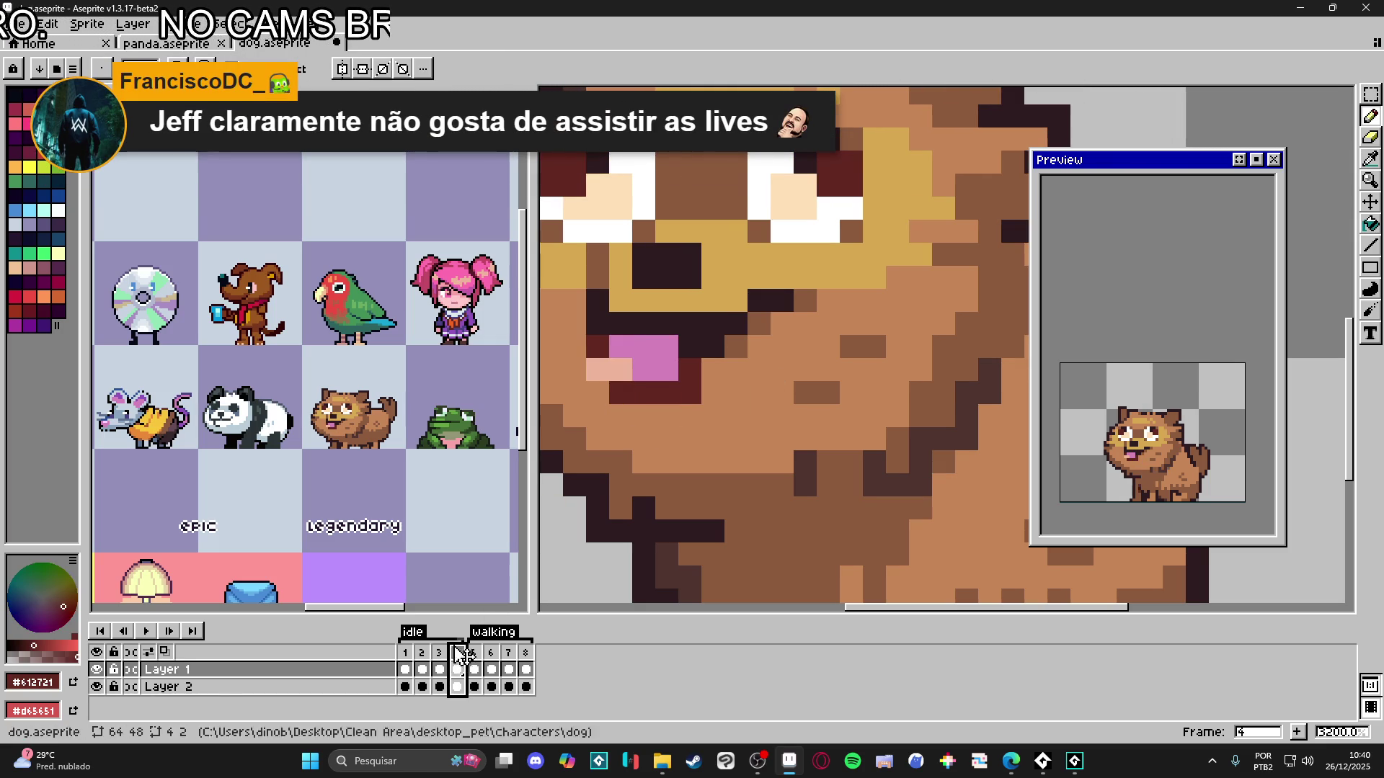
{"action": "left_click", "coordinate": [425, 662]}
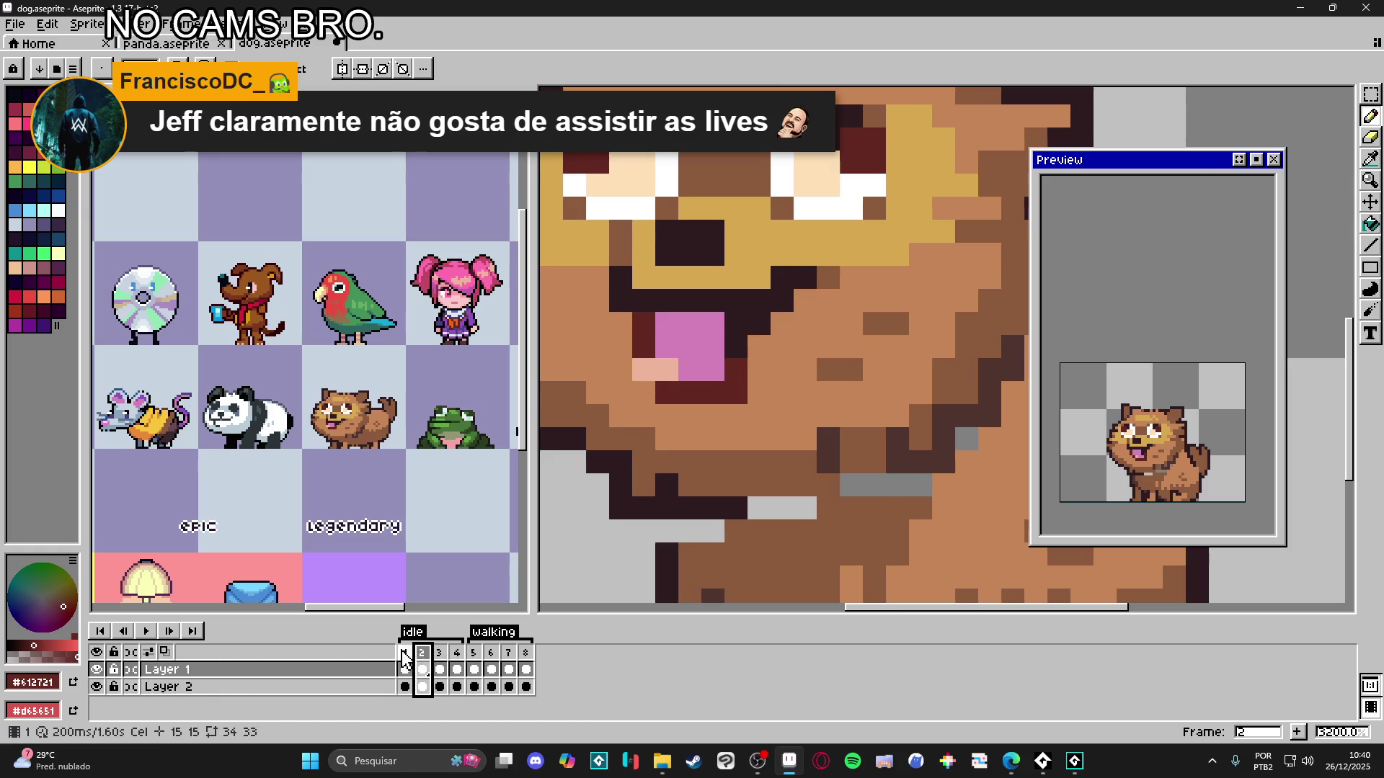
{"action": "left_click", "coordinate": [440, 662]}
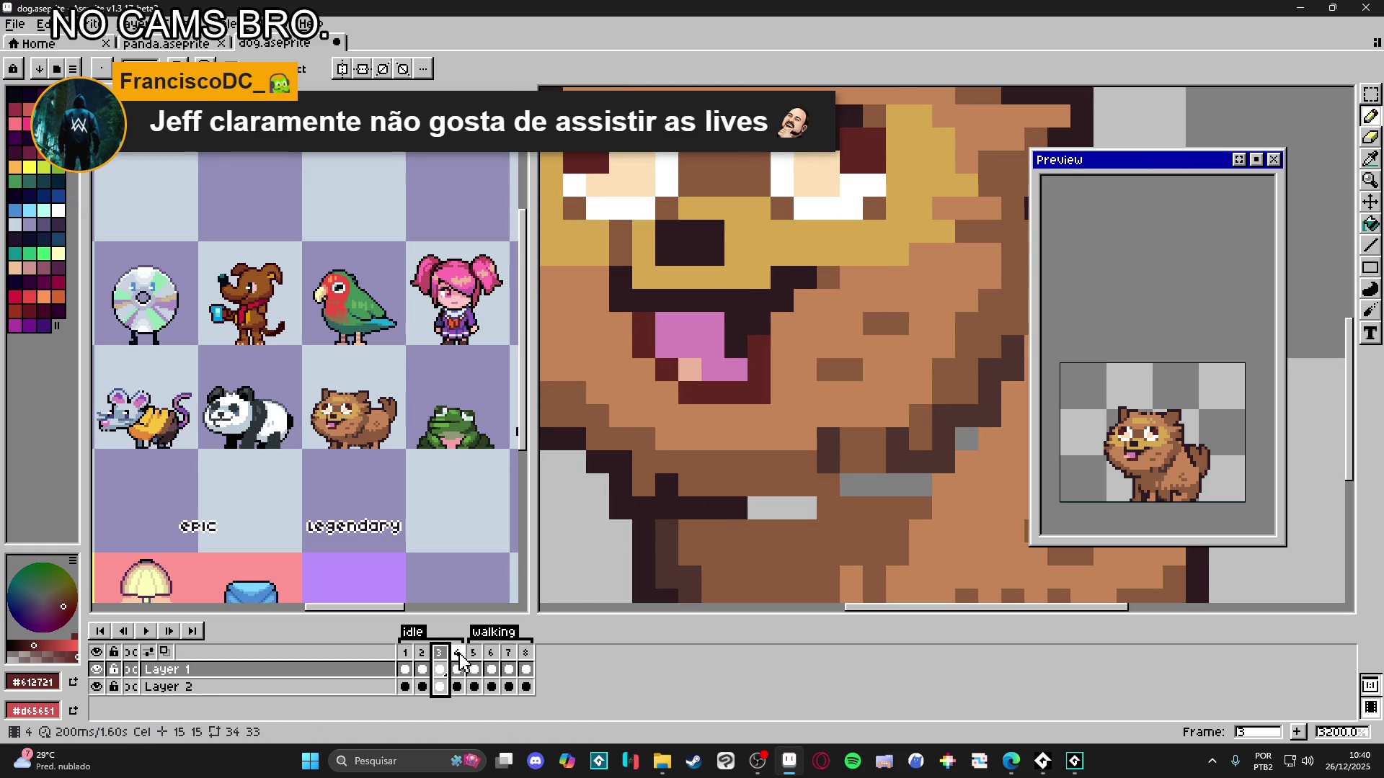
{"action": "left_click", "coordinate": [465, 662]}
{"action": "left_click", "coordinate": [427, 661]}
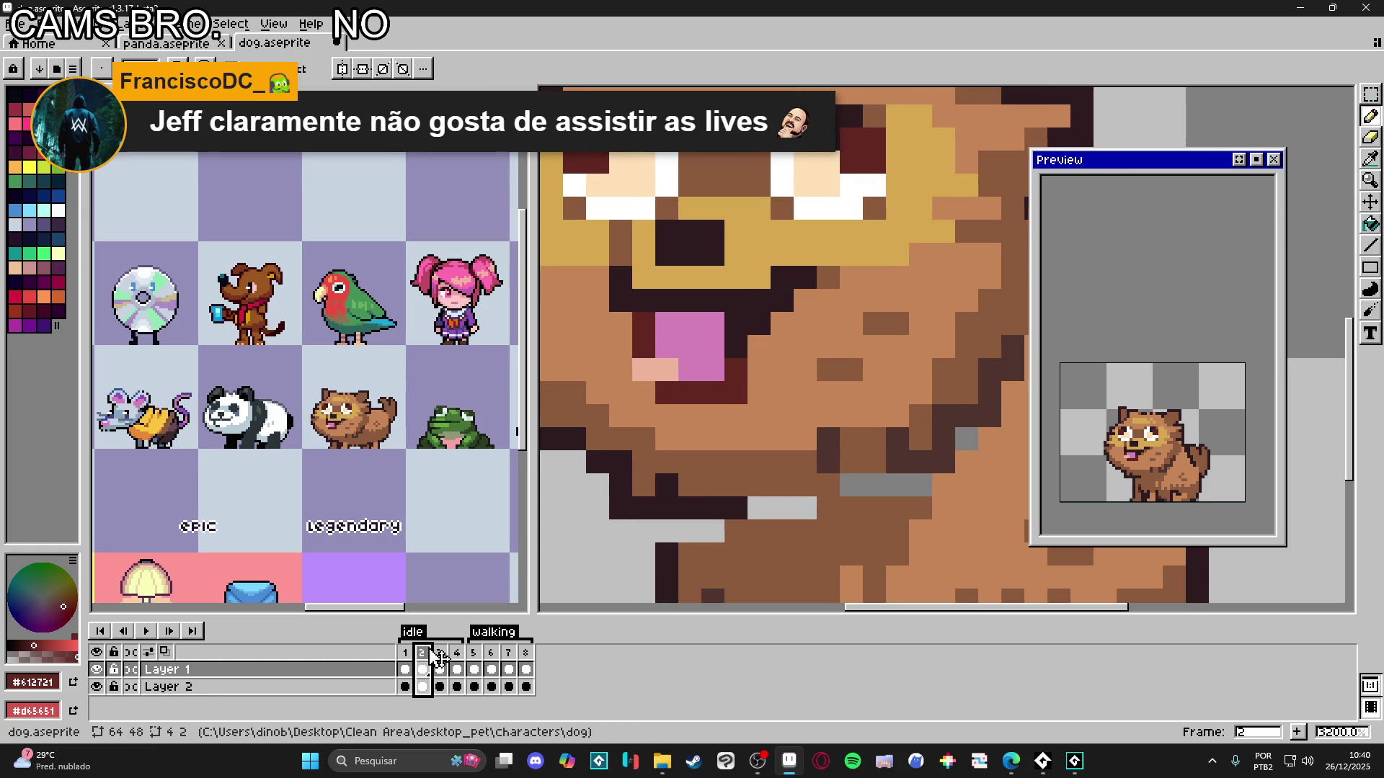
{"action": "left_click", "coordinate": [440, 659]}
{"action": "left_click", "coordinate": [457, 660]}
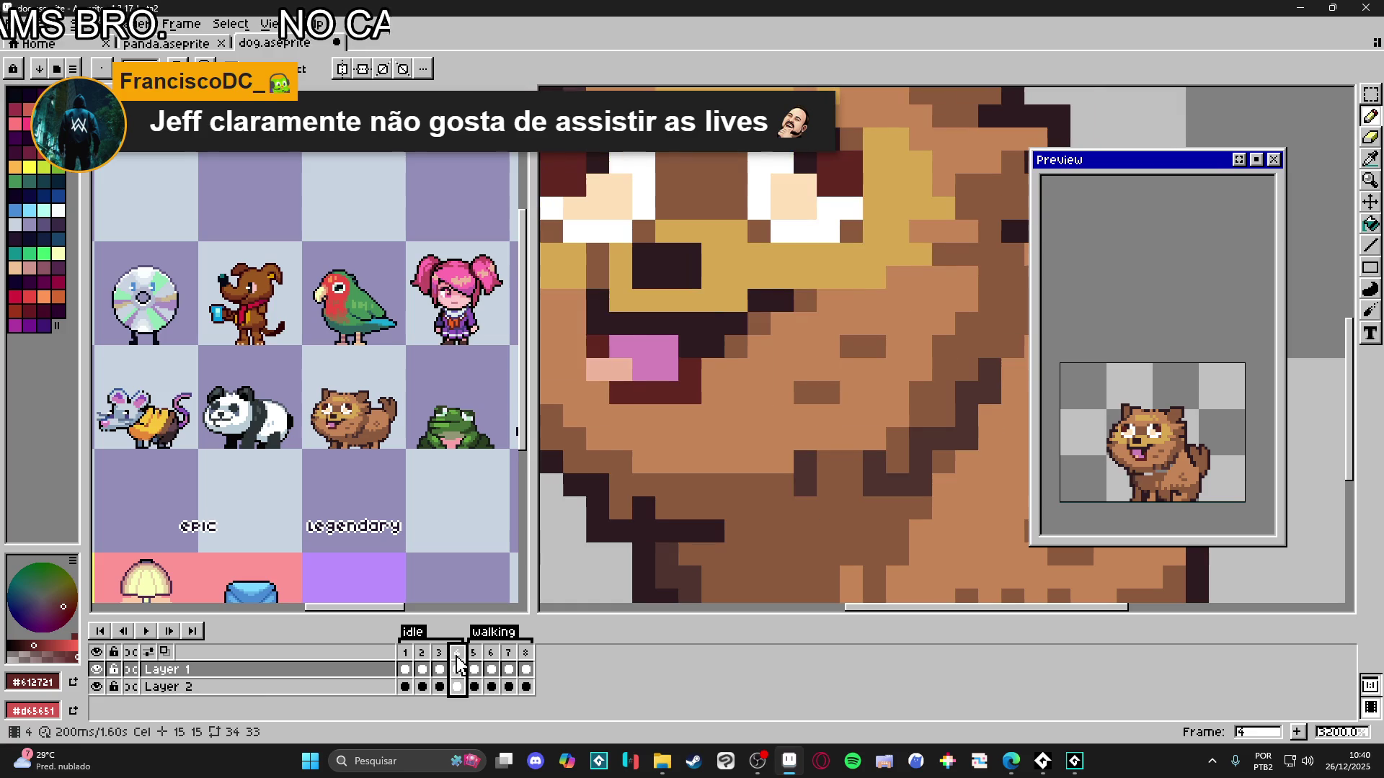
{"action": "key", "text": "Left"}
{"action": "key", "text": "Left"}
- Select the mouth area, shift it one pixel left, and paint the pixels left of the tongue brown
{"action": "key", "text": "v"}
{"action": "key", "text": "m"}
{"action": "mouse_move", "coordinate": [634, 317]}
{"action": "left_mouse_down"}
{"action": "mouse_move", "coordinate": [725, 400]}
{"action": "mouse_move", "coordinate": [757, 398]}
{"action": "mouse_move", "coordinate": [744, 401]}
{"action": "left_mouse_up"}
{"action": "key", "text": "Right"}
{"action": "key", "text": "Right"}
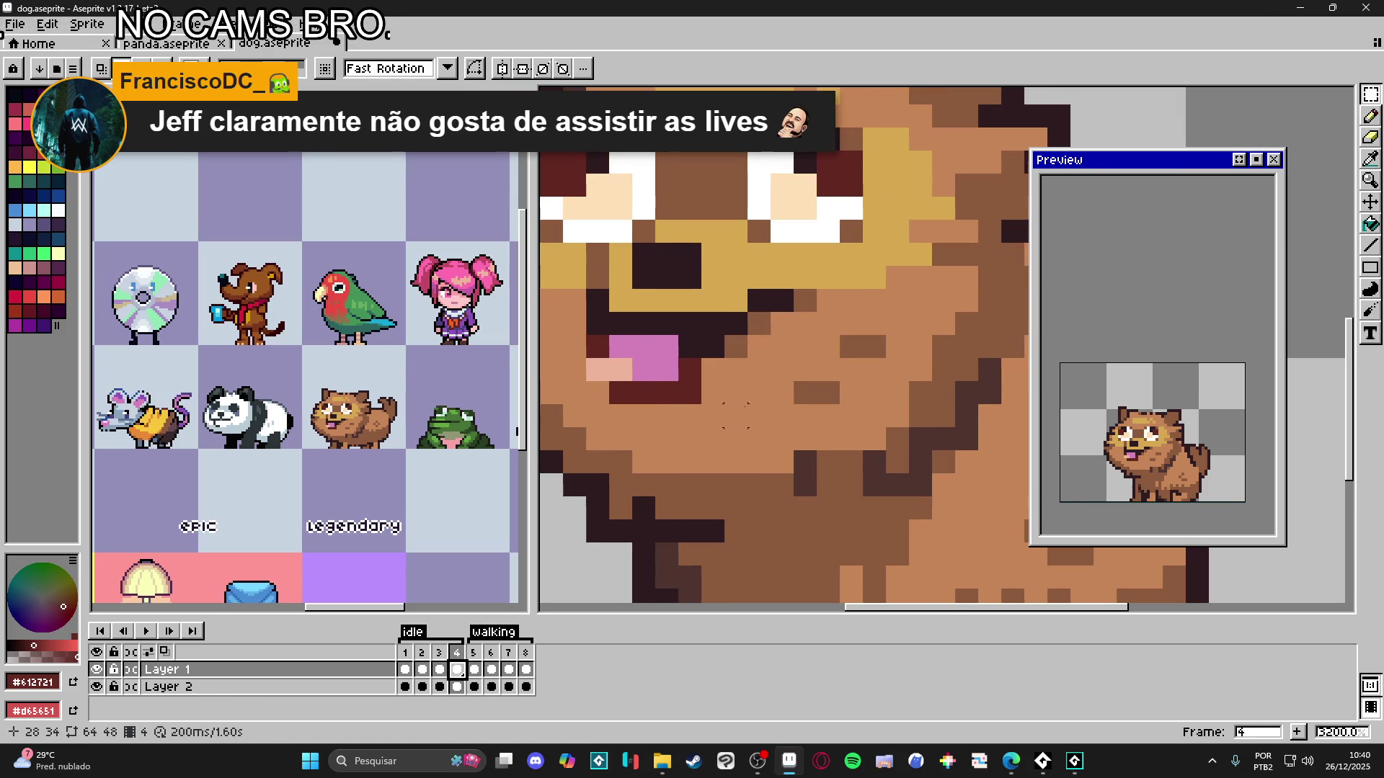
{"action": "mouse_move", "coordinate": [721, 382]}
{"action": "left_mouse_down"}
{"action": "mouse_move", "coordinate": [705, 395]}
{"action": "mouse_move", "coordinate": [707, 377]}
{"action": "mouse_move", "coordinate": [705, 398]}
{"action": "left_mouse_up"}
{"action": "key", "text": "b"}
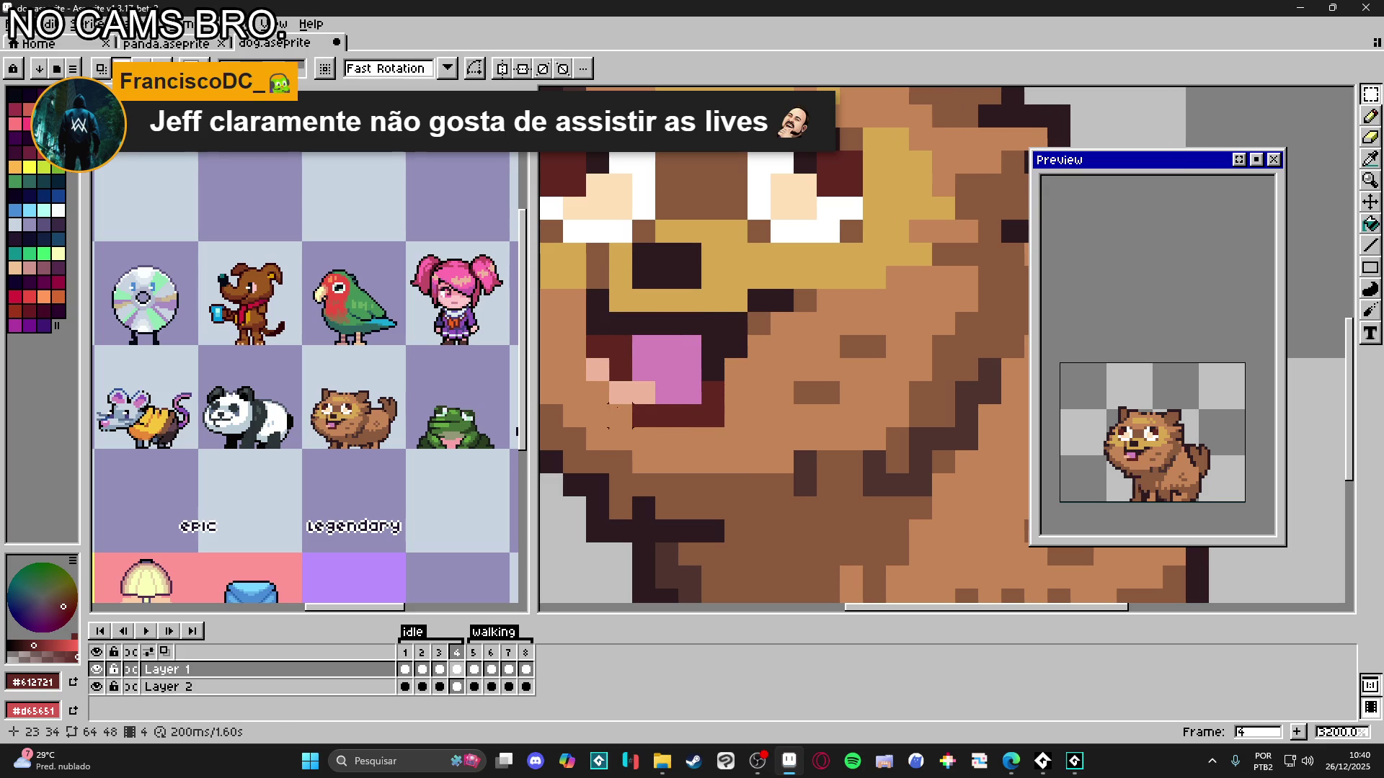
{"action": "left_click_drag", "start_coordinate": [597, 375], "coordinate": [596, 350]}
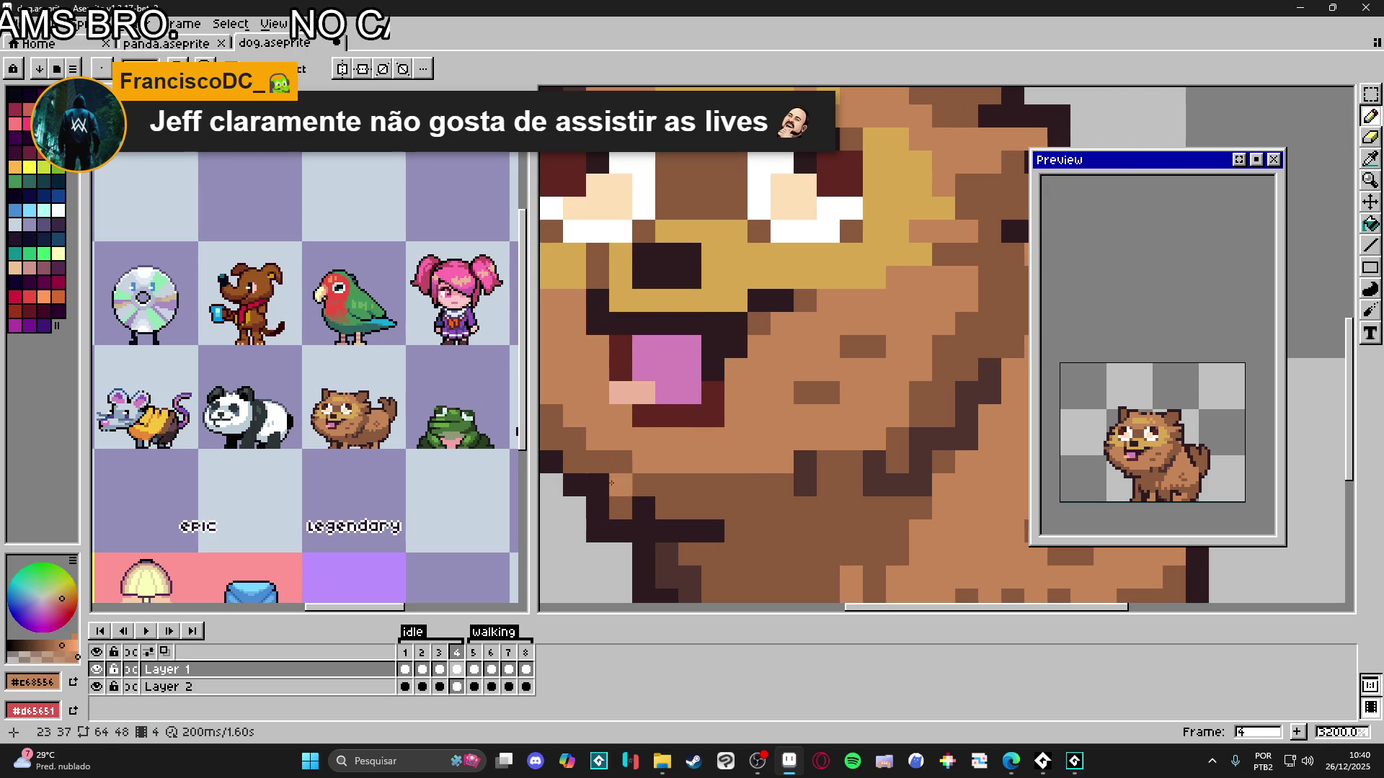
- On idle frame 3, darken pixels beside the mouth with the outline colour
{"action": "left_click", "coordinate": [405, 653]}
{"action": "left_click", "coordinate": [422, 653]}
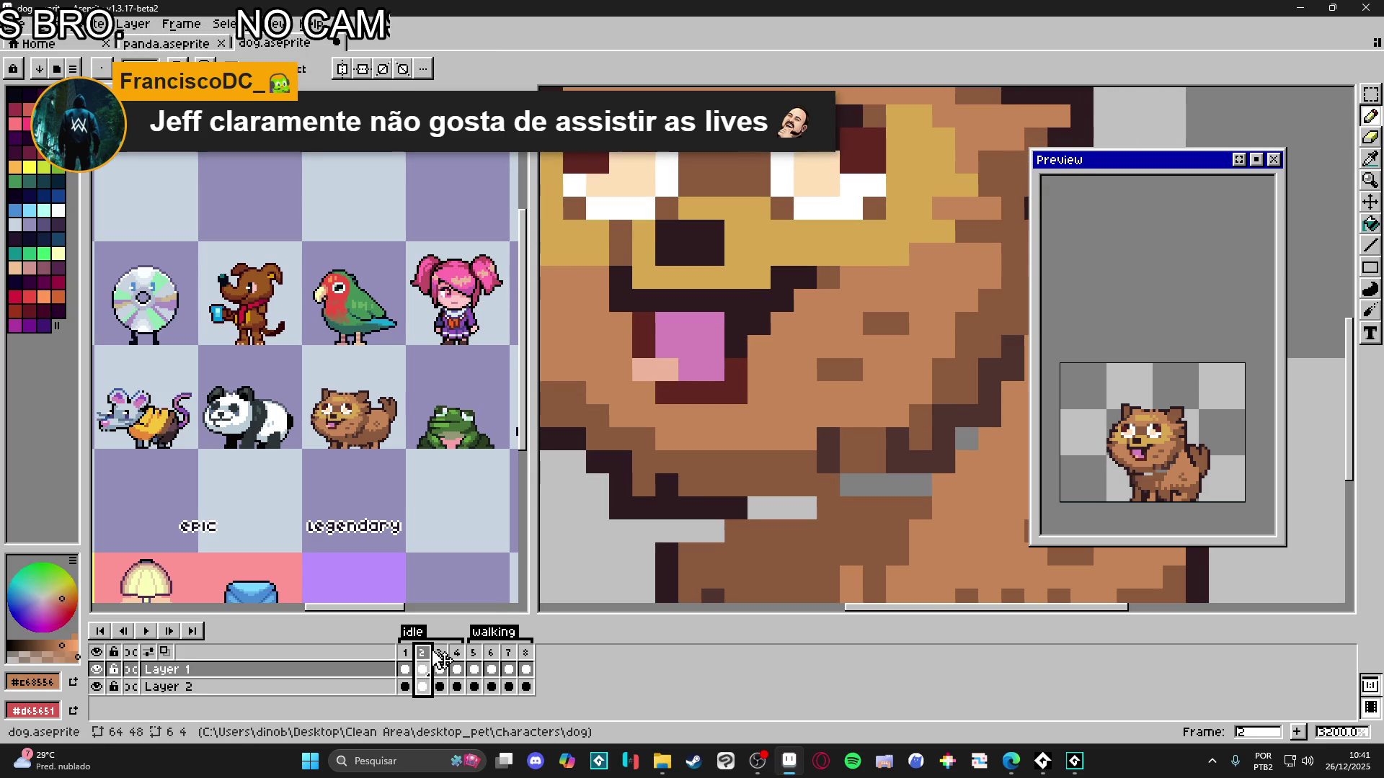
{"action": "left_click", "coordinate": [438, 653]}
{"action": "left_click", "coordinate": [757, 321], "text": "alt"}
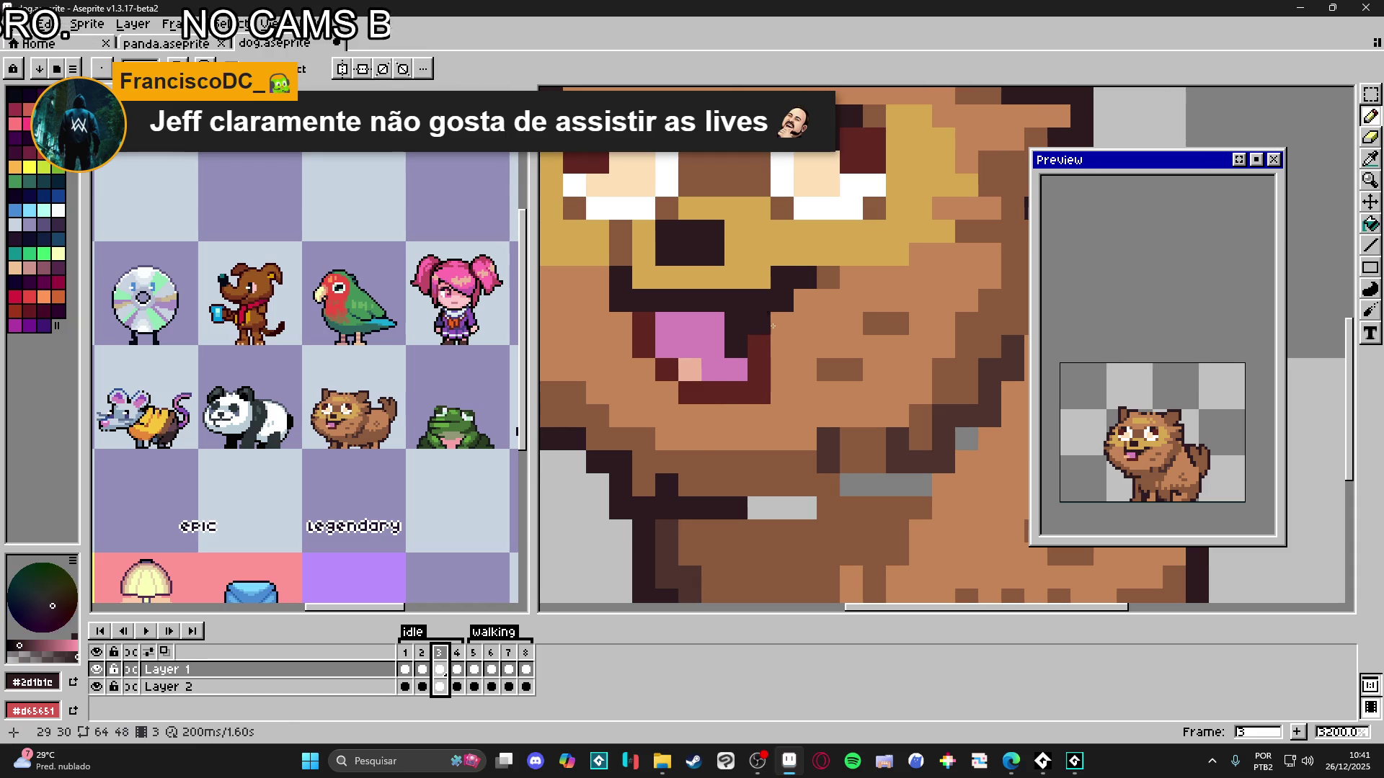
{"action": "left_click", "coordinate": [782, 323]}
{"action": "left_click", "coordinate": [805, 299]}
{"action": "left_click", "coordinate": [782, 345]}
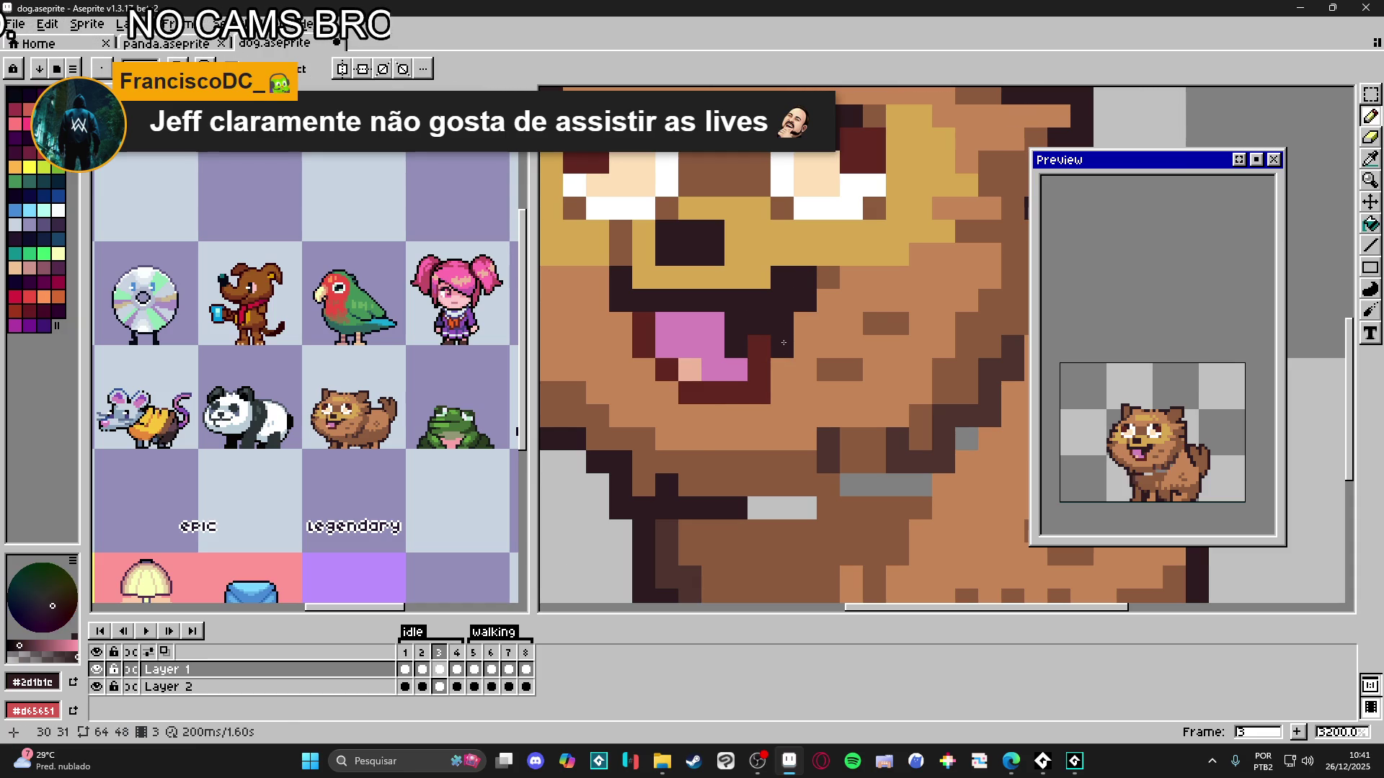
{"action": "key", "text": "ctrl+z"}
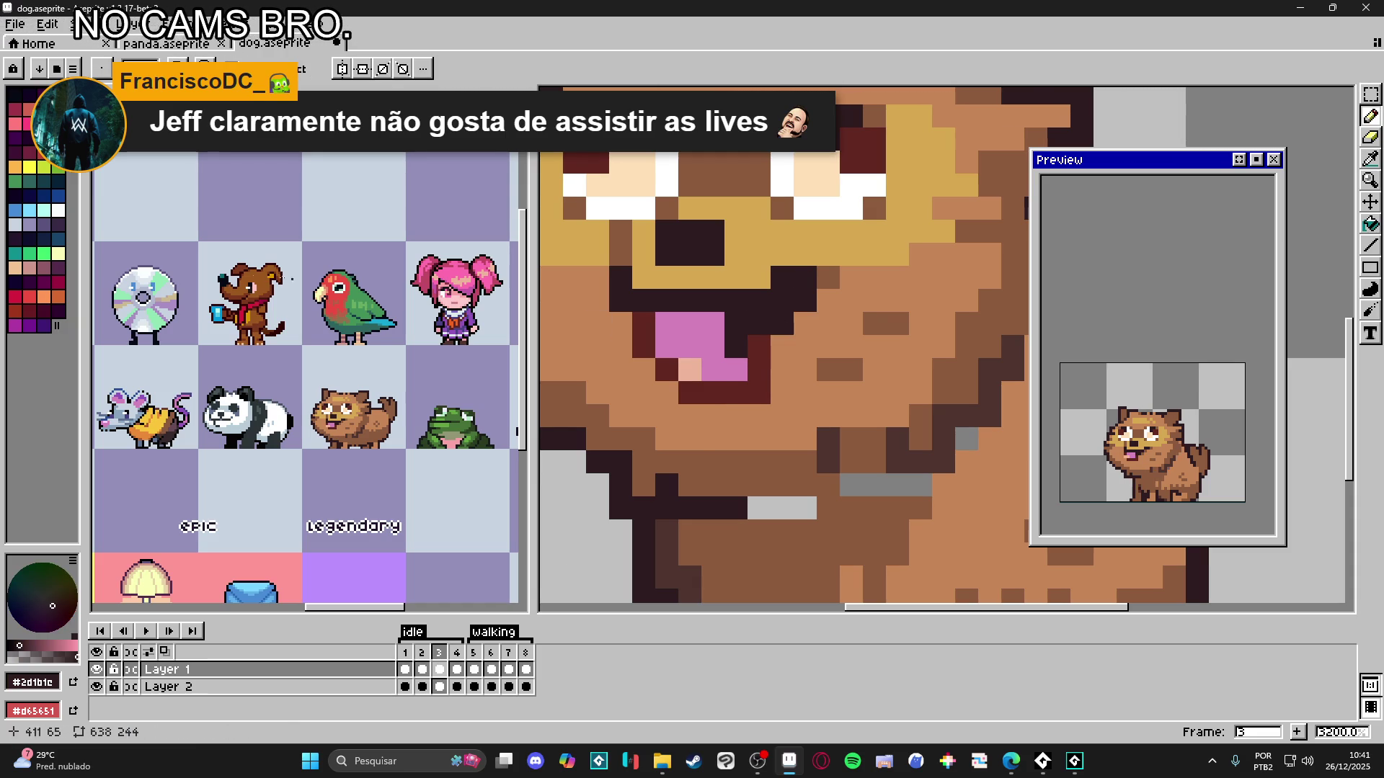
- Add dark red pixels above the mouth corner and below the mouth outline
{"action": "left_click", "coordinate": [761, 353], "text": "alt"}
{"action": "left_click", "coordinate": [782, 323]}
{"action": "left_click", "coordinate": [778, 310]}
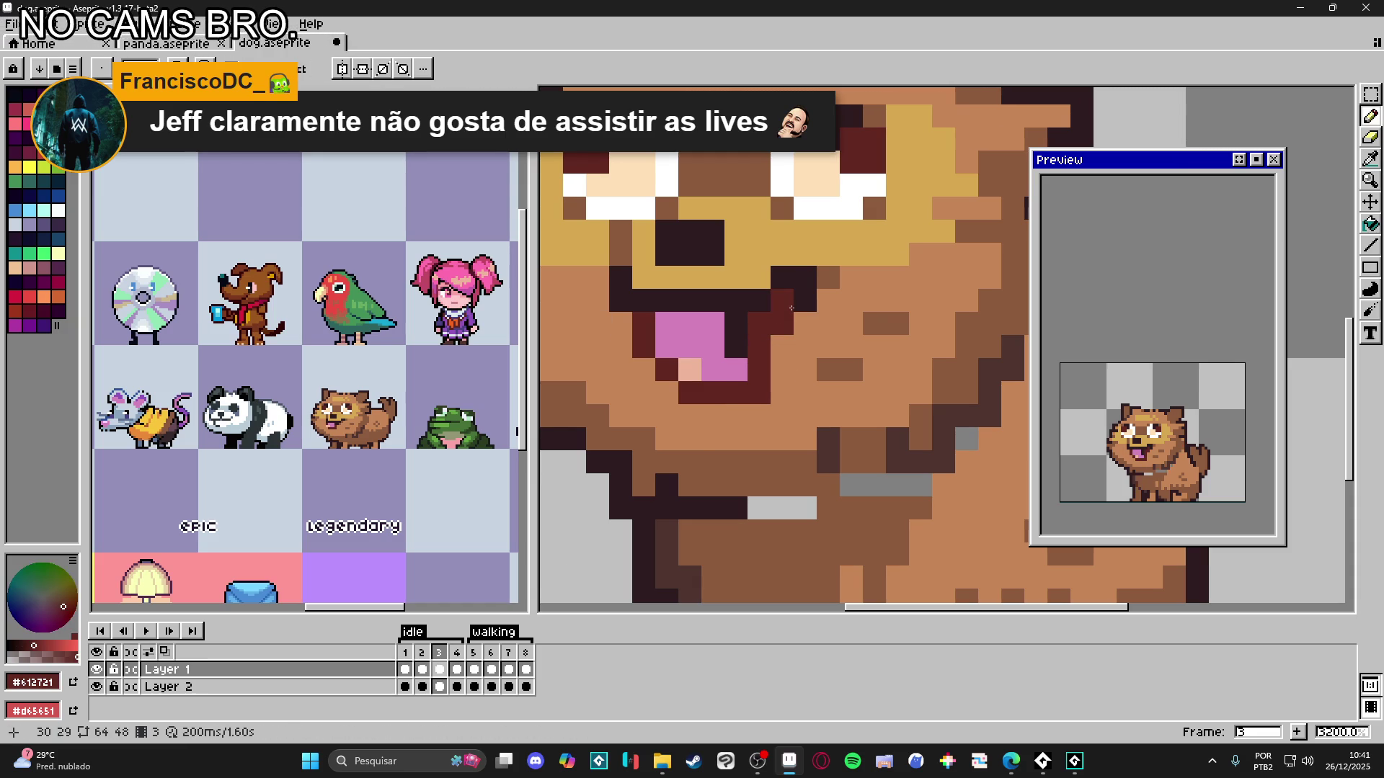
{"action": "left_click", "coordinate": [722, 405]}
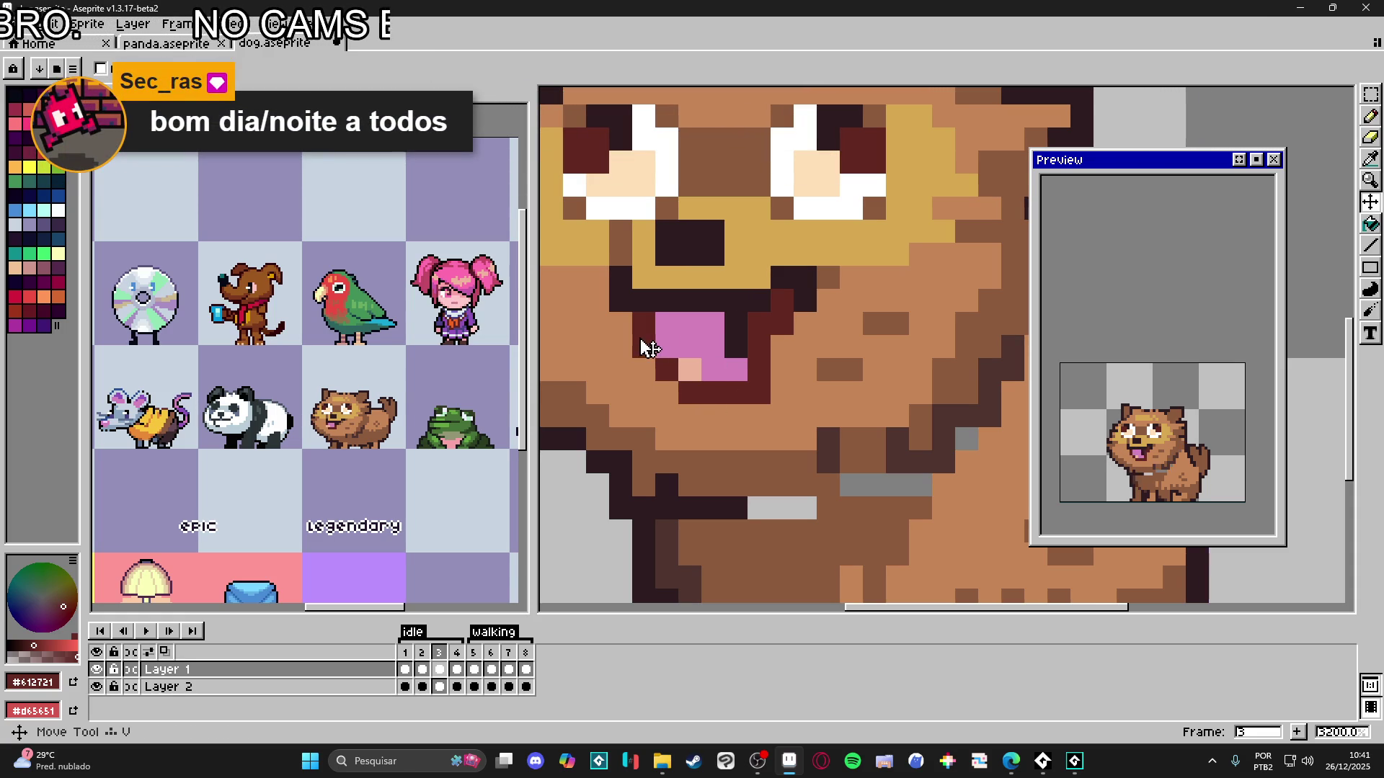
- Select the tongue and mouth area and shift it one pixel right
{"action": "key", "text": "m"}
{"action": "left_click_drag", "start_coordinate": [629, 310], "coordinate": [773, 384]}
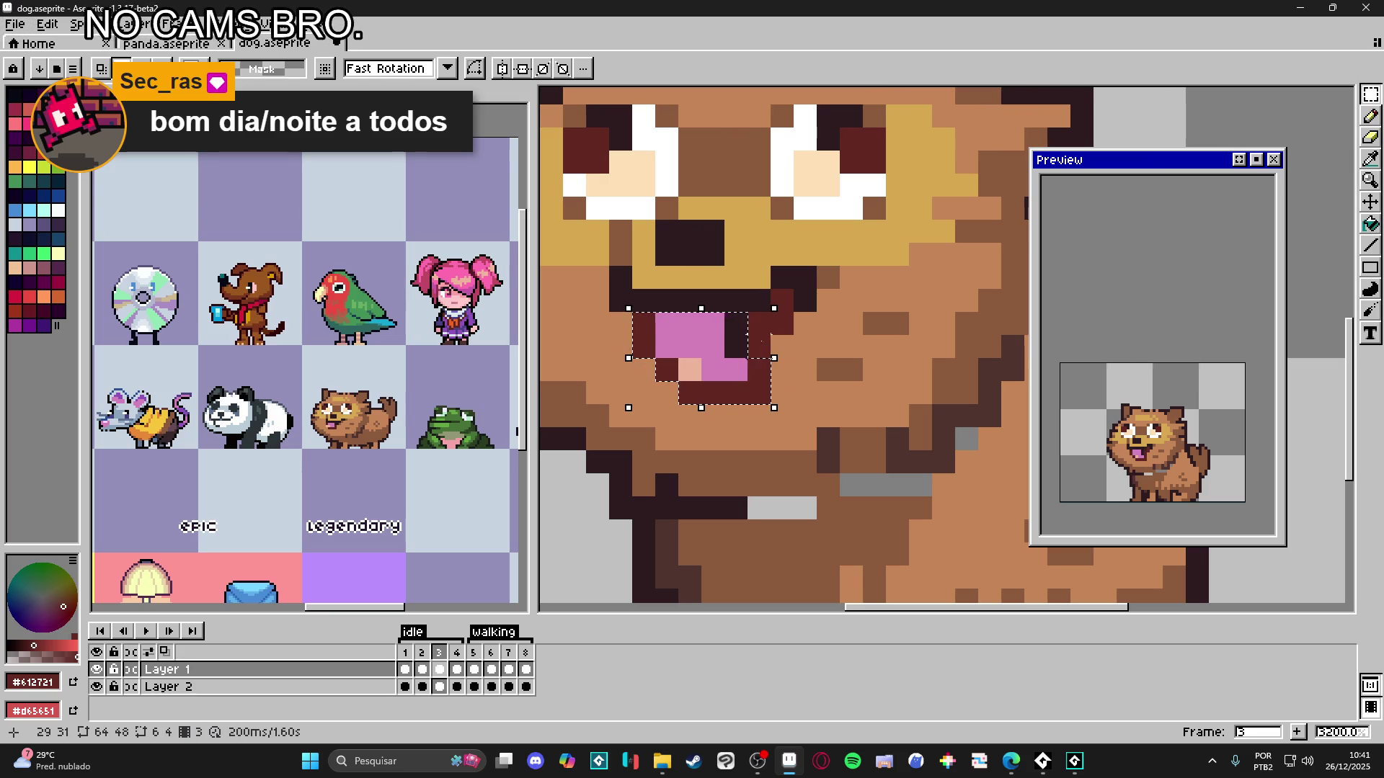
{"action": "left_click_drag", "start_coordinate": [735, 349], "coordinate": [758, 351]}
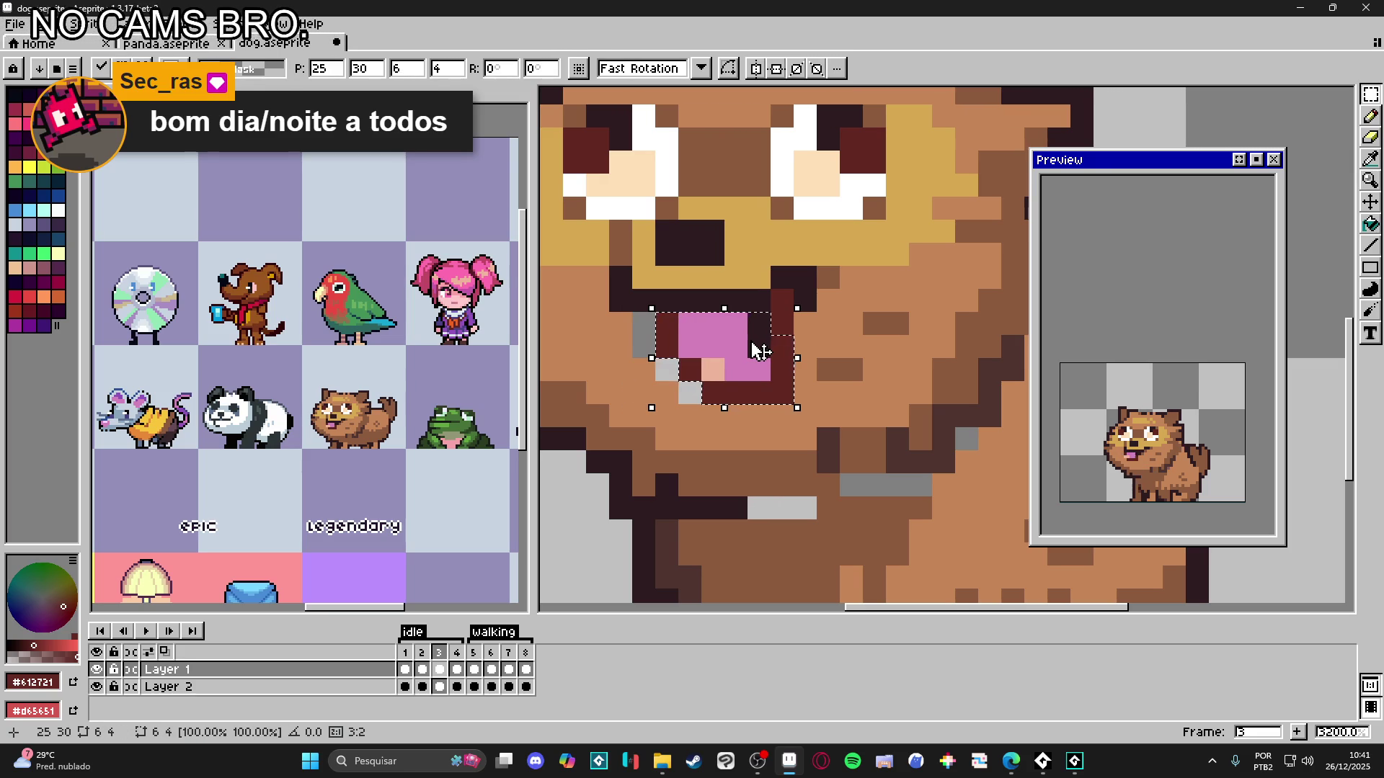
{"action": "key", "text": "ctrl+d"}
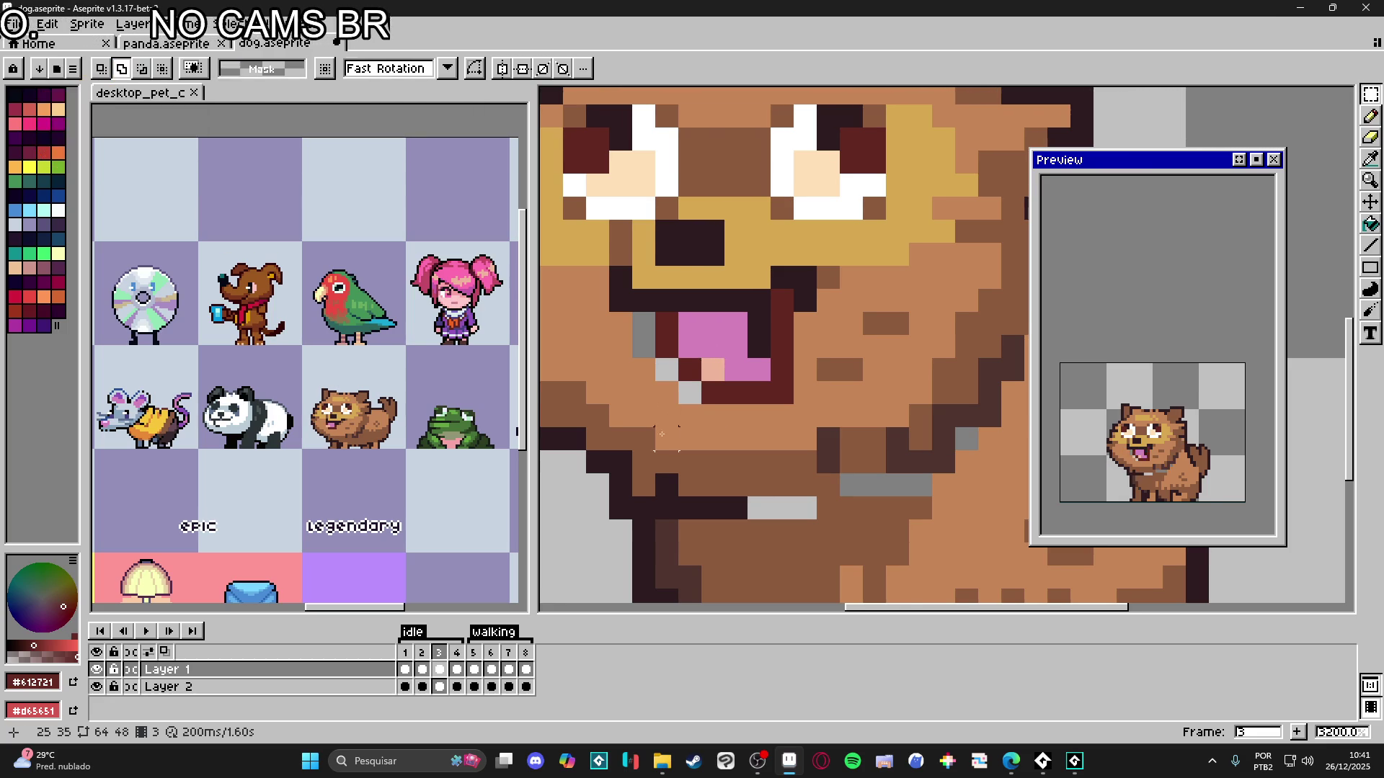
- Paint leftover dark red mouth pixels brown, then undo that stroke
{"action": "scroll", "coordinate": [691, 400], "scroll_direction": "down", "scroll_amount": 1}
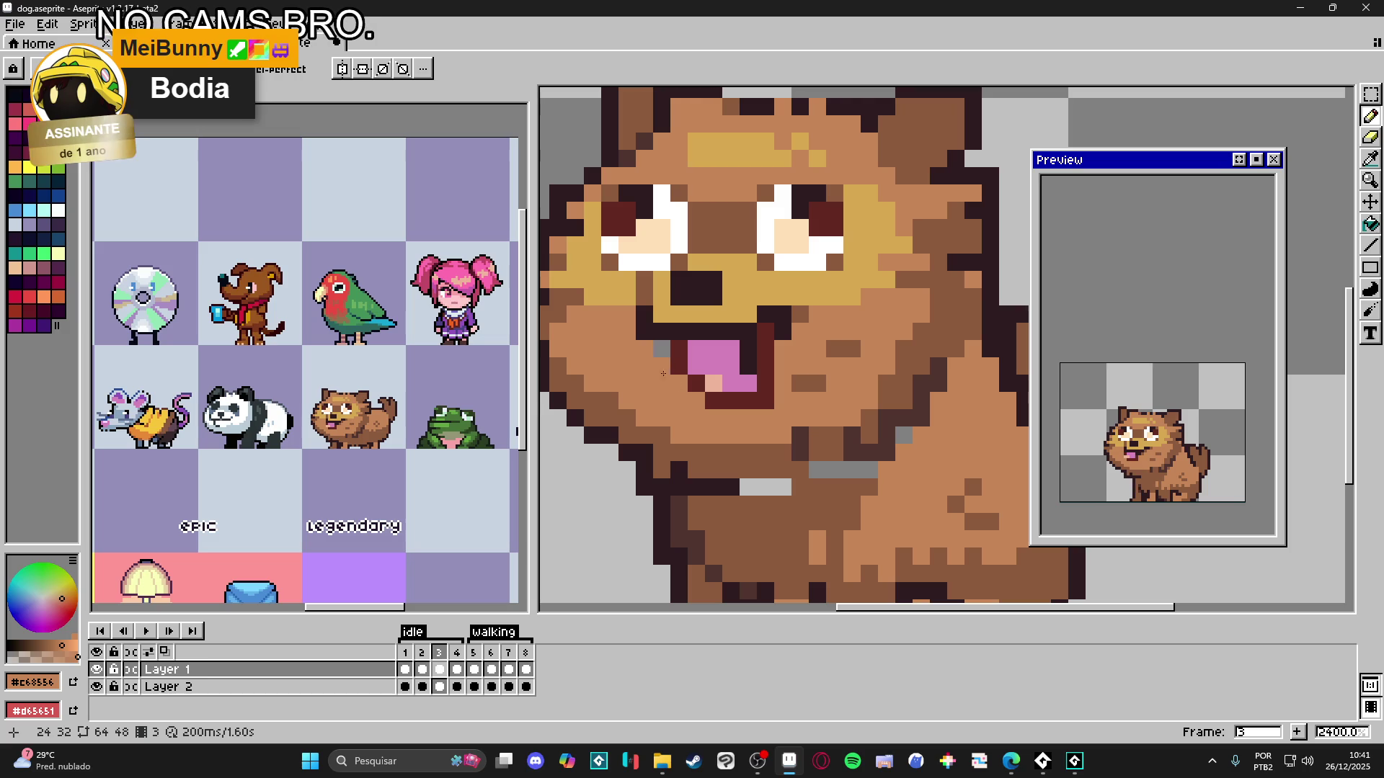
{"action": "scroll", "coordinate": [803, 367], "scroll_direction": "down", "scroll_amount": 1}
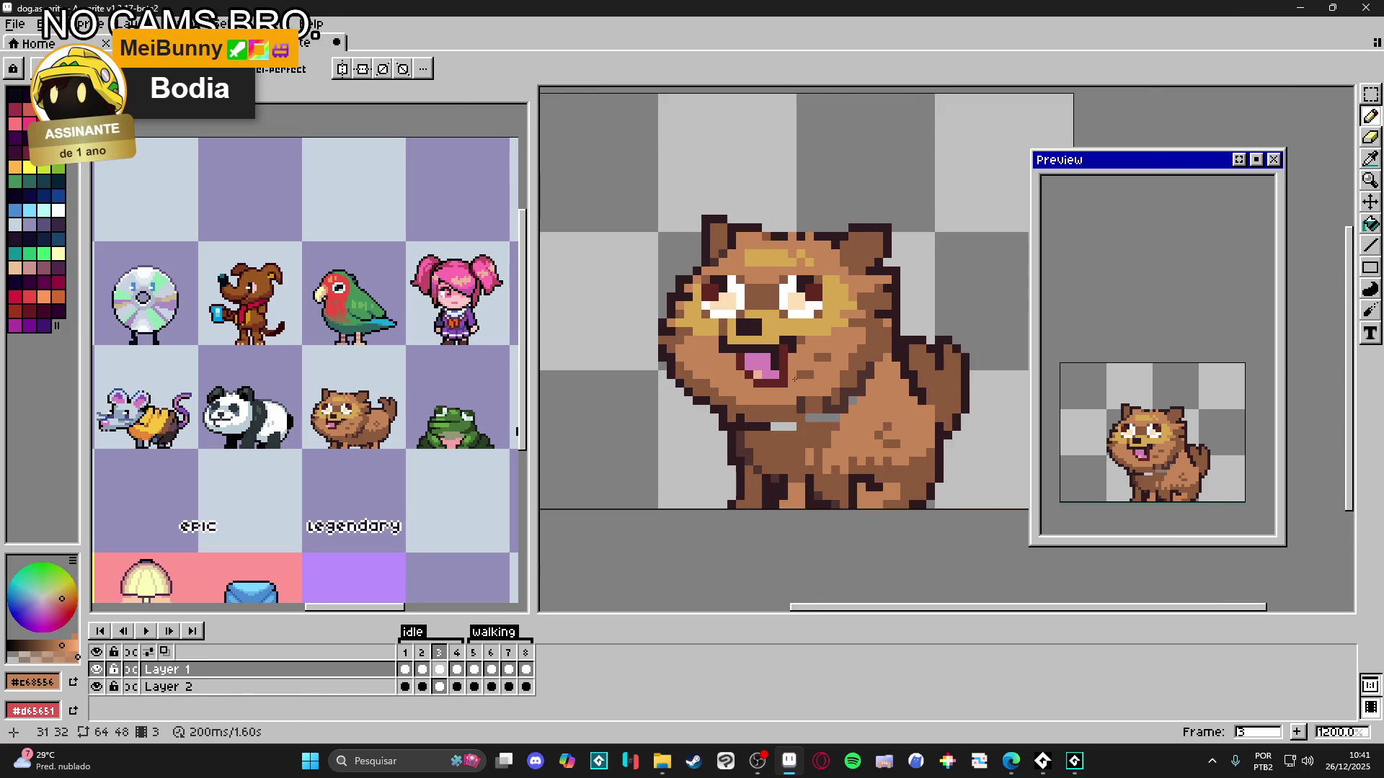
{"action": "scroll", "coordinate": [793, 371], "scroll_direction": "up", "scroll_amount": 1}
{"action": "left_click", "coordinate": [791, 333], "text": "alt"}
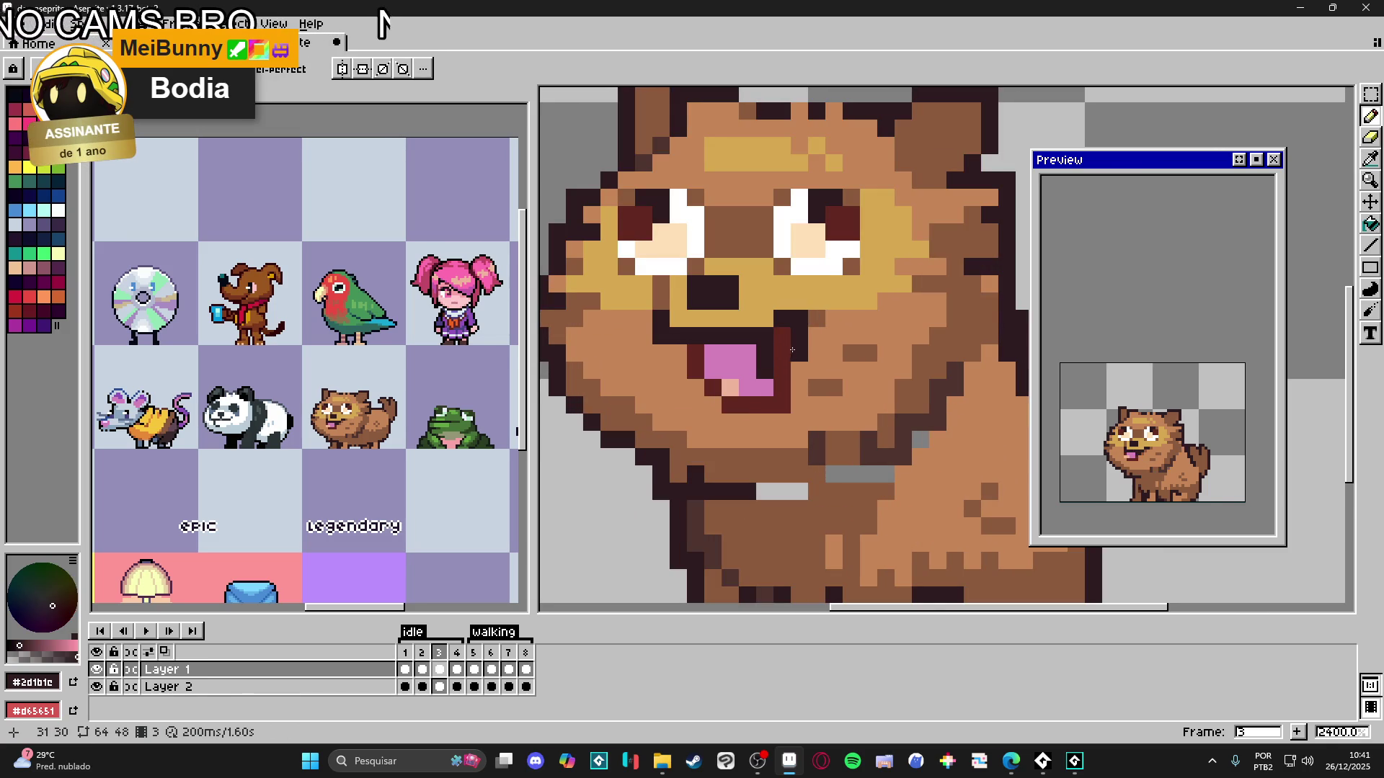
{"action": "left_click", "coordinate": [800, 357], "text": "alt"}
{"action": "left_click_drag", "start_coordinate": [781, 371], "coordinate": [780, 360]}
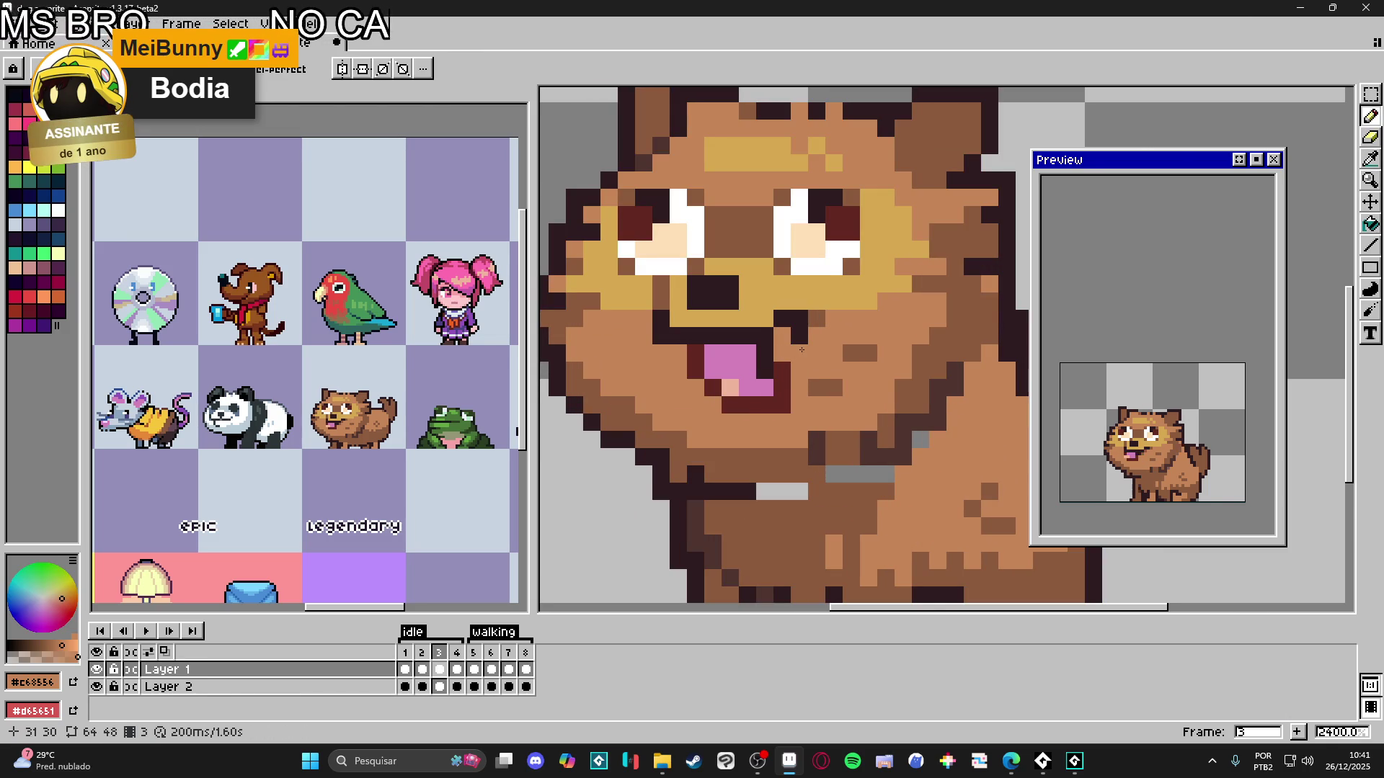
{"action": "scroll", "coordinate": [802, 355], "scroll_direction": "down", "scroll_amount": 3}
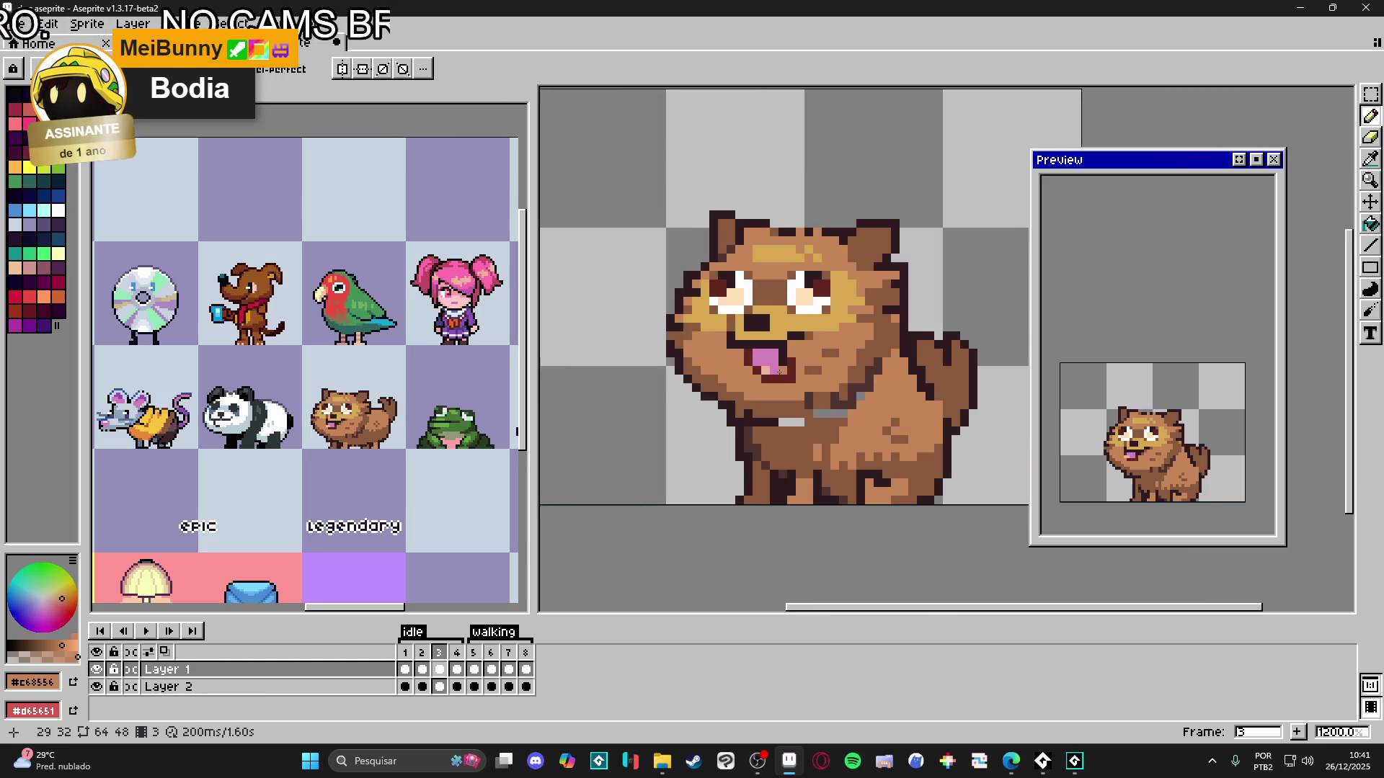
{"action": "key", "text": "ctrl+z"}
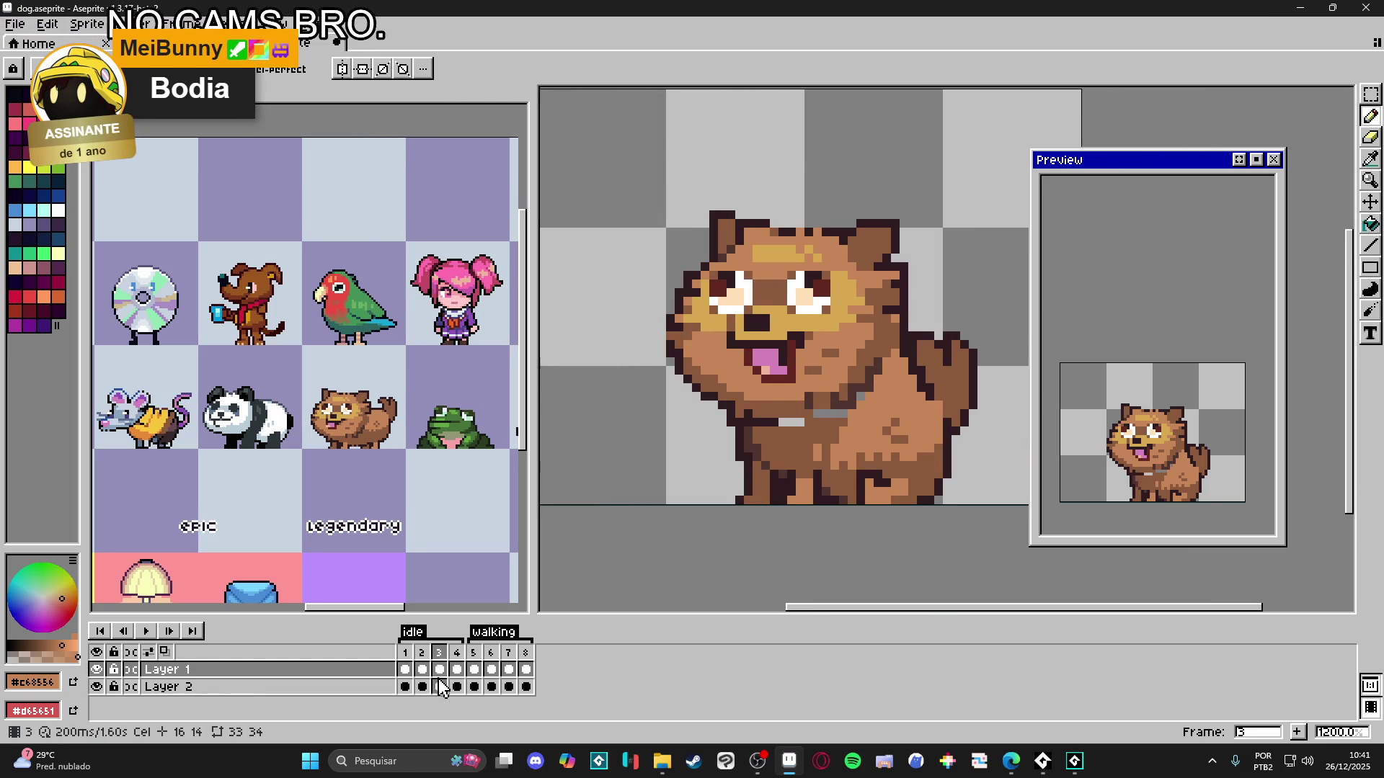
- Cycle through idle frames 4, 1, 2, 3 and 4, ending on frame 1
{"action": "left_click", "coordinate": [460, 655]}
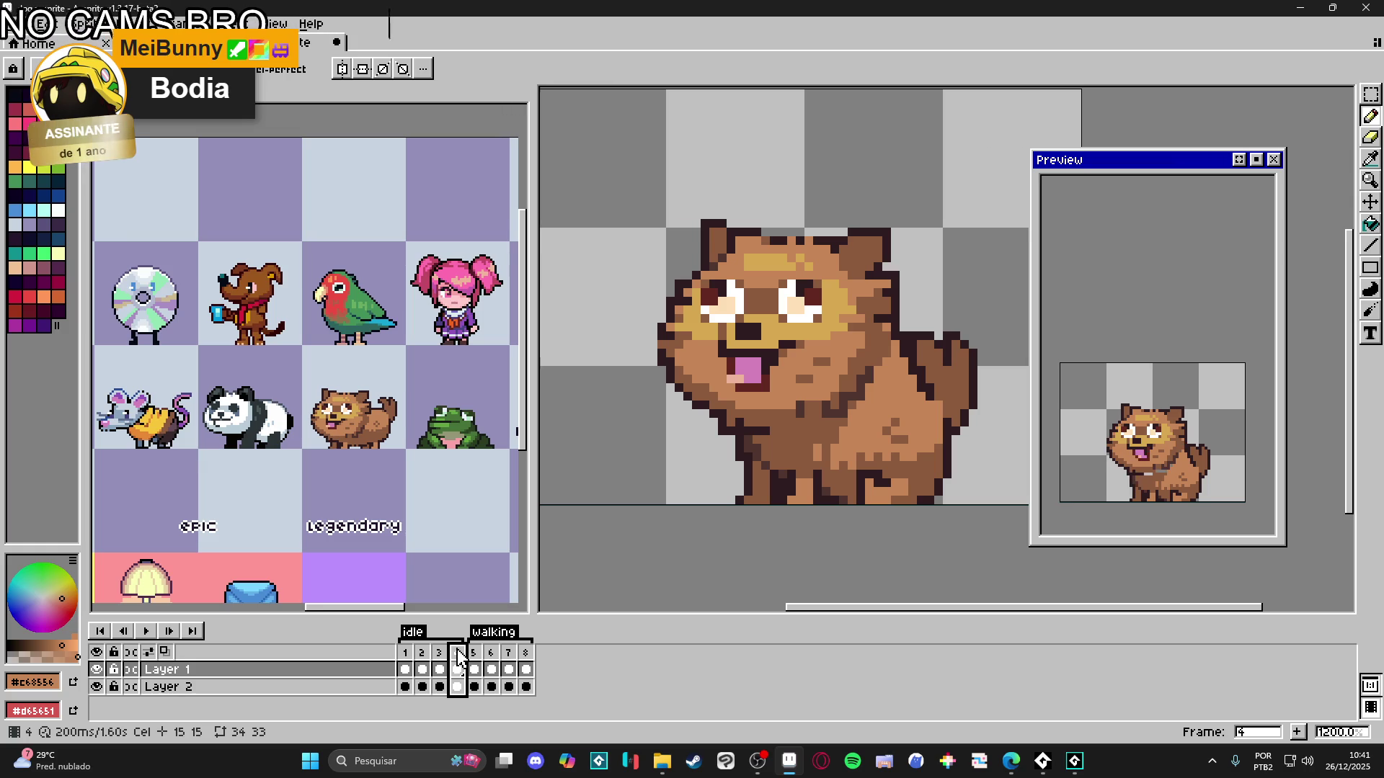
{"action": "left_click", "coordinate": [405, 669]}
{"action": "left_click", "coordinate": [421, 656]}
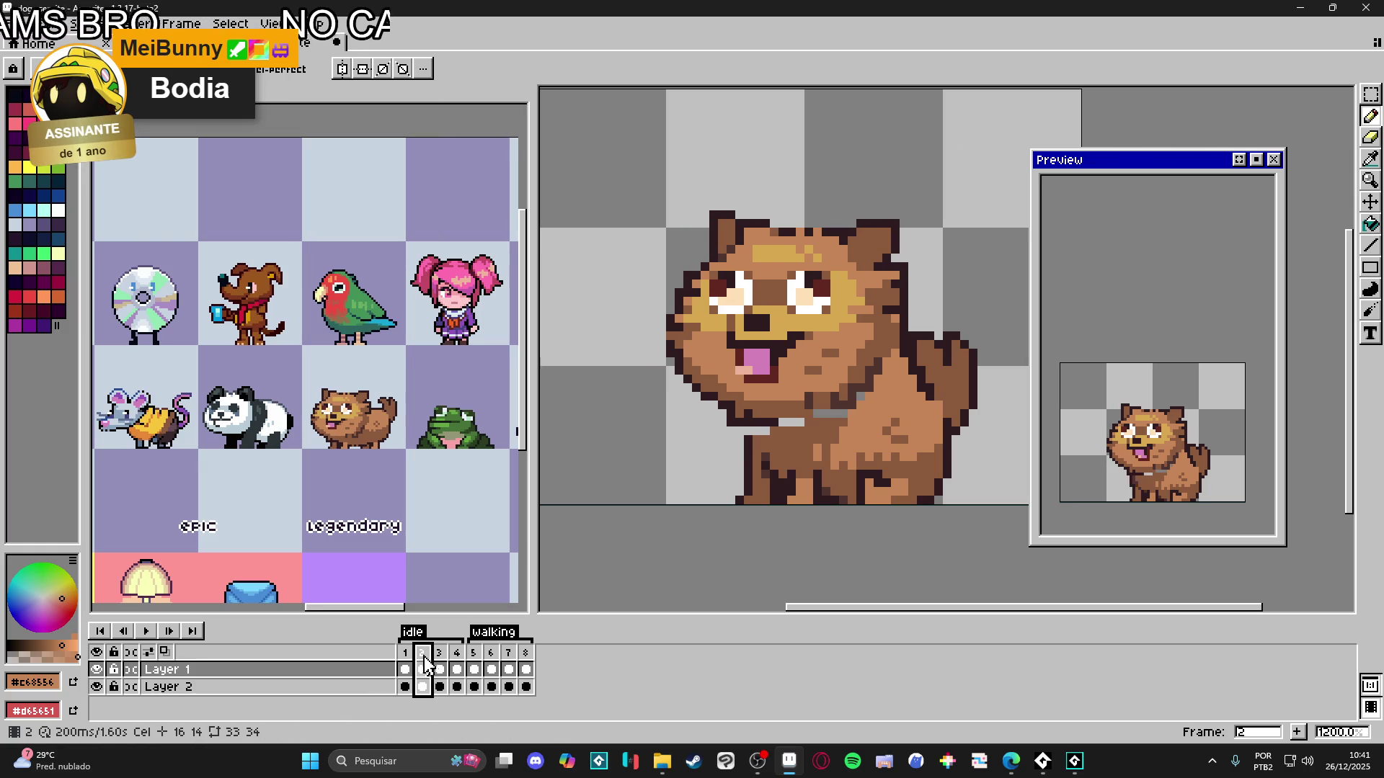
{"action": "left_click", "coordinate": [440, 654]}
{"action": "left_click", "coordinate": [457, 660]}
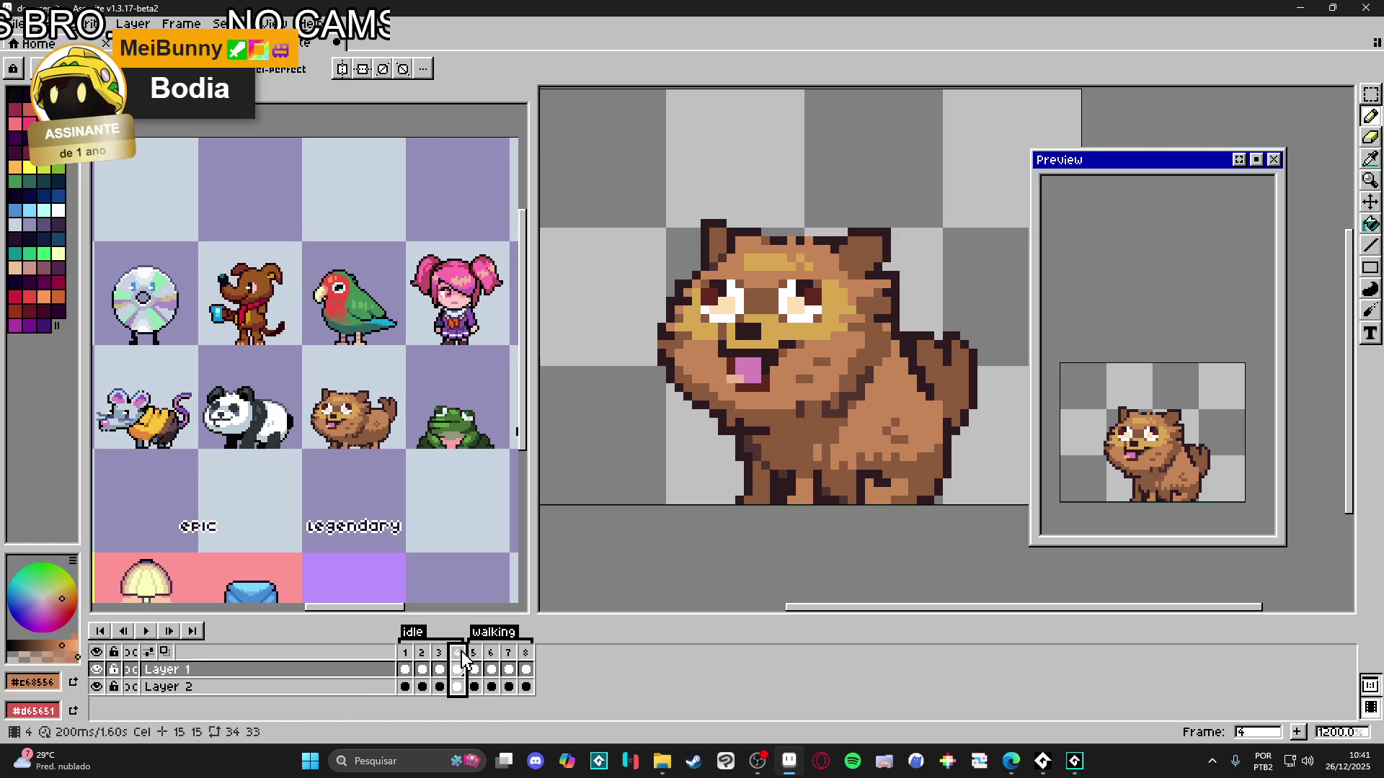
{"action": "left_click", "coordinate": [405, 659]}
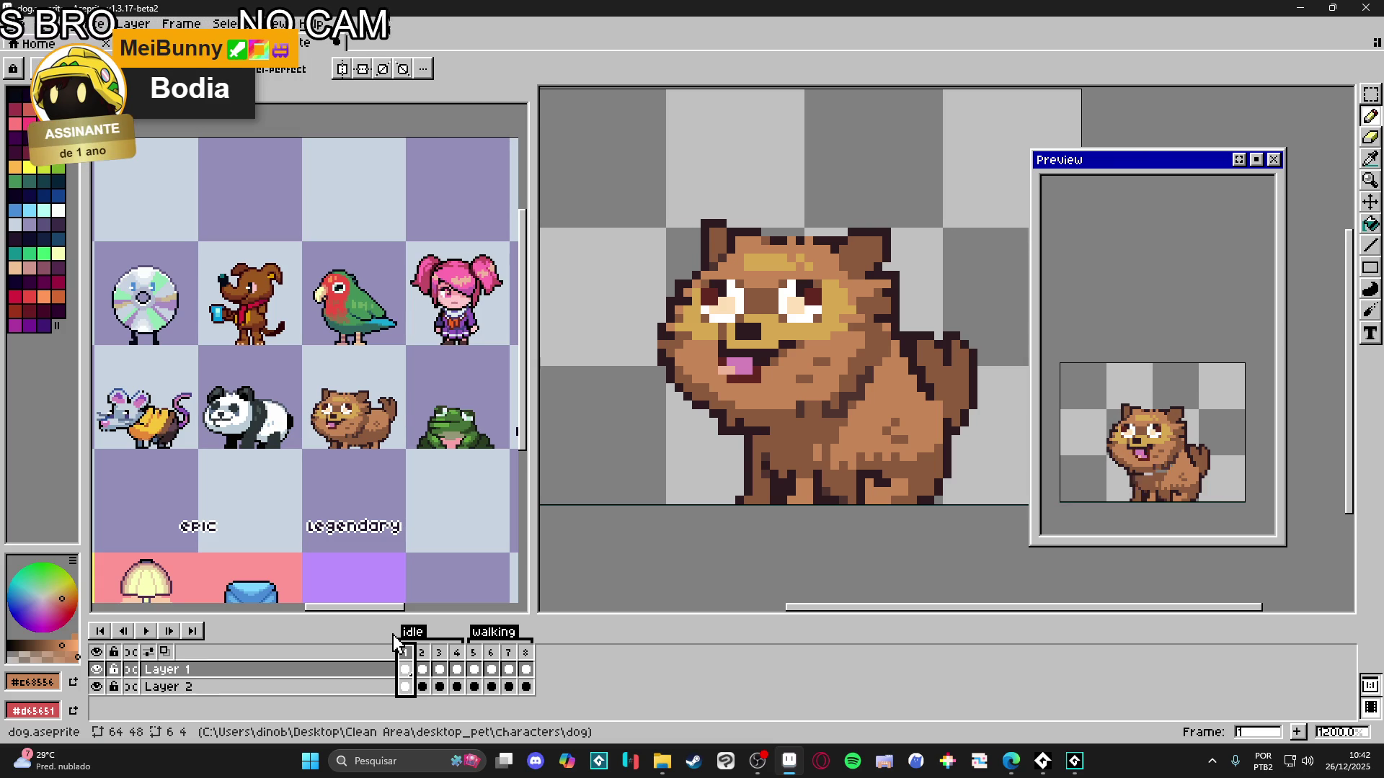
- Undo the last three mouth edits
{"action": "key", "text": "ctrl+z"}
{"action": "key", "text": "ctrl+z"}
{"action": "key", "text": "ctrl+z"}
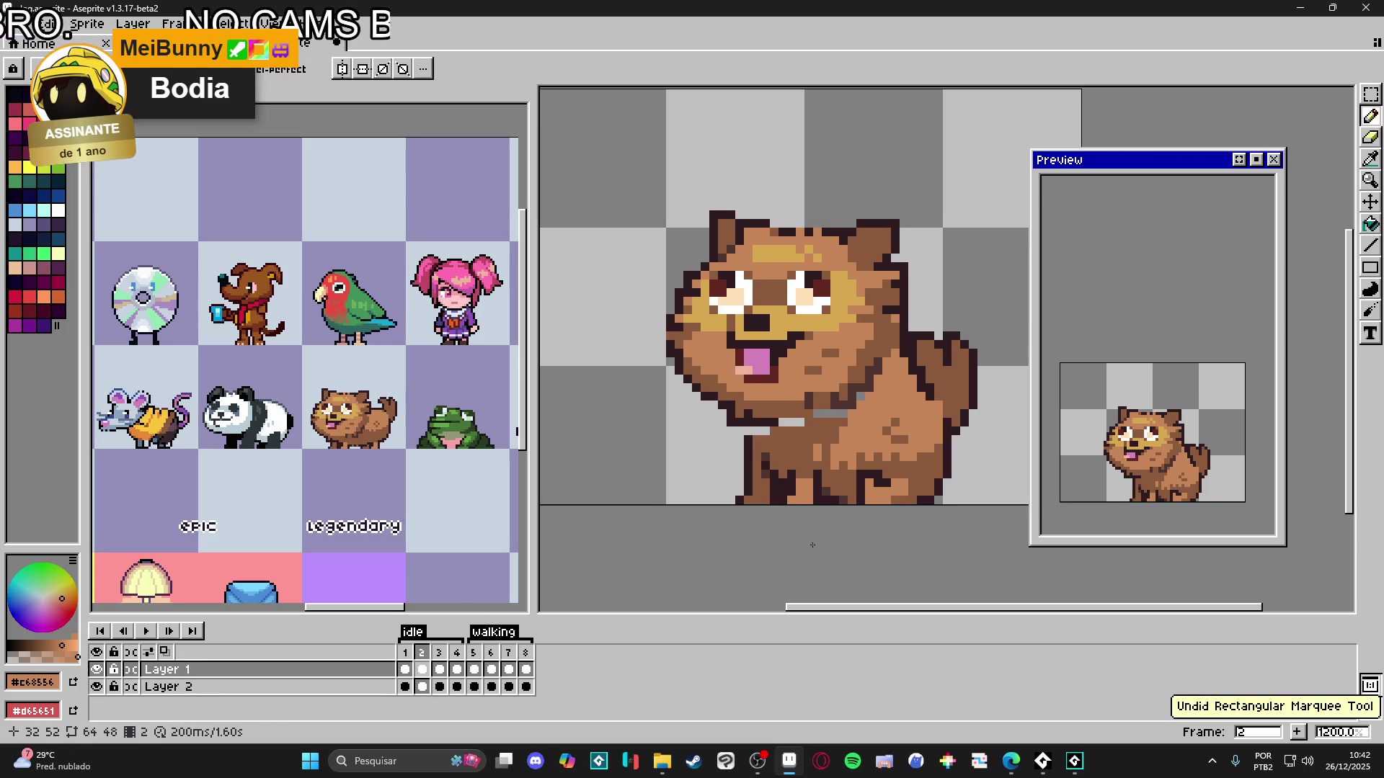
{"action": "key", "text": "ctrl+z"}
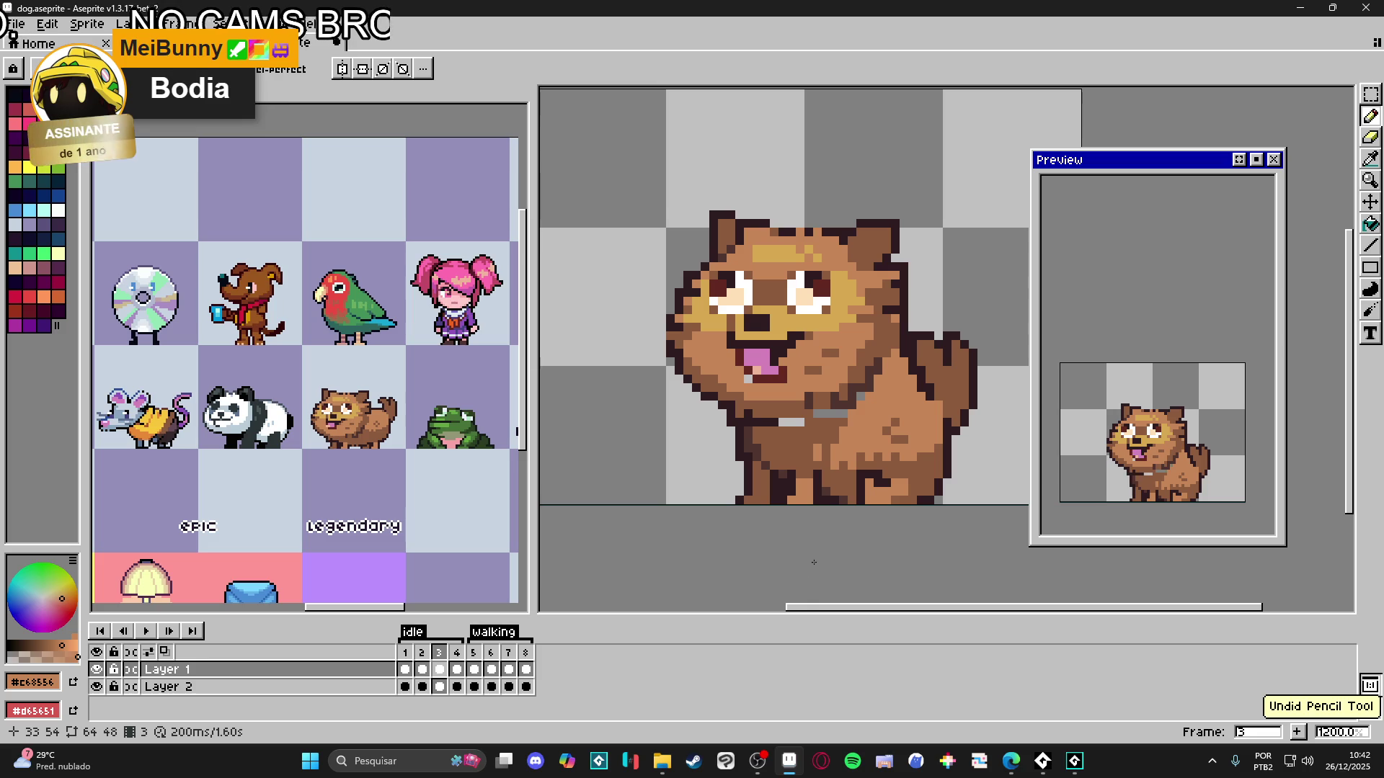
{"action": "key", "text": "ctrl+z"}
{"action": "key", "text": "ctrl+z"}
{"action": "key", "text": "ctrl+z"}
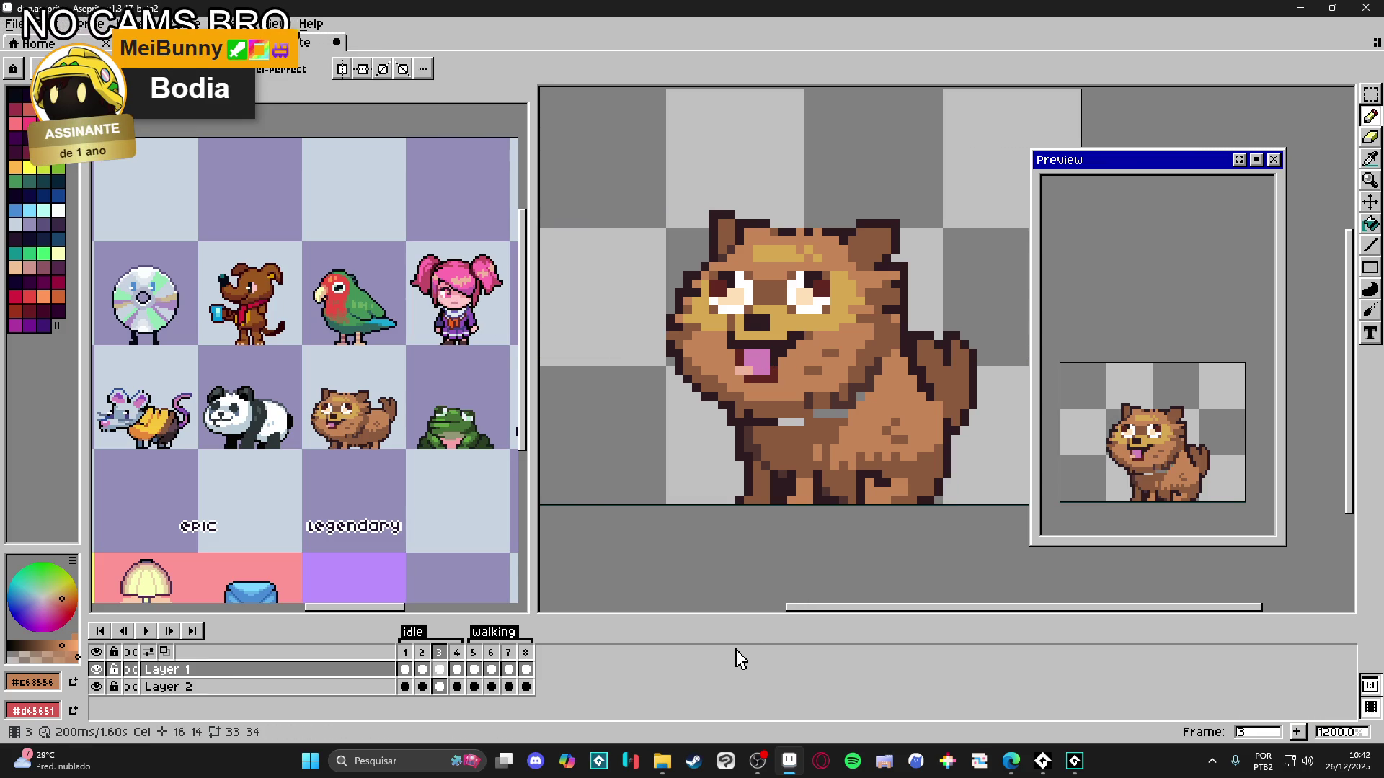
- Flip through idle frames 1–3 again and settle back on frame 1
{"action": "left_click", "coordinate": [405, 662]}
{"action": "left_click", "coordinate": [431, 664]}
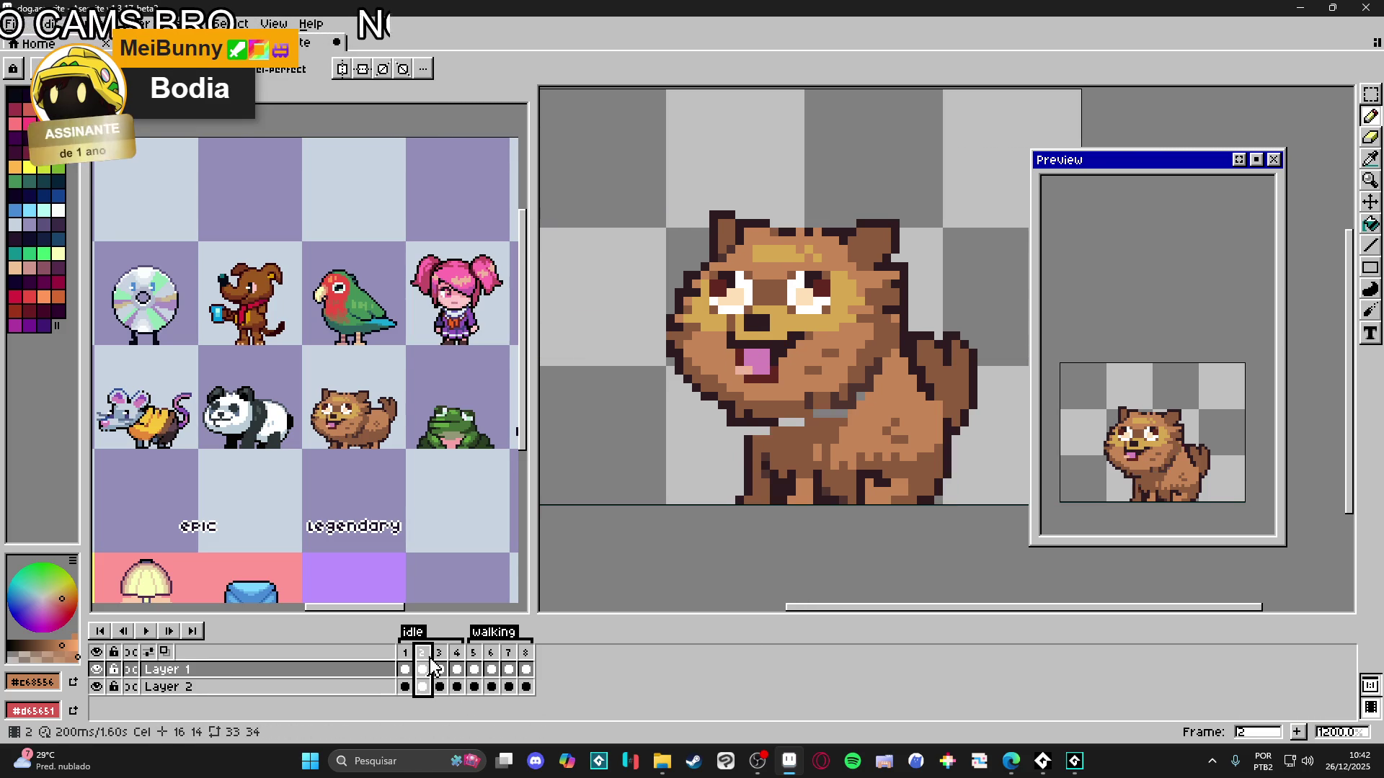
{"action": "left_click", "coordinate": [442, 661]}
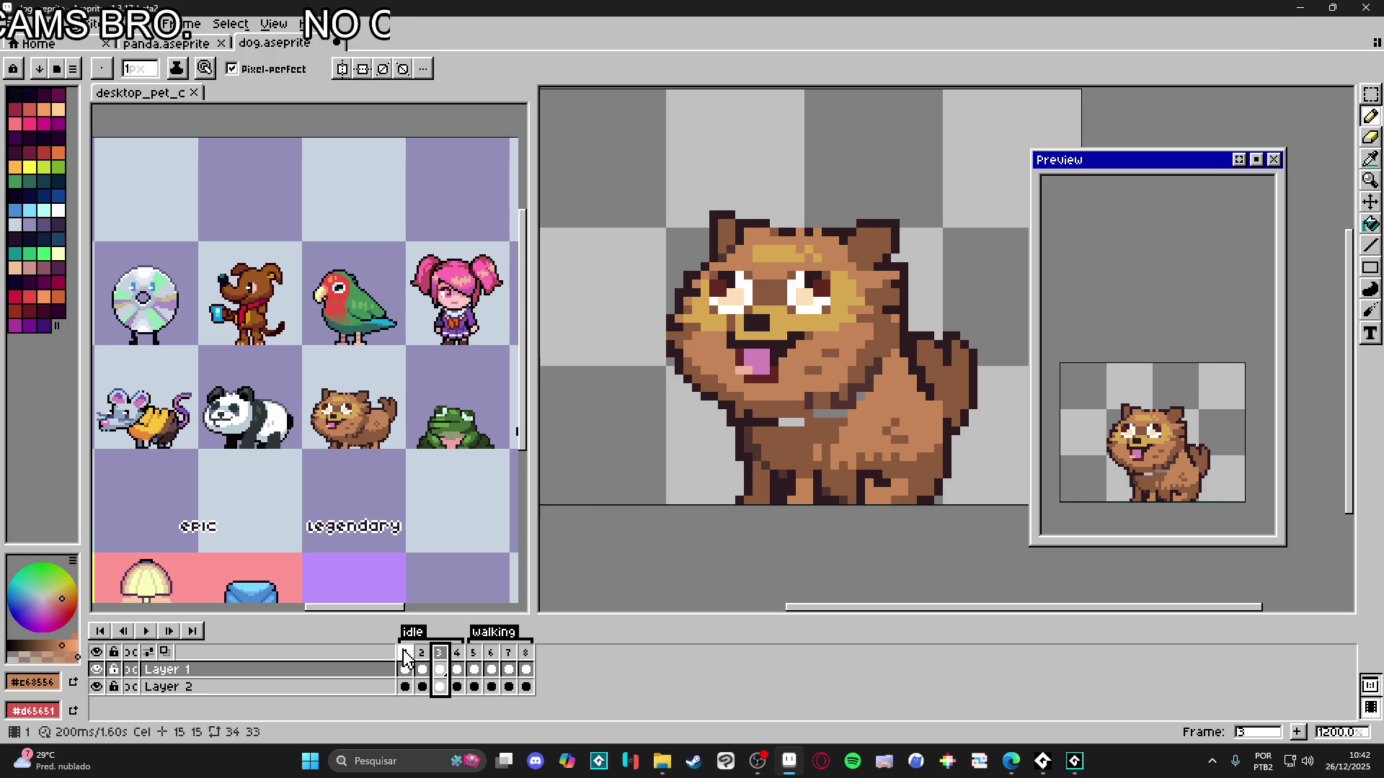
{"action": "left_click", "coordinate": [405, 663]}
{"action": "left_click", "coordinate": [423, 663]}
{"action": "left_click", "coordinate": [441, 665]}
{"action": "key", "text": "Left"}
{"action": "key", "text": "Left"}
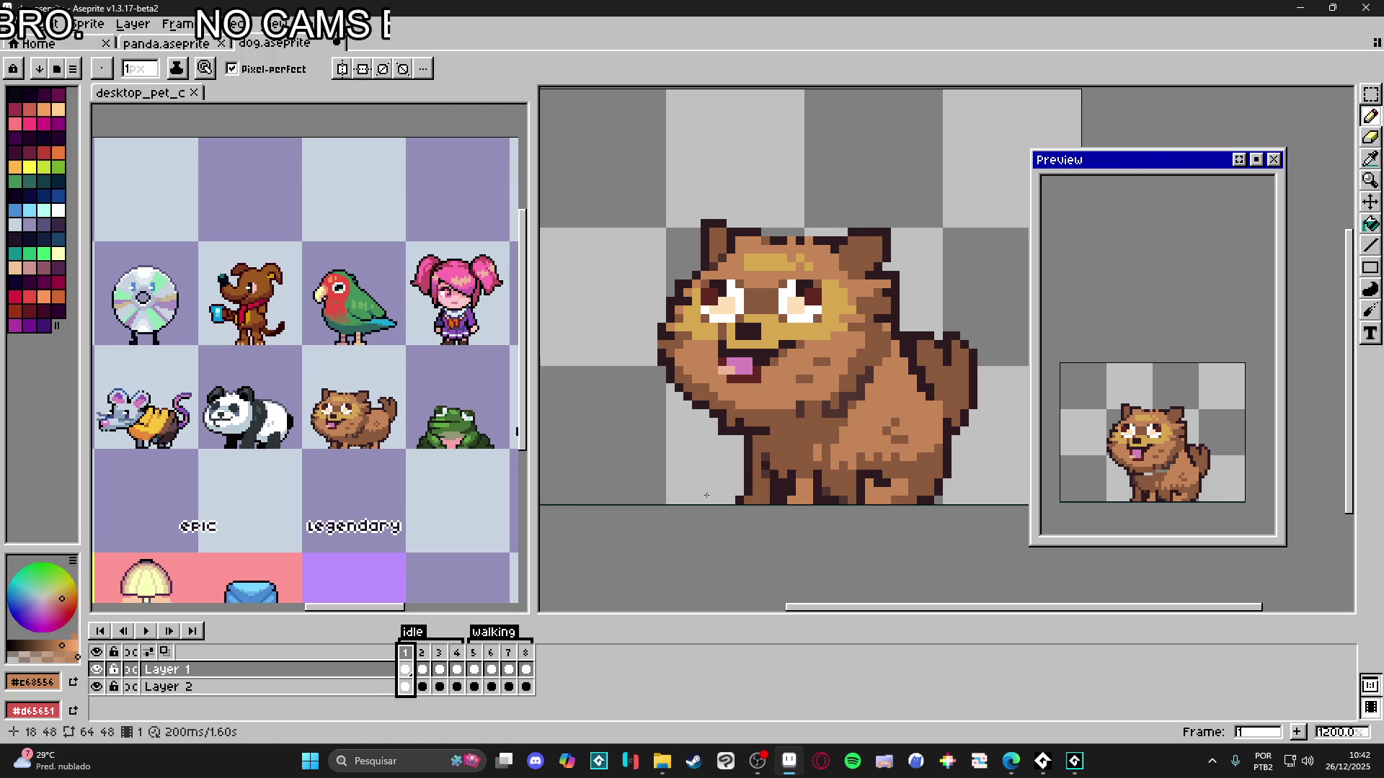
{"action": "scroll", "coordinate": [735, 380], "scroll_direction": "up", "scroll_amount": 1}
- Carry frame 1's mouth selection onto idle frame 3, then review frames 4 back to 2
{"action": "key", "text": "m"}
{"action": "mouse_move", "coordinate": [654, 344]}
{"action": "left_mouse_down"}
{"action": "mouse_move", "coordinate": [759, 400]}
{"action": "mouse_move", "coordinate": [735, 354]}
{"action": "left_mouse_up"}
{"action": "key", "text": "Right"}
{"action": "key", "text": "Right"}
{"action": "key", "text": "v"}
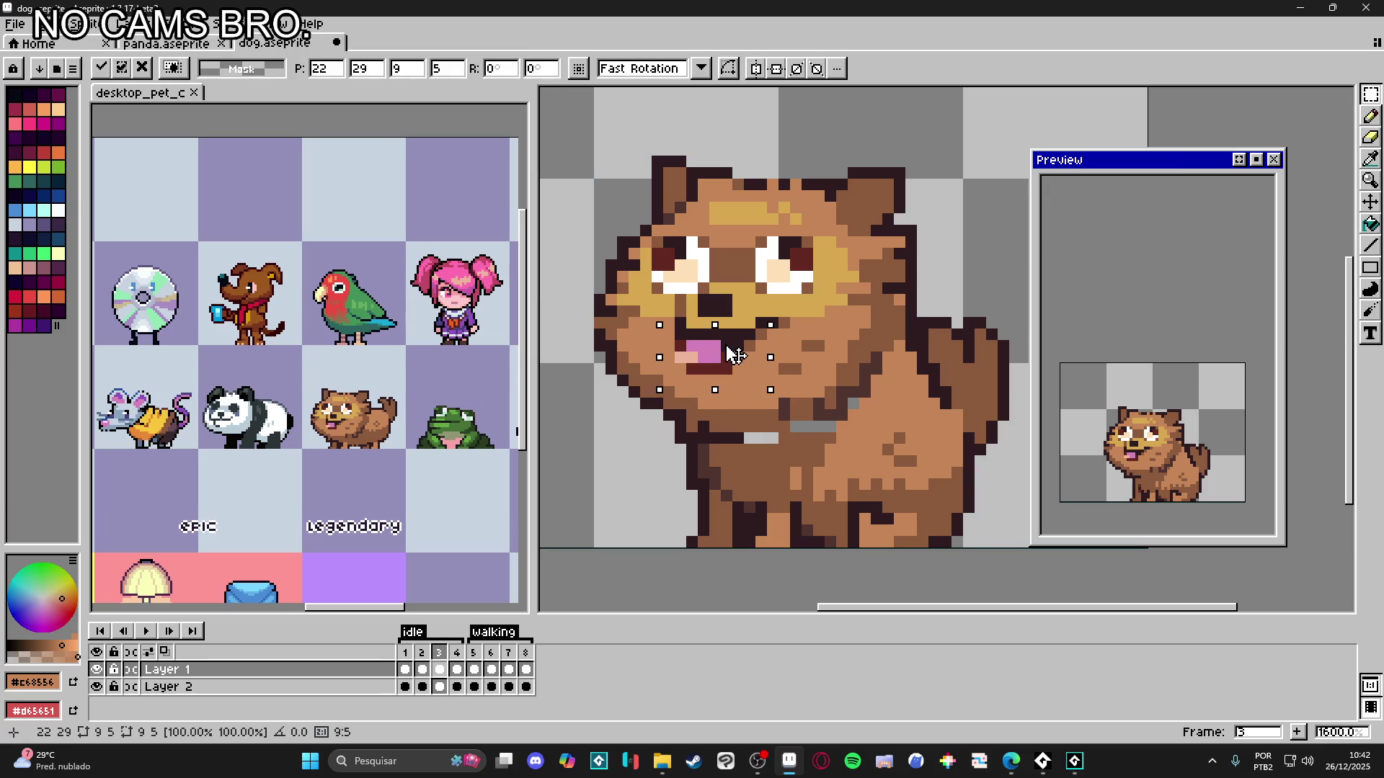
{"action": "left_click", "coordinate": [749, 416]}
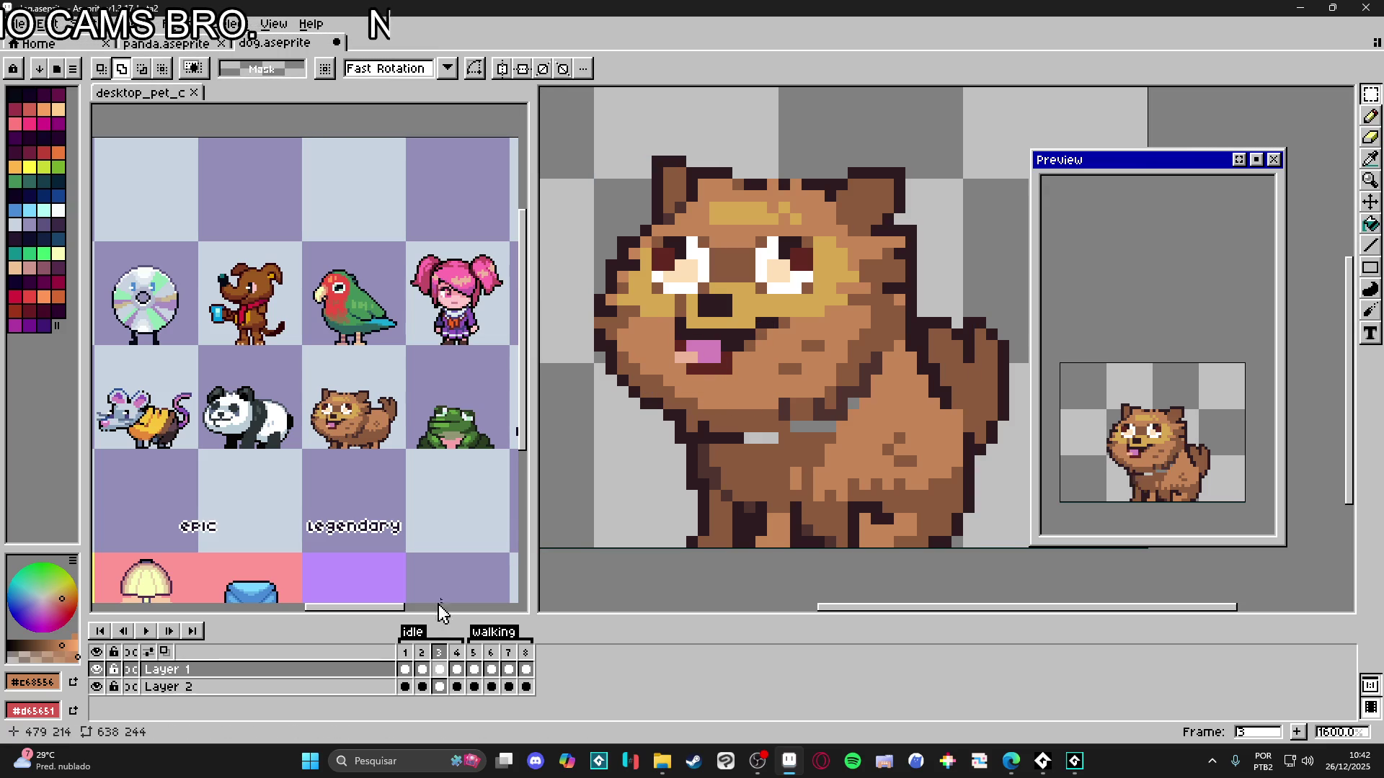
{"action": "left_click", "coordinate": [462, 657]}
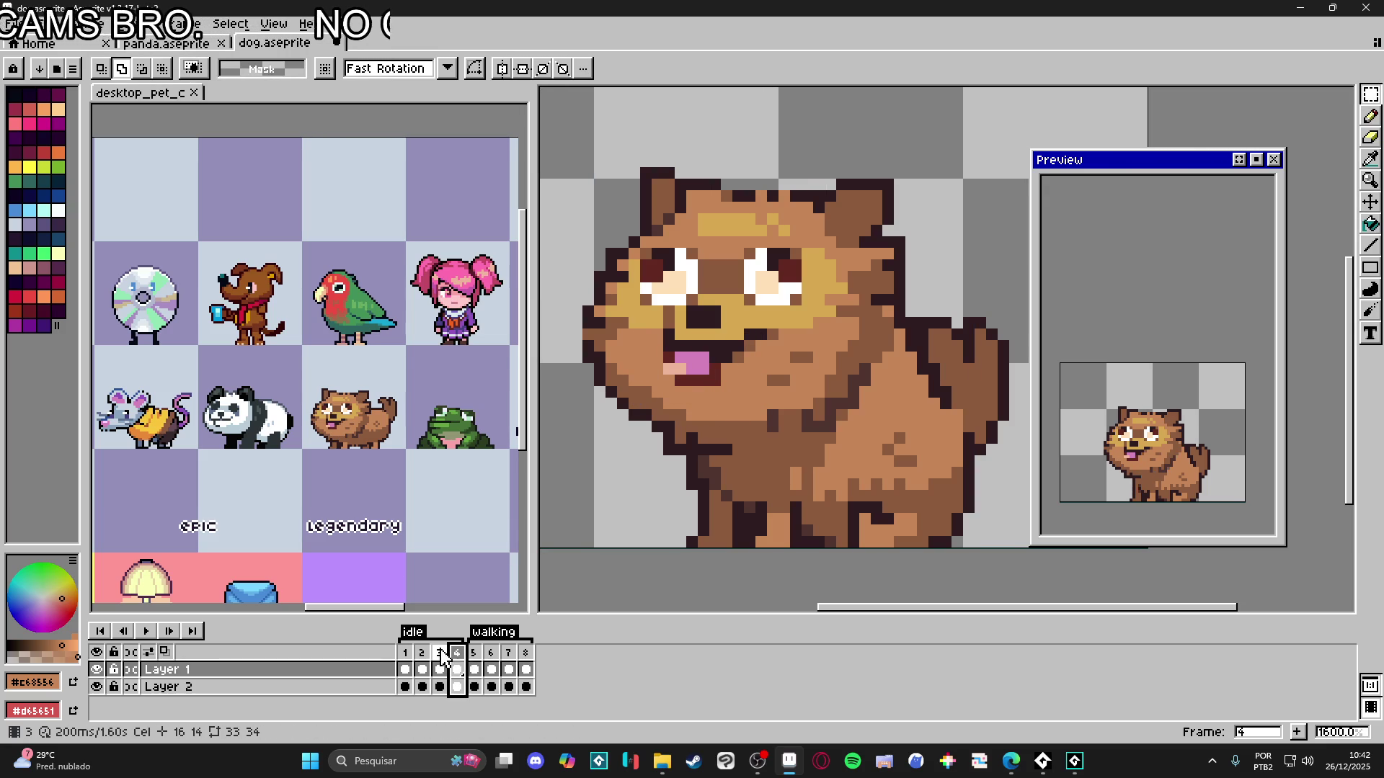
{"action": "left_click", "coordinate": [440, 669]}
{"action": "left_click", "coordinate": [422, 668]}
- Select the open mouth on frame 2, try a slight rotation, then undo it
{"action": "key", "text": "v"}
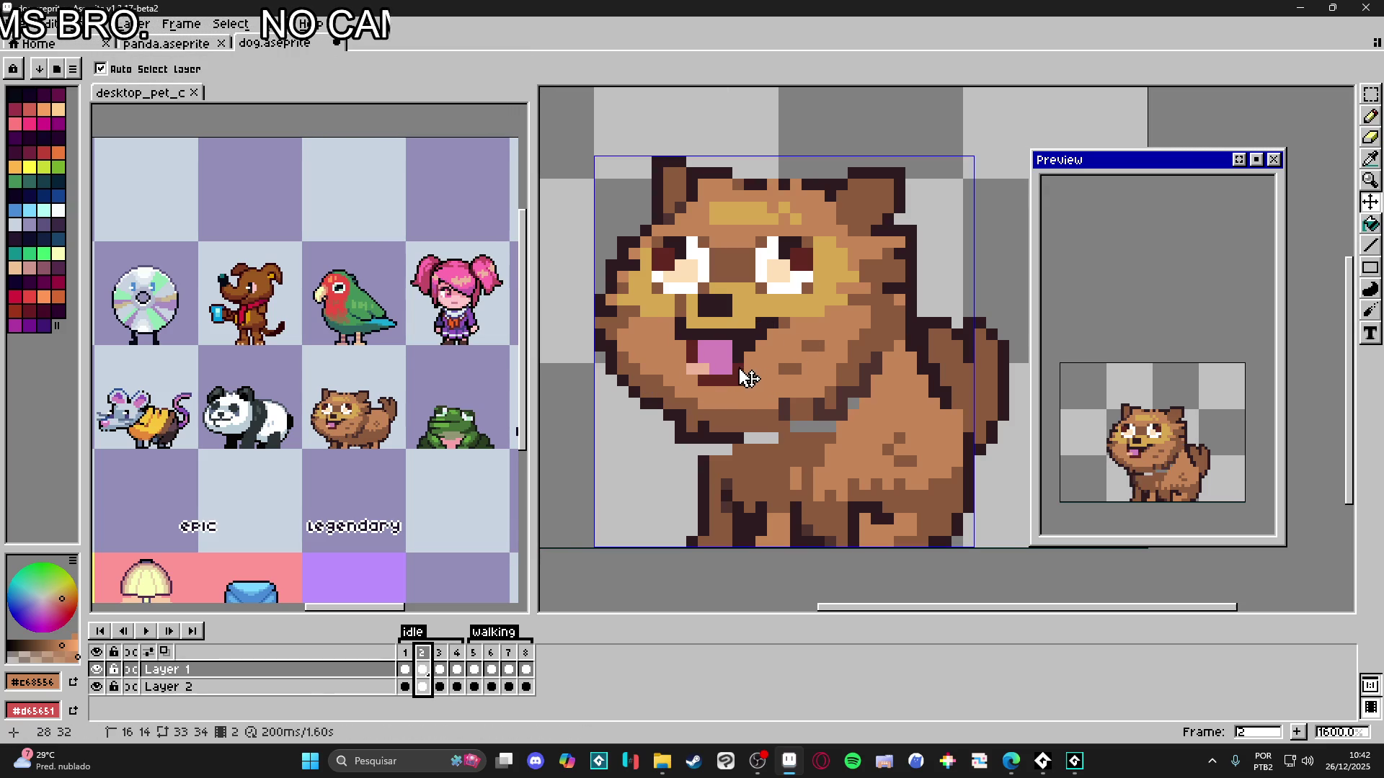
{"action": "key", "text": "m"}
{"action": "scroll", "coordinate": [720, 364], "scroll_direction": "up", "scroll_amount": 2}
{"action": "mouse_move", "coordinate": [684, 338]}
{"action": "left_mouse_down"}
{"action": "mouse_move", "coordinate": [752, 406]}
{"action": "mouse_move", "coordinate": [787, 408]}
{"action": "left_mouse_up"}
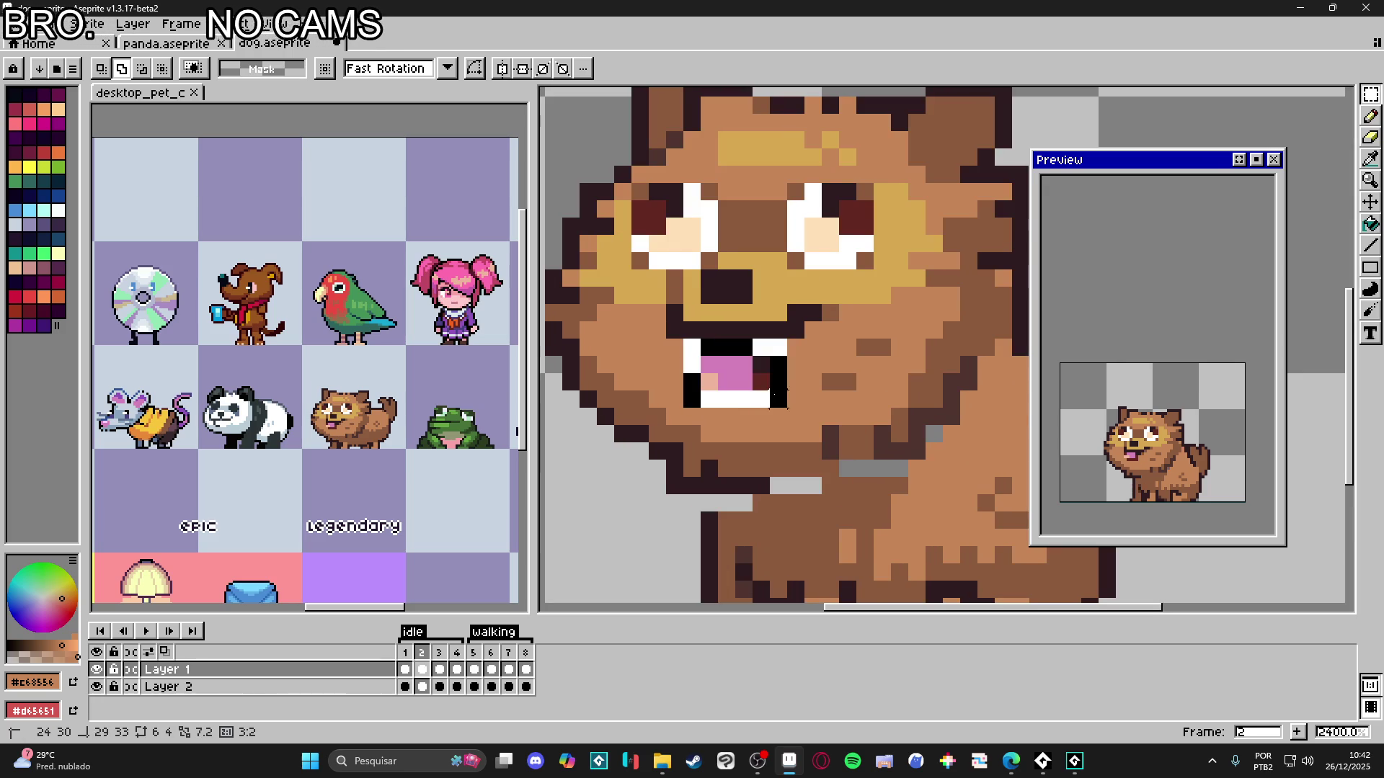
{"action": "scroll", "coordinate": [792, 331], "scroll_direction": "up", "scroll_amount": 2}
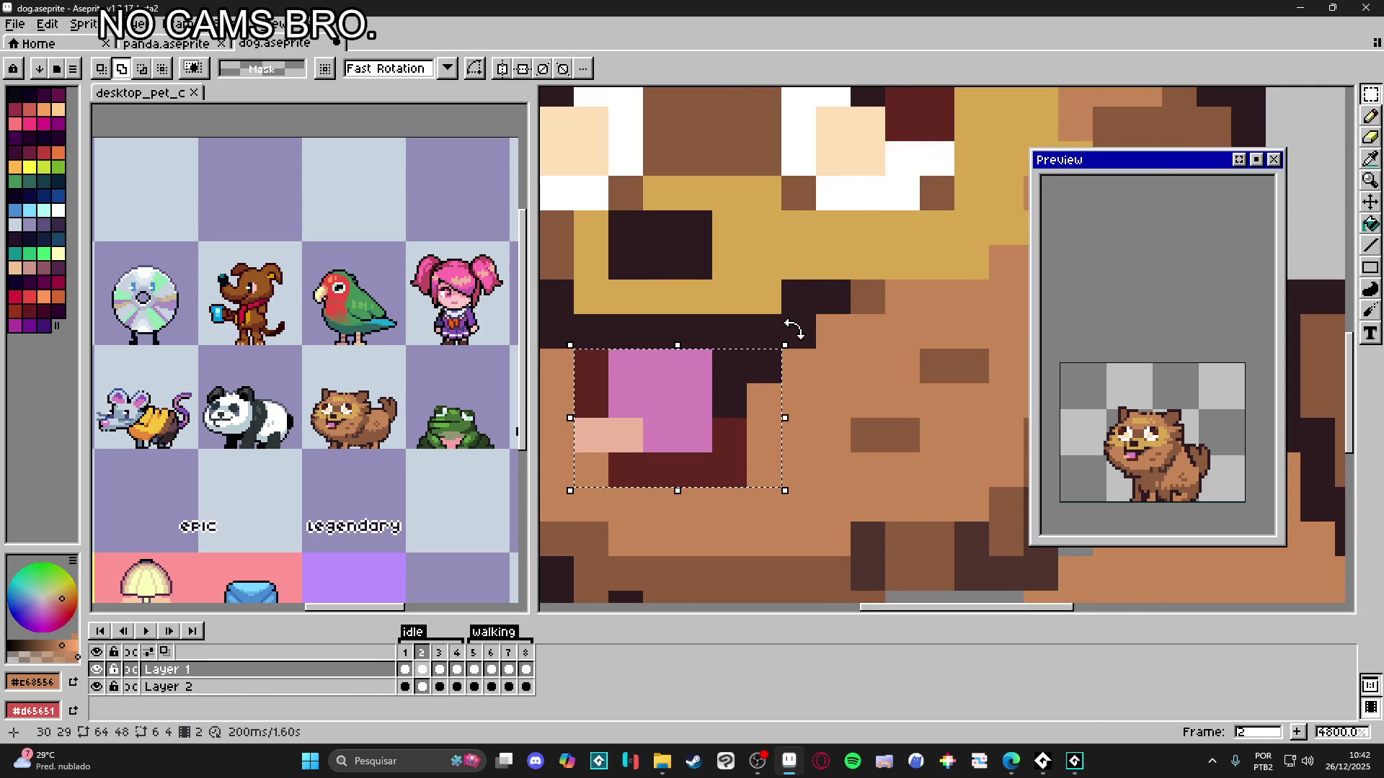
{"action": "left_click_drag", "start_coordinate": [793, 330], "coordinate": [802, 347]}
{"action": "key", "text": "Return"}
{"action": "scroll", "coordinate": [695, 435], "scroll_direction": "down", "scroll_amount": 3}
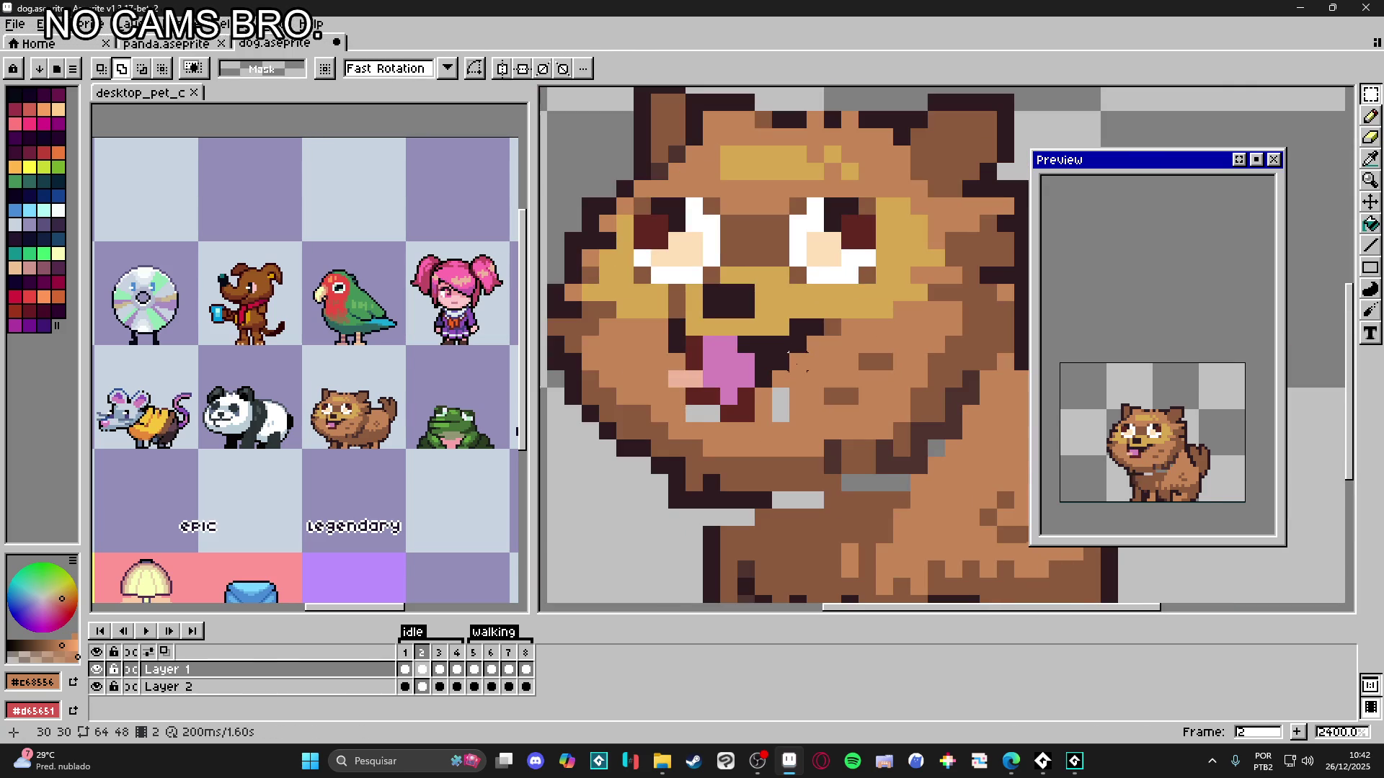
{"action": "key", "text": "ctrl+z"}
{"action": "scroll", "coordinate": [790, 346], "scroll_direction": "up", "scroll_amount": 3}
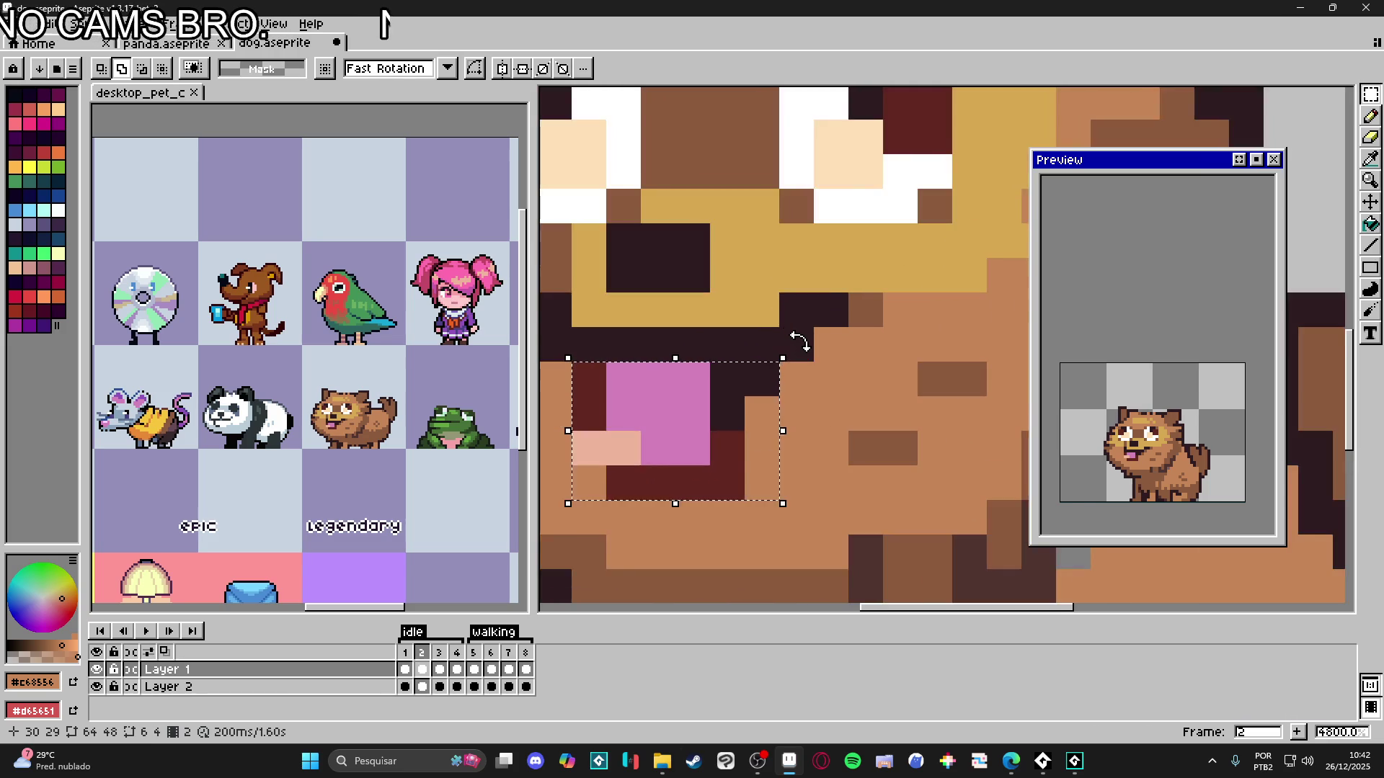
{"action": "scroll", "coordinate": [789, 346], "scroll_direction": "down", "scroll_amount": 3}
- Paste frame 2's mouth onto idle frame 4 and nudge it down one pixel
{"action": "key", "text": "ctrl+d"}
{"action": "left_click", "coordinate": [443, 684]}
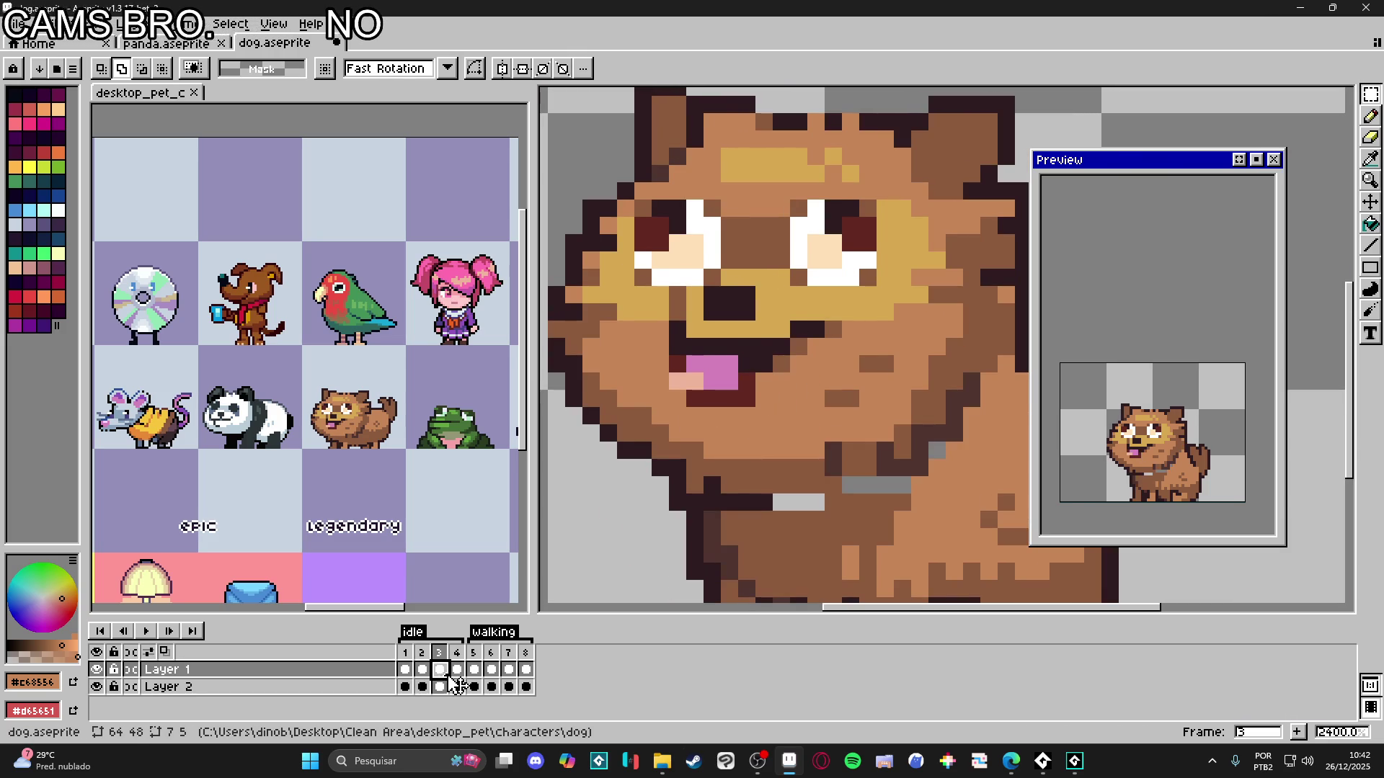
{"action": "left_click", "coordinate": [457, 686]}
{"action": "key", "text": "ctrl+v"}
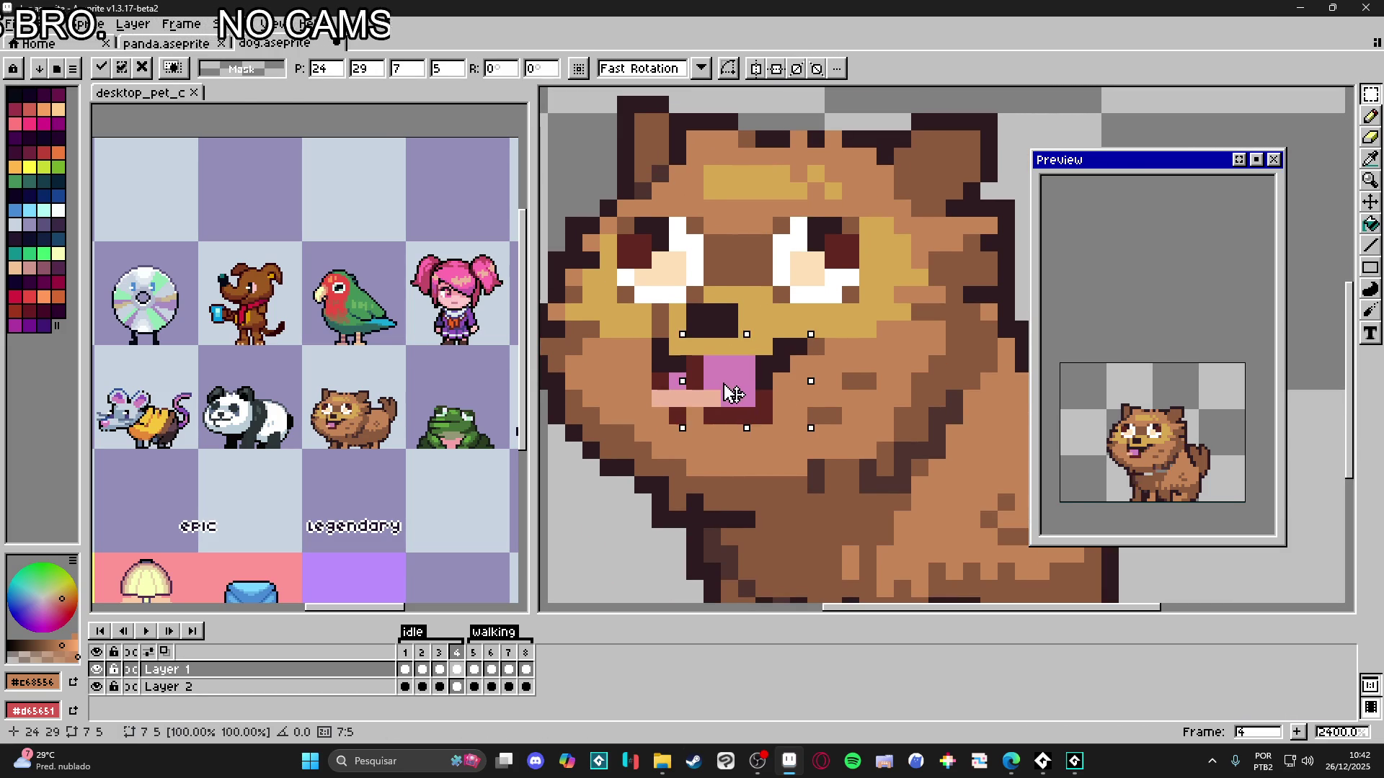
{"action": "key", "text": "Escape"}
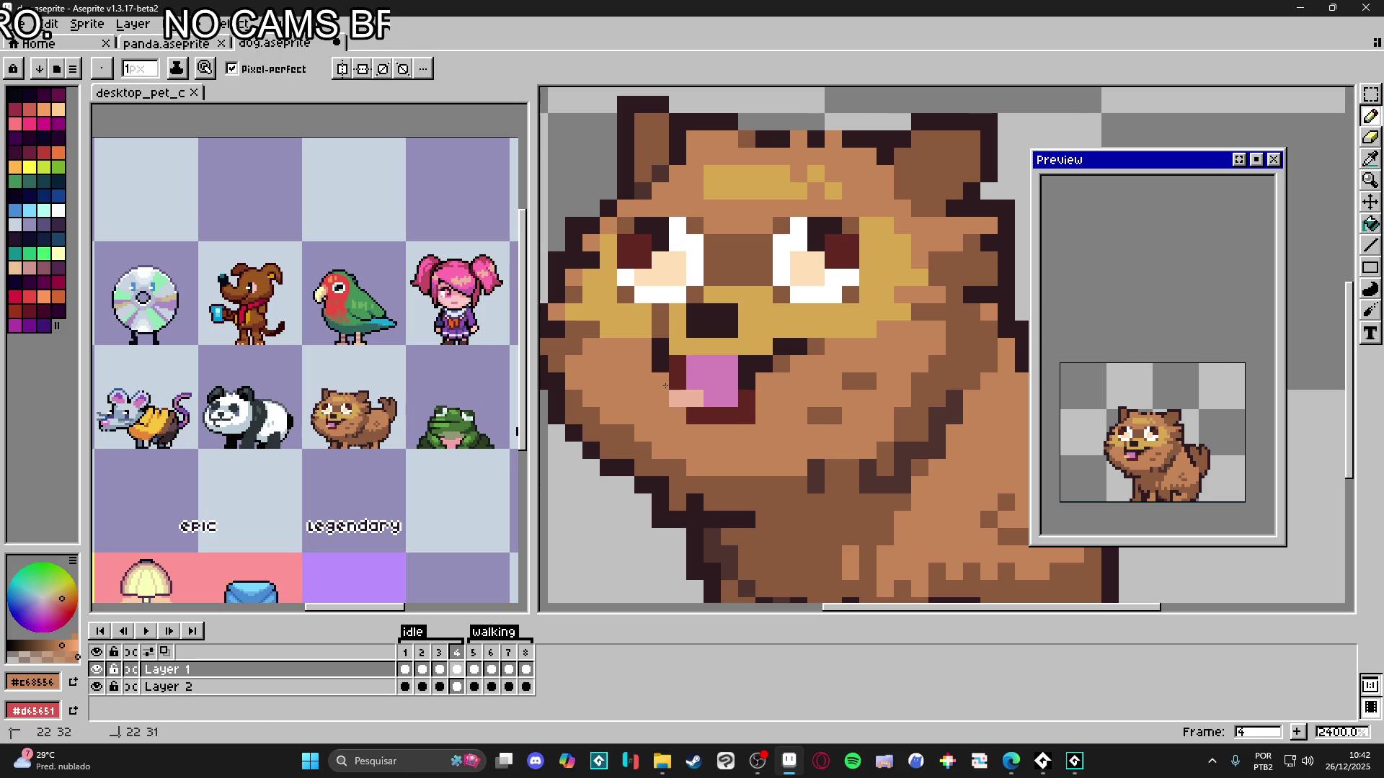
{"action": "key", "text": "ctrl+z"}
{"action": "key", "text": "Down"}
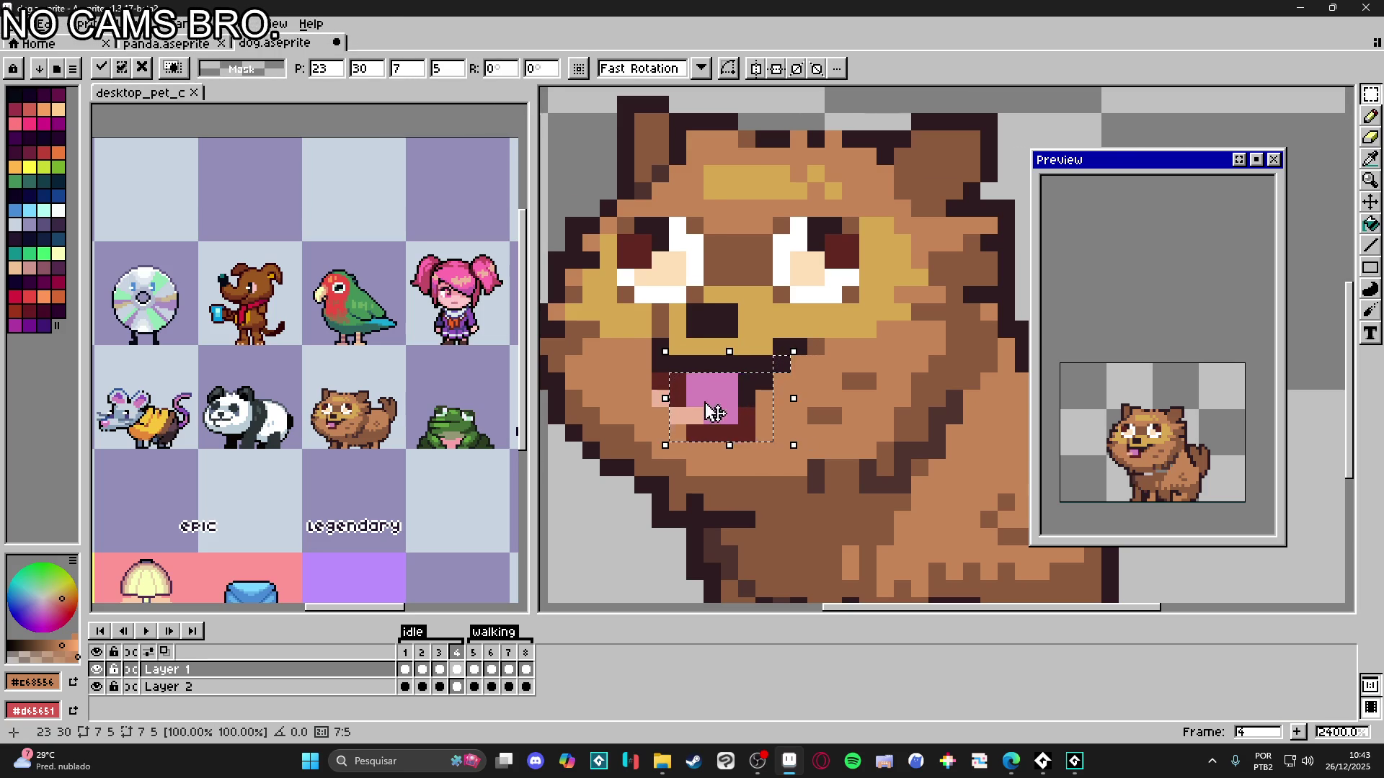
{"action": "key", "text": "b"}
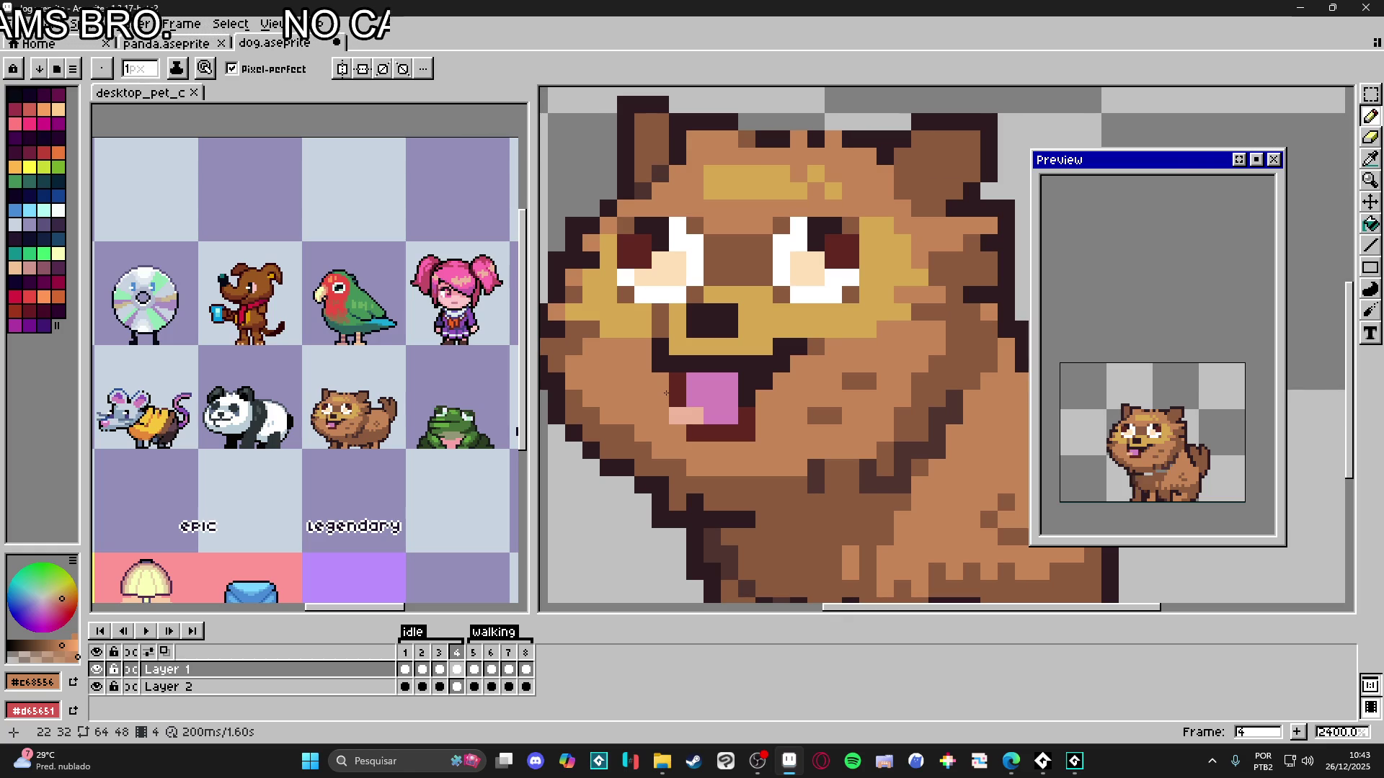
{"action": "key", "text": "ctrl+z"}
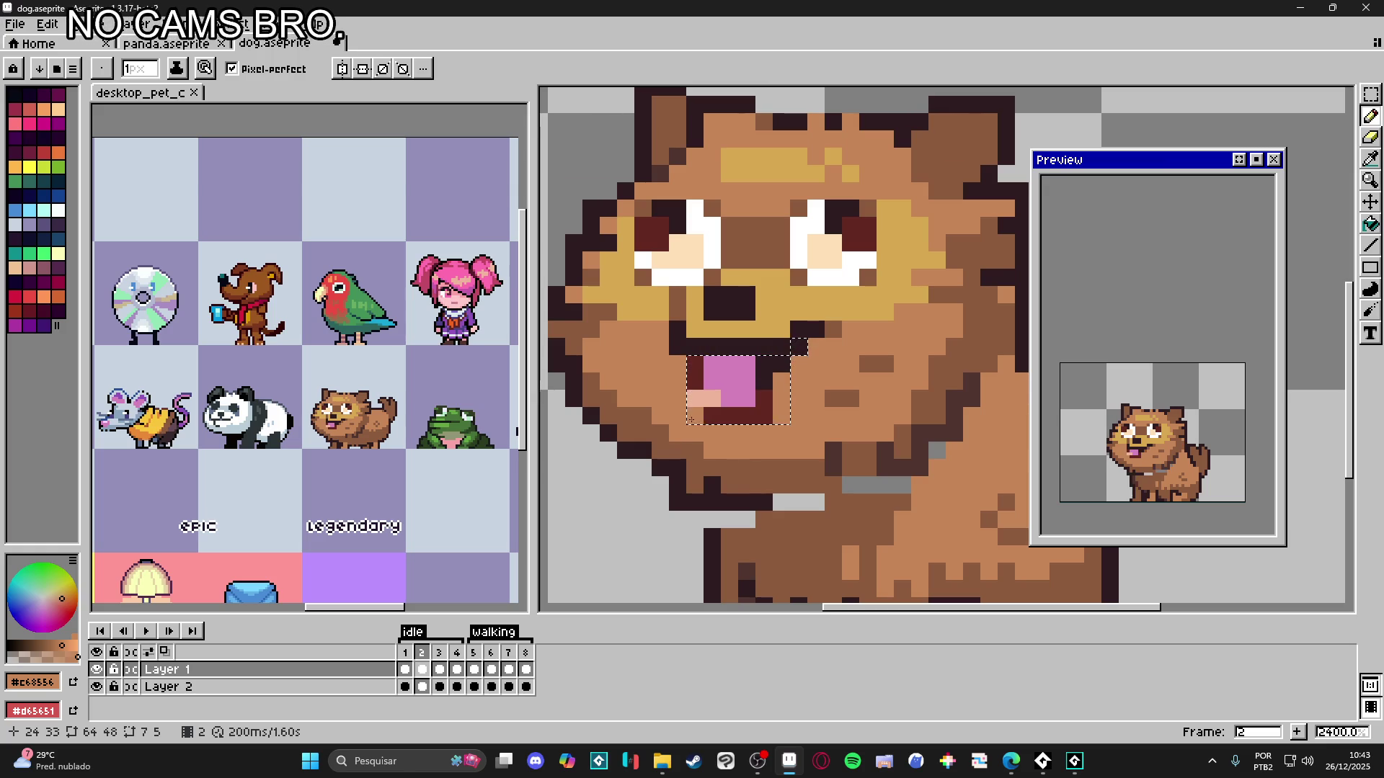
{"action": "scroll", "coordinate": [817, 401], "scroll_direction": "down", "scroll_amount": 3}
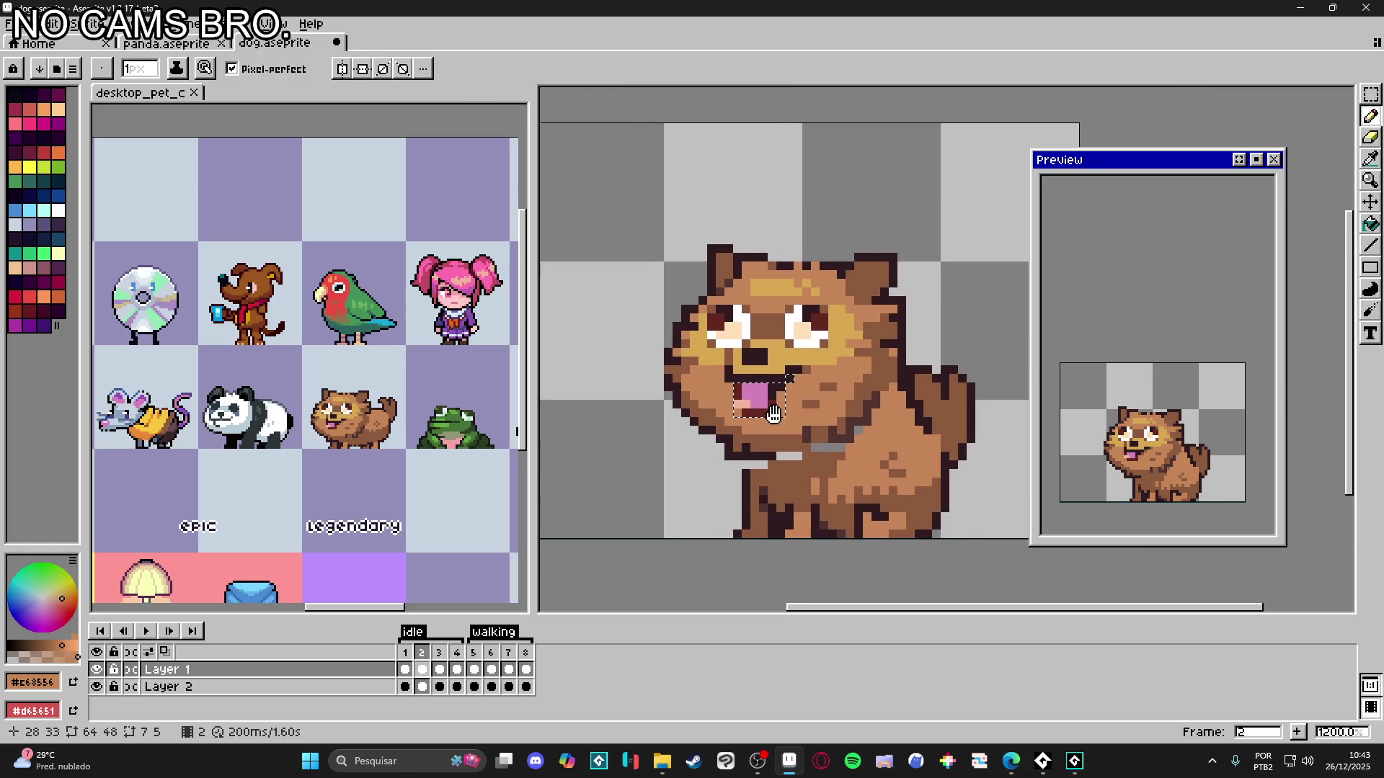
- Review the dog's pose across idle frames 1 to 4, ending back on frame 3
{"action": "key", "text": "v"}
{"action": "left_click", "coordinate": [407, 659]}
{"action": "left_click", "coordinate": [423, 663]}
{"action": "left_click", "coordinate": [441, 667]}
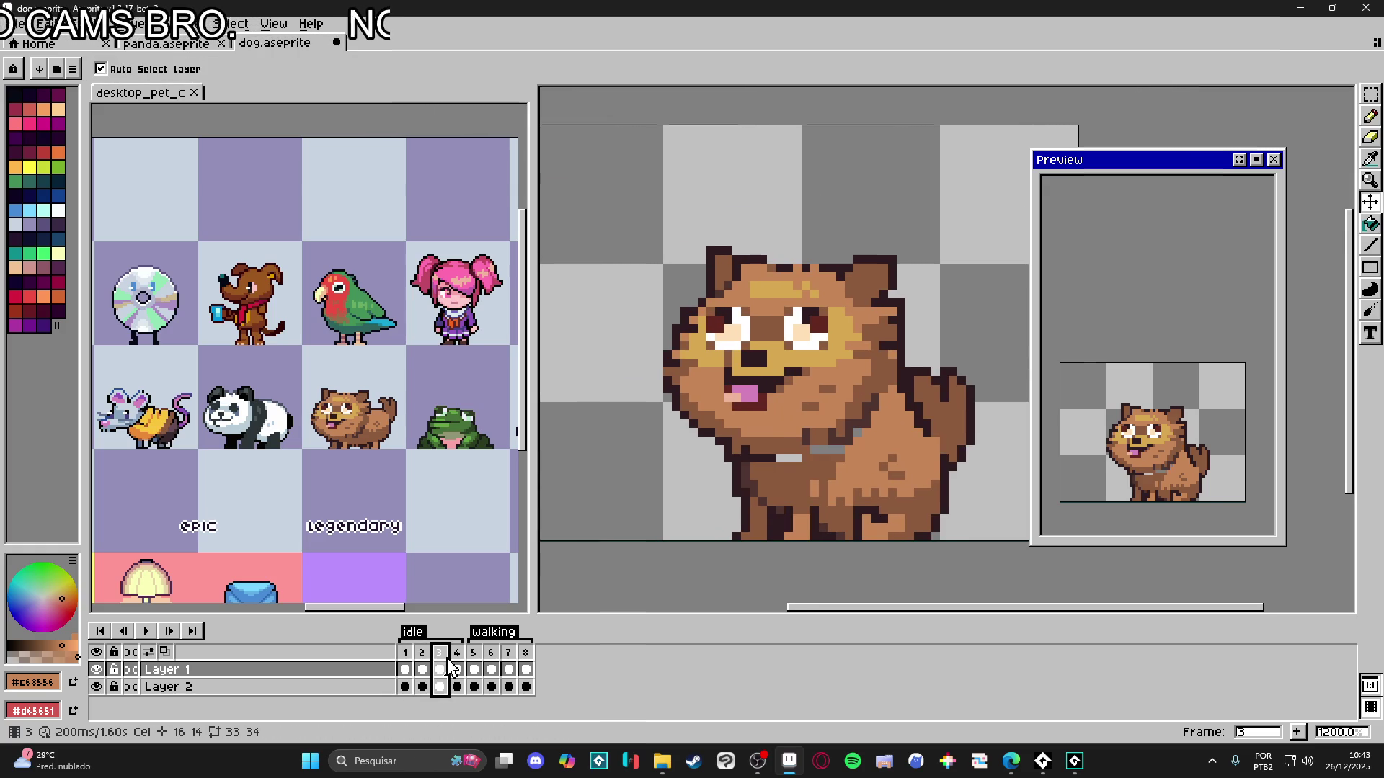
{"action": "left_click", "coordinate": [457, 665]}
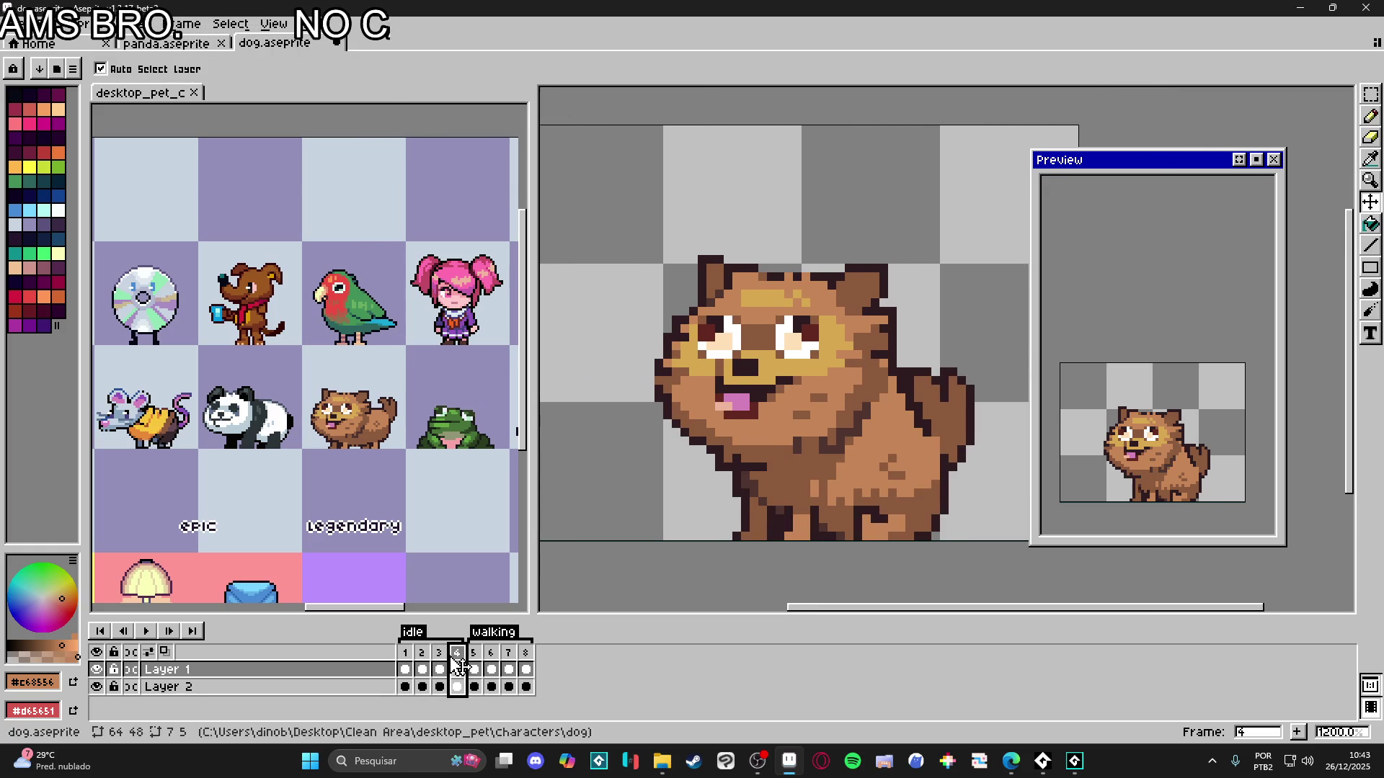
{"action": "key", "text": "Left"}
{"action": "key", "text": "b"}
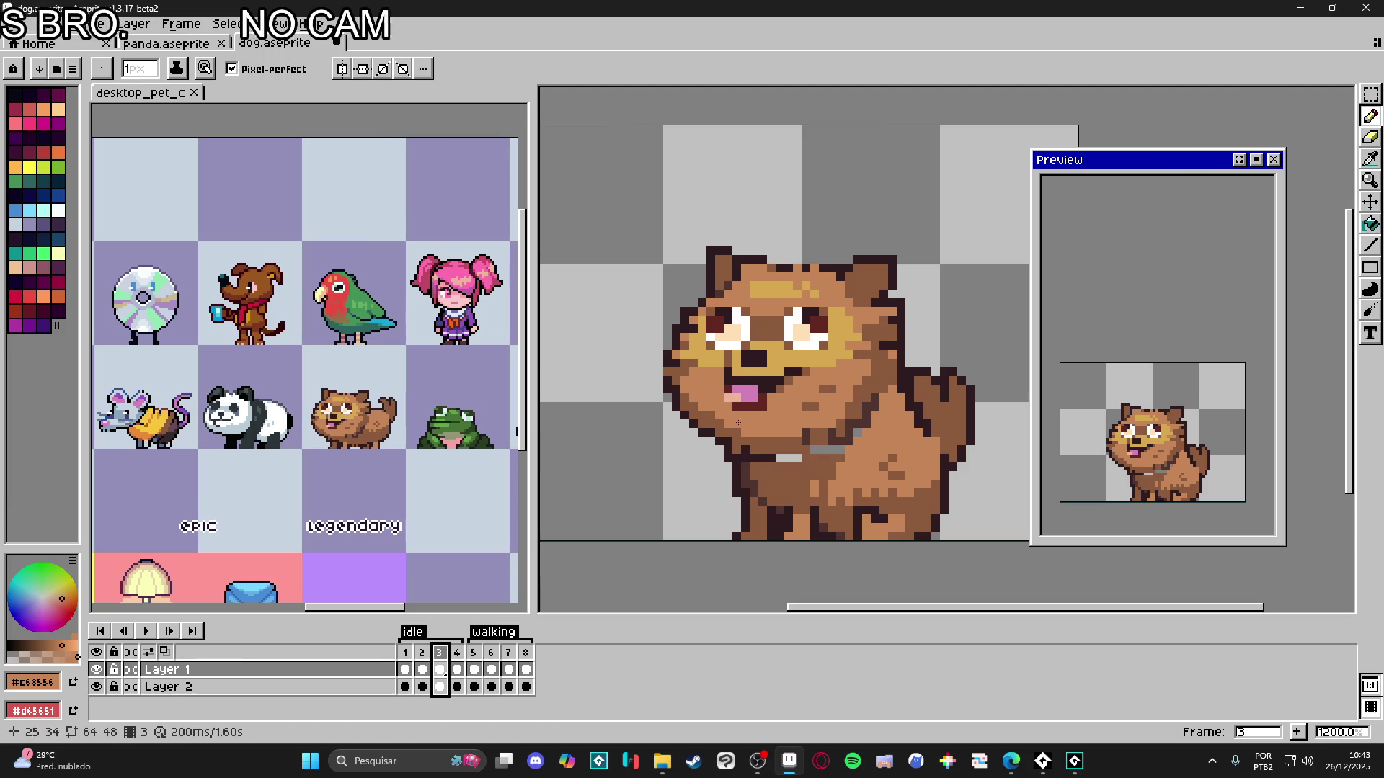
- Marquee-select the tongue-out mouth on idle frame 2
{"action": "left_click", "coordinate": [423, 669]}
{"action": "scroll", "coordinate": [726, 429], "scroll_direction": "up", "scroll_amount": 4}
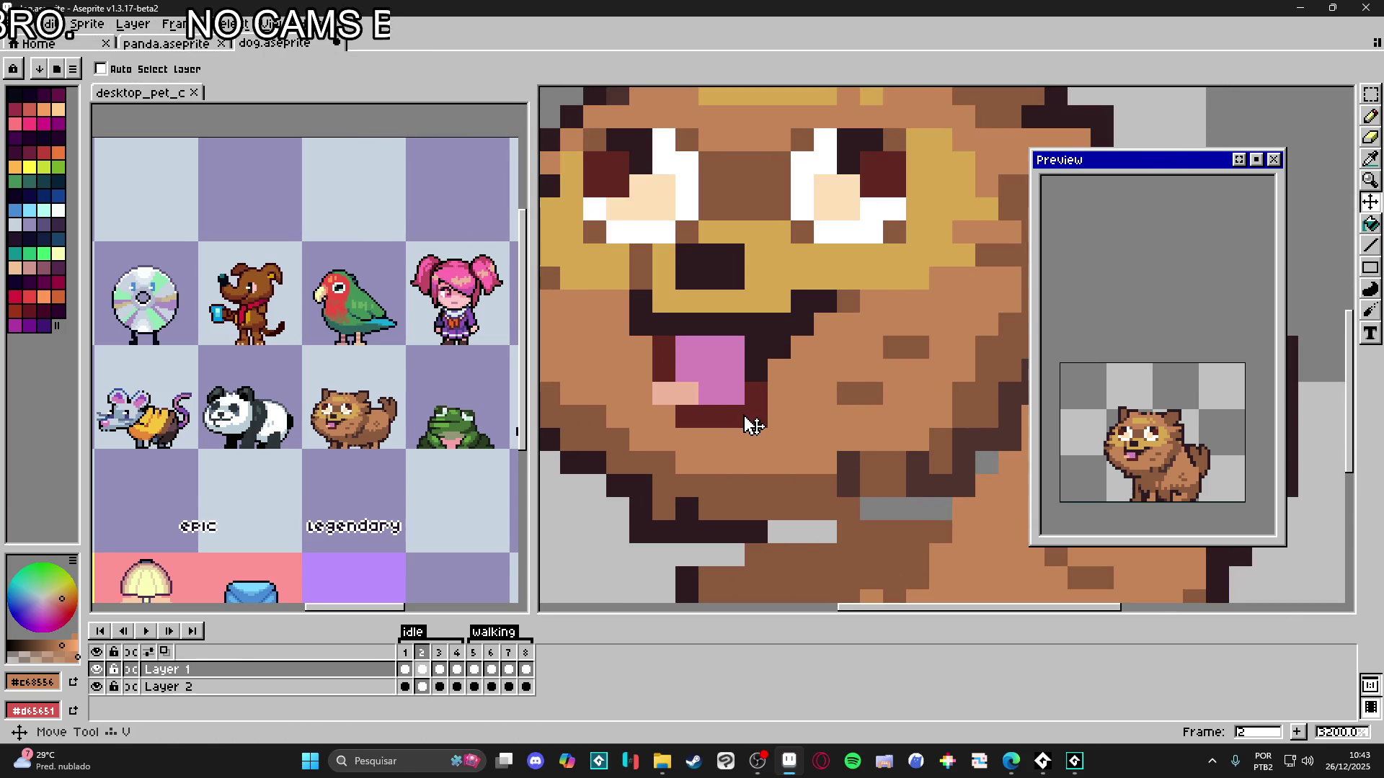
{"action": "key", "text": "m"}
{"action": "mouse_move", "coordinate": [652, 336]}
{"action": "left_mouse_down"}
{"action": "mouse_move", "coordinate": [747, 430]}
{"action": "mouse_move", "coordinate": [769, 430]}
{"action": "left_mouse_up"}
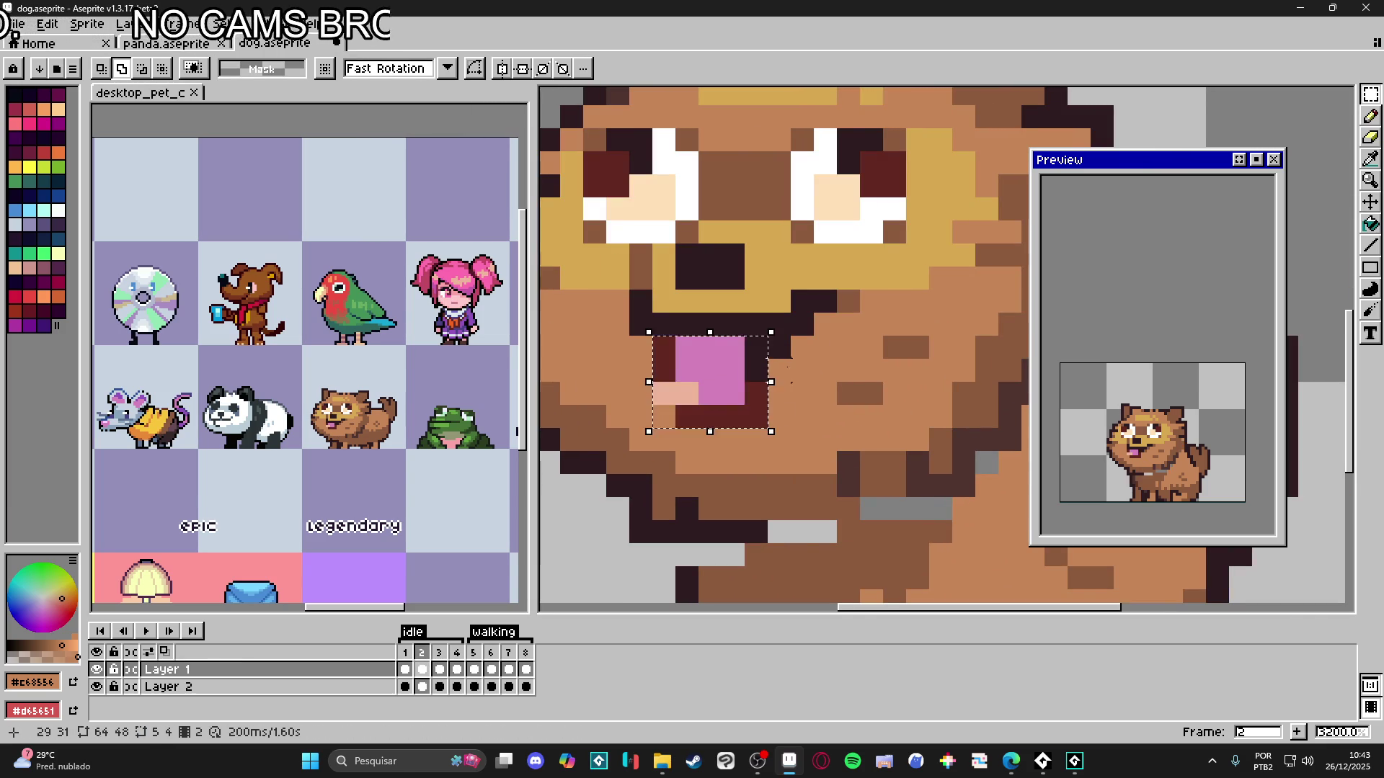
{"action": "scroll", "coordinate": [788, 364], "scroll_direction": "up", "scroll_amount": 3}
{"action": "scroll", "coordinate": [782, 331], "scroll_direction": "down", "scroll_amount": 3}
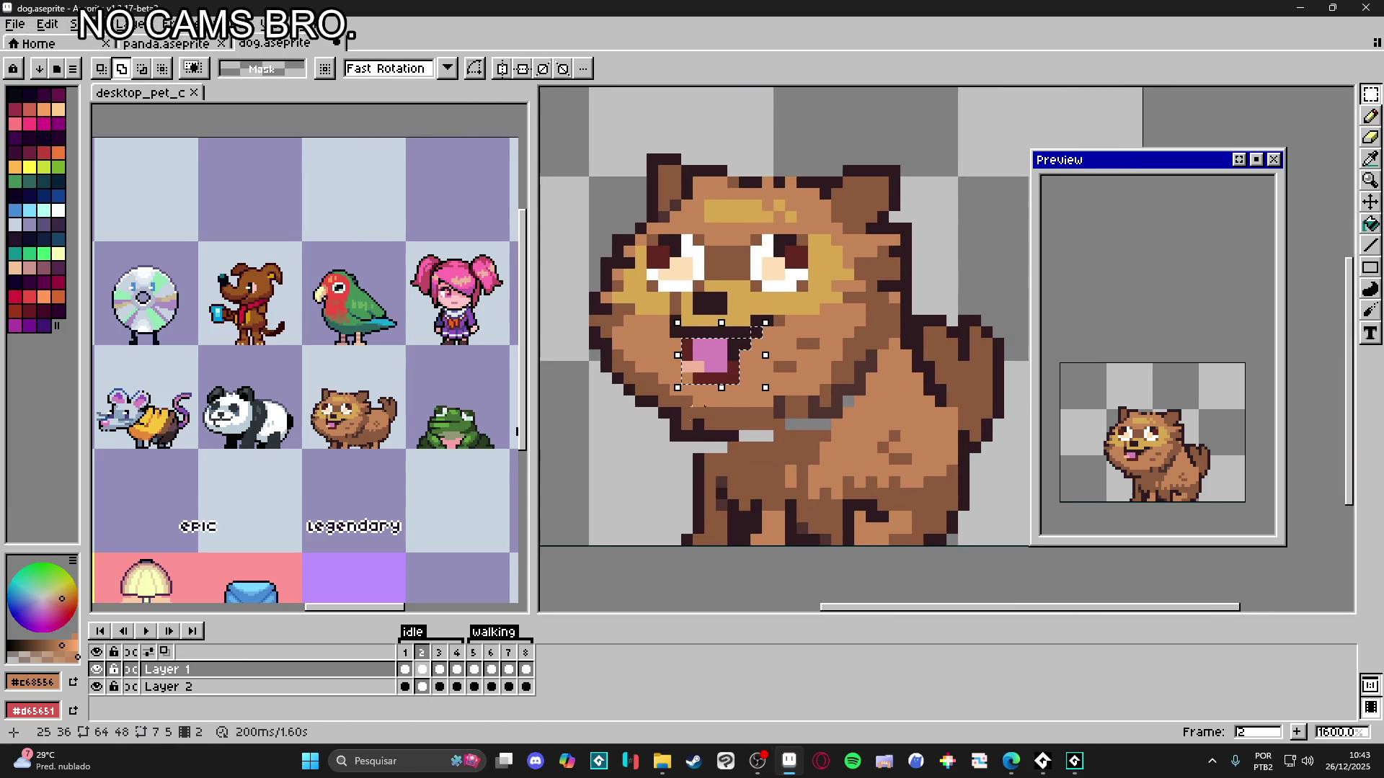
- Place the tongue on idle frame 3 one pixel lower, commit it, and pencil over stray pixels on its left
{"action": "left_click", "coordinate": [440, 669]}
{"action": "left_click", "coordinate": [702, 353]}
{"action": "scroll", "coordinate": [735, 351], "scroll_direction": "up", "scroll_amount": 3}
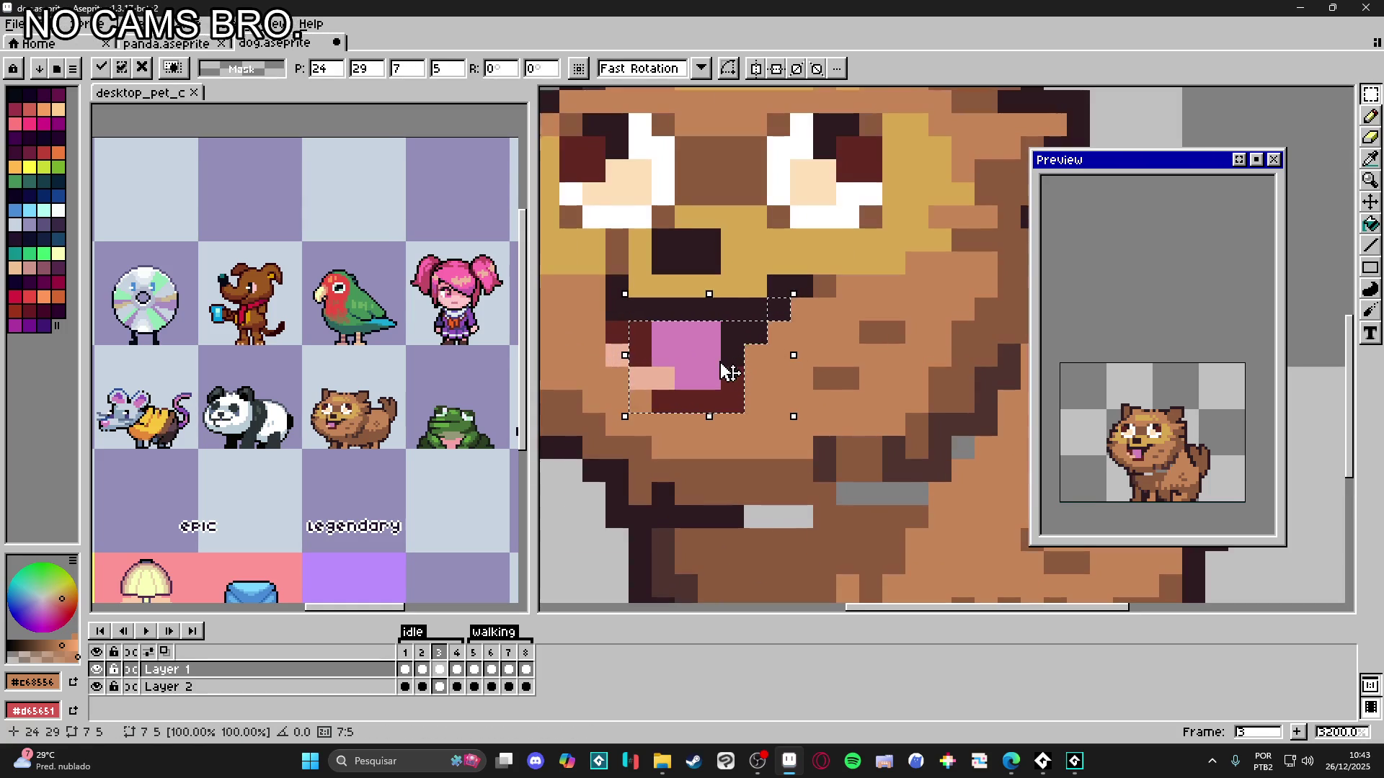
{"action": "key", "text": "Down"}
{"action": "key", "text": "Down"}
{"action": "key", "text": "Up"}
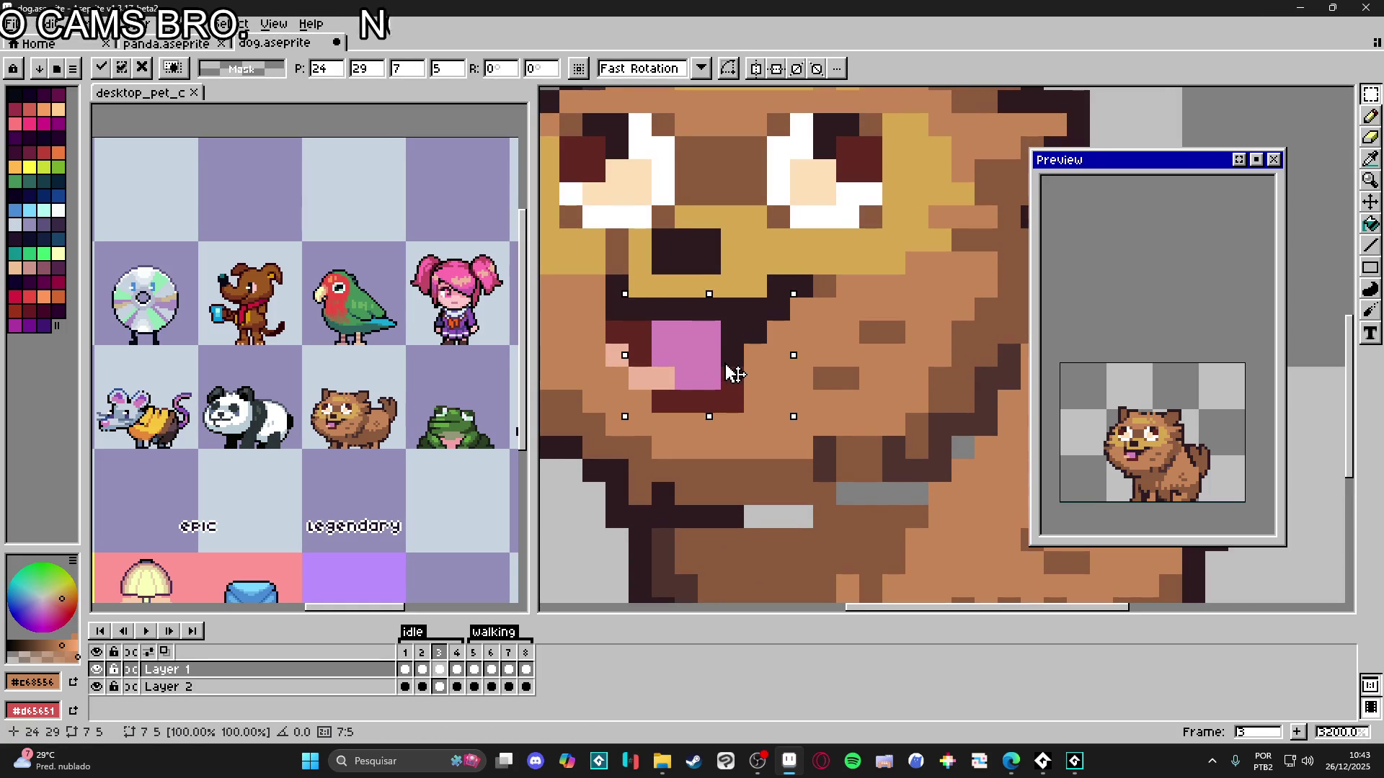
{"action": "key", "text": "Return"}
{"action": "key", "text": "b"}
{"action": "left_click_drag", "start_coordinate": [617, 356], "coordinate": [617, 331]}
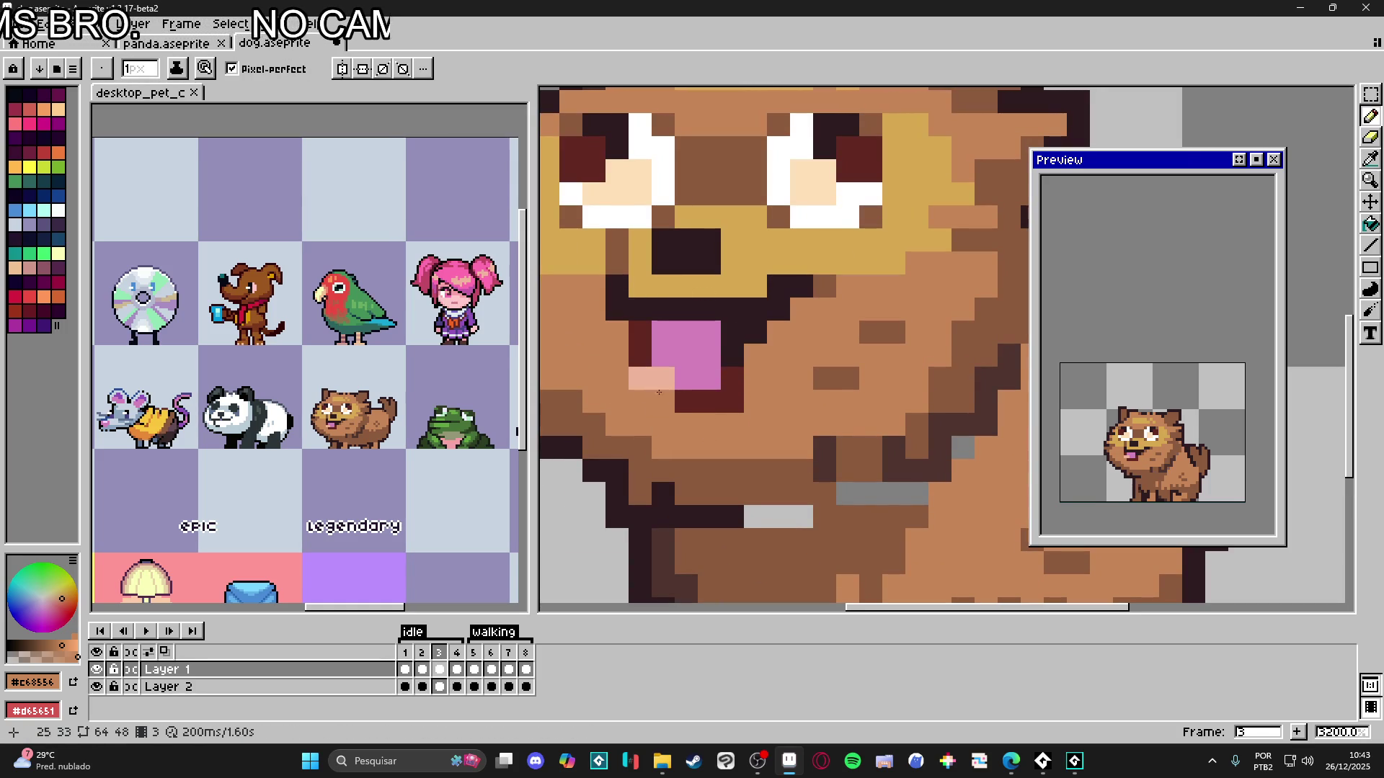
- Repaint frame 3's tongue left edge with eyedropped peach and dark red mouth colours
{"action": "left_click", "coordinate": [653, 378], "text": "alt"}
{"action": "left_click", "coordinate": [663, 356]}
{"action": "left_click", "coordinate": [692, 355], "text": "alt"}
{"action": "left_click", "coordinate": [663, 378]}
{"action": "left_click", "coordinate": [663, 355], "text": "alt"}
{"action": "left_click", "coordinate": [640, 355]}
{"action": "left_click", "coordinate": [640, 332], "text": "alt"}
{"action": "left_click", "coordinate": [640, 377]}
{"action": "scroll", "coordinate": [640, 376], "scroll_direction": "down", "scroll_amount": 2}
{"action": "left_click", "coordinate": [665, 438]}
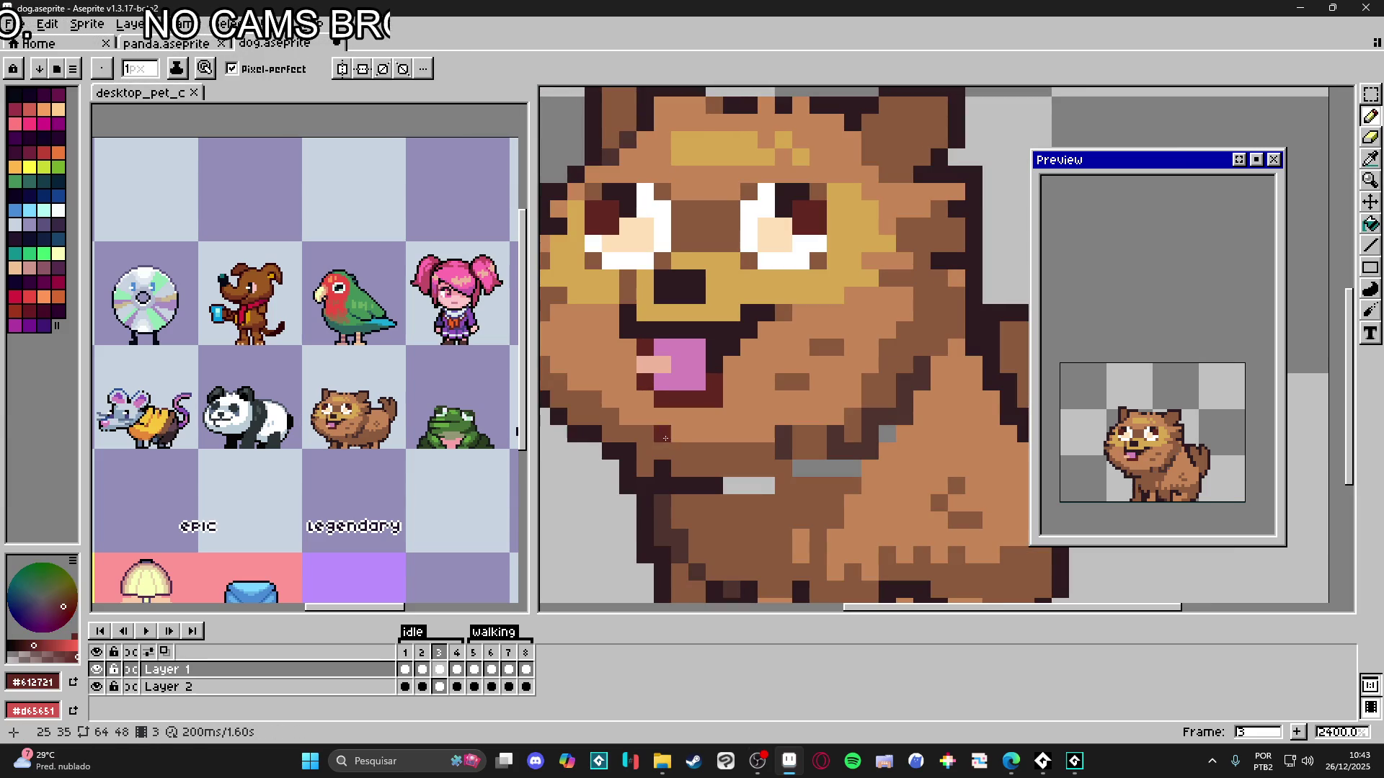
- On idle frame 2, marquee-select the small block of pixels beside the tongue
{"action": "left_click", "coordinate": [422, 669]}
{"action": "scroll", "coordinate": [663, 371], "scroll_direction": "up", "scroll_amount": 1}
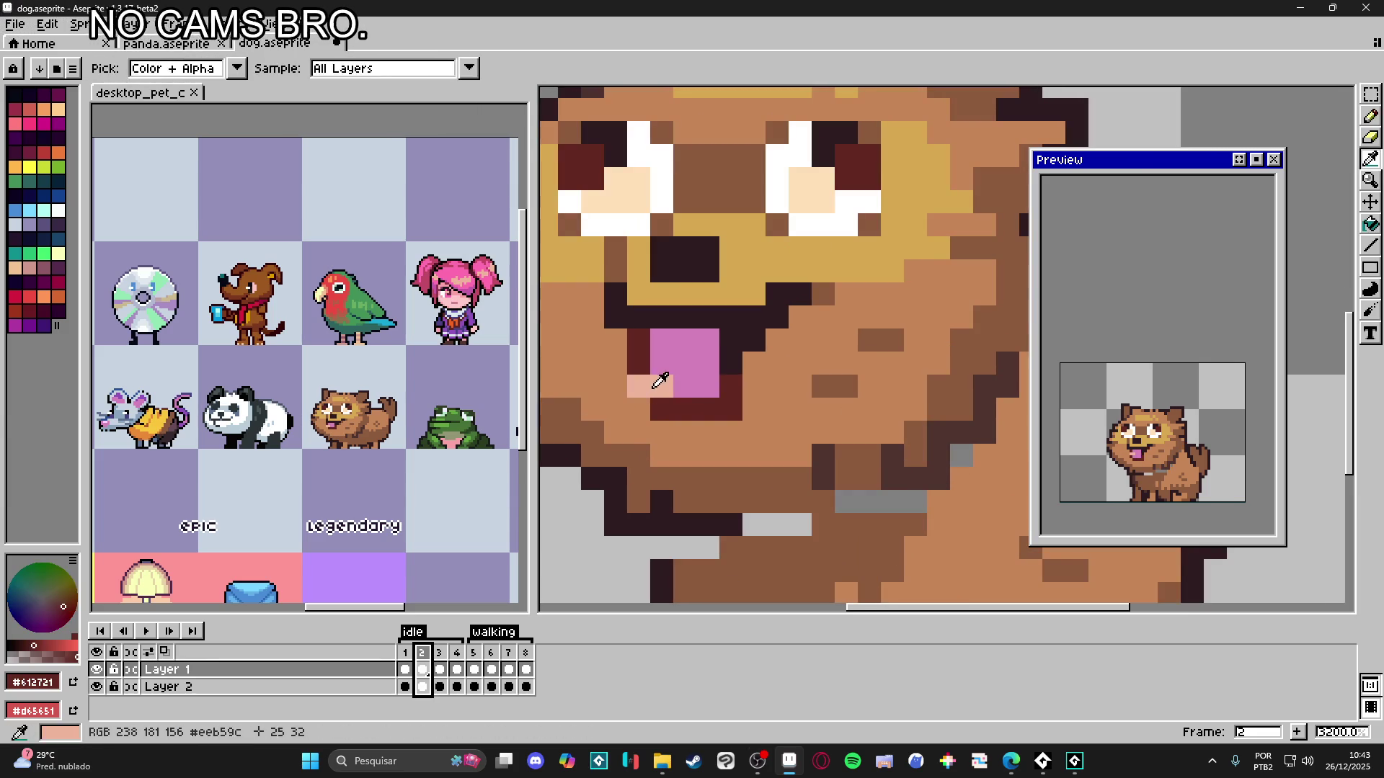
{"action": "key", "text": "m"}
{"action": "mouse_move", "coordinate": [649, 376]}
{"action": "left_mouse_down"}
{"action": "mouse_move", "coordinate": [674, 398]}
{"action": "mouse_move", "coordinate": [658, 358]}
{"action": "left_mouse_up"}
{"action": "scroll", "coordinate": [656, 389], "scroll_direction": "up", "scroll_amount": 1}
{"action": "key", "text": "b"}
{"action": "scroll", "coordinate": [642, 435], "scroll_direction": "down", "scroll_amount": 8}
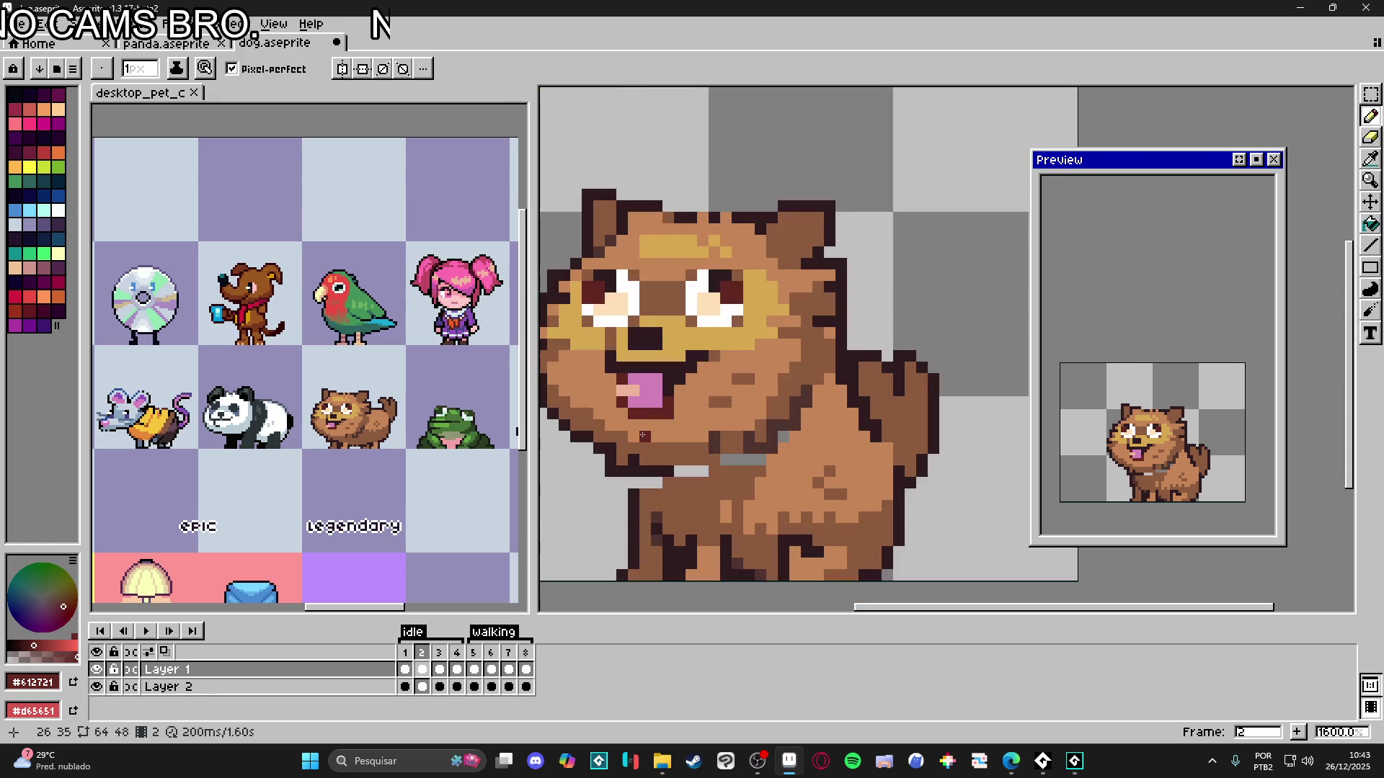
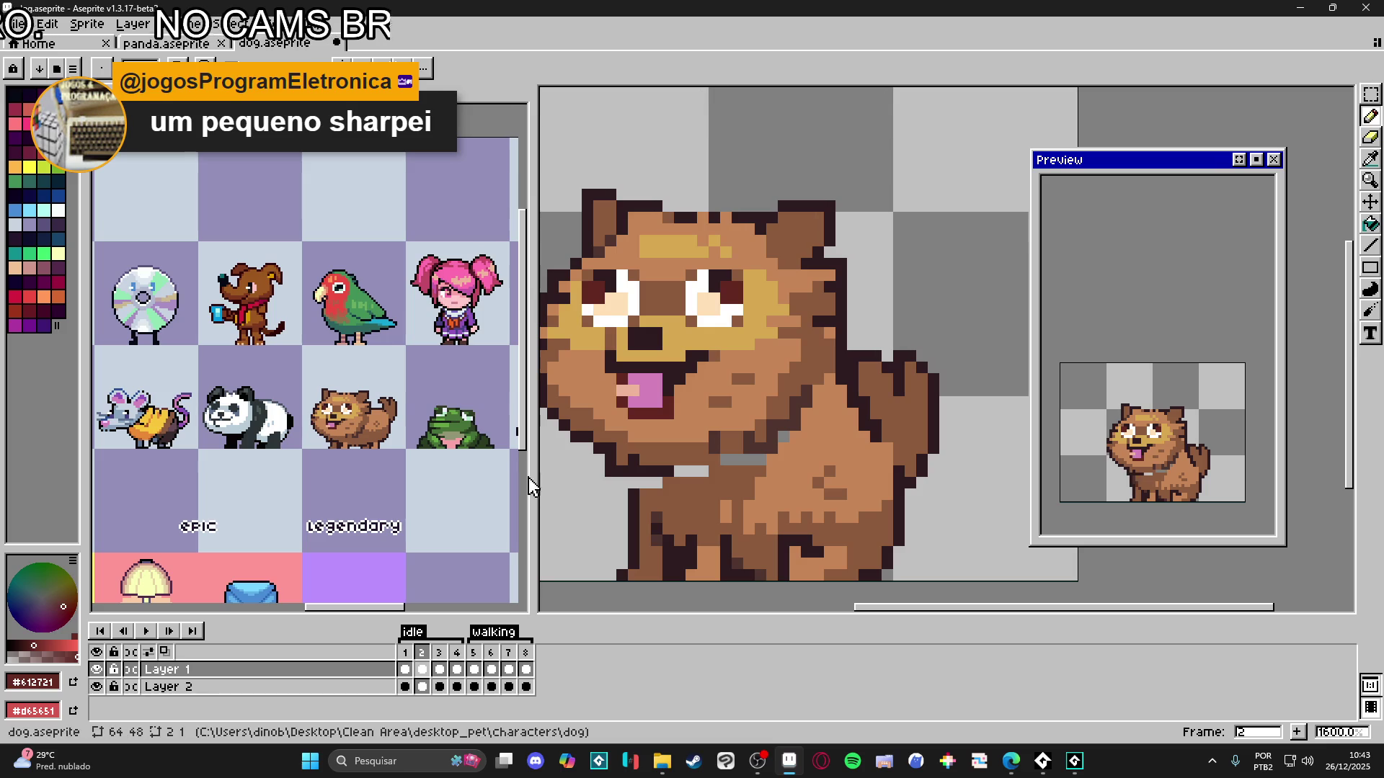
- Paint the grey chin pixels with the dog's brown fur colour
{"action": "scroll", "coordinate": [705, 479], "scroll_direction": "up", "scroll_amount": 2}
{"action": "left_click", "coordinate": [680, 495], "text": "alt"}
{"action": "left_click_drag", "start_coordinate": [704, 470], "coordinate": [617, 490]}
{"action": "left_click", "coordinate": [601, 499], "text": "alt"}
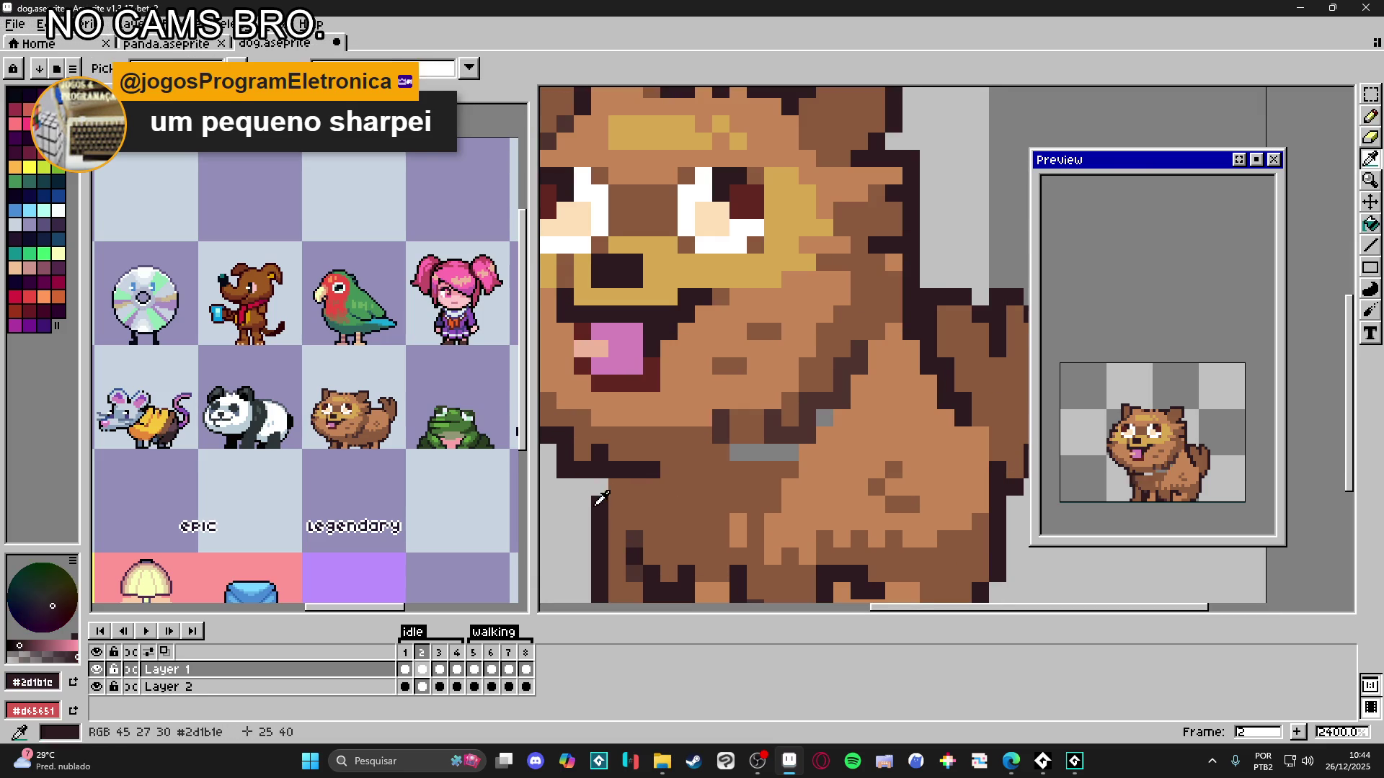
{"action": "scroll", "coordinate": [612, 505], "scroll_direction": "down", "scroll_amount": 2}
- Paint the remaining grey row of chin pixels brown in idle frame 3
{"action": "left_click", "coordinate": [406, 654]}
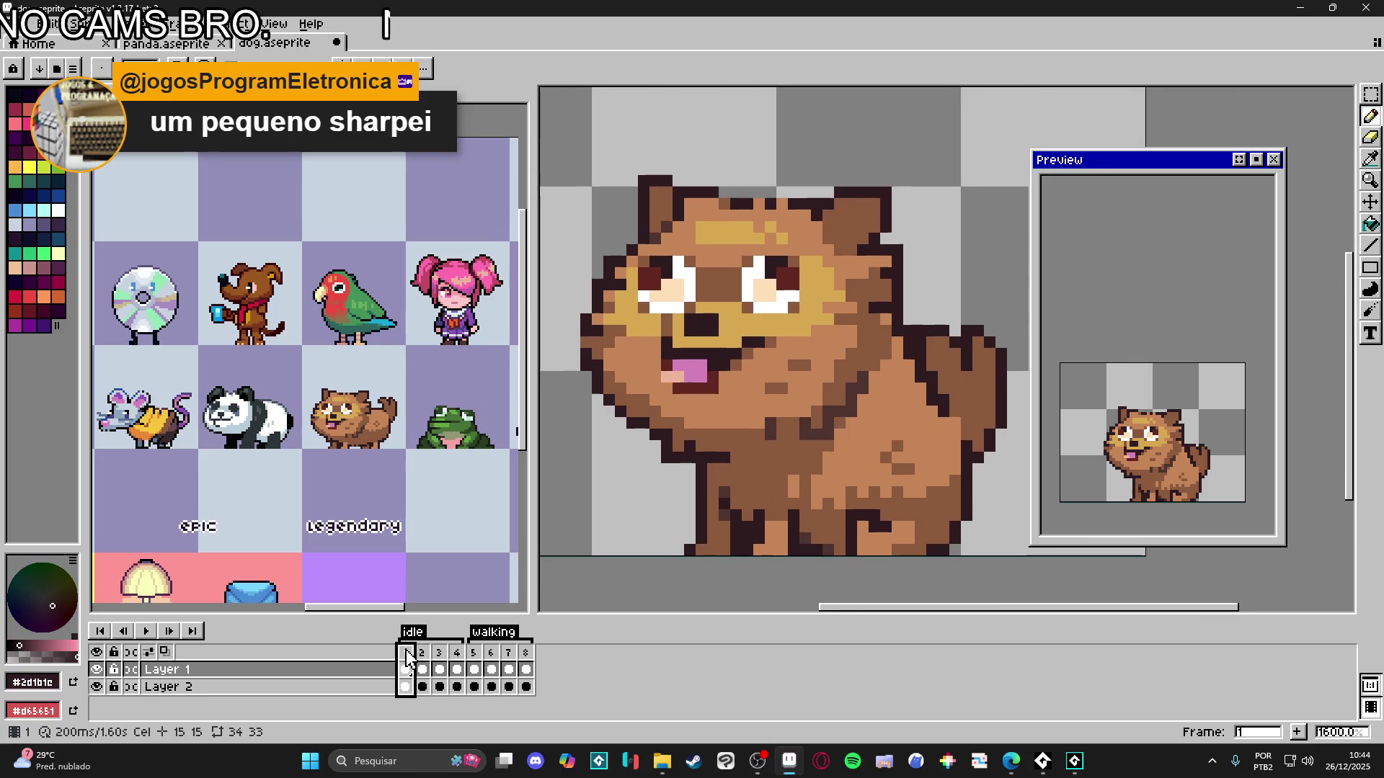
{"action": "left_click", "coordinate": [422, 655]}
{"action": "scroll", "coordinate": [788, 434], "scroll_direction": "up", "scroll_amount": 2}
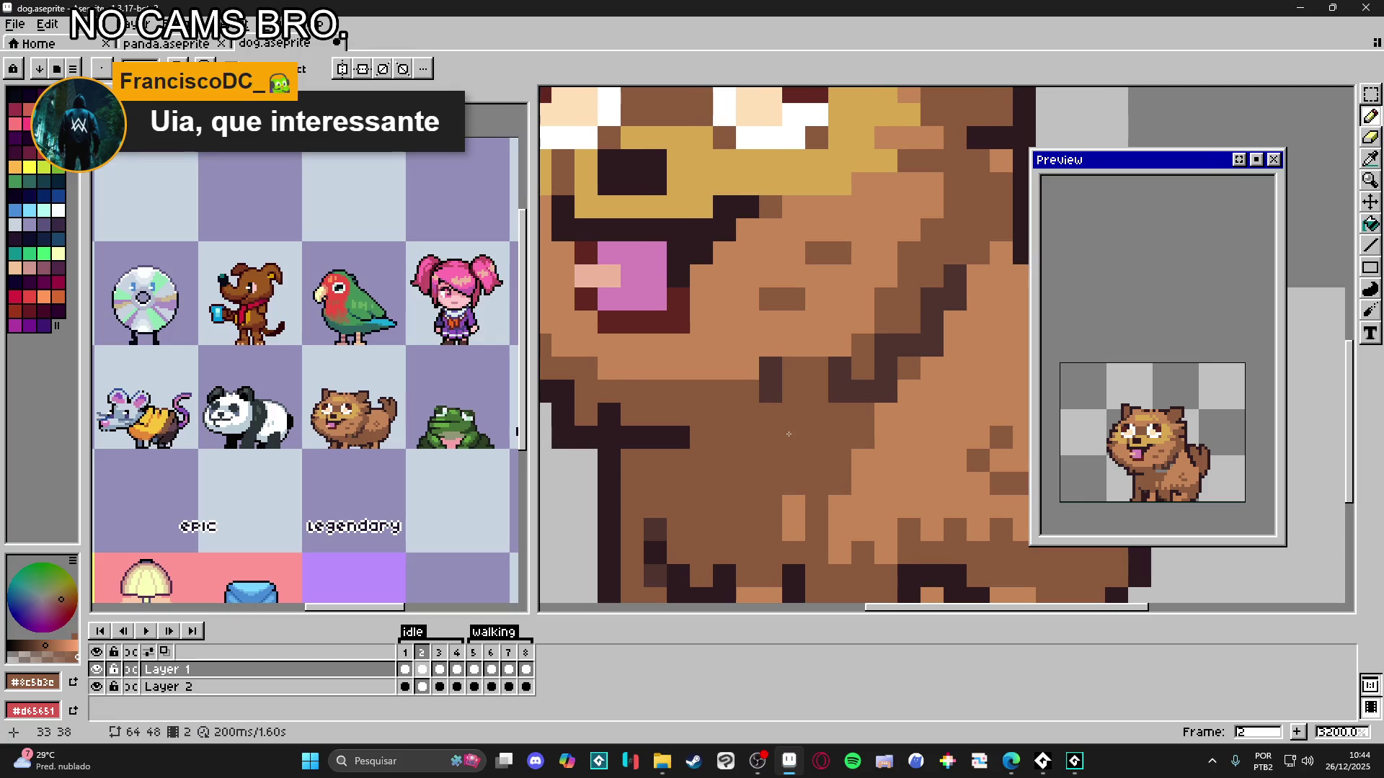
{"action": "scroll", "coordinate": [788, 434], "scroll_direction": "down", "scroll_amount": 1}
{"action": "left_click", "coordinate": [438, 653]}
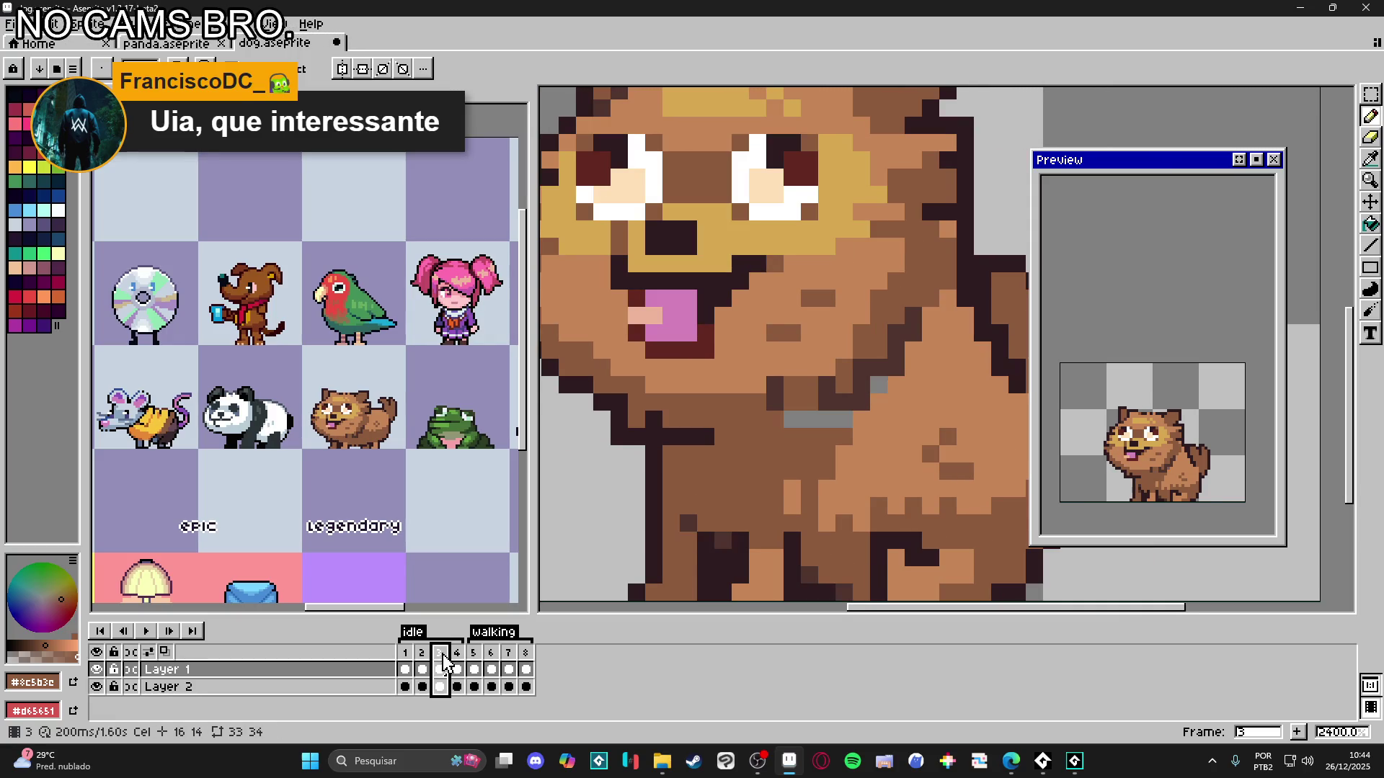
{"action": "scroll", "coordinate": [829, 443], "scroll_direction": "up", "scroll_amount": 1}
{"action": "left_click_drag", "start_coordinate": [849, 414], "coordinate": [768, 419]}
- Flip between idle frames 4, 1 and 2 to compare the poses
{"action": "left_click", "coordinate": [456, 653]}
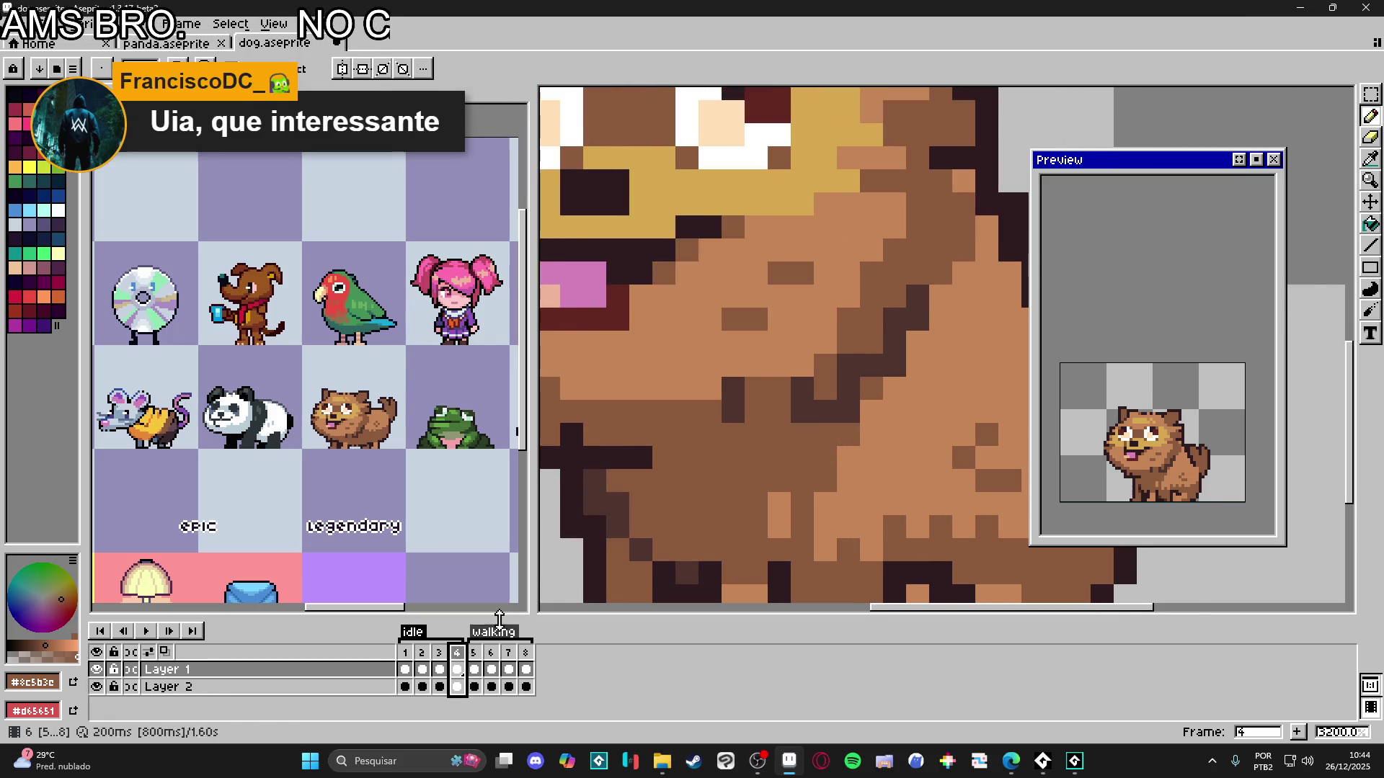
{"action": "scroll", "coordinate": [707, 499], "scroll_direction": "down", "scroll_amount": 1}
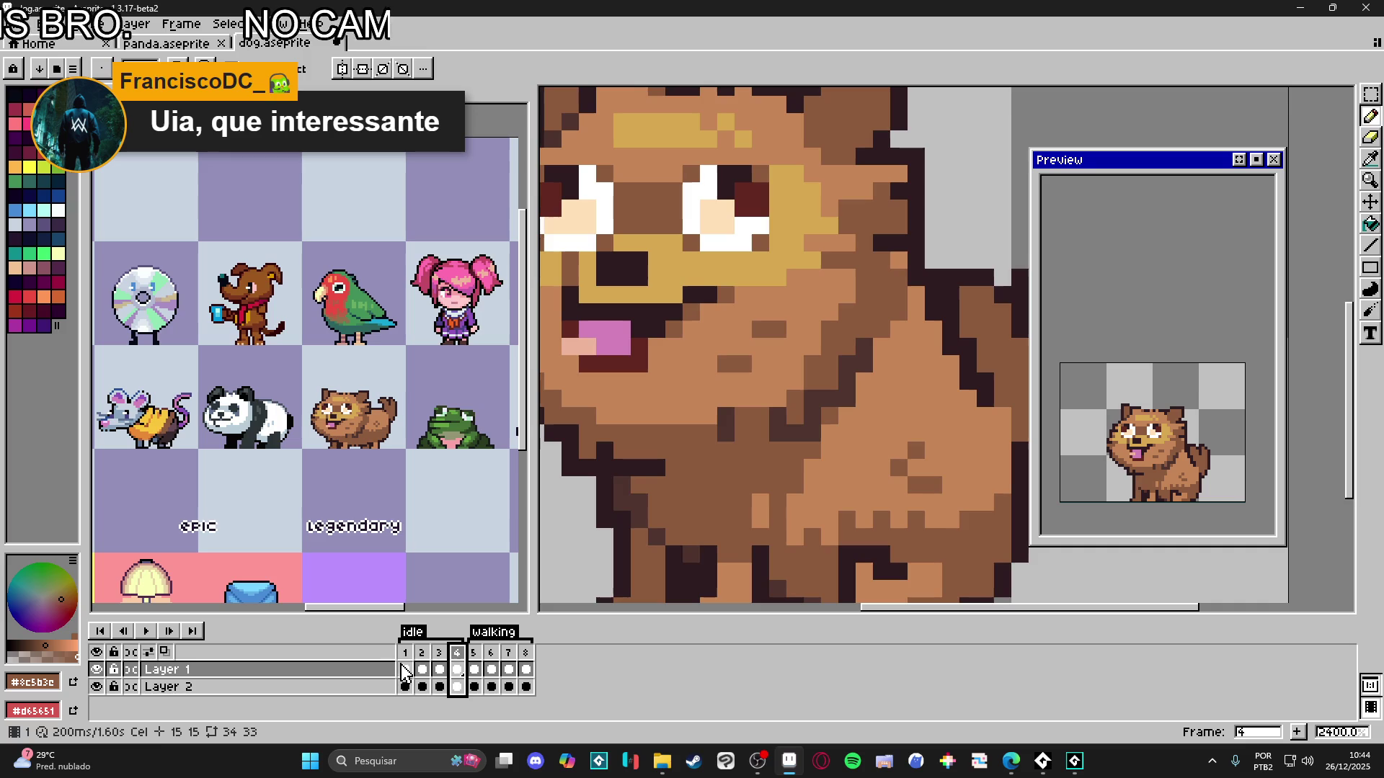
{"action": "key", "text": "Home"}
{"action": "scroll", "coordinate": [731, 507], "scroll_direction": "down", "scroll_amount": 1}
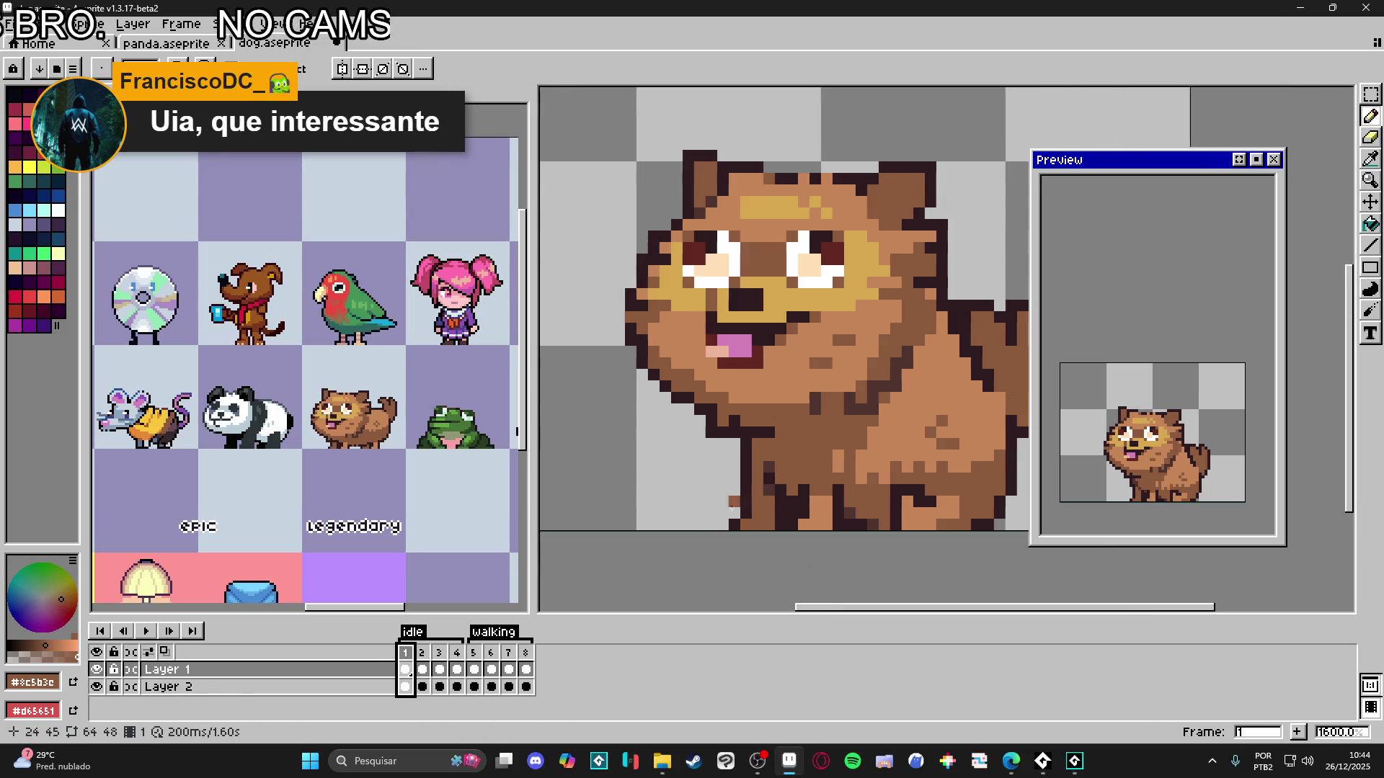
{"action": "left_click", "coordinate": [424, 661]}
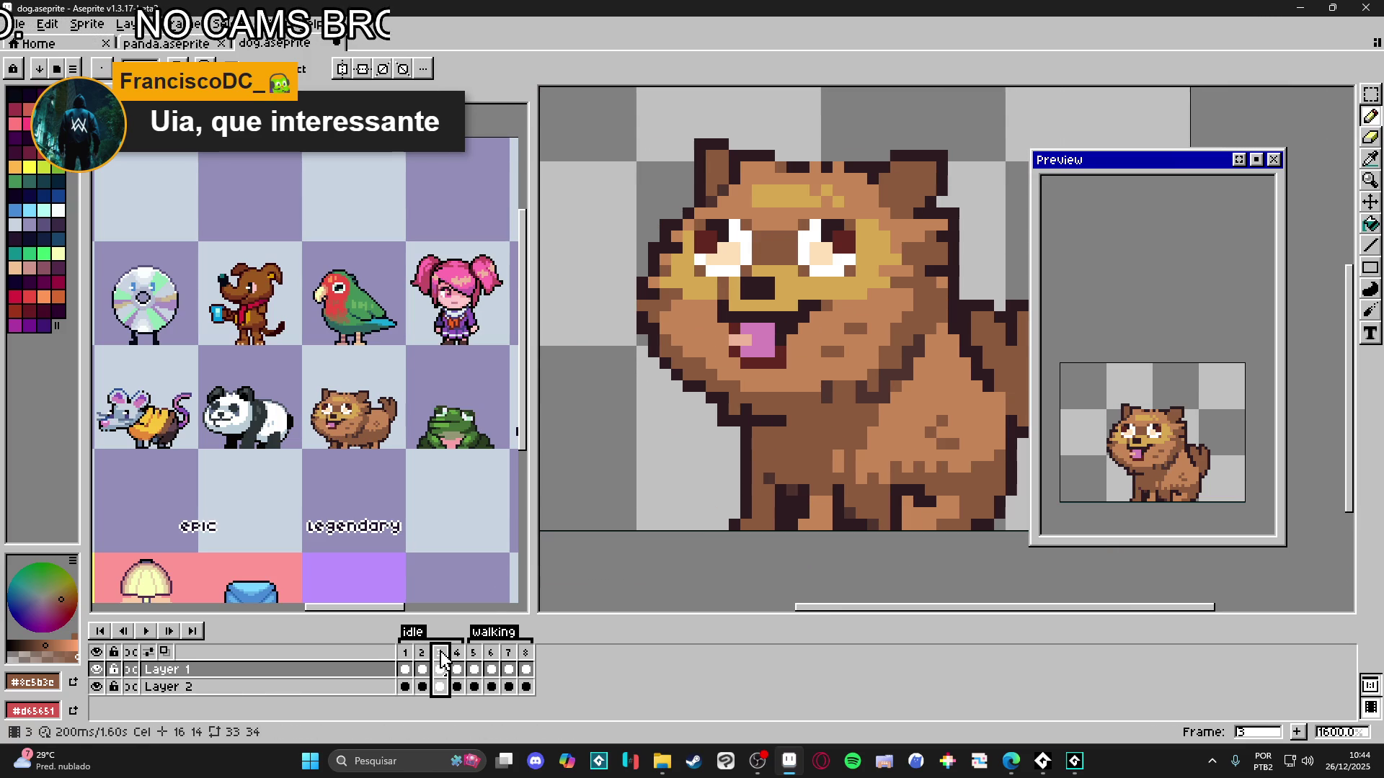
{"action": "key", "text": "Left"}
{"action": "left_click", "coordinate": [424, 656]}
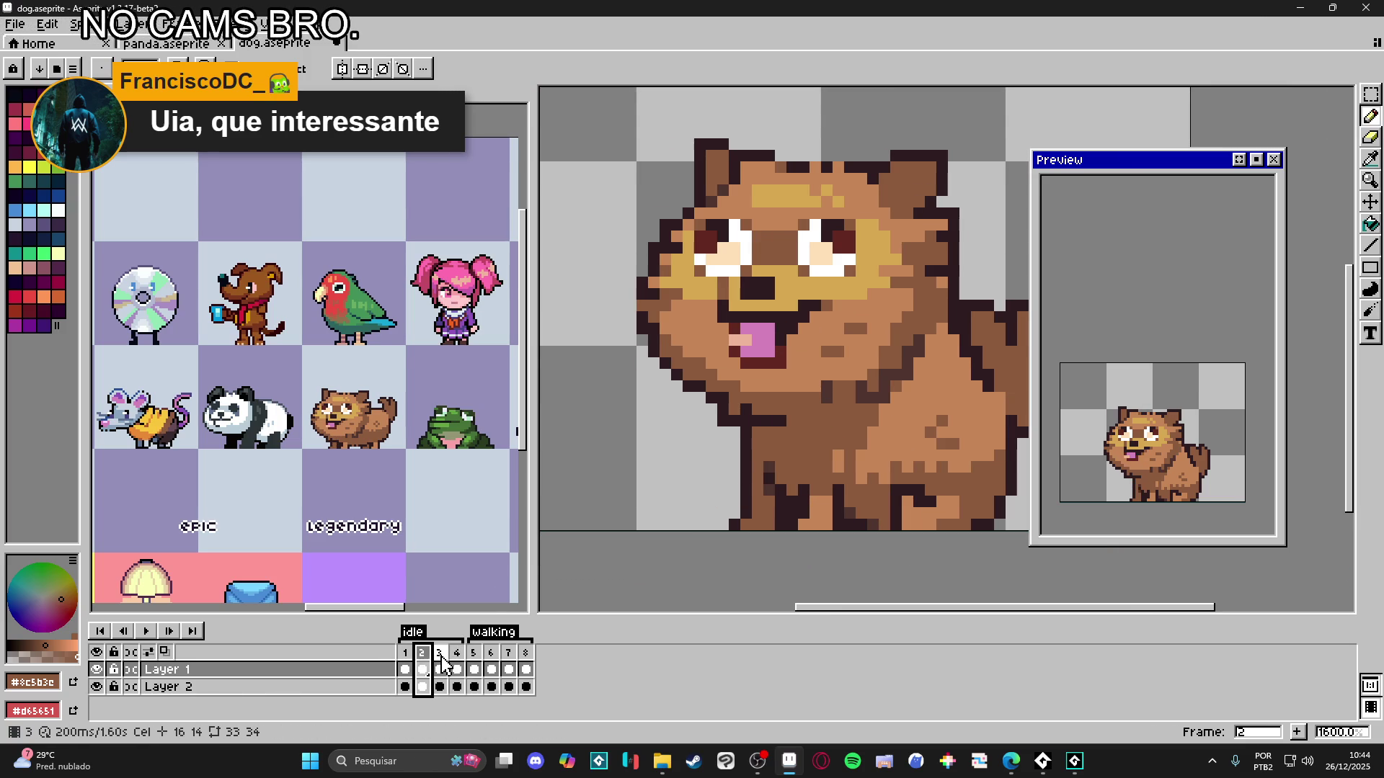
{"action": "key", "text": "Right"}
{"action": "key", "text": "Right"}
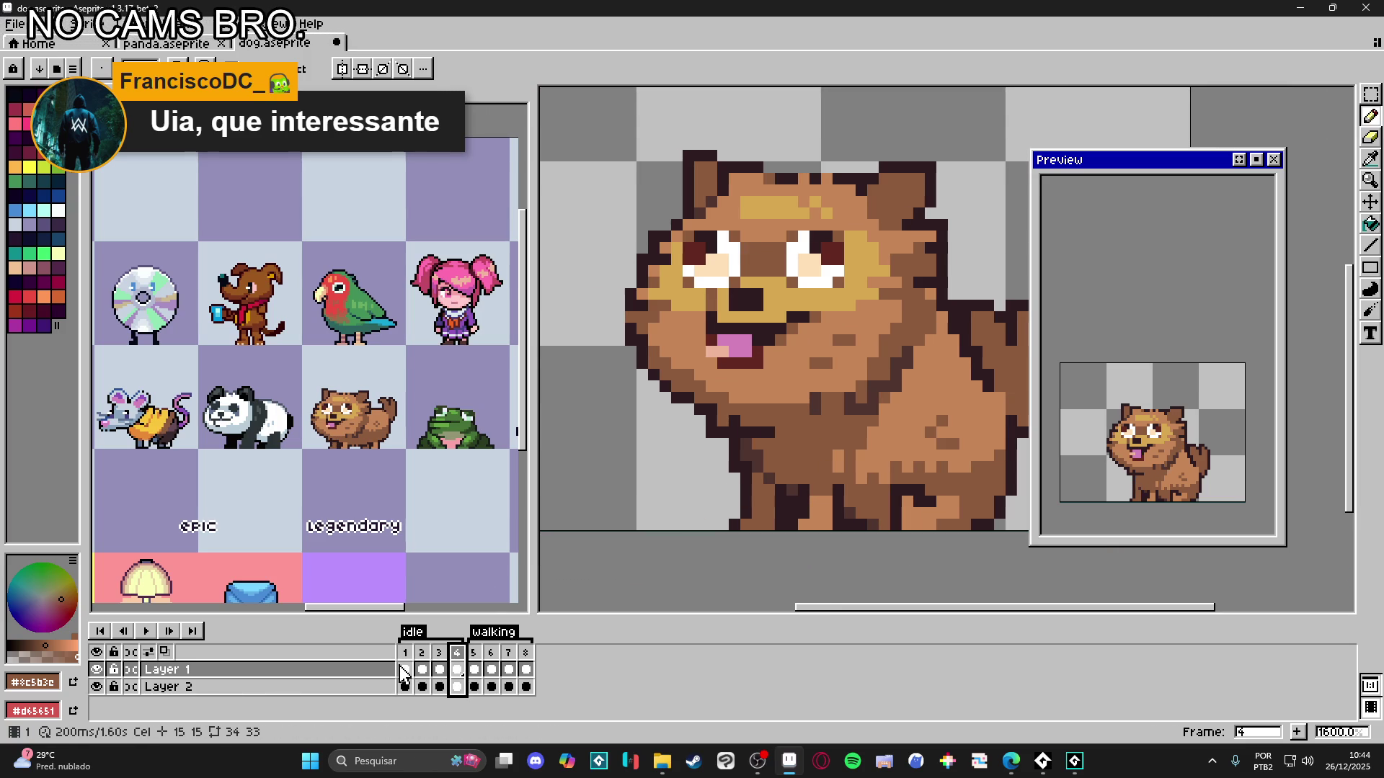
- Step through frames 1 to 3, then settle on frame 2 for editing
{"action": "left_click", "coordinate": [407, 656]}
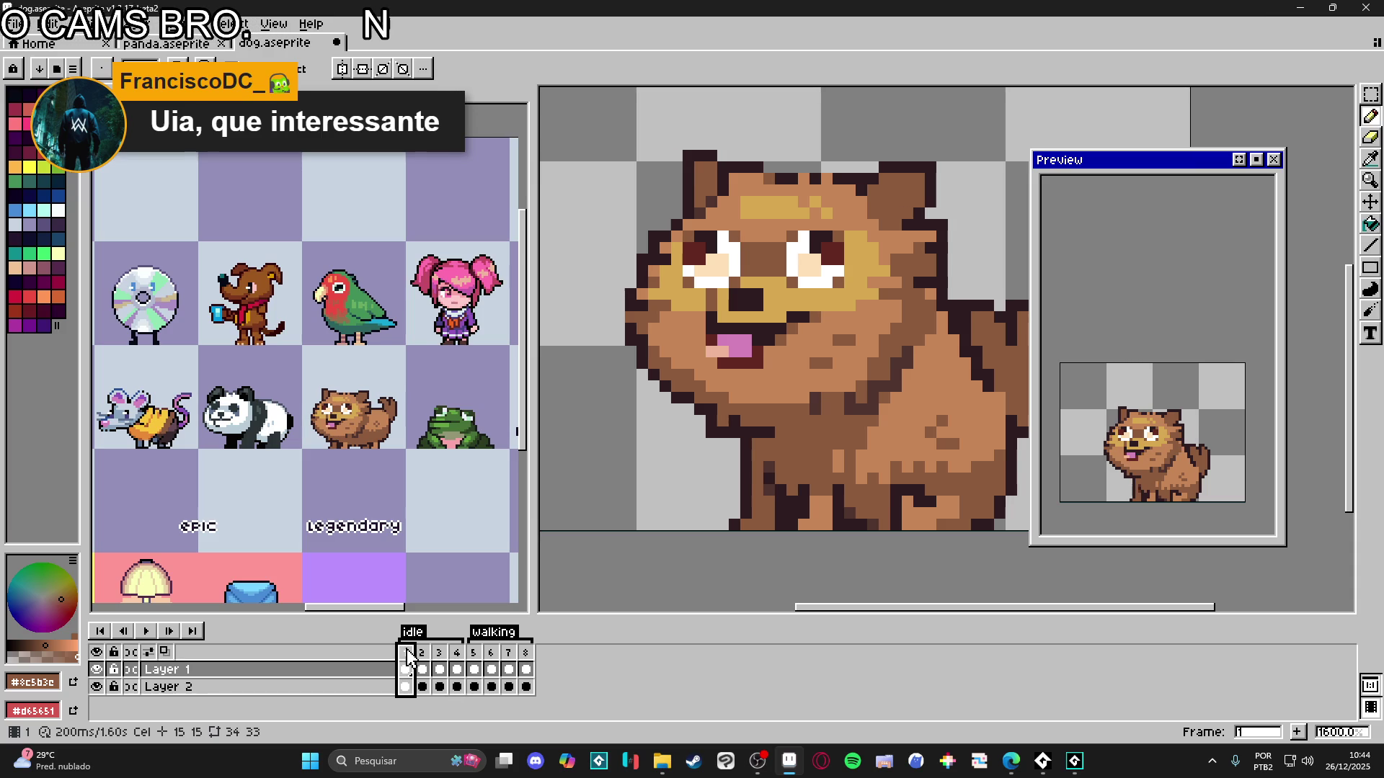
{"action": "left_click", "coordinate": [423, 662]}
{"action": "left_click", "coordinate": [440, 666]}
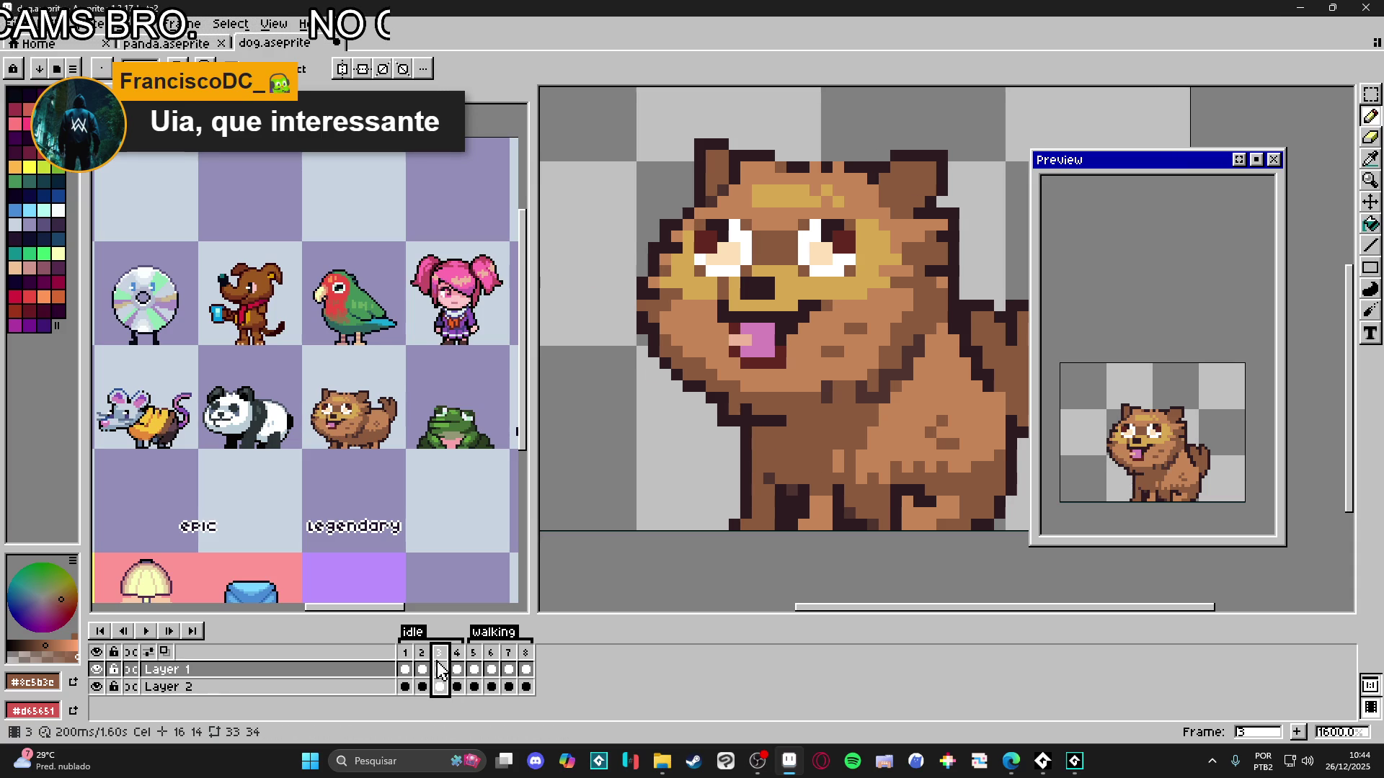
{"action": "left_click", "coordinate": [423, 670]}
{"action": "scroll", "coordinate": [844, 483], "scroll_direction": "up", "scroll_amount": 2}
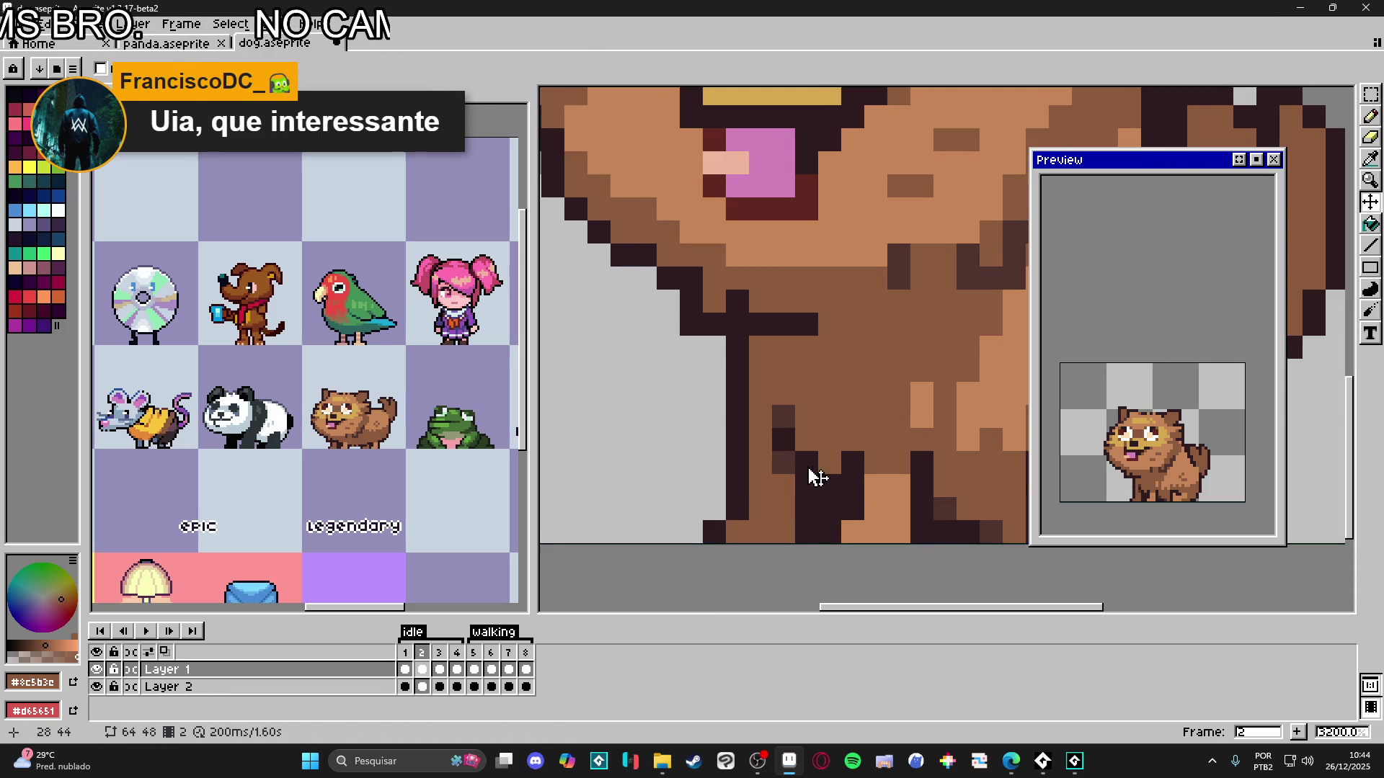
- Marquee-select a block of the front leg while switching between frames 3 and 4
{"action": "key", "text": "m"}
{"action": "left_click_drag", "start_coordinate": [762, 363], "coordinate": [832, 488]}
{"action": "key", "text": "ctrl+d"}
{"action": "left_click", "coordinate": [440, 662]}
{"action": "key", "text": "ctrl+shift+d"}
{"action": "key", "text": "ctrl+d"}
{"action": "left_click", "coordinate": [457, 669]}
{"action": "key", "text": "ctrl+shift+d"}
{"action": "key", "text": "ctrl+d"}
- Reshape frame 4's front leg with dark outline pixels and erasing, then save
{"action": "key", "text": "b"}
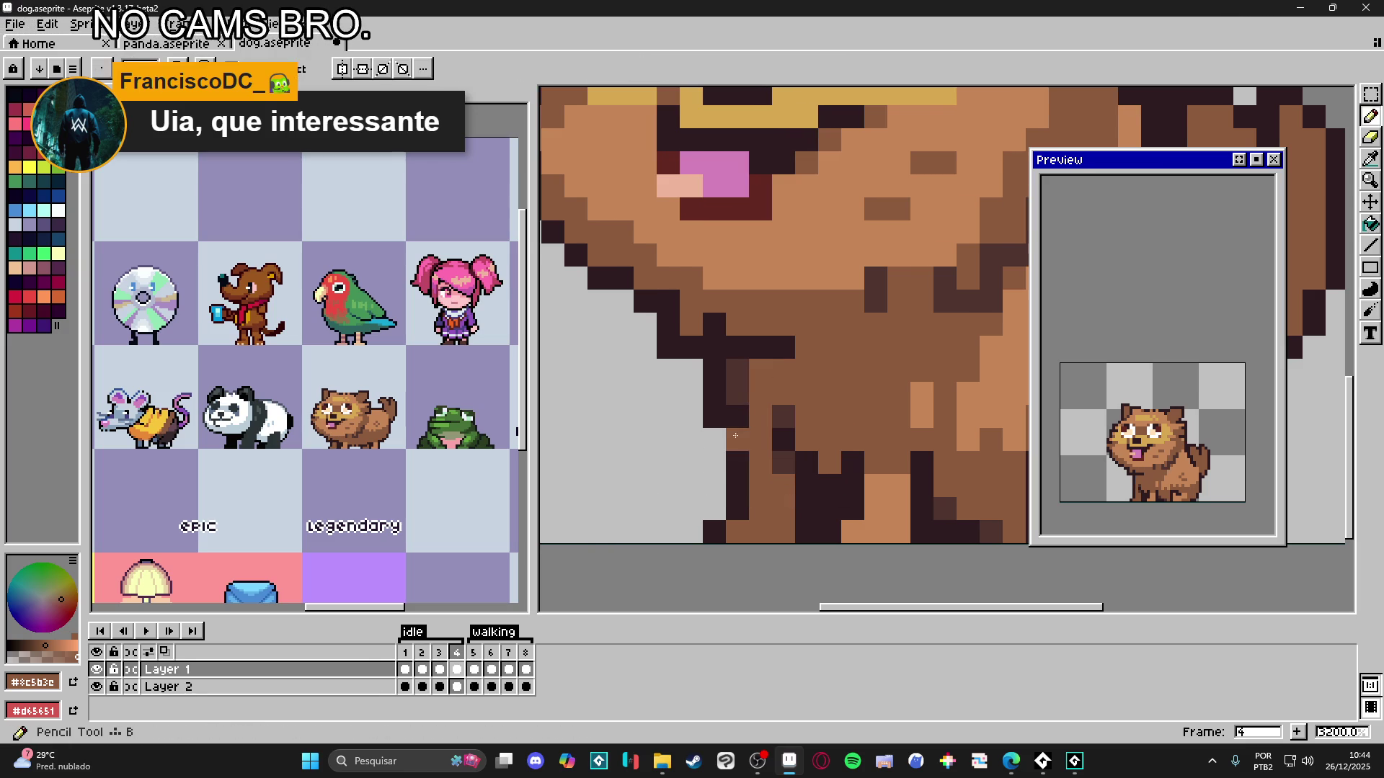
{"action": "left_click", "coordinate": [713, 393], "text": "alt"}
{"action": "left_click", "coordinate": [738, 393]}
{"action": "left_click", "coordinate": [737, 371]}
{"action": "key", "text": "e"}
{"action": "left_click_drag", "start_coordinate": [714, 371], "coordinate": [713, 417]}
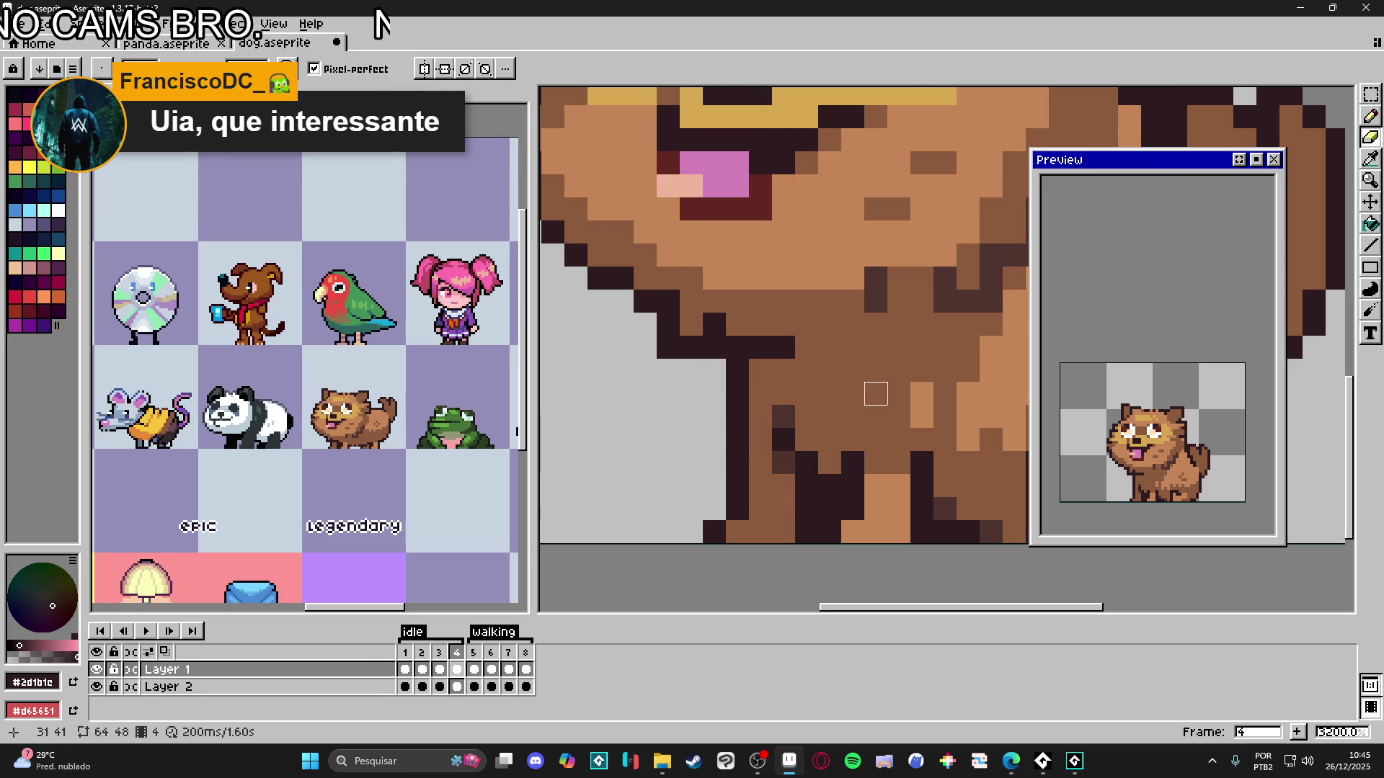
{"action": "scroll", "coordinate": [876, 394], "scroll_direction": "down", "scroll_amount": 4}
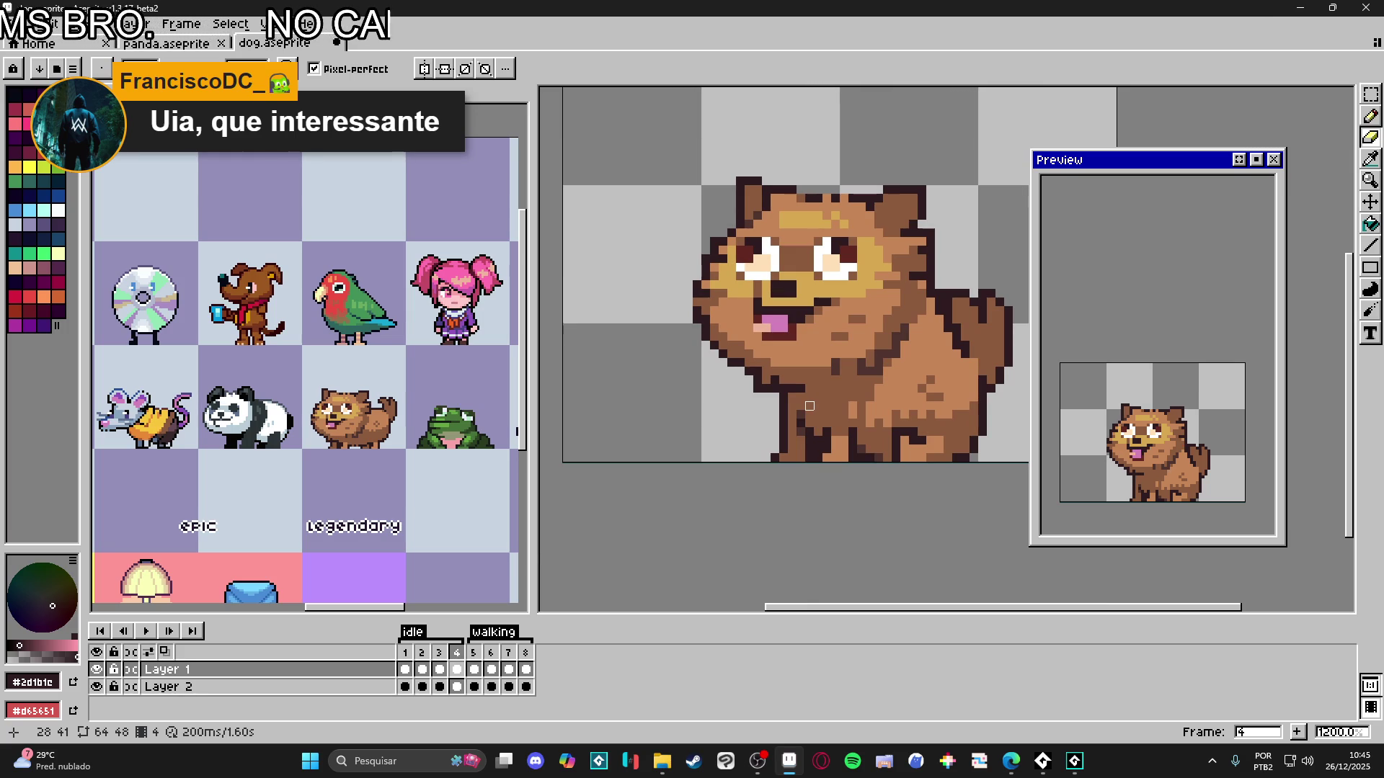
{"action": "left_click_drag", "start_coordinate": [801, 406], "coordinate": [774, 415]}
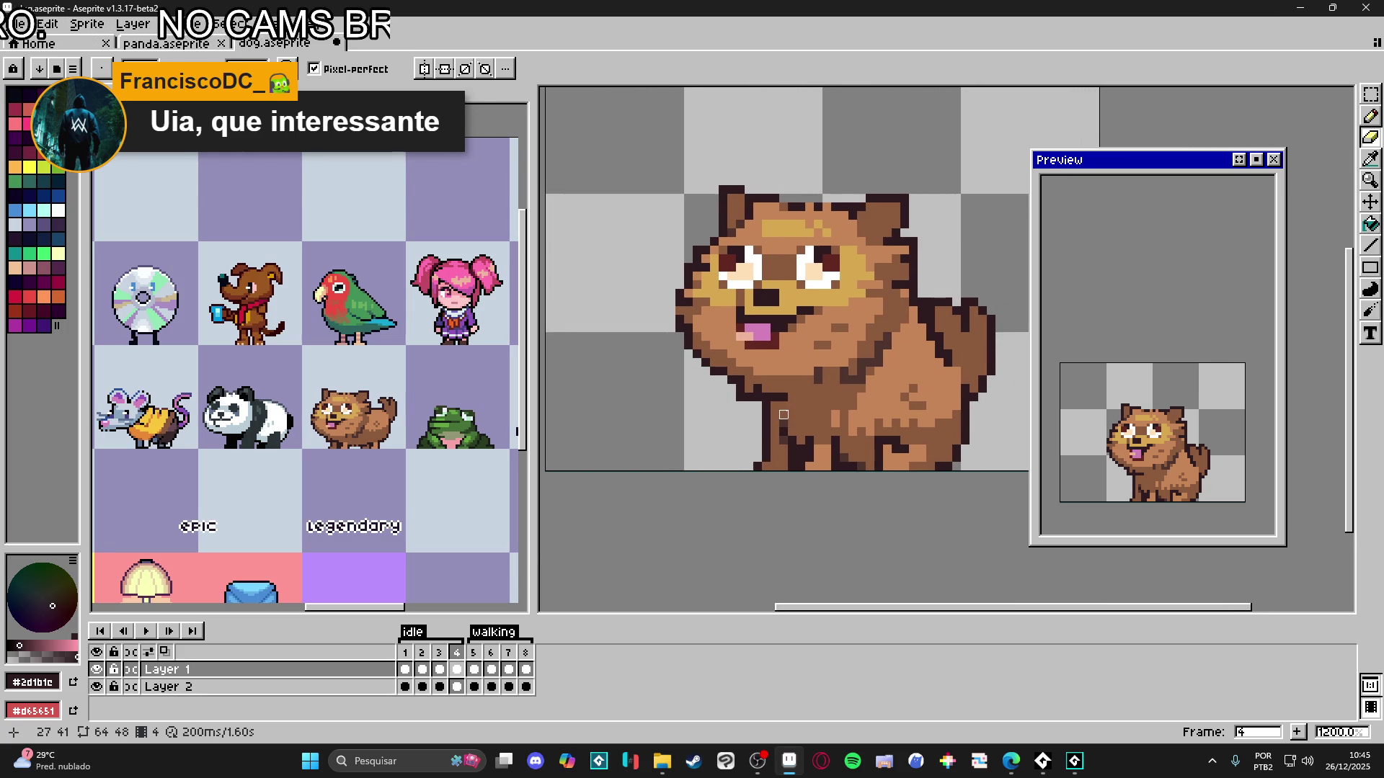
{"action": "key", "text": "ctrl+s"}
{"action": "left_click_drag", "start_coordinate": [801, 415], "coordinate": [768, 417]}
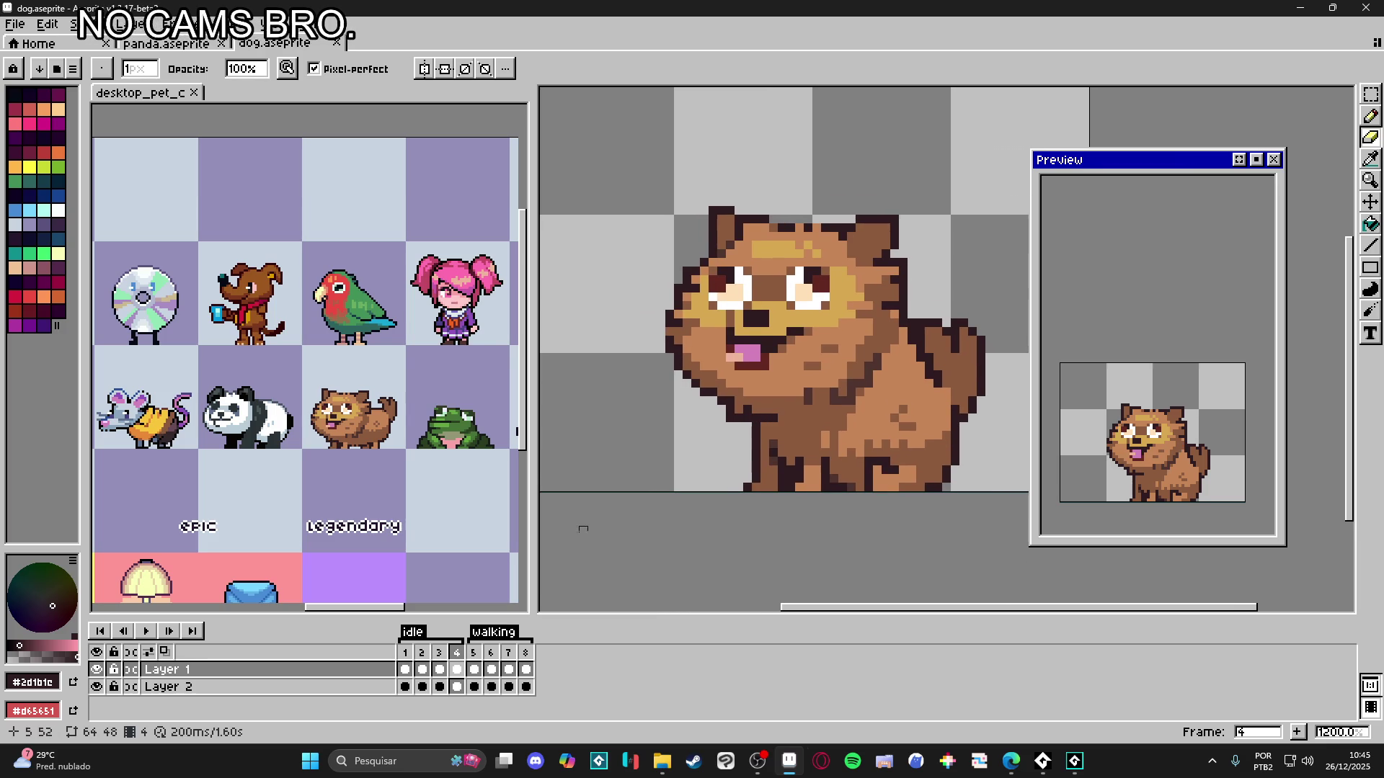
- Delete the white 3x3 pixel block on the front leg in frame 3
{"action": "left_click", "coordinate": [423, 653]}
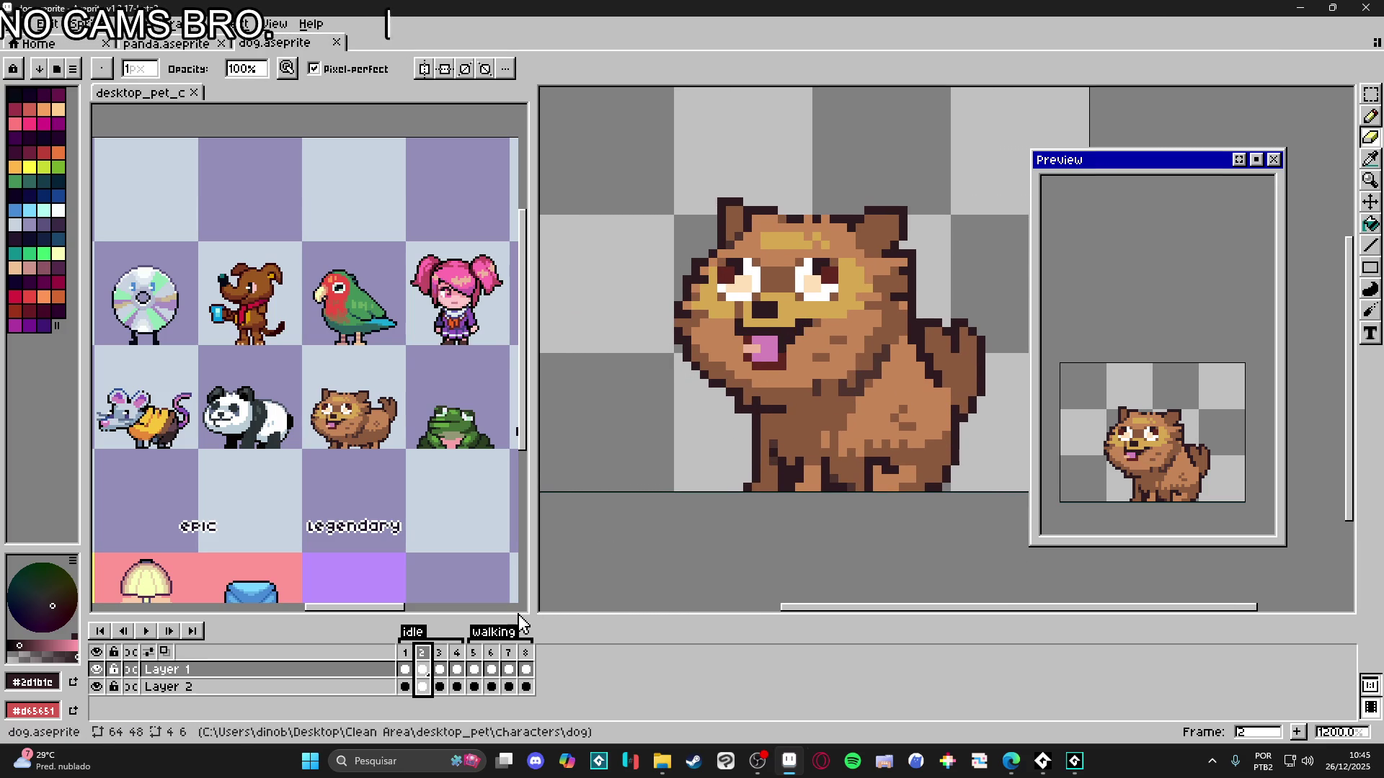
{"action": "key", "text": "comma"}
{"action": "key", "text": "period"}
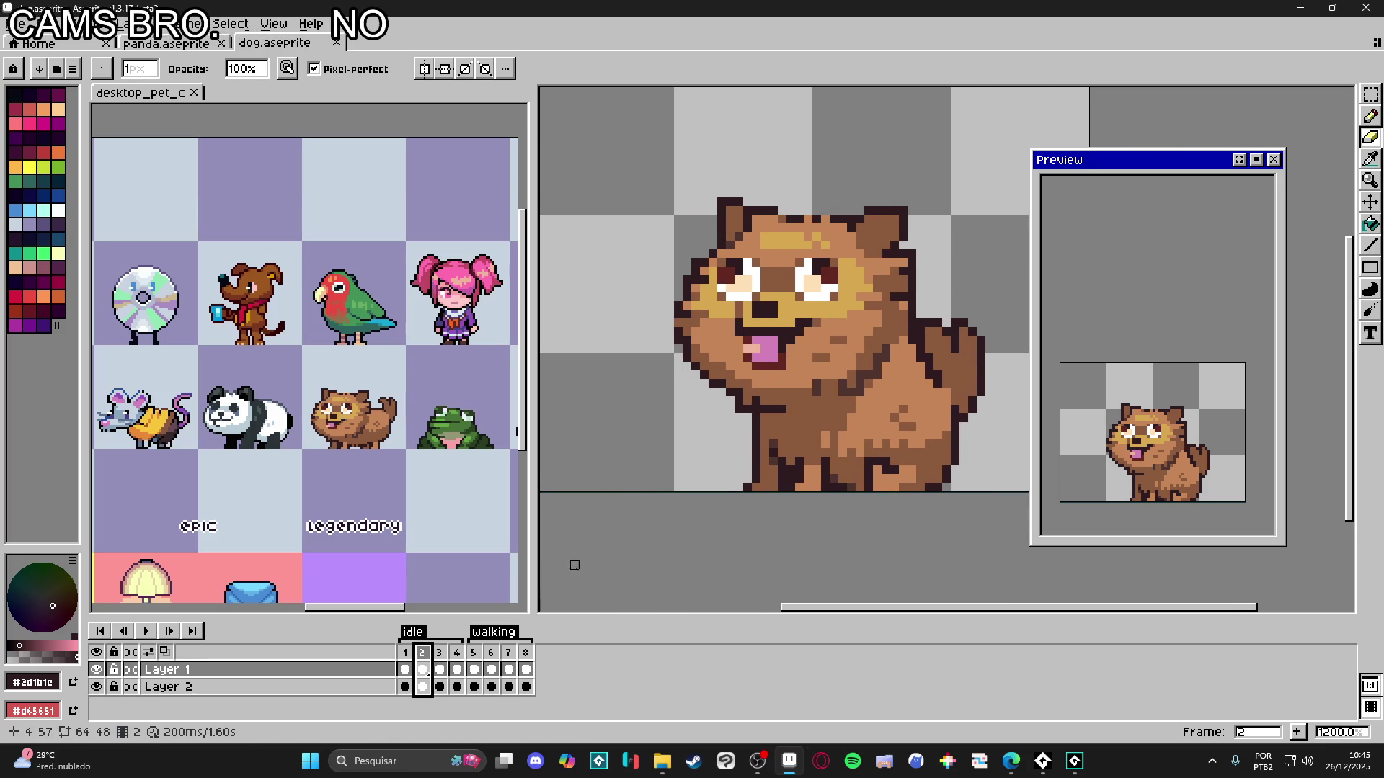
{"action": "left_click", "coordinate": [438, 653]}
{"action": "scroll", "coordinate": [752, 479], "scroll_direction": "up", "scroll_amount": 3}
{"action": "key", "text": "v"}
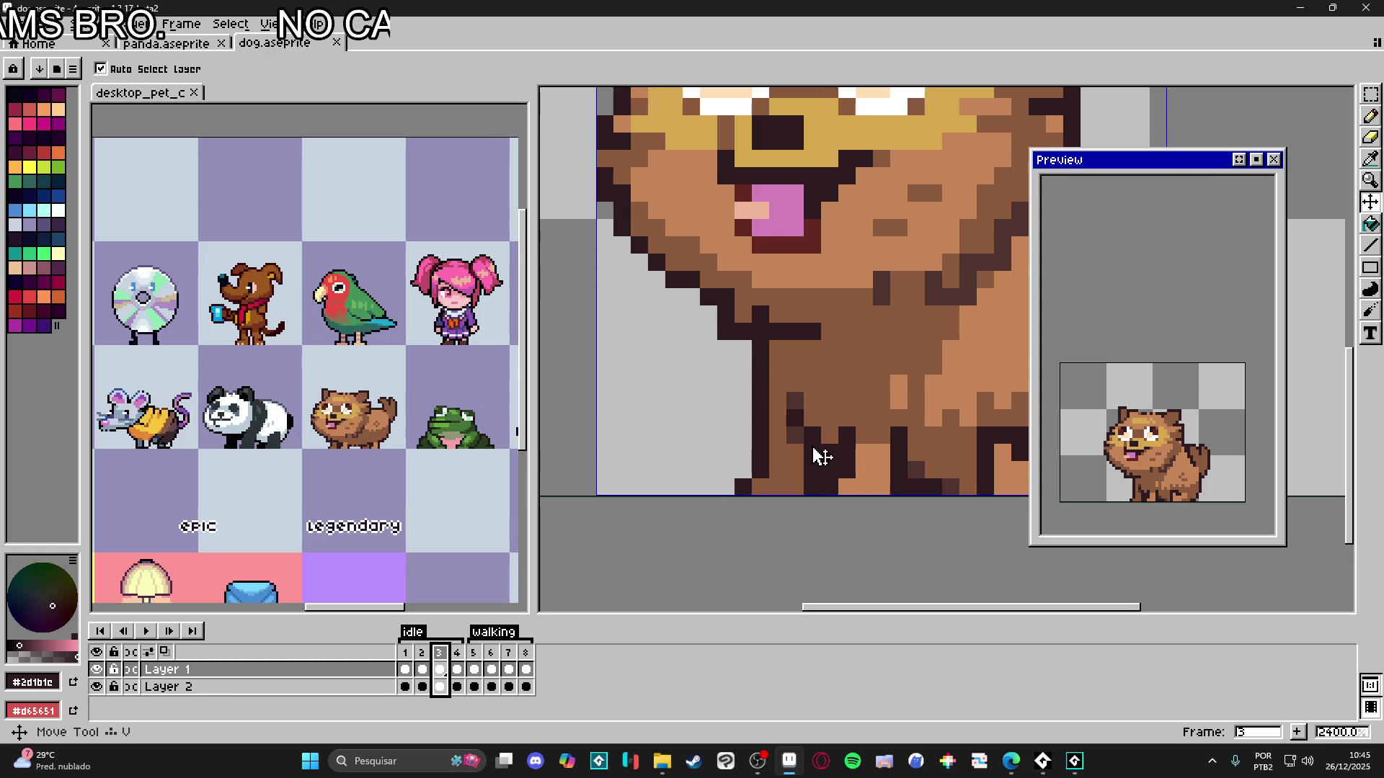
{"action": "key", "text": "m"}
{"action": "left_click_drag", "start_coordinate": [803, 411], "coordinate": [836, 443]}
{"action": "key", "text": "Delete"}
{"action": "key", "text": "ctrl+d"}
- Fill the cleared leg gap with brown fur and darken one outline pixel
{"action": "key", "text": "b"}
{"action": "left_click", "coordinate": [837, 400], "text": "alt"}
{"action": "left_click_drag", "start_coordinate": [836, 400], "coordinate": [798, 400]}
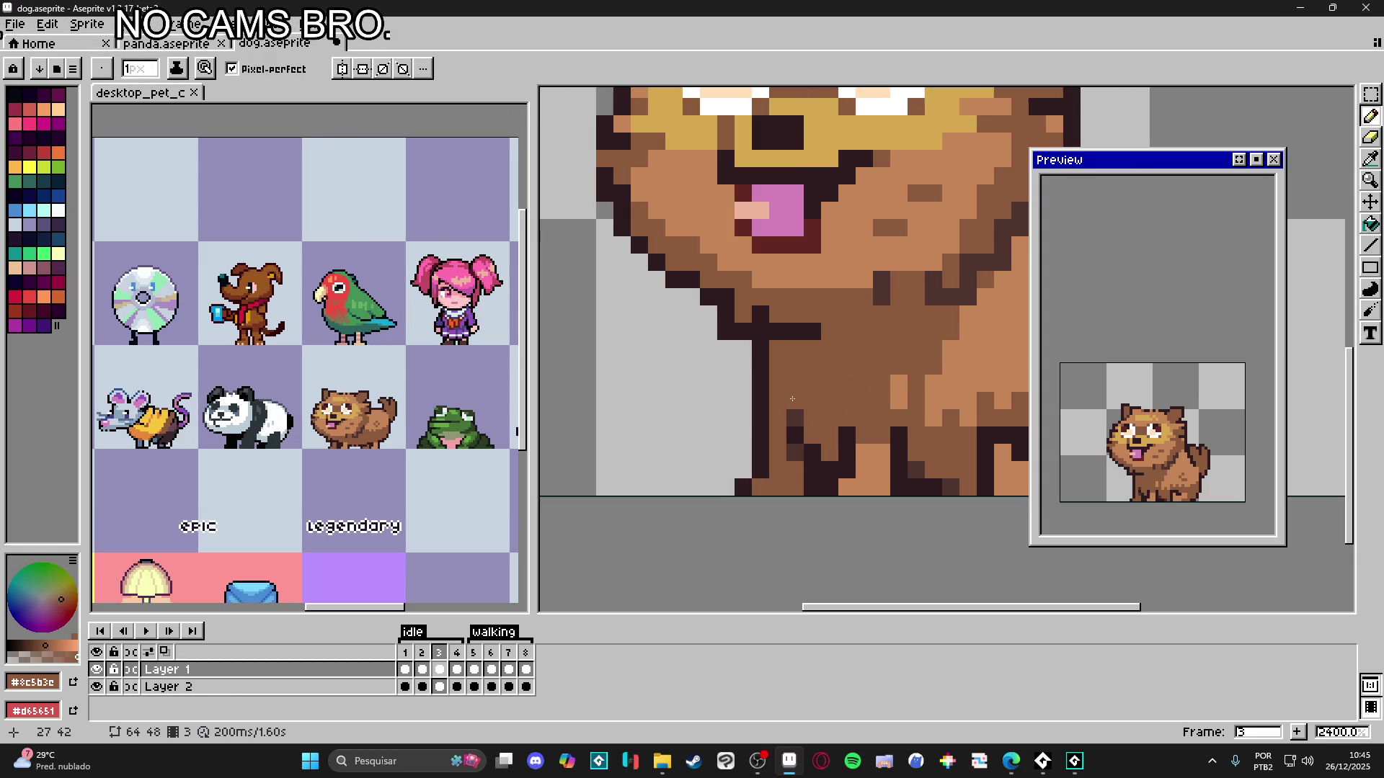
{"action": "left_click", "coordinate": [793, 418], "text": "alt"}
{"action": "left_click", "coordinate": [779, 426]}
{"action": "left_click", "coordinate": [800, 426], "text": "alt"}
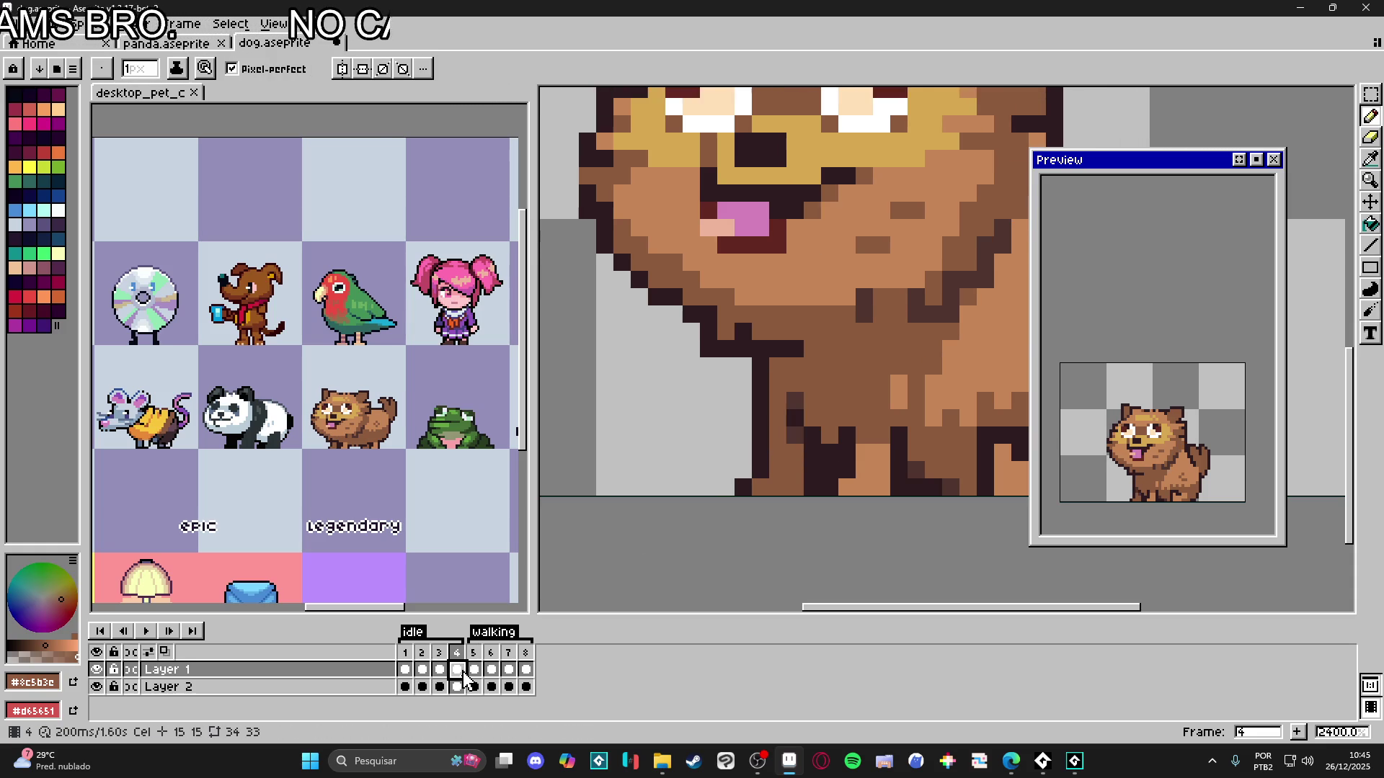
- Cycle through frames 1 to 4 to compare the front leg
{"action": "key", "text": "v"}
{"action": "key", "text": "m"}
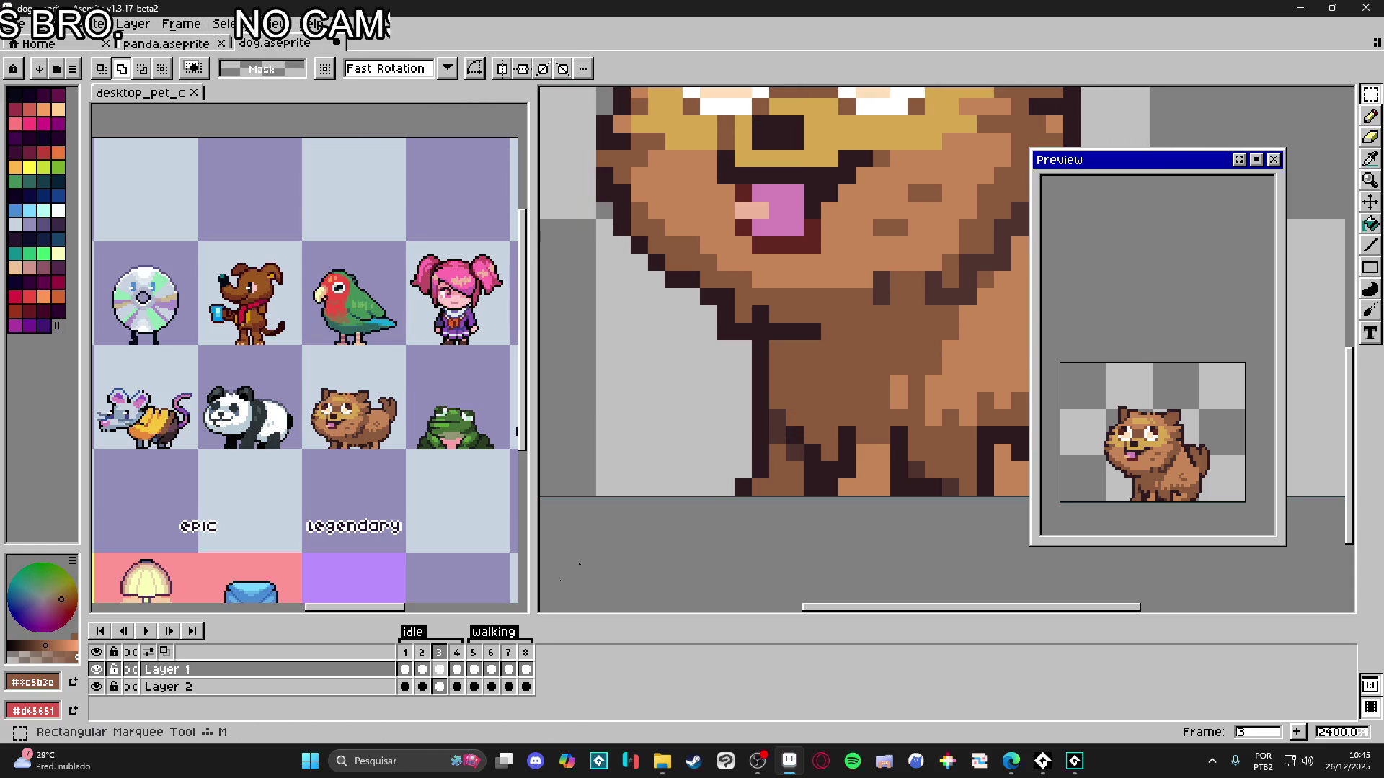
{"action": "left_click", "coordinate": [405, 653]}
{"action": "left_click", "coordinate": [427, 653]}
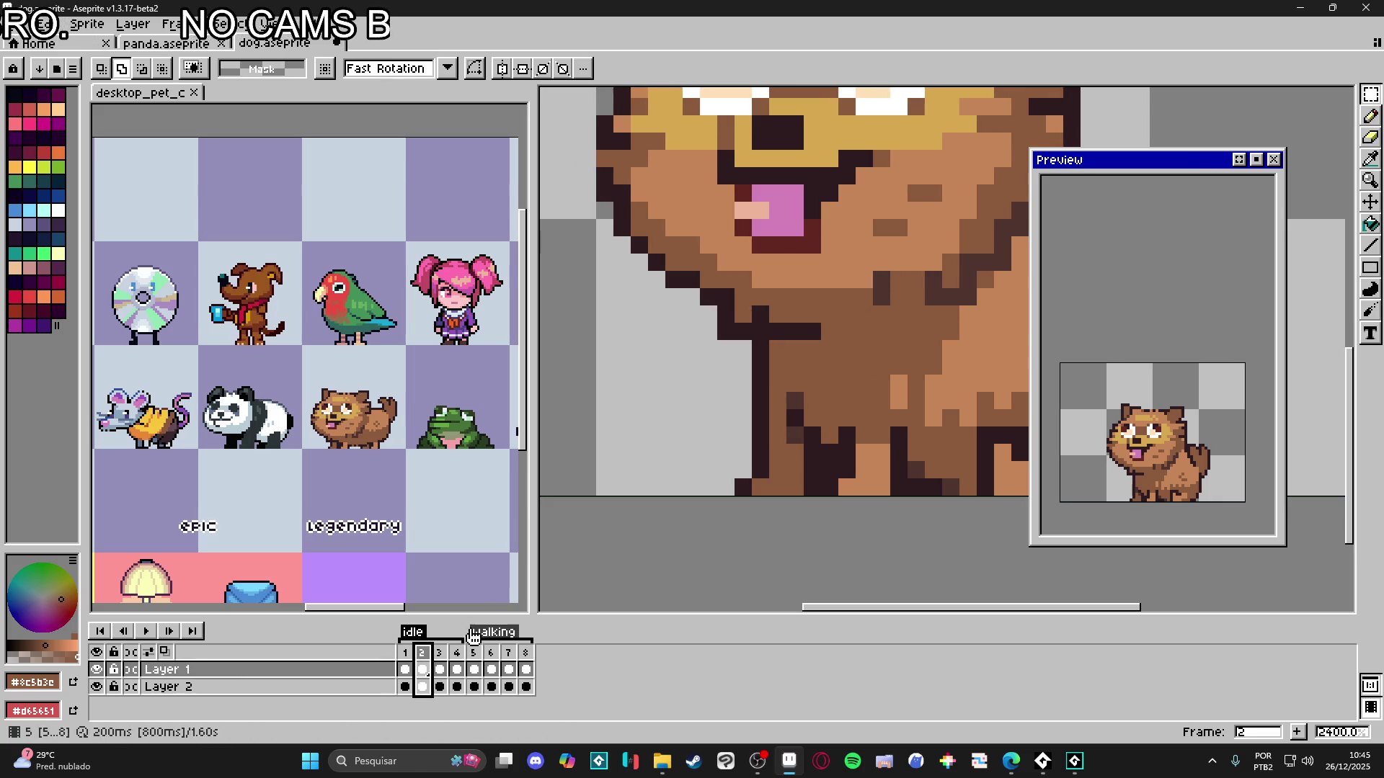
{"action": "left_click", "coordinate": [440, 668]}
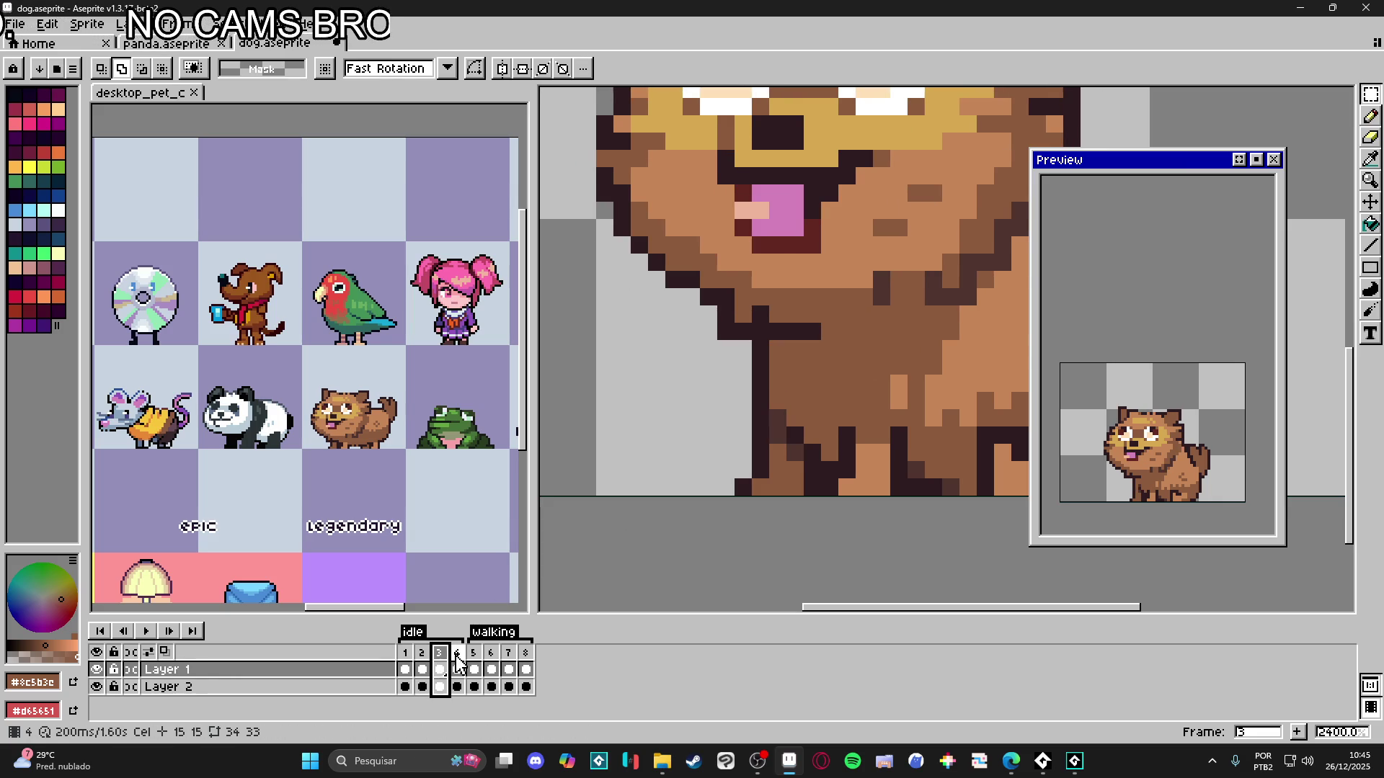
{"action": "left_click", "coordinate": [457, 661]}
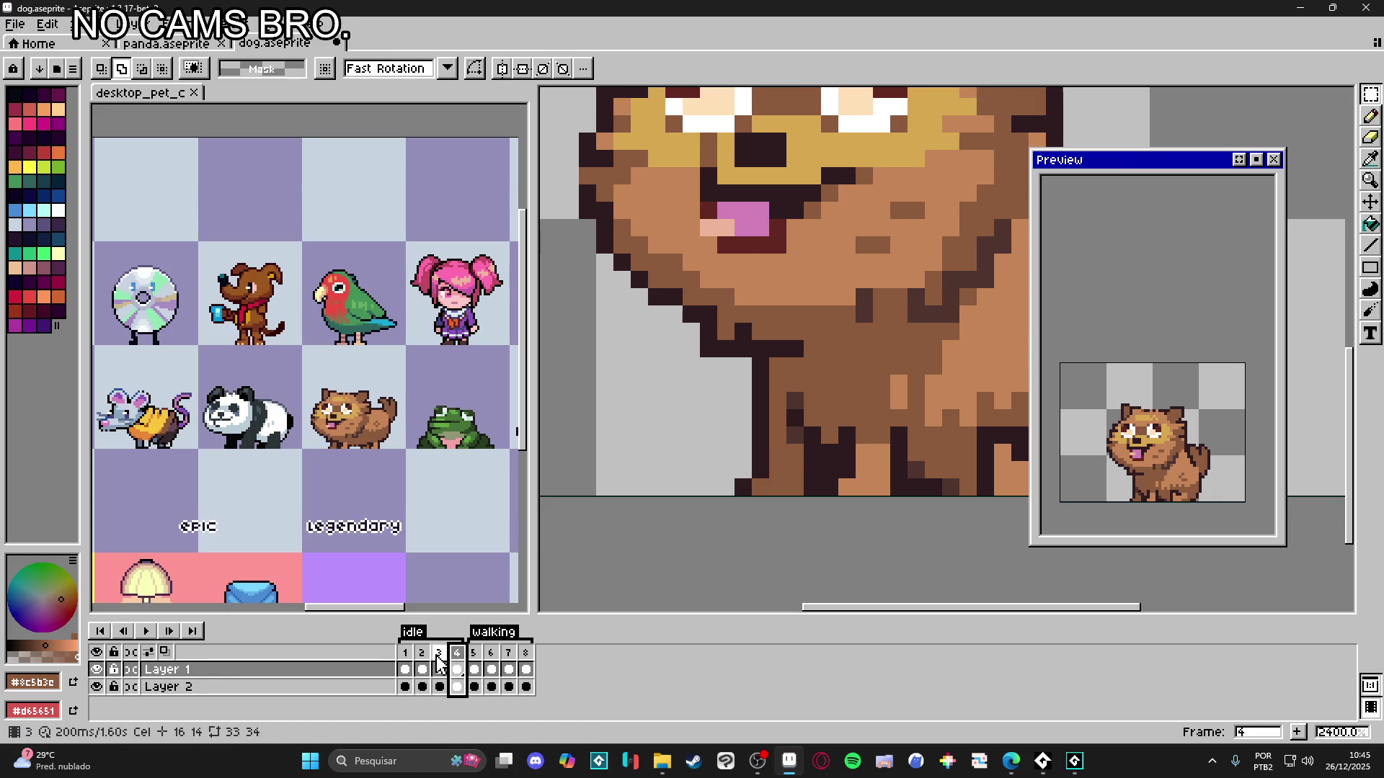
{"action": "left_click", "coordinate": [423, 663]}
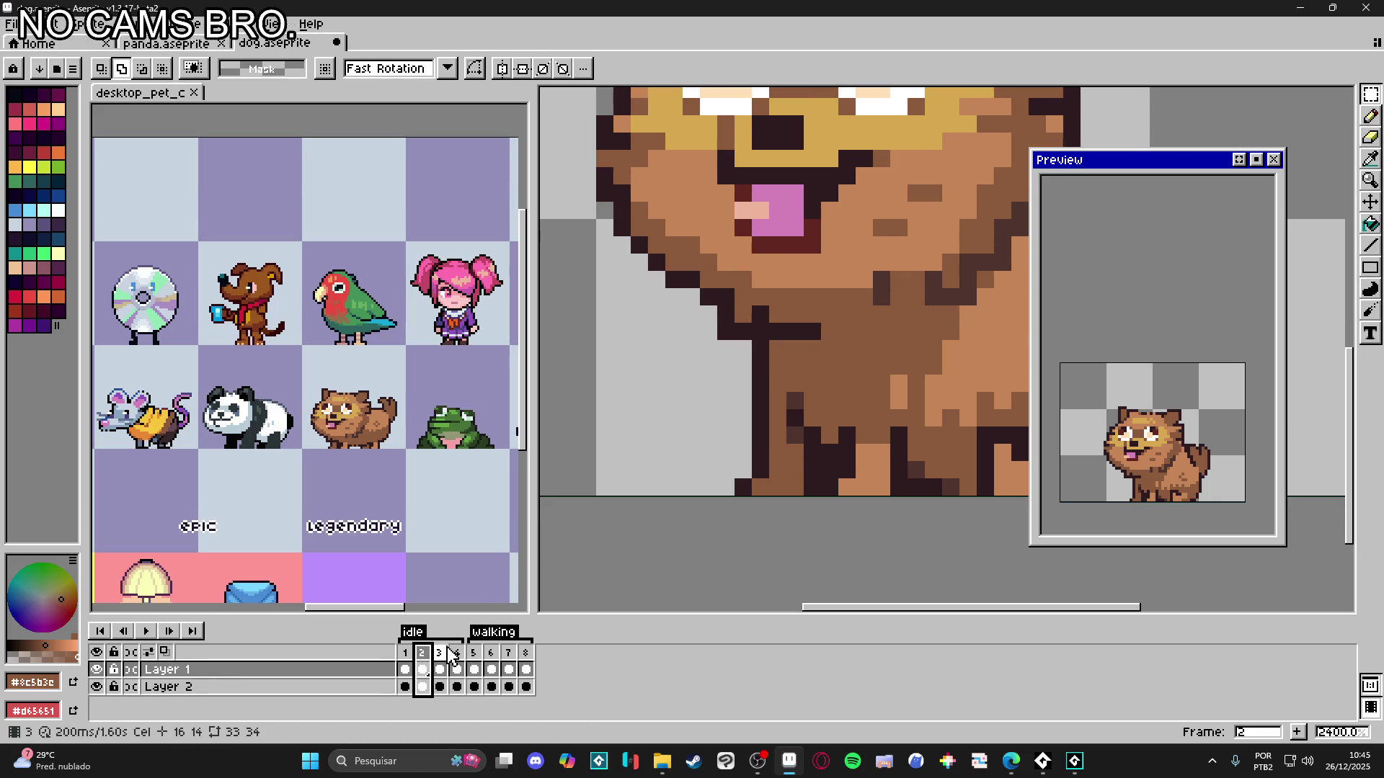
{"action": "left_click", "coordinate": [440, 663]}
- Select a strip of leg pixels in frame 3 and commit the floating selection
{"action": "scroll", "coordinate": [769, 380], "scroll_direction": "up", "scroll_amount": 1}
{"action": "mouse_move", "coordinate": [769, 380]}
{"action": "left_mouse_down"}
{"action": "mouse_move", "coordinate": [840, 480]}
{"action": "mouse_move", "coordinate": [821, 479]}
{"action": "mouse_move", "coordinate": [815, 447]}
{"action": "left_mouse_up"}
{"action": "left_click", "coordinate": [423, 669]}
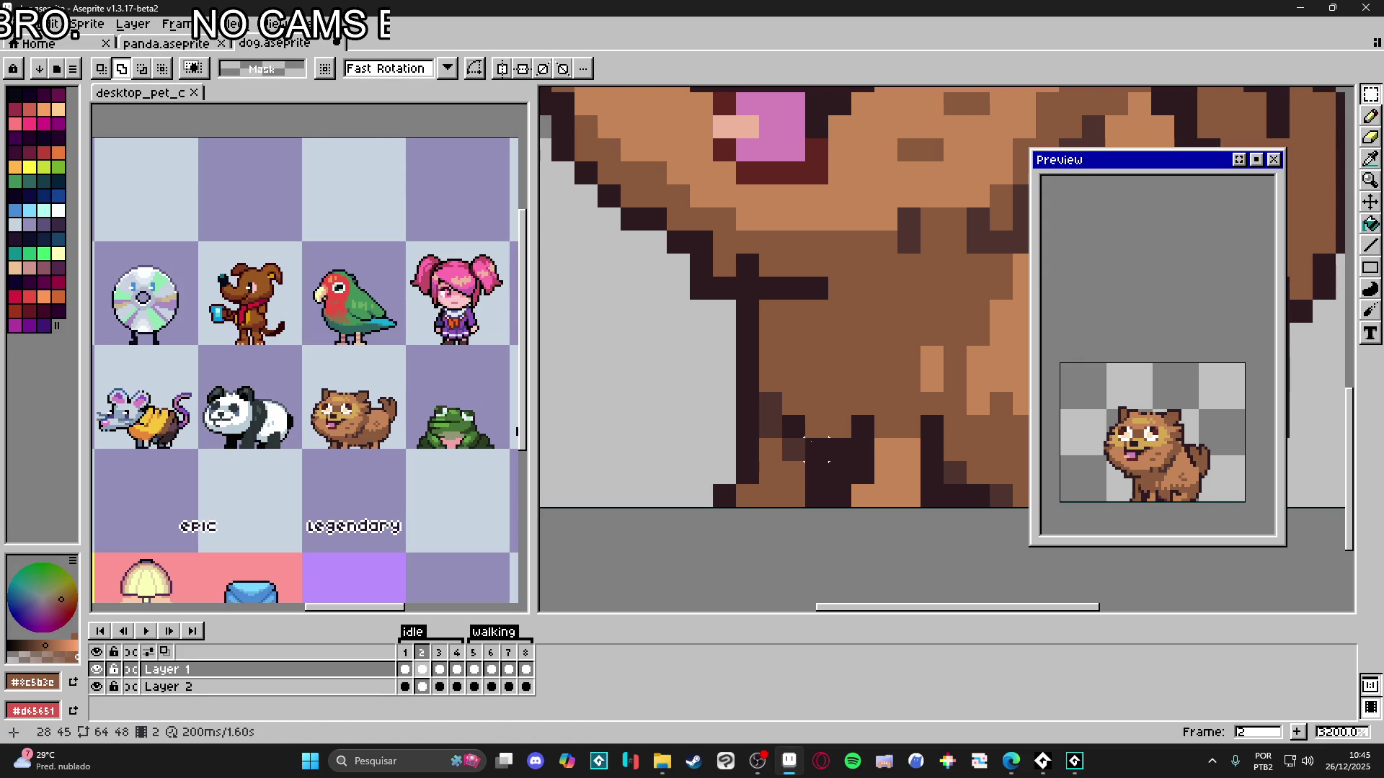
{"action": "left_click", "coordinate": [422, 652]}
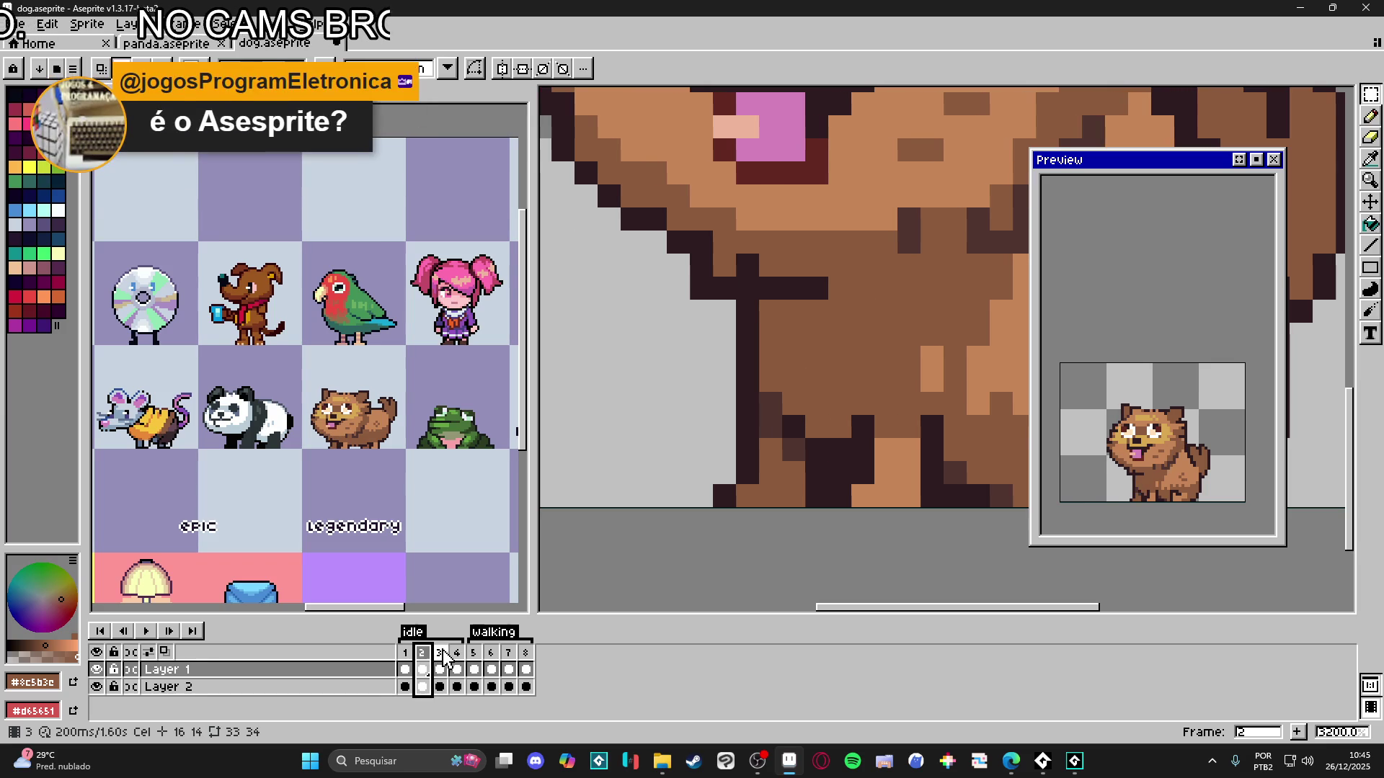
{"action": "left_click", "coordinate": [442, 653]}
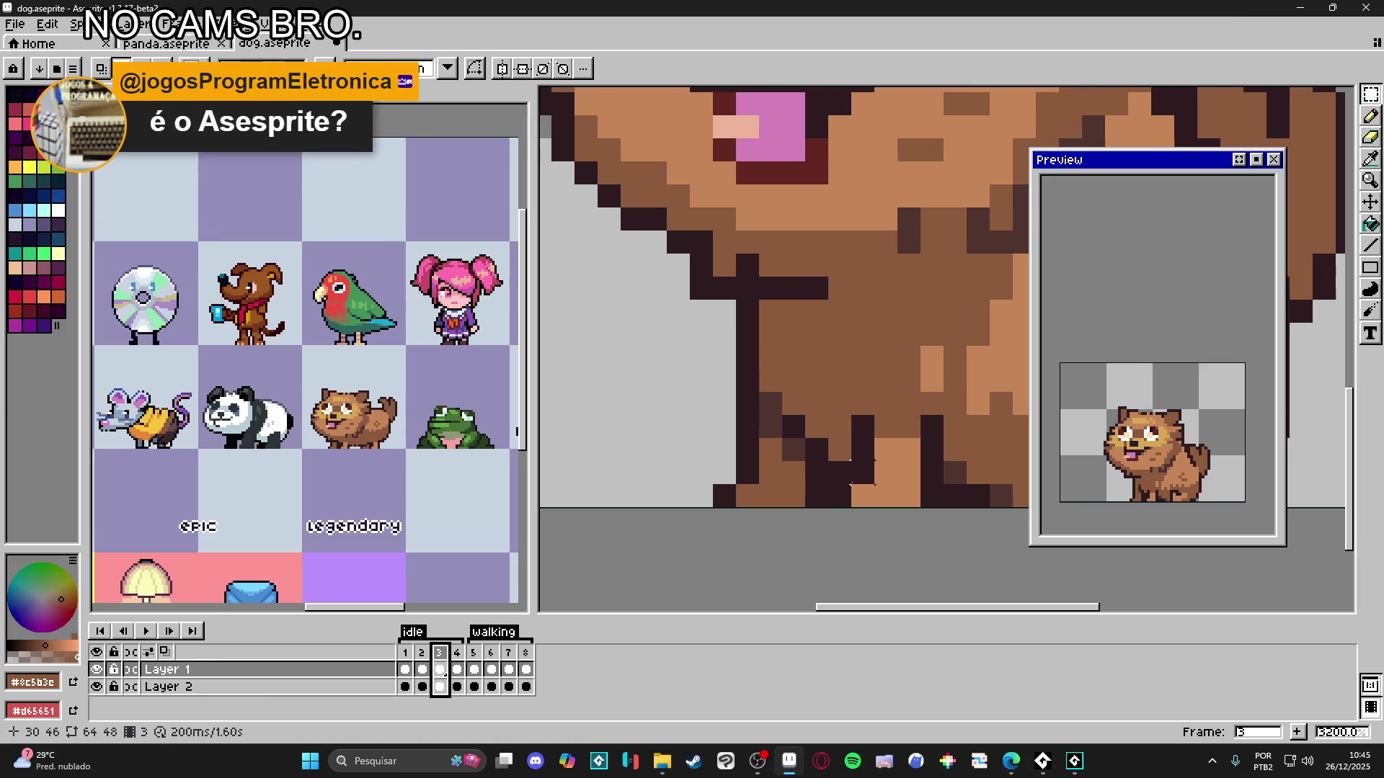
- Nudge the leg pixels with the Move tool, centre the dog, and save dog.aseprite
{"action": "key", "text": "v"}
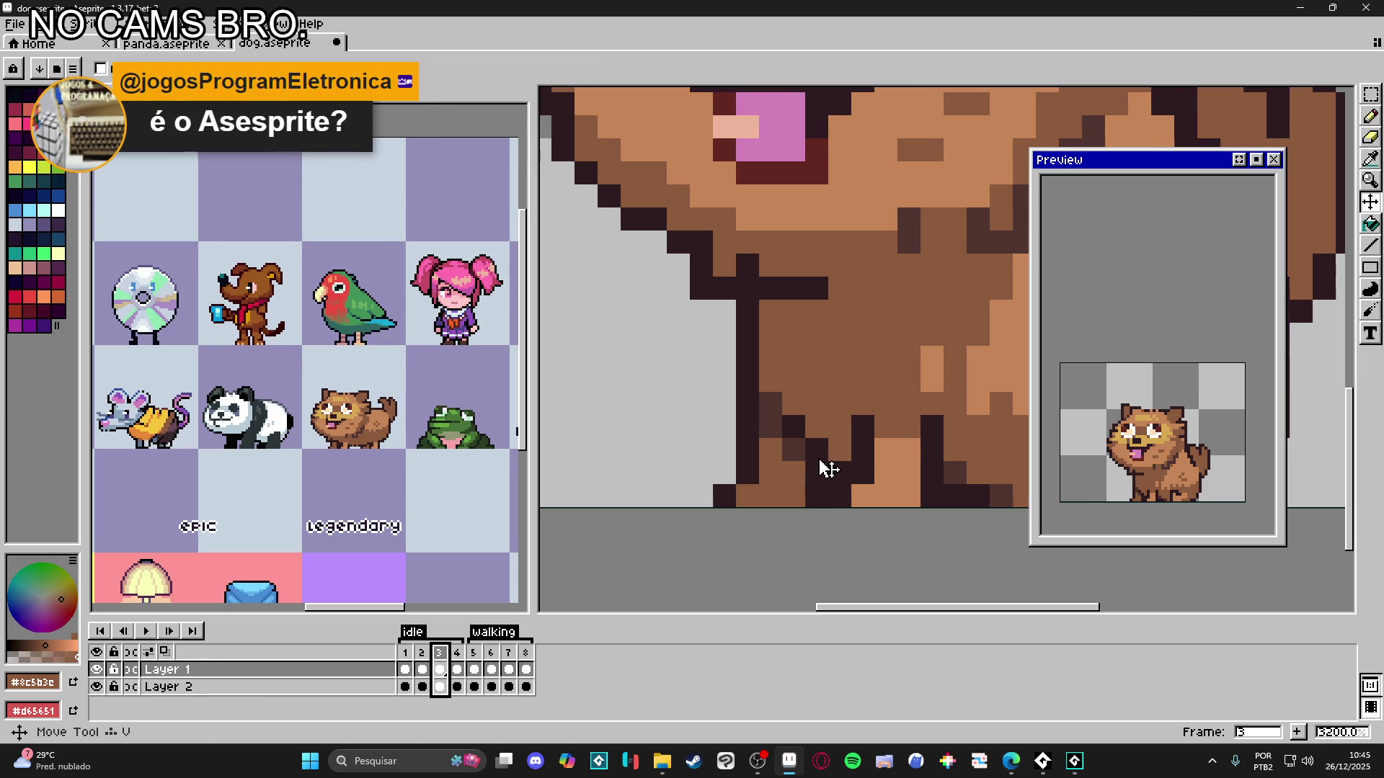
{"action": "left_click_drag", "start_coordinate": [827, 459], "coordinate": [817, 459]}
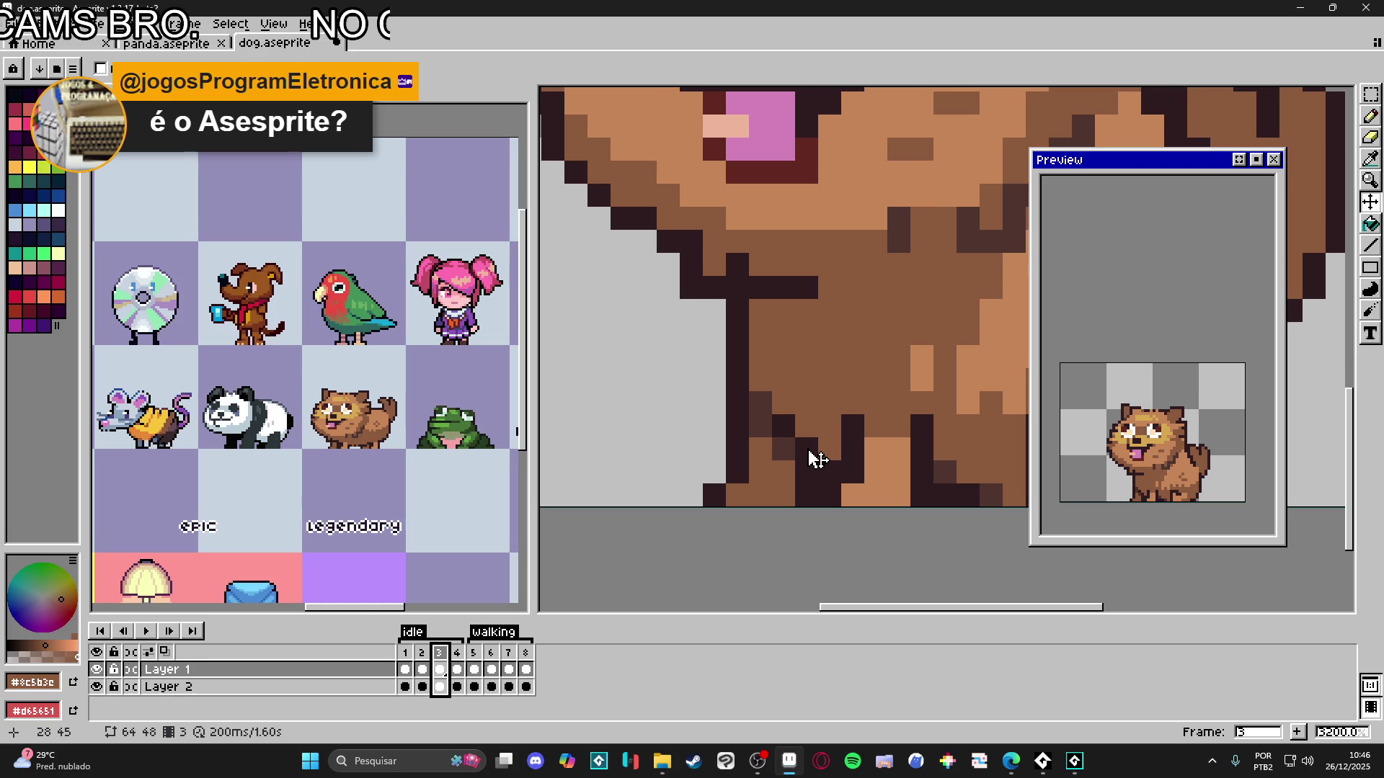
{"action": "scroll", "coordinate": [840, 449], "scroll_direction": "down", "scroll_amount": 2}
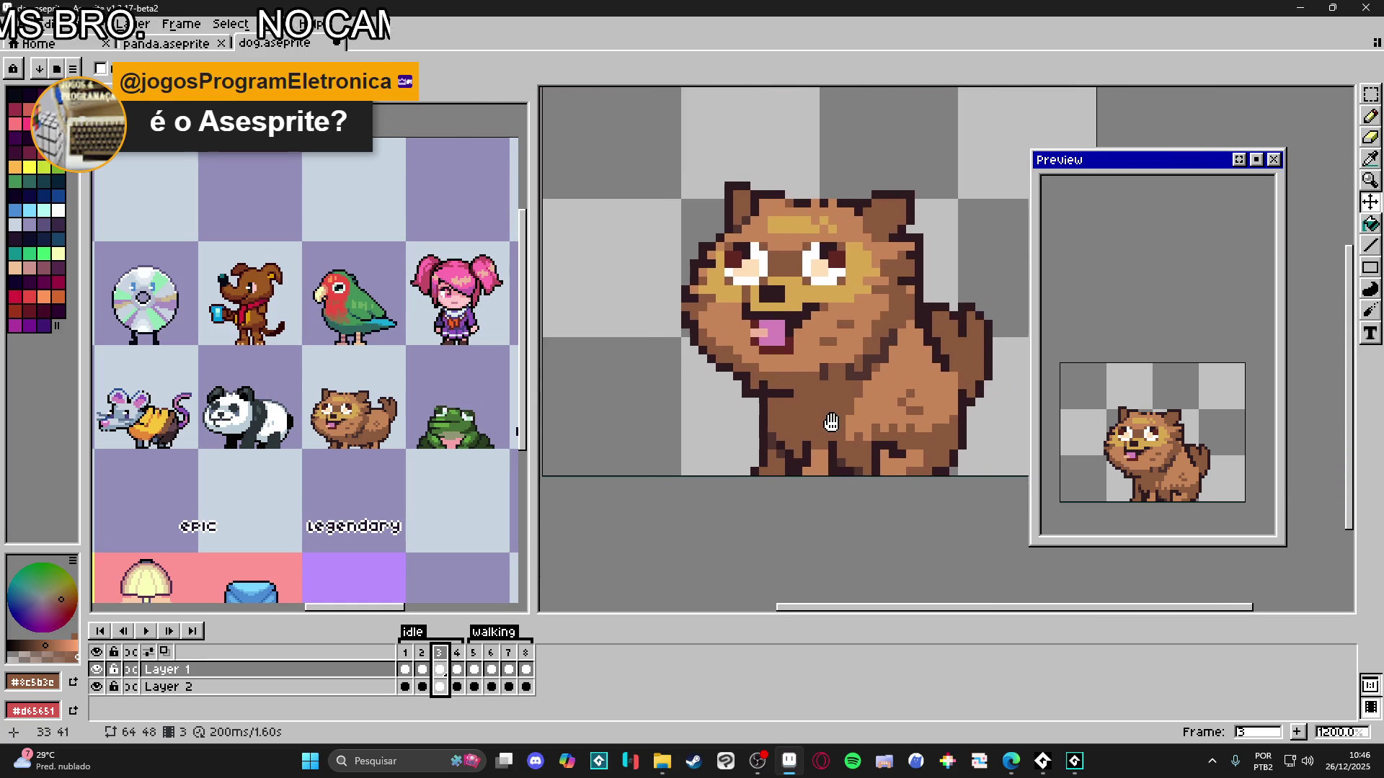
{"action": "left_click_drag", "start_coordinate": [849, 503], "coordinate": [800, 463]}
{"action": "key", "text": "ctrl+s"}
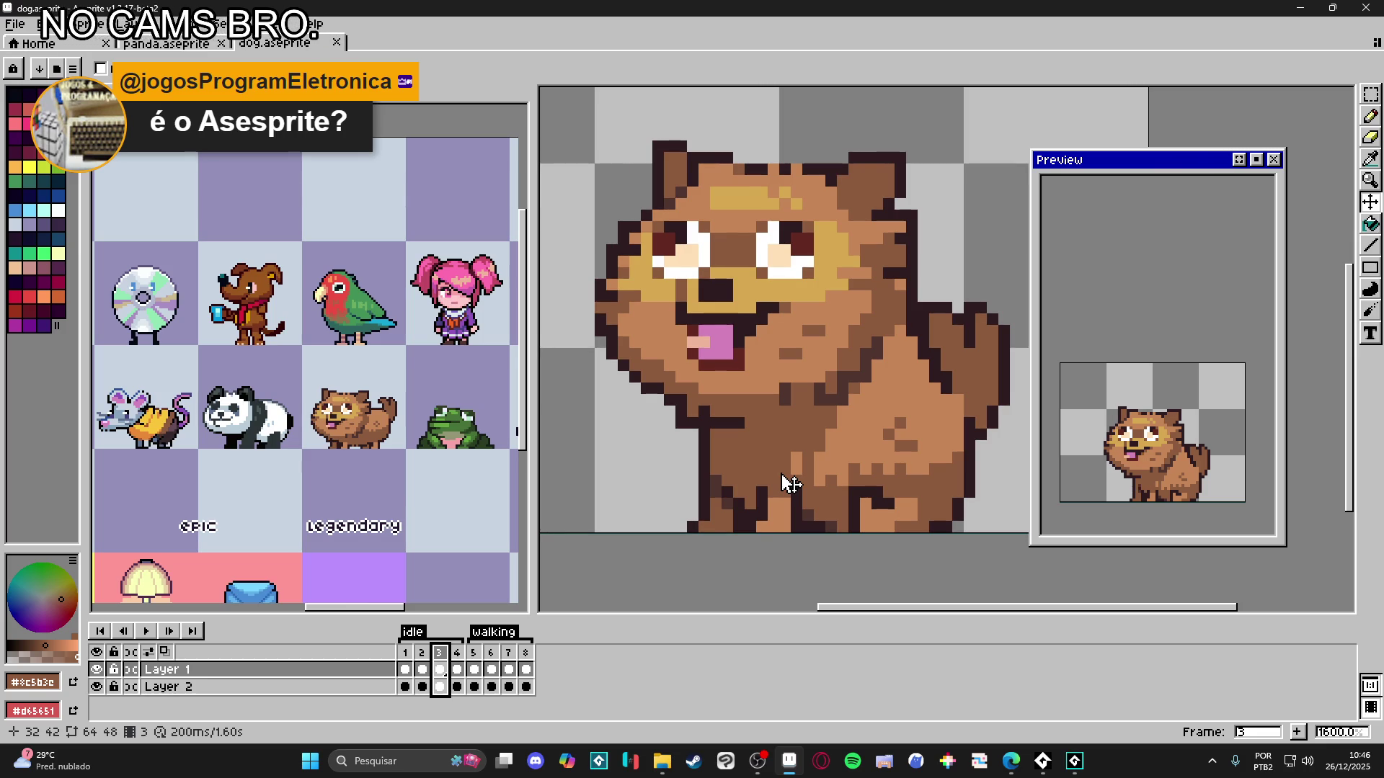
- On idle frame 2, marquee-select the dog's right ear
{"action": "left_click_drag", "start_coordinate": [812, 413], "coordinate": [775, 435]}
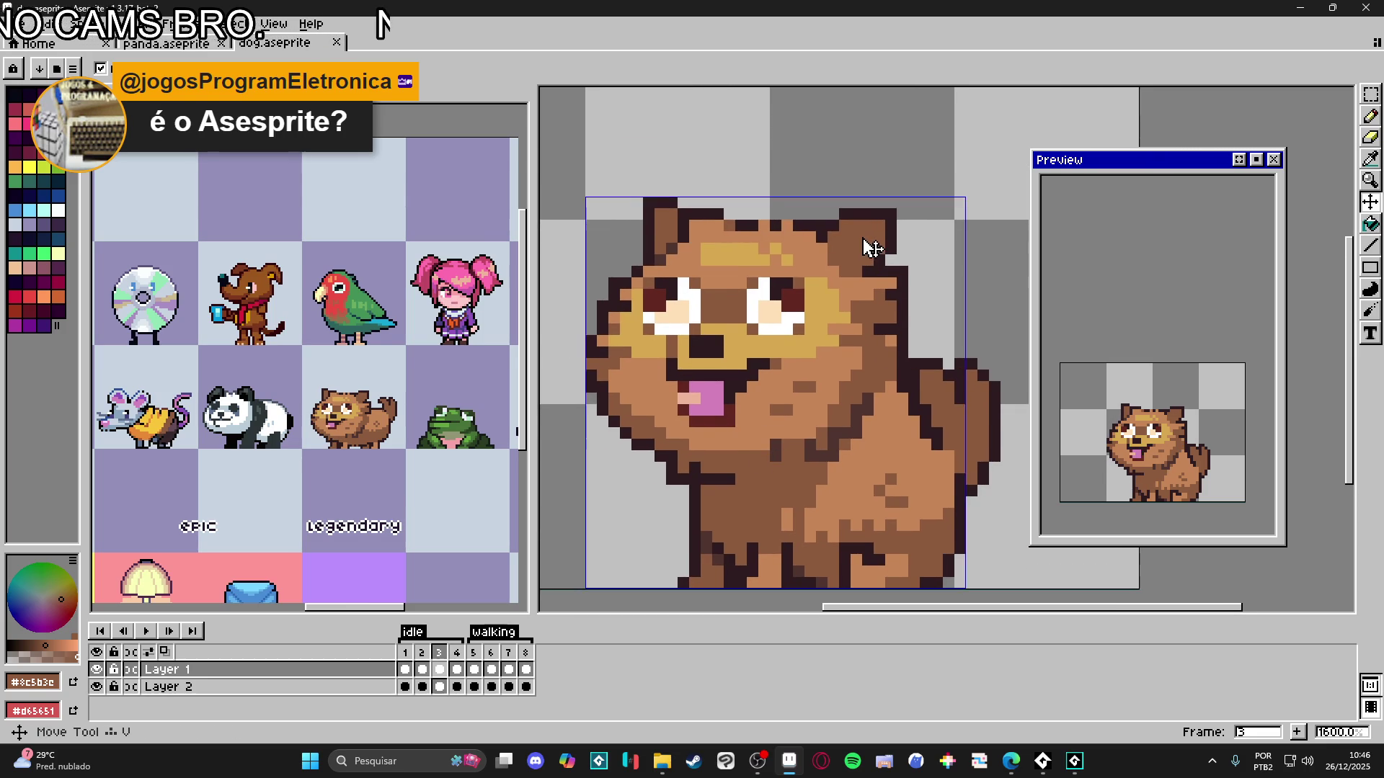
{"action": "left_click", "coordinate": [421, 653]}
{"action": "scroll", "coordinate": [763, 386], "scroll_direction": "up", "scroll_amount": 1}
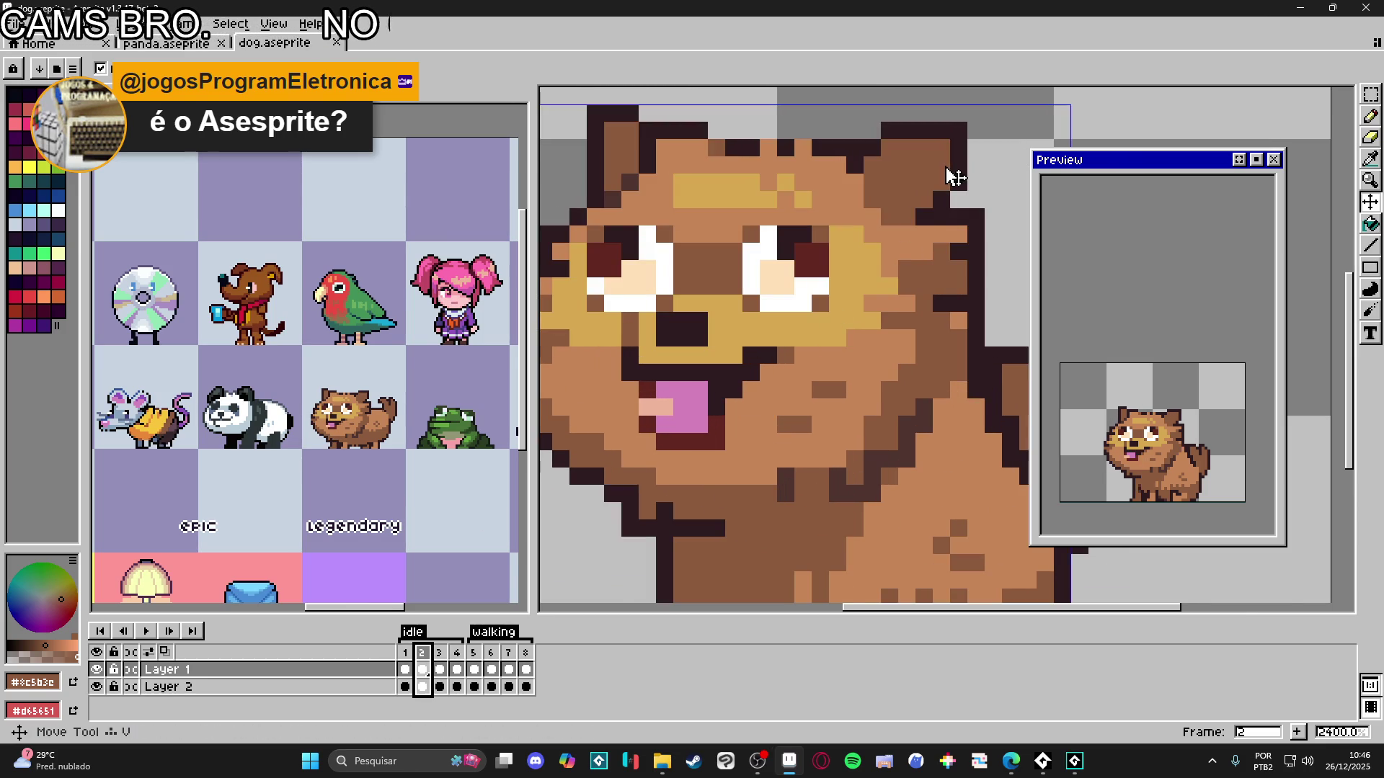
{"action": "scroll", "coordinate": [914, 288], "scroll_direction": "up", "scroll_amount": 1}
{"action": "key", "text": "m"}
{"action": "mouse_move", "coordinate": [940, 232]}
{"action": "left_mouse_down"}
{"action": "mouse_move", "coordinate": [895, 292]}
{"action": "mouse_move", "coordinate": [868, 288]}
{"action": "left_mouse_up"}
{"action": "key", "text": "ctrl+d"}
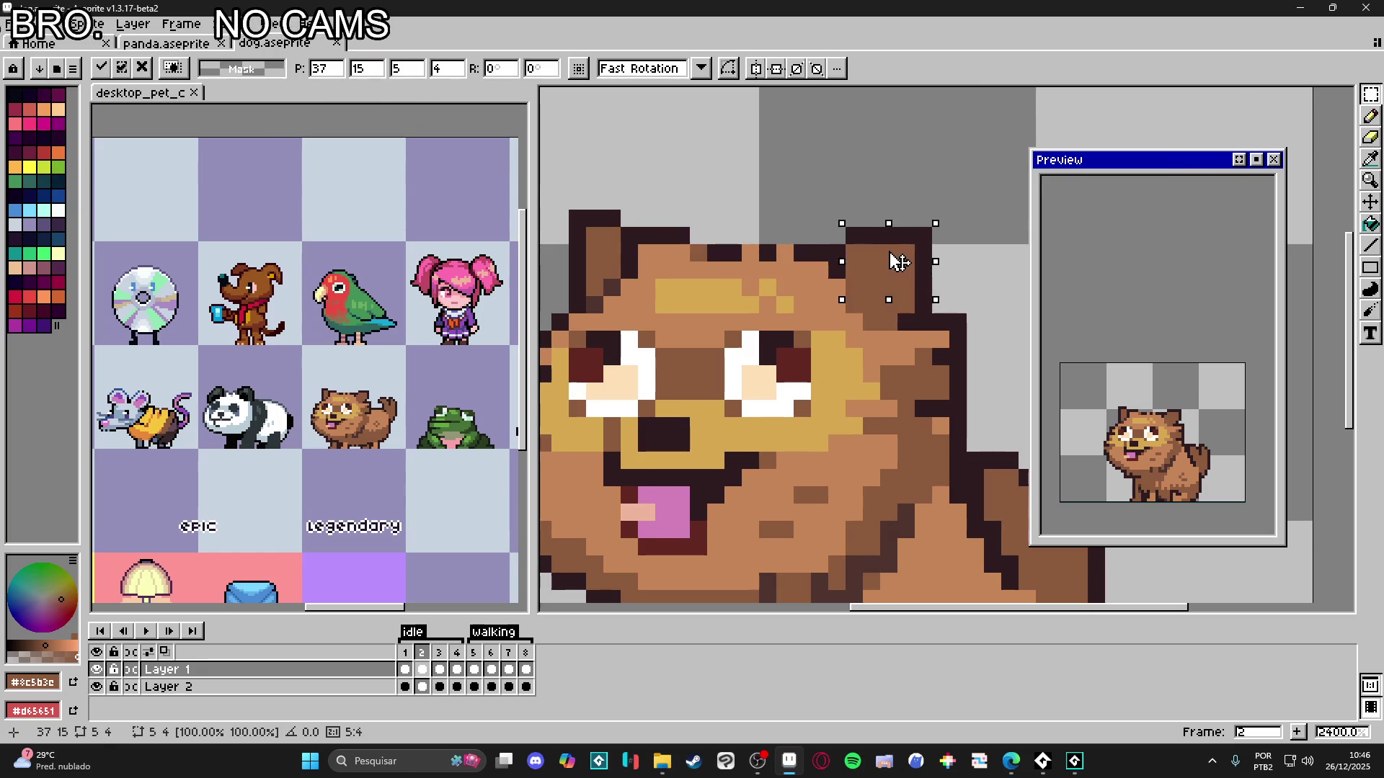
- Nudge the left ear tip one pixel right and add a dark #2d1b1c outline pixel
{"action": "left_click_drag", "start_coordinate": [578, 272], "coordinate": [632, 283]}
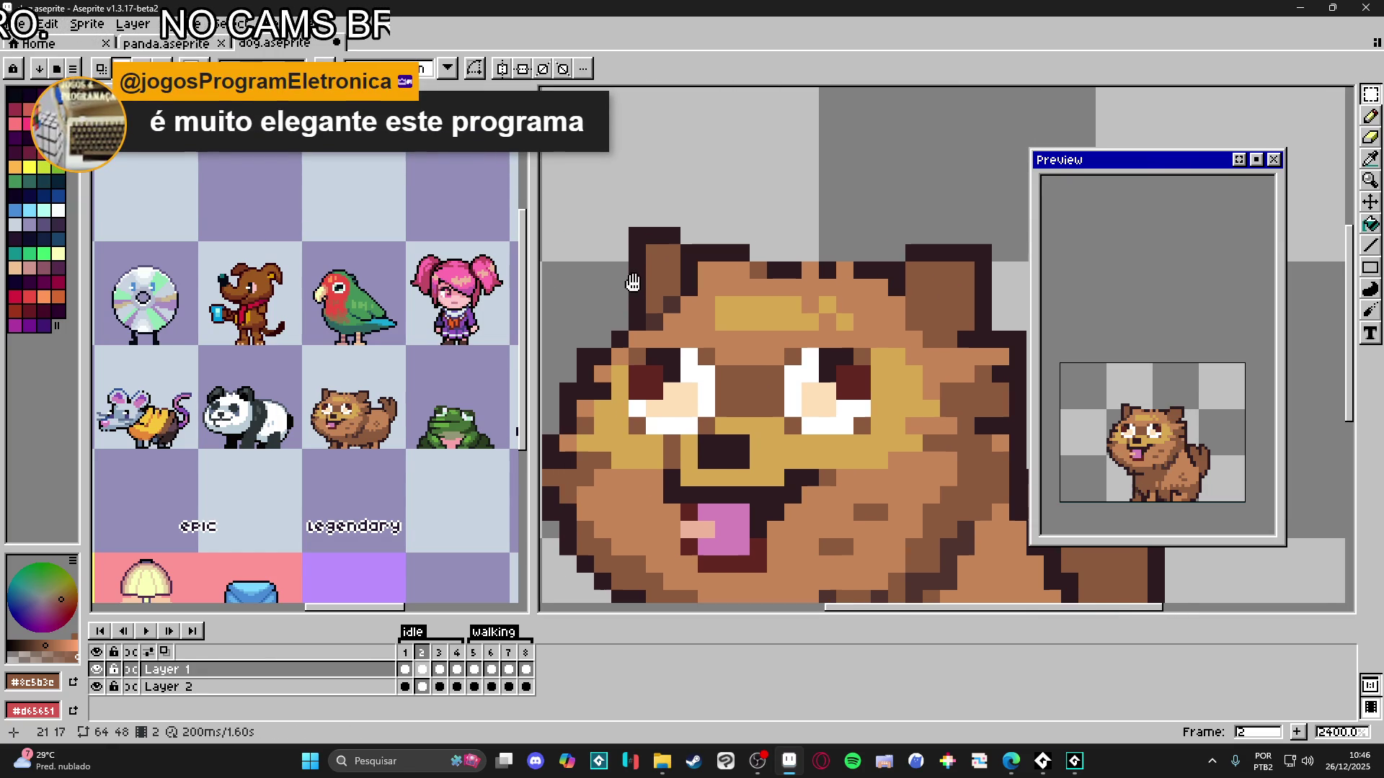
{"action": "mouse_move", "coordinate": [632, 229]}
{"action": "left_mouse_down"}
{"action": "mouse_move", "coordinate": [670, 254]}
{"action": "mouse_move", "coordinate": [666, 238]}
{"action": "mouse_move", "coordinate": [674, 277]}
{"action": "mouse_move", "coordinate": [674, 254]}
{"action": "left_mouse_up"}
{"action": "key", "text": "ctrl+d"}
{"action": "key", "text": "b"}
{"action": "left_click", "coordinate": [681, 266], "text": "alt"}
{"action": "left_click", "coordinate": [688, 272]}
- Move to frame 4 and reposition the dog's right ear with a marquee selection
{"action": "scroll", "coordinate": [717, 376], "scroll_direction": "down", "scroll_amount": 2}
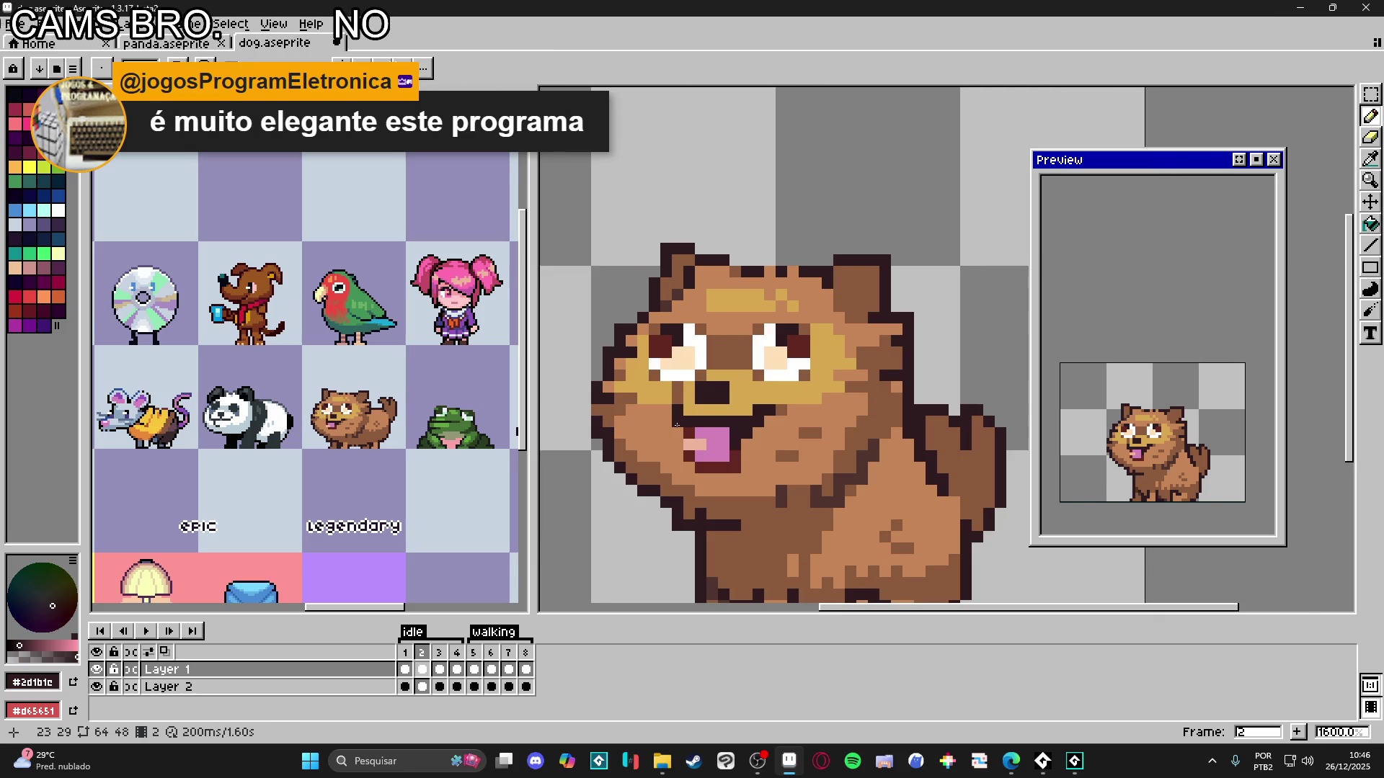
{"action": "left_click", "coordinate": [405, 652]}
{"action": "left_click", "coordinate": [431, 655]}
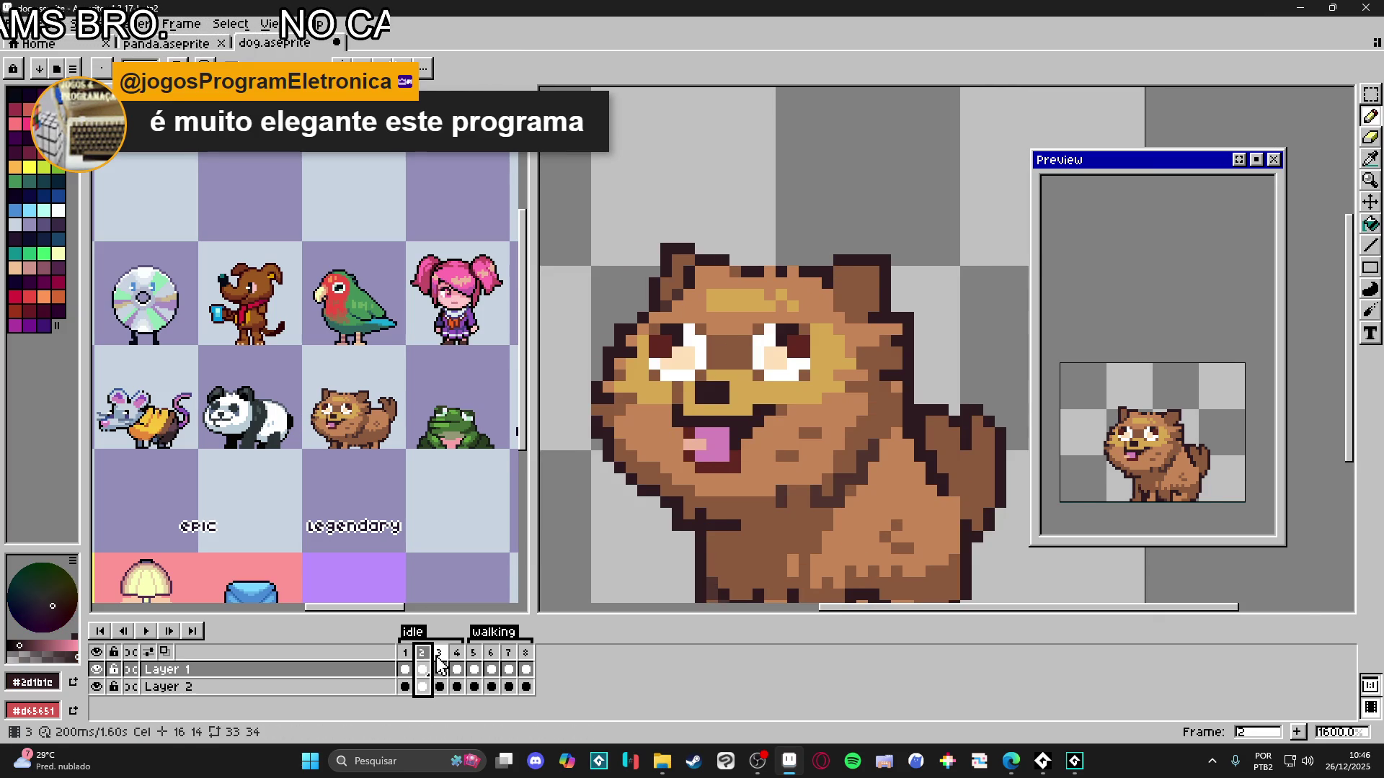
{"action": "left_click", "coordinate": [438, 660]}
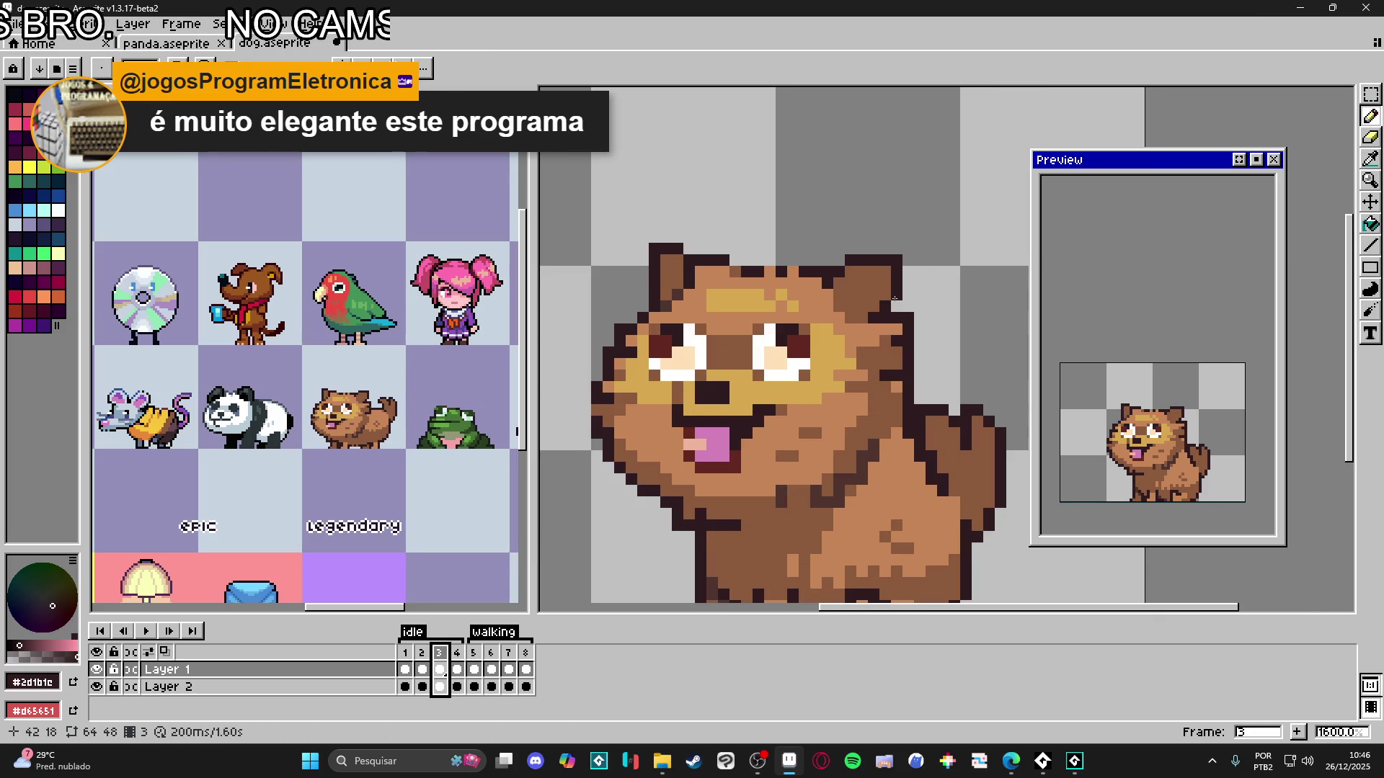
{"action": "key", "text": "Right"}
{"action": "key", "text": "v"}
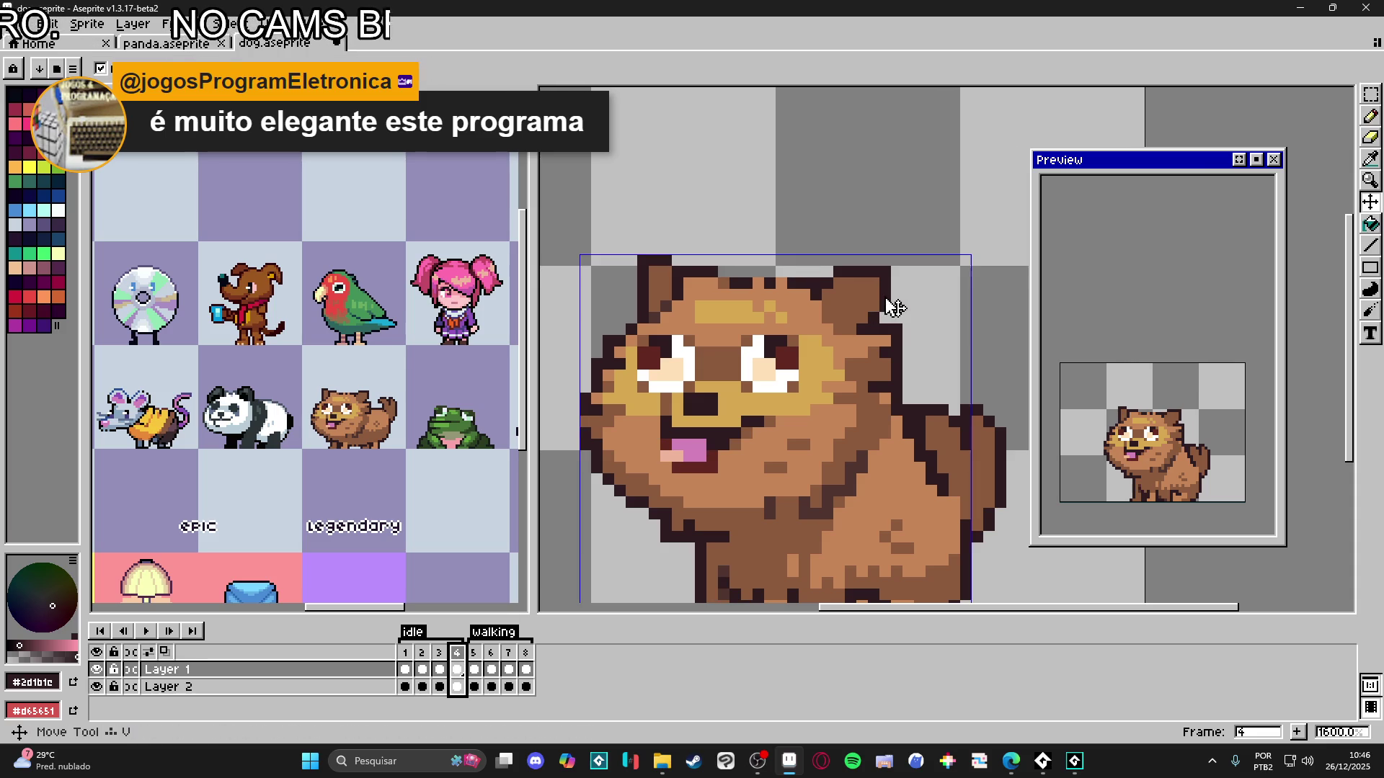
{"action": "scroll", "coordinate": [896, 307], "scroll_direction": "up", "scroll_amount": 1}
{"action": "key", "text": "m"}
{"action": "mouse_move", "coordinate": [893, 252]}
{"action": "left_mouse_down"}
{"action": "mouse_move", "coordinate": [807, 319]}
{"action": "mouse_move", "coordinate": [872, 319]}
{"action": "left_mouse_up"}
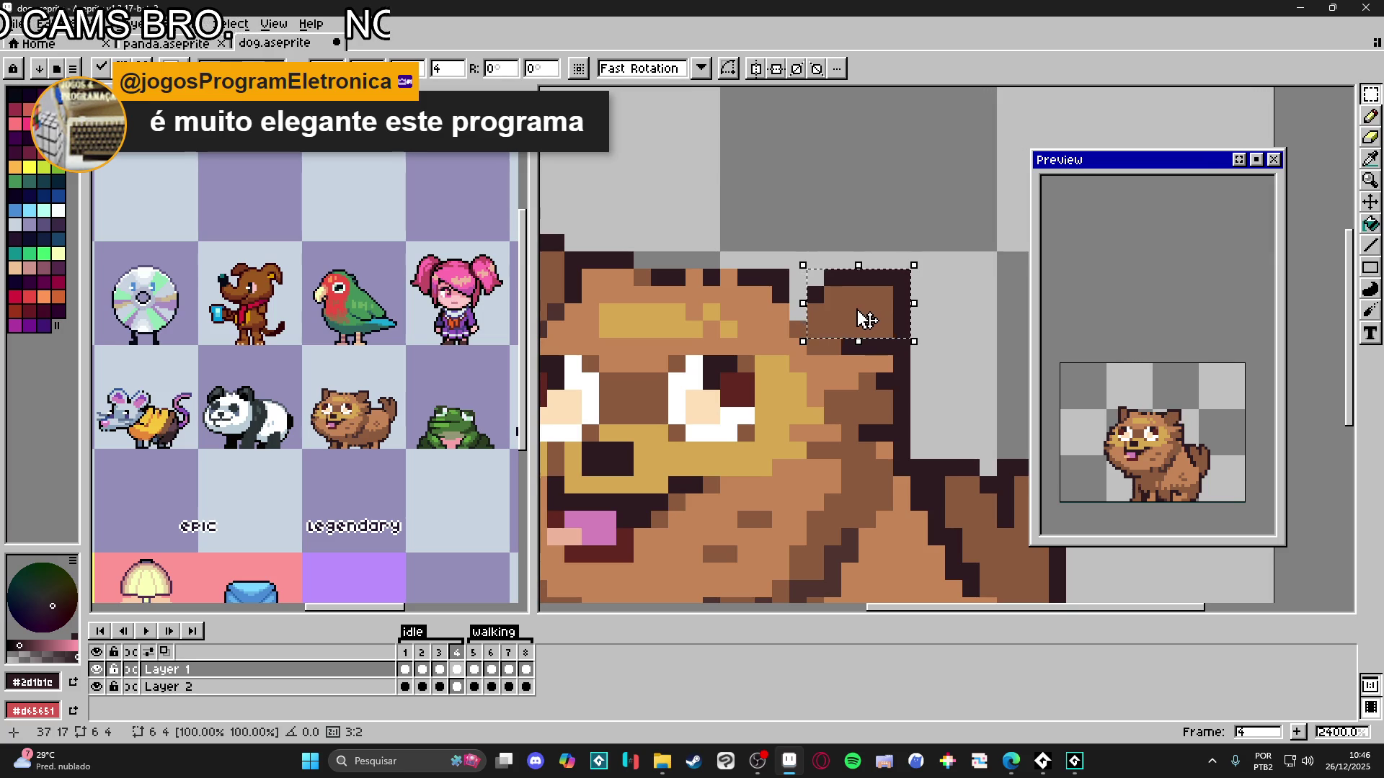
{"action": "key", "text": "ctrl+d"}
- Darken the ear's left edge and notch, and paint a light ear pixel #8c5b3e
{"action": "key", "text": "b"}
{"action": "left_click", "coordinate": [799, 292]}
{"action": "left_click", "coordinate": [815, 277]}
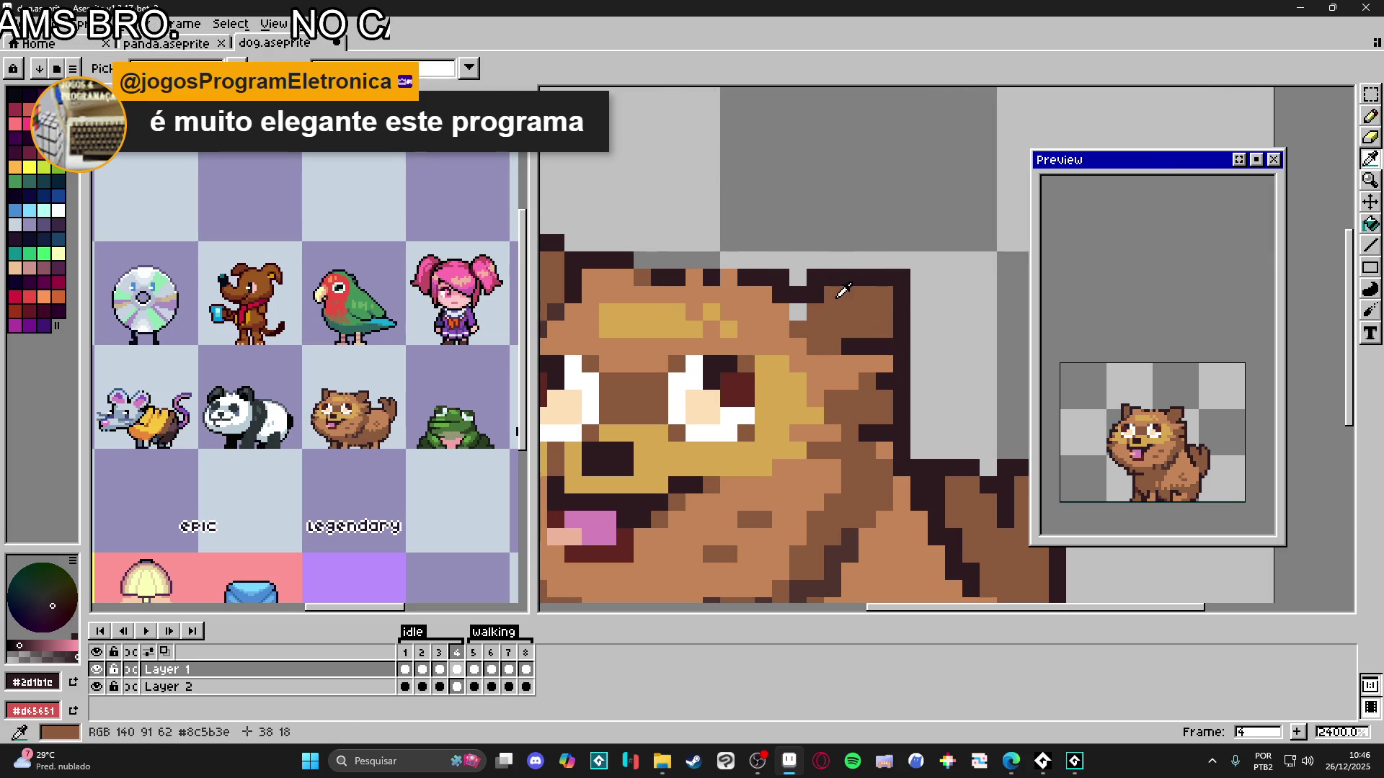
{"action": "left_click", "coordinate": [814, 311], "text": "alt"}
{"action": "left_click", "coordinate": [799, 311]}
- Move the ear tip down one pixel and paint the ear notch dark #2d1b1c
{"action": "left_click_drag", "start_coordinate": [566, 294], "coordinate": [678, 316]}
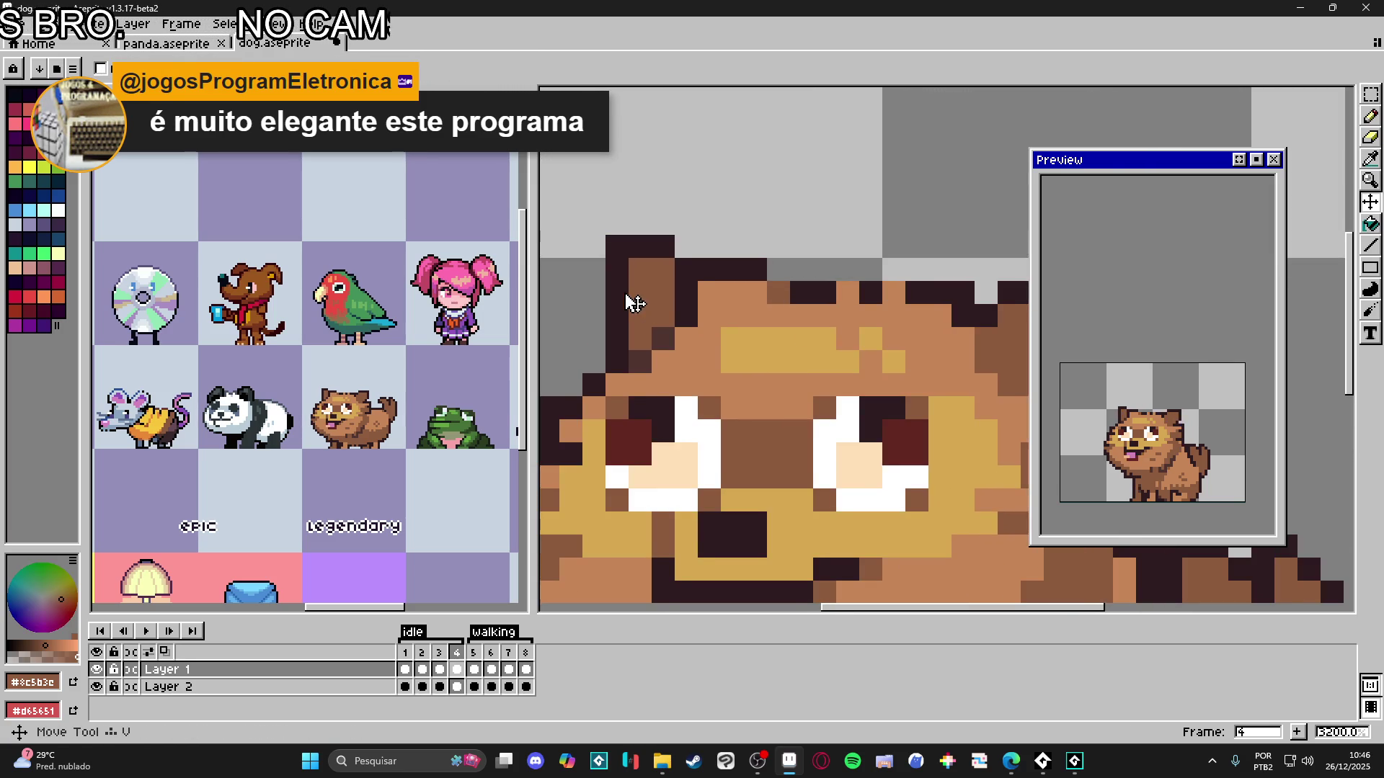
{"action": "scroll", "coordinate": [634, 300], "scroll_direction": "up", "scroll_amount": 1}
{"action": "key", "text": "m"}
{"action": "left_click_drag", "start_coordinate": [656, 252], "coordinate": [678, 318]}
{"action": "mouse_move", "coordinate": [633, 251]}
{"action": "left_mouse_down"}
{"action": "mouse_move", "coordinate": [700, 320]}
{"action": "mouse_move", "coordinate": [674, 330]}
{"action": "left_mouse_up"}
{"action": "key", "text": "ctrl+d"}
{"action": "key", "text": "b"}
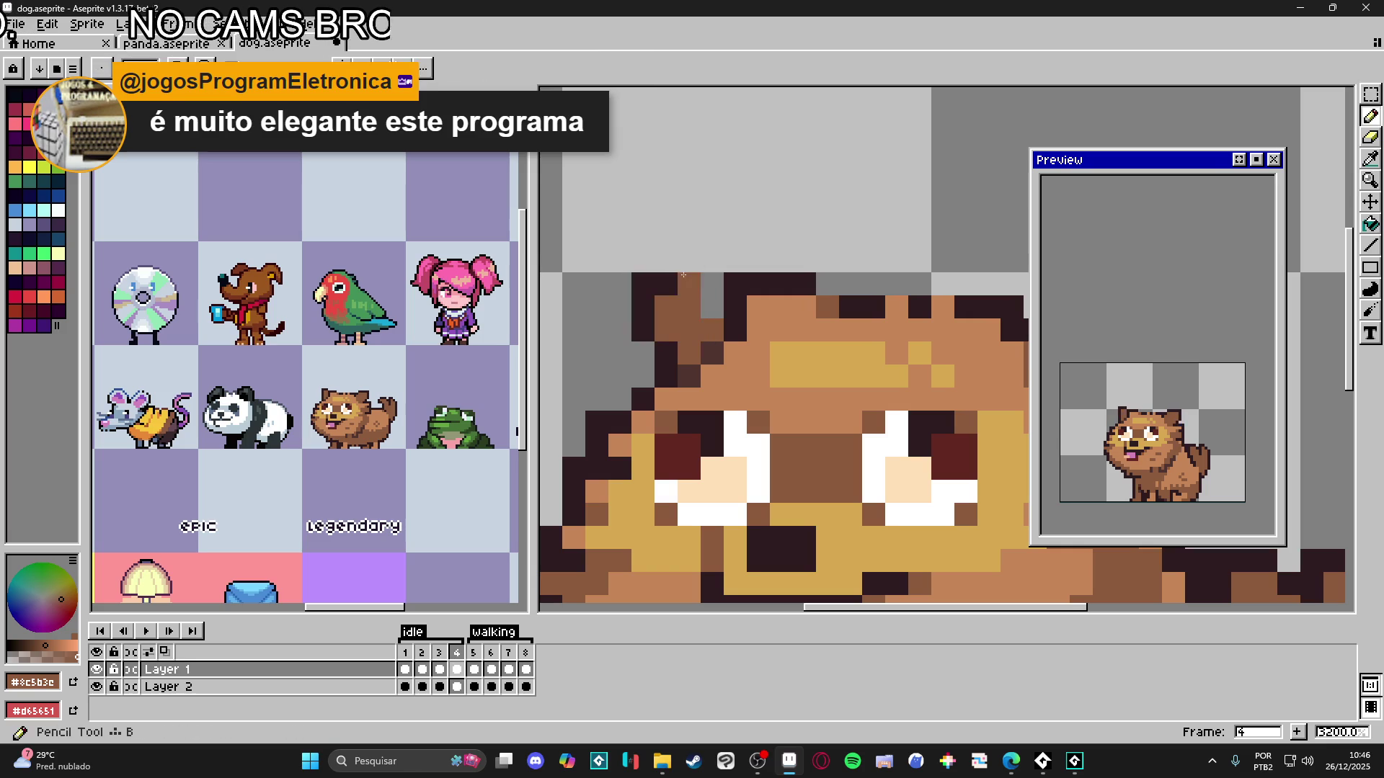
{"action": "left_click", "coordinate": [734, 310], "text": "alt"}
{"action": "left_click", "coordinate": [713, 306]}
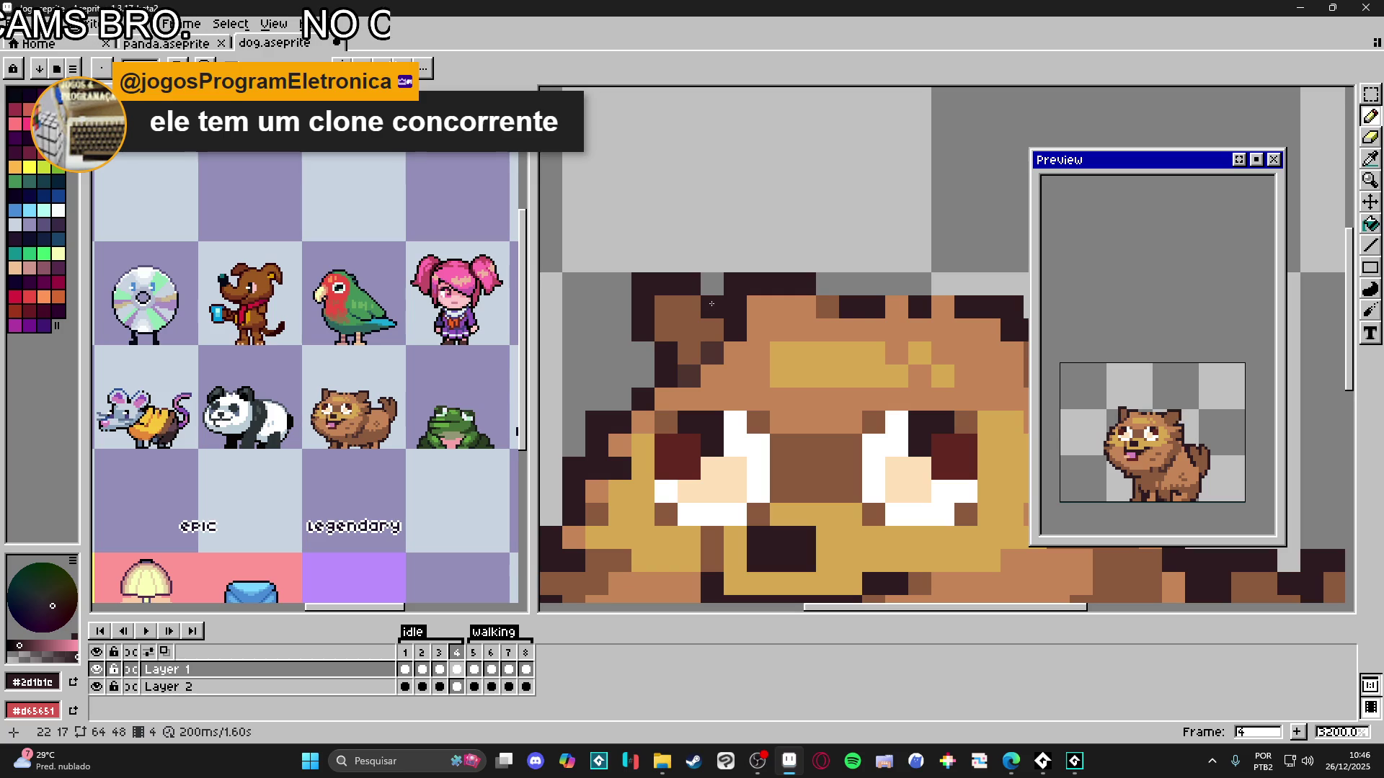
- Undo the faulty ear edits and redraw a single dark pixel on the ear
{"action": "key", "text": "ctrl+z"}
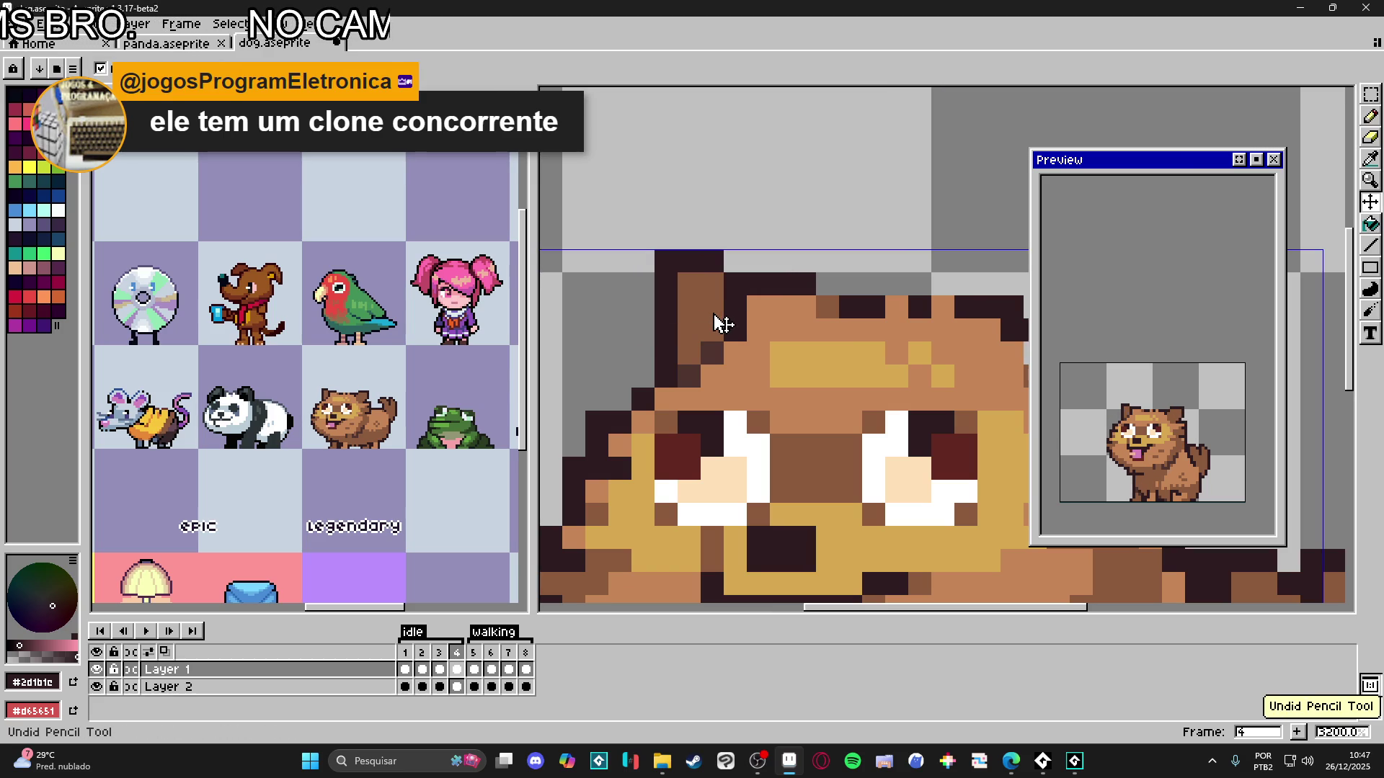
{"action": "key", "text": "b"}
{"action": "left_click", "coordinate": [712, 313]}
{"action": "key", "text": "ctrl+z"}
{"action": "key", "text": "ctrl+z"}
{"action": "key", "text": "ctrl+z"}
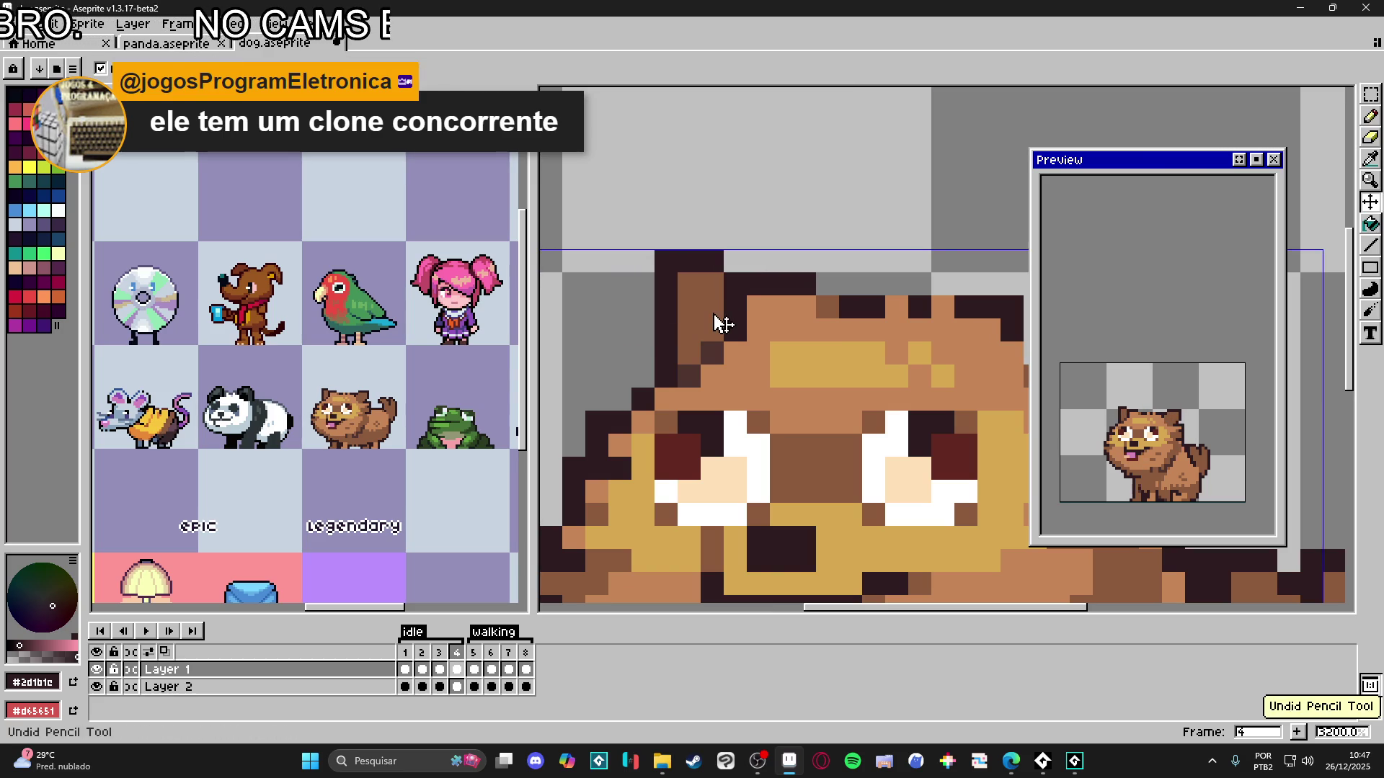
{"action": "key", "text": "ctrl+z"}
{"action": "key", "text": "b"}
{"action": "left_click", "coordinate": [713, 309]}
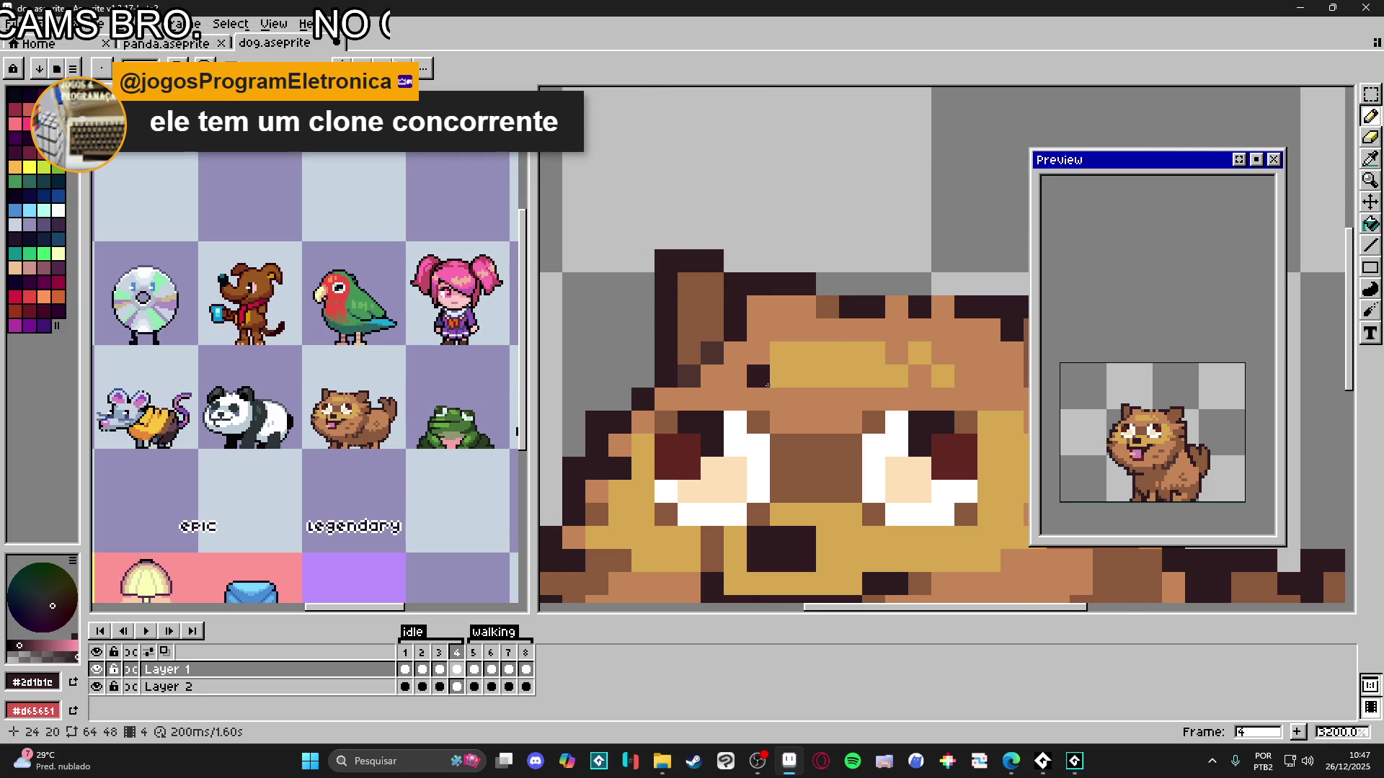
- Save dog.aseprite and return to idle frame 1
{"action": "scroll", "coordinate": [757, 382], "scroll_direction": "down", "scroll_amount": 1}
{"action": "scroll", "coordinate": [773, 393], "scroll_direction": "down", "scroll_amount": 2}
{"action": "key", "text": "ctrl+s"}
{"action": "left_click_drag", "start_coordinate": [782, 411], "coordinate": [736, 416]}
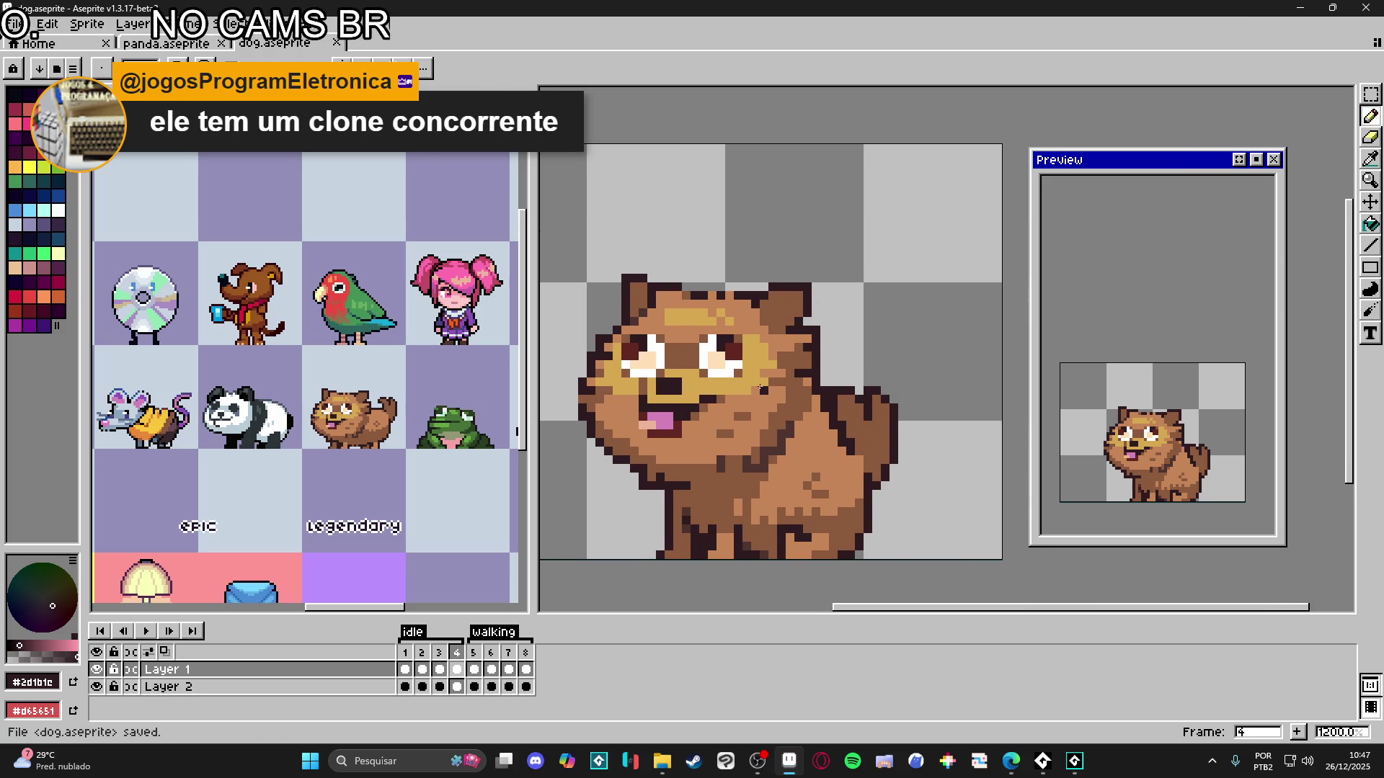
{"action": "left_click", "coordinate": [406, 654]}
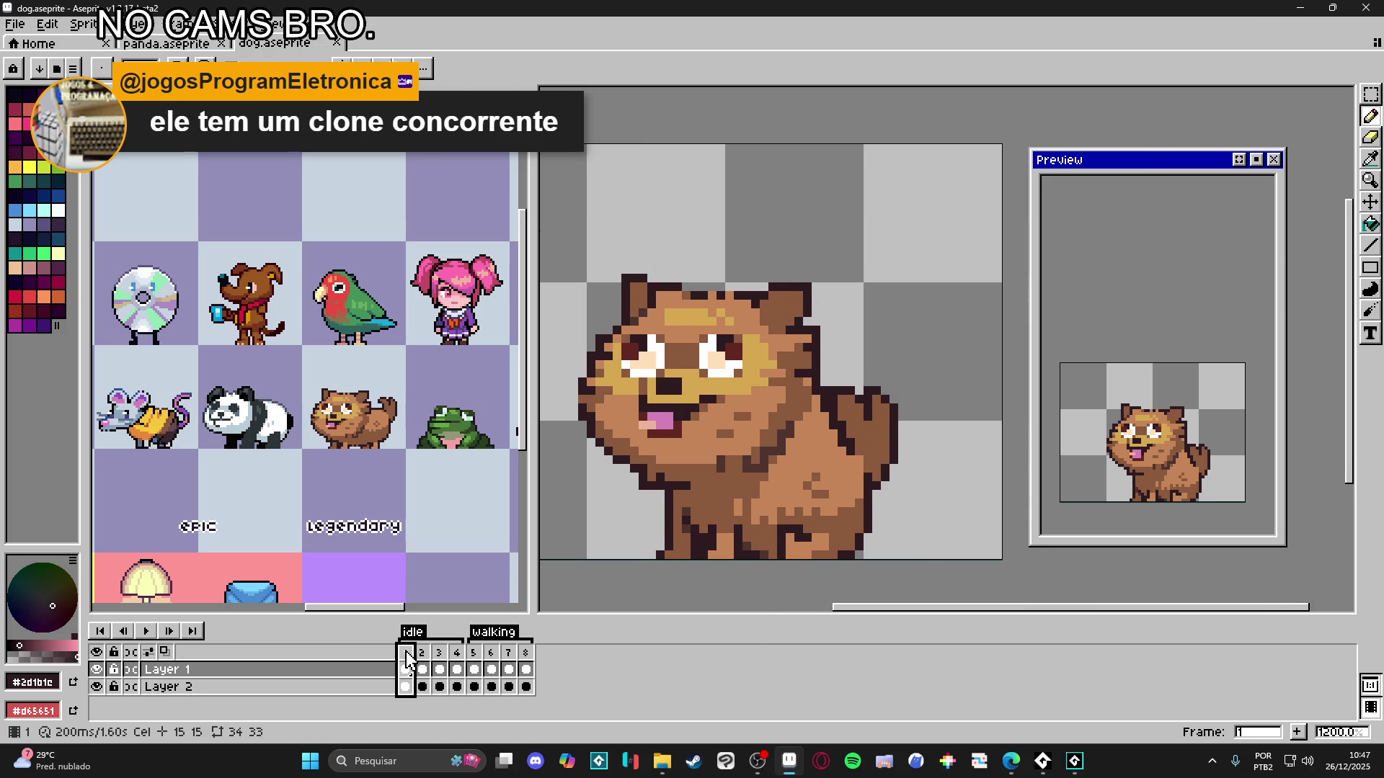
- Nudge the tail slightly right on Layer 2 in walking frame 6, then select walking frames 5–8
{"action": "left_click", "coordinate": [422, 654]}
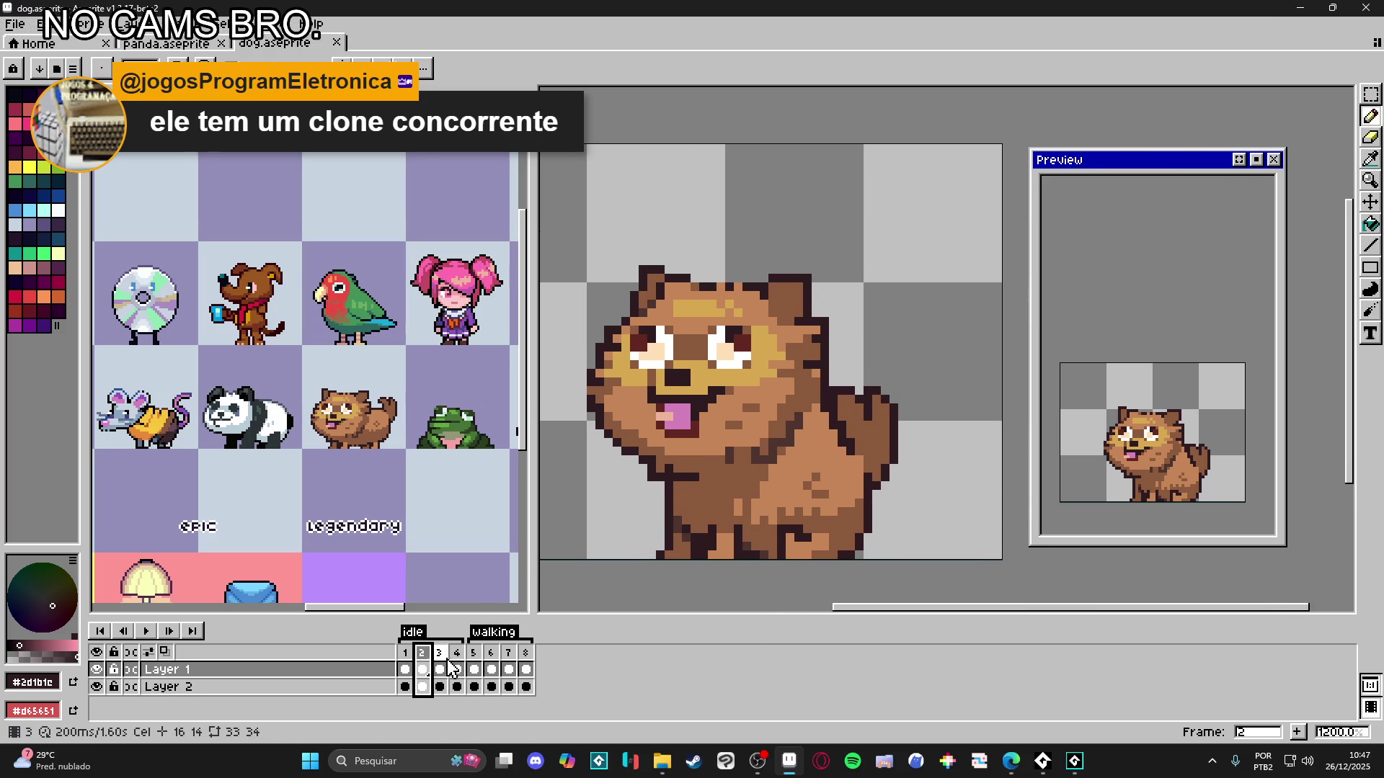
{"action": "left_click", "coordinate": [474, 669]}
{"action": "left_click", "coordinate": [492, 669]}
{"action": "key", "text": "v"}
{"action": "left_click", "coordinate": [865, 380]}
{"action": "left_click_drag", "start_coordinate": [864, 380], "coordinate": [872, 379]}
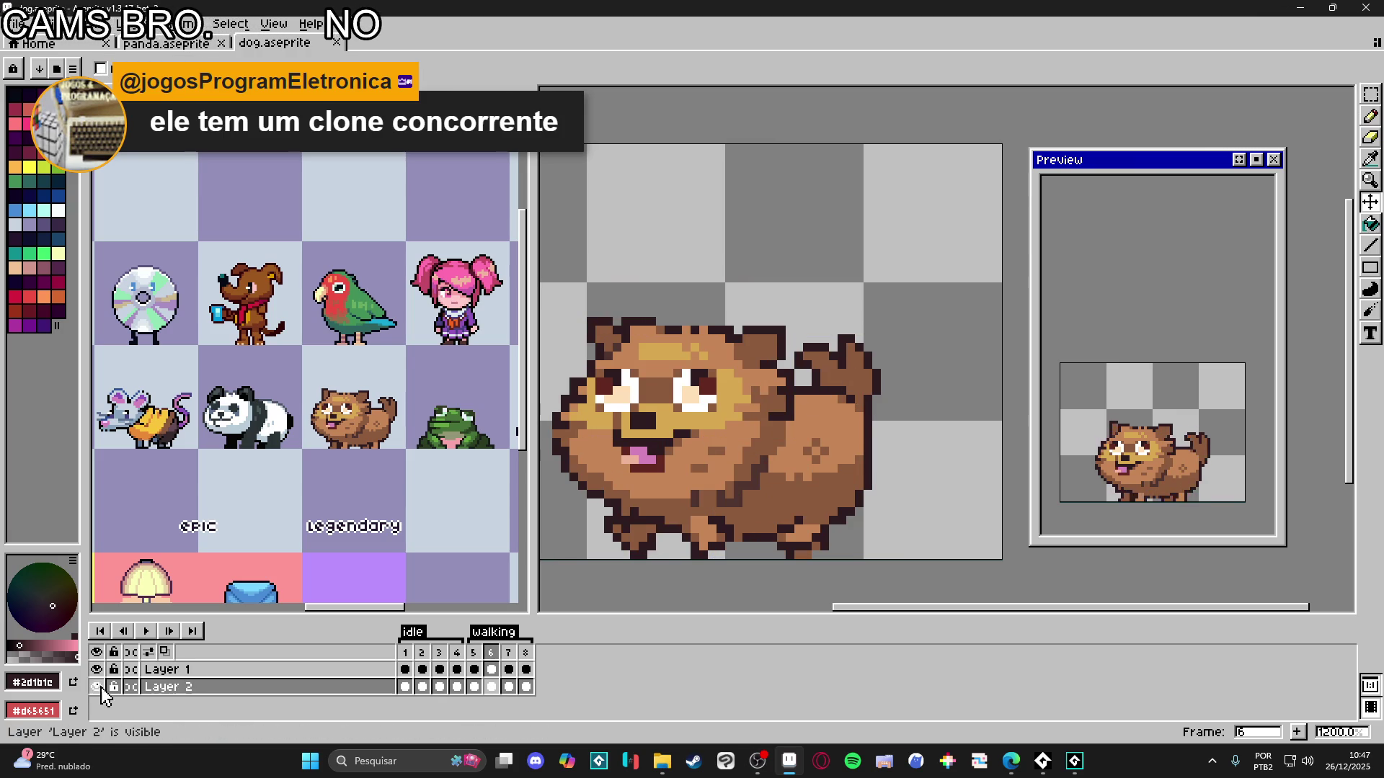
{"action": "left_click_drag", "start_coordinate": [474, 686], "coordinate": [526, 687]}
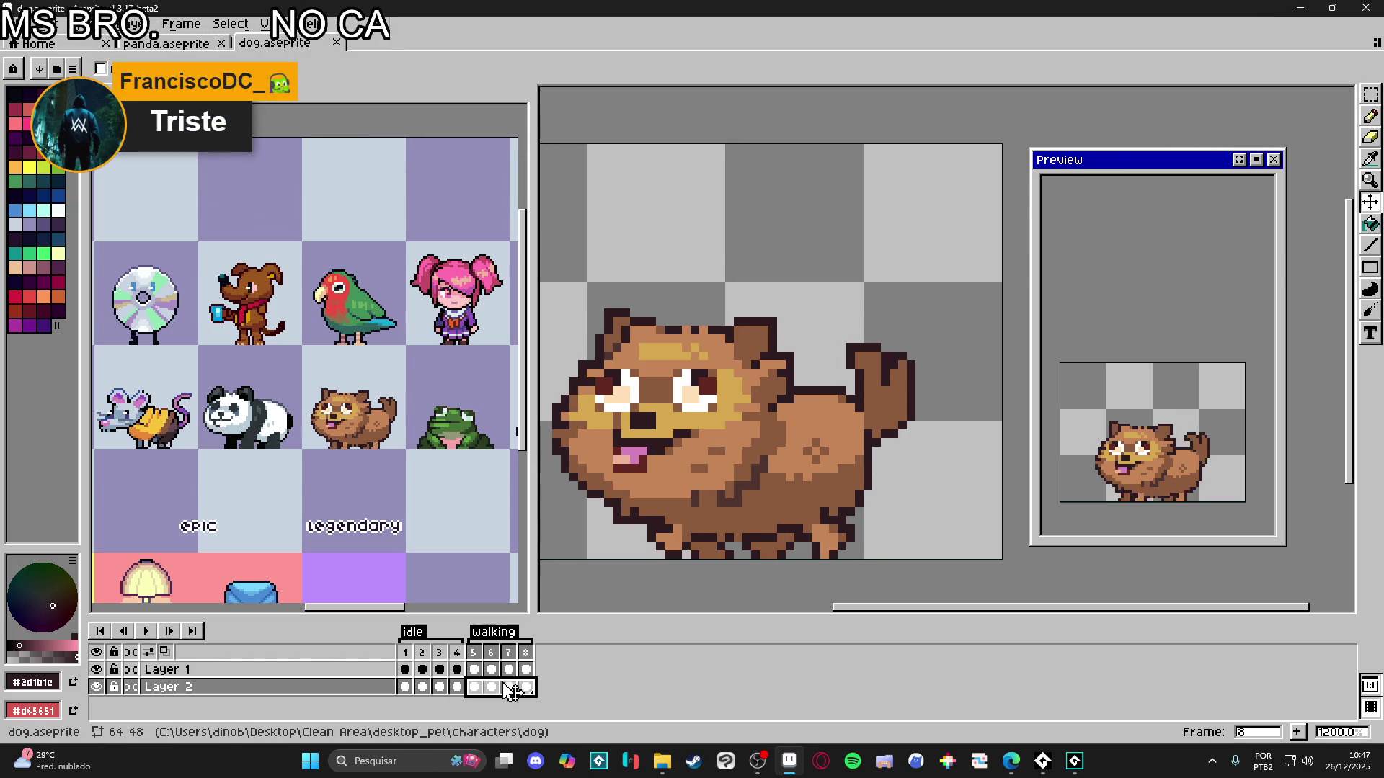
{"action": "left_click", "coordinate": [408, 687]}
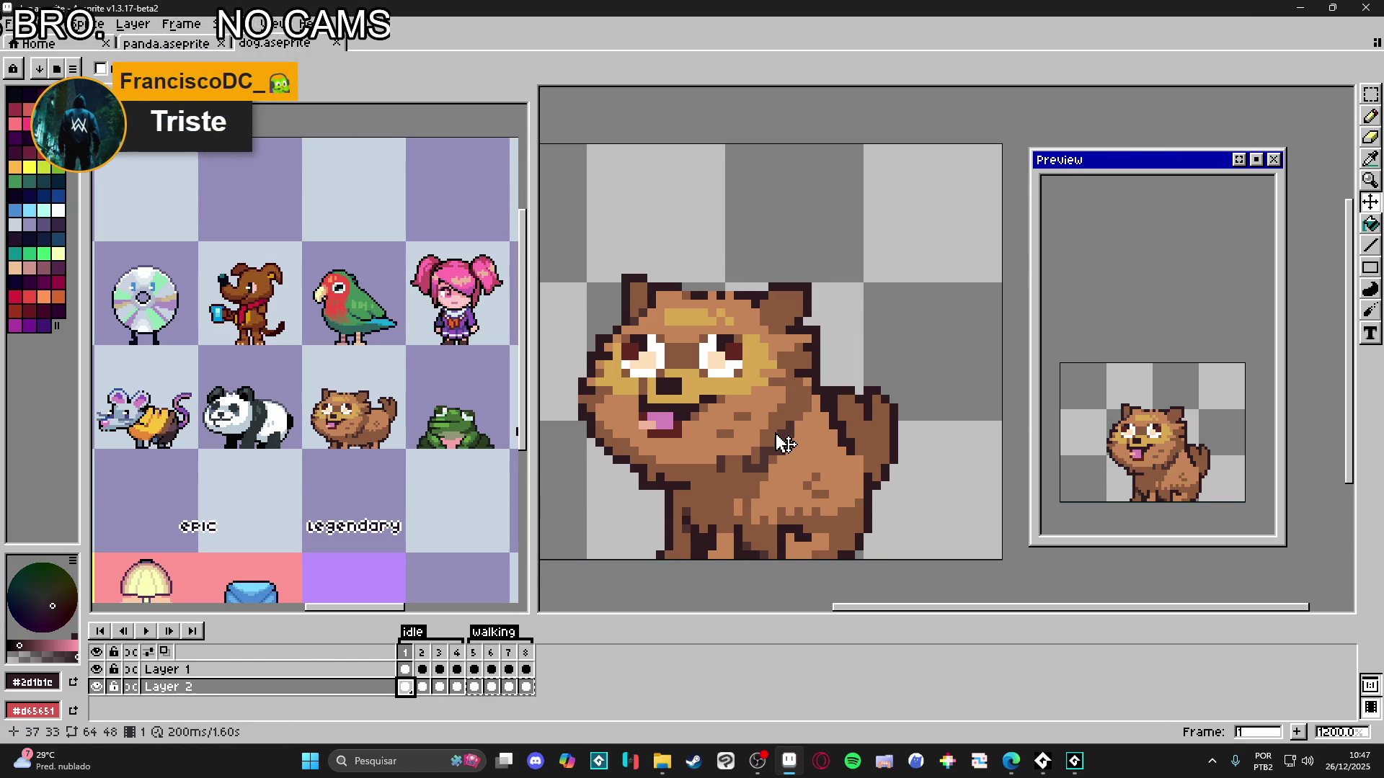
- Erase the dark outline pixels beside, between and above the tail on Layer 2
{"action": "scroll", "coordinate": [876, 429], "scroll_direction": "right", "scroll_amount": 1}
{"action": "scroll", "coordinate": [876, 429], "scroll_direction": "down", "scroll_amount": 1}
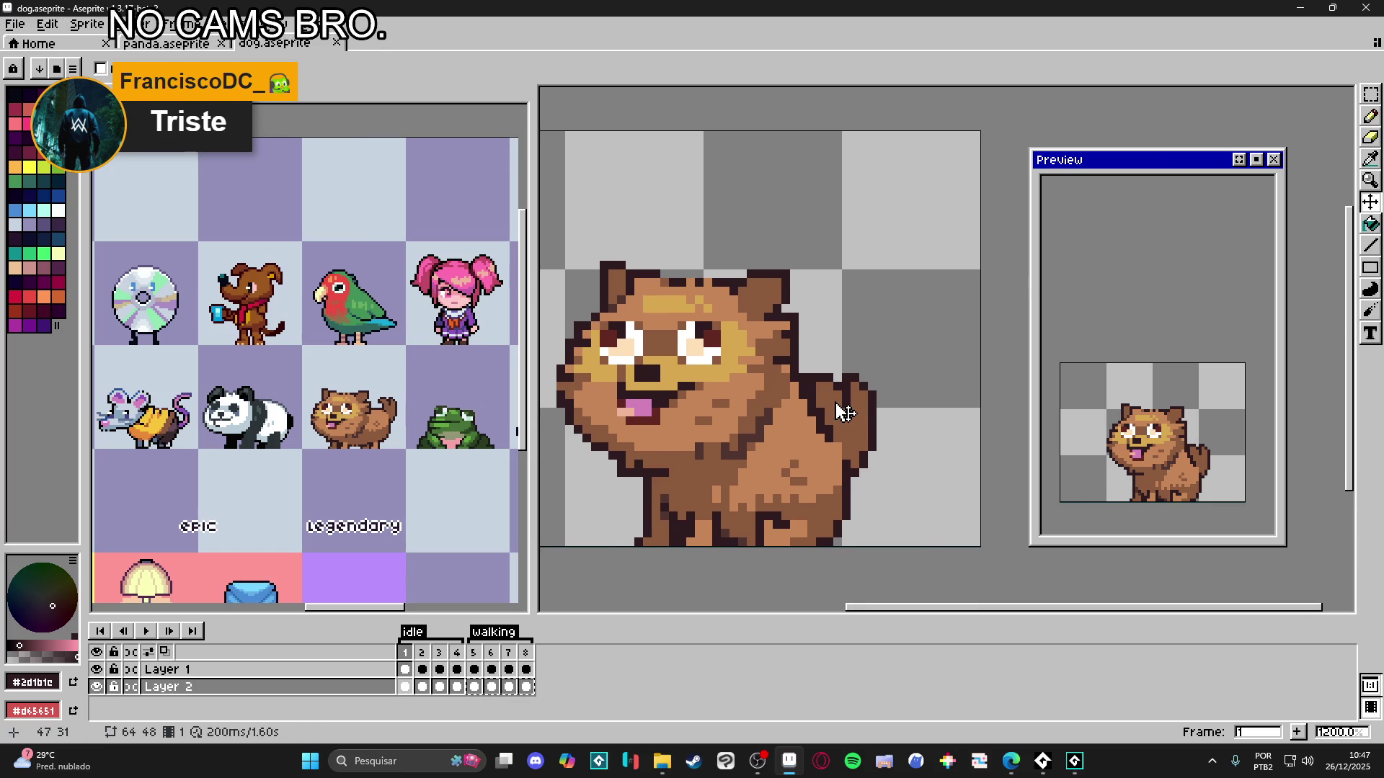
{"action": "key", "text": "e"}
{"action": "scroll", "coordinate": [828, 402], "scroll_direction": "up", "scroll_amount": 1}
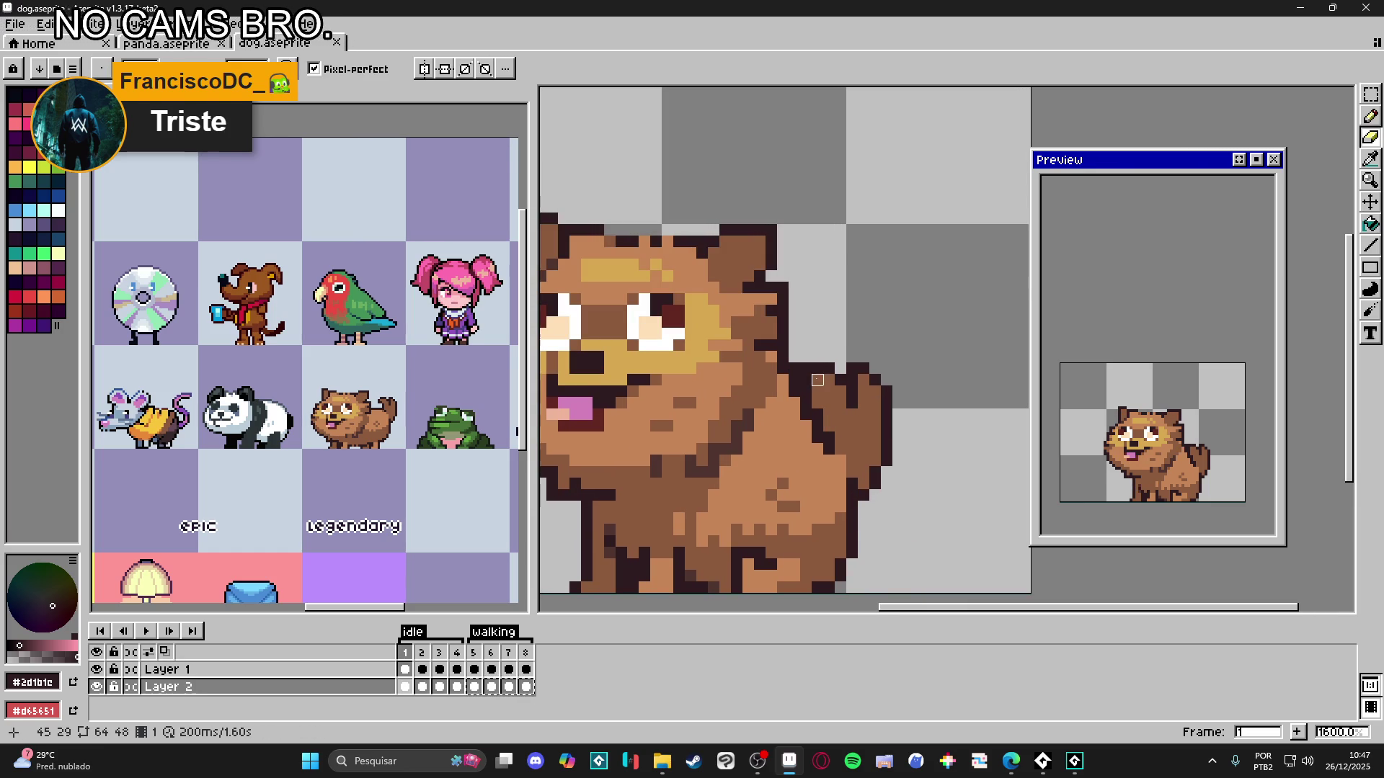
{"action": "left_click_drag", "start_coordinate": [817, 379], "coordinate": [818, 374]}
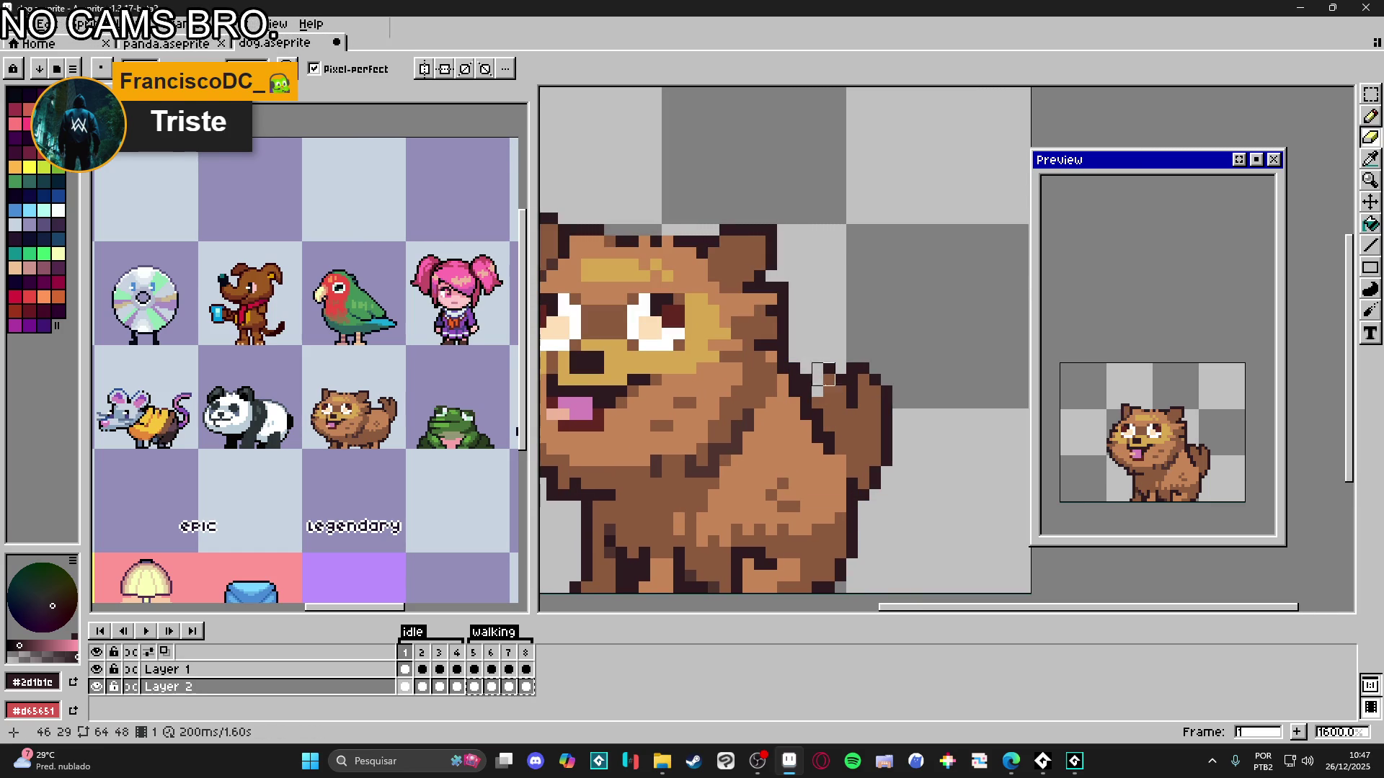
{"action": "left_click", "coordinate": [807, 379], "text": "ctrl"}
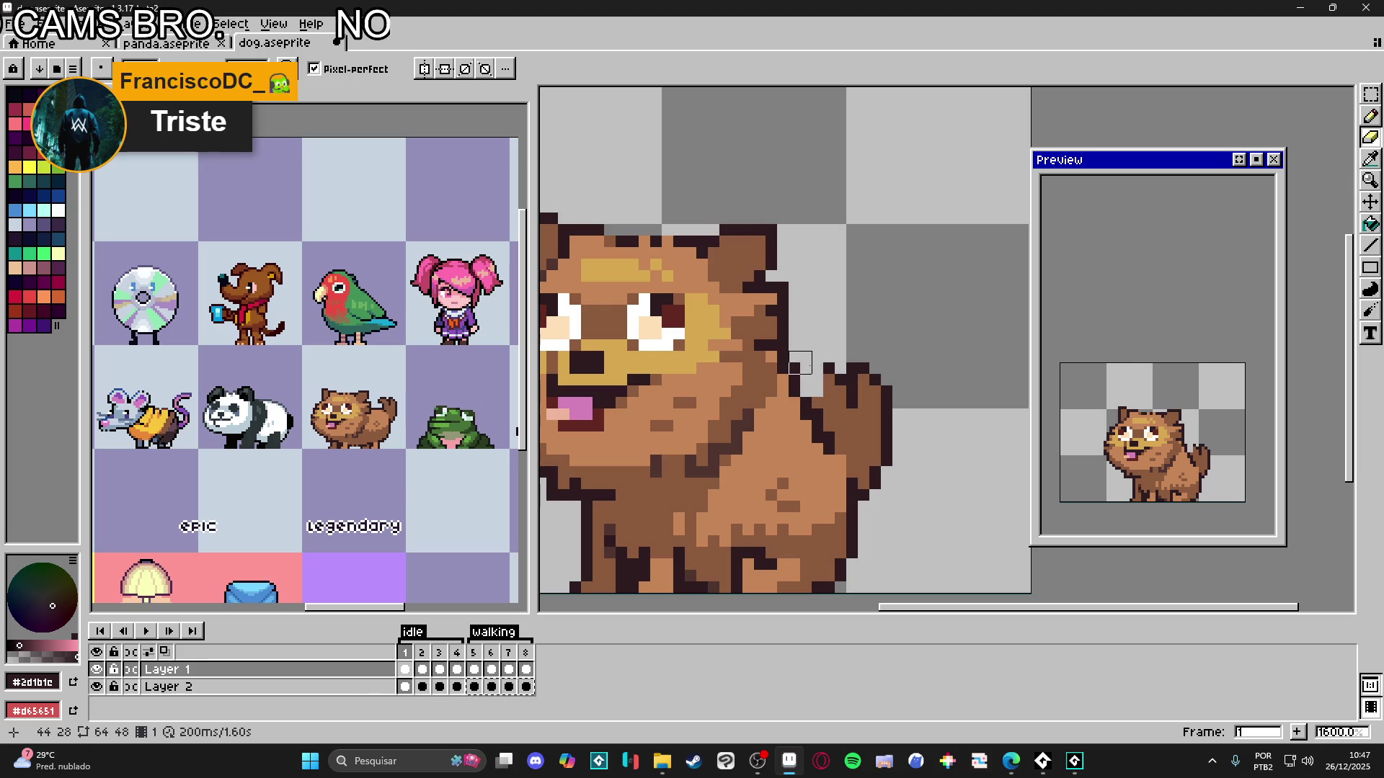
{"action": "left_click", "coordinate": [840, 422], "text": "ctrl"}
{"action": "mouse_move", "coordinate": [829, 418]}
{"action": "left_mouse_down"}
{"action": "mouse_move", "coordinate": [816, 401]}
{"action": "mouse_move", "coordinate": [851, 369]}
{"action": "mouse_move", "coordinate": [835, 421]}
{"action": "left_mouse_up"}
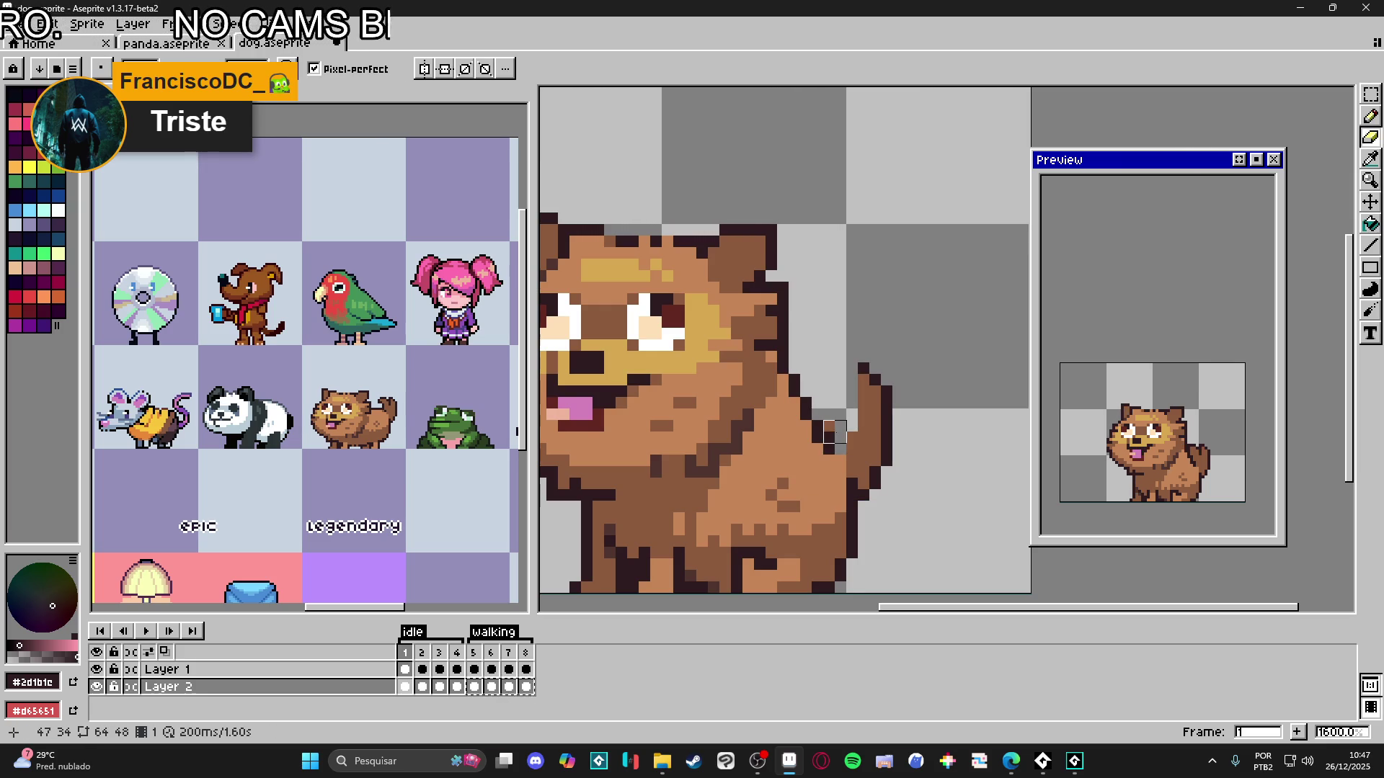
{"action": "left_click", "coordinate": [830, 432], "text": "ctrl"}
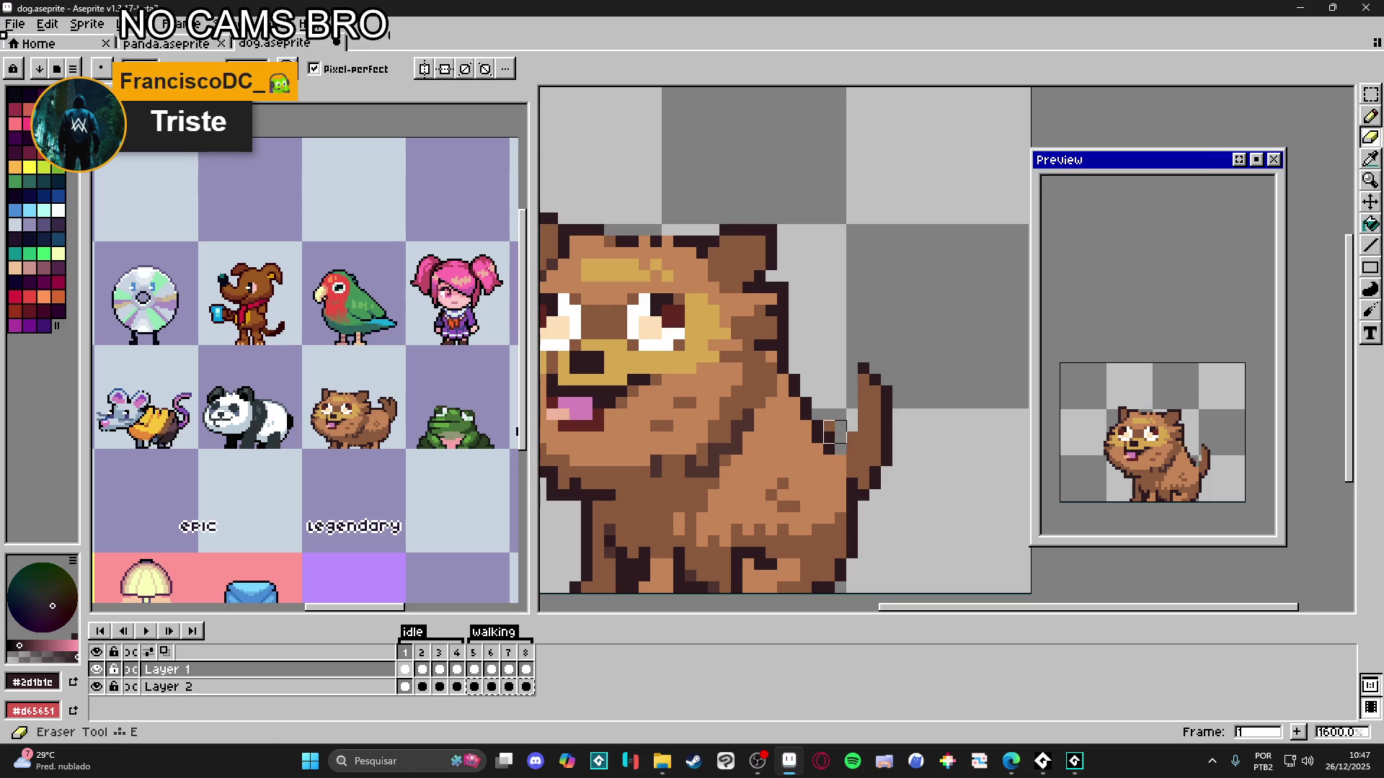
{"action": "left_click", "coordinate": [869, 443], "text": "ctrl"}
{"action": "mouse_move", "coordinate": [868, 443]}
{"action": "left_mouse_down"}
{"action": "mouse_move", "coordinate": [869, 374]}
{"action": "mouse_move", "coordinate": [858, 461]}
{"action": "mouse_move", "coordinate": [877, 464]}
{"action": "mouse_move", "coordinate": [800, 455]}
{"action": "left_mouse_up"}
- Compare the tail across idle frames 1–4 and select Layer 2's cels for frames 1–4
{"action": "left_click", "coordinate": [473, 686]}
{"action": "left_click", "coordinate": [405, 686]}
{"action": "left_click_drag", "start_coordinate": [405, 686], "coordinate": [457, 687]}
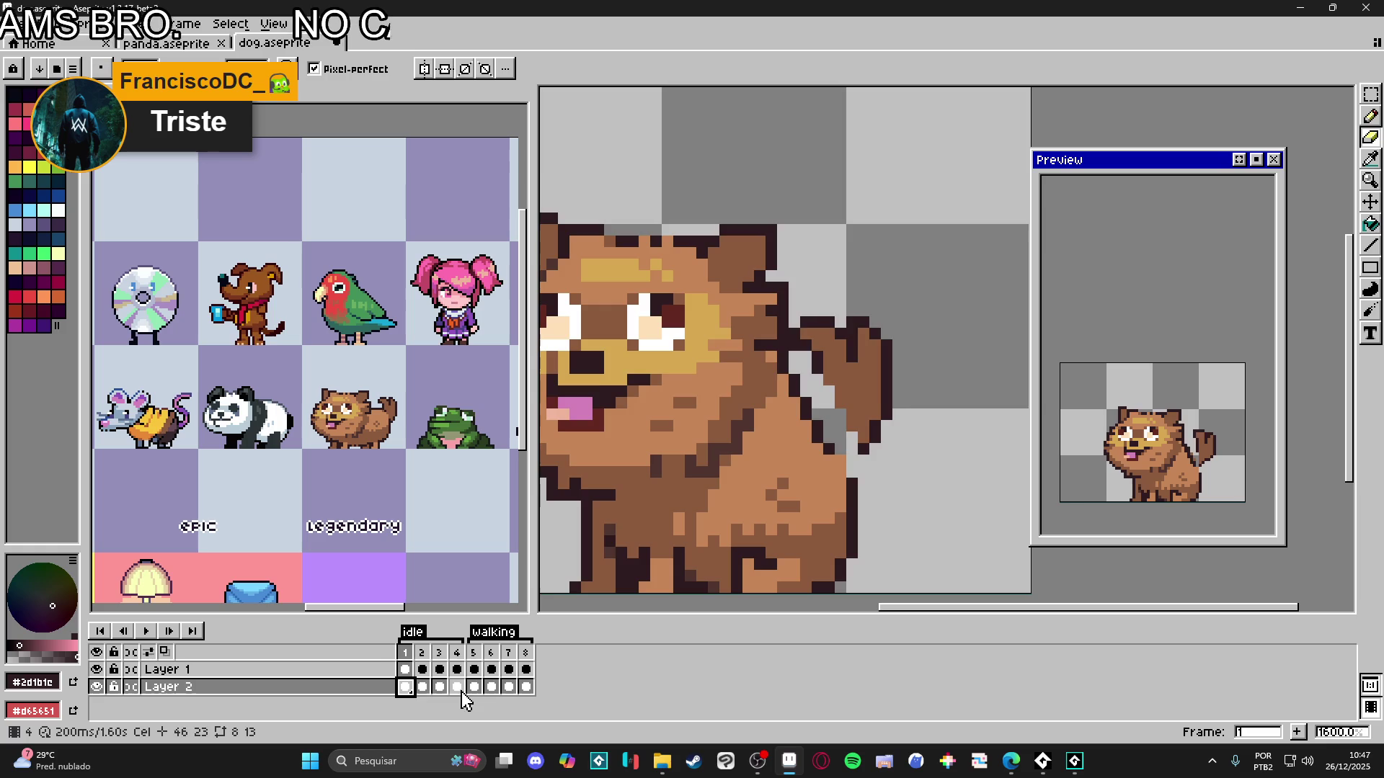
{"action": "left_click", "coordinate": [421, 689]}
{"action": "left_click", "coordinate": [407, 688]}
{"action": "left_click", "coordinate": [422, 689]}
{"action": "left_click", "coordinate": [440, 689]}
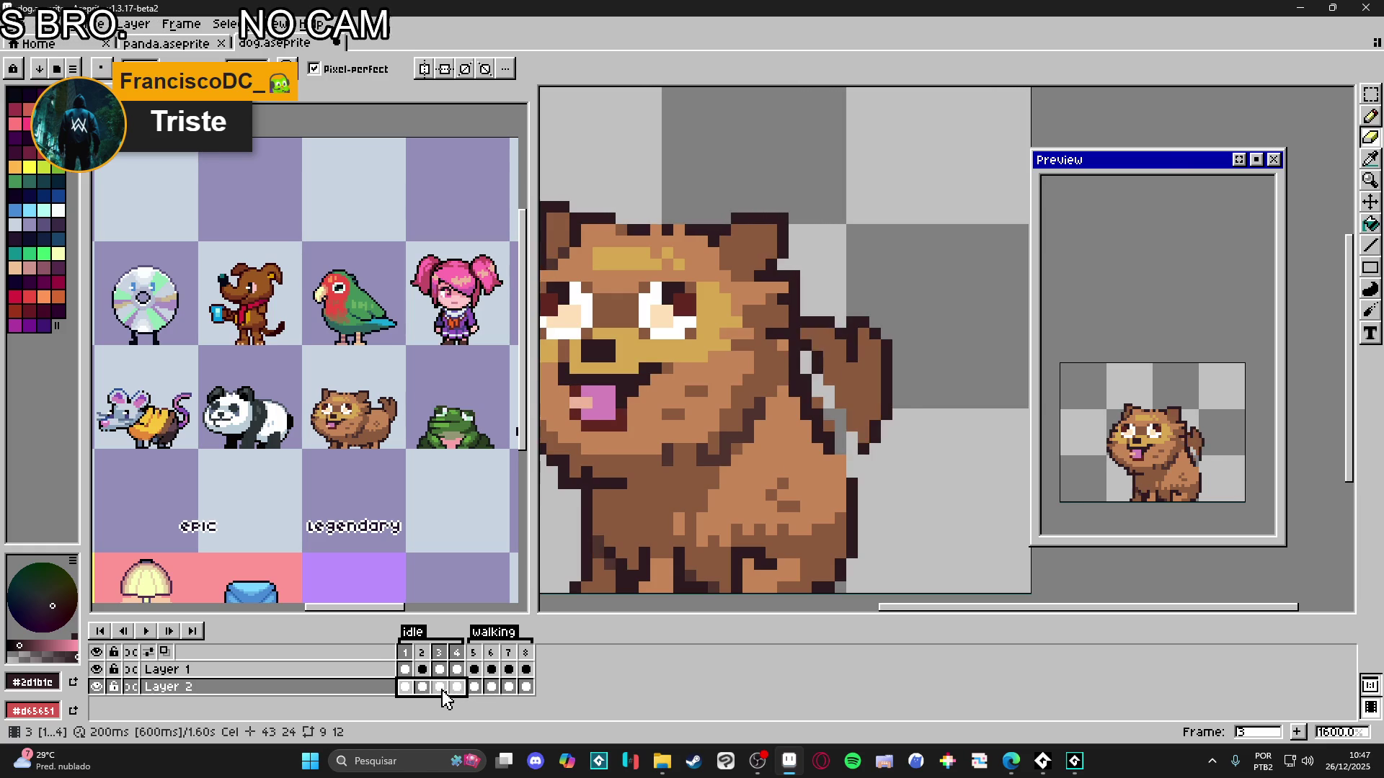
{"action": "left_click", "coordinate": [457, 688]}
{"action": "left_click", "coordinate": [457, 688]}
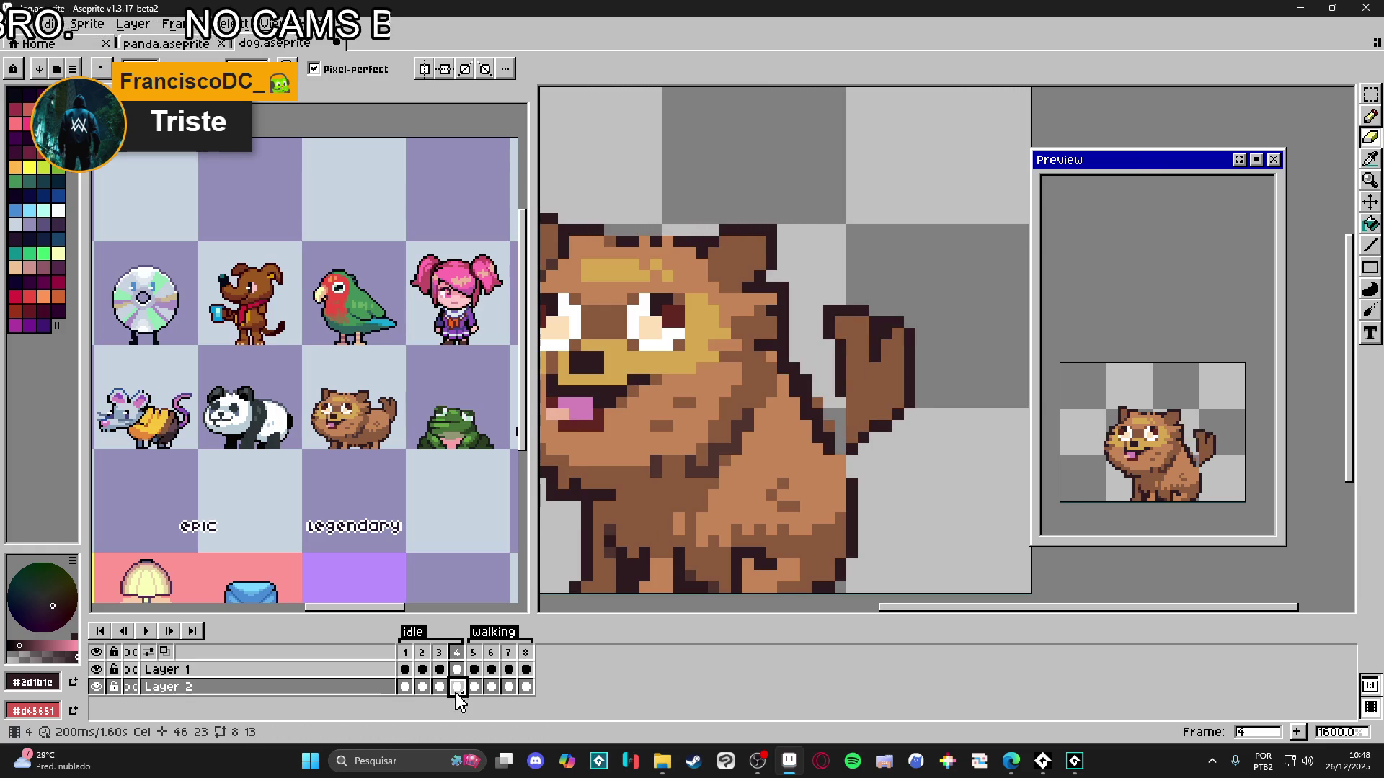
{"action": "left_click_drag", "start_coordinate": [462, 689], "coordinate": [405, 688]}
{"action": "scroll", "coordinate": [844, 425], "scroll_direction": "down", "scroll_amount": 1}
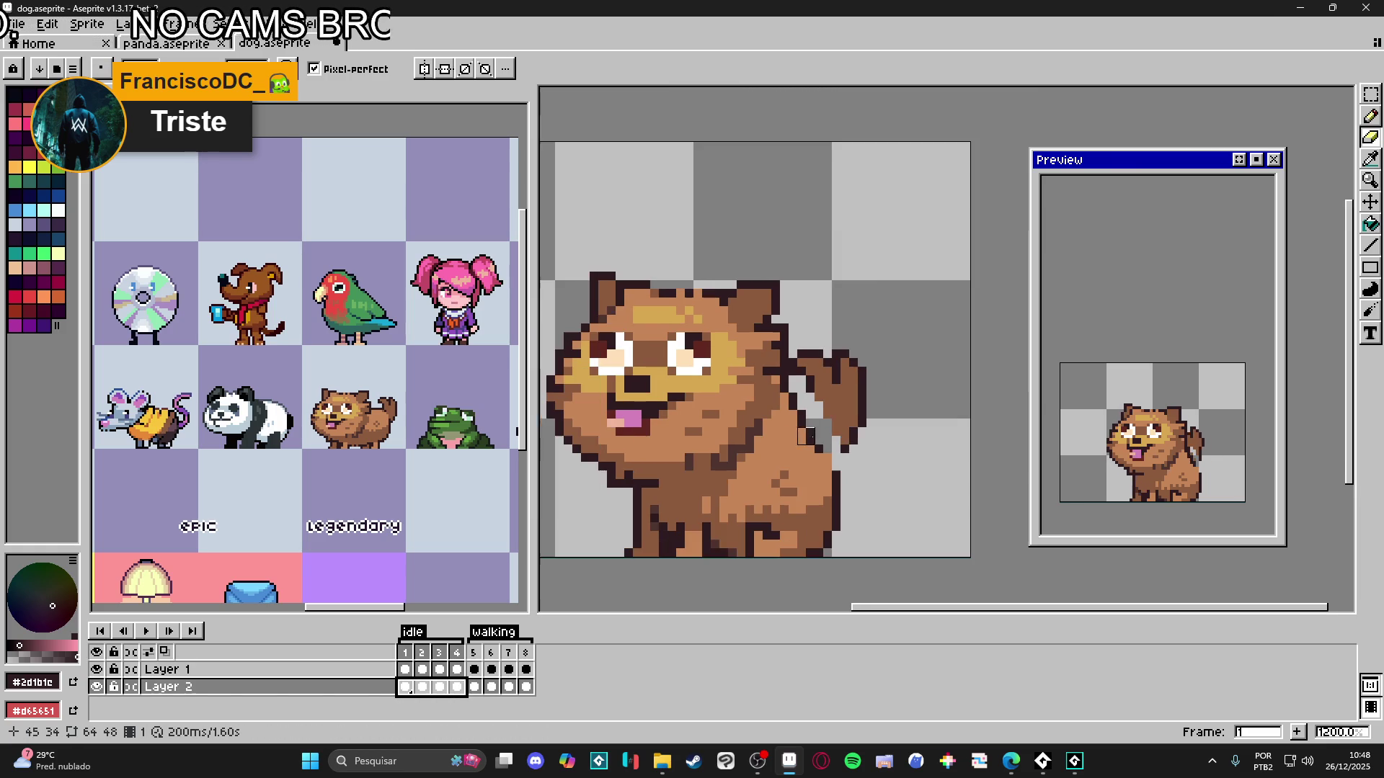
- Move the selected tail cels down about four pixels and one pixel left
{"action": "key", "text": "v"}
{"action": "left_click_drag", "start_coordinate": [845, 425], "coordinate": [850, 457]}
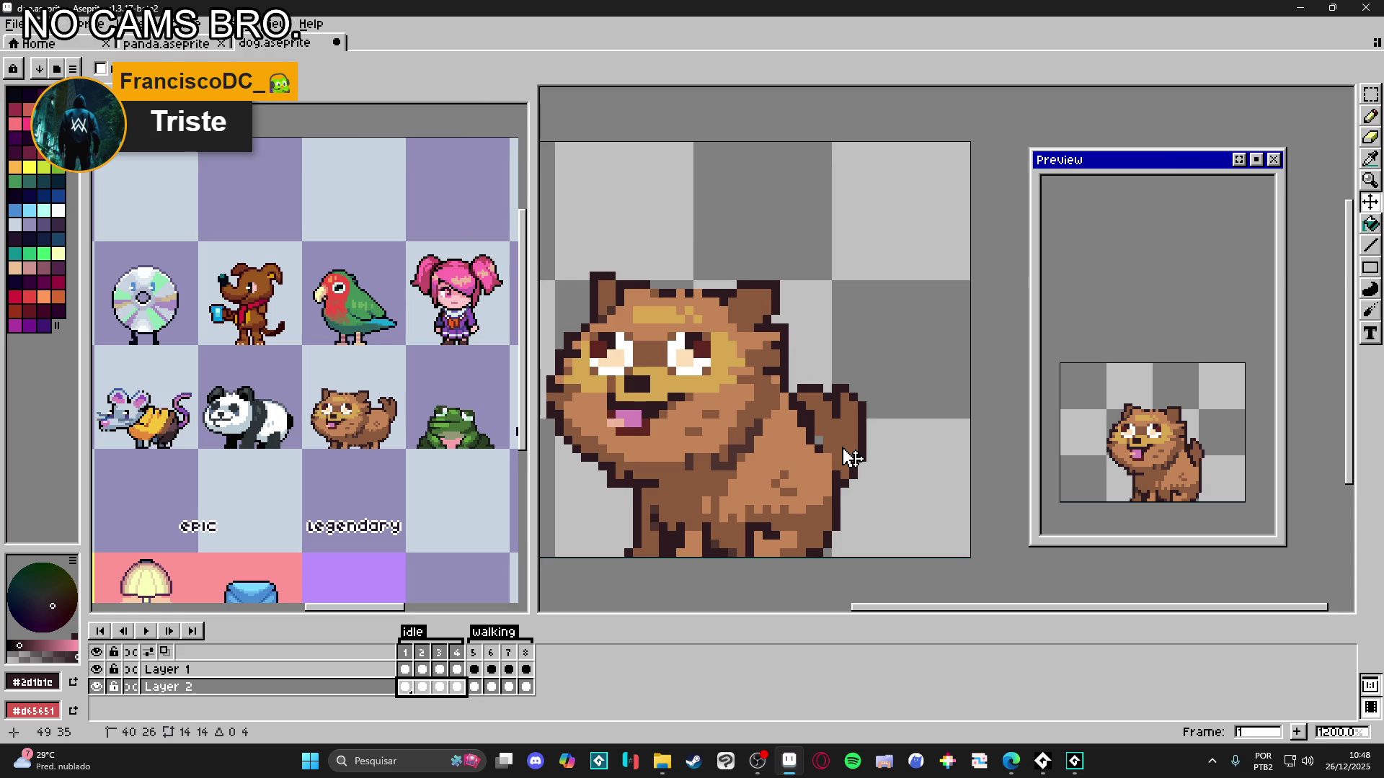
{"action": "left_click_drag", "start_coordinate": [850, 458], "coordinate": [847, 461]}
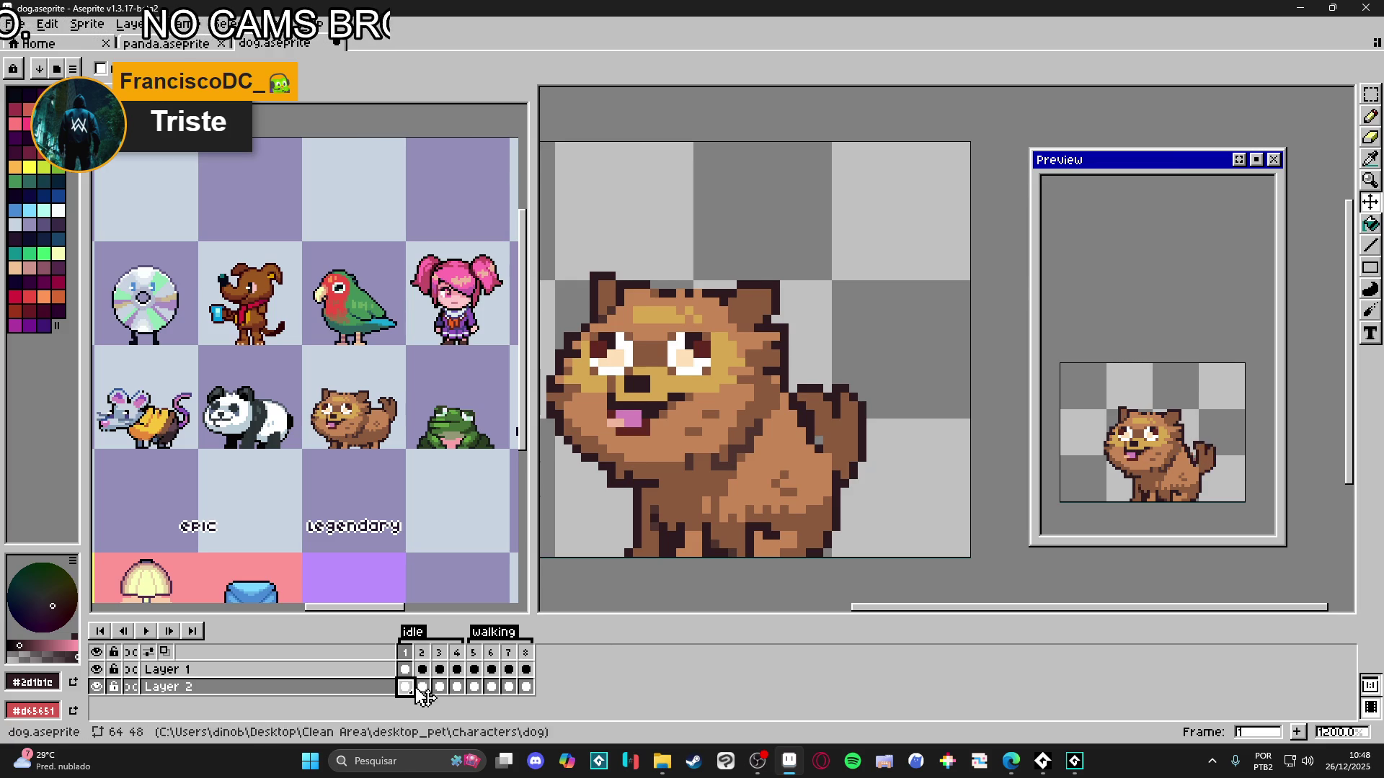
{"action": "left_click", "coordinate": [423, 686]}
{"action": "left_click", "coordinate": [457, 686]}
{"action": "left_click_drag", "start_coordinate": [867, 441], "coordinate": [869, 452]}
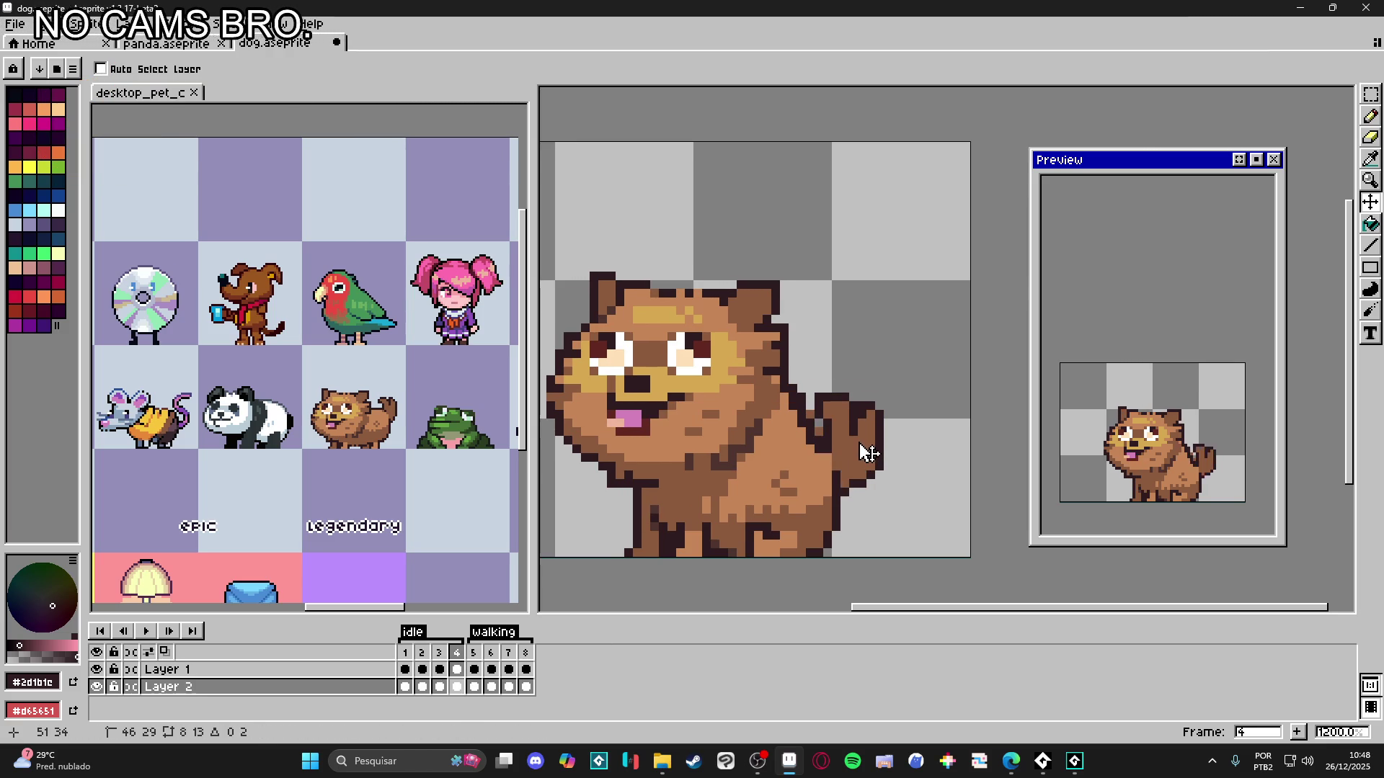
{"action": "key", "text": "ctrl+z"}
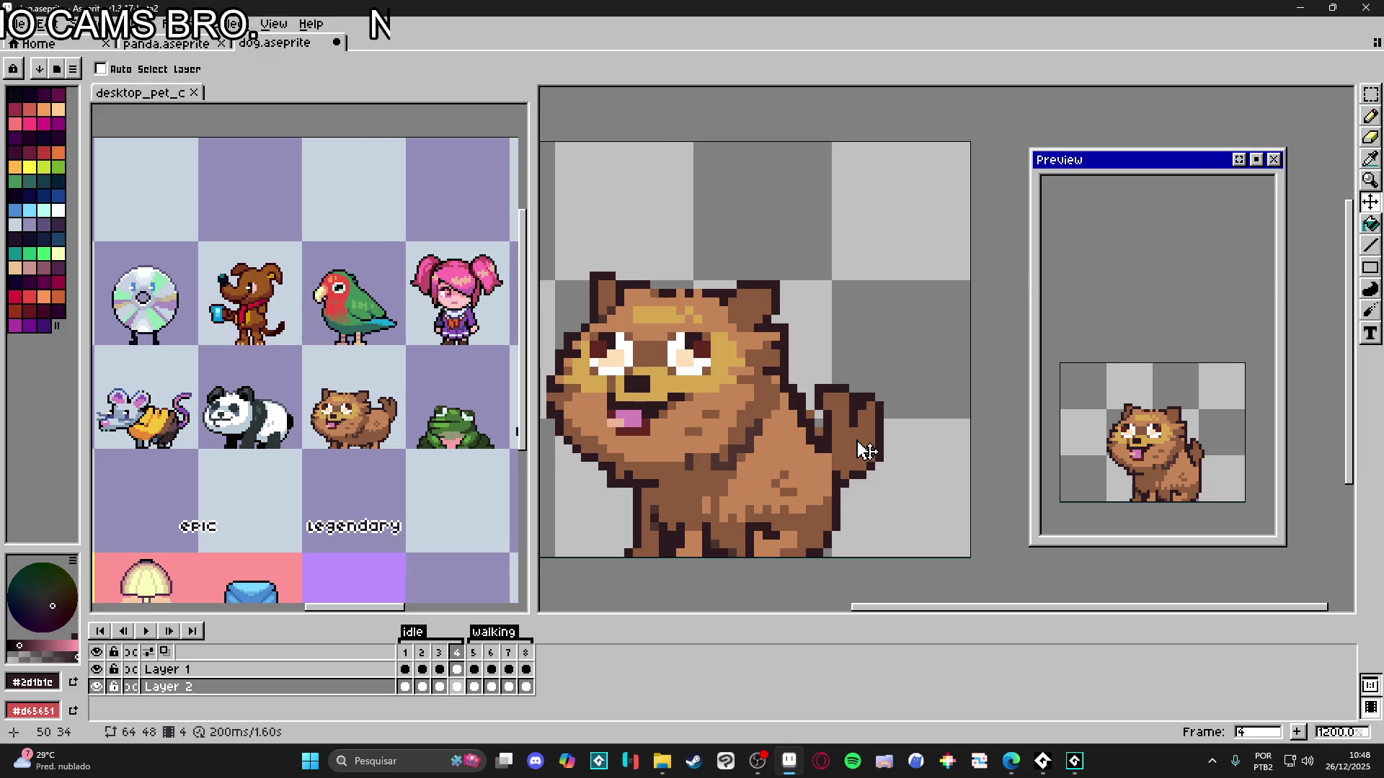
- Review idle frames 2–4, pick the brown fur colour, and save dog.aseprite
{"action": "left_click", "coordinate": [423, 687]}
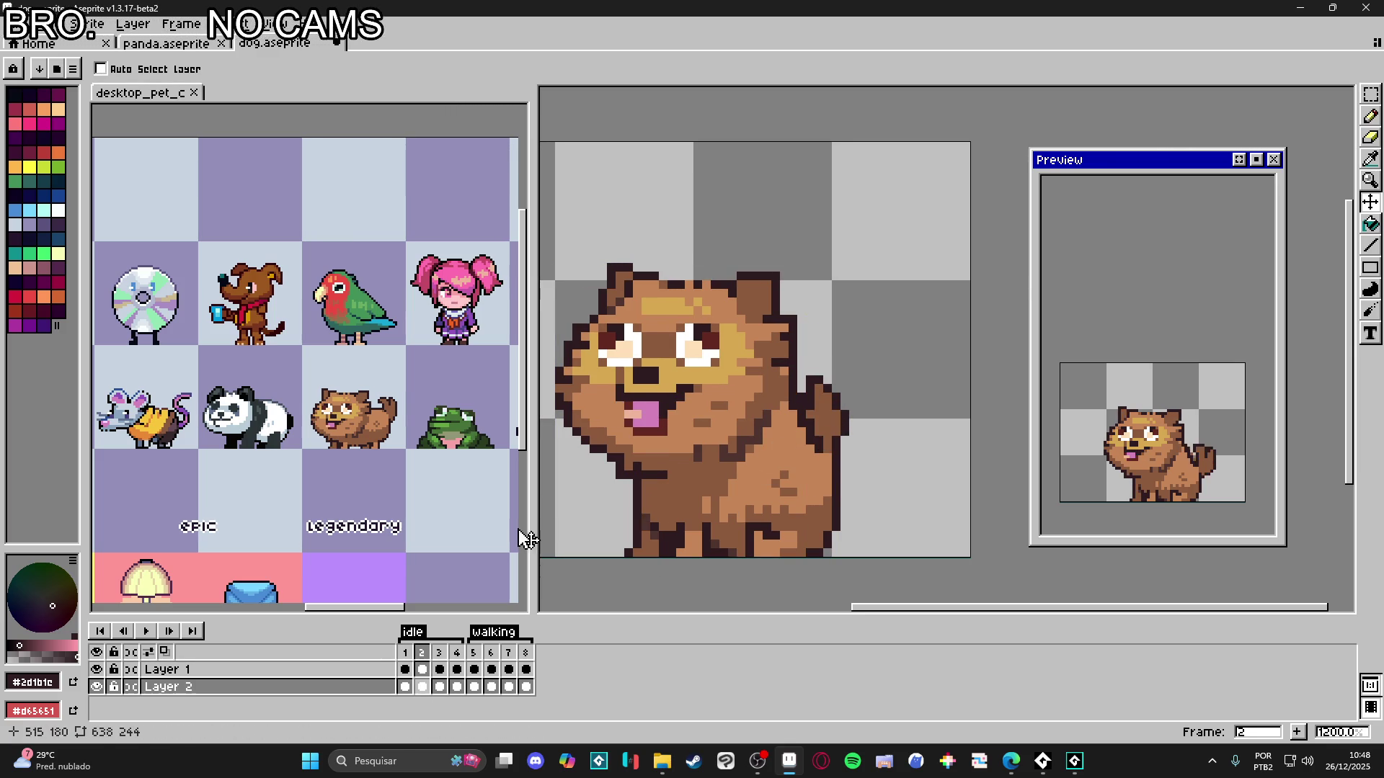
{"action": "left_click", "coordinate": [437, 686]}
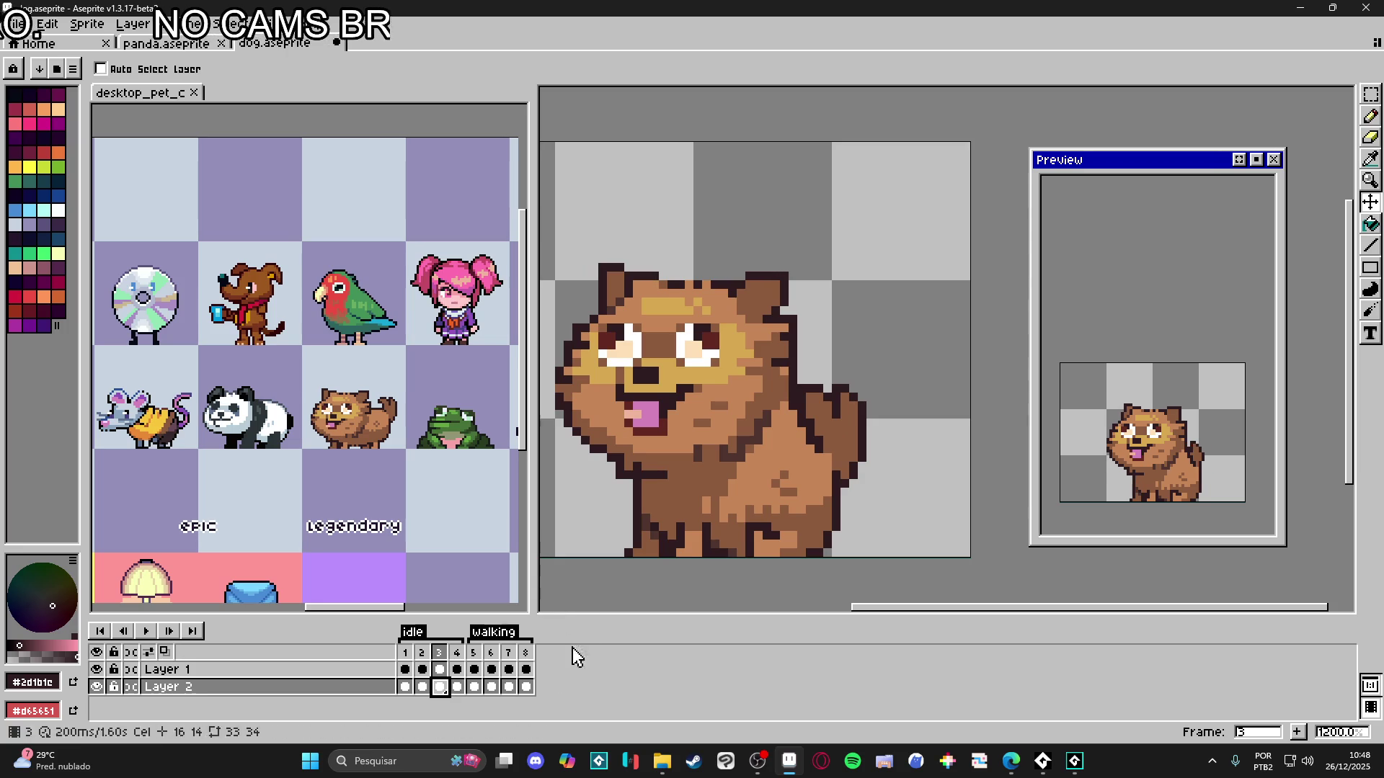
{"action": "left_click", "coordinate": [457, 687]}
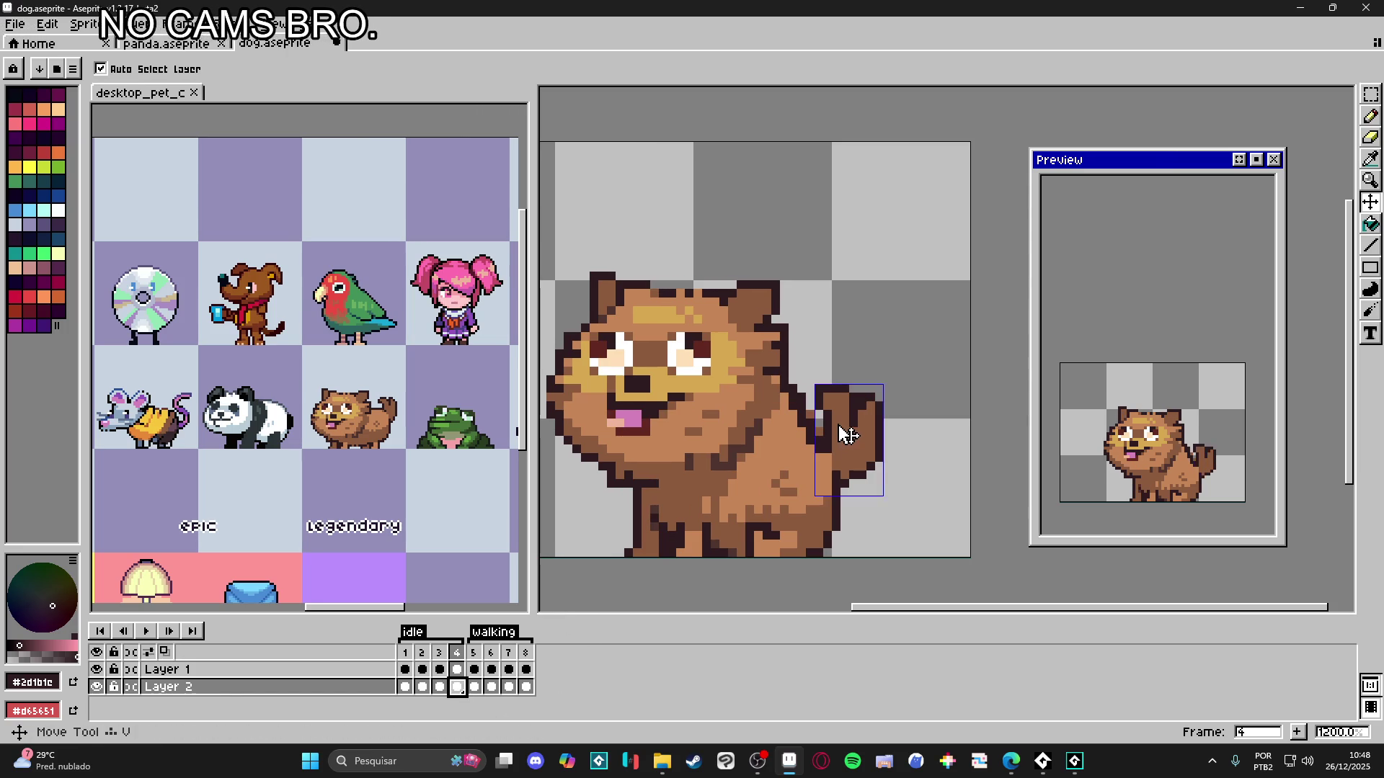
{"action": "key", "text": "b"}
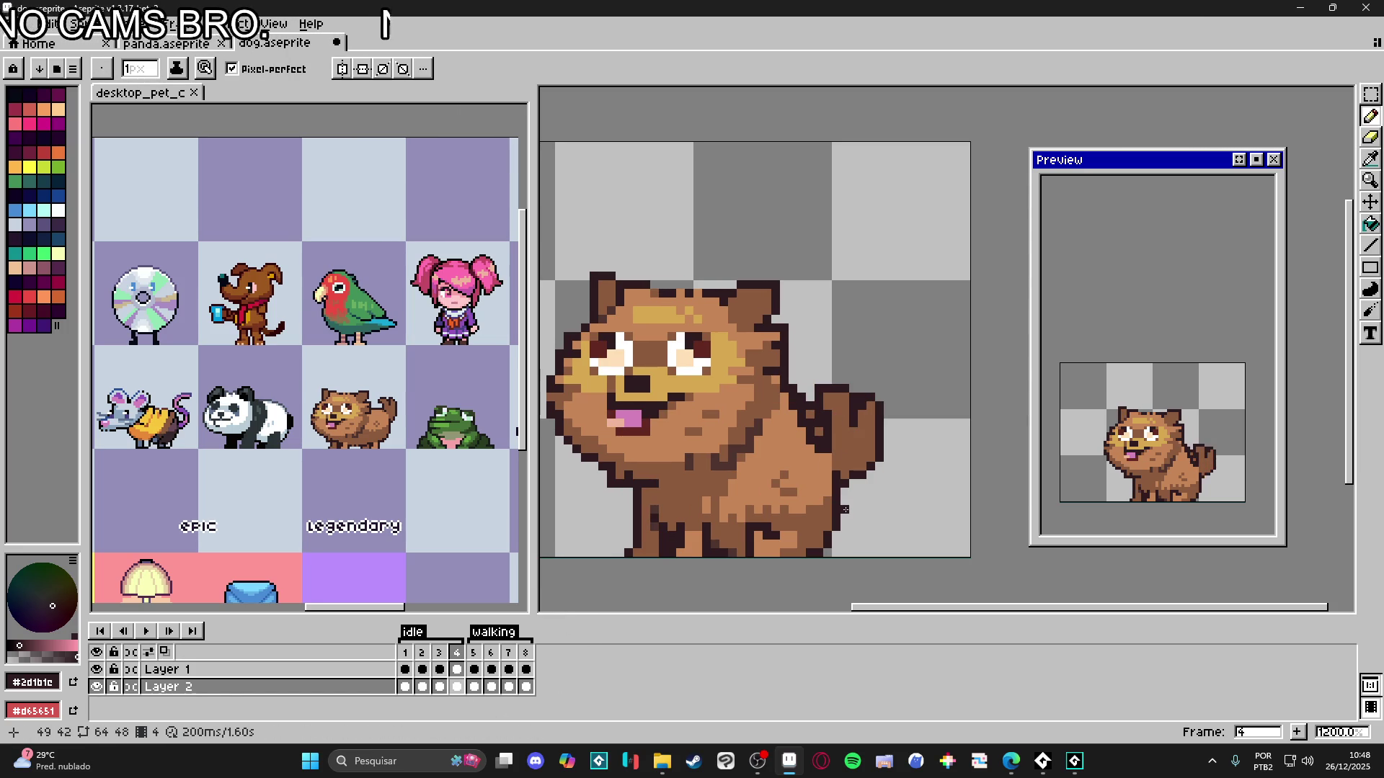
{"action": "left_click", "coordinate": [405, 686]}
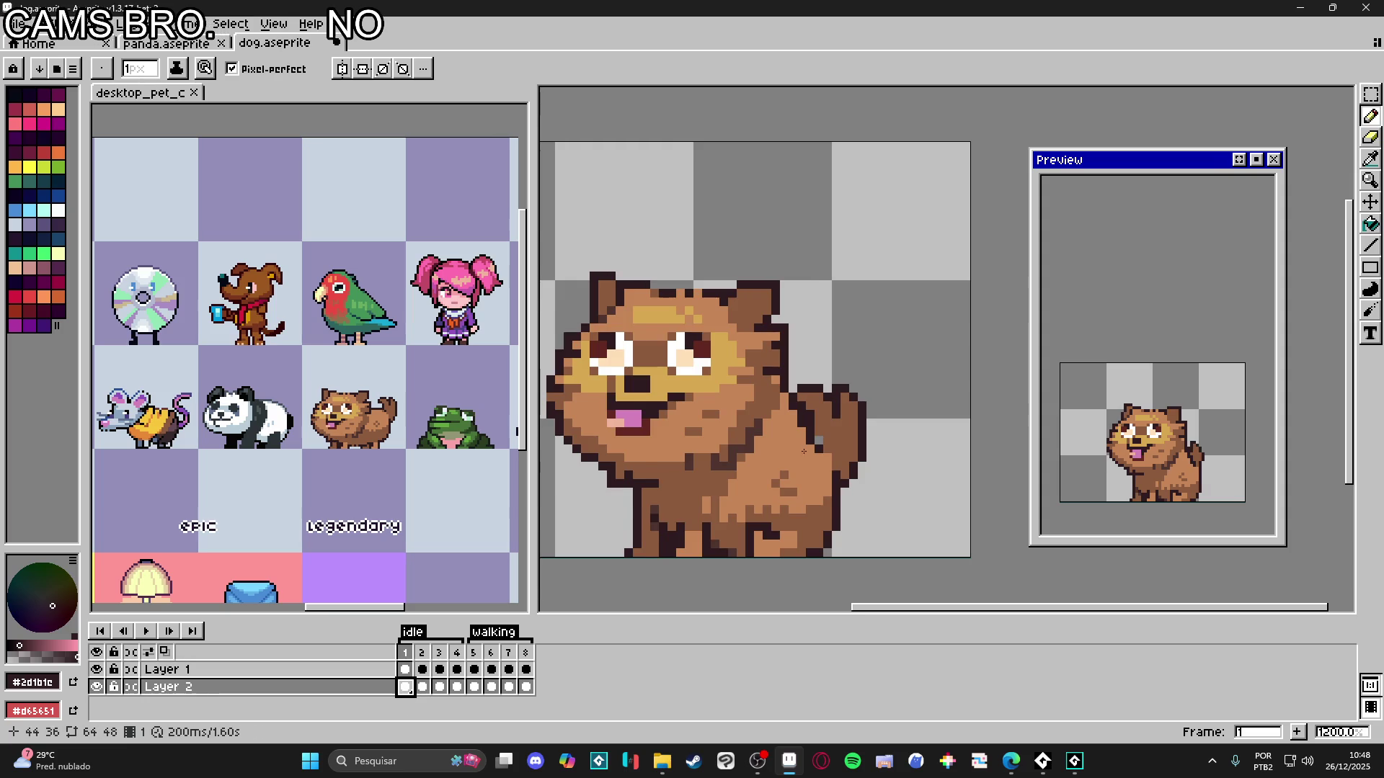
{"action": "scroll", "coordinate": [827, 445], "scroll_direction": "up", "scroll_amount": 1}
{"action": "left_click", "coordinate": [817, 445], "text": "alt"}
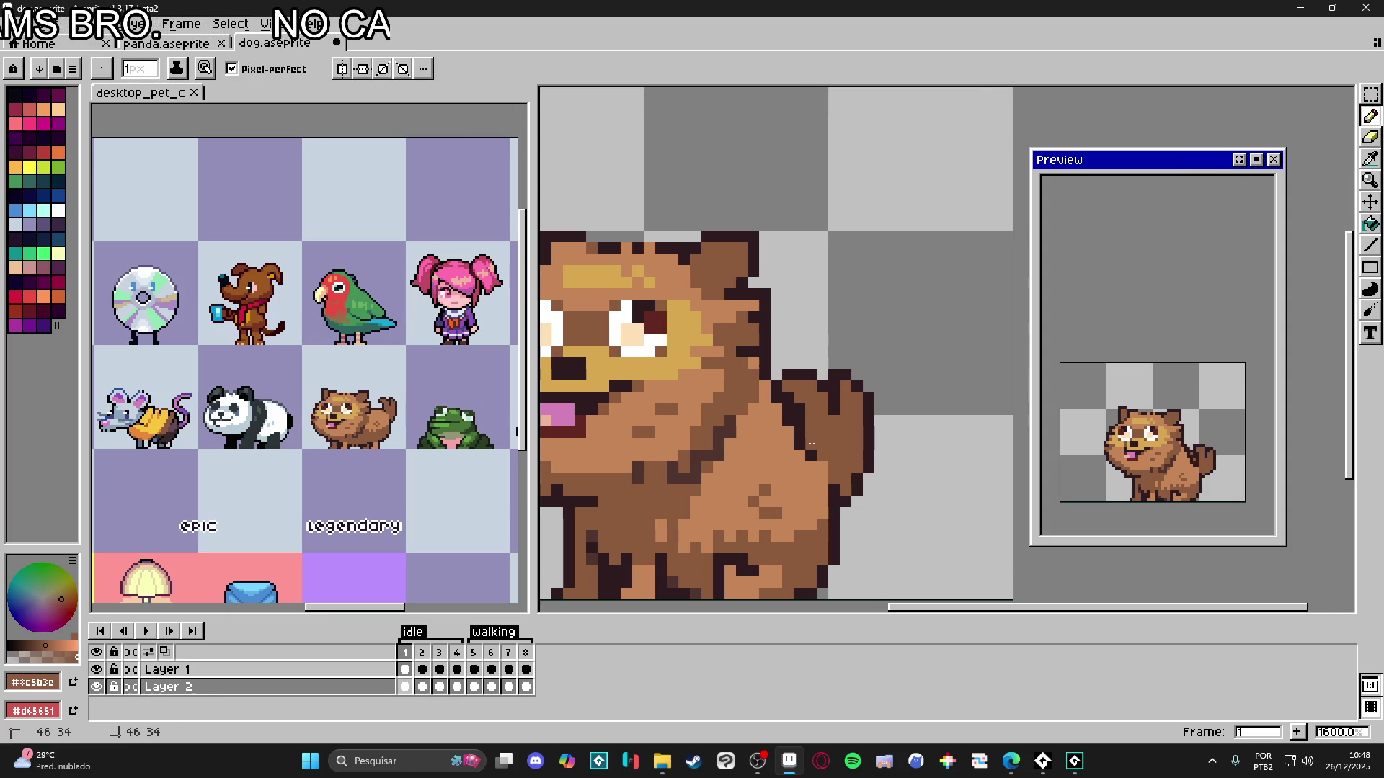
{"action": "scroll", "coordinate": [811, 444], "scroll_direction": "down", "scroll_amount": 3}
{"action": "key", "text": "ctrl+s"}
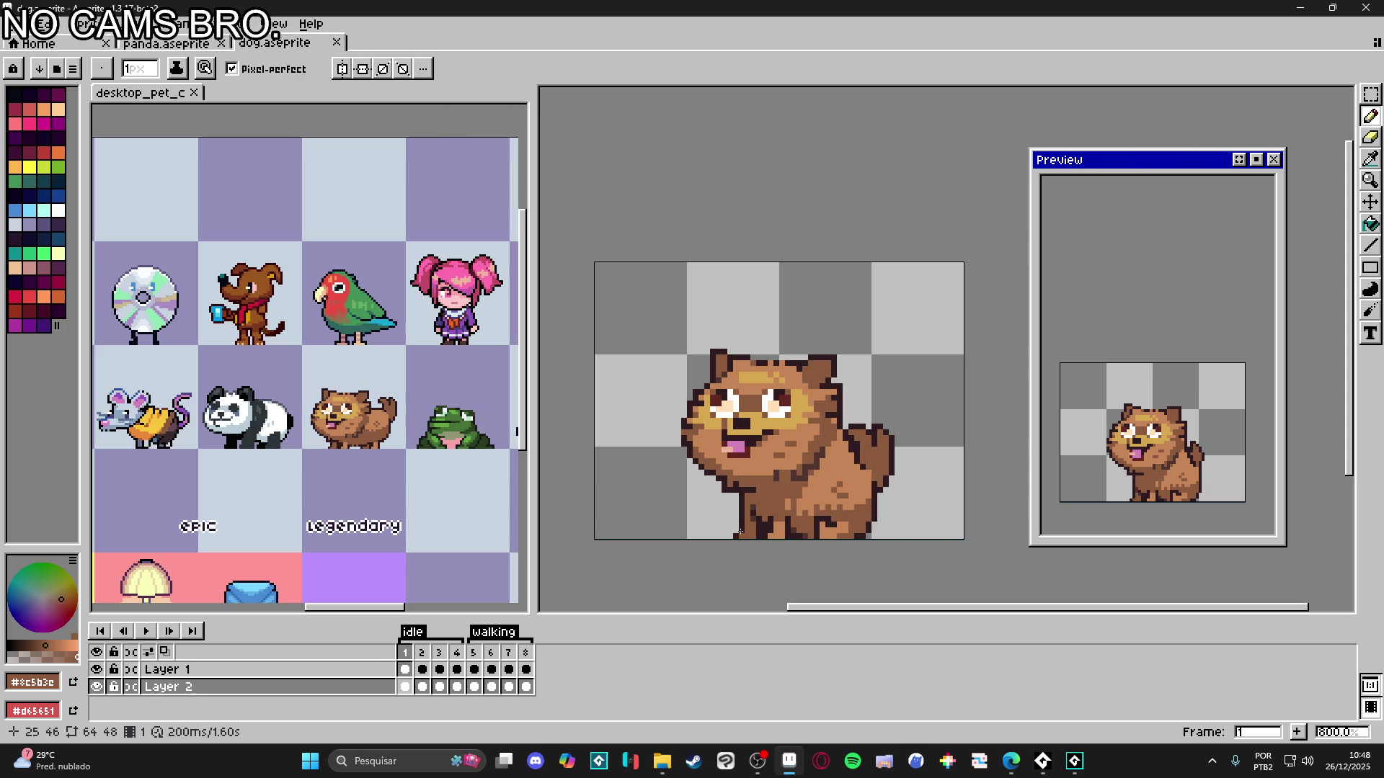
- Sample the dark outline colour and review the idle frames, ending on frame 3
{"action": "left_click", "coordinate": [422, 657]}
{"action": "left_click", "coordinate": [439, 656]}
{"action": "scroll", "coordinate": [739, 461], "scroll_direction": "up", "scroll_amount": 2}
{"action": "key", "text": "alt"}
{"action": "left_click", "coordinate": [779, 426]}
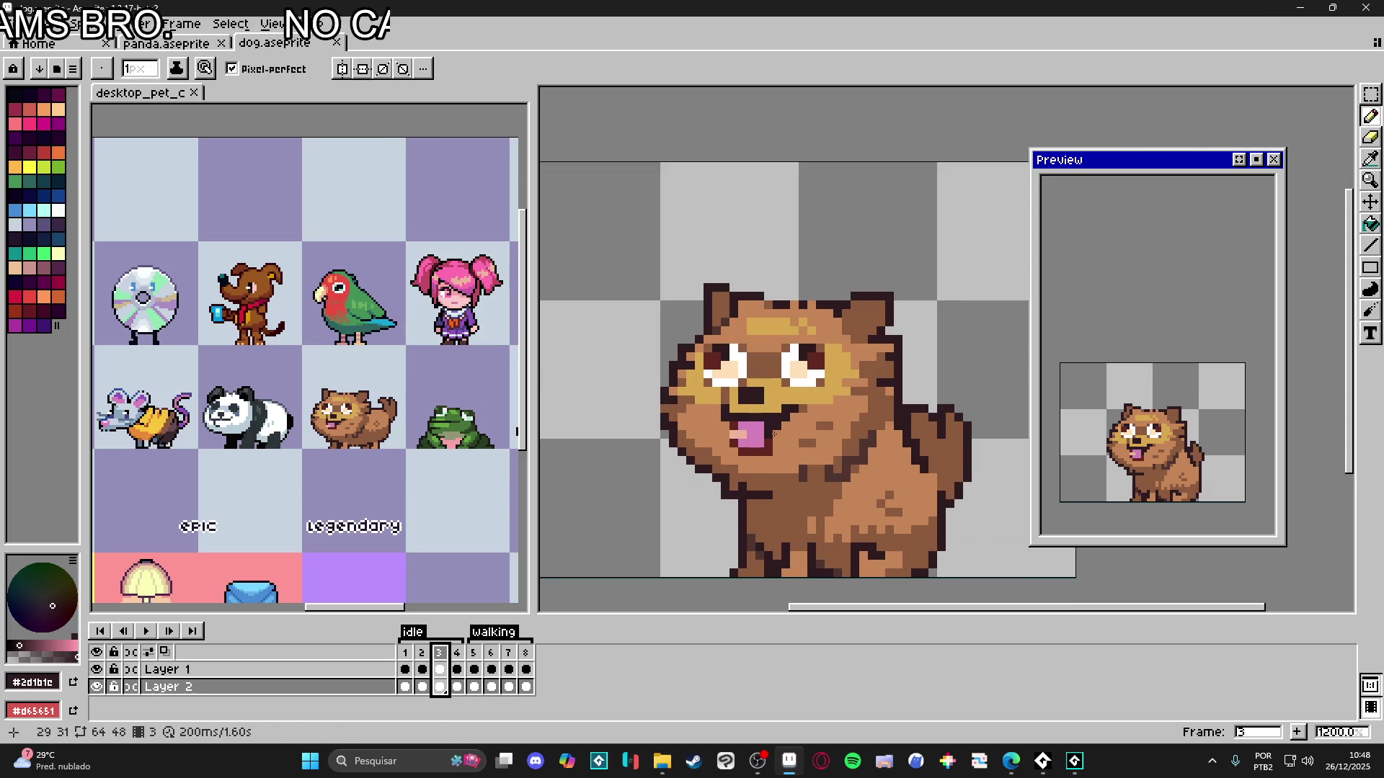
{"action": "key", "text": "Up"}
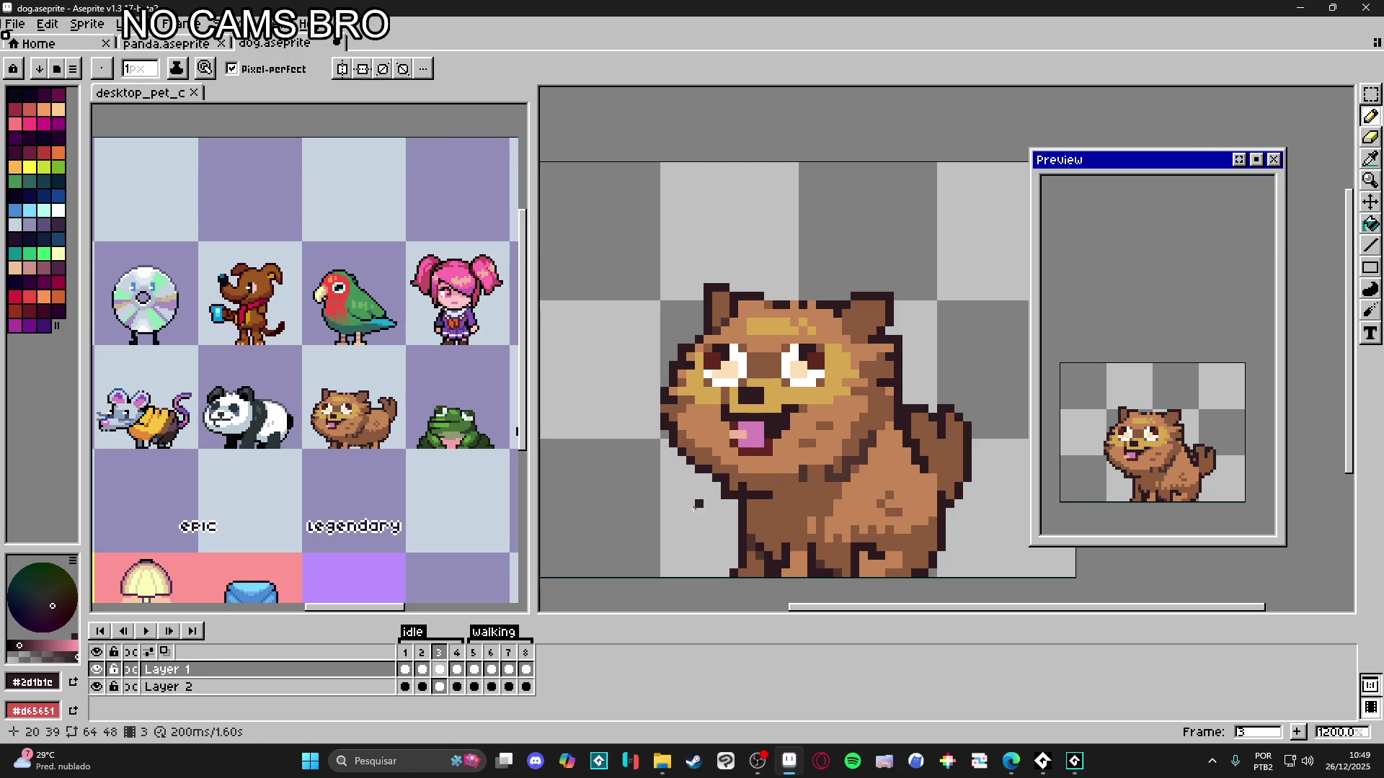
{"action": "left_click", "coordinate": [457, 656]}
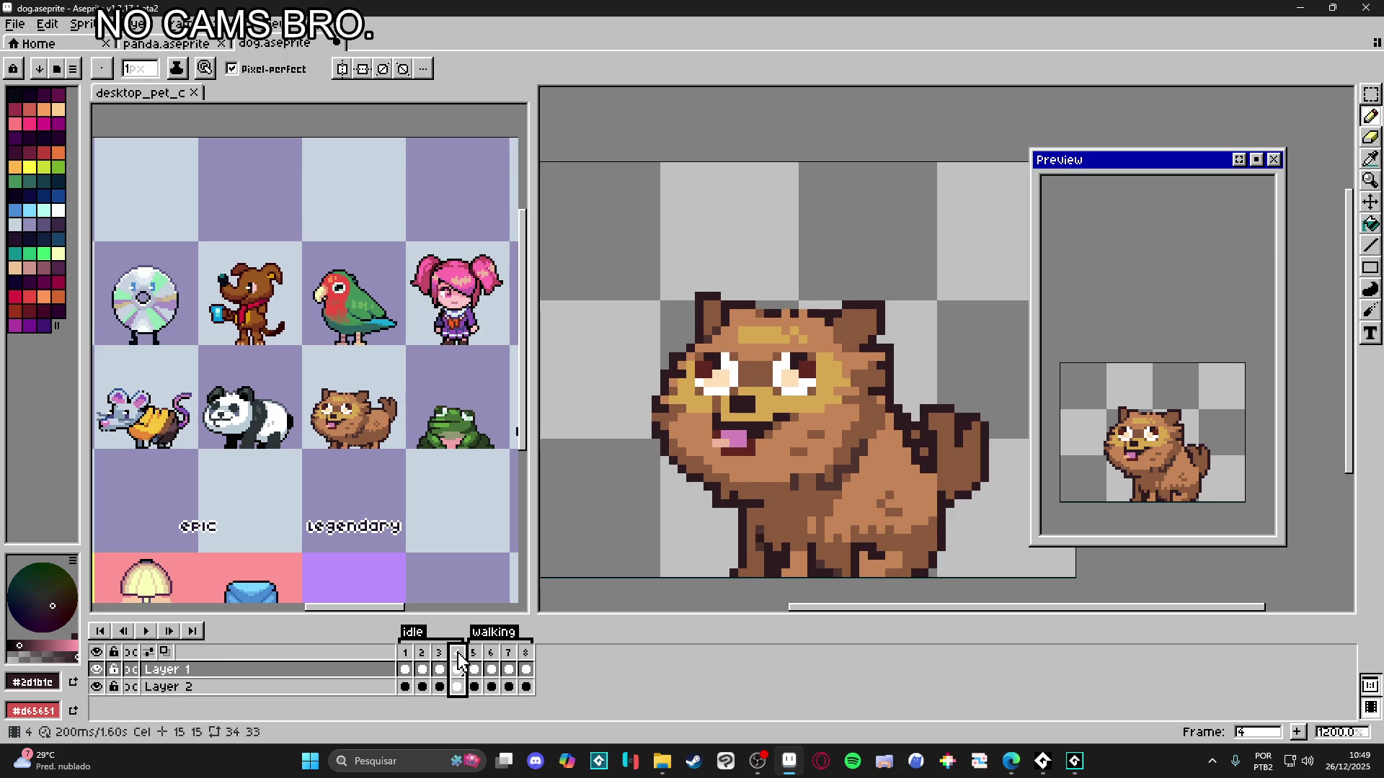
{"action": "left_click", "coordinate": [406, 669]}
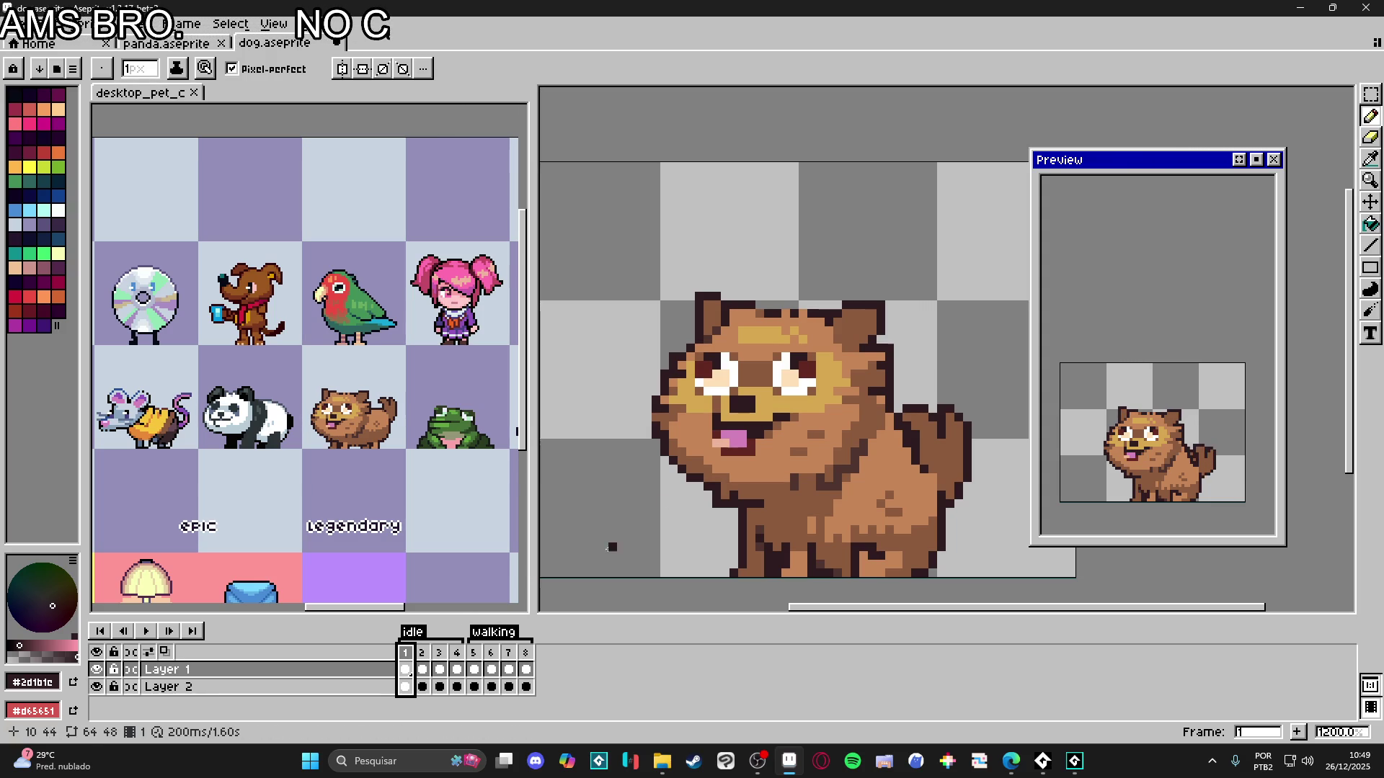
{"action": "left_click", "coordinate": [442, 663]}
- Shift the tongue one pixel right in frame 3 and fill the gap with brown fur
{"action": "scroll", "coordinate": [757, 454], "scroll_direction": "up", "scroll_amount": 1}
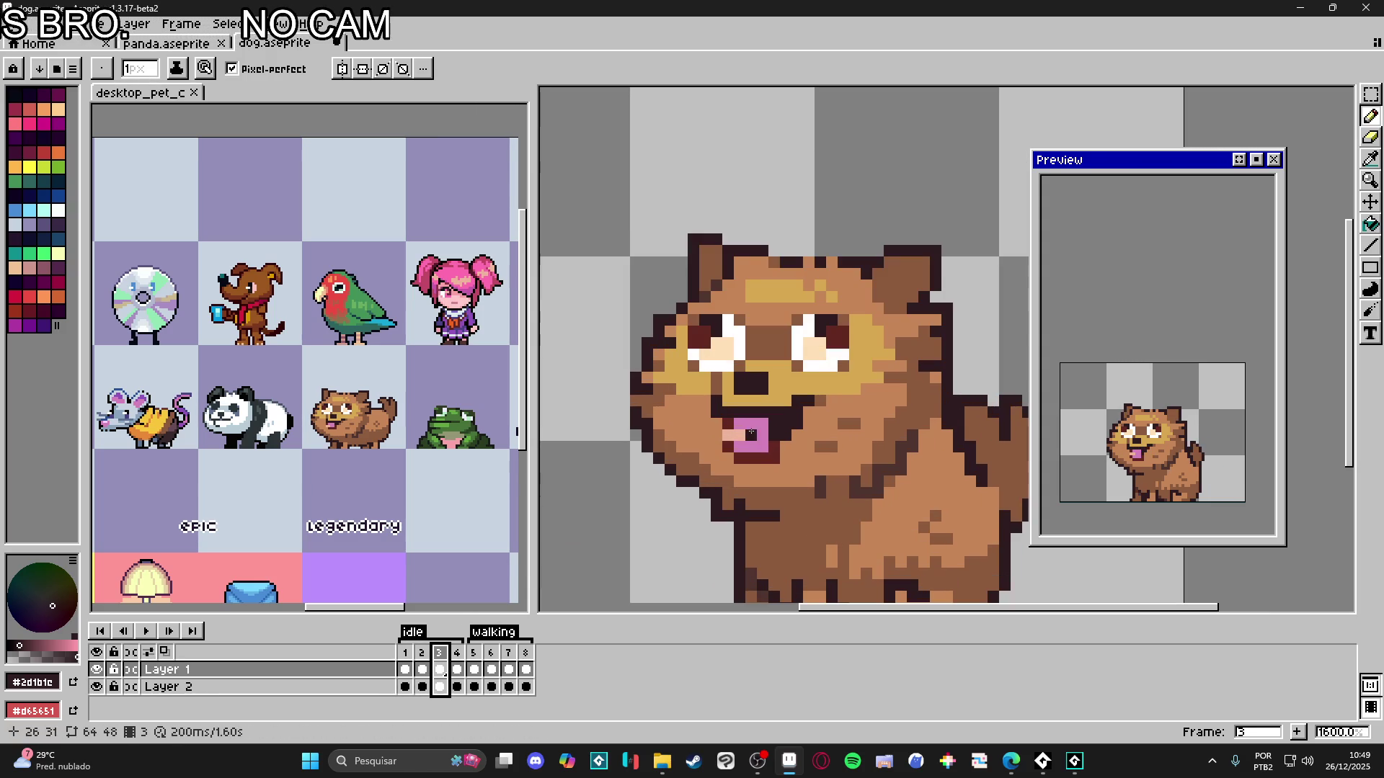
{"action": "key", "text": "m"}
{"action": "scroll", "coordinate": [759, 457], "scroll_direction": "up", "scroll_amount": 2}
{"action": "mouse_move", "coordinate": [717, 472]}
{"action": "left_mouse_down"}
{"action": "mouse_move", "coordinate": [793, 396]}
{"action": "mouse_move", "coordinate": [838, 413]}
{"action": "left_mouse_up"}
{"action": "scroll", "coordinate": [794, 396], "scroll_direction": "up", "scroll_amount": 3}
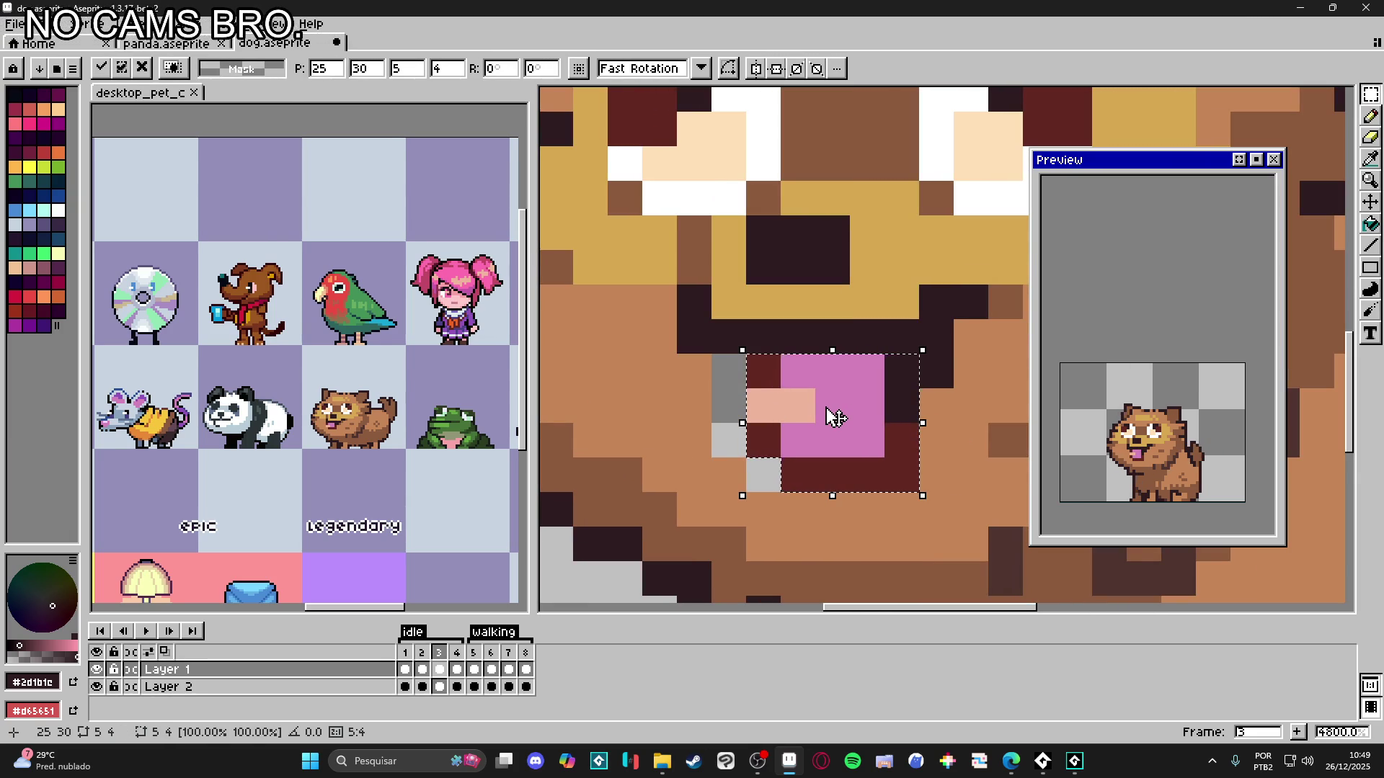
{"action": "key", "text": "b"}
{"action": "left_click", "coordinate": [764, 509], "text": "alt"}
{"action": "left_click_drag", "start_coordinate": [763, 475], "coordinate": [728, 375]}
{"action": "scroll", "coordinate": [728, 375], "scroll_direction": "down", "scroll_amount": 5}
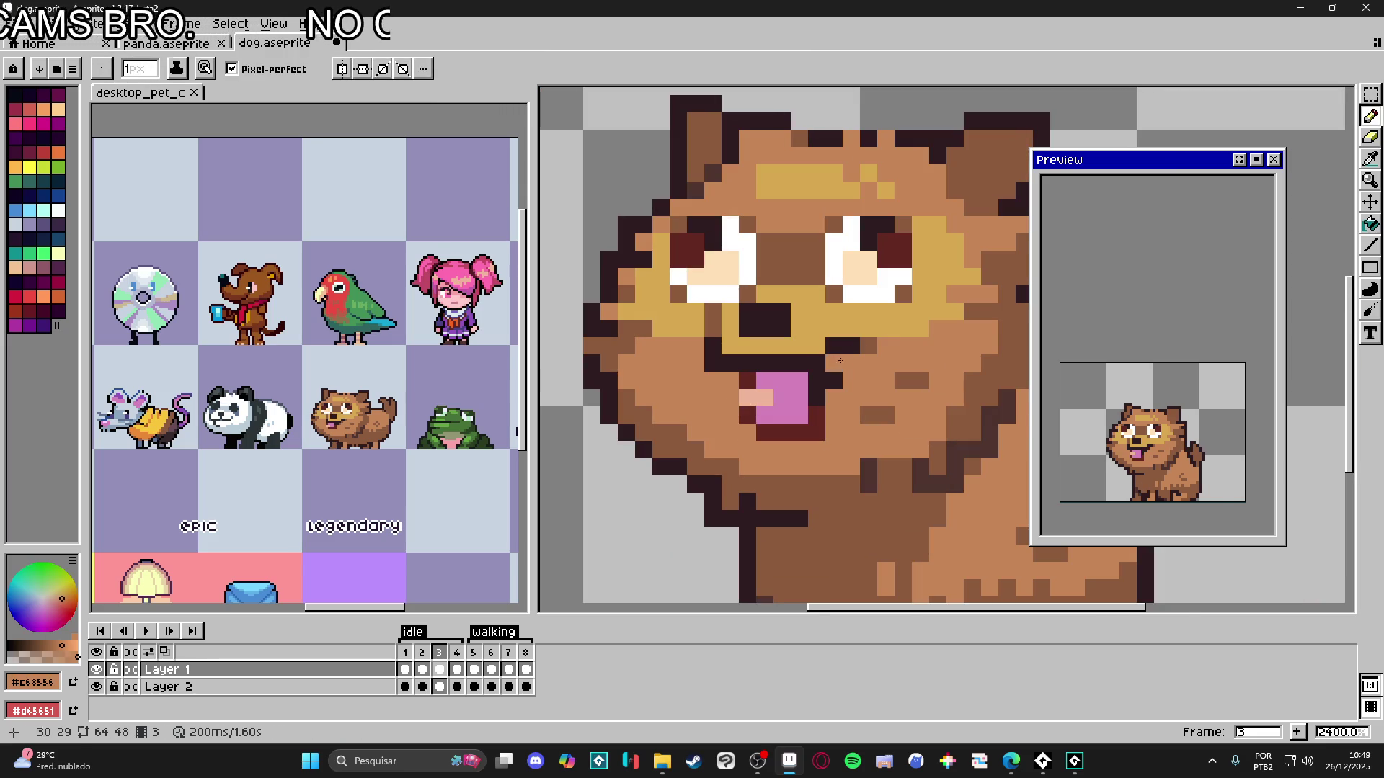
{"action": "left_click", "coordinate": [757, 422], "text": "alt"}
{"action": "scroll", "coordinate": [757, 422], "scroll_direction": "down", "scroll_amount": 2}
{"action": "scroll", "coordinate": [772, 384], "scroll_direction": "up", "scroll_amount": 1}
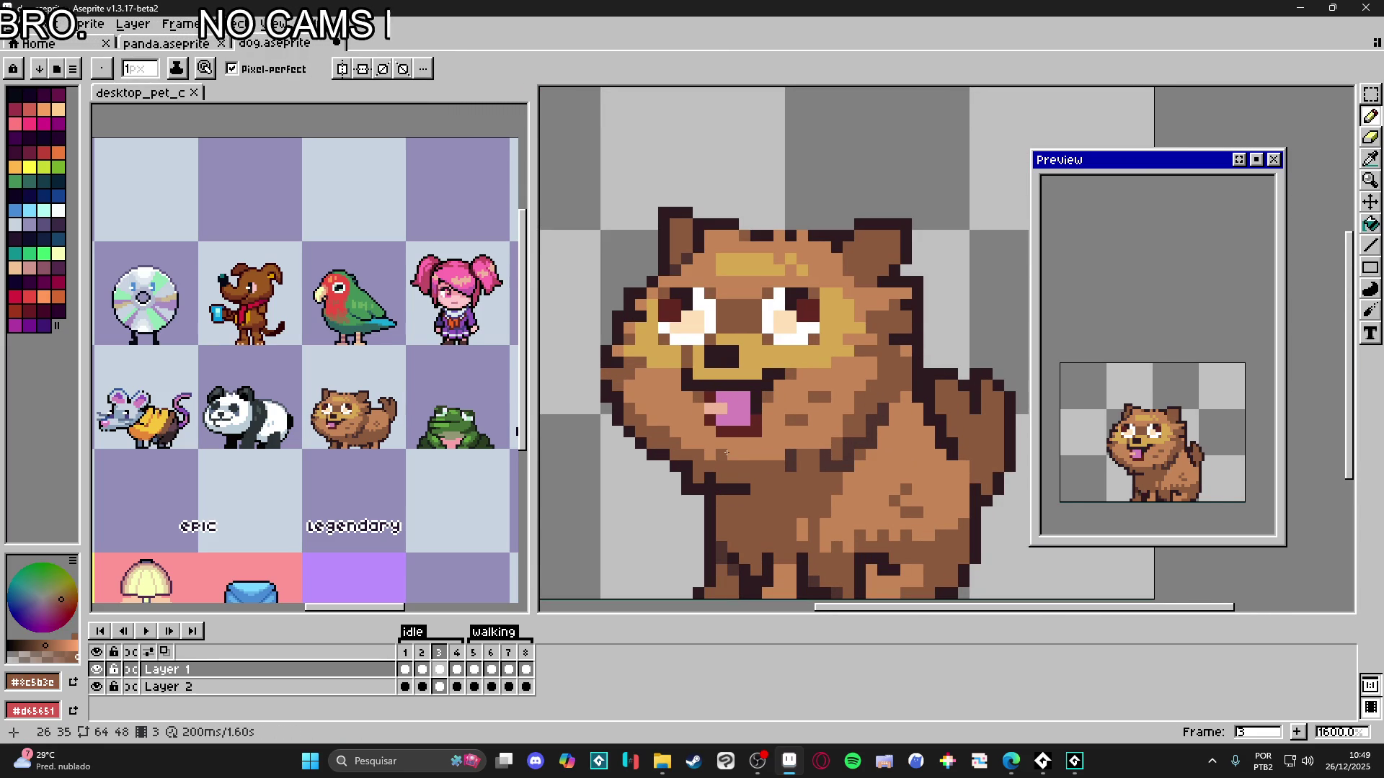
- Compare idle frames 1–4, checking the face, tongue and tail poses
{"action": "left_click", "coordinate": [423, 663]}
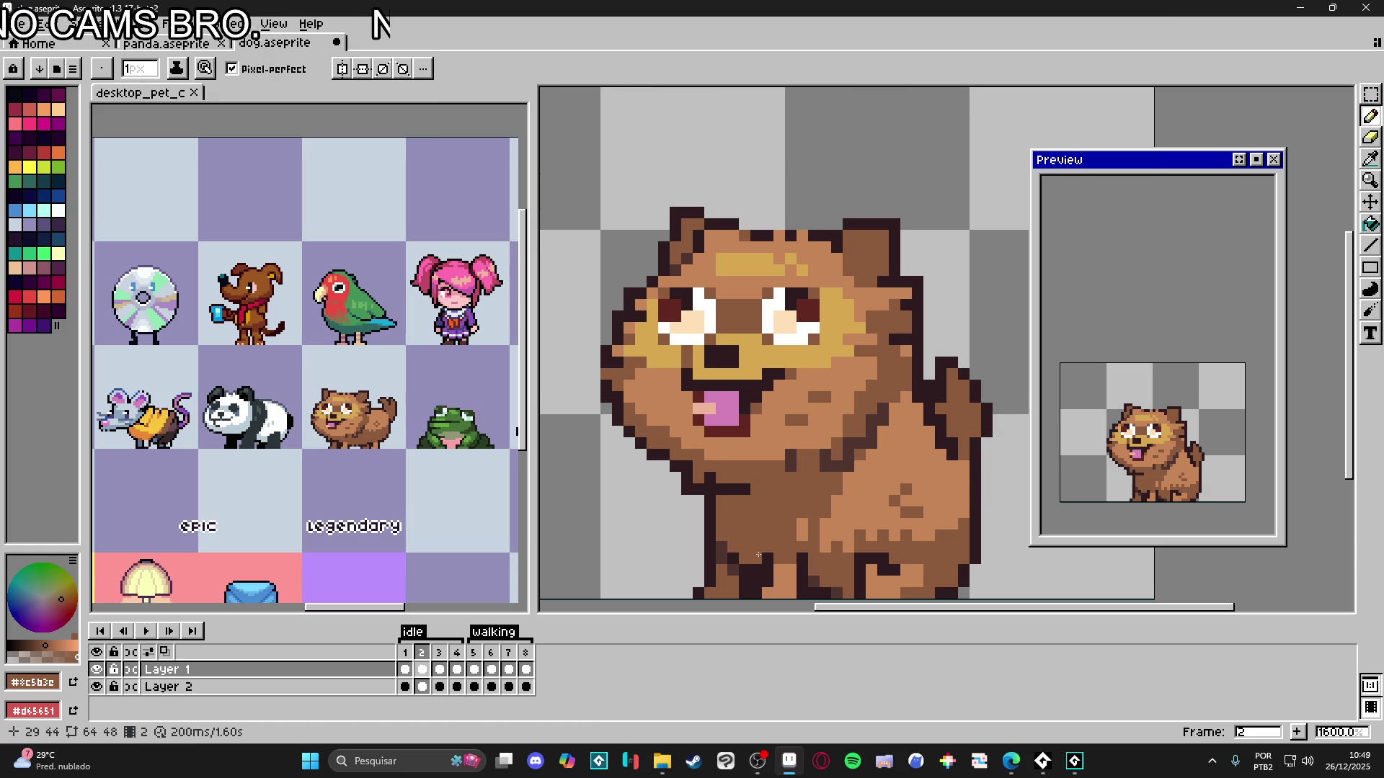
{"action": "scroll", "coordinate": [758, 554], "scroll_direction": "down", "scroll_amount": 1}
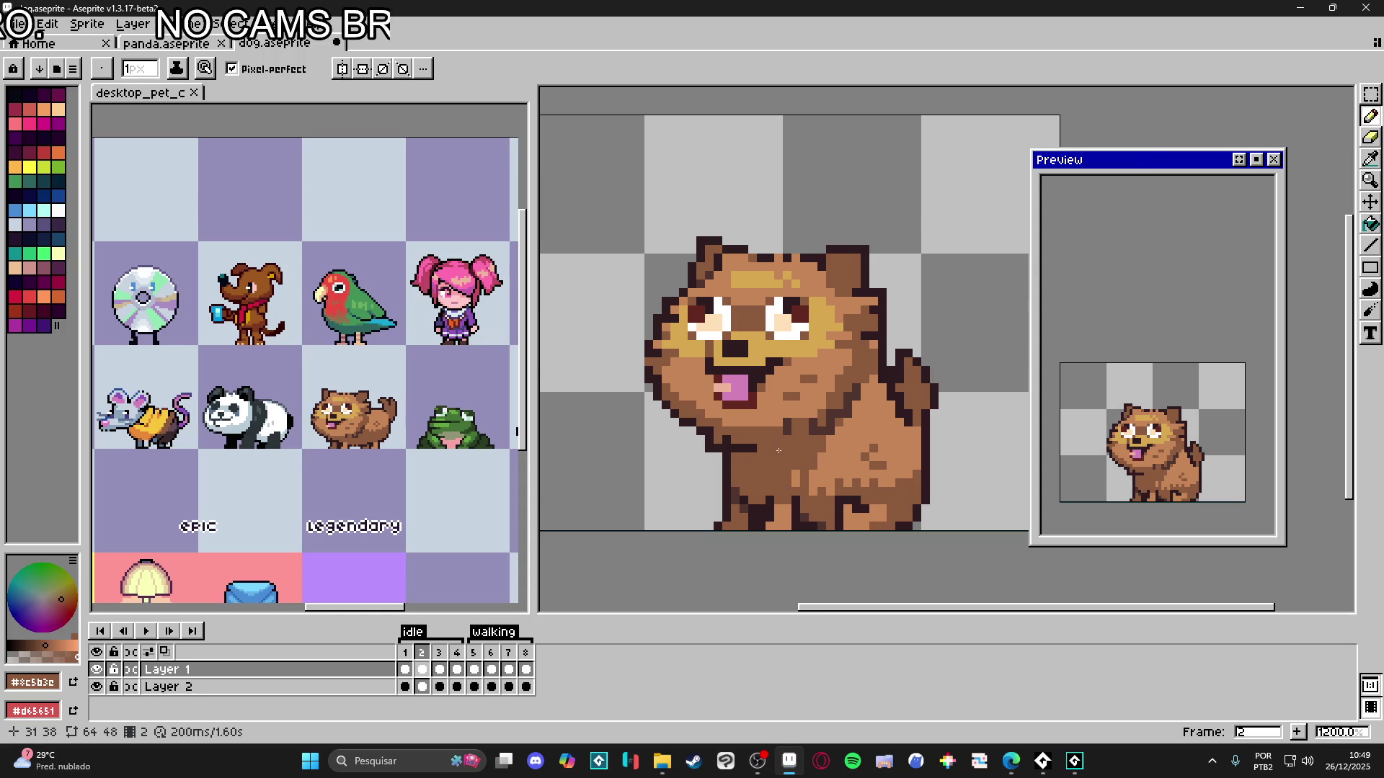
{"action": "left_click", "coordinate": [405, 652]}
{"action": "left_click", "coordinate": [426, 652]}
{"action": "left_click", "coordinate": [405, 655]}
{"action": "left_click", "coordinate": [424, 656]}
{"action": "scroll", "coordinate": [876, 374], "scroll_direction": "up", "scroll_amount": 3}
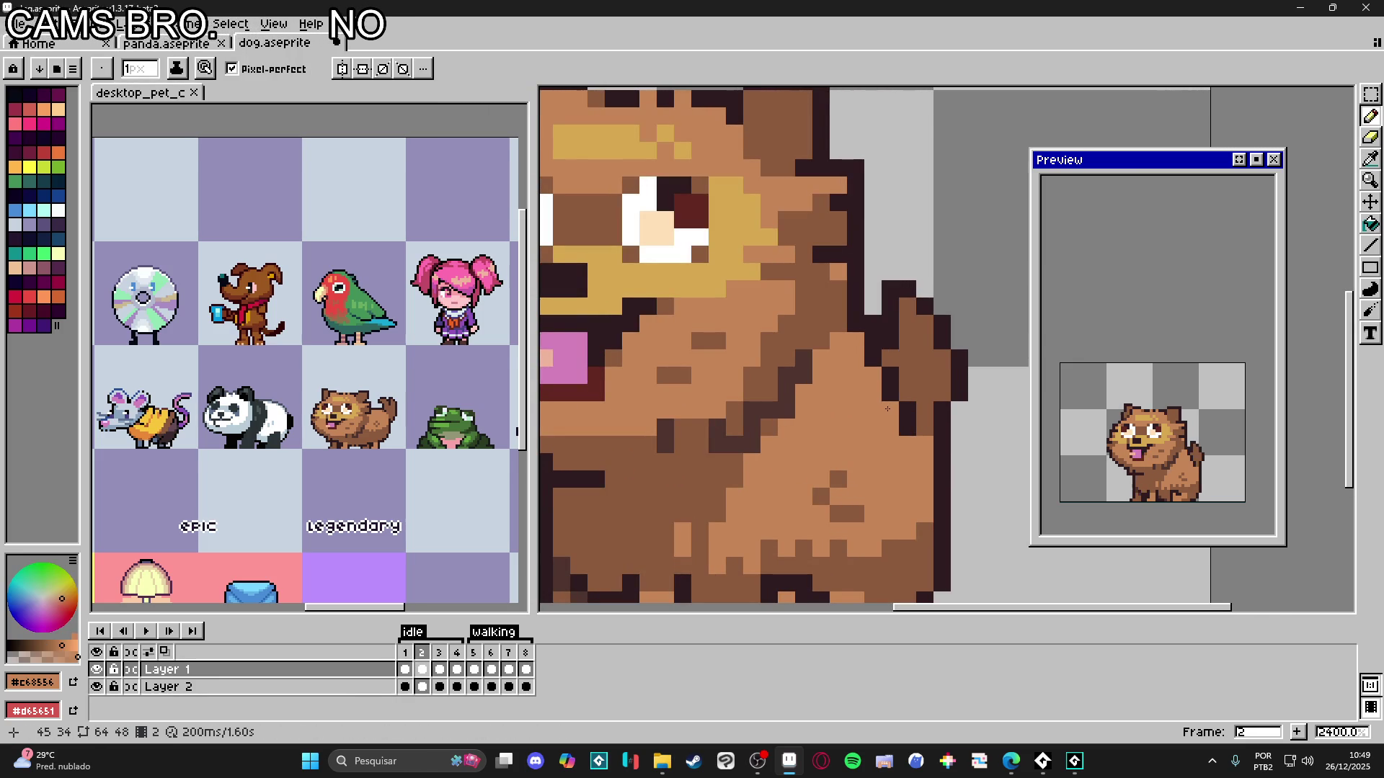
{"action": "left_click", "coordinate": [439, 653]}
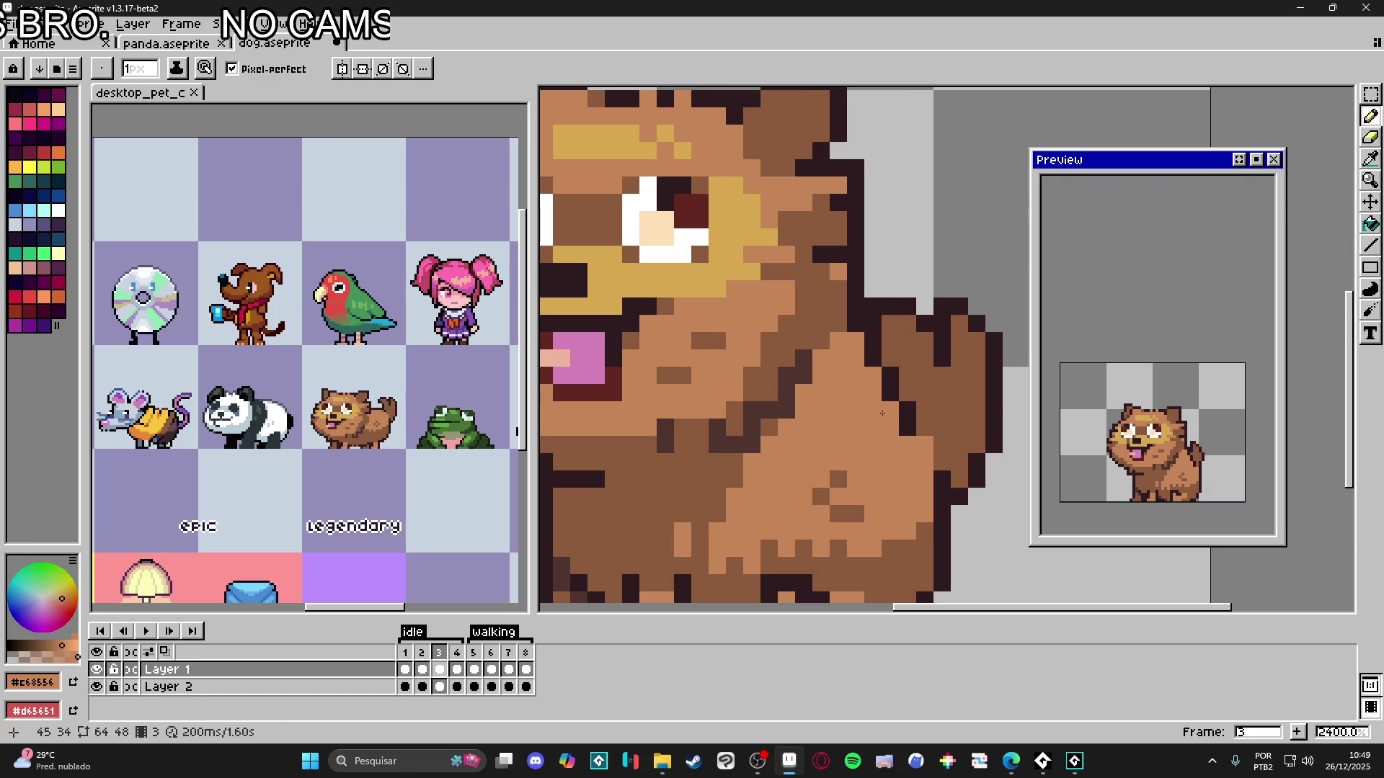
{"action": "left_click", "coordinate": [457, 657]}
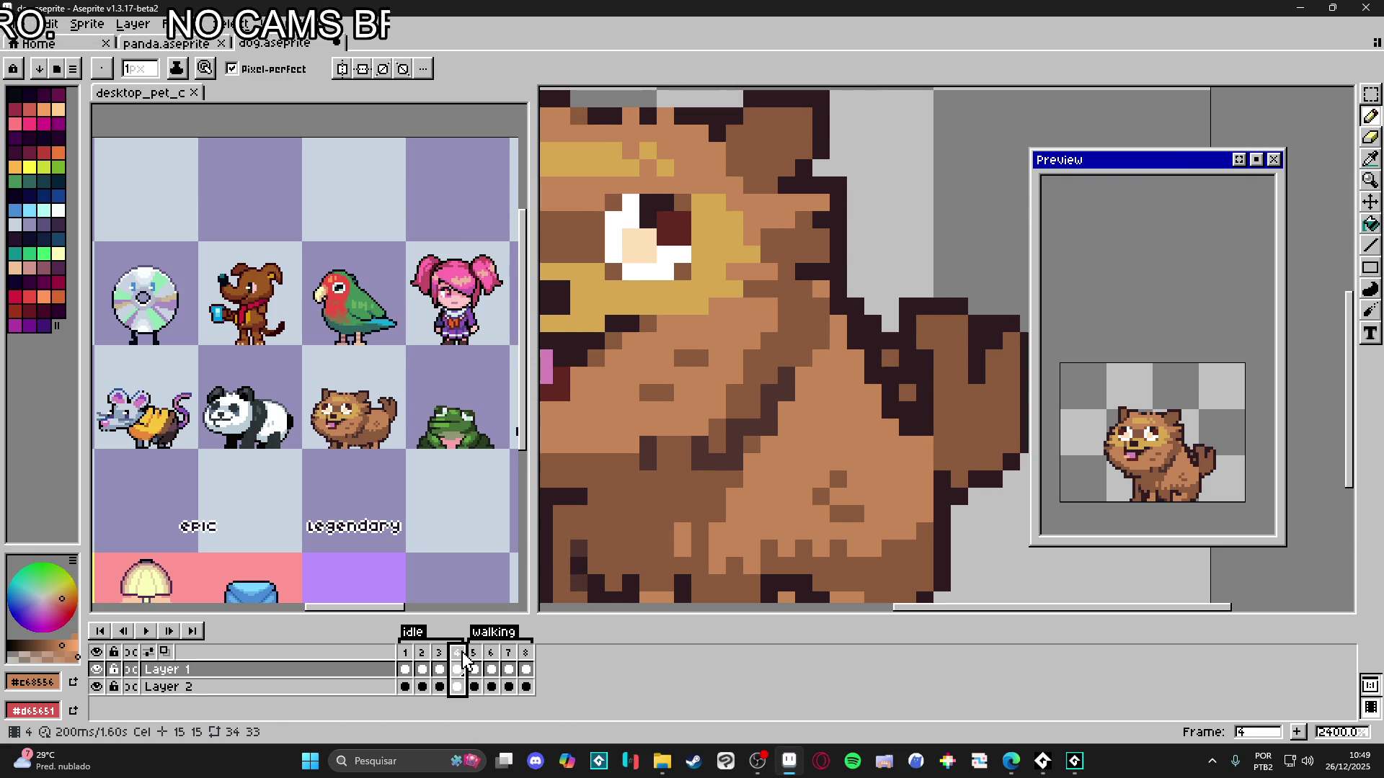
{"action": "left_click", "coordinate": [407, 653]}
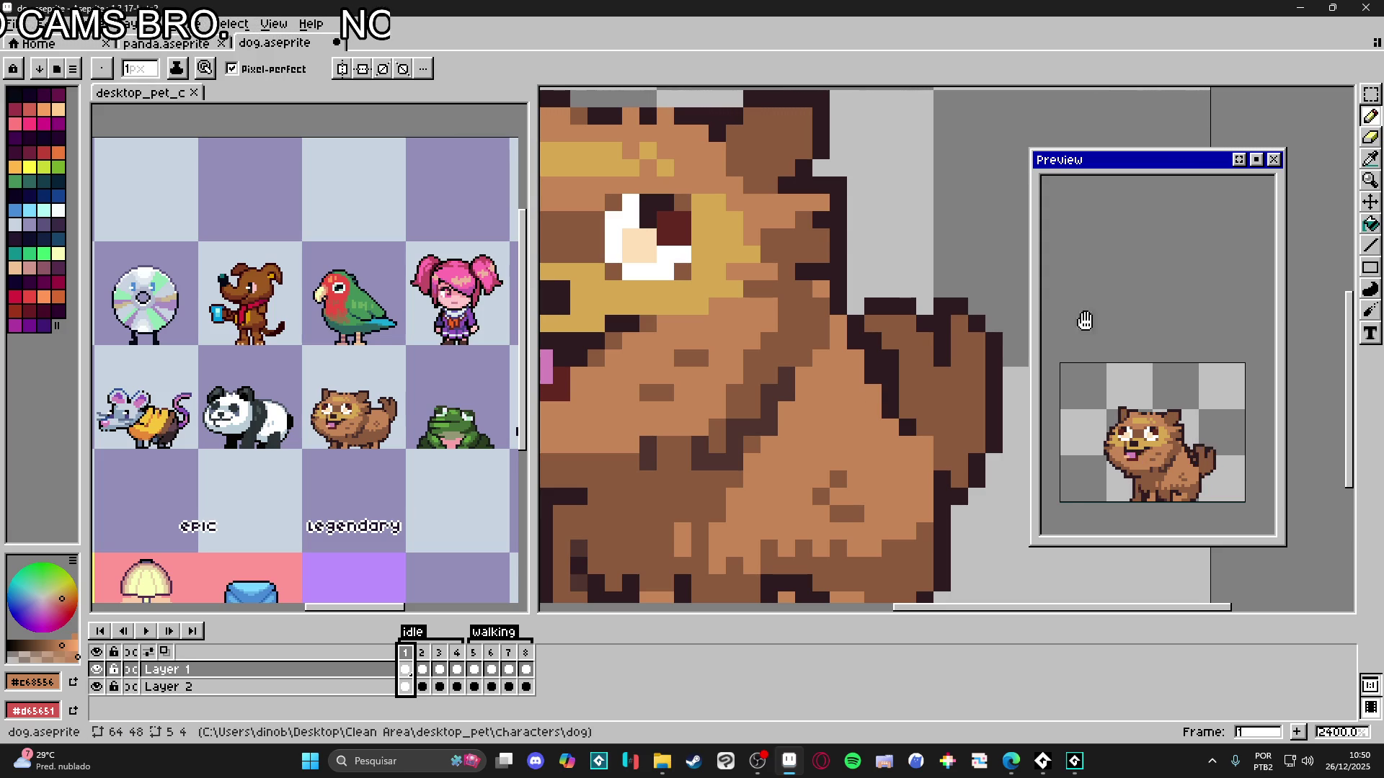
{"action": "scroll", "coordinate": [1025, 342], "scroll_direction": "down", "scroll_amount": 2}
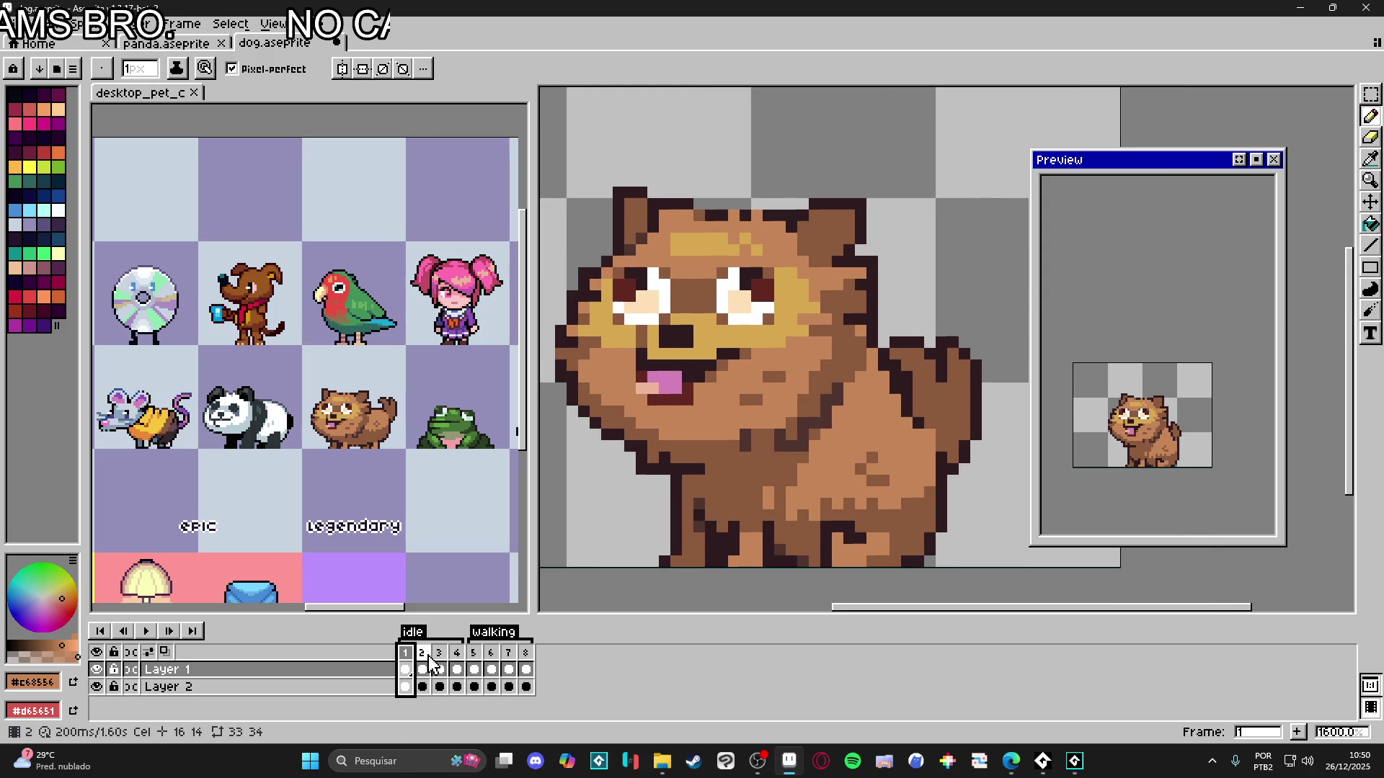
- On idle frame 3, marquee-select the dog's head area
{"action": "left_click", "coordinate": [423, 669]}
{"action": "left_click", "coordinate": [440, 669]}
{"action": "key", "text": "v"}
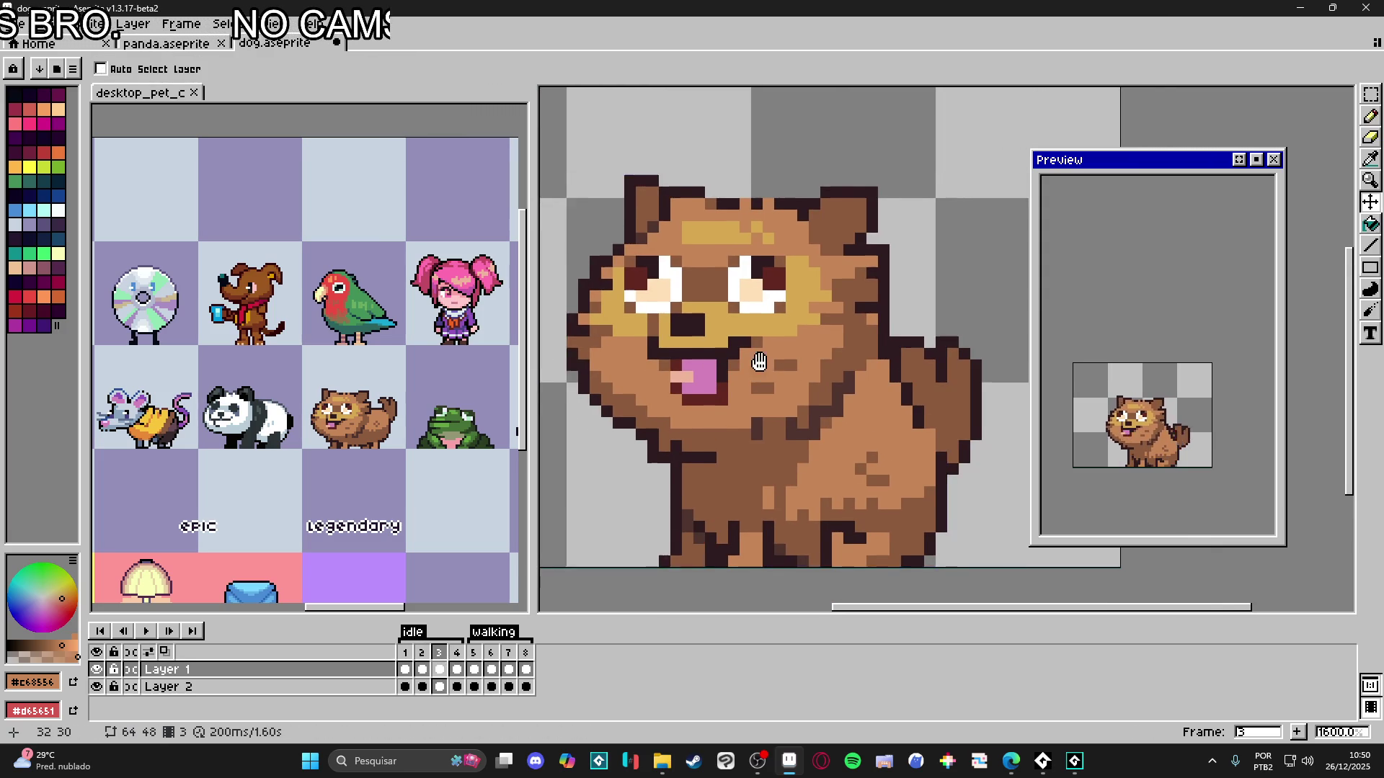
{"action": "left_click_drag", "start_coordinate": [759, 370], "coordinate": [810, 375]}
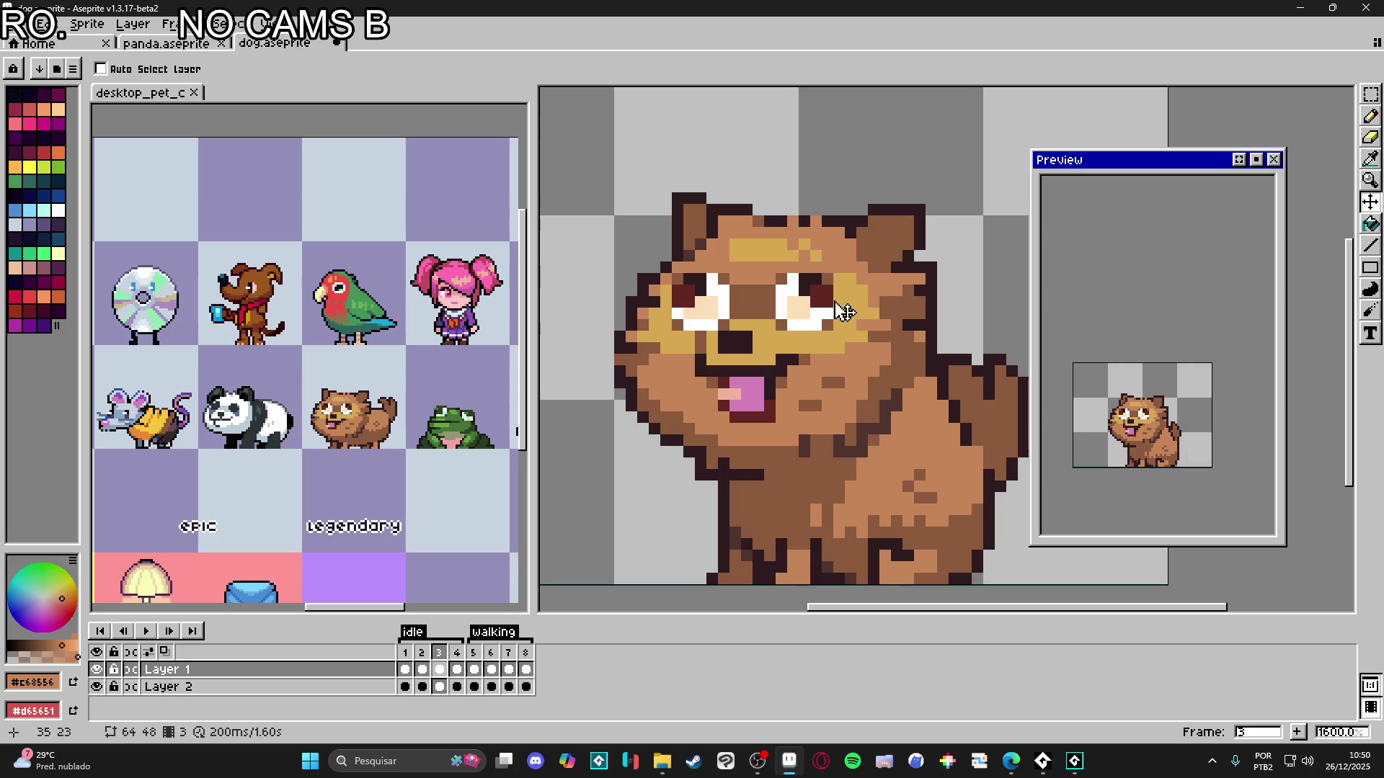
{"action": "left_click", "coordinate": [764, 380]}
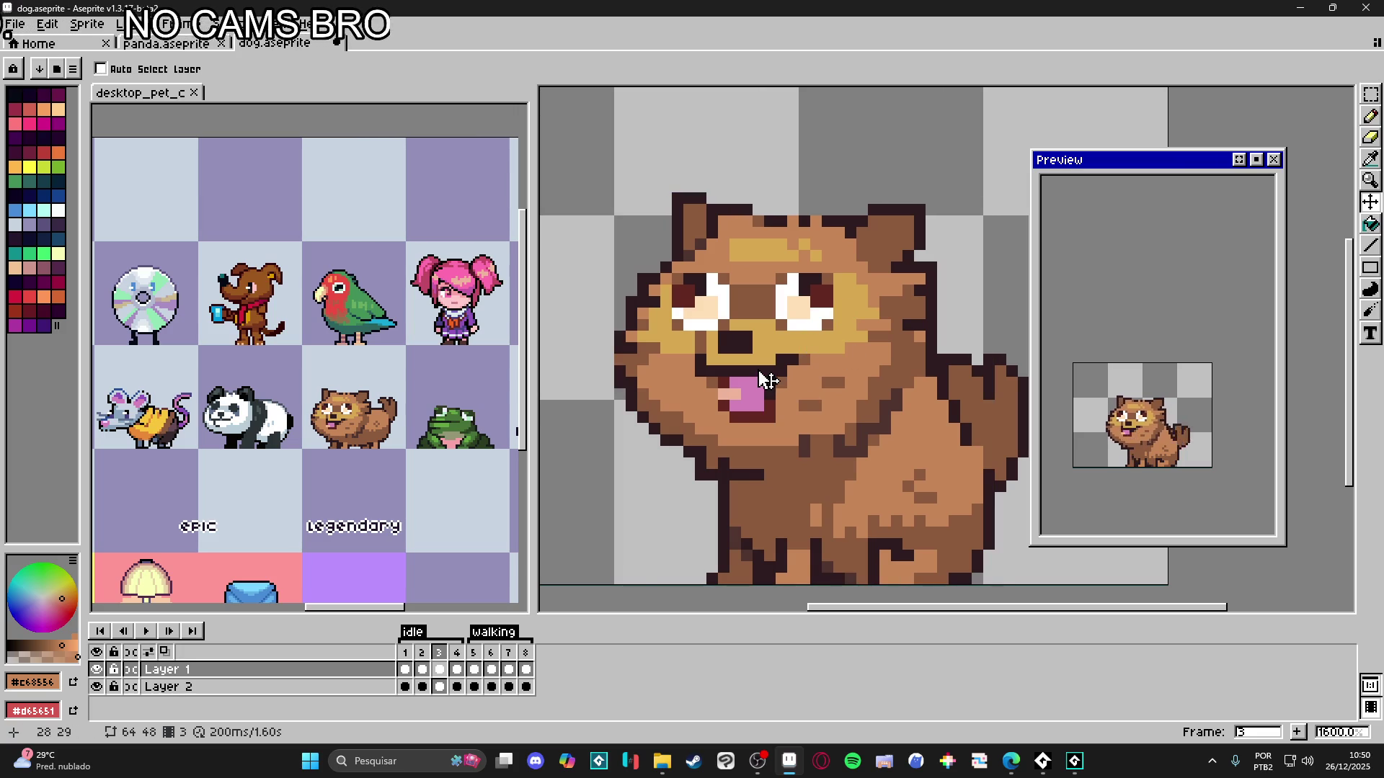
{"action": "key", "text": "m"}
{"action": "mouse_move", "coordinate": [553, 166]}
{"action": "left_mouse_down"}
{"action": "mouse_move", "coordinate": [868, 346]}
{"action": "mouse_move", "coordinate": [941, 358]}
{"action": "left_mouse_up"}
- Extend the head selection to include the jaw, lower face and edge pixels
{"action": "scroll", "coordinate": [929, 368], "scroll_direction": "up", "scroll_amount": 2}
{"action": "mouse_move", "coordinate": [740, 428]}
{"action": "left_mouse_down"}
{"action": "mouse_move", "coordinate": [716, 412]}
{"action": "mouse_move", "coordinate": [818, 478]}
{"action": "mouse_move", "coordinate": [855, 521]}
{"action": "left_mouse_up"}
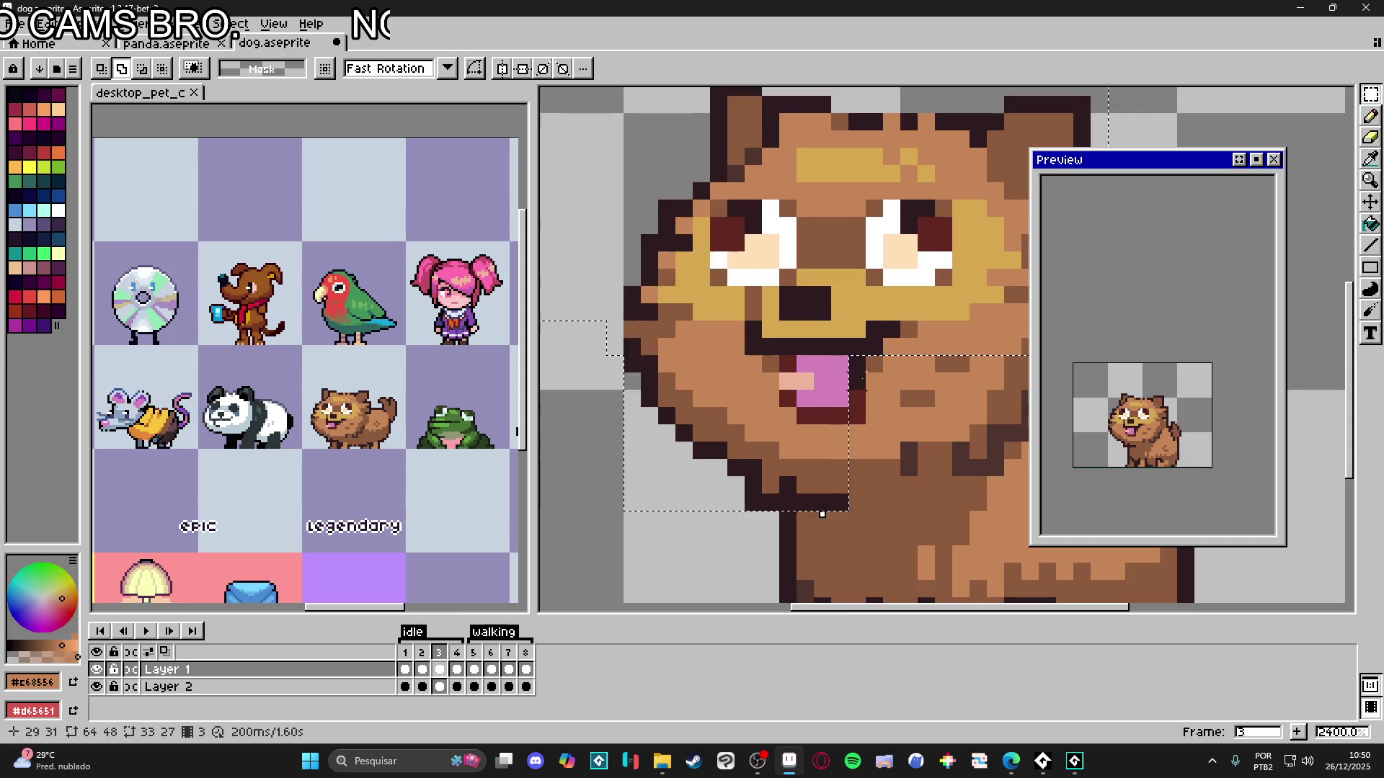
{"action": "left_click_drag", "start_coordinate": [999, 455], "coordinate": [829, 497]}
{"action": "mouse_move", "coordinate": [838, 408]}
{"action": "left_mouse_down"}
{"action": "mouse_move", "coordinate": [729, 509]}
{"action": "mouse_move", "coordinate": [685, 525]}
{"action": "left_mouse_up"}
{"action": "left_click_drag", "start_coordinate": [686, 528], "coordinate": [735, 543]}
{"action": "left_click_drag", "start_coordinate": [841, 407], "coordinate": [873, 489]}
{"action": "left_click_drag", "start_coordinate": [875, 423], "coordinate": [891, 456]}
{"action": "scroll", "coordinate": [891, 455], "scroll_direction": "down", "scroll_amount": 3}
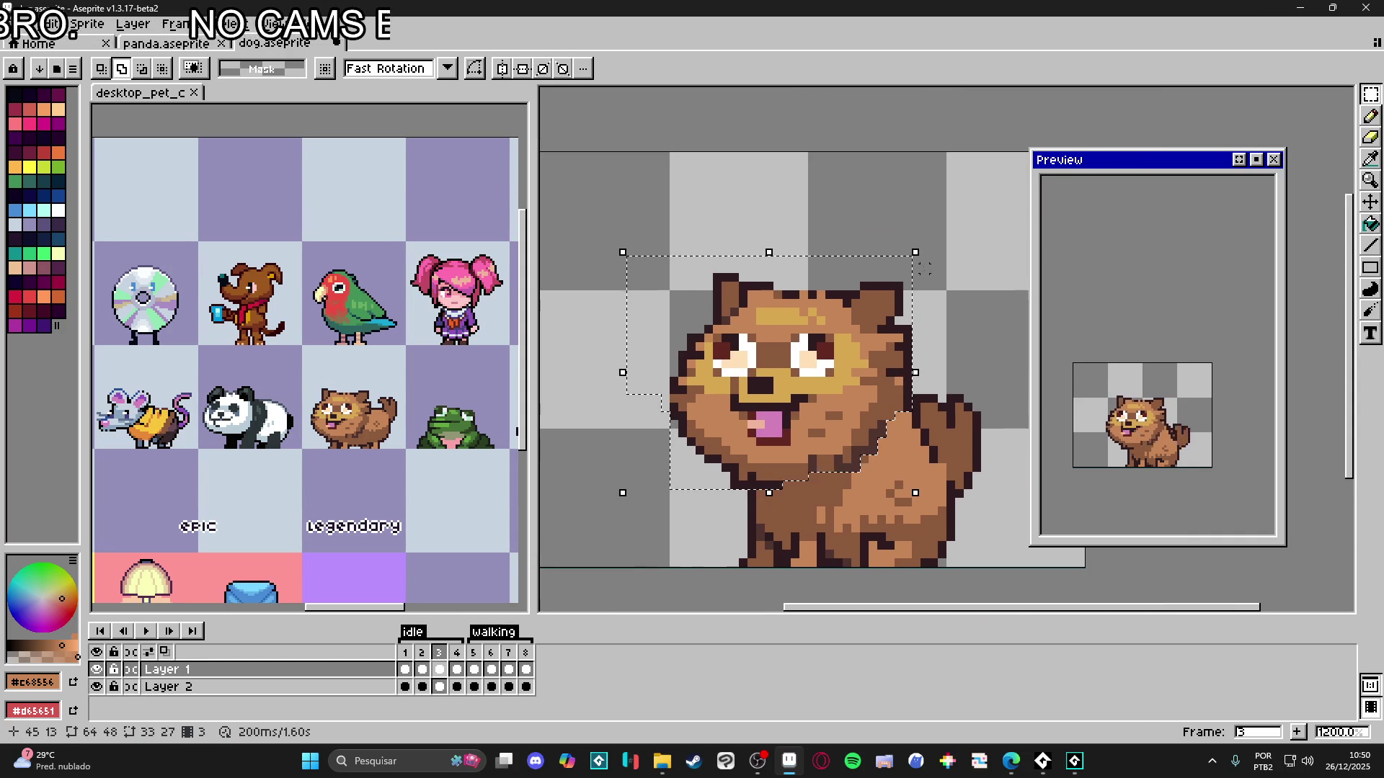
- Rotate the selected head by -1.5°, shift it one pixel right, and apply
{"action": "left_click_drag", "start_coordinate": [925, 245], "coordinate": [941, 257]}
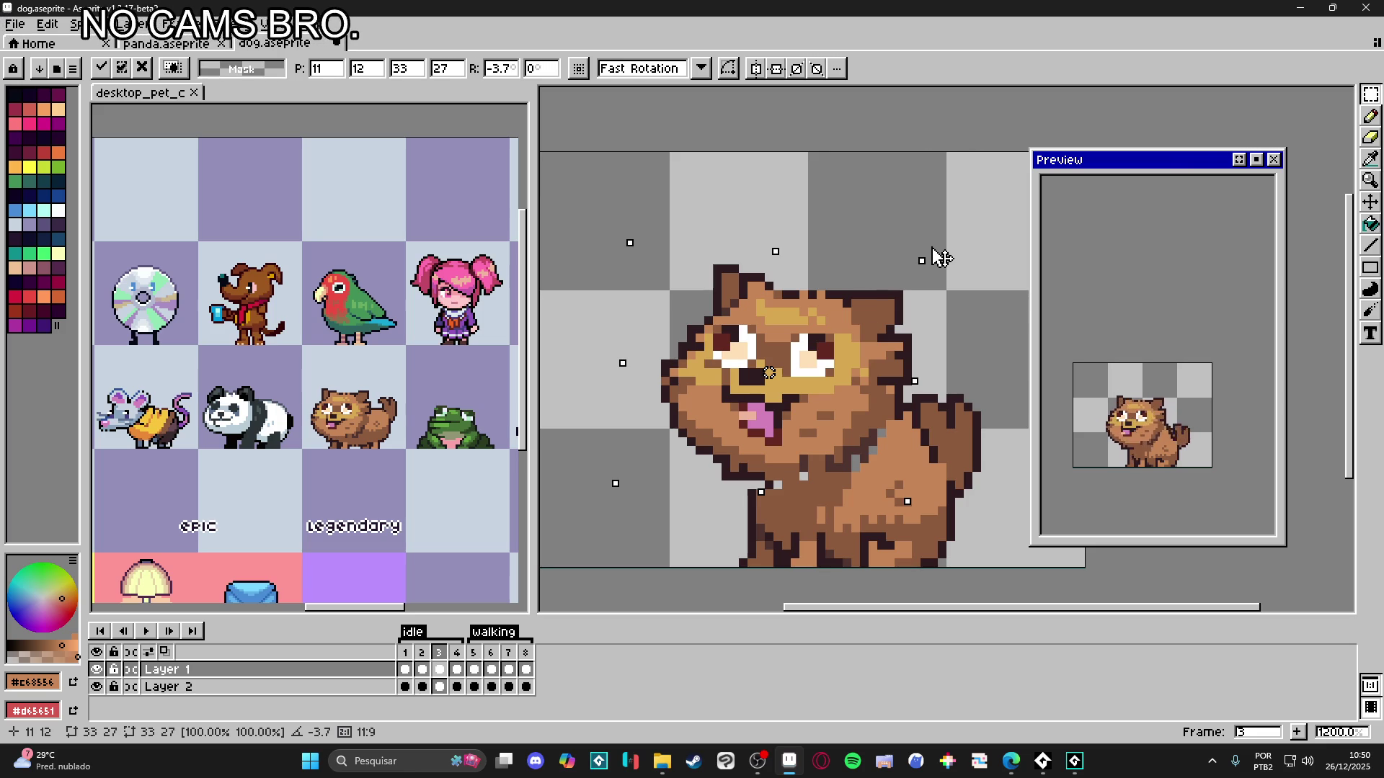
{"action": "left_click_drag", "start_coordinate": [940, 257], "coordinate": [935, 260]}
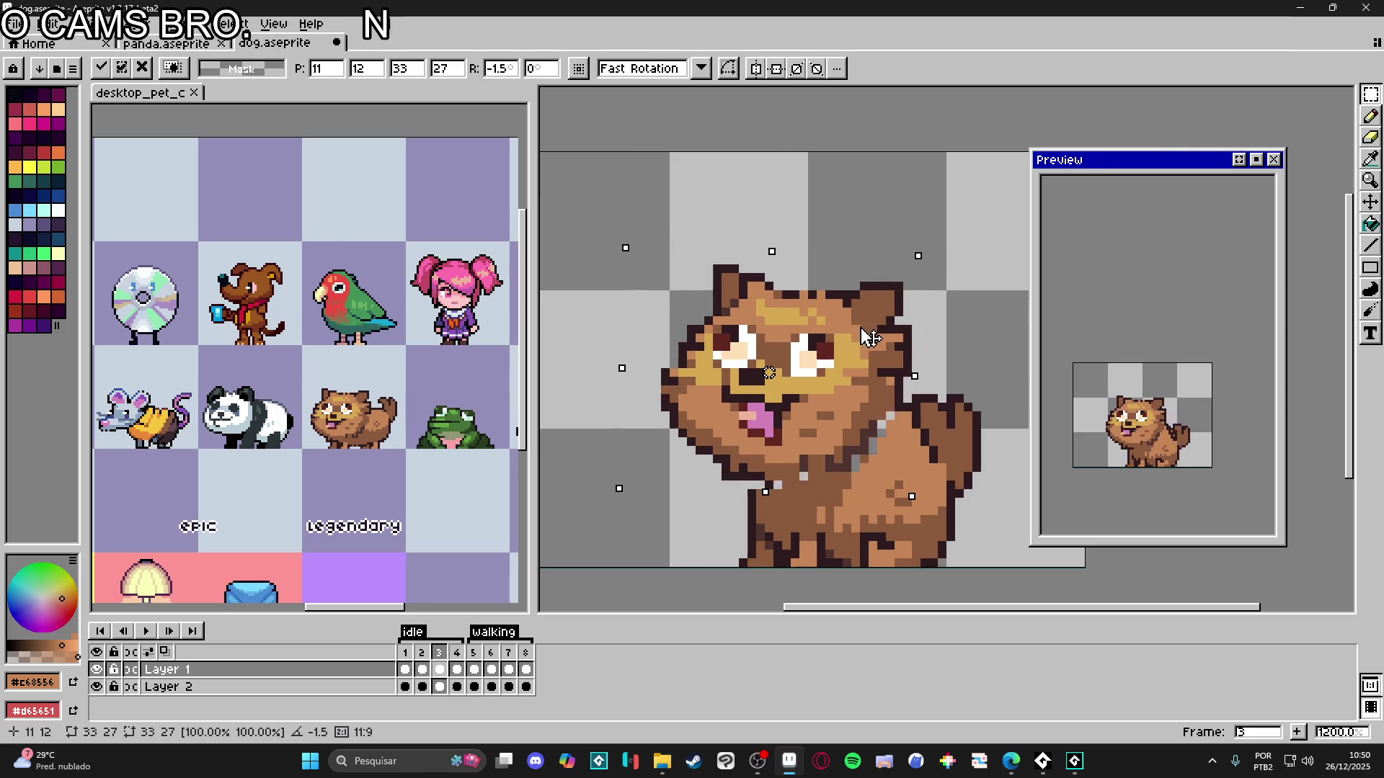
{"action": "left_click_drag", "start_coordinate": [865, 338], "coordinate": [872, 338]}
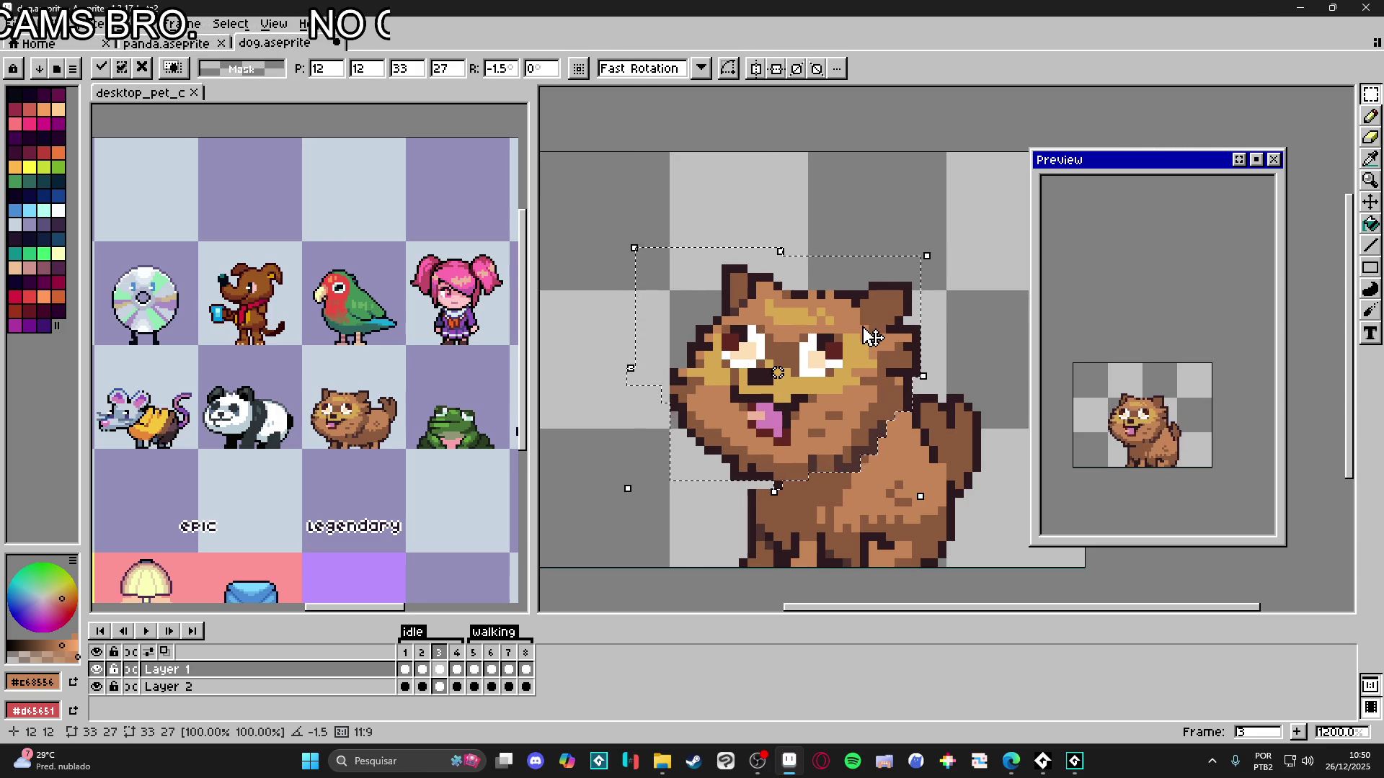
{"action": "left_click", "coordinate": [570, 580]}
- Step through idle frames 1–4 to compare the tilted head, ending on frame 2
{"action": "left_click", "coordinate": [458, 672]}
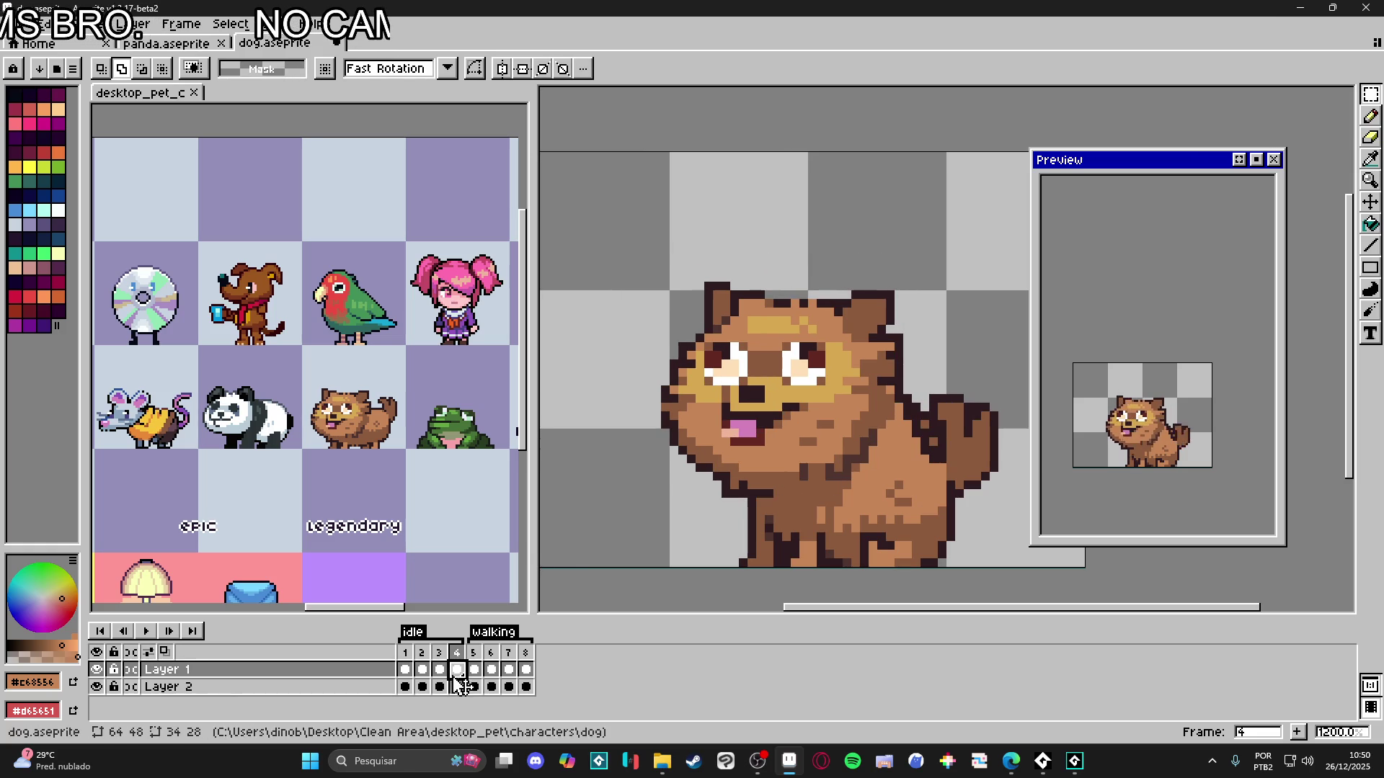
{"action": "key", "text": "Left"}
{"action": "key", "text": "Left"}
{"action": "key", "text": "Left"}
{"action": "left_click", "coordinate": [424, 671]}
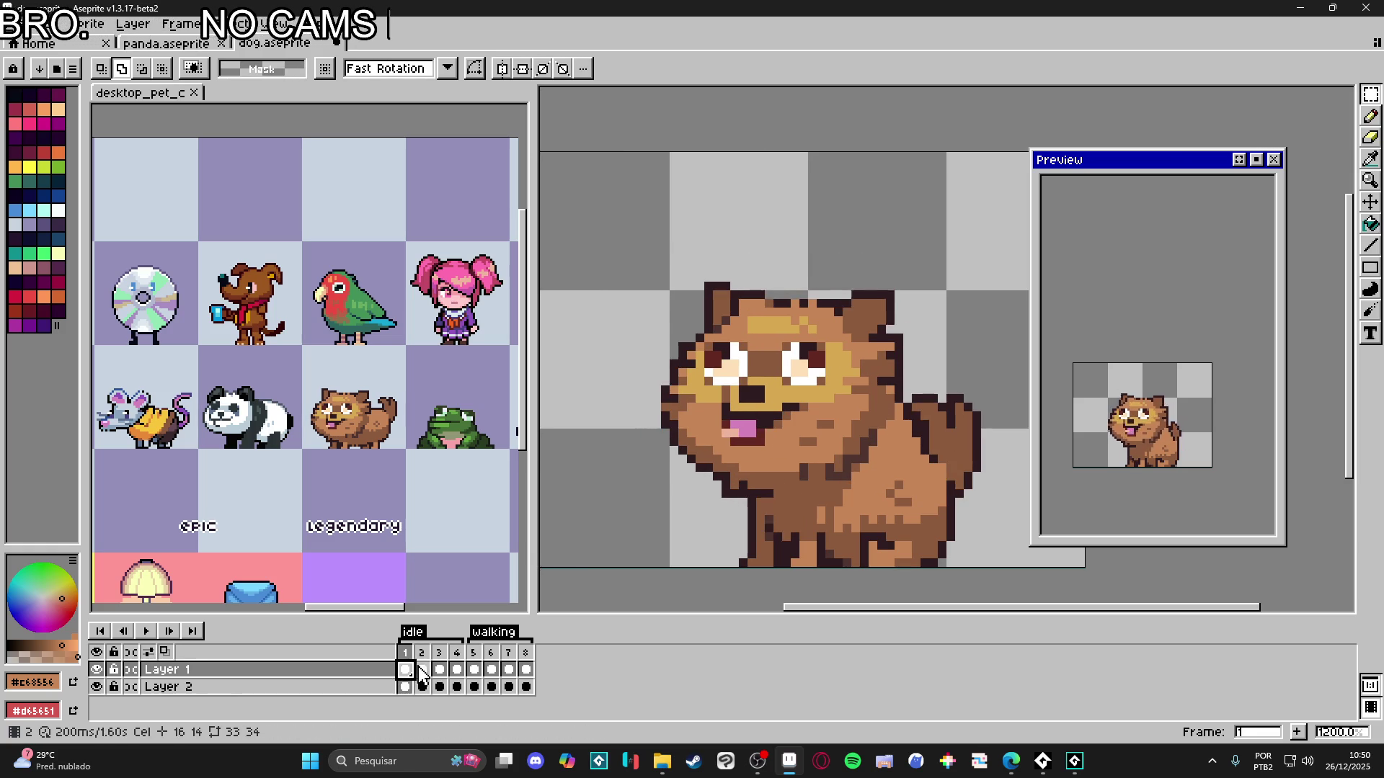
{"action": "left_click", "coordinate": [439, 672]}
{"action": "left_click", "coordinate": [459, 672]}
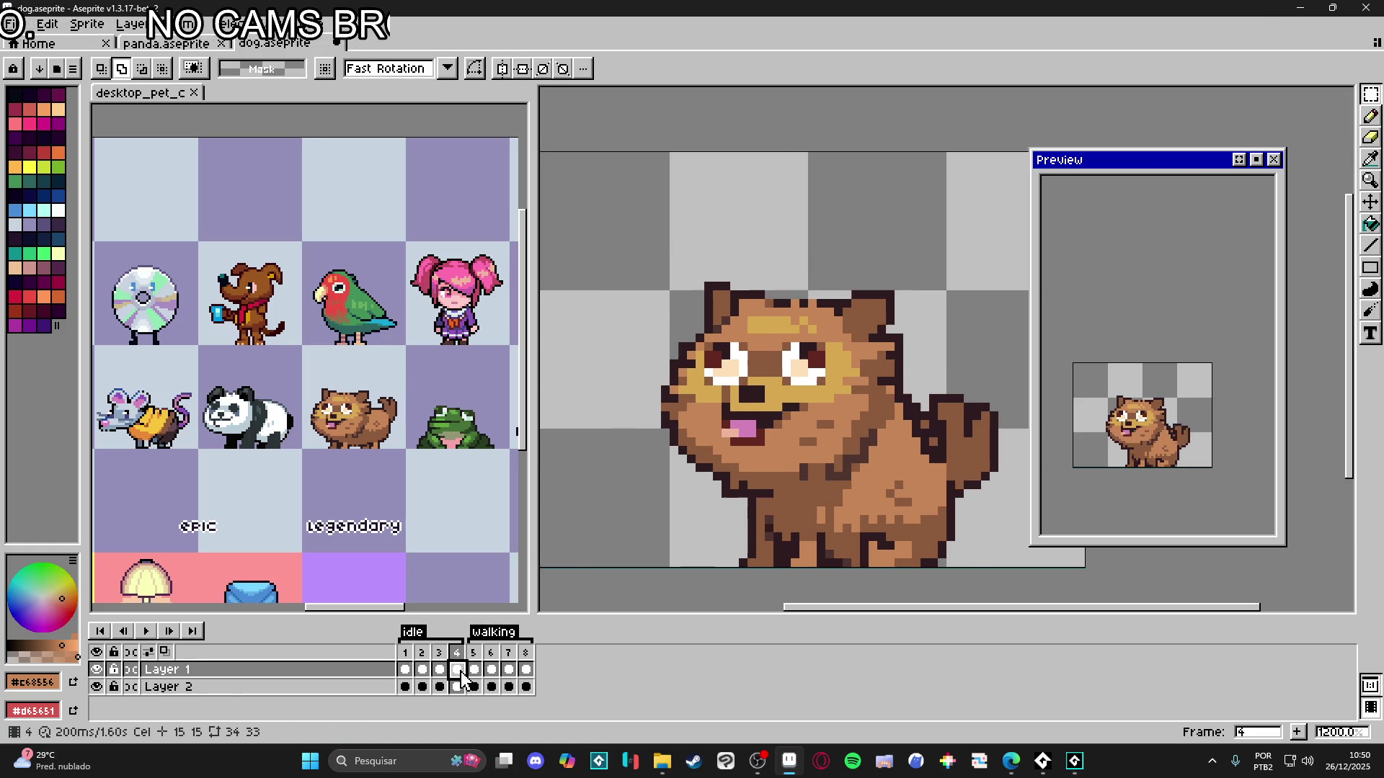
{"action": "left_click", "coordinate": [421, 672]}
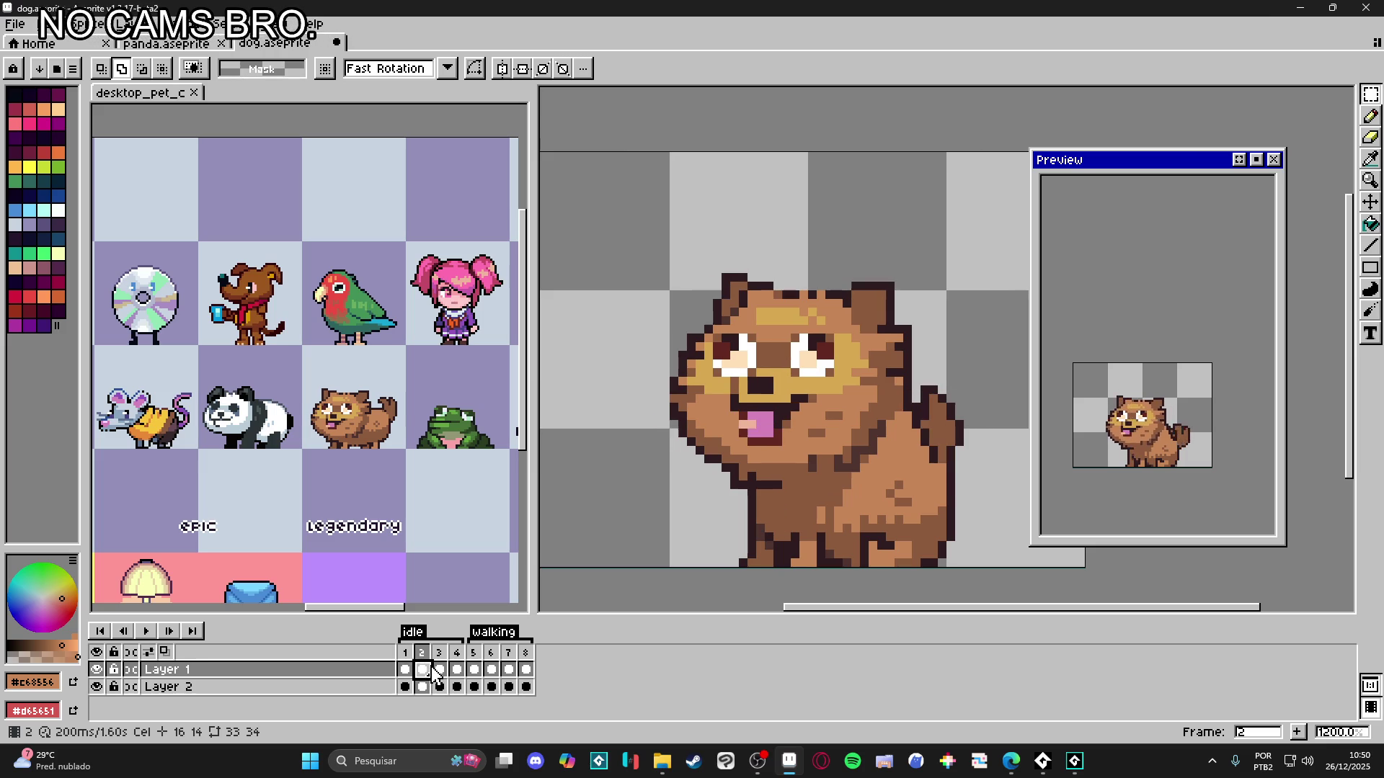
{"action": "left_click", "coordinate": [440, 670]}
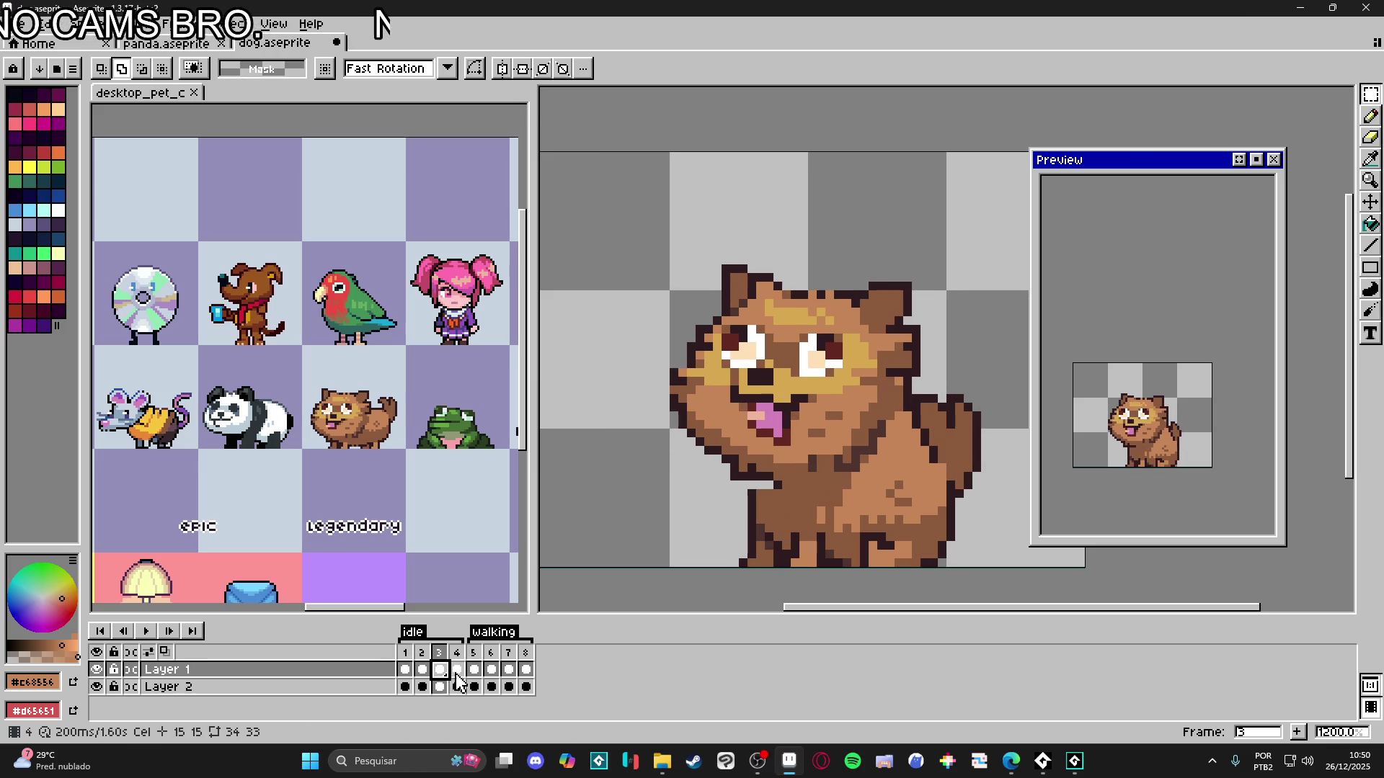
{"action": "left_click", "coordinate": [424, 672]}
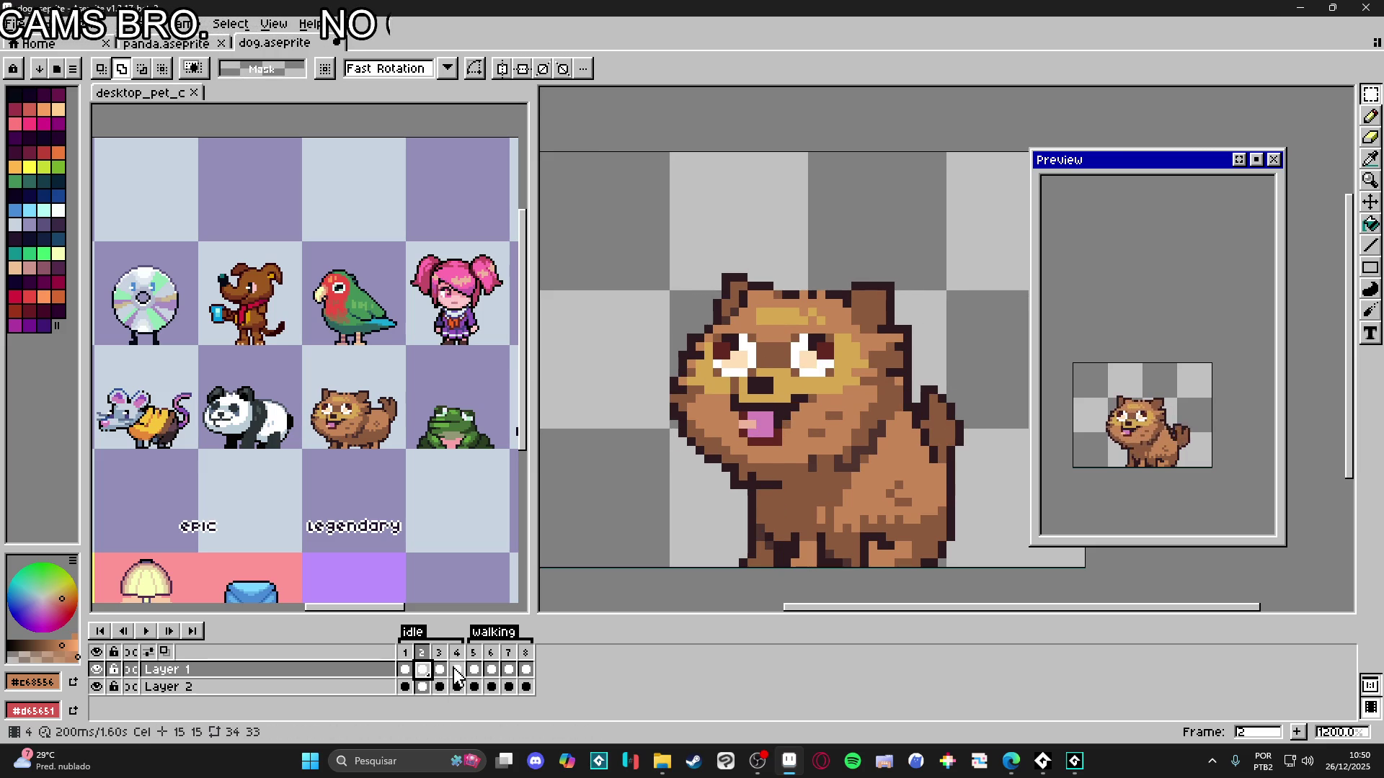
{"action": "left_click", "coordinate": [456, 670]}
{"action": "left_click", "coordinate": [423, 670]}
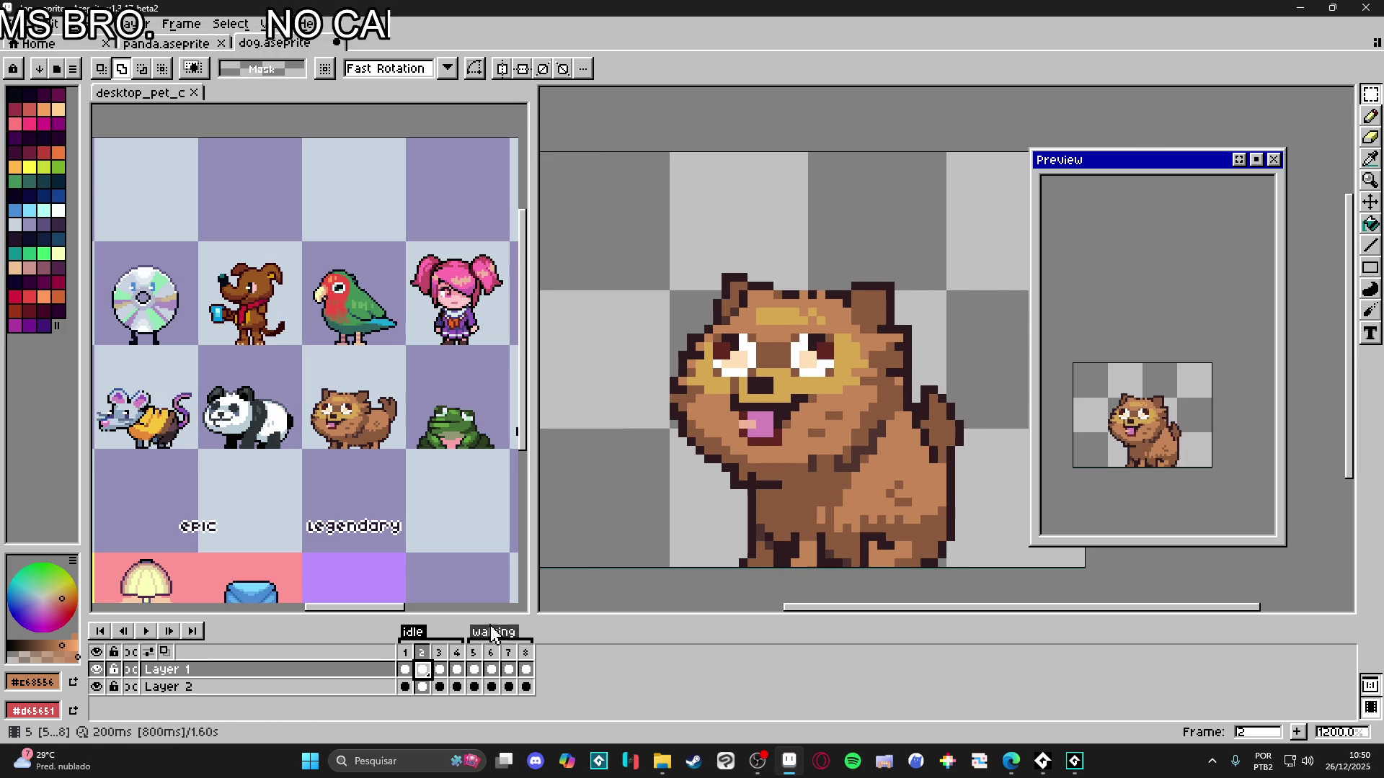
- In frame 2, select the dog's head and stretch the face leftward and downward
{"action": "left_click_drag", "start_coordinate": [672, 258], "coordinate": [915, 408]}
{"action": "scroll", "coordinate": [916, 408], "scroll_direction": "up", "scroll_amount": 1}
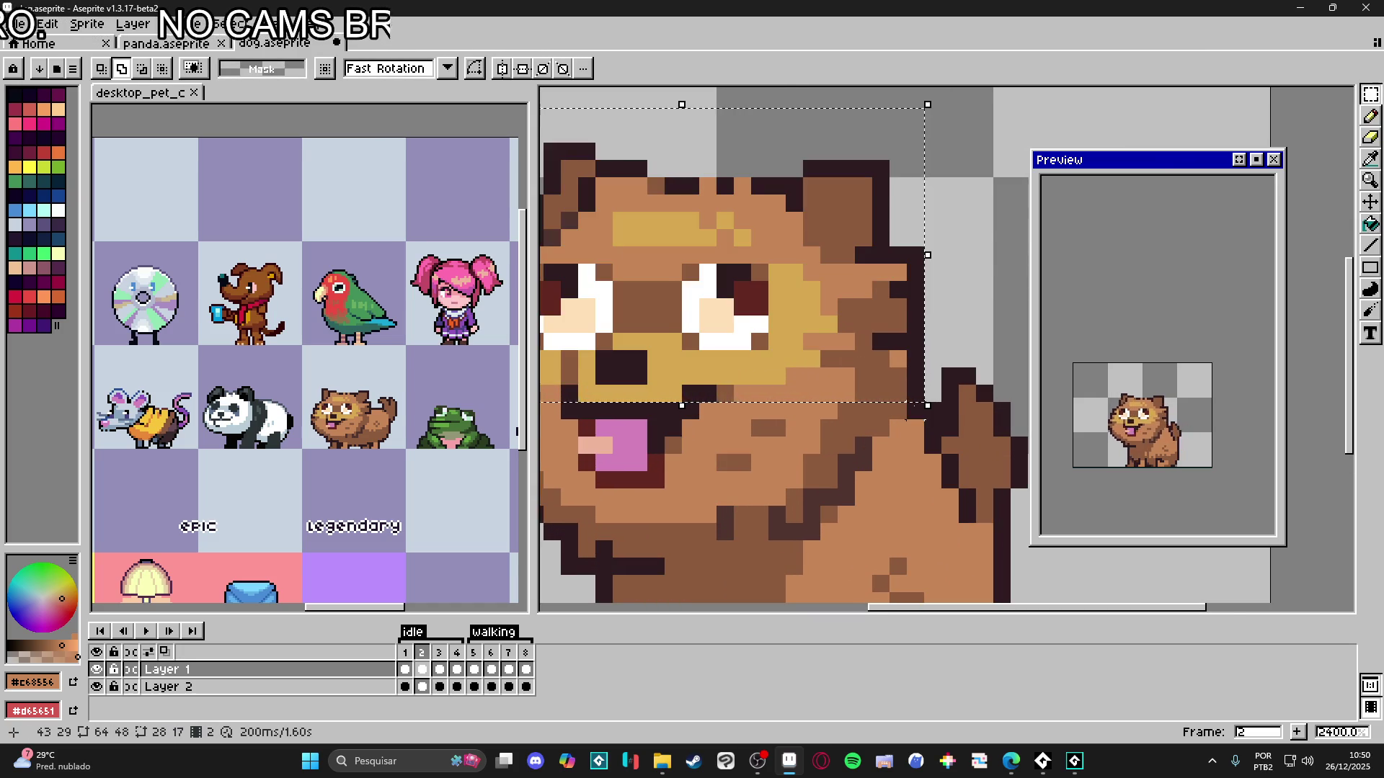
{"action": "scroll", "coordinate": [914, 408], "scroll_direction": "down", "scroll_amount": 1}
{"action": "left_click_drag", "start_coordinate": [582, 311], "coordinate": [563, 361]}
{"action": "mouse_move", "coordinate": [591, 503]}
{"action": "left_mouse_down"}
{"action": "mouse_move", "coordinate": [822, 480]}
{"action": "mouse_move", "coordinate": [879, 451]}
{"action": "mouse_move", "coordinate": [858, 448]}
{"action": "left_mouse_up"}
{"action": "left_click", "coordinate": [457, 669]}
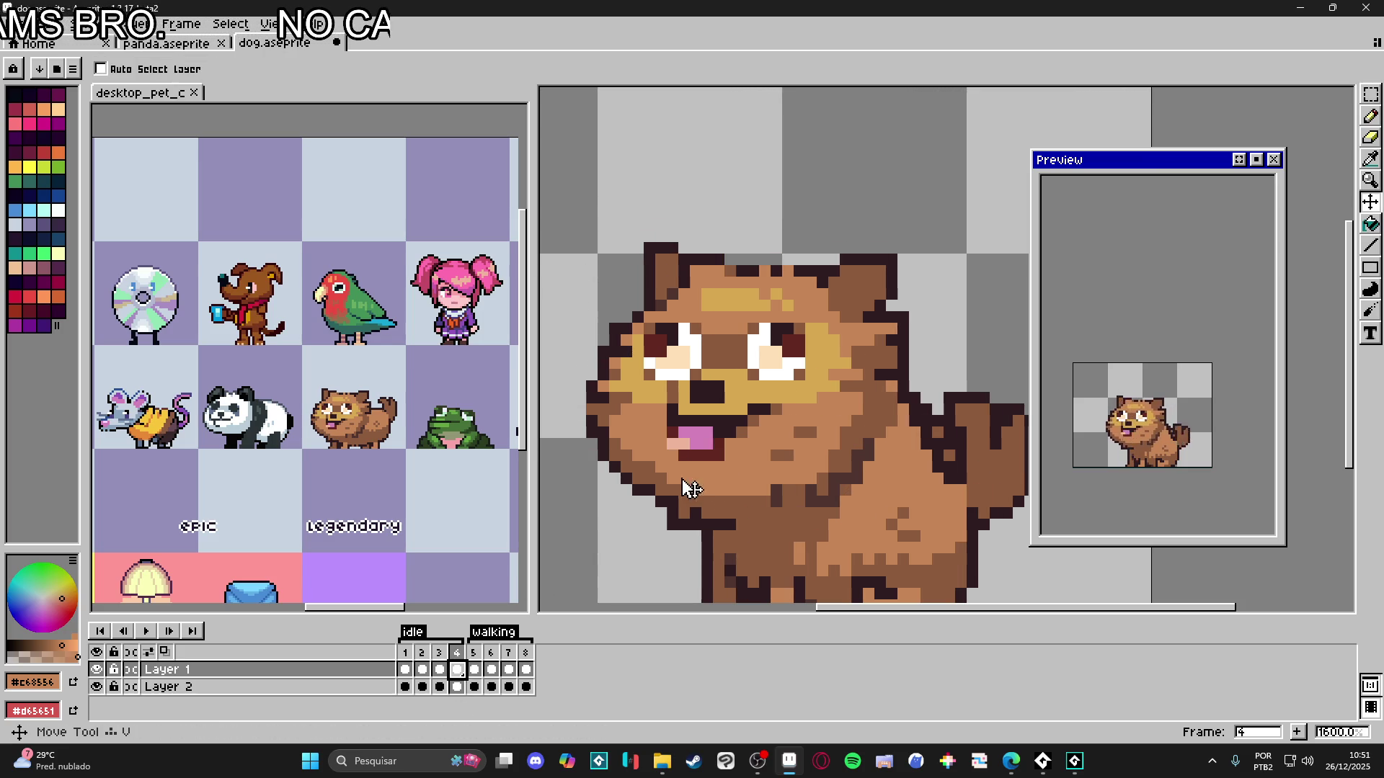
- In frame 4, cut the head and stray neck pixels, then paste and drop the head back in place
{"action": "key", "text": "m"}
{"action": "mouse_move", "coordinate": [636, 201]}
{"action": "left_mouse_down"}
{"action": "mouse_move", "coordinate": [908, 433]}
{"action": "mouse_move", "coordinate": [893, 204]}
{"action": "left_mouse_up"}
{"action": "key", "text": "ctrl+x"}
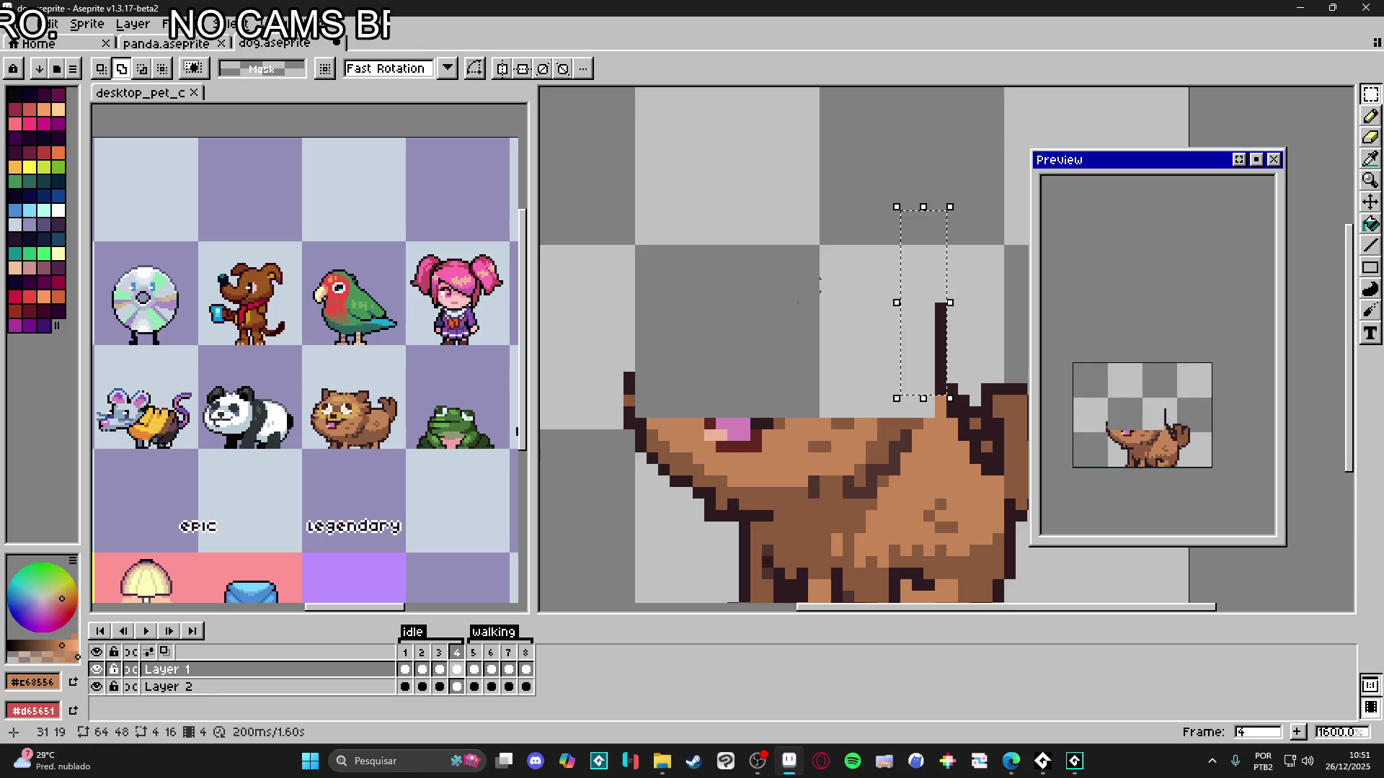
{"action": "mouse_move", "coordinate": [604, 339]}
{"action": "left_mouse_down"}
{"action": "mouse_move", "coordinate": [875, 496]}
{"action": "mouse_move", "coordinate": [853, 380]}
{"action": "left_mouse_up"}
{"action": "key", "text": "ctrl+x"}
{"action": "key", "text": "ctrl+x"}
{"action": "key", "text": "ctrl+v"}
{"action": "scroll", "coordinate": [873, 454], "scroll_direction": "down", "scroll_amount": 1}
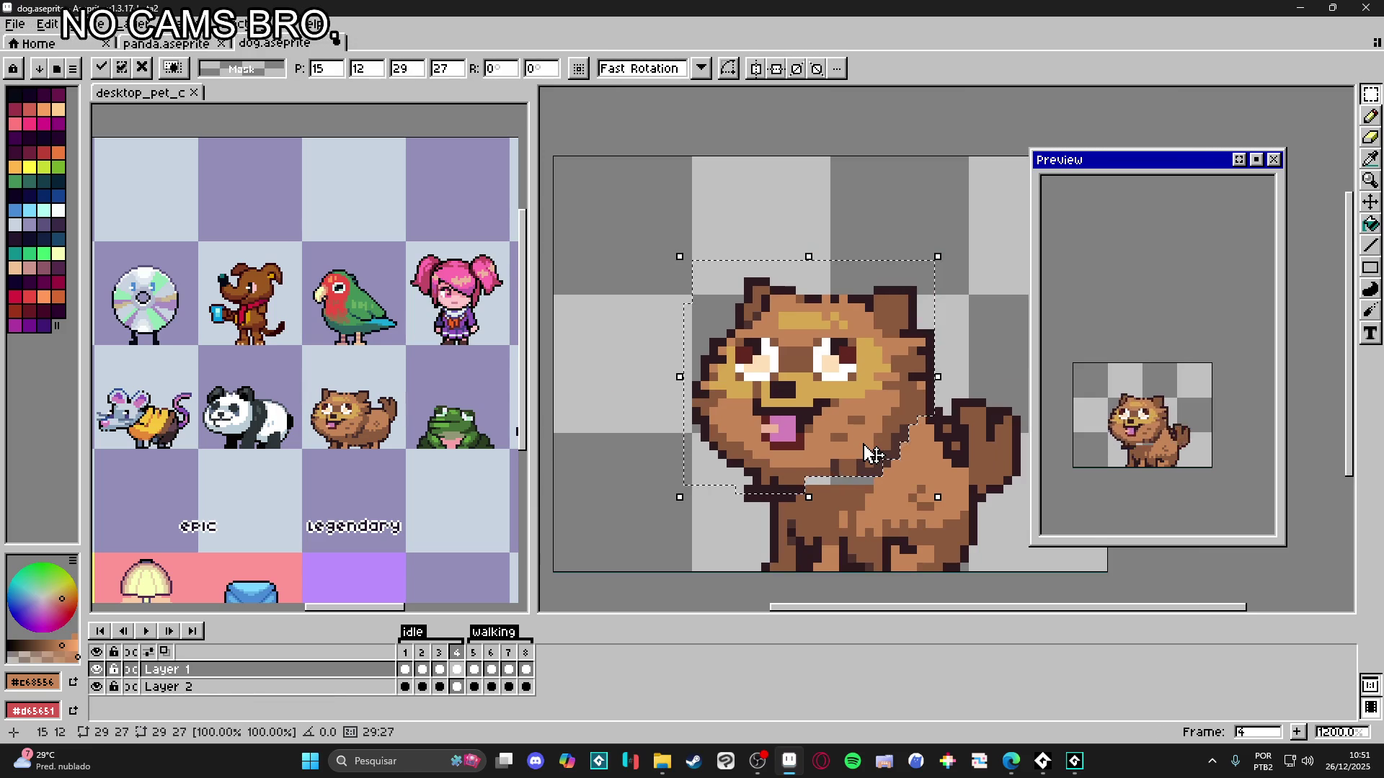
{"action": "key", "text": "Return"}
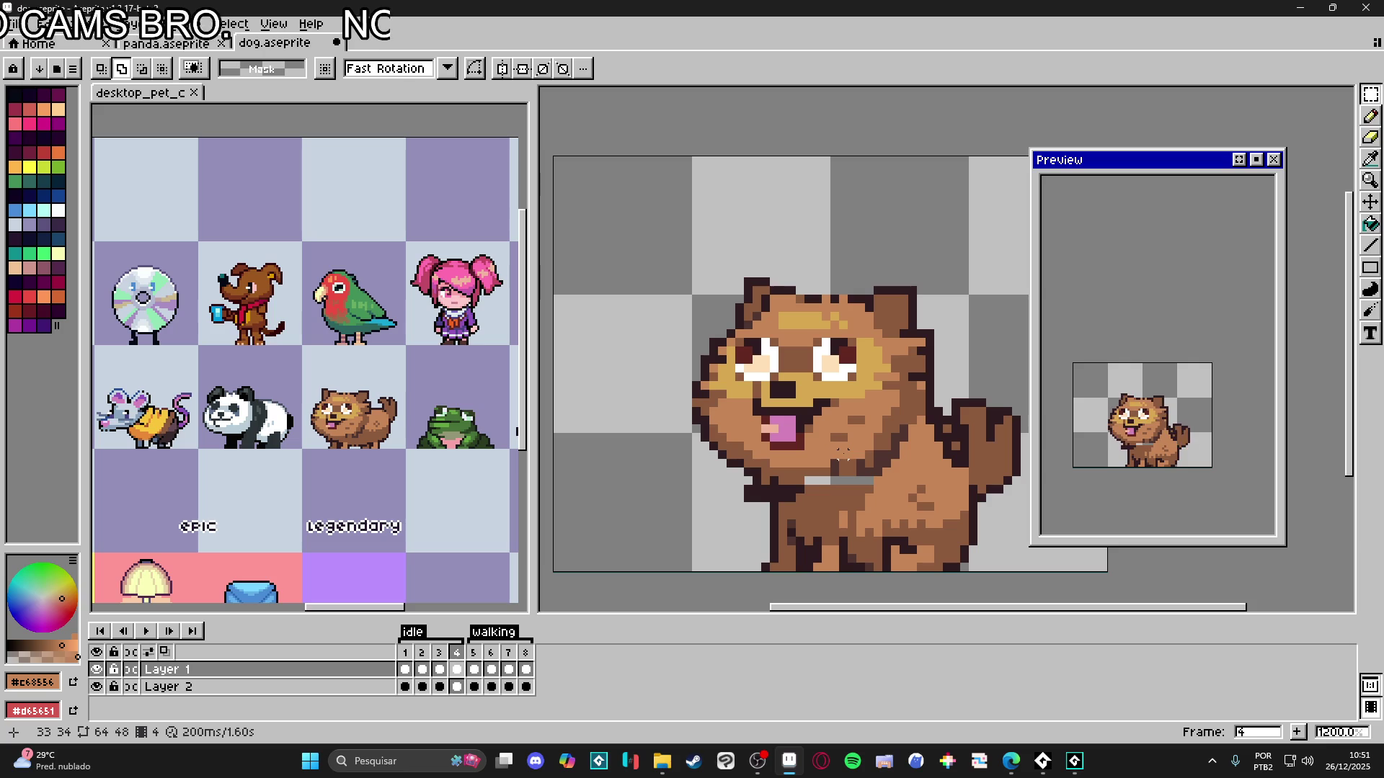
{"action": "scroll", "coordinate": [835, 454], "scroll_direction": "down", "scroll_amount": 2}
{"action": "scroll", "coordinate": [685, 493], "scroll_direction": "right", "scroll_amount": 2}
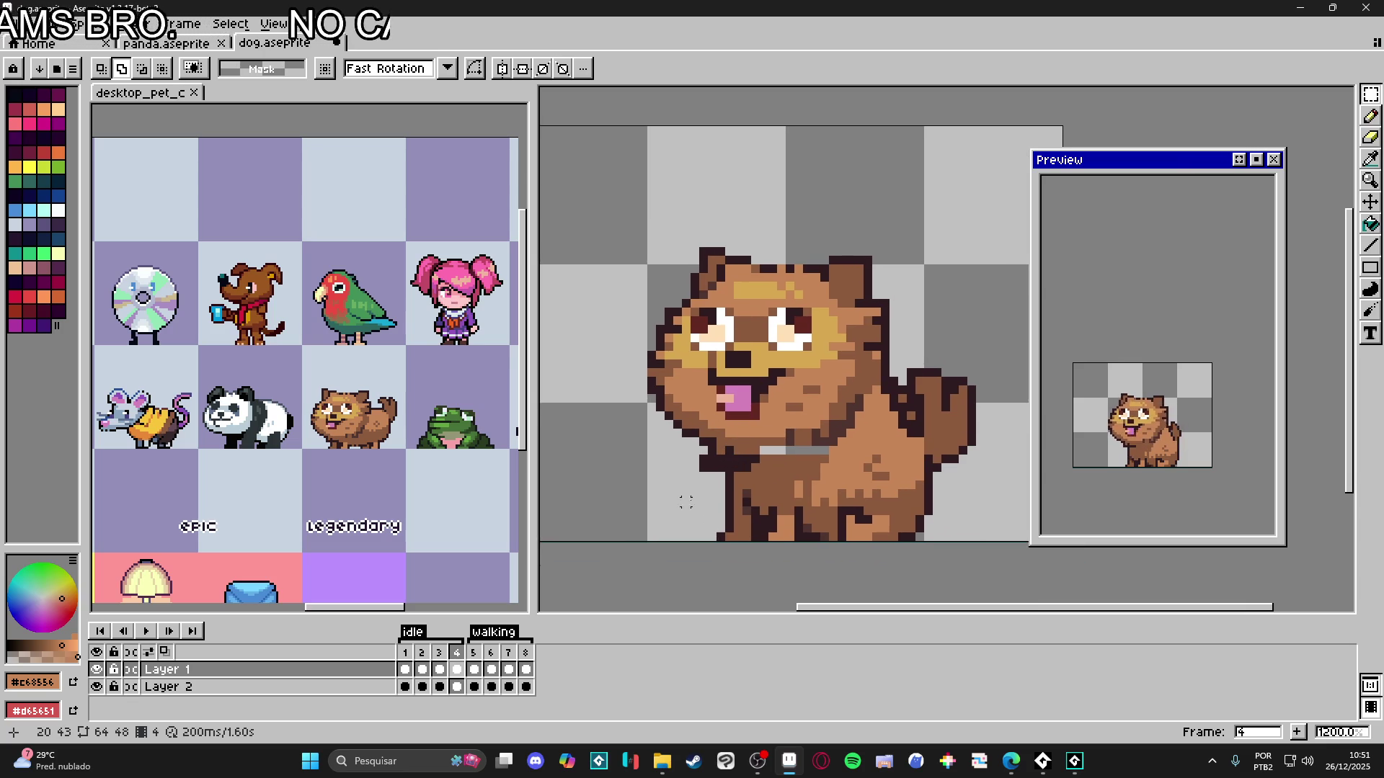
{"action": "scroll", "coordinate": [703, 494], "scroll_direction": "up", "scroll_amount": 1}
- Paint over the grey collar stripe with the body brown colour
{"action": "key", "text": "b"}
{"action": "key", "text": "e"}
{"action": "key", "text": "b"}
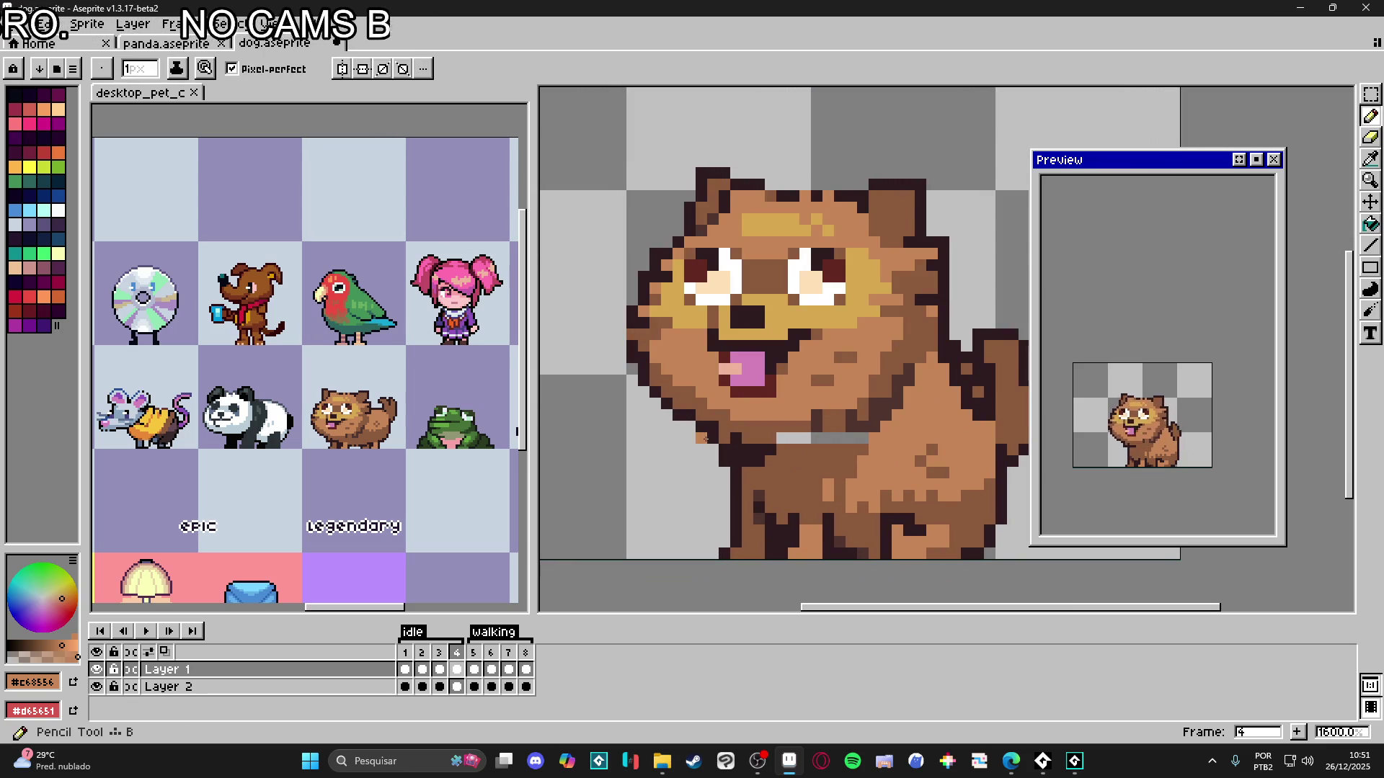
{"action": "left_click", "coordinate": [713, 449], "text": "alt"}
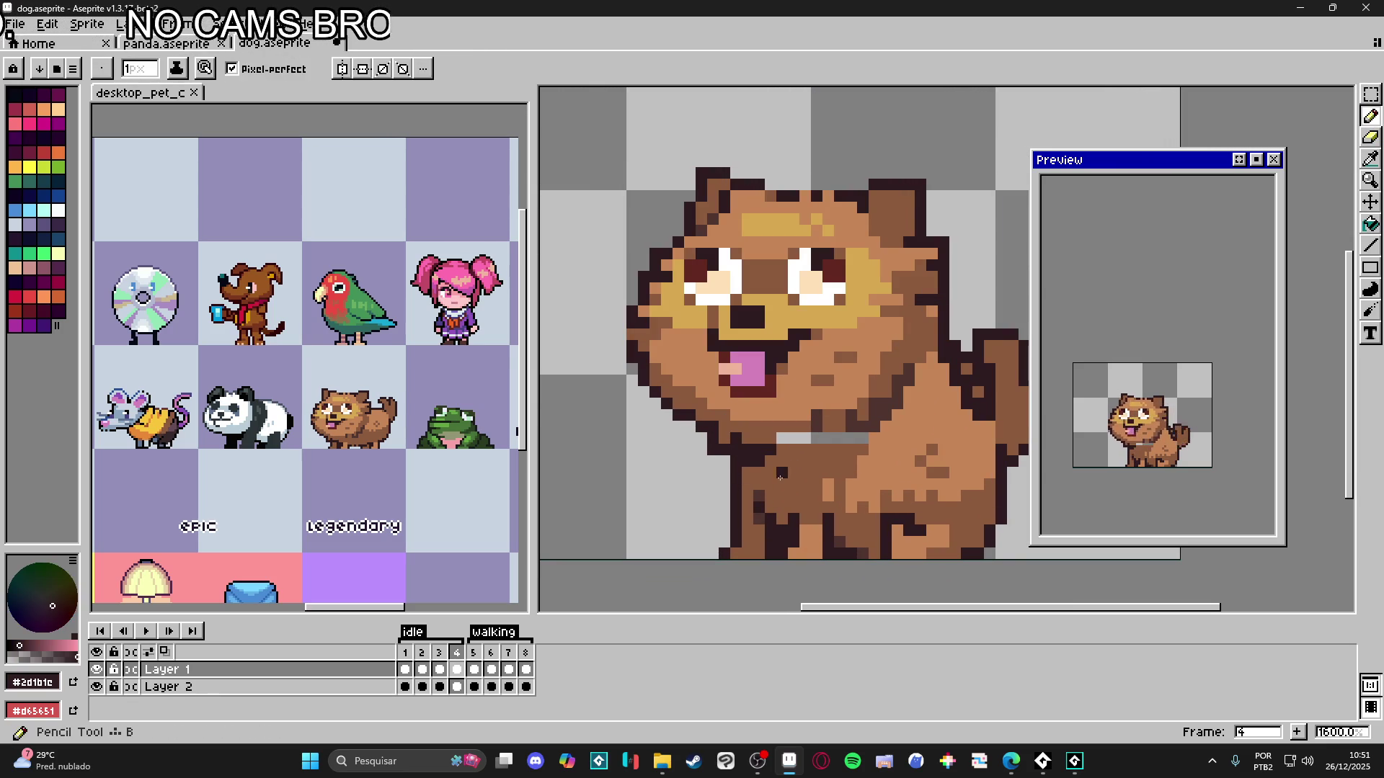
{"action": "left_click", "coordinate": [782, 483], "text": "alt"}
{"action": "left_click_drag", "start_coordinate": [781, 439], "coordinate": [862, 439]}
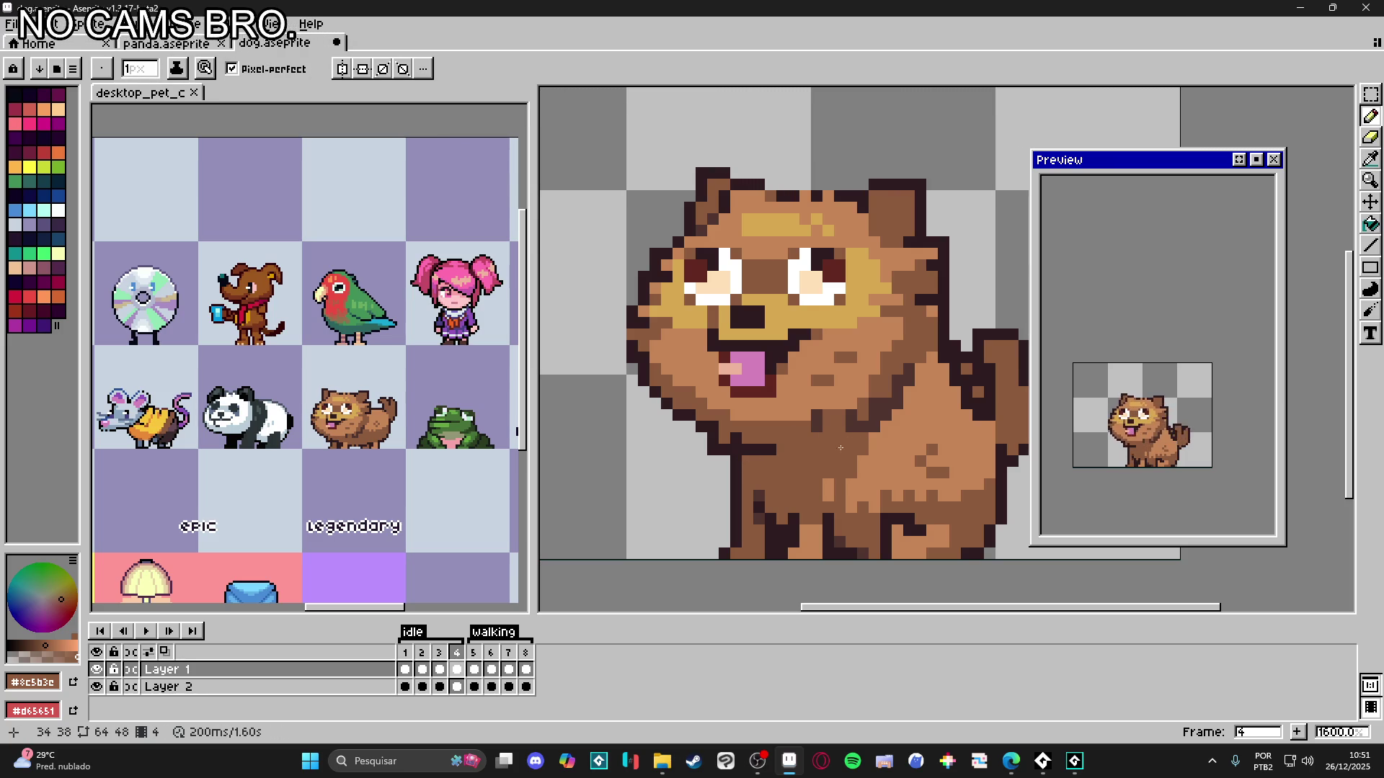
- Compare idle frames 1–3 and sample the dark outline colour on frame 3
{"action": "left_click", "coordinate": [439, 652]}
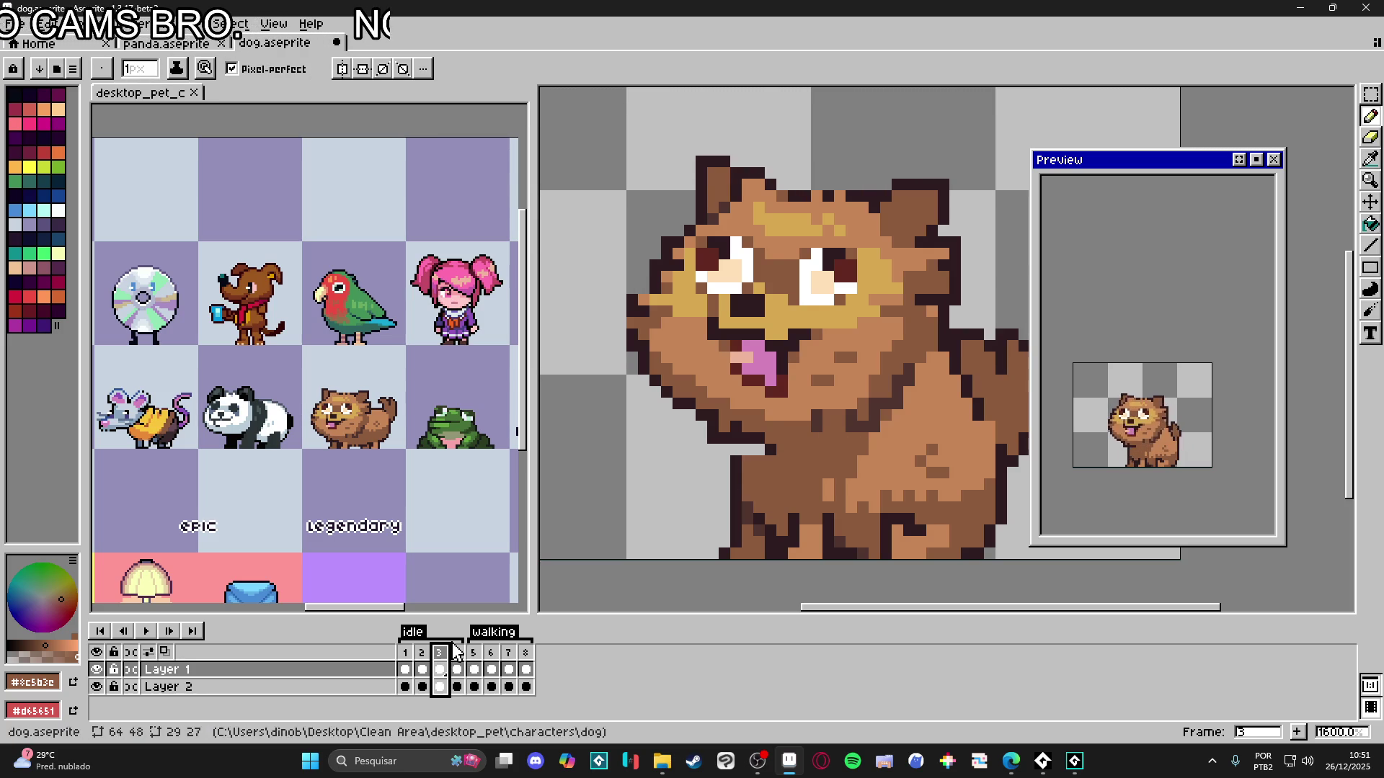
{"action": "left_click", "coordinate": [737, 459], "text": "alt"}
{"action": "left_click", "coordinate": [749, 453], "text": "alt"}
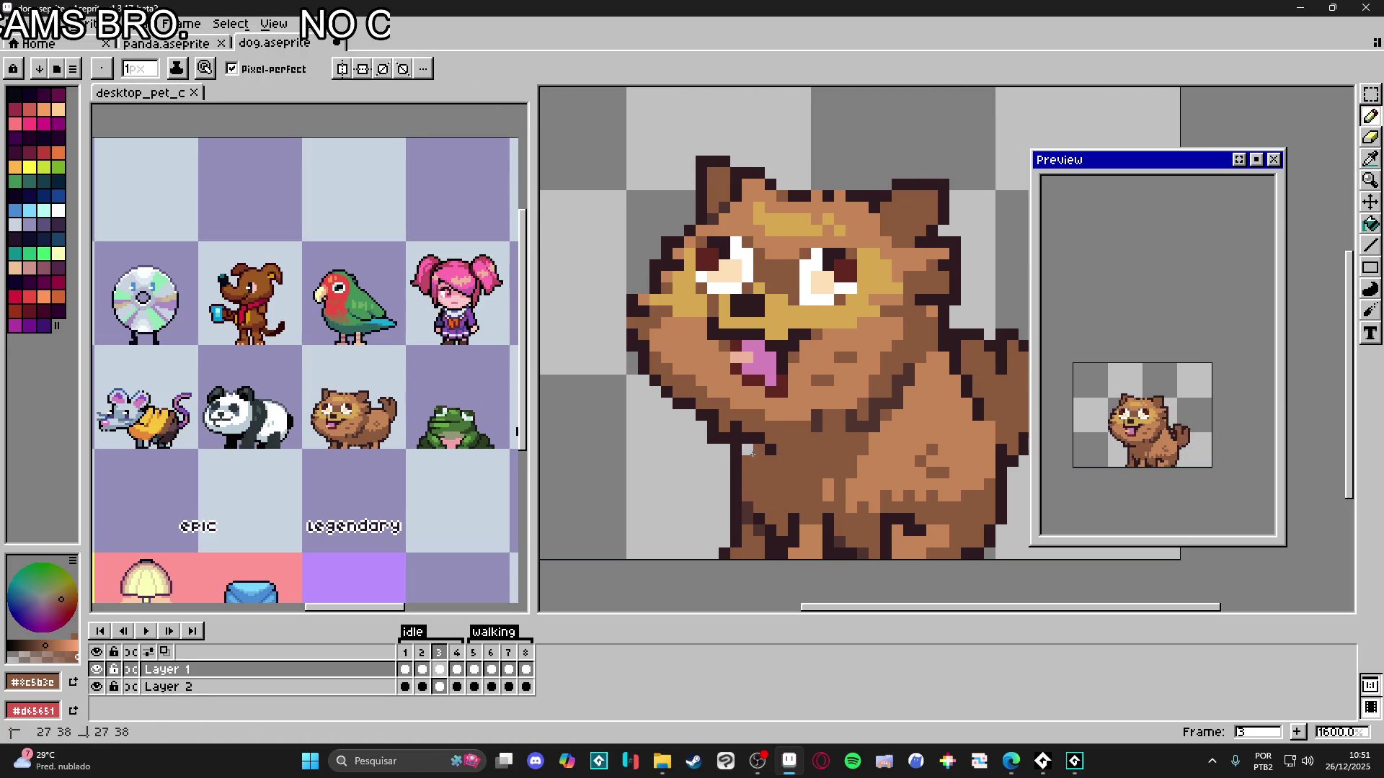
{"action": "left_click", "coordinate": [770, 449], "text": "alt"}
{"action": "left_click", "coordinate": [427, 657]}
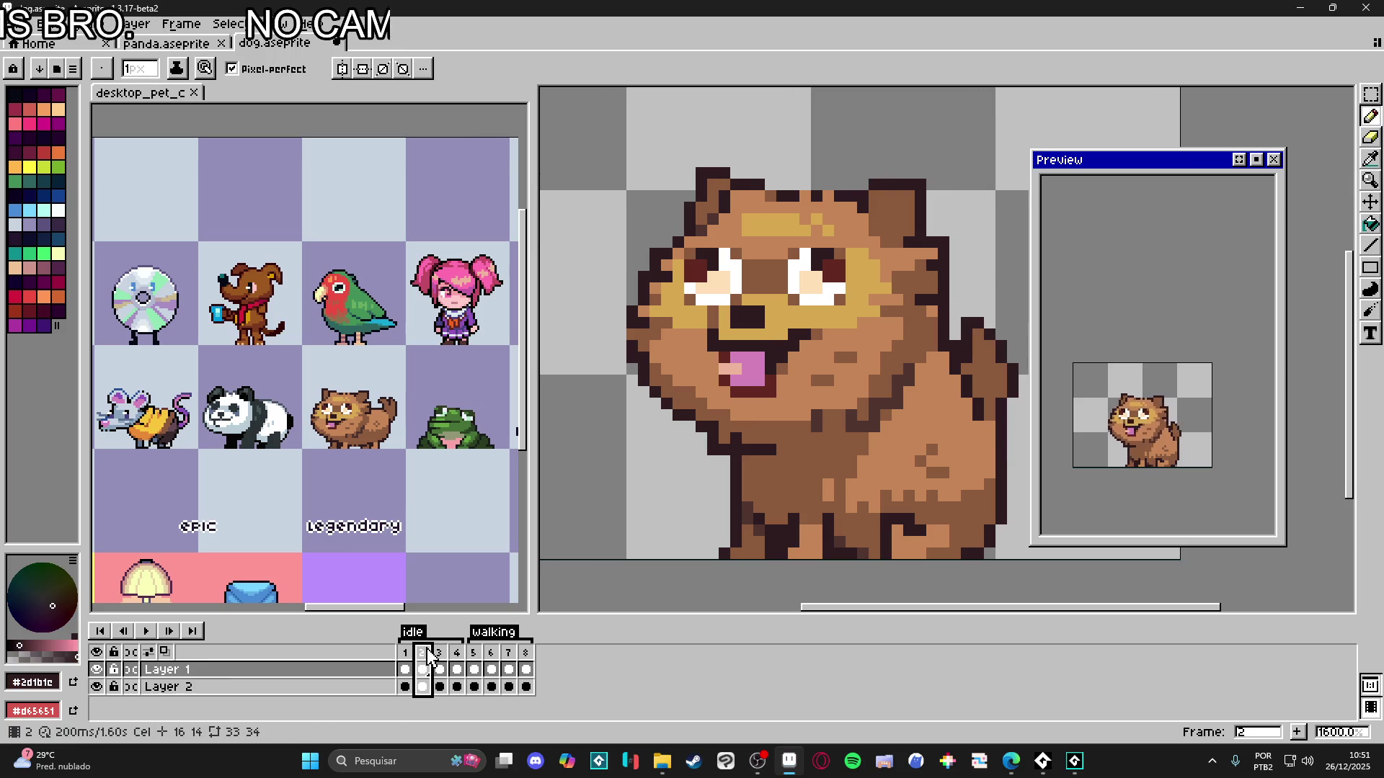
{"action": "left_click", "coordinate": [405, 652]}
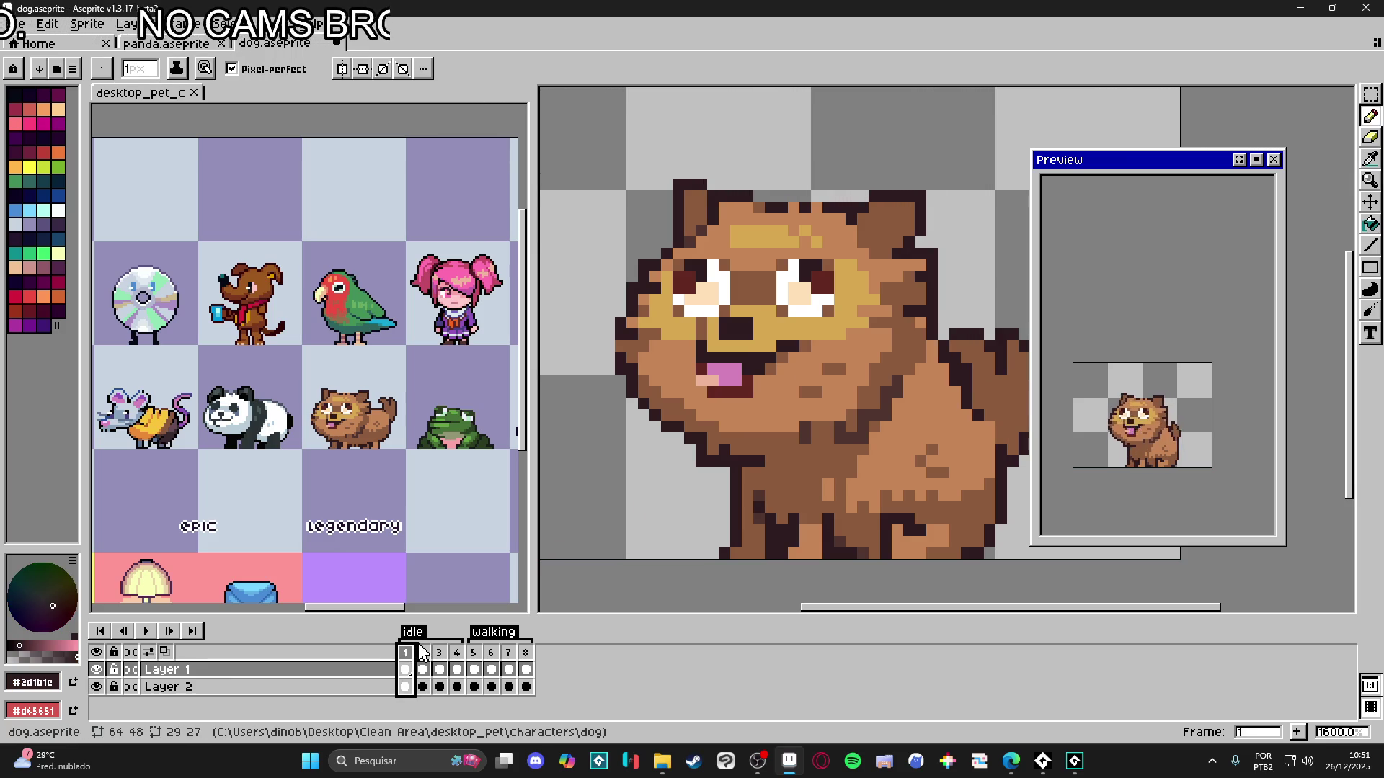
{"action": "left_click", "coordinate": [423, 653]}
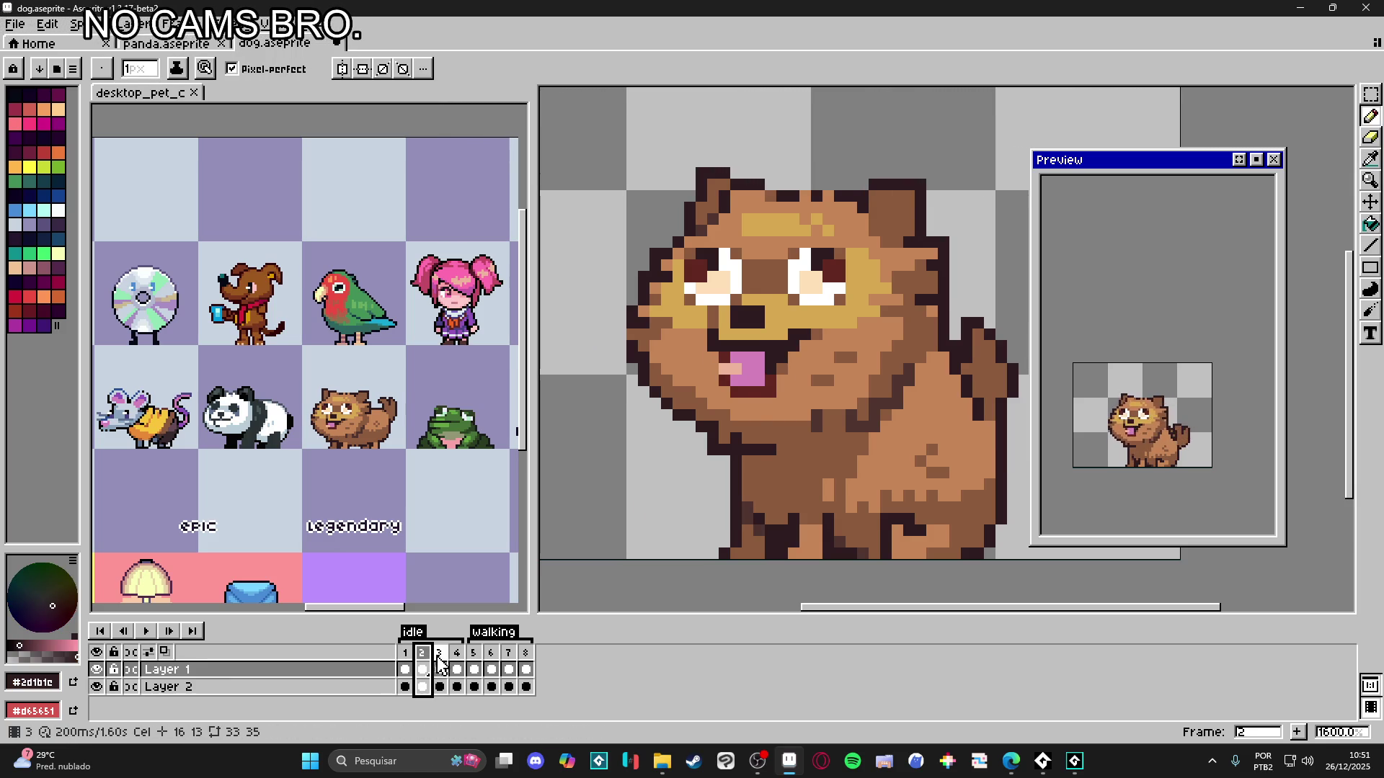
{"action": "left_click", "coordinate": [439, 663]}
- On frame 3, sample the tongue #612721, fur #c68556, outline and brown chest colours
{"action": "left_click", "coordinate": [774, 378], "text": "alt"}
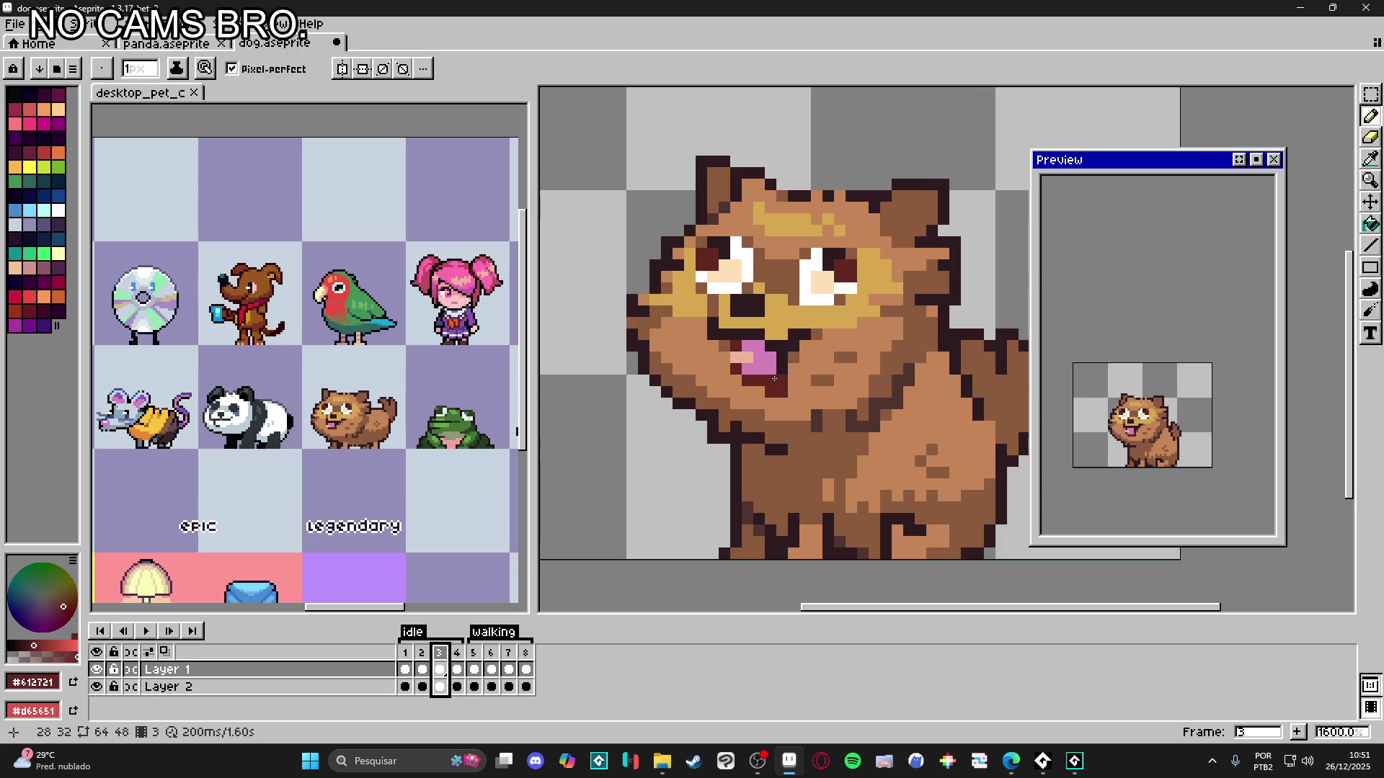
{"action": "left_click", "coordinate": [798, 382], "text": "alt"}
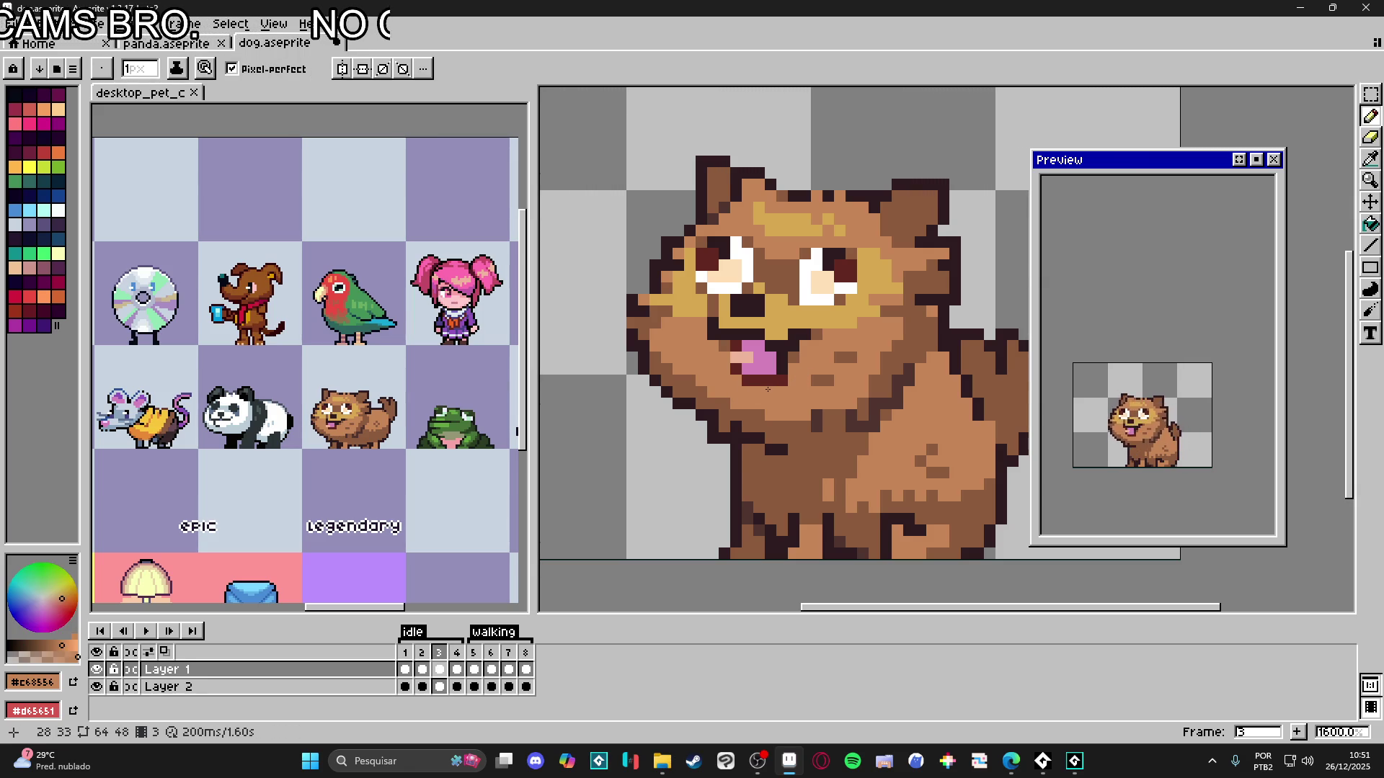
{"action": "left_click", "coordinate": [759, 349], "text": "alt"}
{"action": "left_click", "coordinate": [758, 335], "text": "alt"}
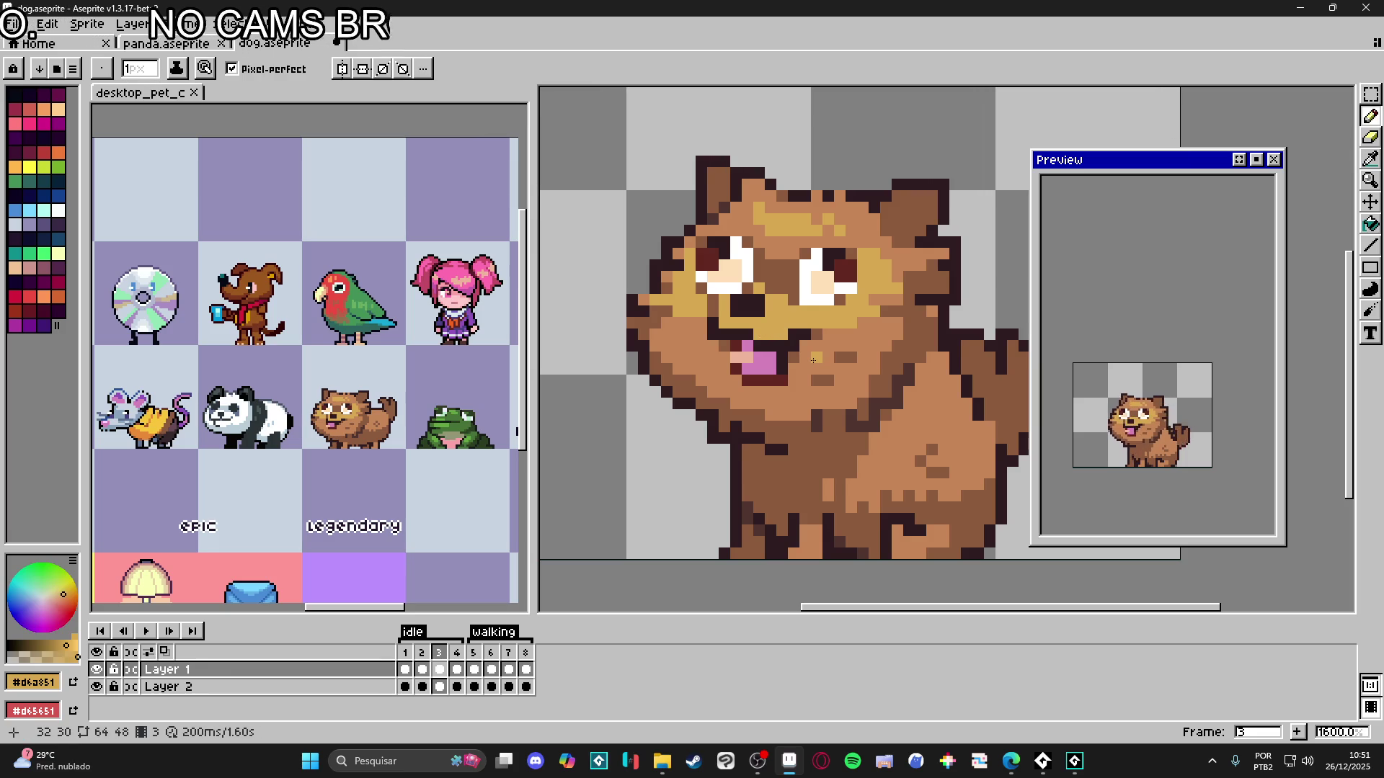
{"action": "key", "text": "alt"}
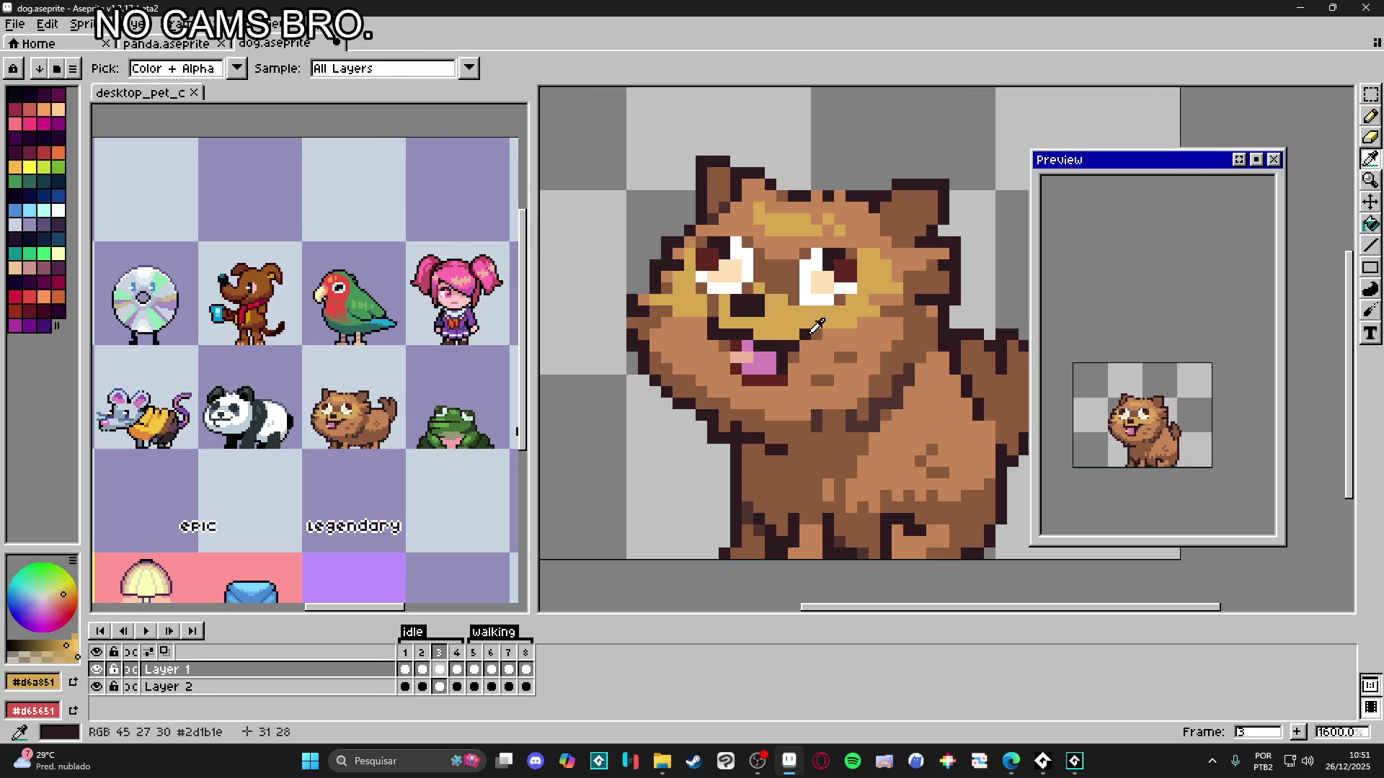
{"action": "left_click", "coordinate": [811, 332], "text": "alt"}
{"action": "scroll", "coordinate": [817, 419], "scroll_direction": "down", "scroll_amount": 1}
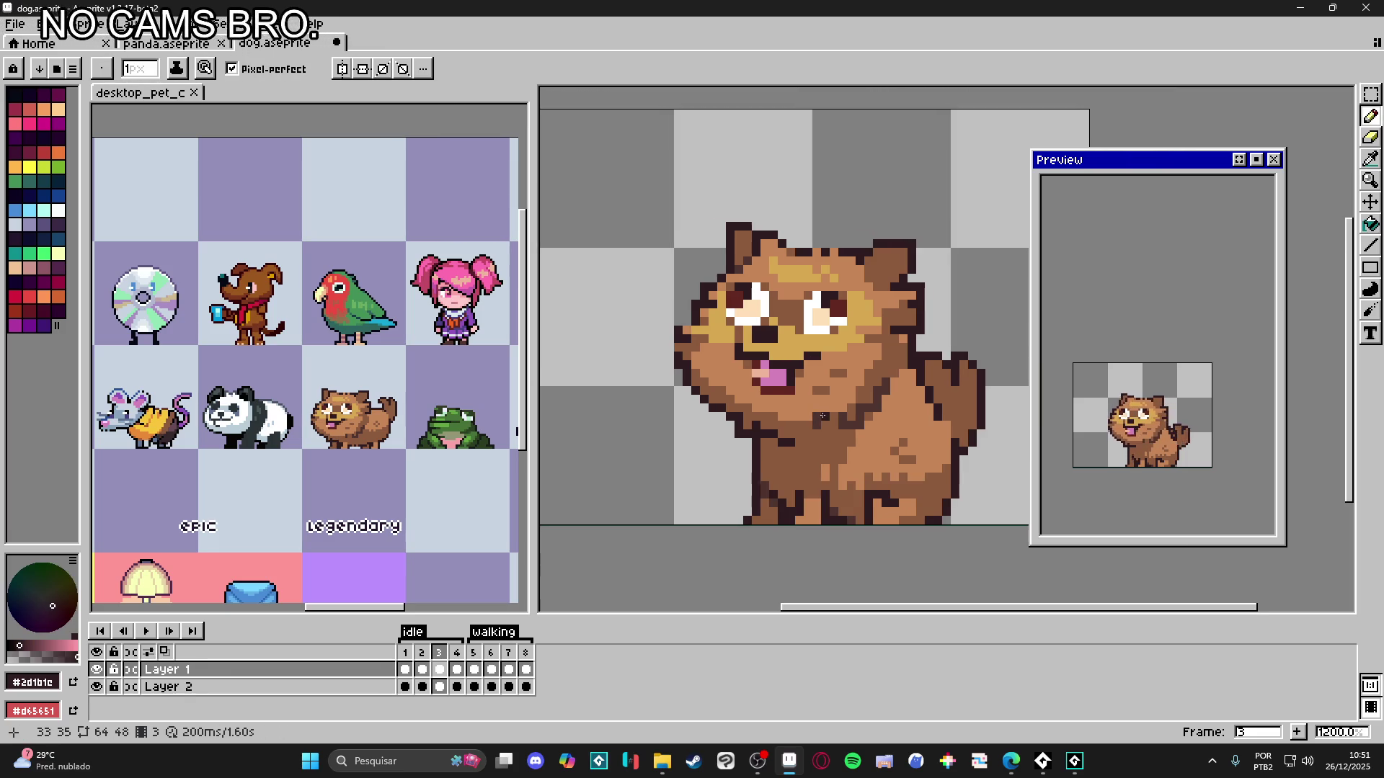
{"action": "scroll", "coordinate": [833, 381], "scroll_direction": "up", "scroll_amount": 1}
{"action": "left_click", "coordinate": [830, 380], "text": "alt"}
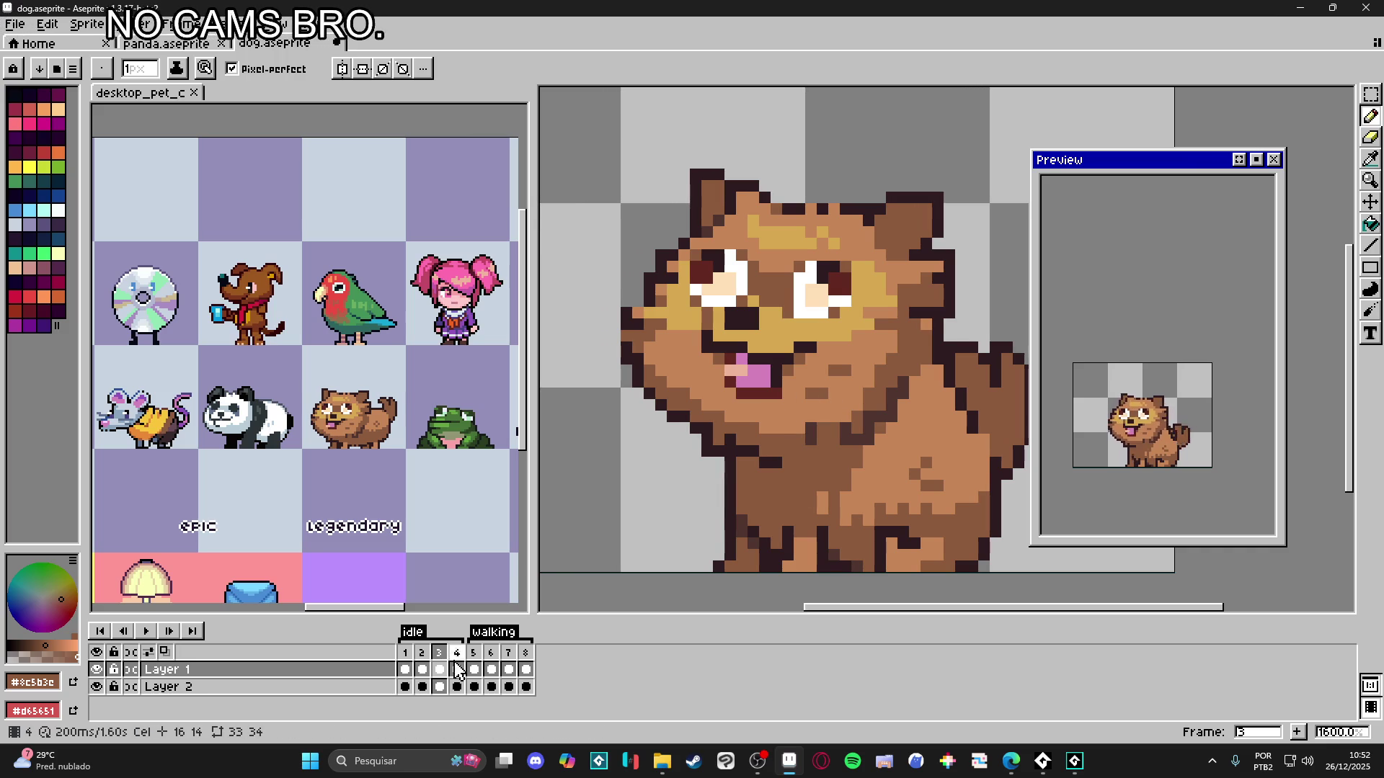
{"action": "left_click", "coordinate": [422, 652]}
{"action": "left_click", "coordinate": [438, 652]}
- Shift the chest shading patch one pixel right with the Magic Wand
{"action": "key", "text": "v"}
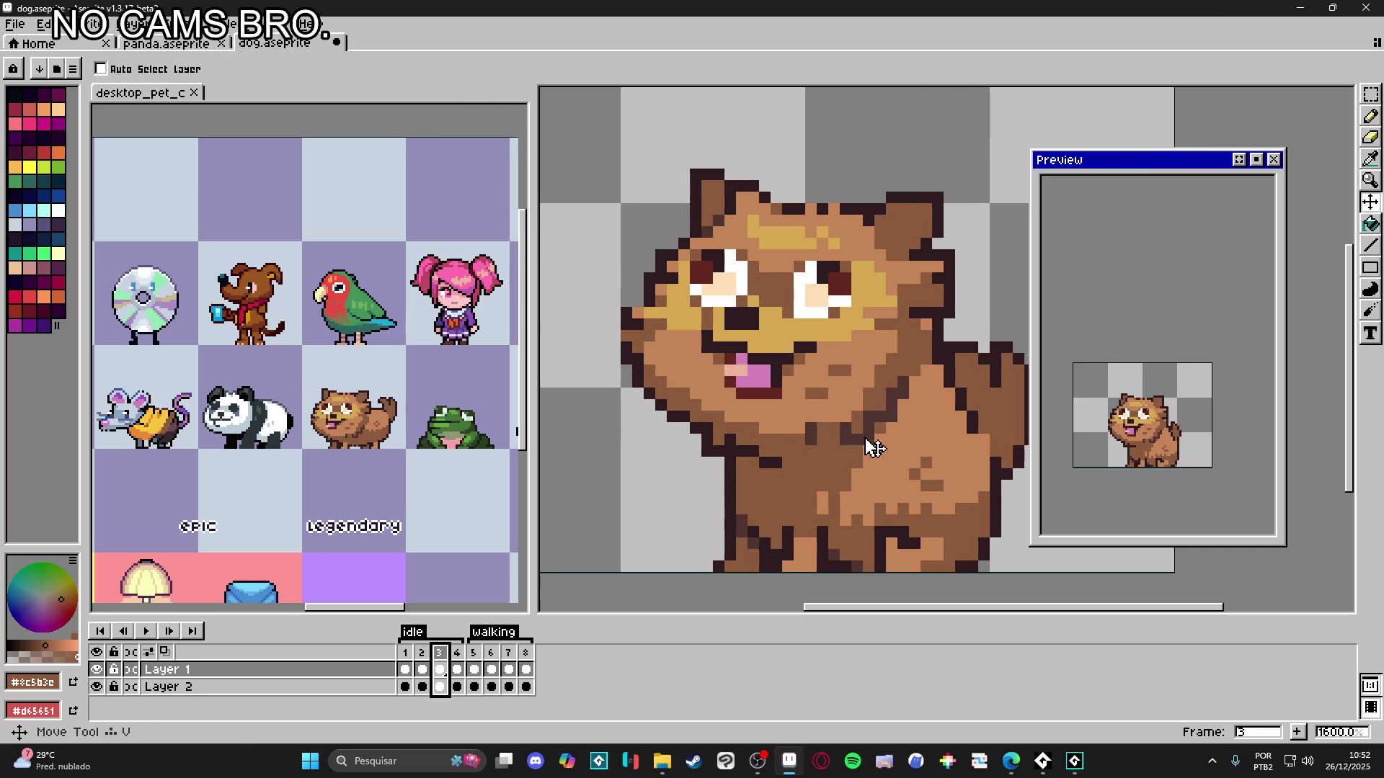
{"action": "key", "text": "w"}
{"action": "left_click", "coordinate": [897, 410]}
{"action": "left_click_drag", "start_coordinate": [904, 424], "coordinate": [910, 424]}
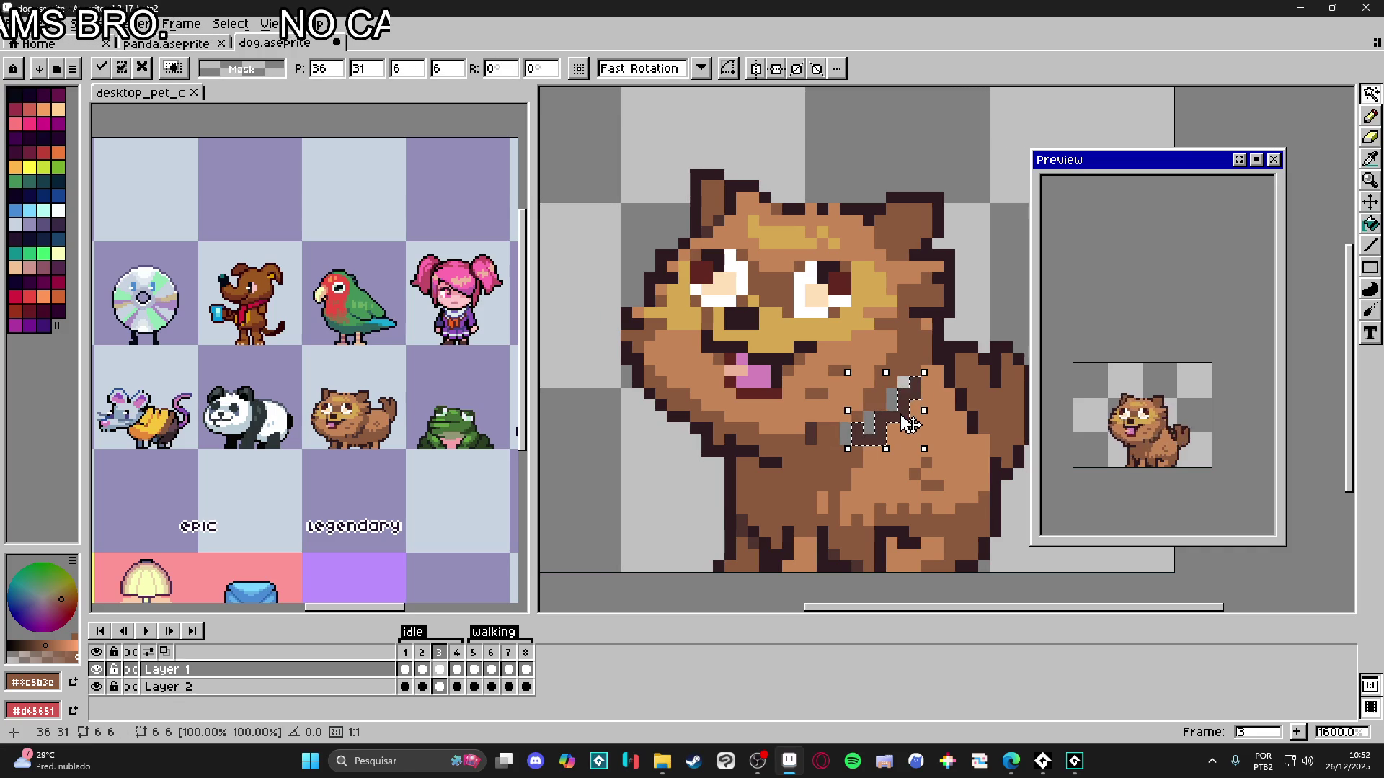
{"action": "key", "text": "ctrl+d"}
- Fill the transparent gaps on the chest with brown pixels
{"action": "key", "text": "b"}
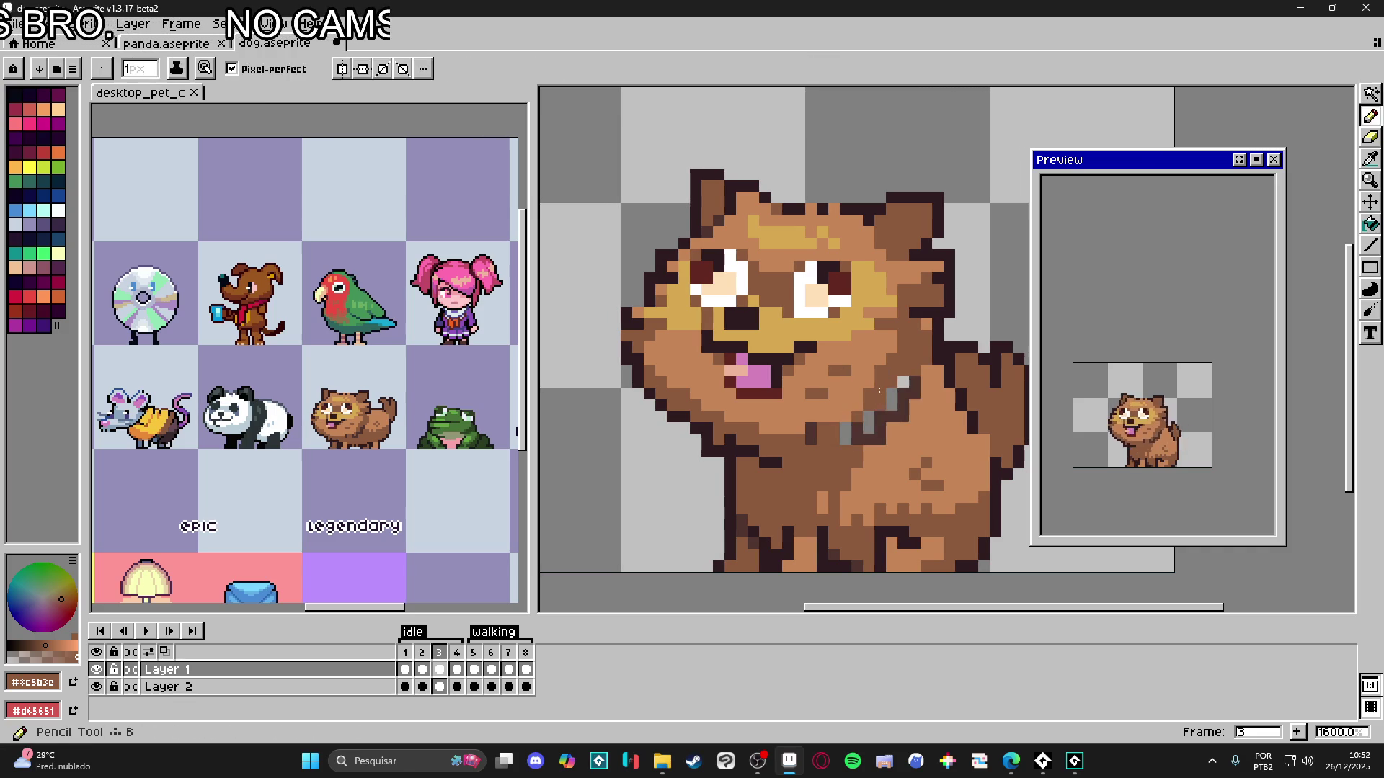
{"action": "left_click", "coordinate": [903, 382]}
{"action": "left_click", "coordinate": [868, 424]}
{"action": "left_click", "coordinate": [846, 435]}
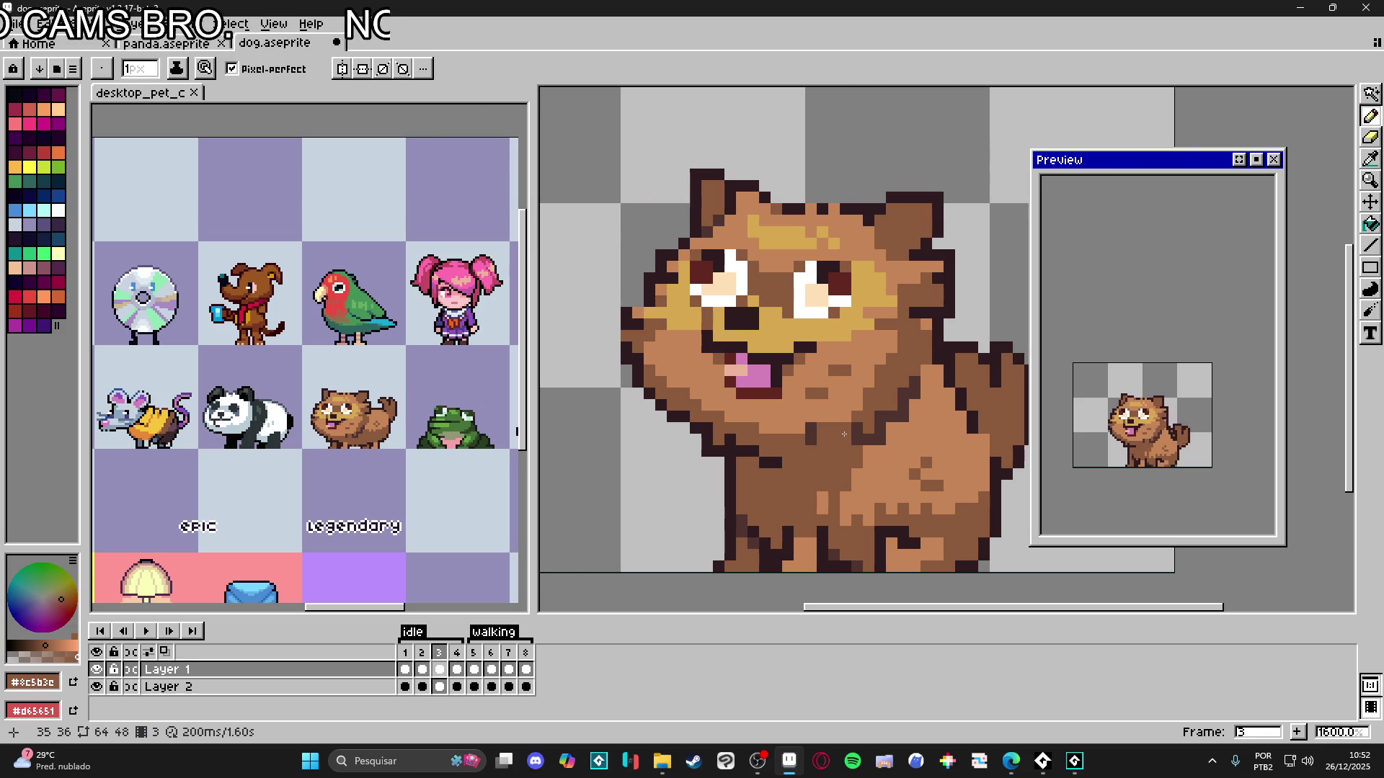
- Set the frame duration to 150 ms in Frame Properties
{"action": "left_click", "coordinate": [181, 23]}
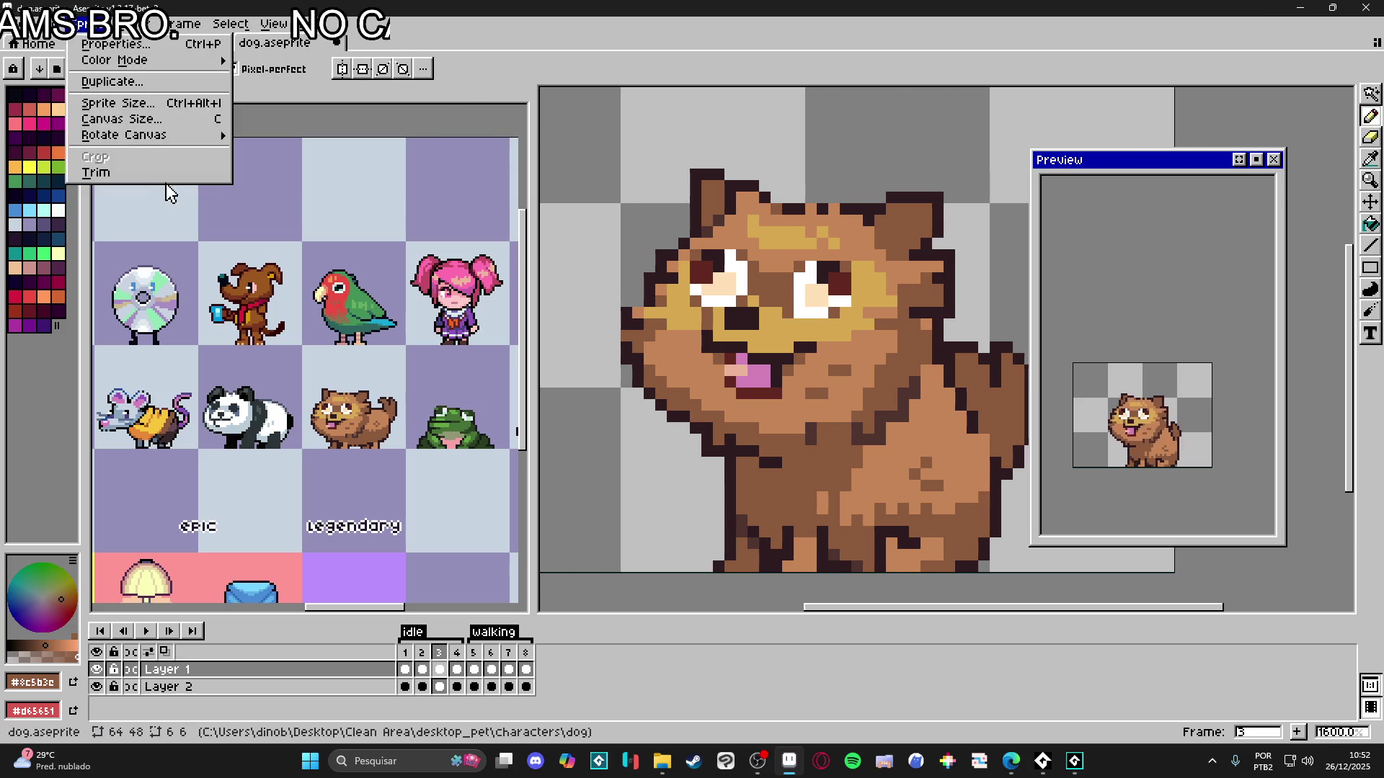
{"action": "mouse_move", "coordinate": [225, 29]}
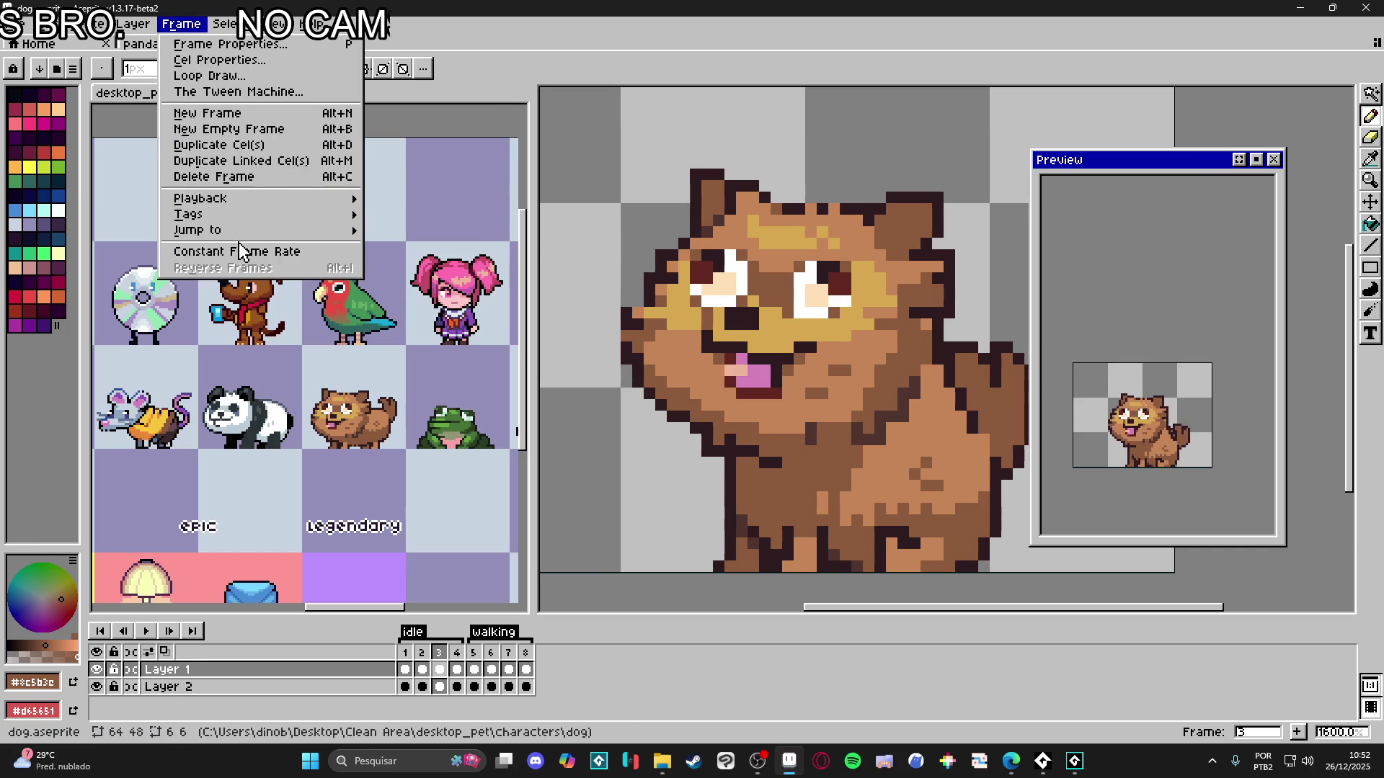
{"action": "left_click", "coordinate": [209, 44]}
{"action": "type", "text": "80"}
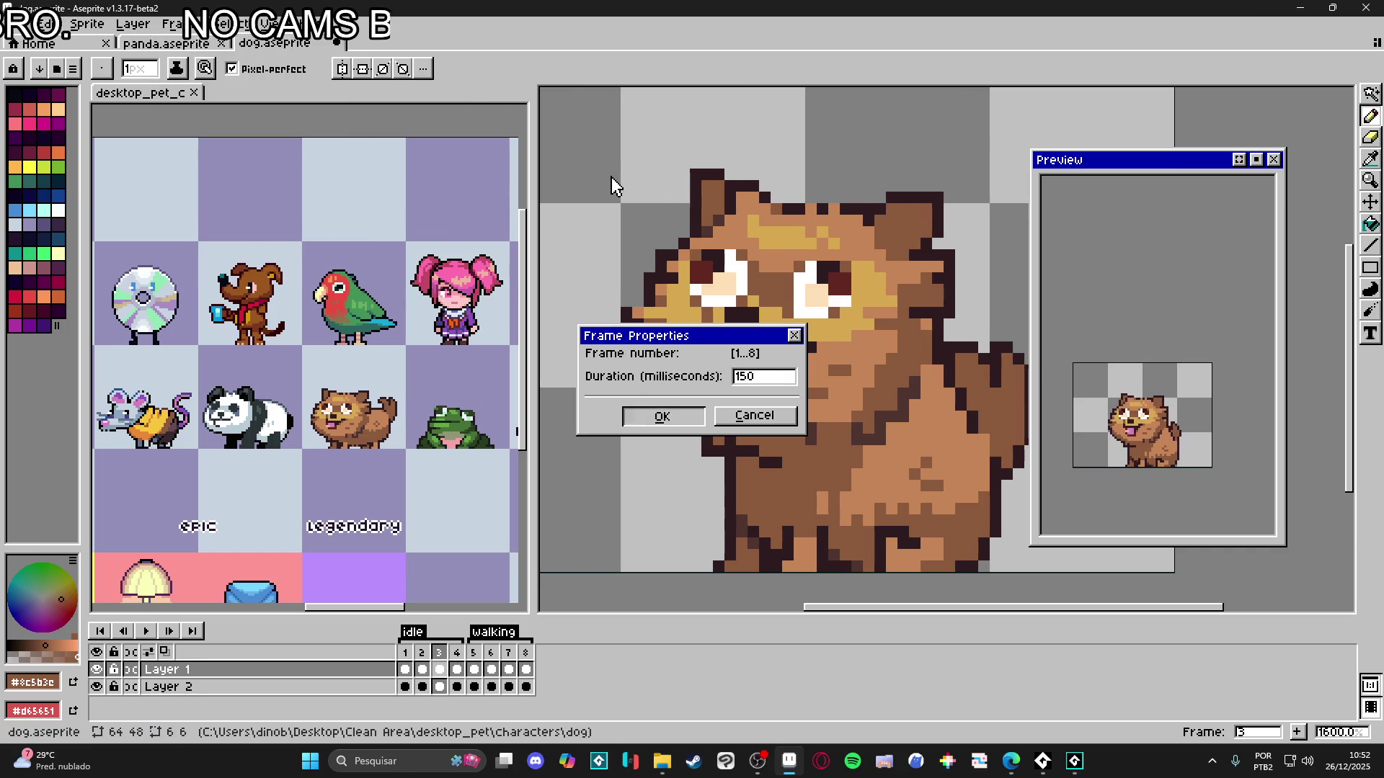
{"action": "key", "text": "Return"}
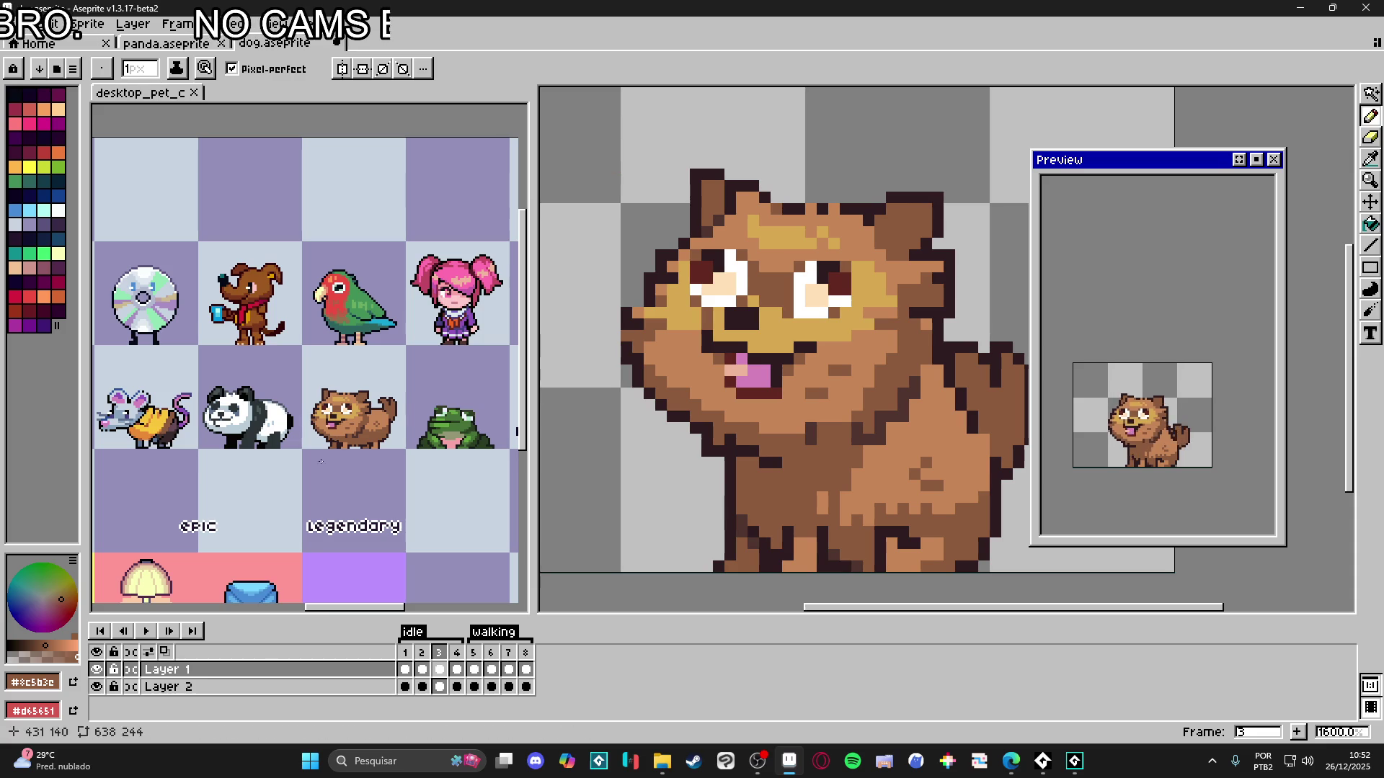
- Return to frame 1 and marquee-select the dog's ear
{"action": "left_click", "coordinate": [406, 653]}
{"action": "left_click", "coordinate": [423, 657]}
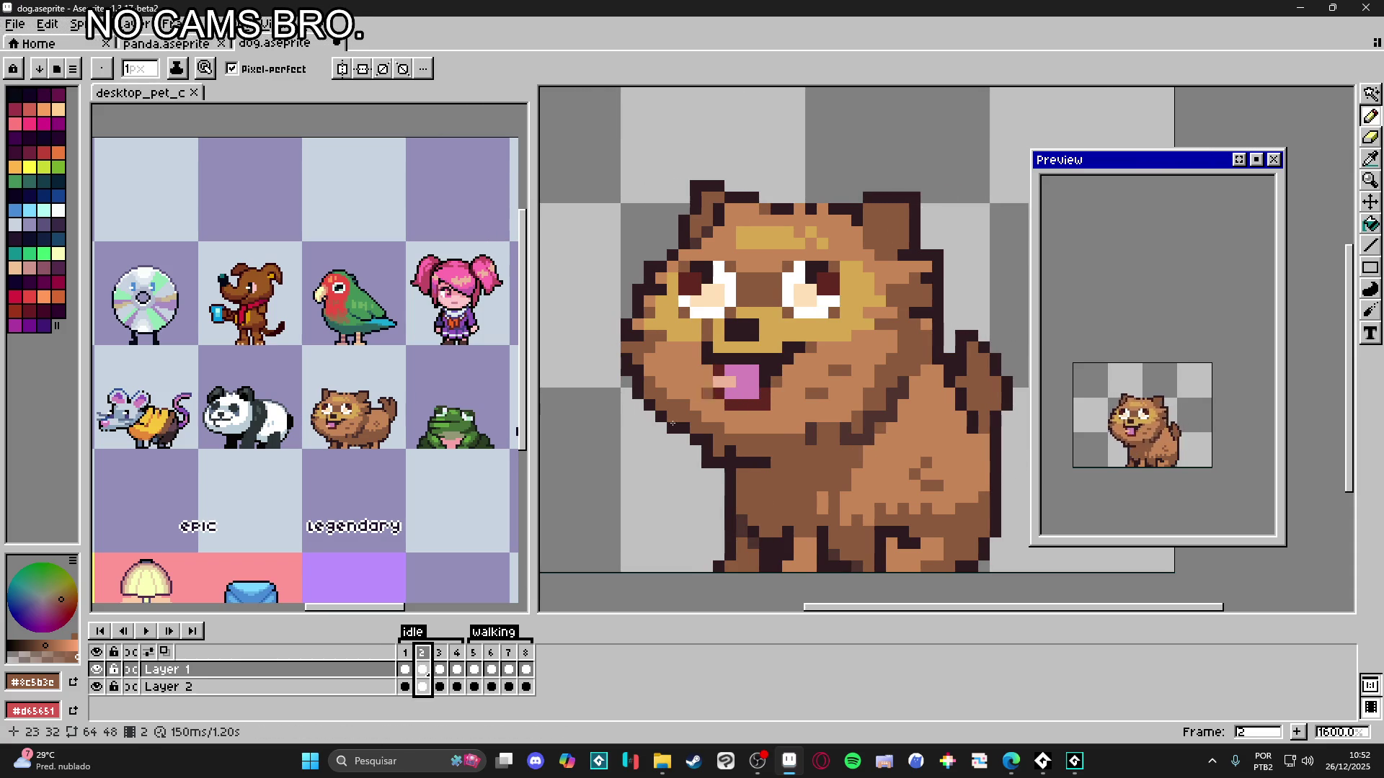
{"action": "left_click", "coordinate": [405, 653]}
{"action": "key", "text": "m"}
{"action": "scroll", "coordinate": [896, 223], "scroll_direction": "up", "scroll_amount": 1}
{"action": "left_click_drag", "start_coordinate": [933, 197], "coordinate": [849, 281]}
{"action": "scroll", "coordinate": [875, 239], "scroll_direction": "up", "scroll_amount": 2}
- Reselect the ear more precisely on frame 1, then clear the selection
{"action": "mouse_move", "coordinate": [822, 191]}
{"action": "left_mouse_down"}
{"action": "mouse_move", "coordinate": [923, 298]}
{"action": "mouse_move", "coordinate": [1023, 330]}
{"action": "mouse_move", "coordinate": [894, 349]}
{"action": "left_mouse_up"}
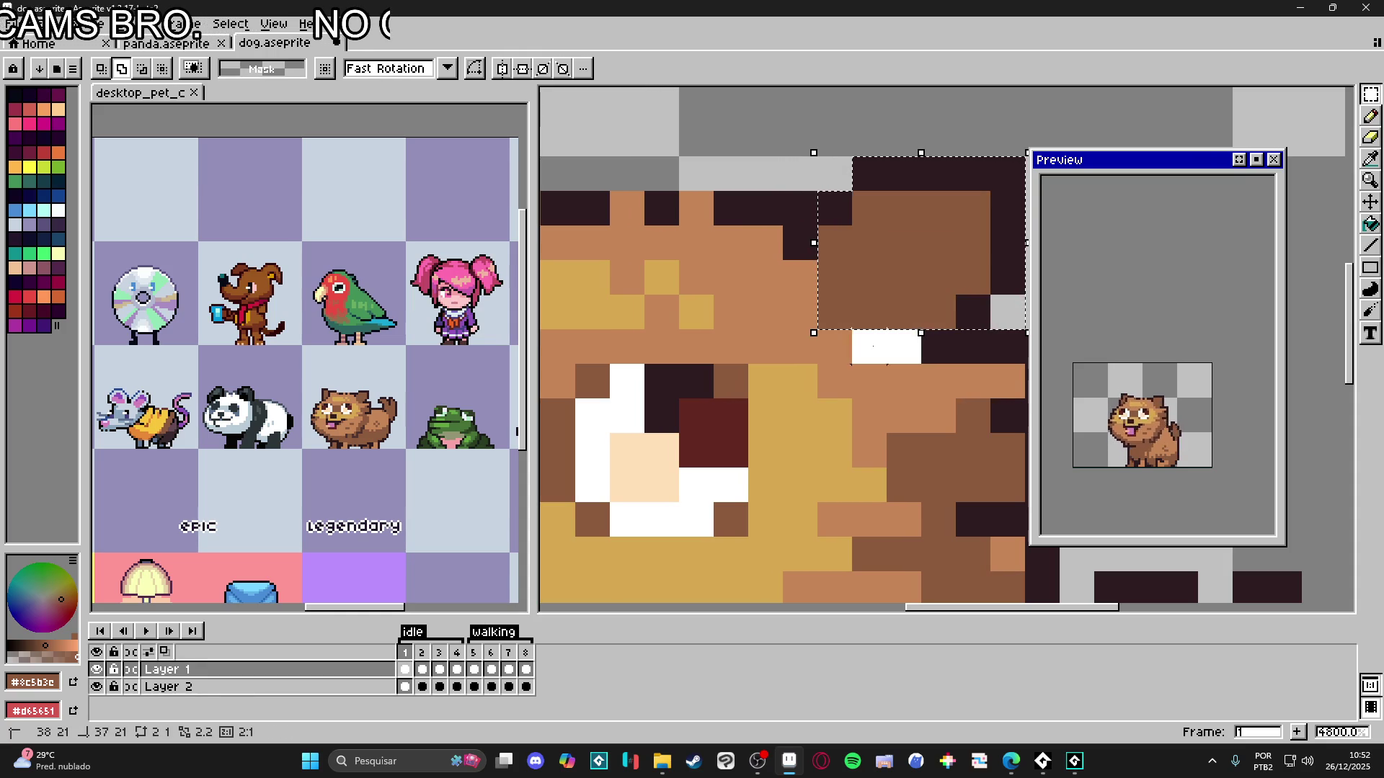
{"action": "scroll", "coordinate": [901, 346], "scroll_direction": "down", "scroll_amount": 3}
{"action": "mouse_move", "coordinate": [647, 225]}
{"action": "left_mouse_down"}
{"action": "mouse_move", "coordinate": [746, 307]}
{"action": "mouse_move", "coordinate": [667, 346]}
{"action": "left_mouse_up"}
{"action": "scroll", "coordinate": [719, 324], "scroll_direction": "up", "scroll_amount": 1}
{"action": "key", "text": "ctrl+d"}
- On frame 2, try shifting the left ear right and down, then drop the selection
{"action": "key", "text": "Right"}
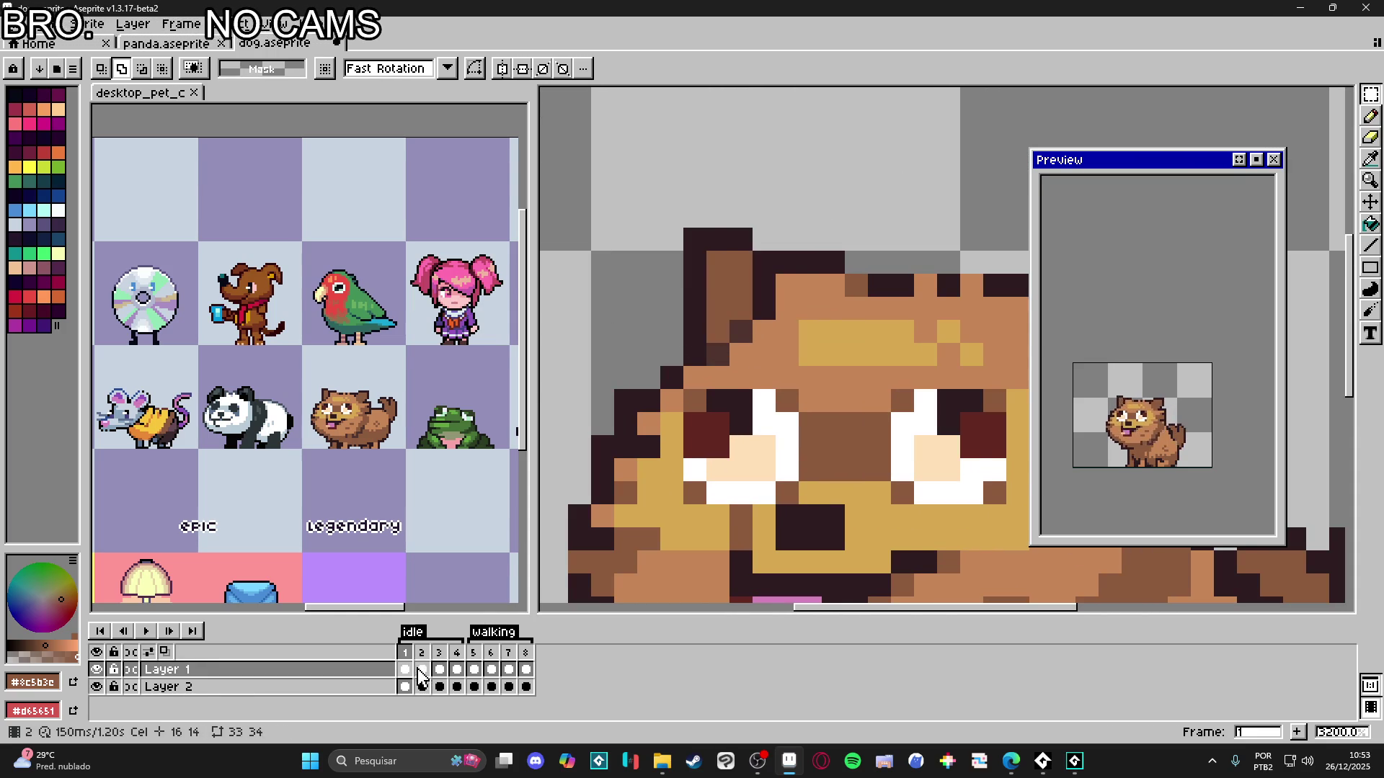
{"action": "scroll", "coordinate": [681, 432], "scroll_direction": "down", "scroll_amount": 3}
{"action": "left_click_drag", "start_coordinate": [681, 432], "coordinate": [685, 430]}
{"action": "mouse_move", "coordinate": [878, 297]}
{"action": "left_mouse_down"}
{"action": "mouse_move", "coordinate": [832, 360]}
{"action": "mouse_move", "coordinate": [810, 346]}
{"action": "left_mouse_up"}
{"action": "left_click", "coordinate": [594, 281]}
{"action": "left_click_drag", "start_coordinate": [594, 281], "coordinate": [683, 333]}
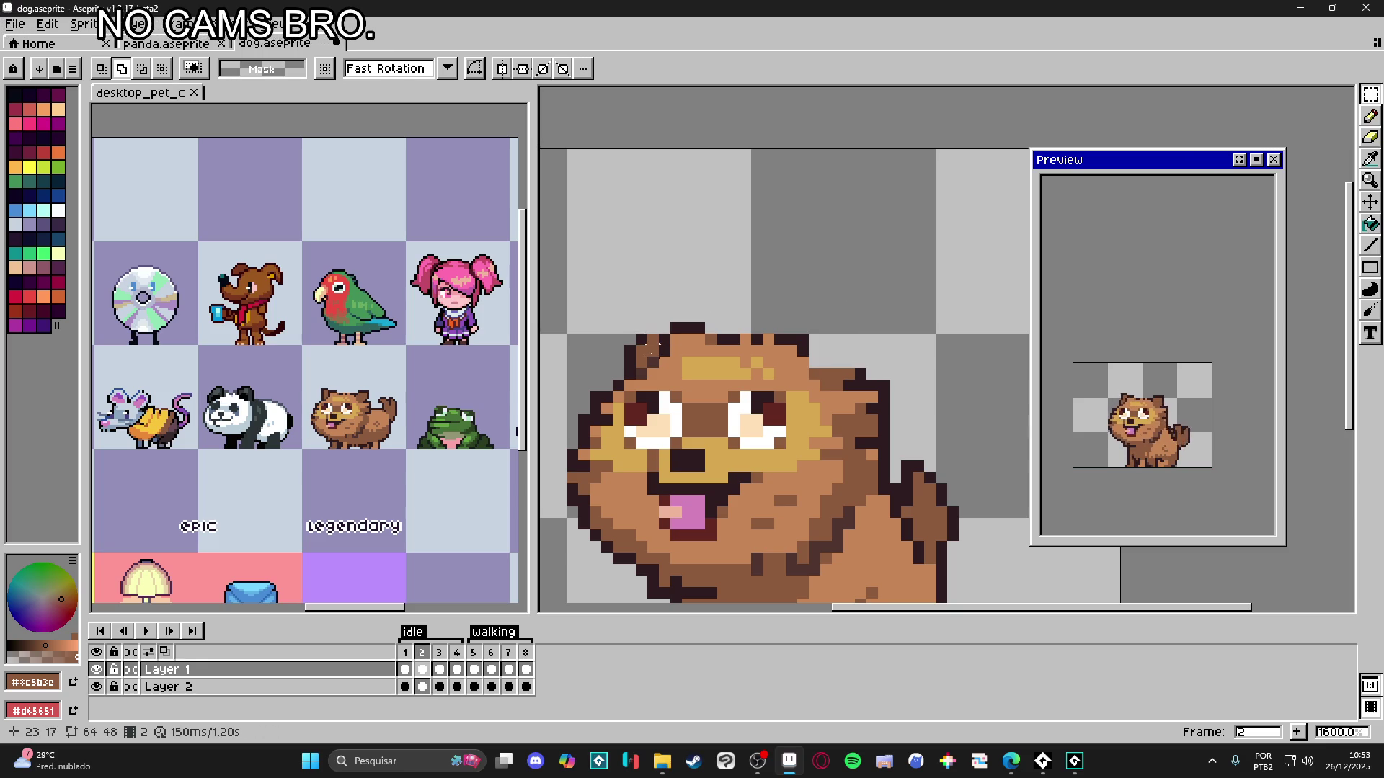
{"action": "left_click", "coordinate": [641, 374]}
{"action": "left_click_drag", "start_coordinate": [642, 373], "coordinate": [633, 360]}
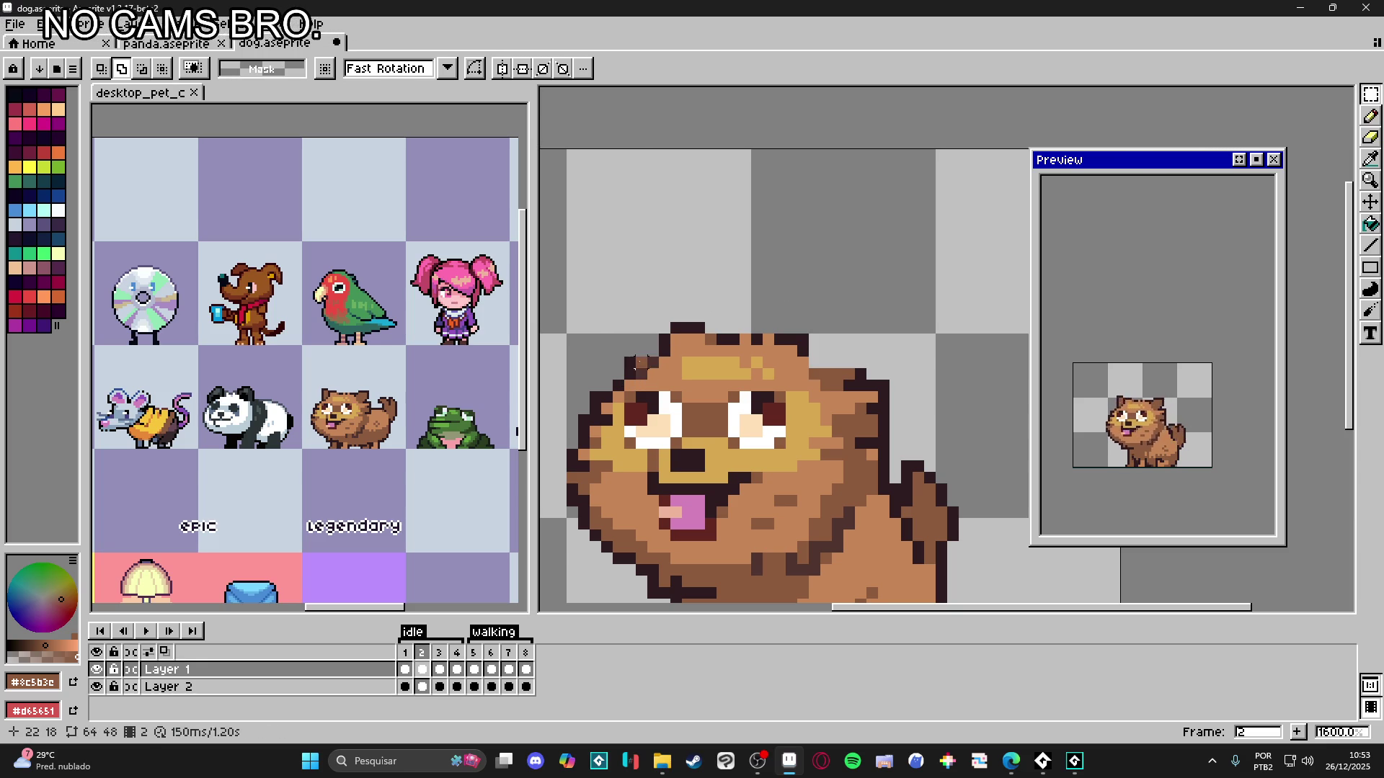
{"action": "left_click", "coordinate": [692, 325]}
- Nudge the head top with both ears slightly up and right on frame 2
{"action": "left_click_drag", "start_coordinate": [571, 300], "coordinate": [874, 410]}
{"action": "mouse_move", "coordinate": [831, 368]}
{"action": "left_mouse_down"}
{"action": "mouse_move", "coordinate": [865, 334]}
{"action": "mouse_move", "coordinate": [845, 352]}
{"action": "left_mouse_up"}
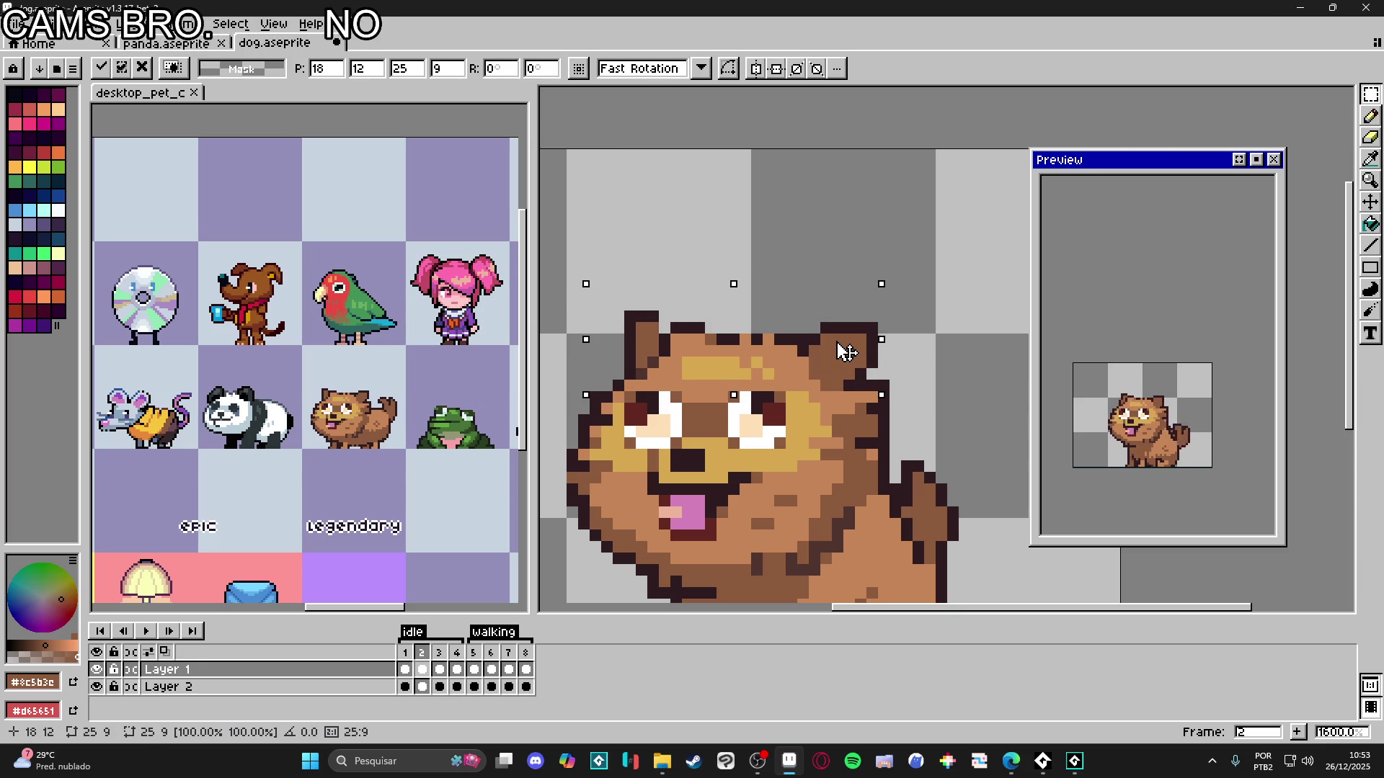
{"action": "key", "text": "Return"}
- After comparing frames 2–4, raise the top of the dog's head on frame 4
{"action": "left_click", "coordinate": [440, 653]}
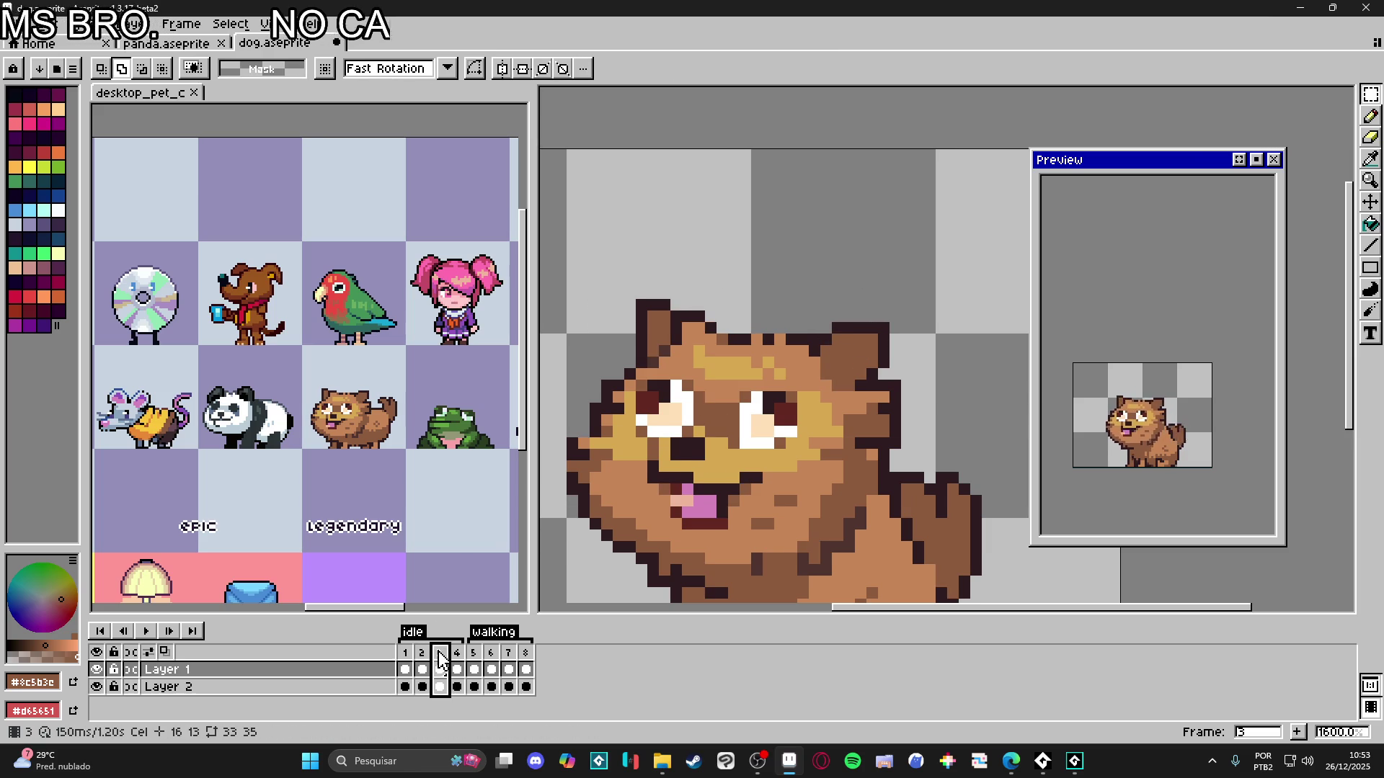
{"action": "left_click", "coordinate": [457, 665]}
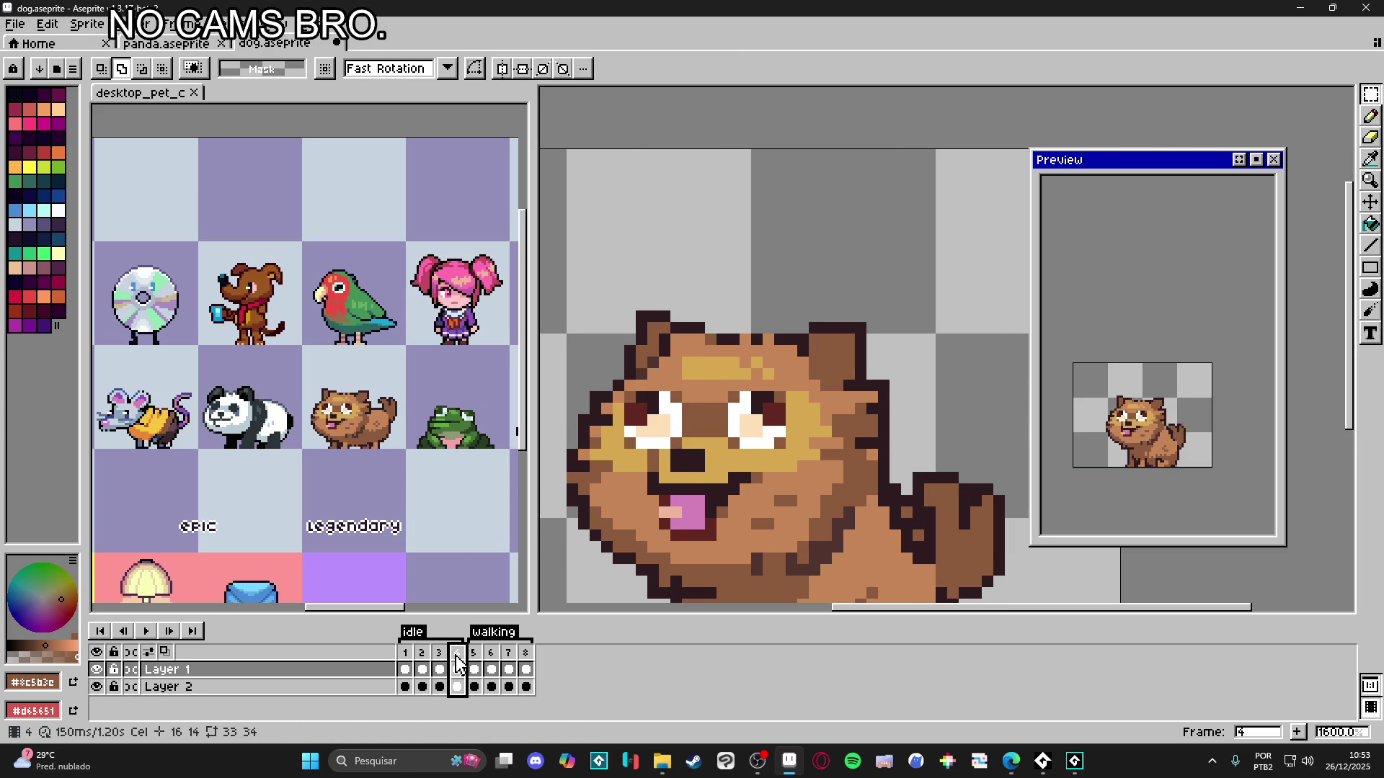
{"action": "left_click", "coordinate": [440, 660]}
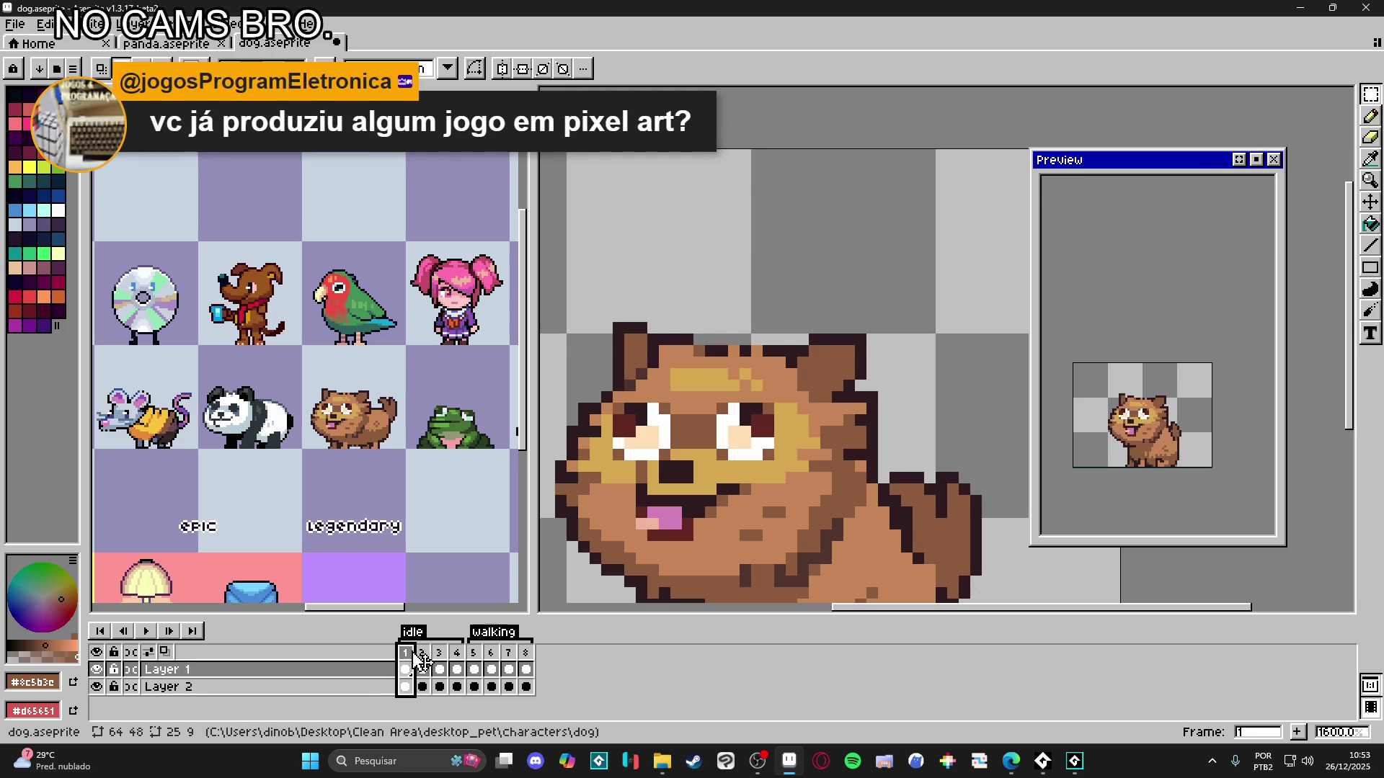
{"action": "left_click", "coordinate": [425, 660]}
{"action": "left_click", "coordinate": [439, 670]}
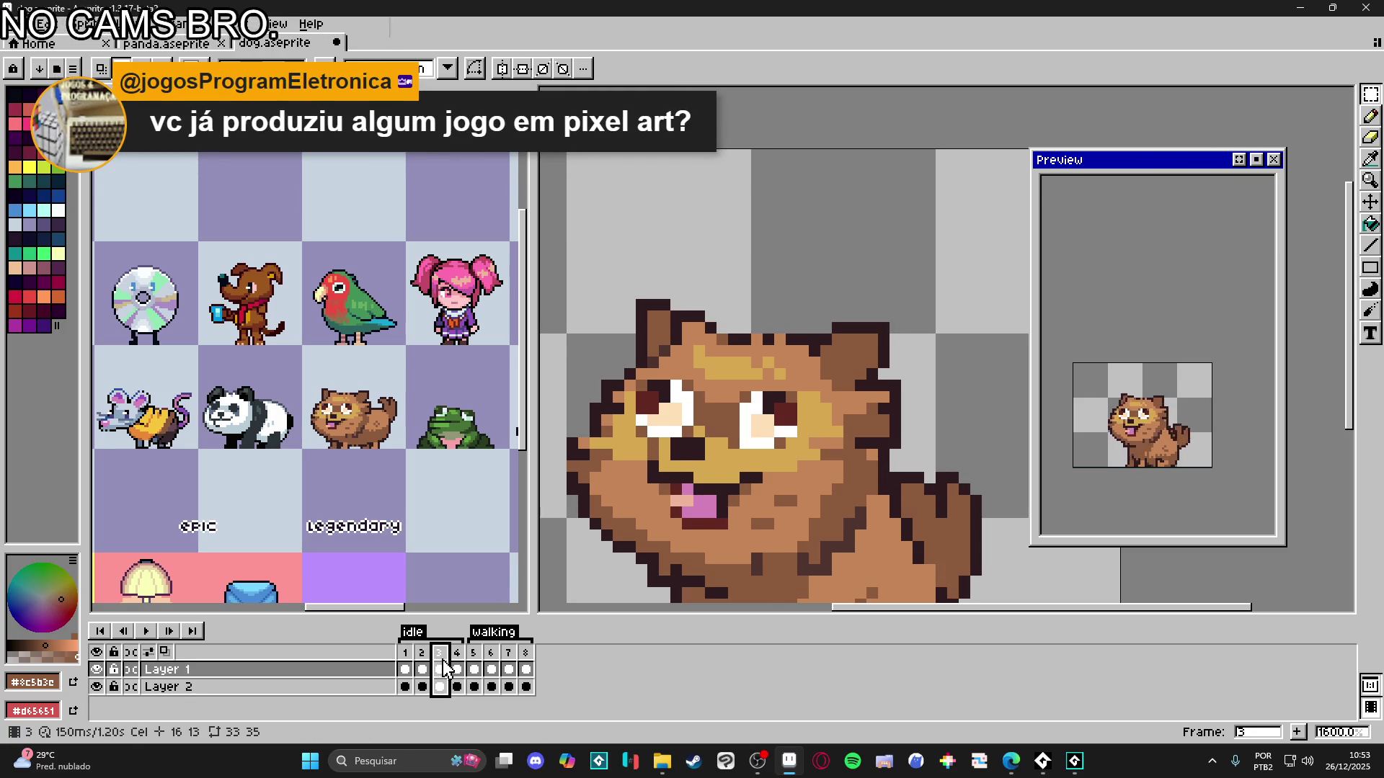
{"action": "left_click", "coordinate": [456, 670]}
{"action": "mouse_move", "coordinate": [575, 296]}
{"action": "left_mouse_down"}
{"action": "mouse_move", "coordinate": [870, 407]}
{"action": "mouse_move", "coordinate": [846, 361]}
{"action": "mouse_move", "coordinate": [854, 292]}
{"action": "mouse_move", "coordinate": [857, 366]}
{"action": "left_mouse_up"}
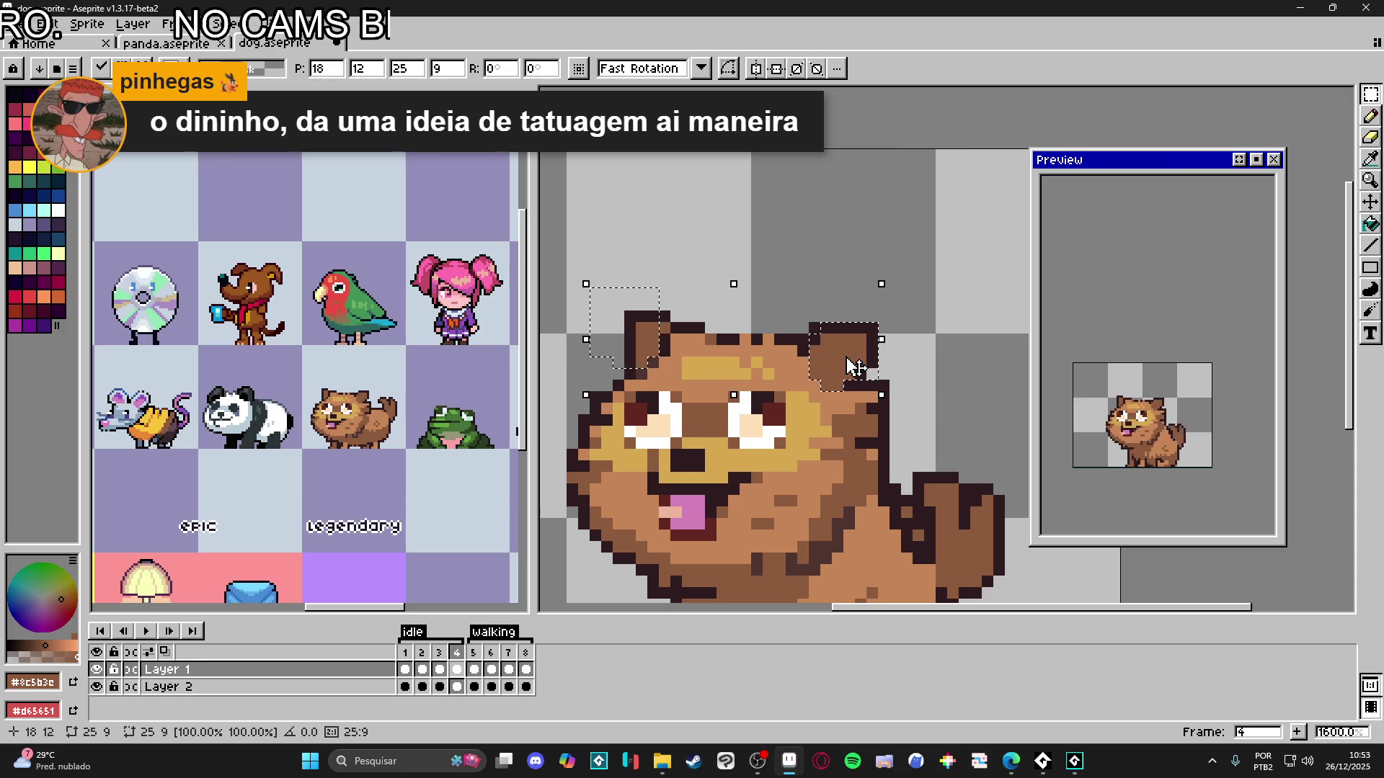
{"action": "key", "text": "Return"}
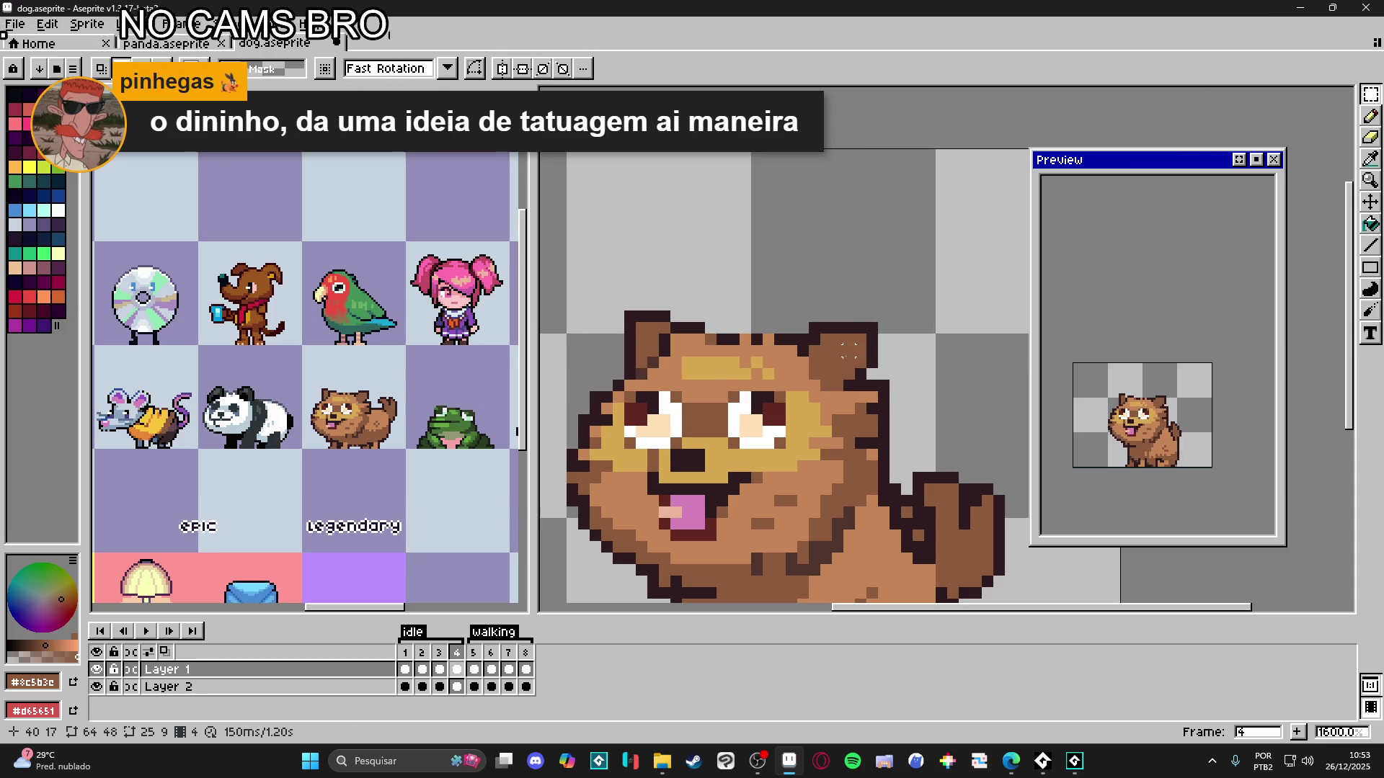
{"action": "key", "text": "ctrl+d"}
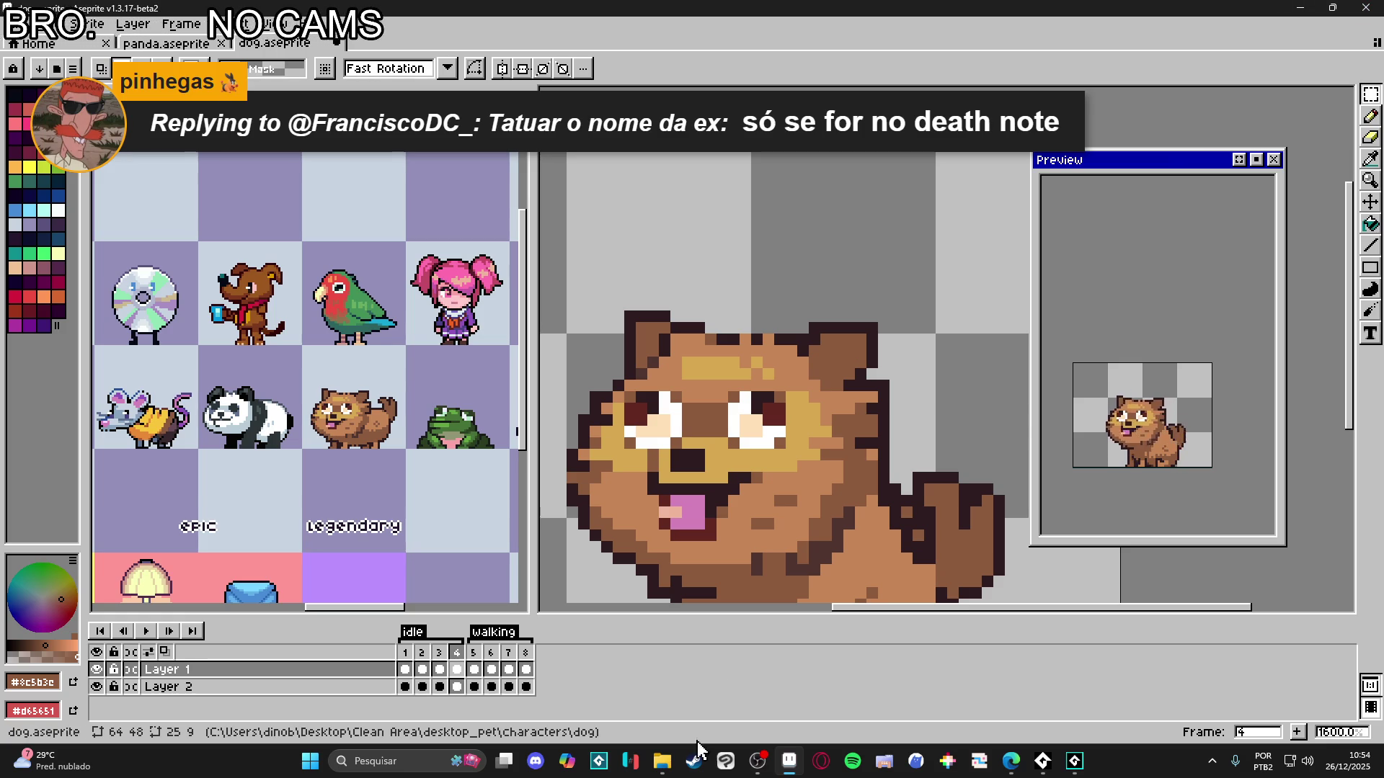
{"action": "left_click", "coordinate": [694, 761]}
{"action": "left_click", "coordinate": [795, 82]}
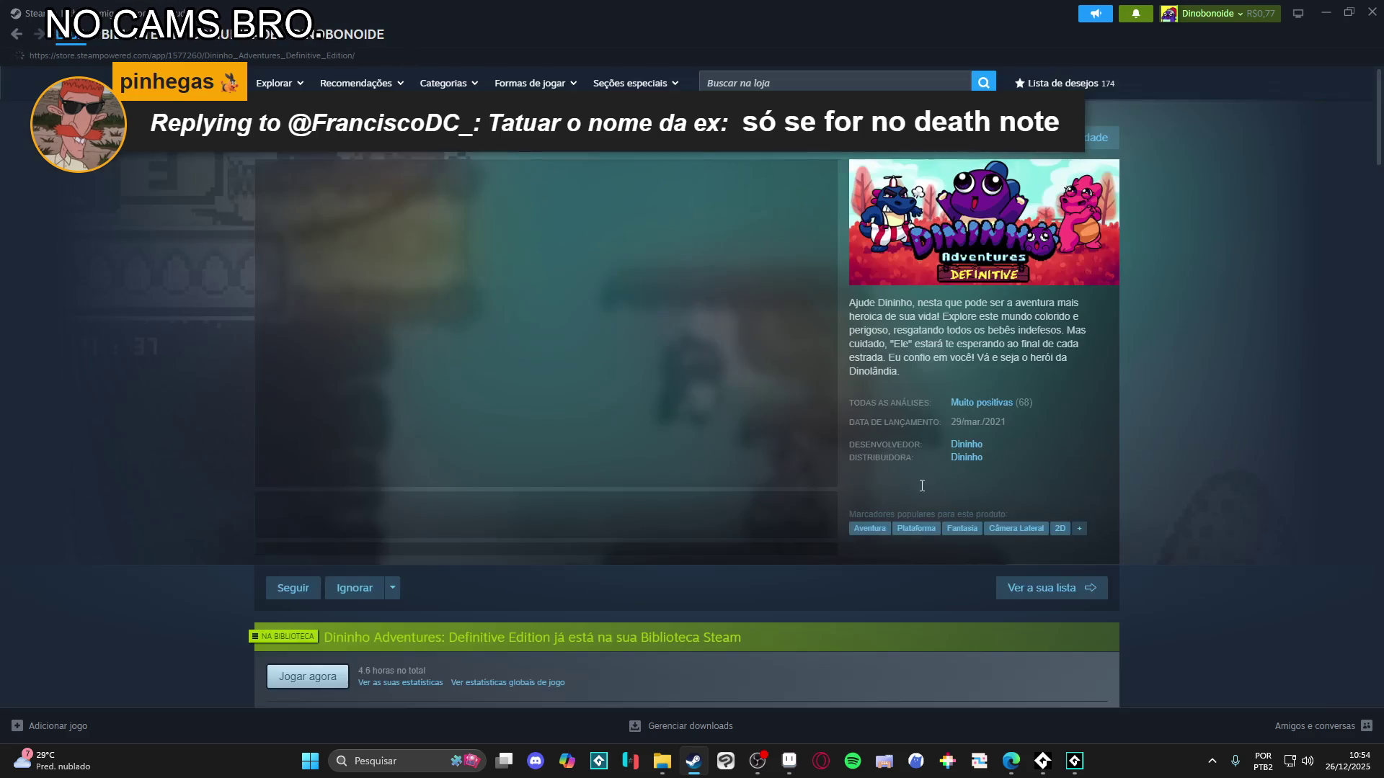
{"action": "left_click", "coordinate": [966, 444]}
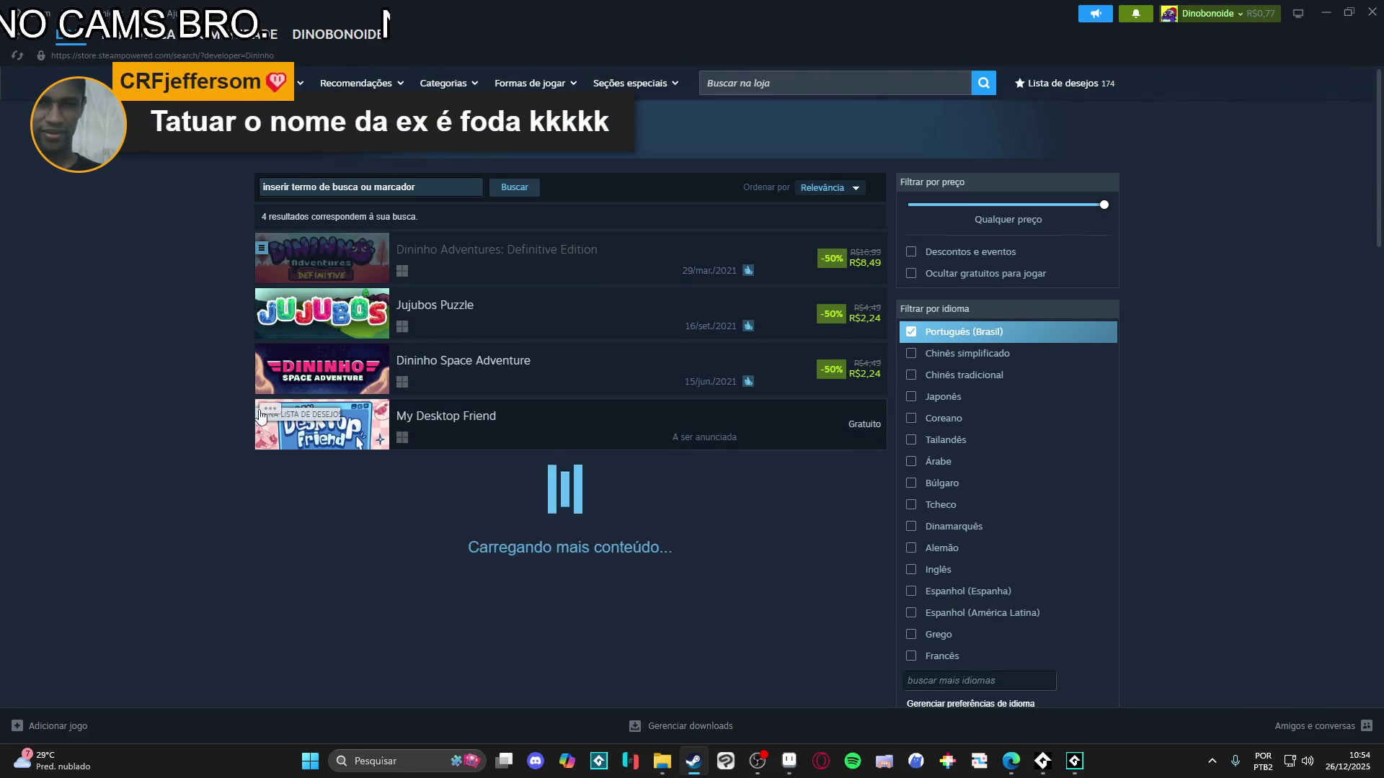
{"action": "right_click", "coordinate": [189, 421]}
{"action": "left_click", "coordinate": [223, 504]}
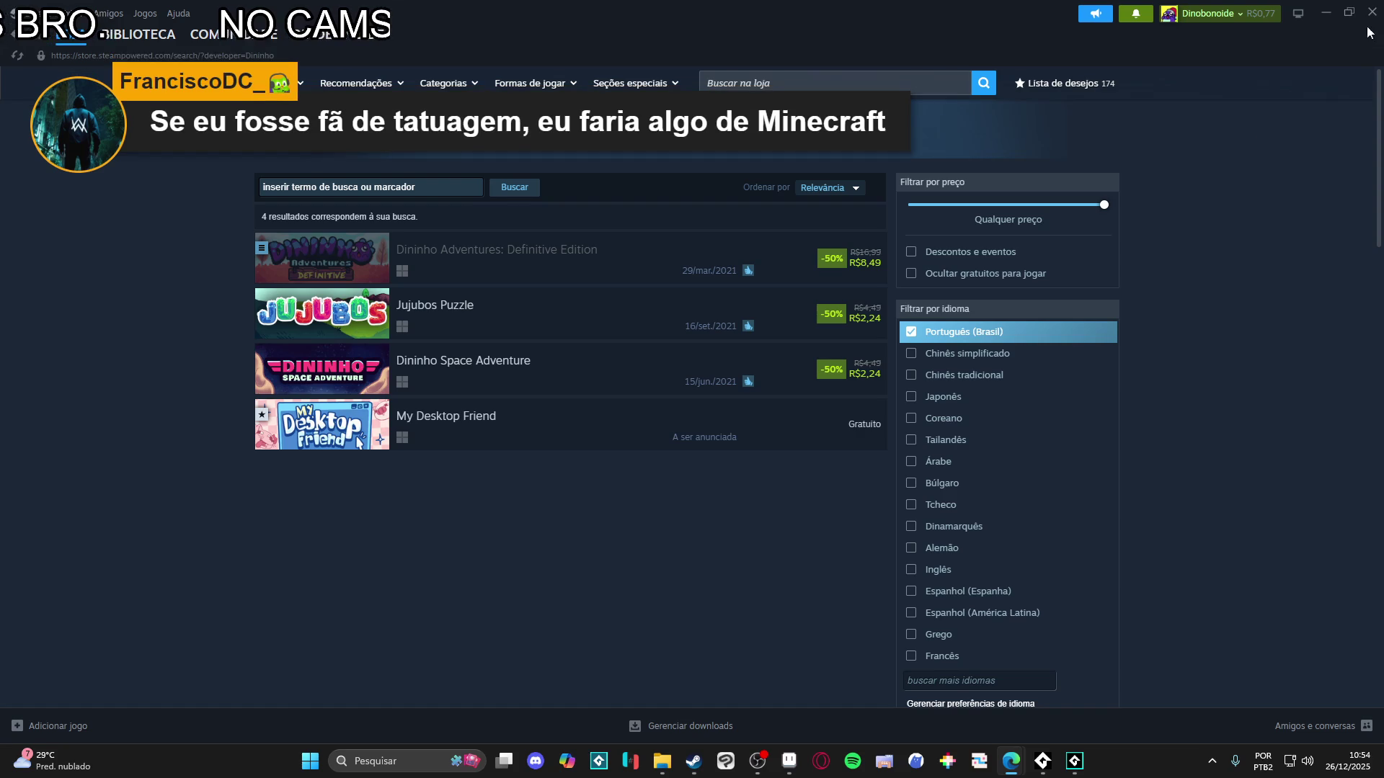
{"action": "left_click", "coordinate": [1332, 13]}
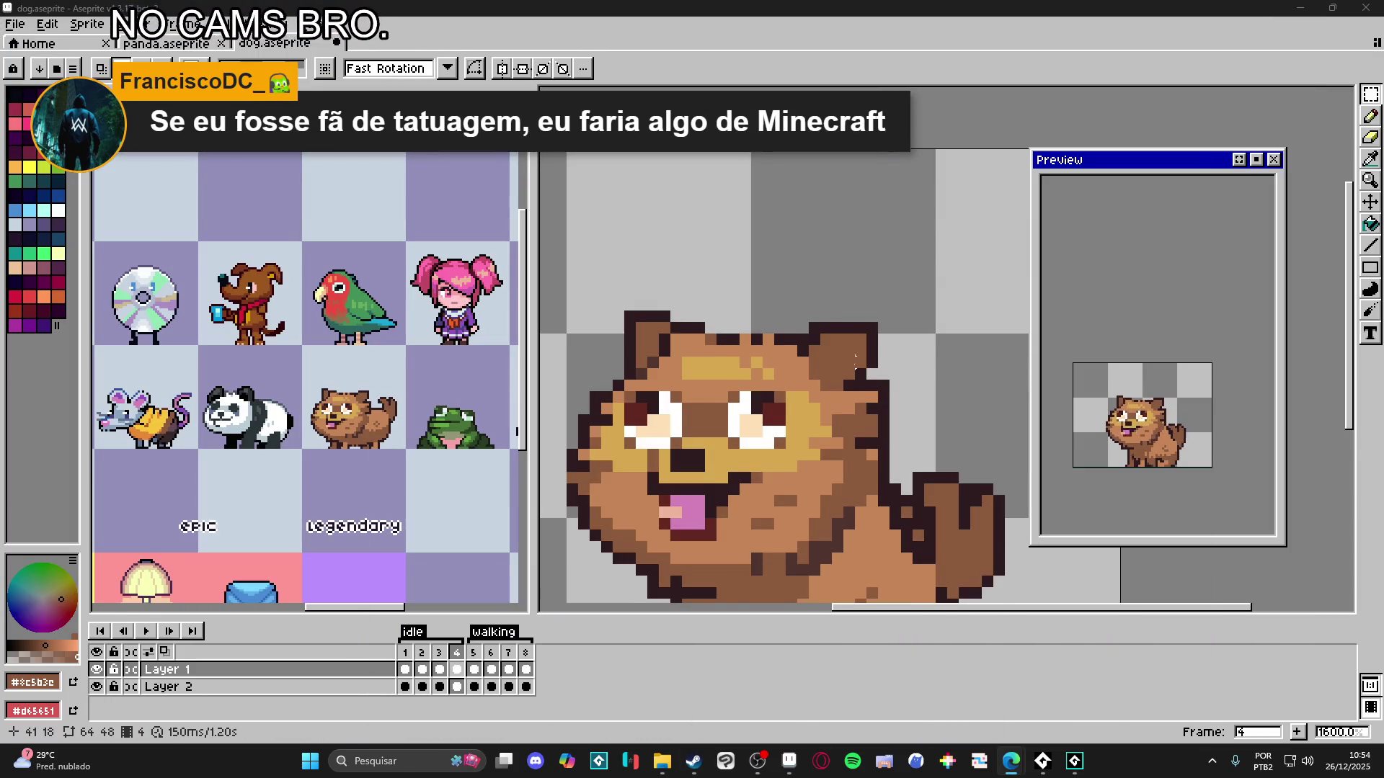
- Recentre the dog and narrow the animation preview panel
{"action": "left_click_drag", "start_coordinate": [815, 424], "coordinate": [826, 343]}
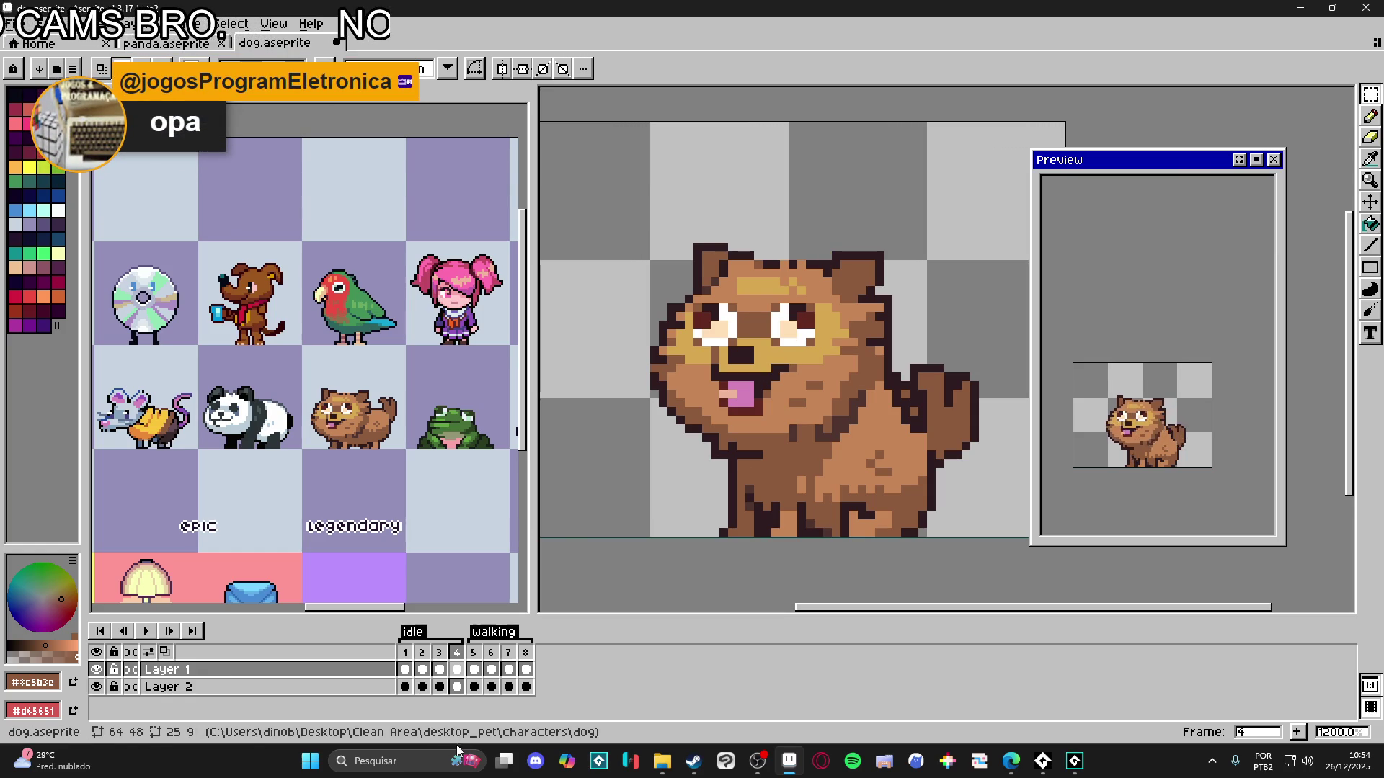
{"action": "scroll", "coordinate": [834, 377], "scroll_direction": "down", "scroll_amount": 2}
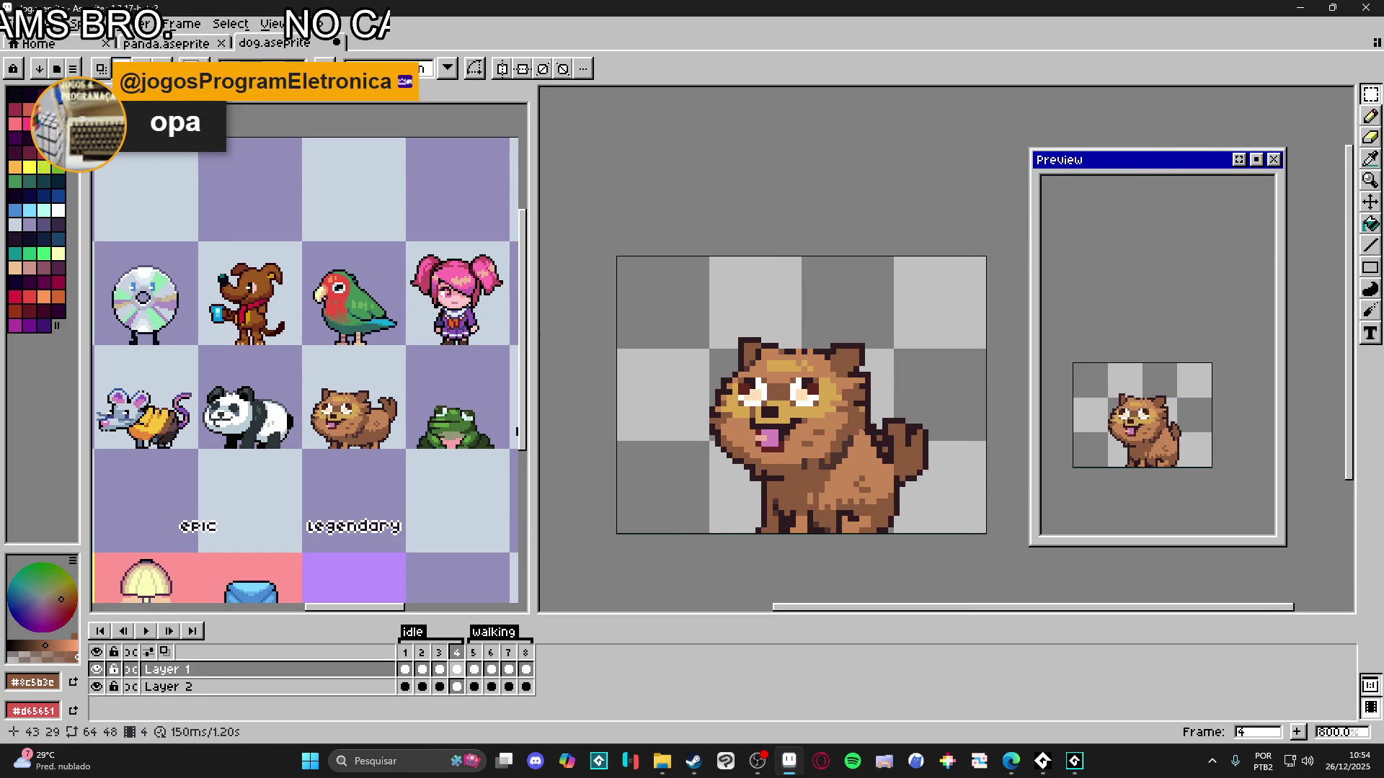
{"action": "mouse_move", "coordinate": [1031, 250]}
{"action": "left_mouse_down"}
{"action": "mouse_move", "coordinate": [1120, 263]}
{"action": "mouse_move", "coordinate": [1090, 267]}
{"action": "left_mouse_up"}
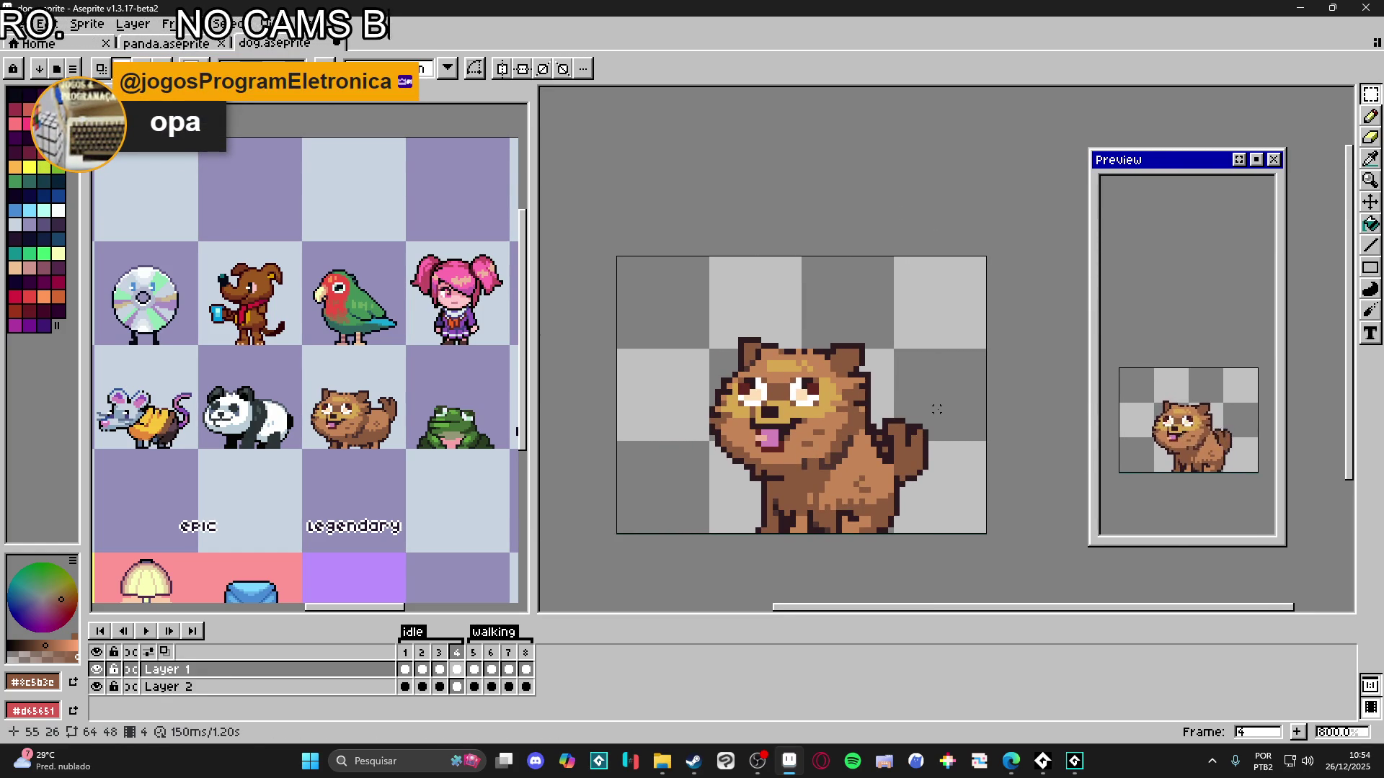
{"action": "scroll", "coordinate": [840, 432], "scroll_direction": "right", "scroll_amount": 2}
{"action": "scroll", "coordinate": [840, 433], "scroll_direction": "down", "scroll_amount": 1}
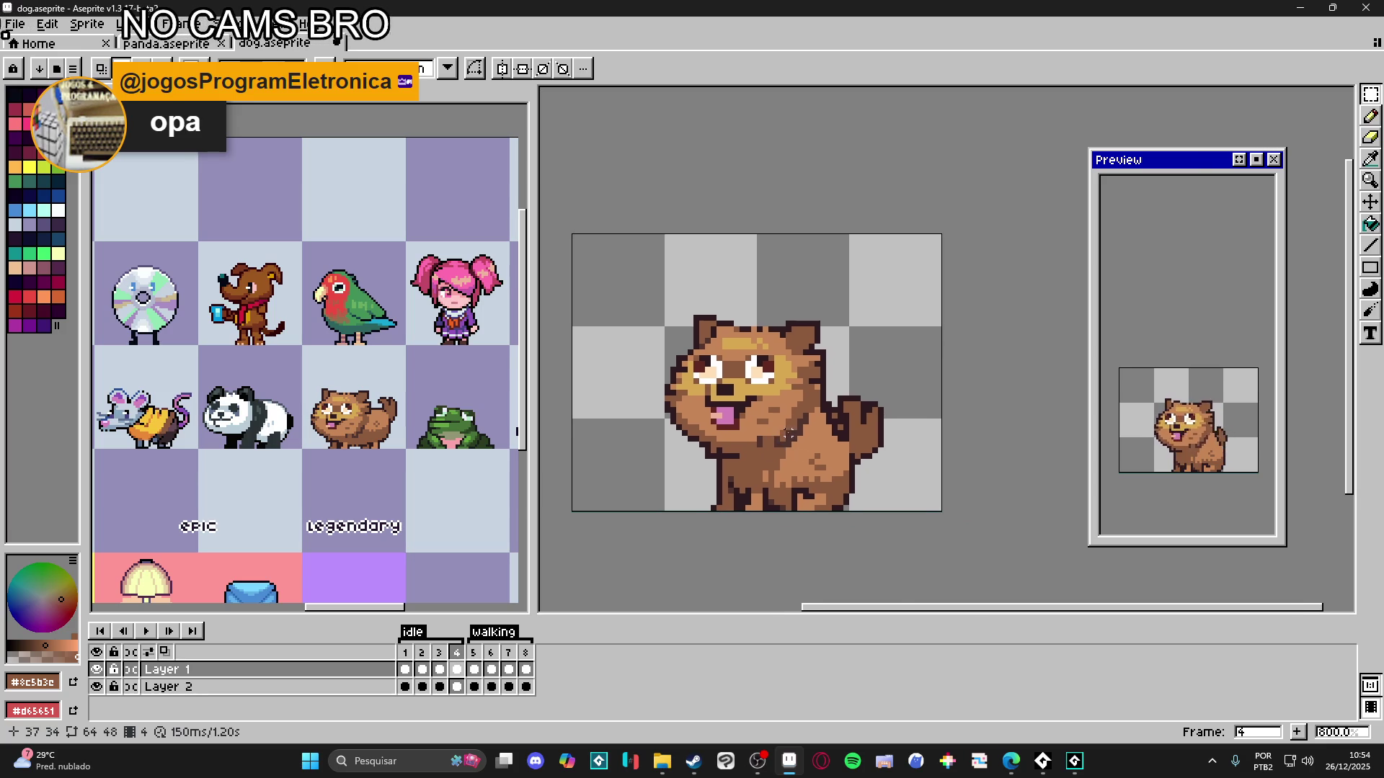
- Step through idle frames 1–4, settle on frame 3 and sample the dark outline colour
{"action": "left_click", "coordinate": [405, 653]}
{"action": "left_click", "coordinate": [422, 653]}
{"action": "left_click", "coordinate": [438, 653]}
{"action": "left_click", "coordinate": [457, 653]}
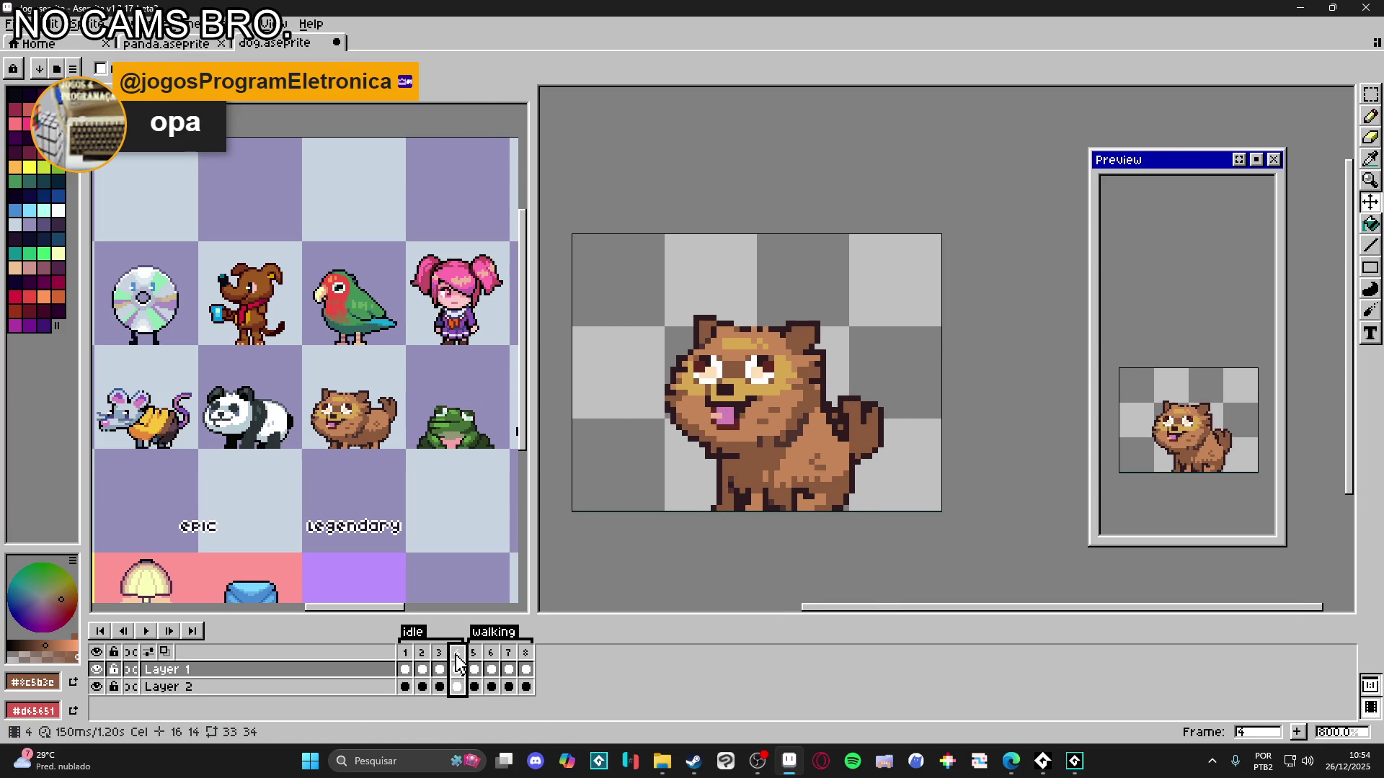
{"action": "left_click", "coordinate": [406, 656]}
{"action": "left_click", "coordinate": [423, 656]}
{"action": "left_click", "coordinate": [439, 656]}
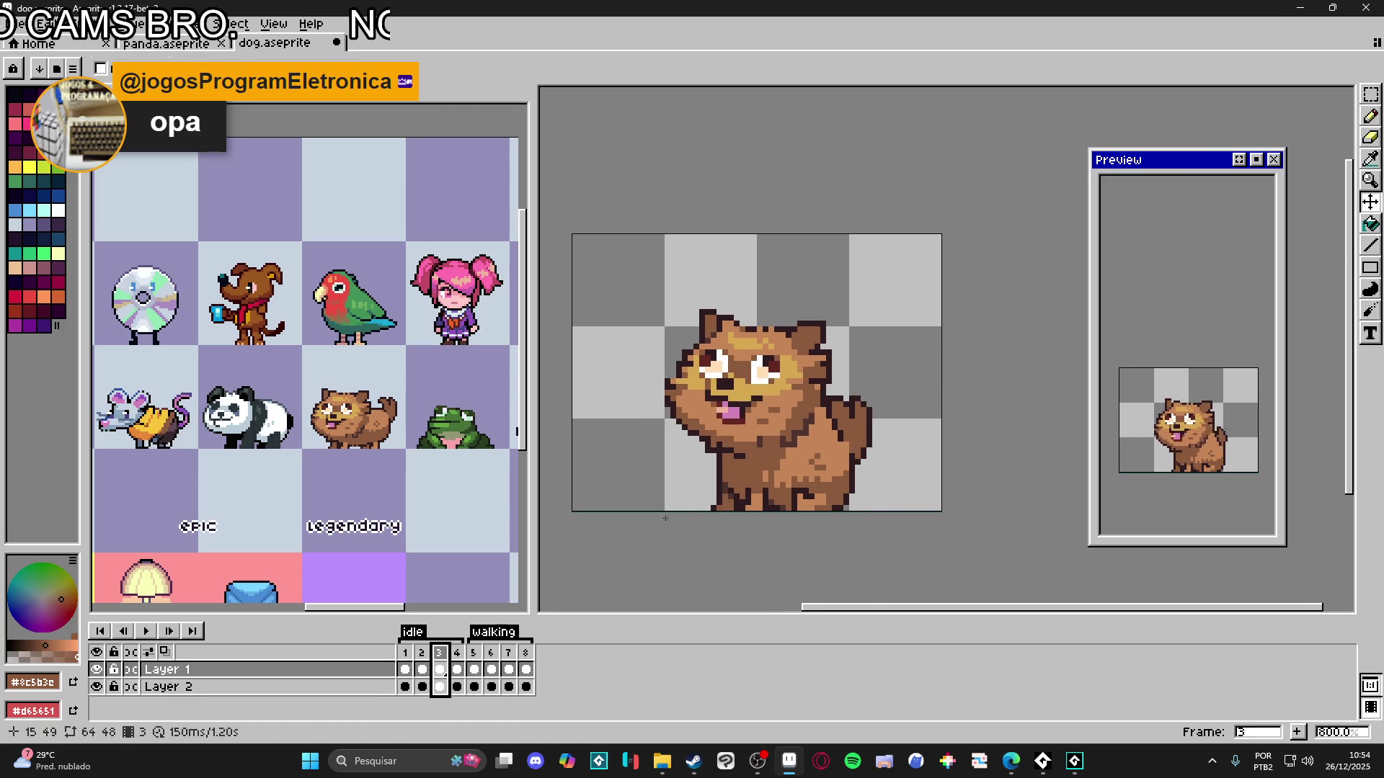
{"action": "scroll", "coordinate": [683, 483], "scroll_direction": "up", "scroll_amount": 3}
{"action": "left_click", "coordinate": [744, 431], "text": "alt"}
- Draw a straight #2d1b1c outline down the lower-left edge and add a #4f342f pixel
{"action": "key", "text": "shift"}
{"action": "left_click", "coordinate": [749, 491], "text": "shift"}
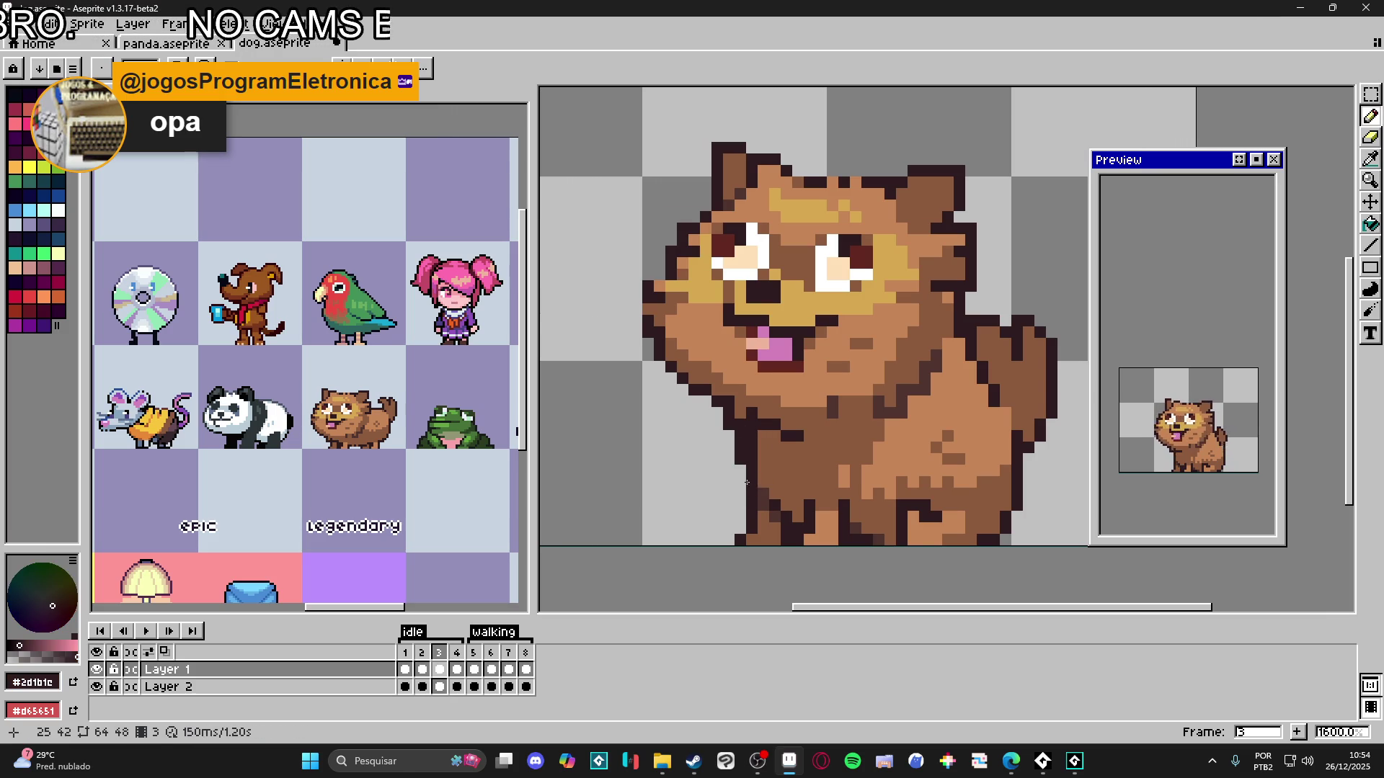
{"action": "left_click", "coordinate": [753, 504], "text": "alt"}
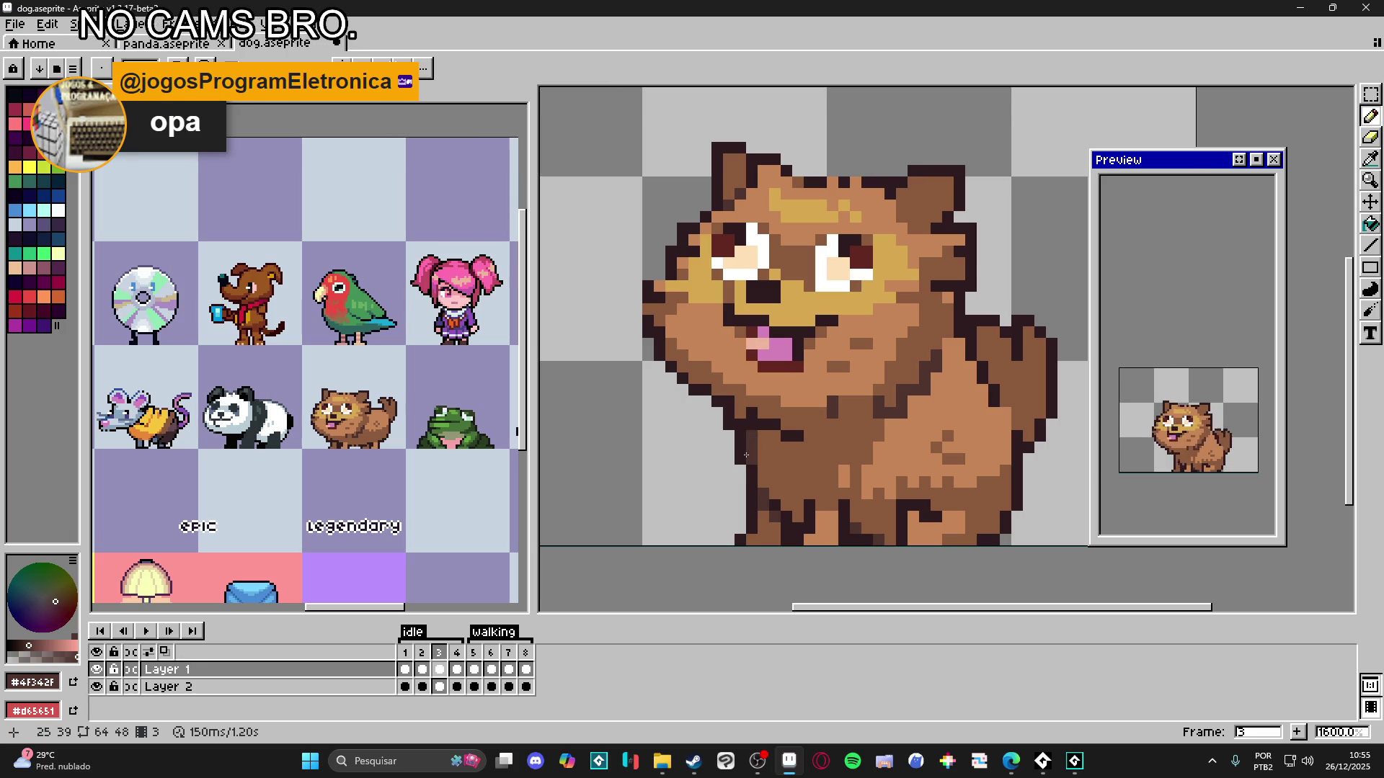
{"action": "left_click", "coordinate": [717, 482]}
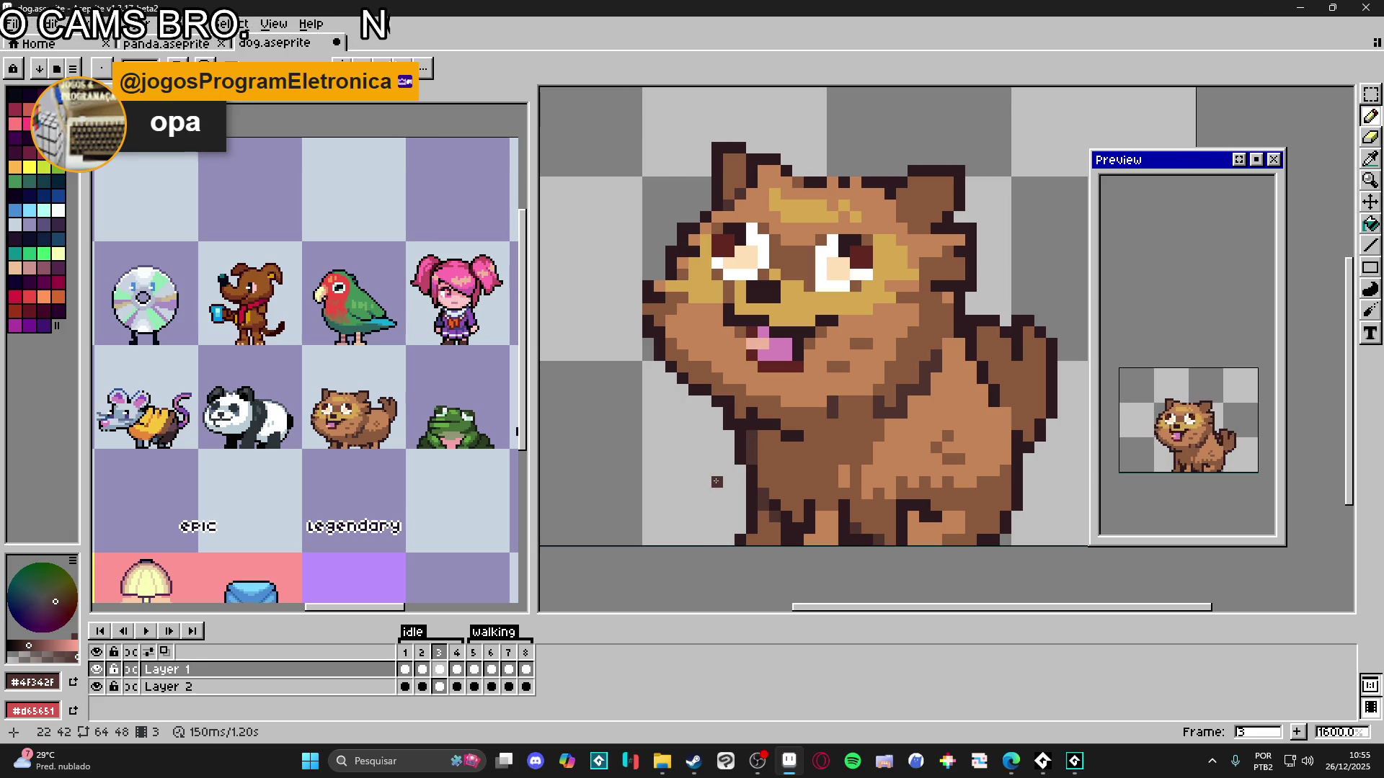
- Compare idle frames 1–4 and sample the dog's body brown on frame 2
{"action": "left_click", "coordinate": [408, 660]}
{"action": "left_click", "coordinate": [422, 660]}
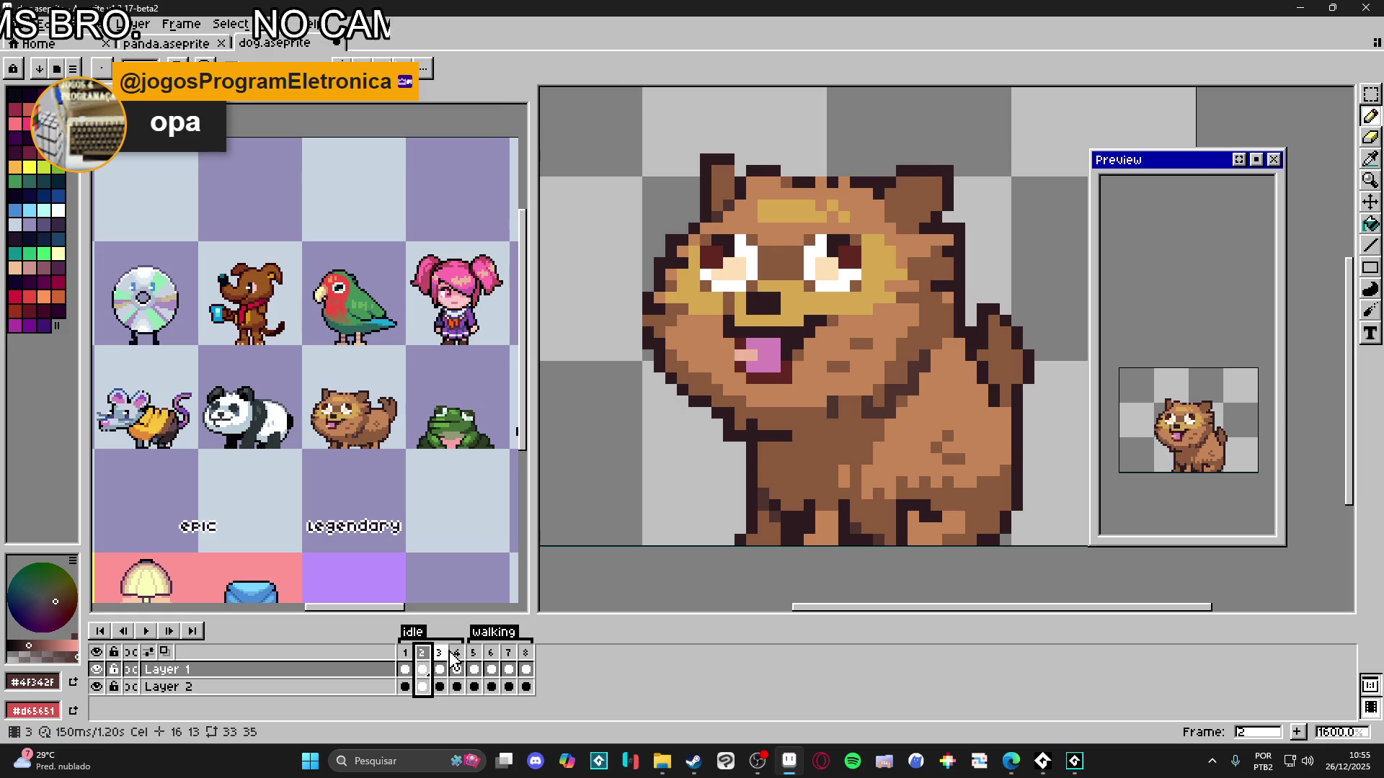
{"action": "left_click", "coordinate": [460, 662]}
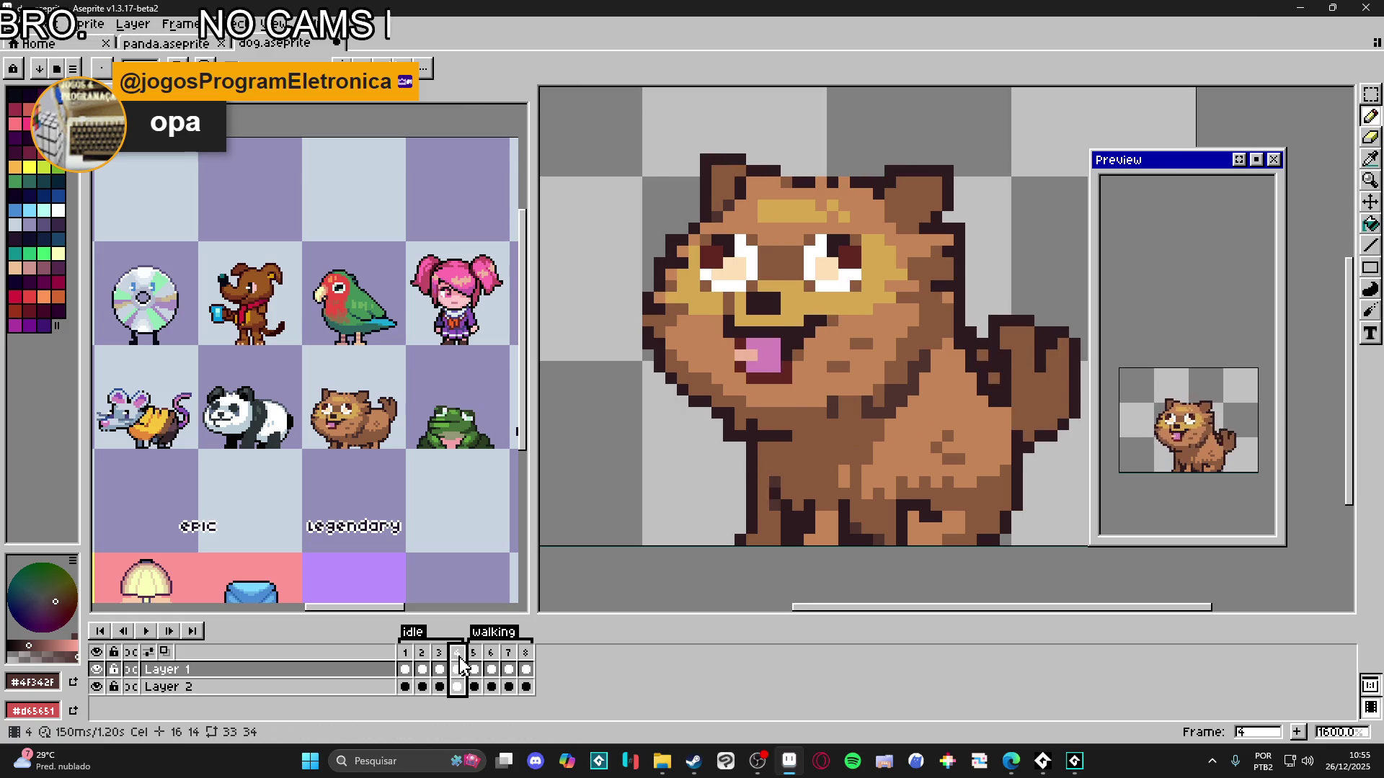
{"action": "left_click", "coordinate": [406, 667]}
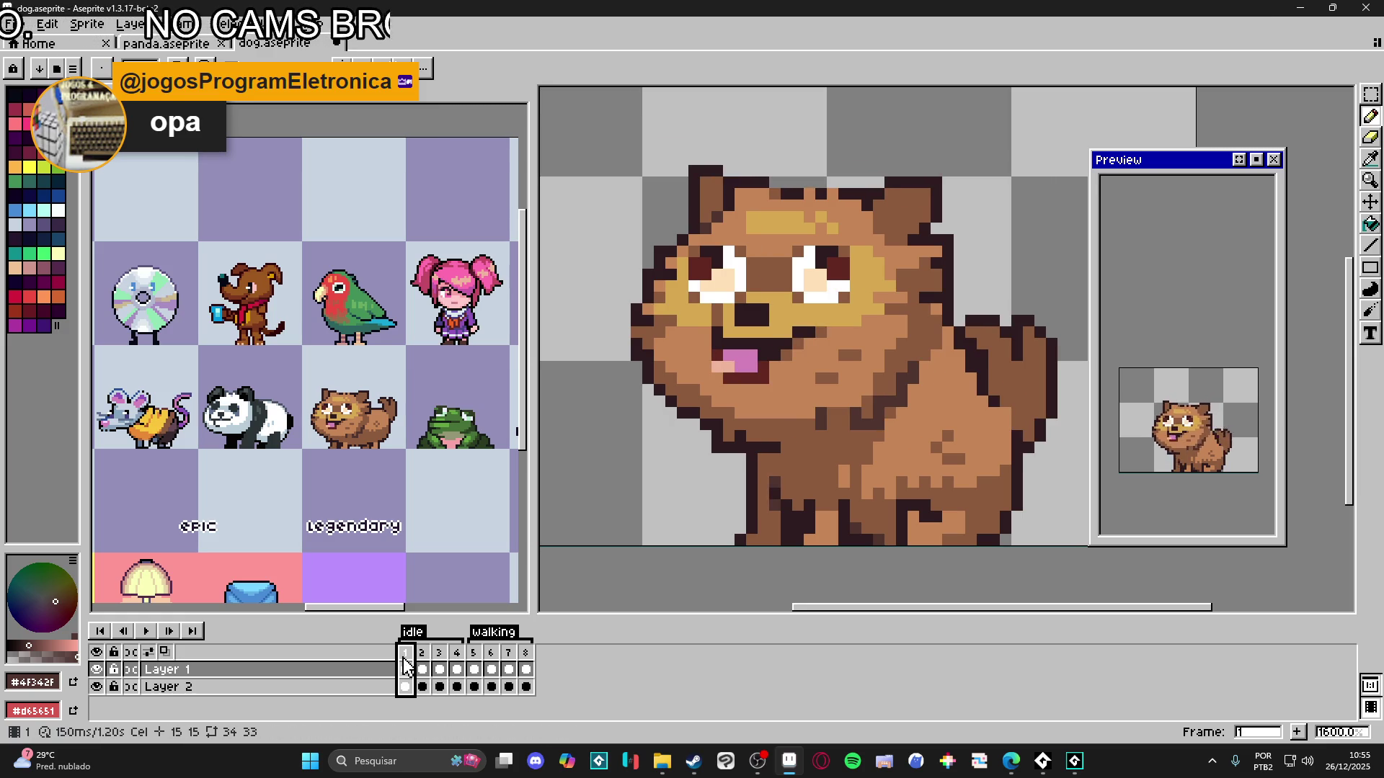
{"action": "left_click", "coordinate": [422, 662]}
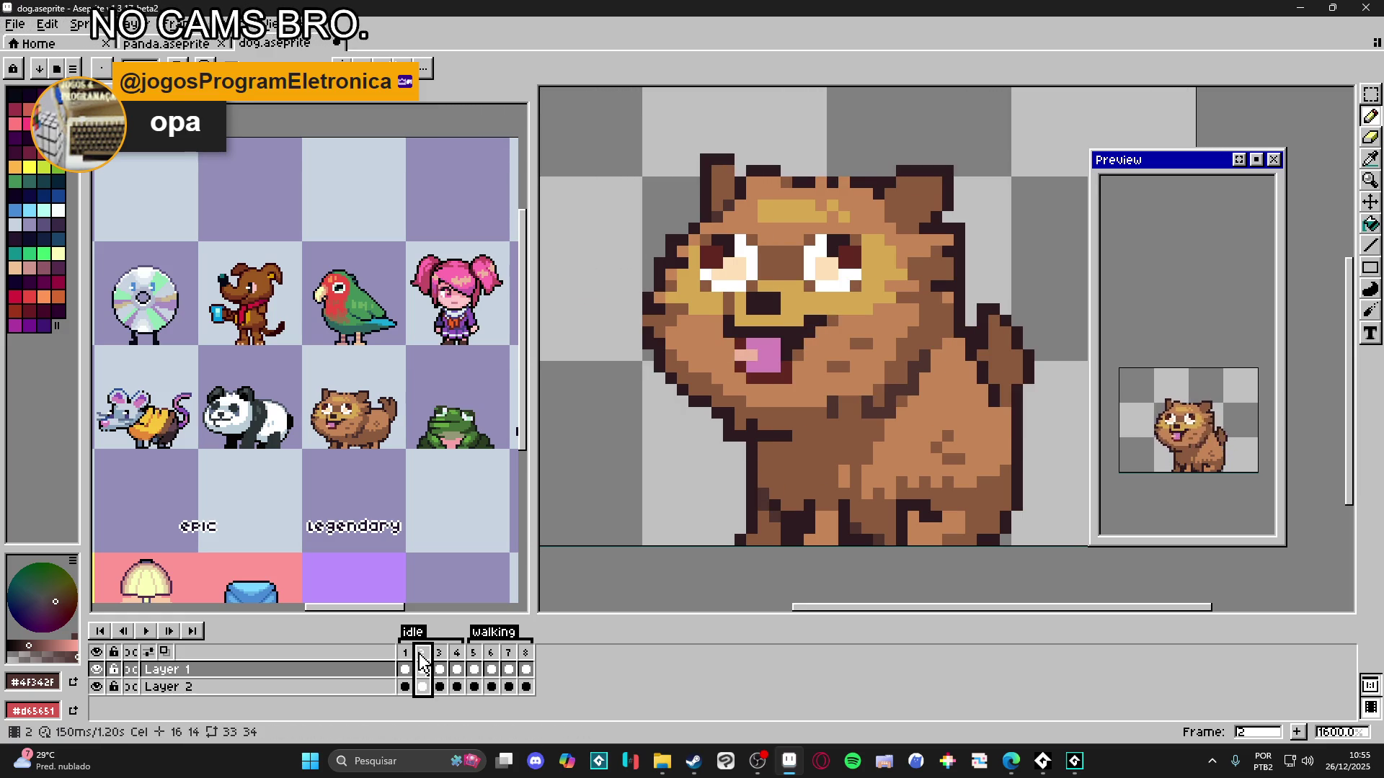
{"action": "left_click", "coordinate": [440, 669]}
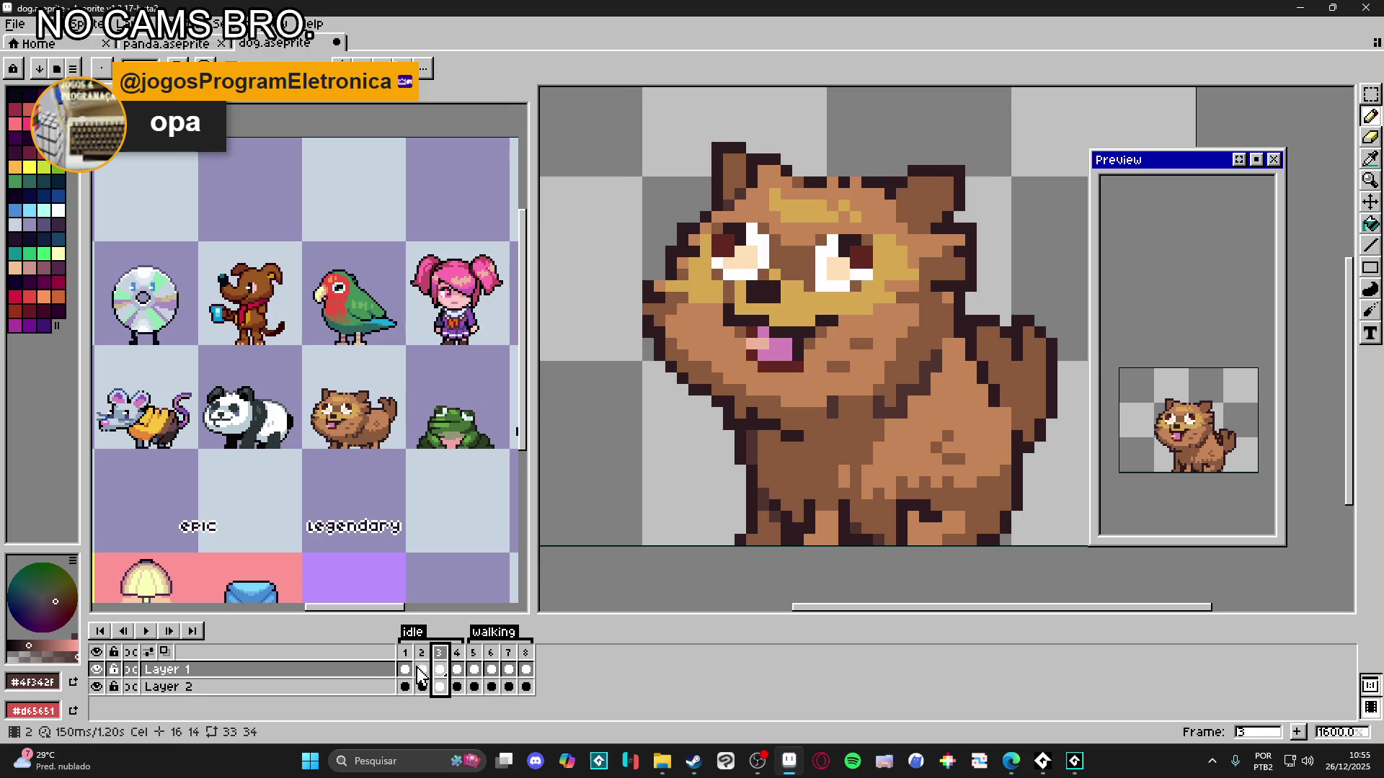
{"action": "left_click", "coordinate": [422, 671]}
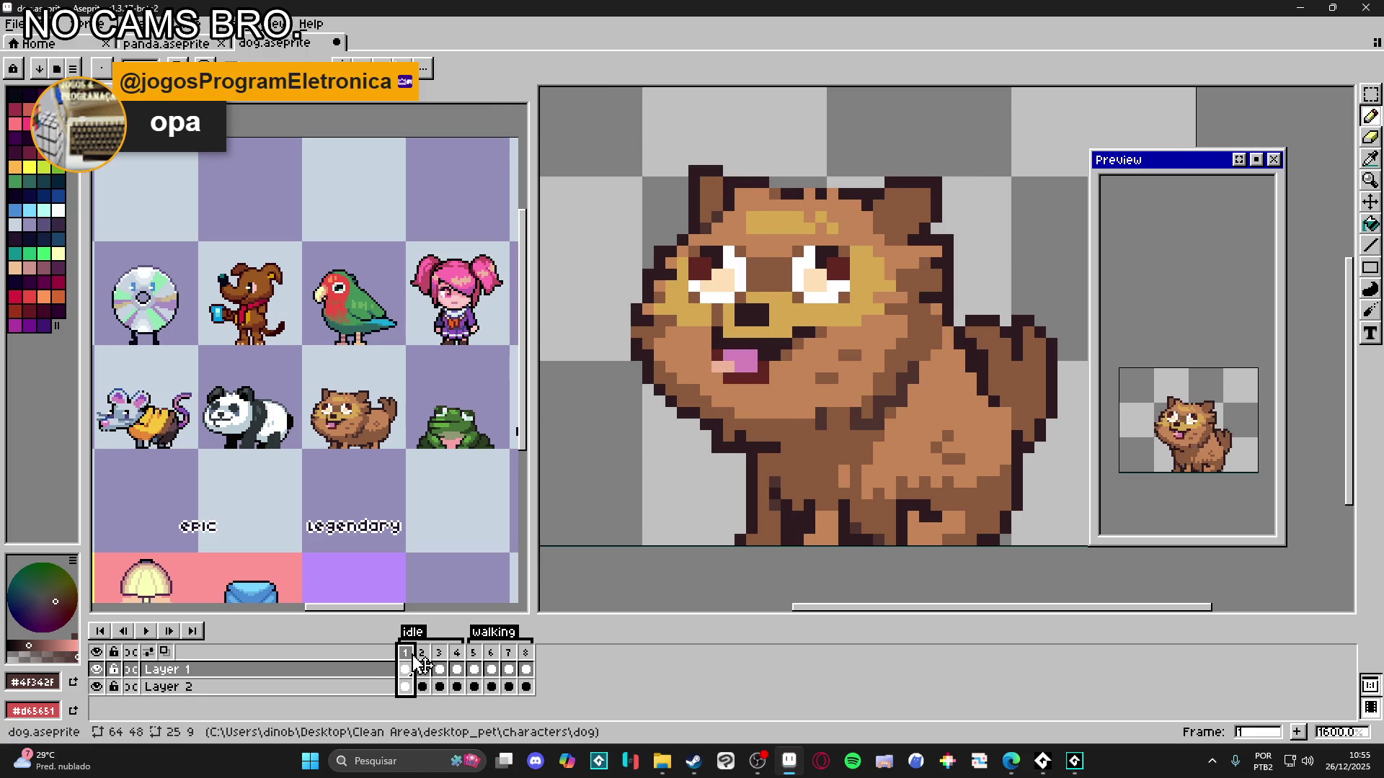
{"action": "left_click", "coordinate": [881, 445], "text": "alt"}
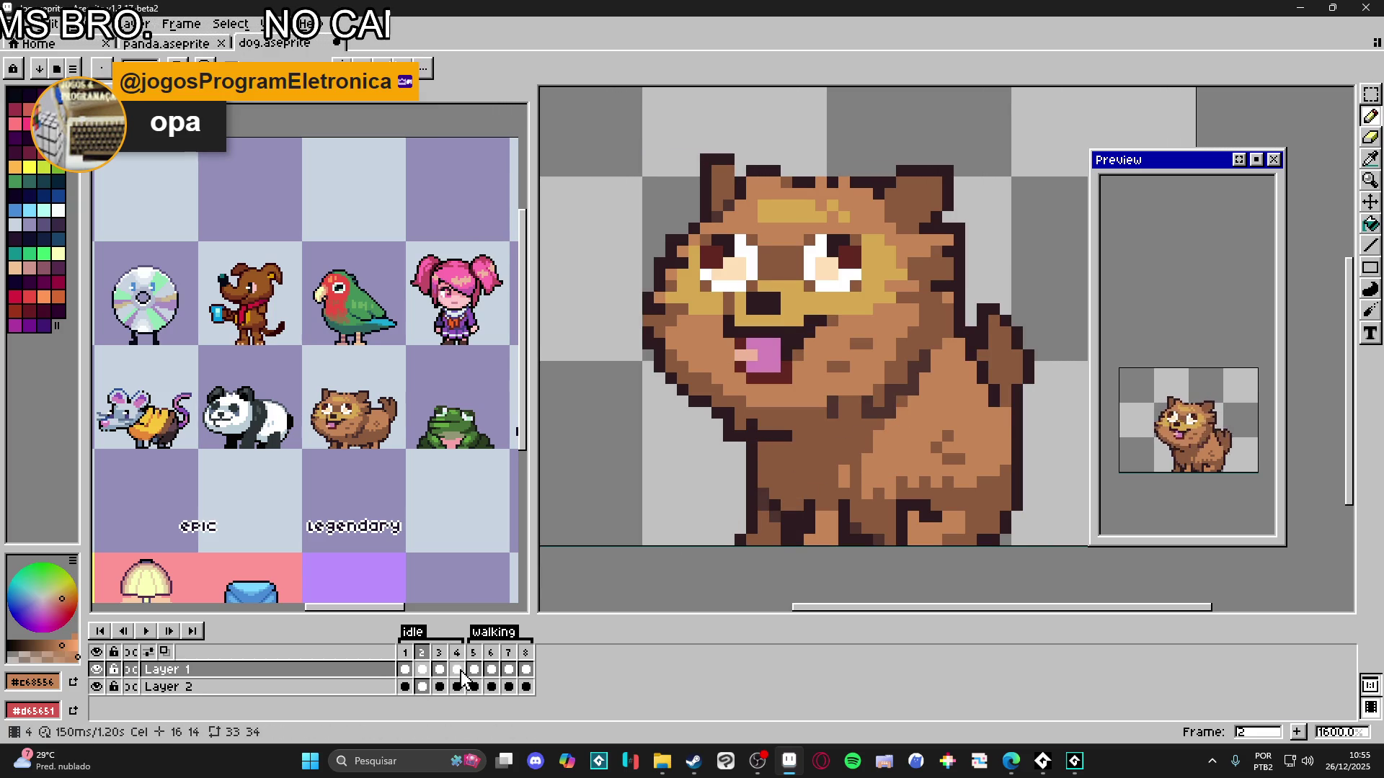
{"action": "left_click", "coordinate": [439, 670]}
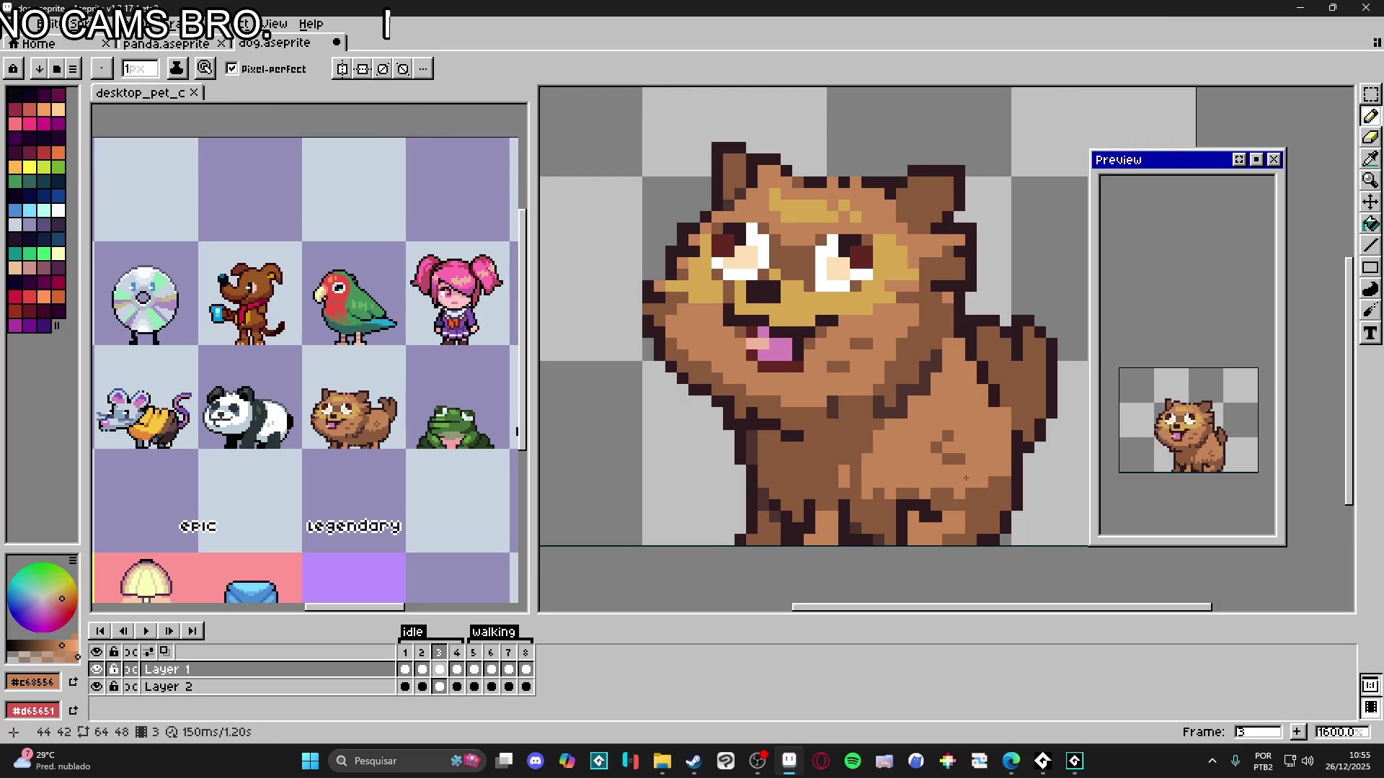
- Flick between idle frames 2 and 4 to compare the tail pose
{"action": "left_click", "coordinate": [457, 652]}
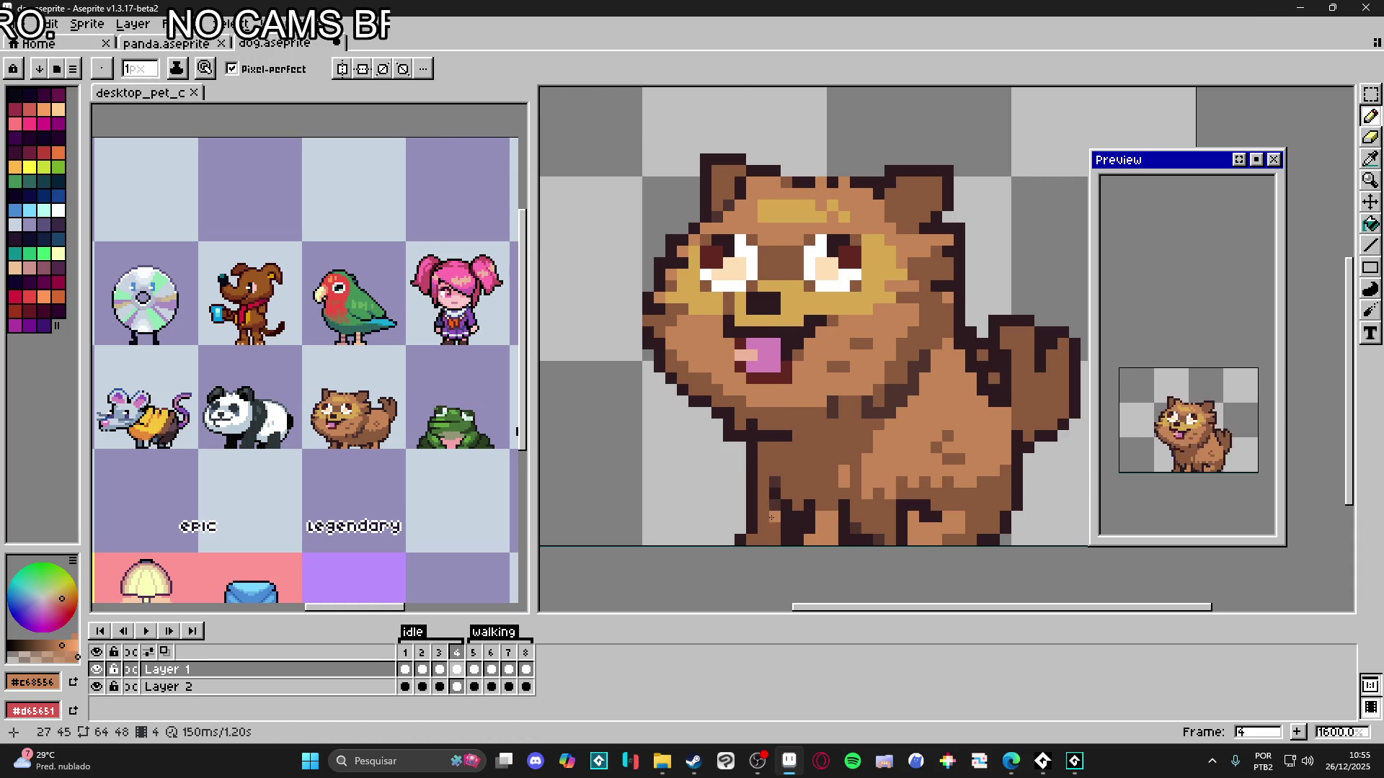
{"action": "left_click", "coordinate": [405, 667]}
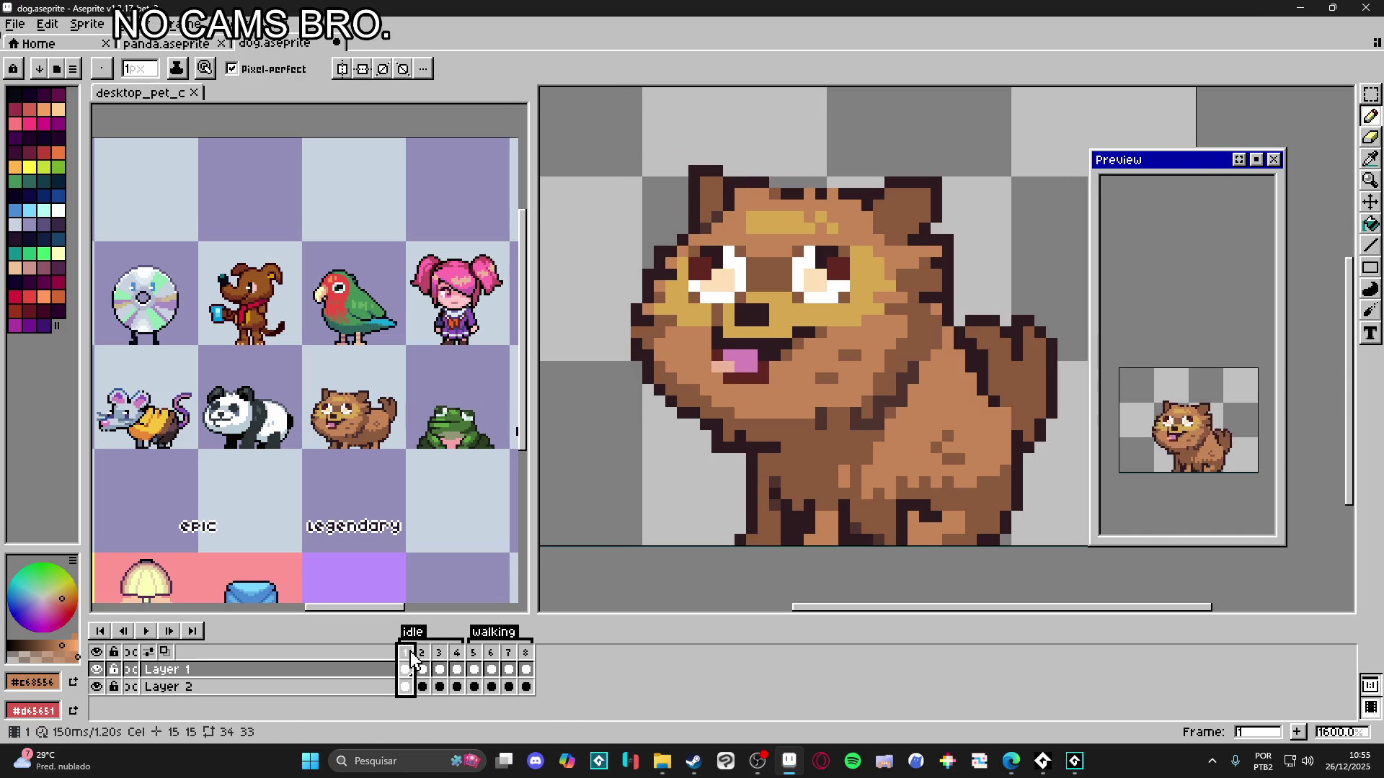
{"action": "left_click", "coordinate": [423, 667]}
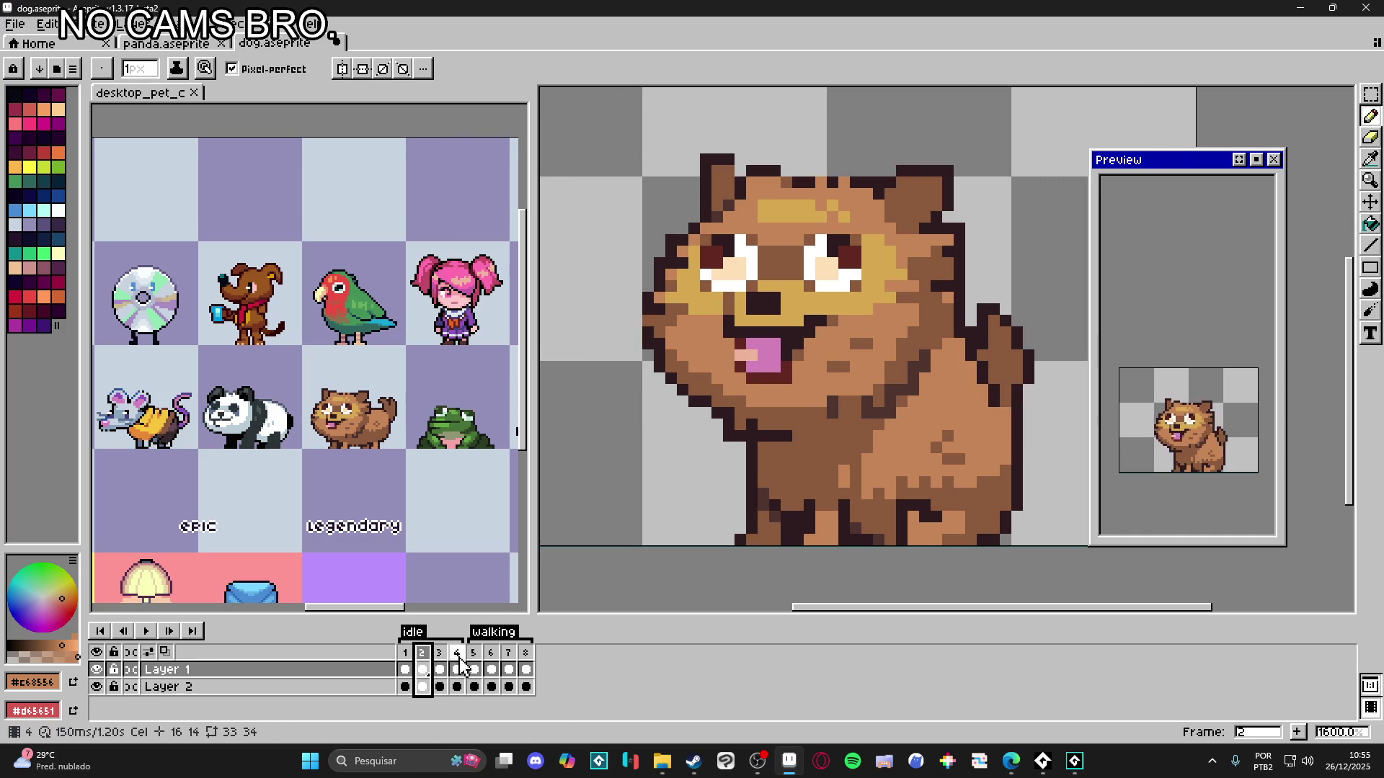
{"action": "left_click", "coordinate": [457, 669]}
{"action": "left_click", "coordinate": [422, 669]}
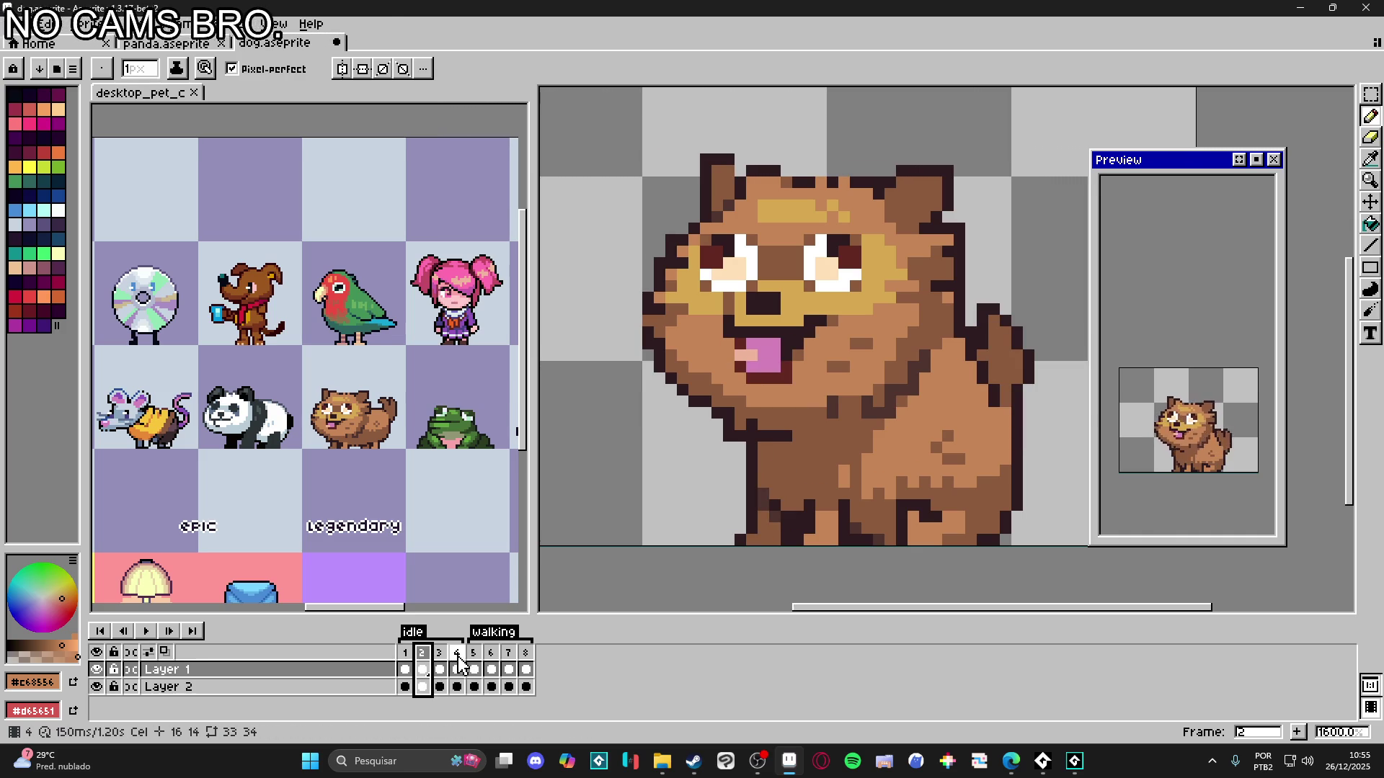
{"action": "left_click", "coordinate": [457, 669]}
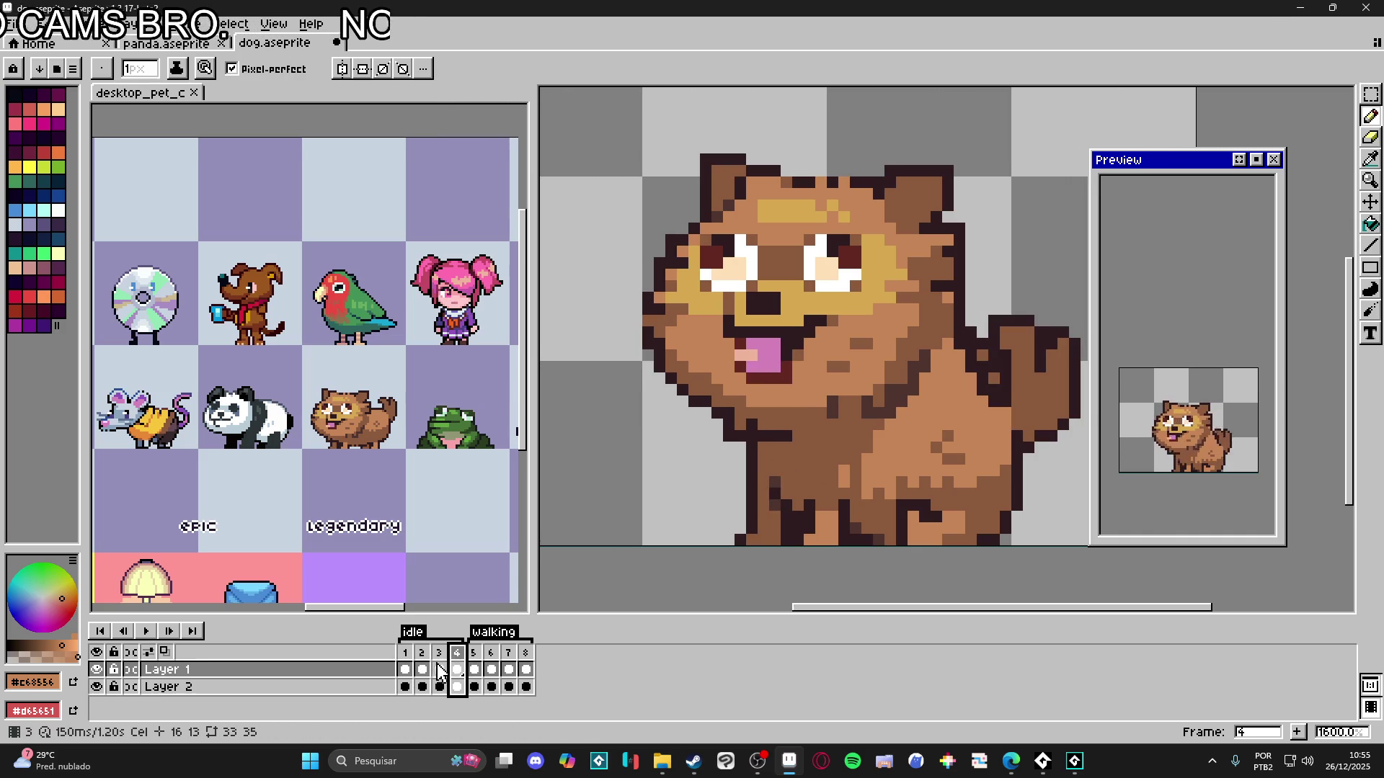
{"action": "left_click", "coordinate": [425, 670]}
{"action": "left_click", "coordinate": [457, 669]}
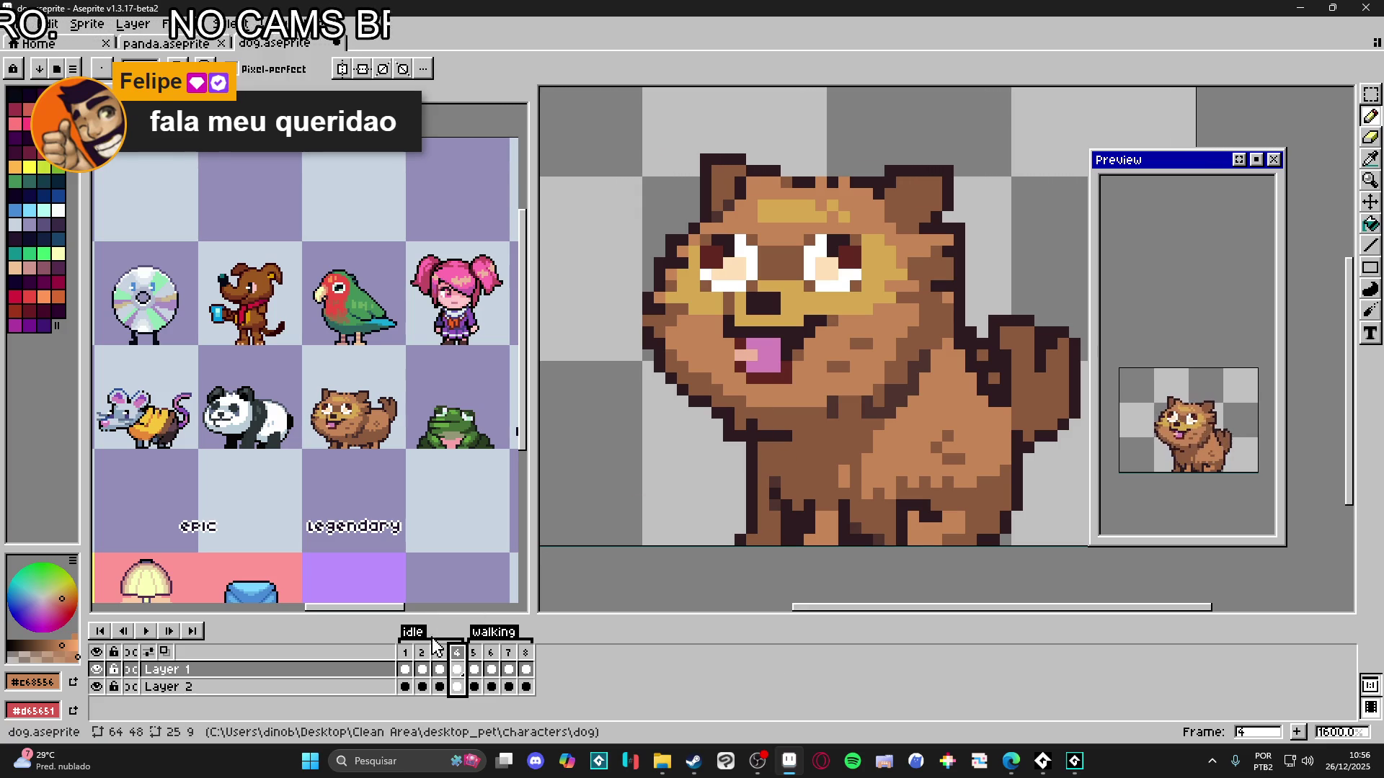
- On idle frame 2, marquee-select pixels near the dog's ear and commit
{"action": "left_click", "coordinate": [405, 662]}
{"action": "left_click", "coordinate": [420, 662]}
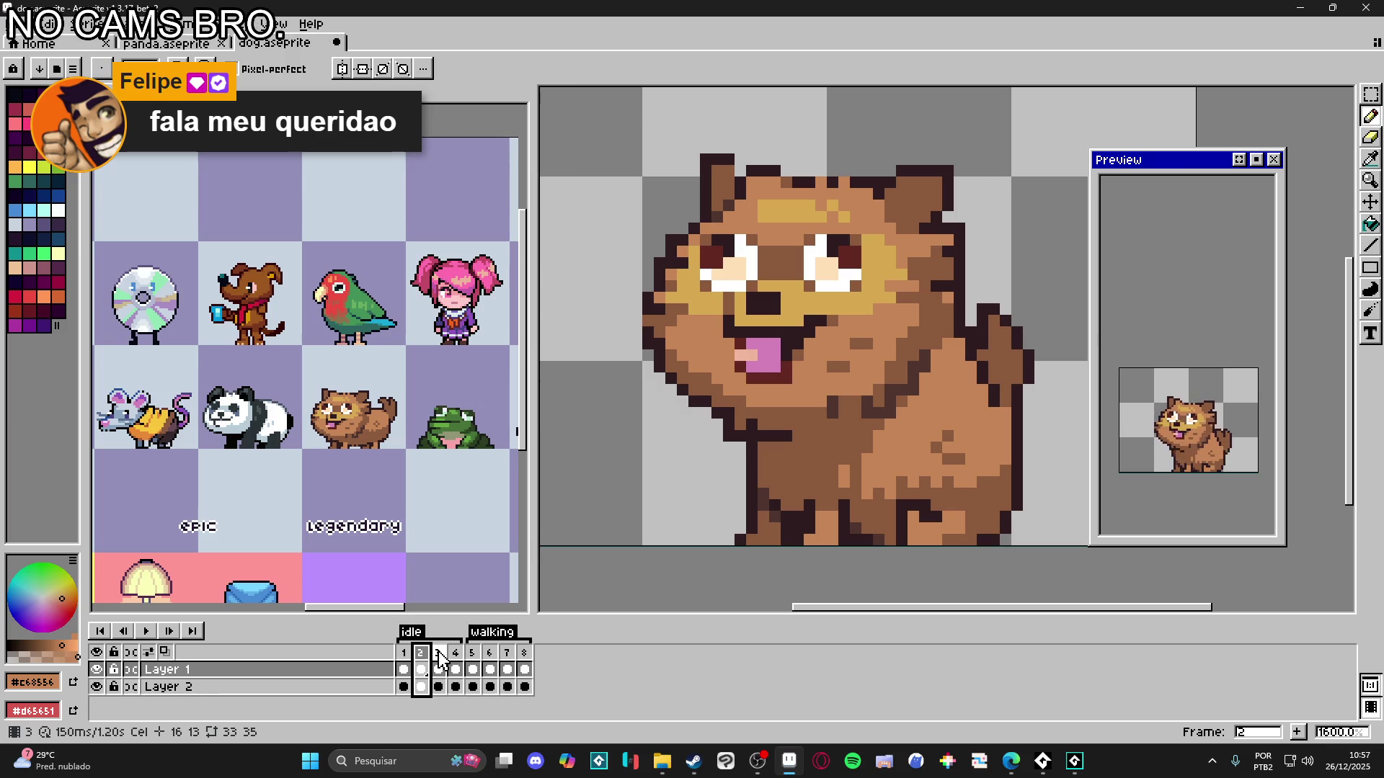
{"action": "left_click", "coordinate": [404, 662]}
{"action": "left_click", "coordinate": [420, 661]}
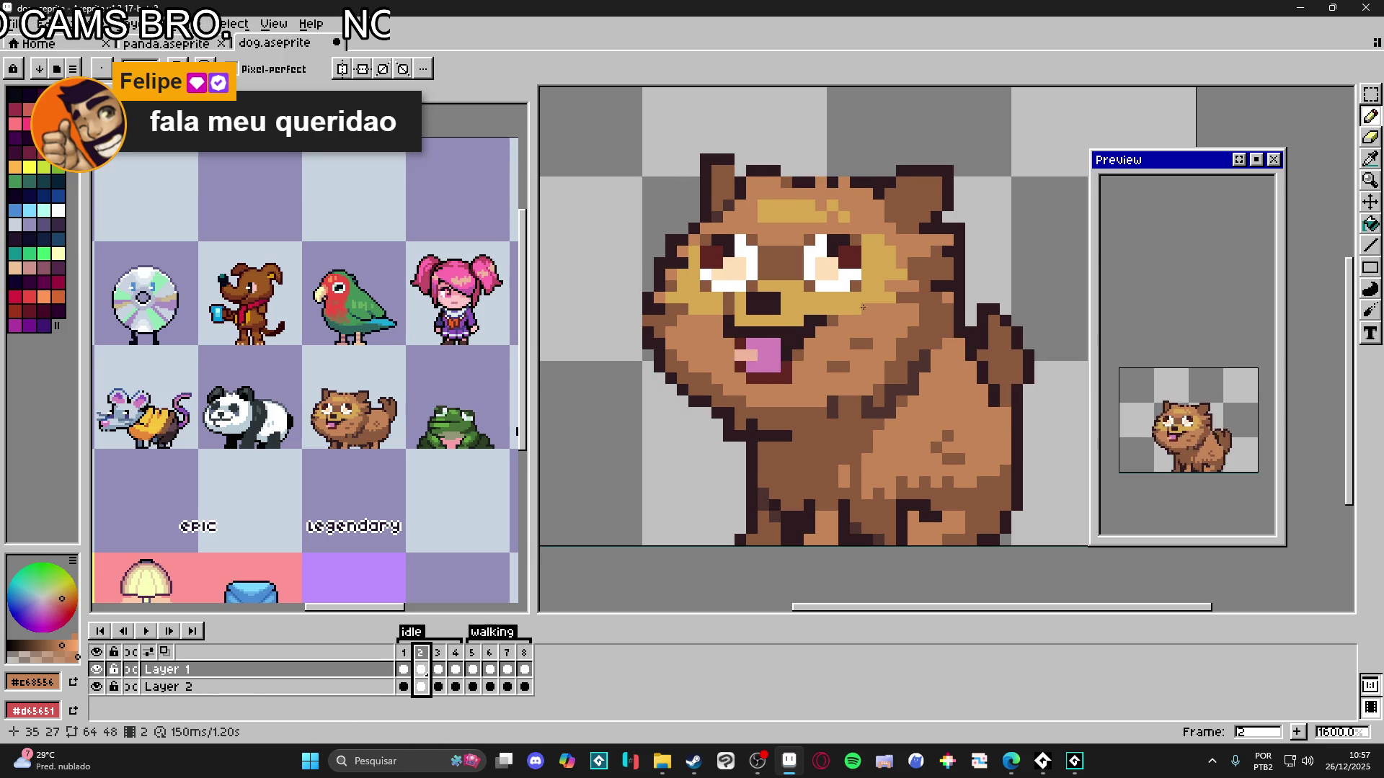
{"action": "left_click_drag", "start_coordinate": [858, 311], "coordinate": [812, 381]}
{"action": "key", "text": "v"}
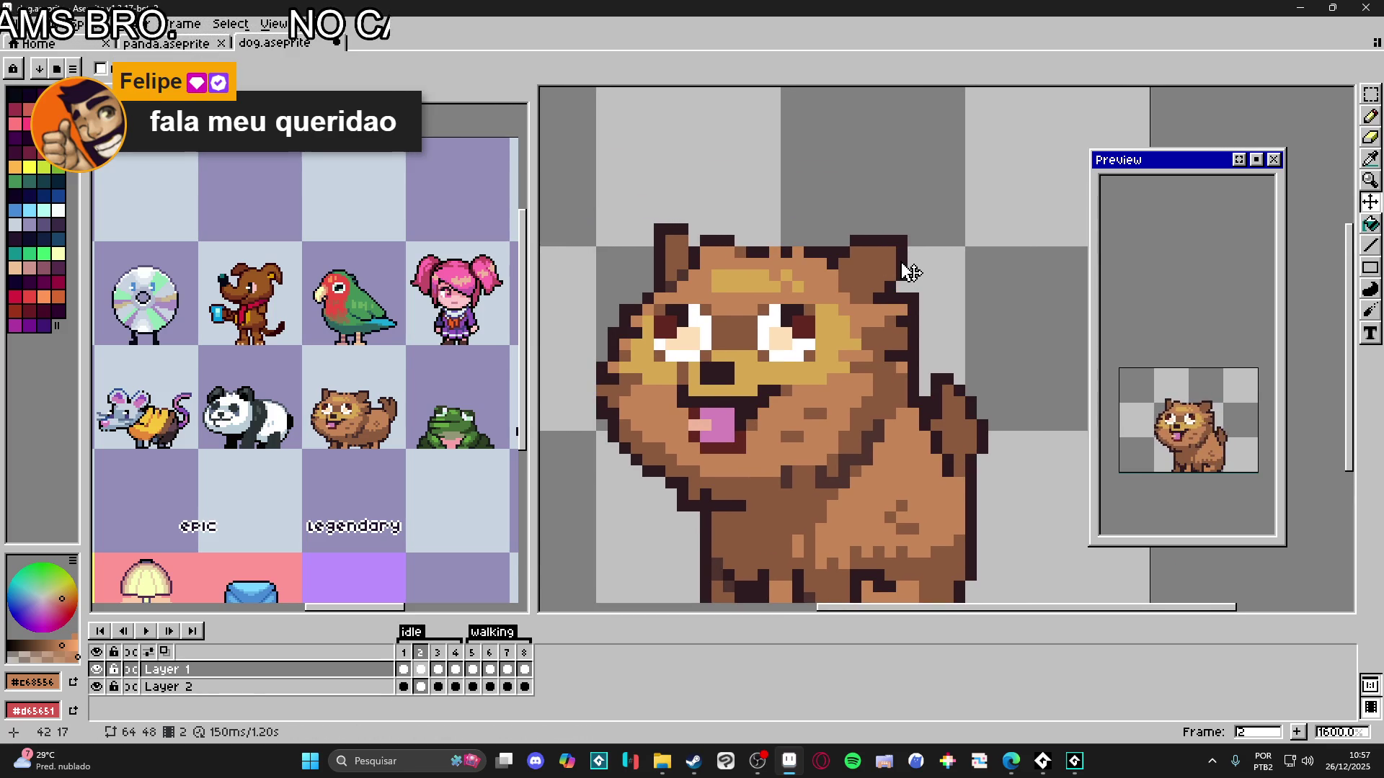
{"action": "key", "text": "m"}
{"action": "scroll", "coordinate": [911, 271], "scroll_direction": "up", "scroll_amount": 1}
{"action": "mouse_move", "coordinate": [903, 229]}
{"action": "left_mouse_down"}
{"action": "mouse_move", "coordinate": [816, 297]}
{"action": "mouse_move", "coordinate": [1001, 317]}
{"action": "left_mouse_up"}
{"action": "key", "text": "Return"}
- Nudge the 3x2 left ear-tip block one pixel left and sample the outline colour
{"action": "mouse_move", "coordinate": [663, 242]}
{"action": "left_mouse_down"}
{"action": "mouse_move", "coordinate": [697, 253]}
{"action": "mouse_move", "coordinate": [696, 285]}
{"action": "mouse_move", "coordinate": [677, 284]}
{"action": "left_mouse_up"}
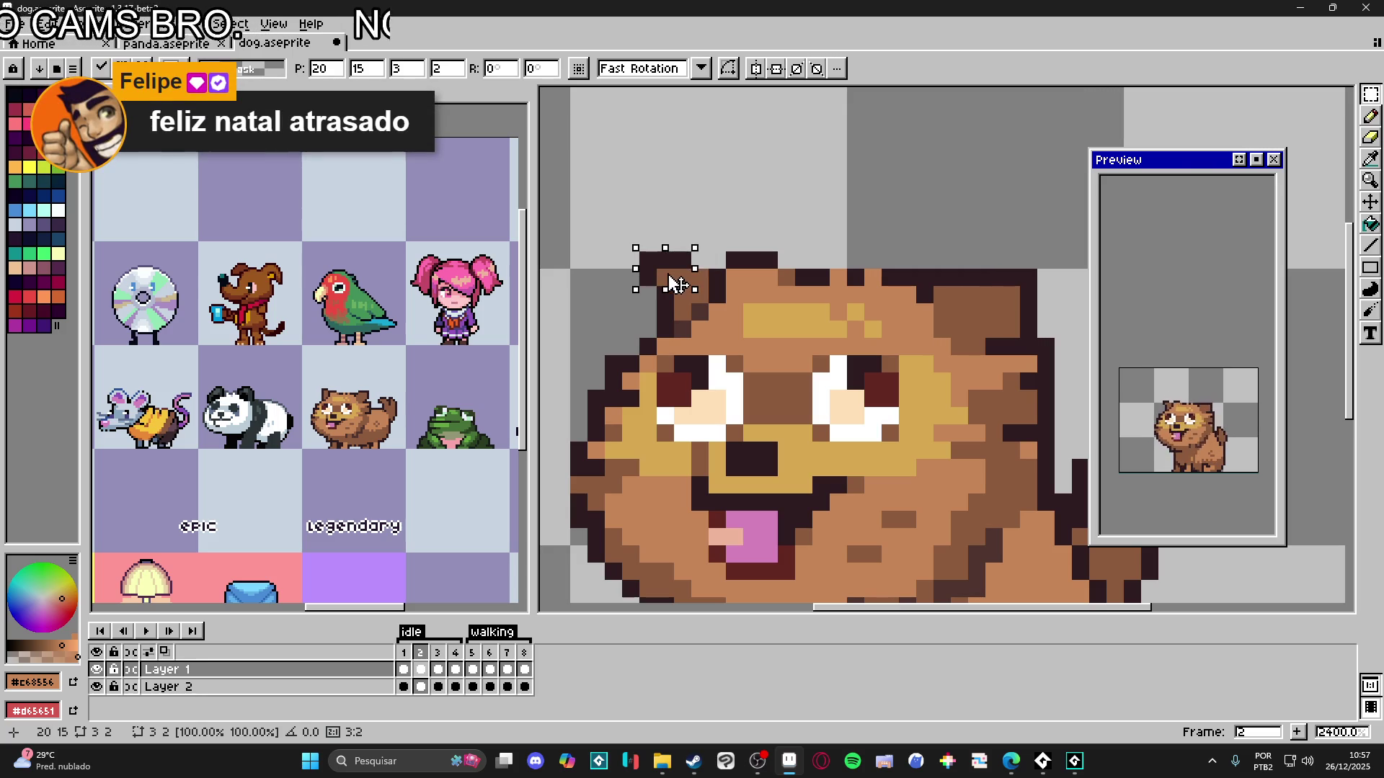
{"action": "key", "text": "Return"}
{"action": "key", "text": "b"}
{"action": "left_click", "coordinate": [653, 295], "text": "alt"}
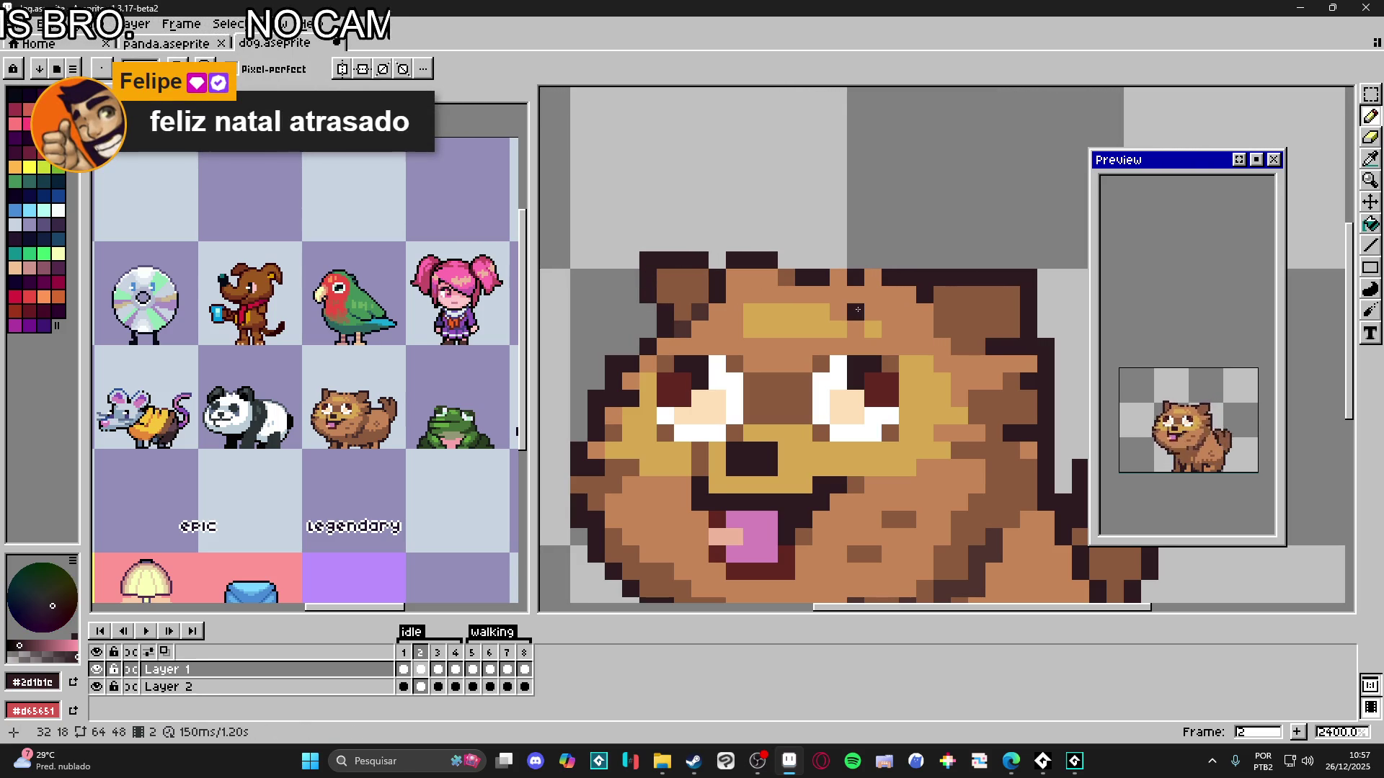
{"action": "scroll", "coordinate": [765, 310], "scroll_direction": "right", "scroll_amount": 2}
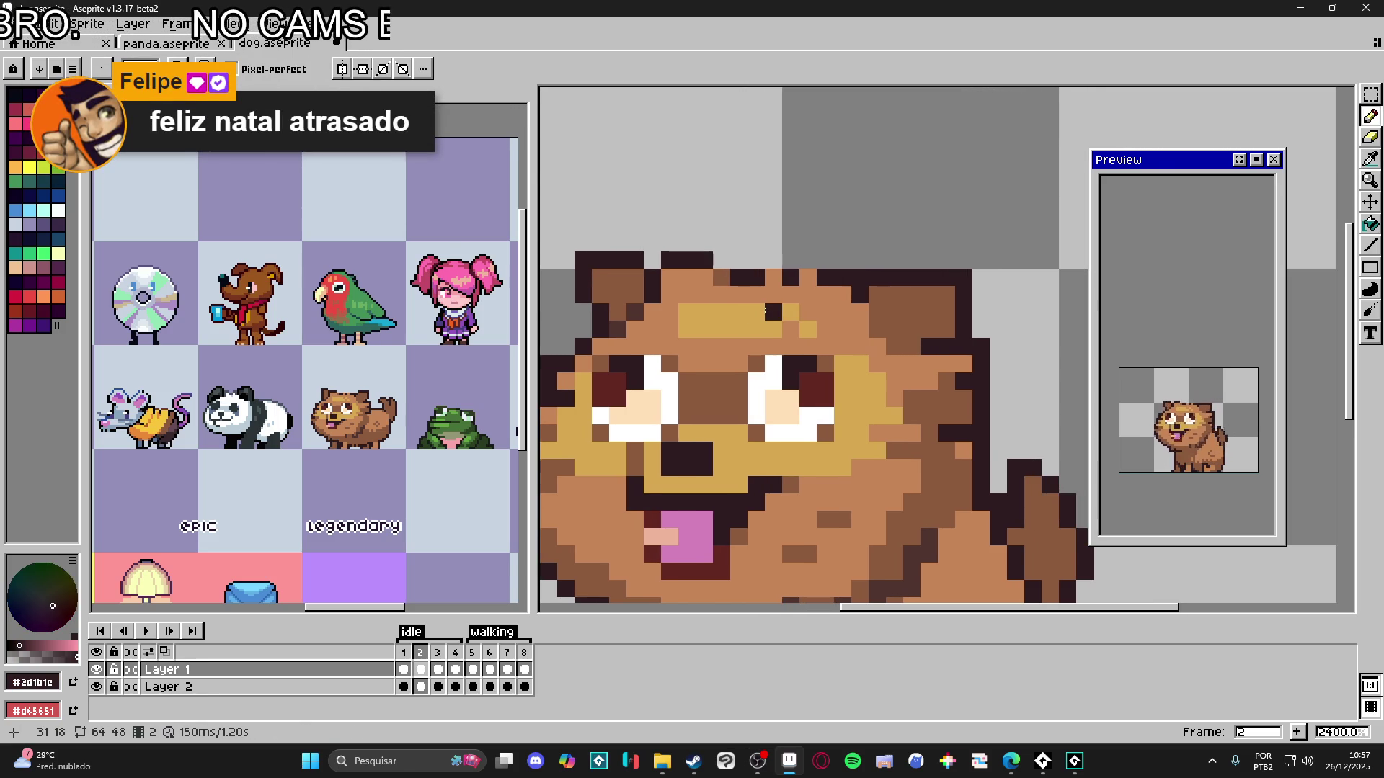